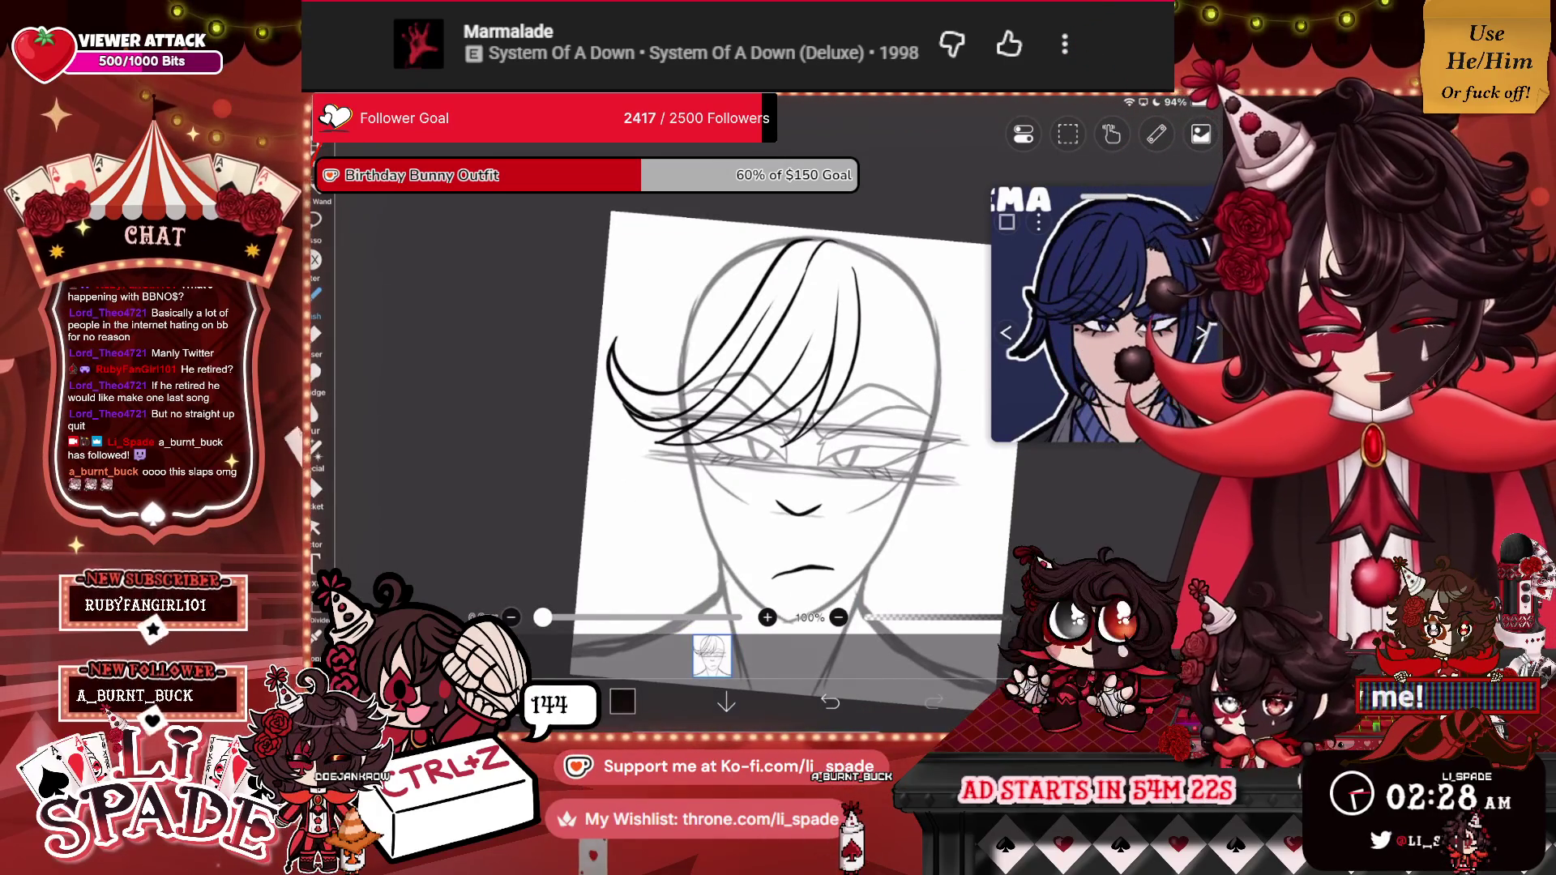
Ink a vertical strand down the face and a short stroke beside it.
scroll(730, 405, up, 5)
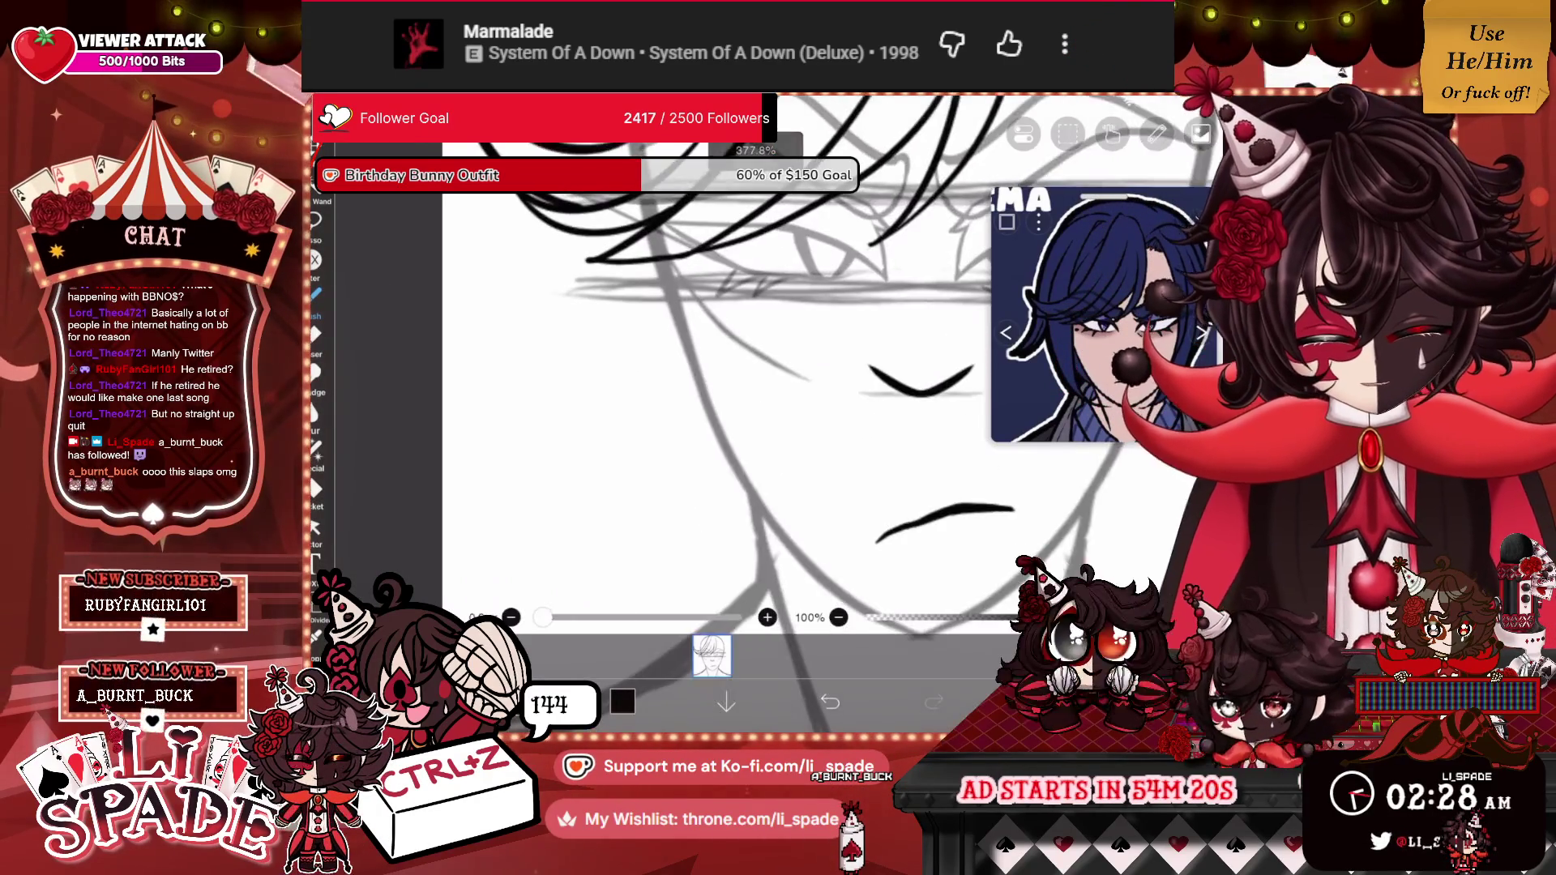
scroll(730, 405, up, 1)
drag(697, 232, 693, 435)
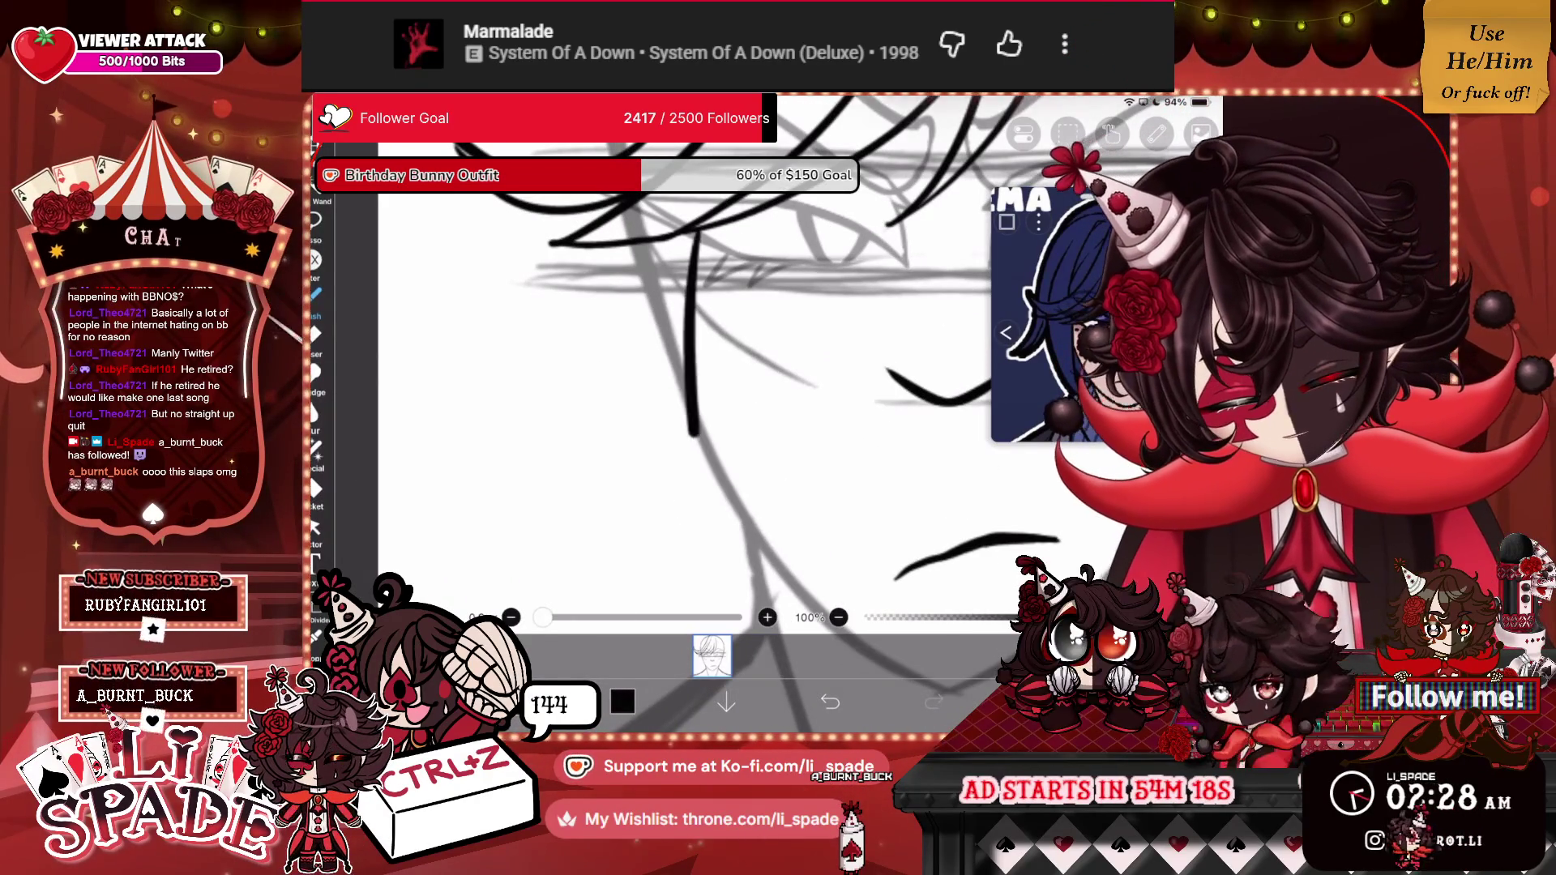
scroll(697, 389, down, 2)
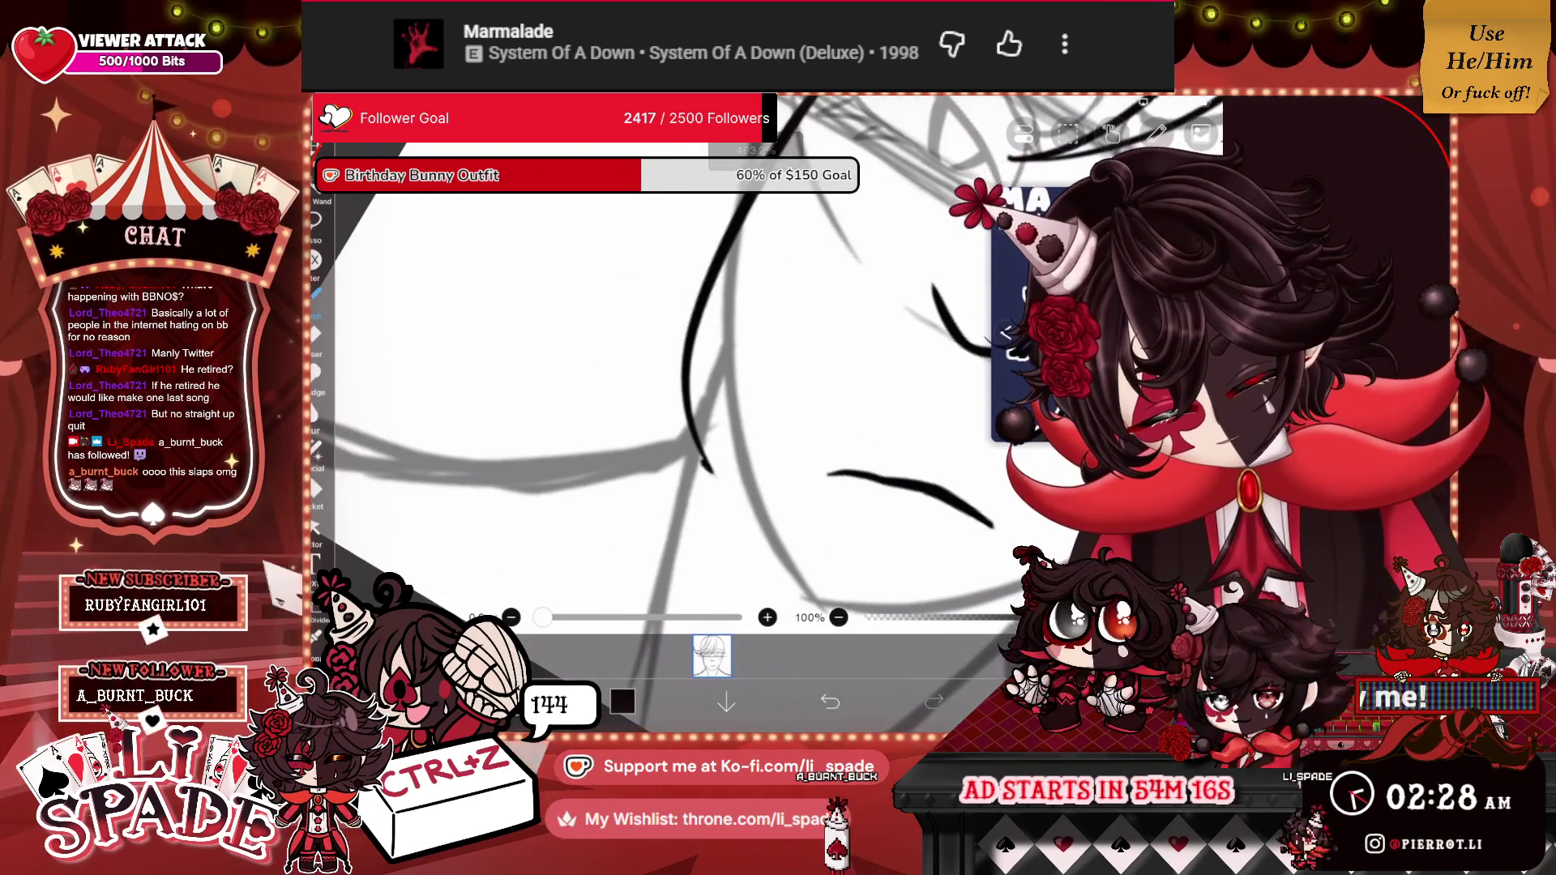
scroll(688, 389, up, 4)
drag(635, 476, 618, 356)
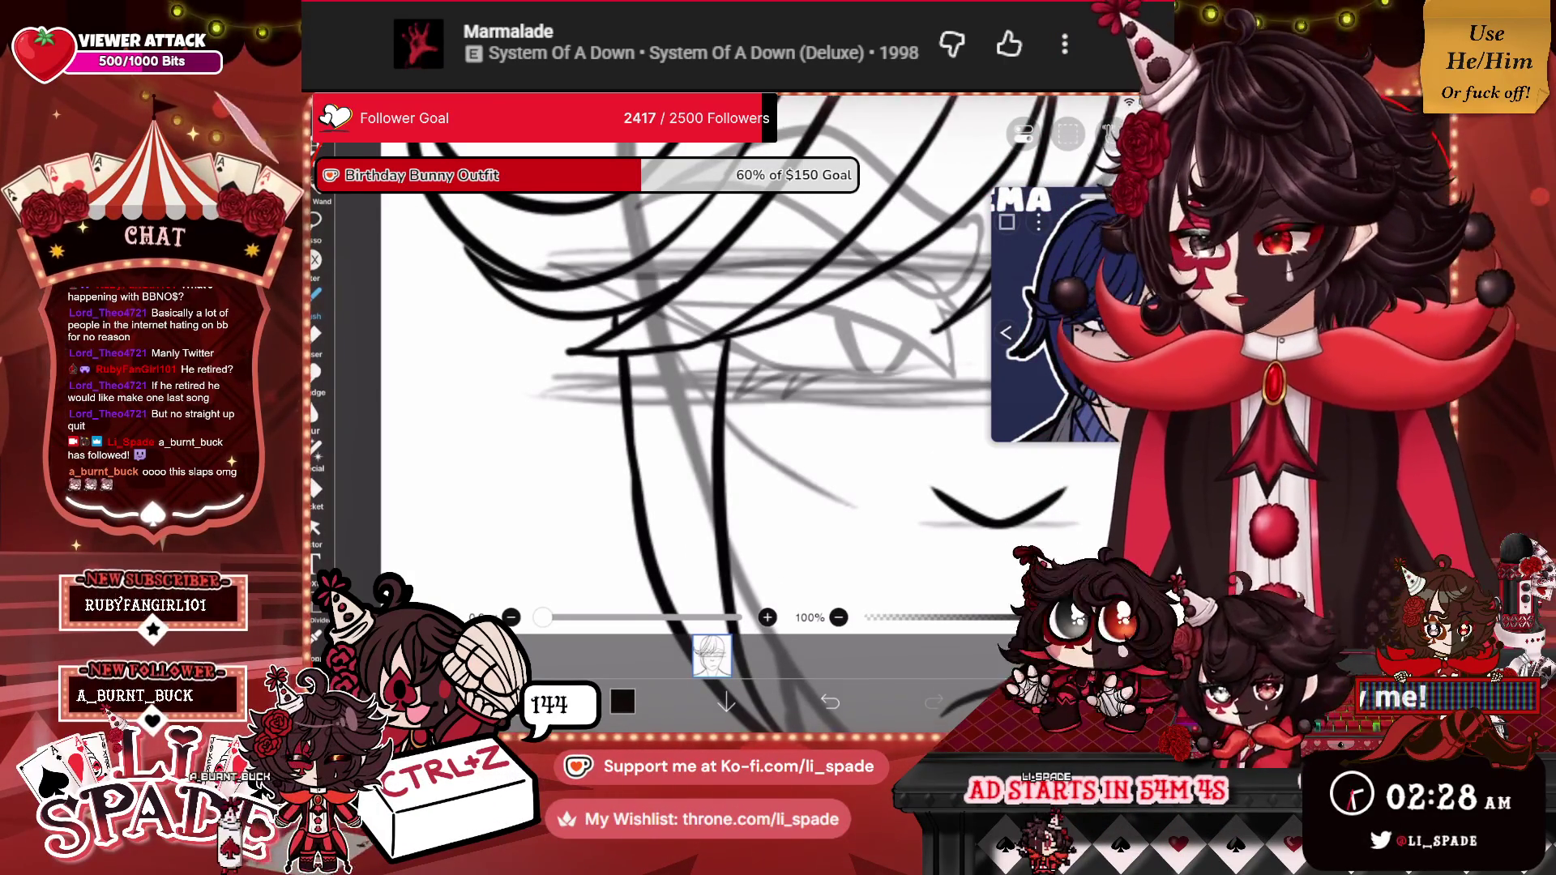
Draw a long fringe strand, undo it, redraw it more cleanly, and open the layer list.
scroll(762, 381, down, 2)
scroll(762, 381, down, 1)
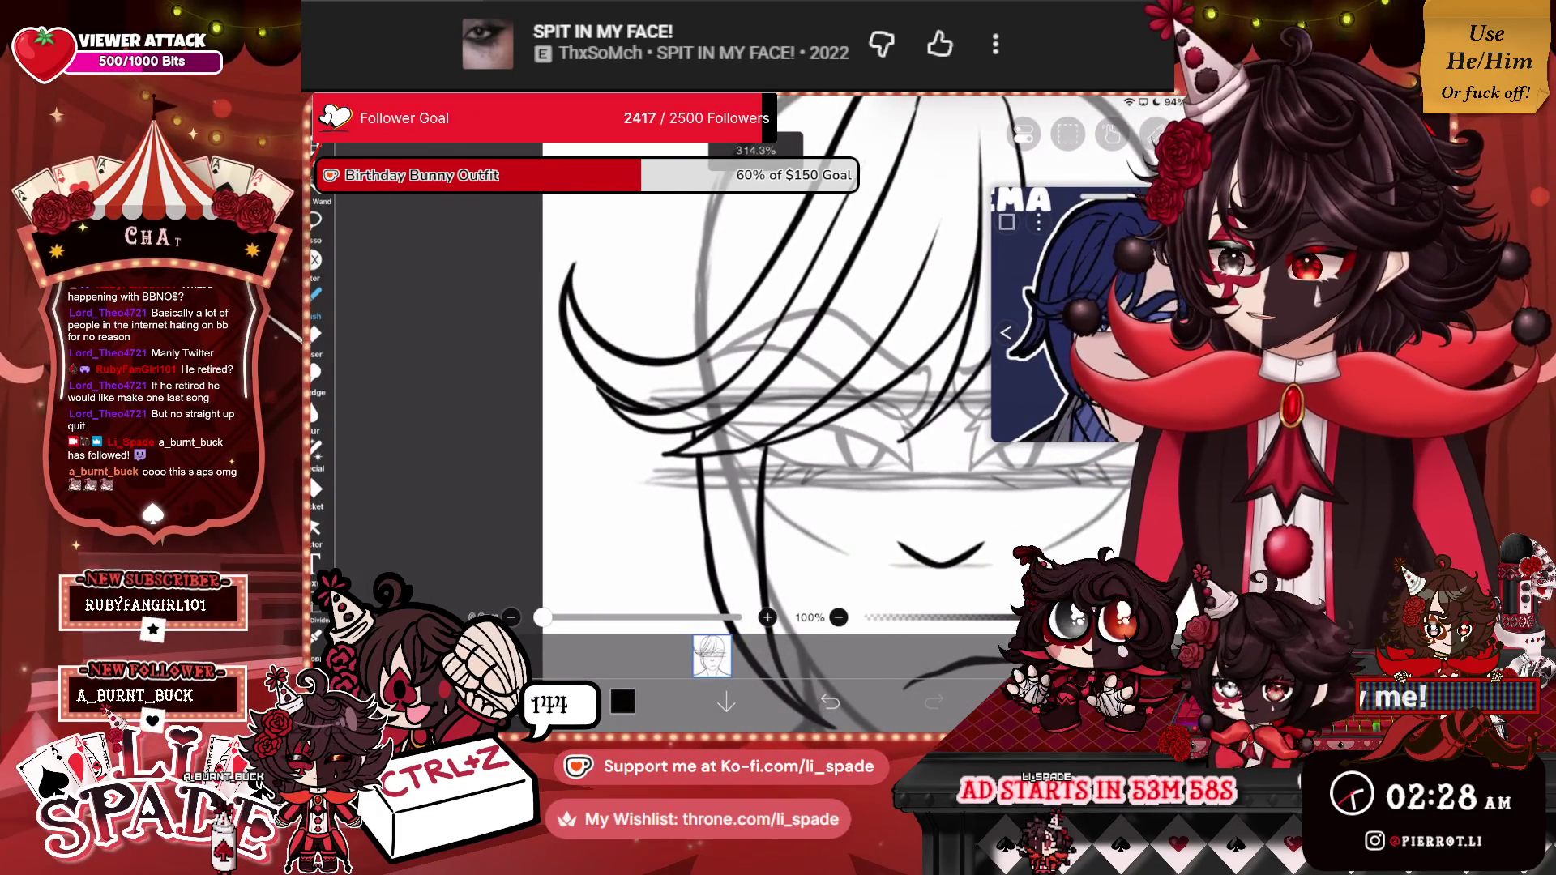
scroll(762, 380, down, 2)
scroll(810, 389, up, 3)
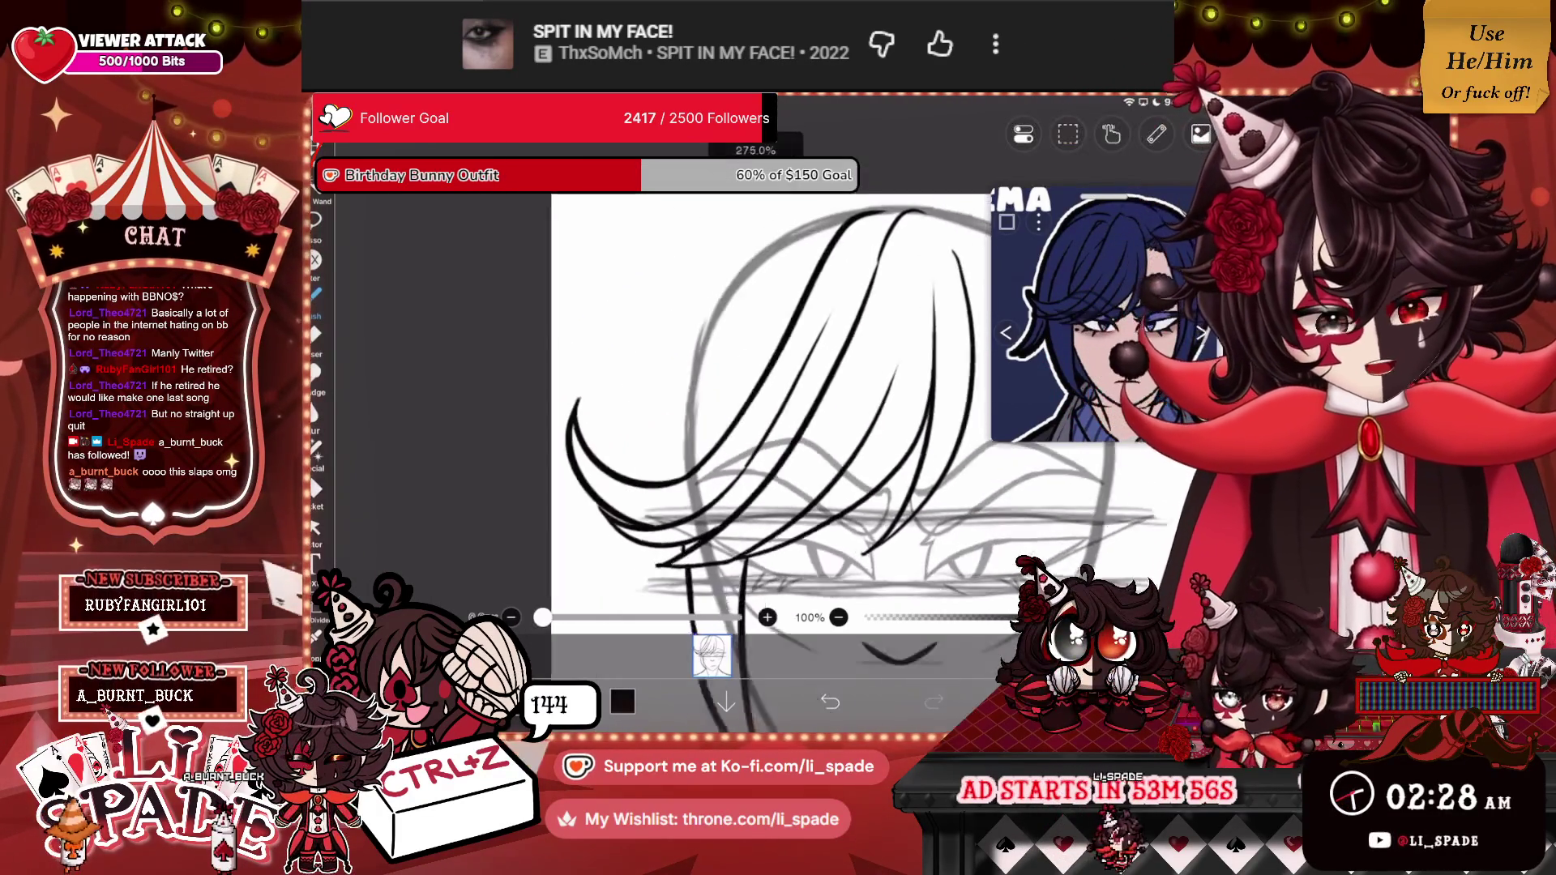
mouse_move(717, 447)
mouse_down()
mouse_move(805, 231)
mouse_move(842, 213)
mouse_move(628, 381)
mouse_move(616, 574)
mouse_up()
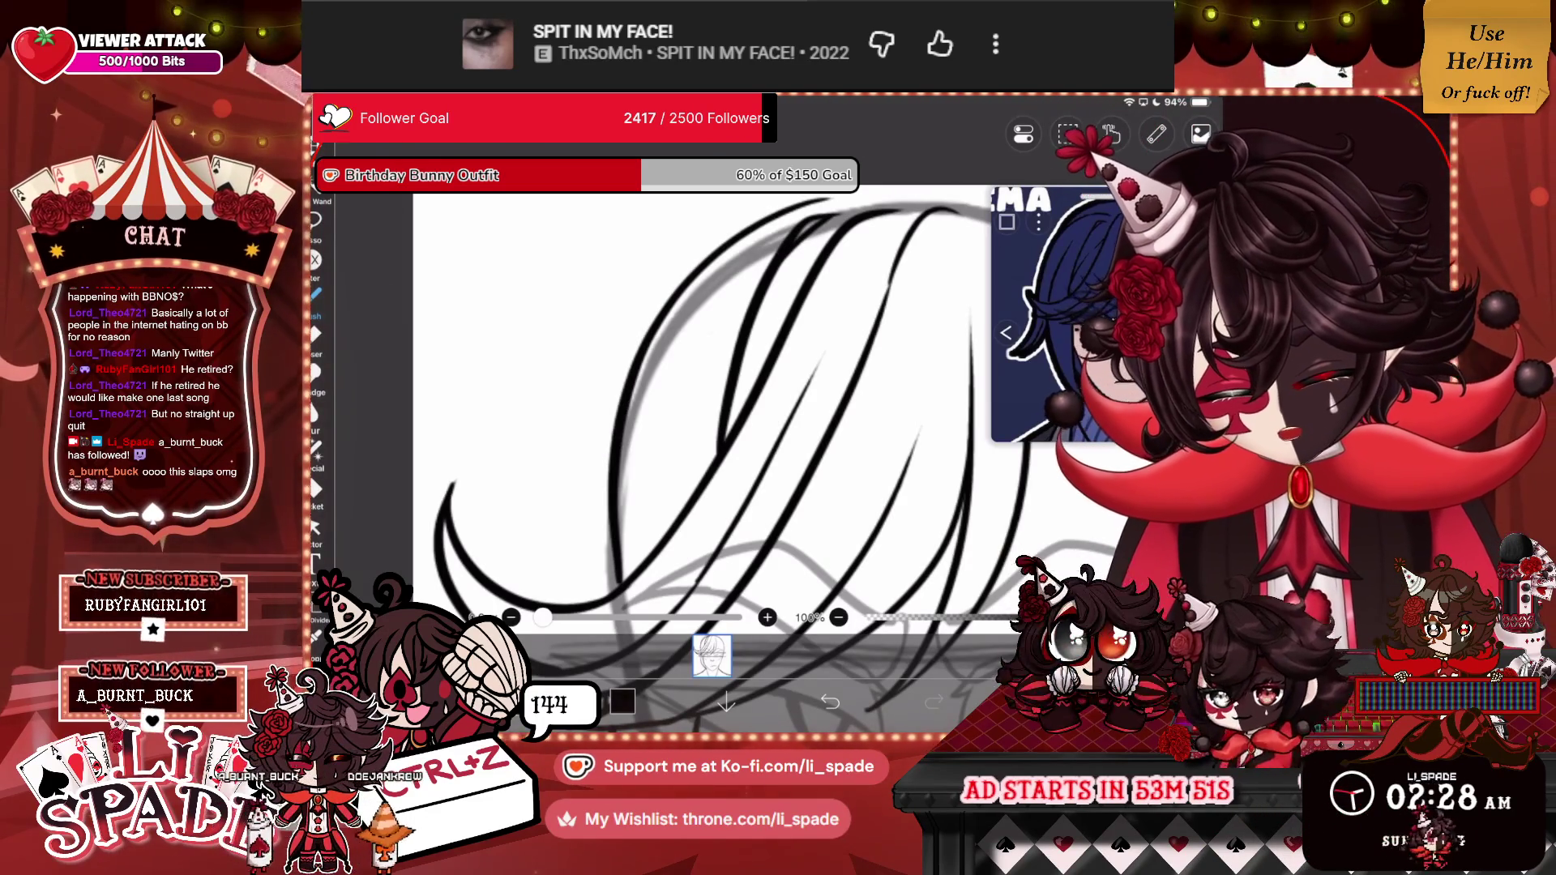
key(ctrl+z)
scroll(729, 405, down, 2)
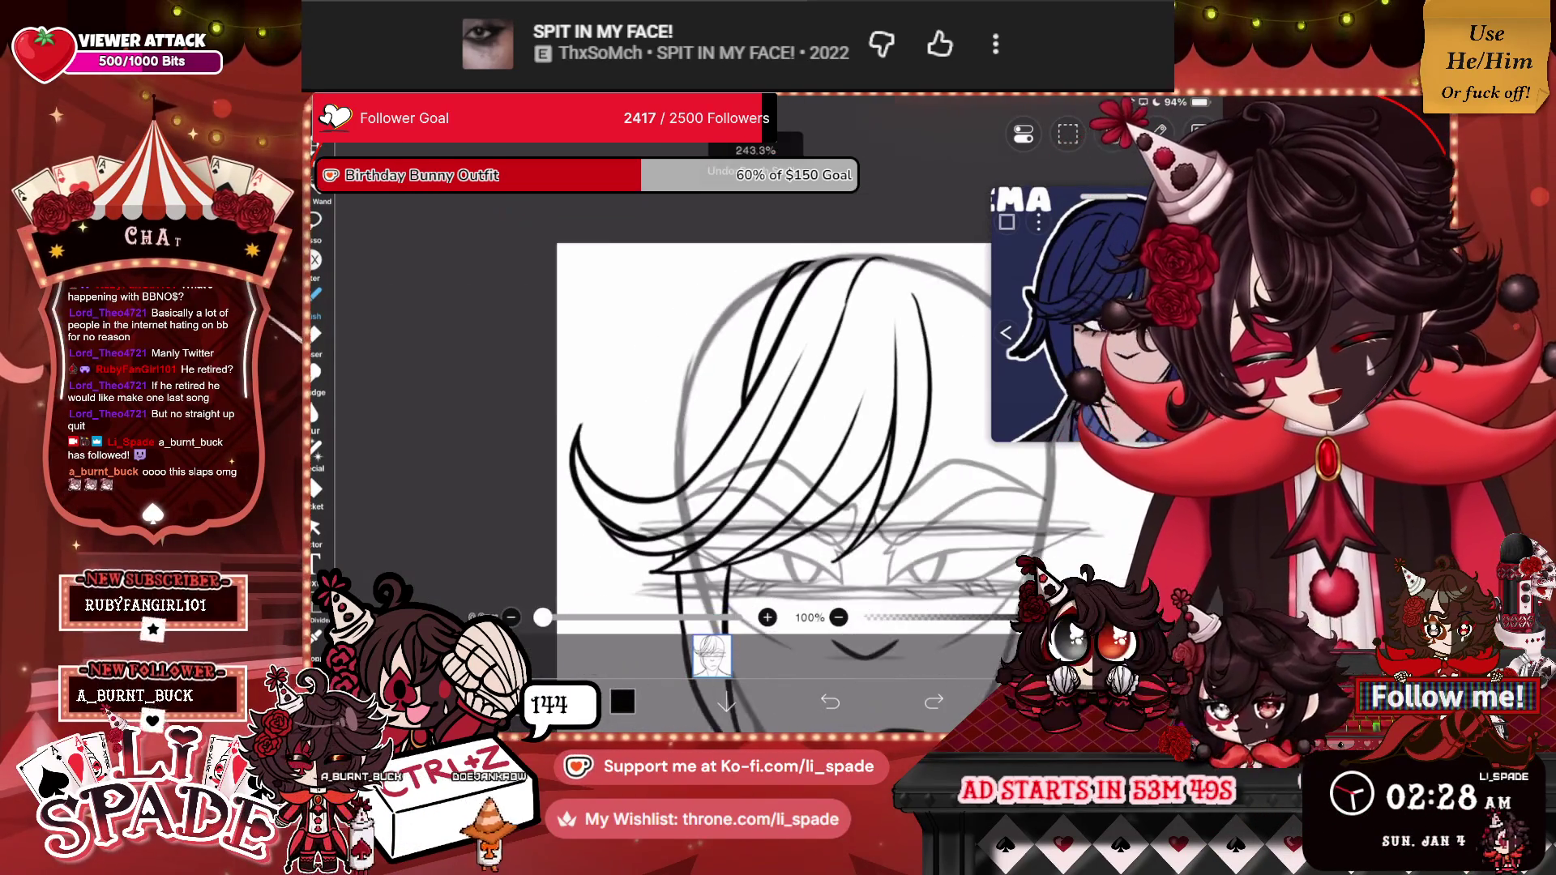
mouse_move(613, 491)
mouse_down()
mouse_move(644, 337)
mouse_move(755, 180)
mouse_up()
scroll(811, 405, down, 3)
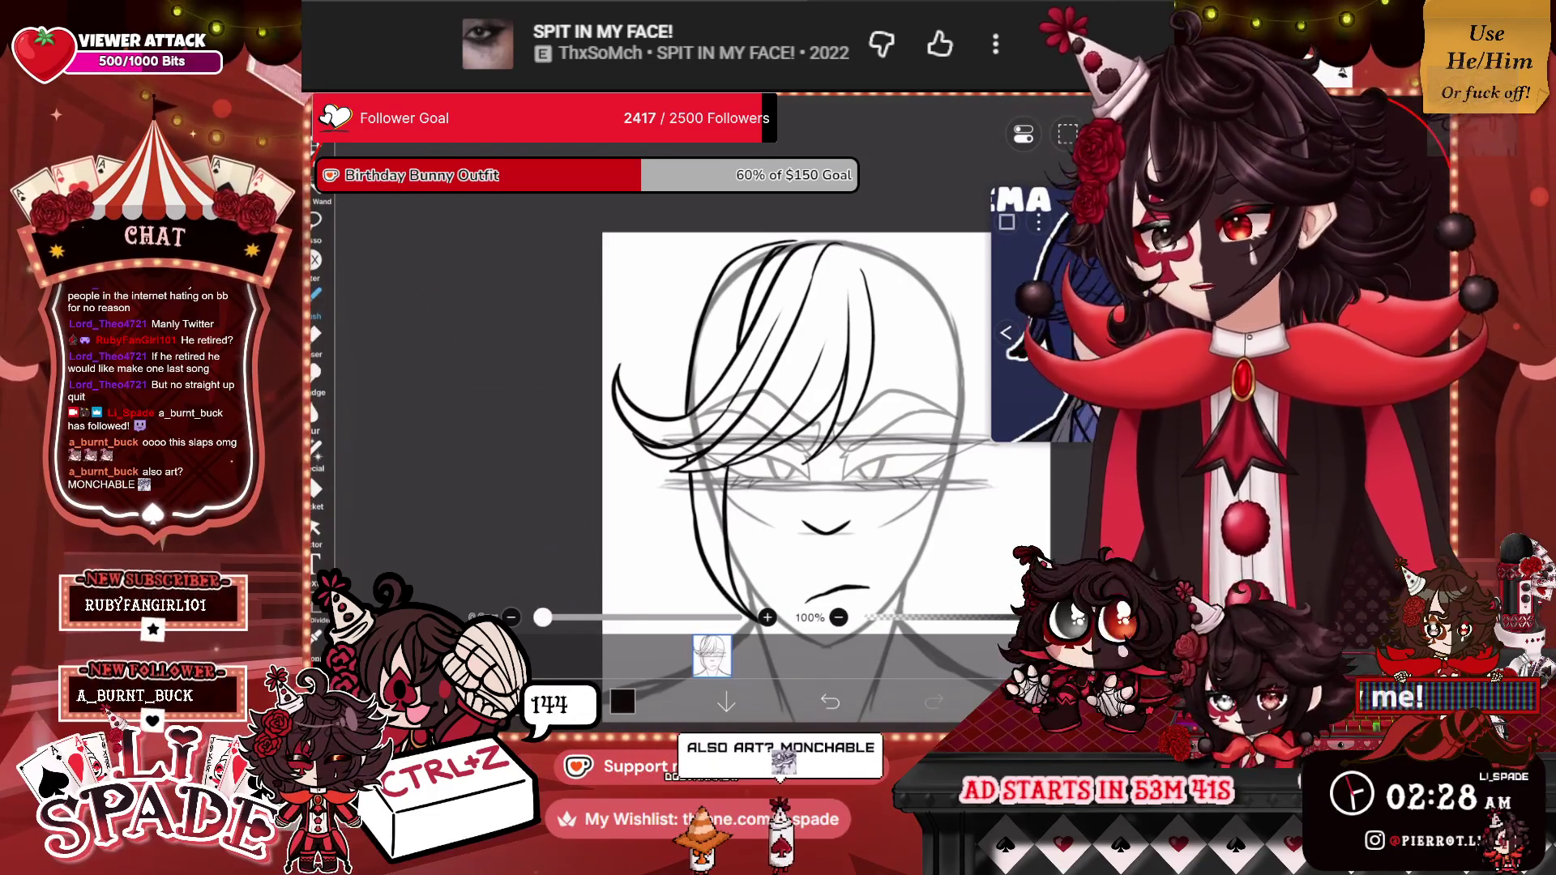
click(712, 655)
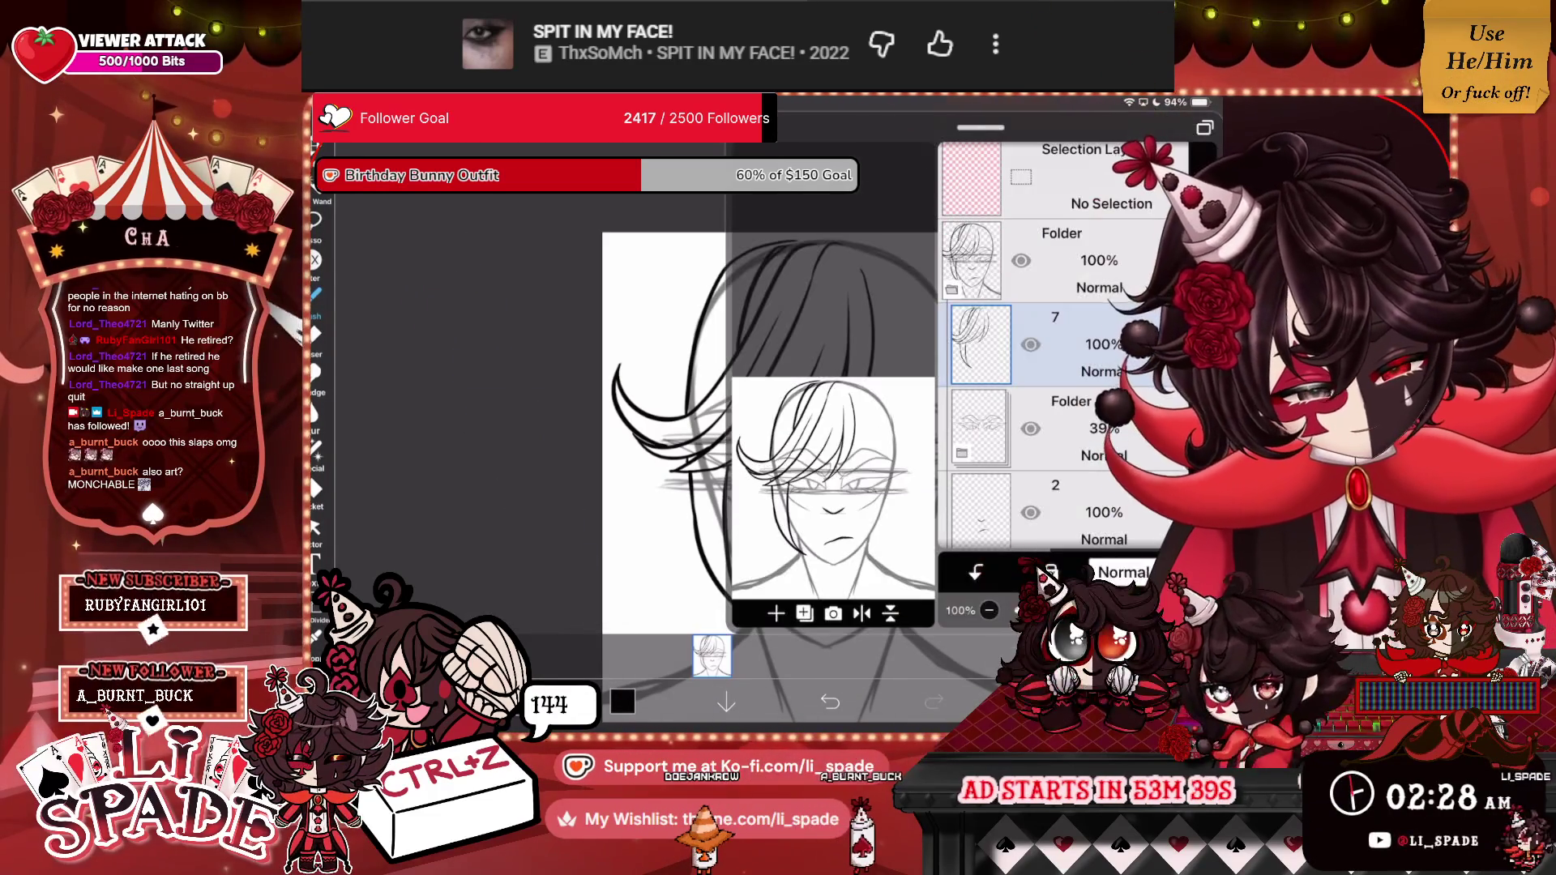
Confirm an unchanged transform on layer 7, then ink another strand into the fringe.
key(ctrl+t)
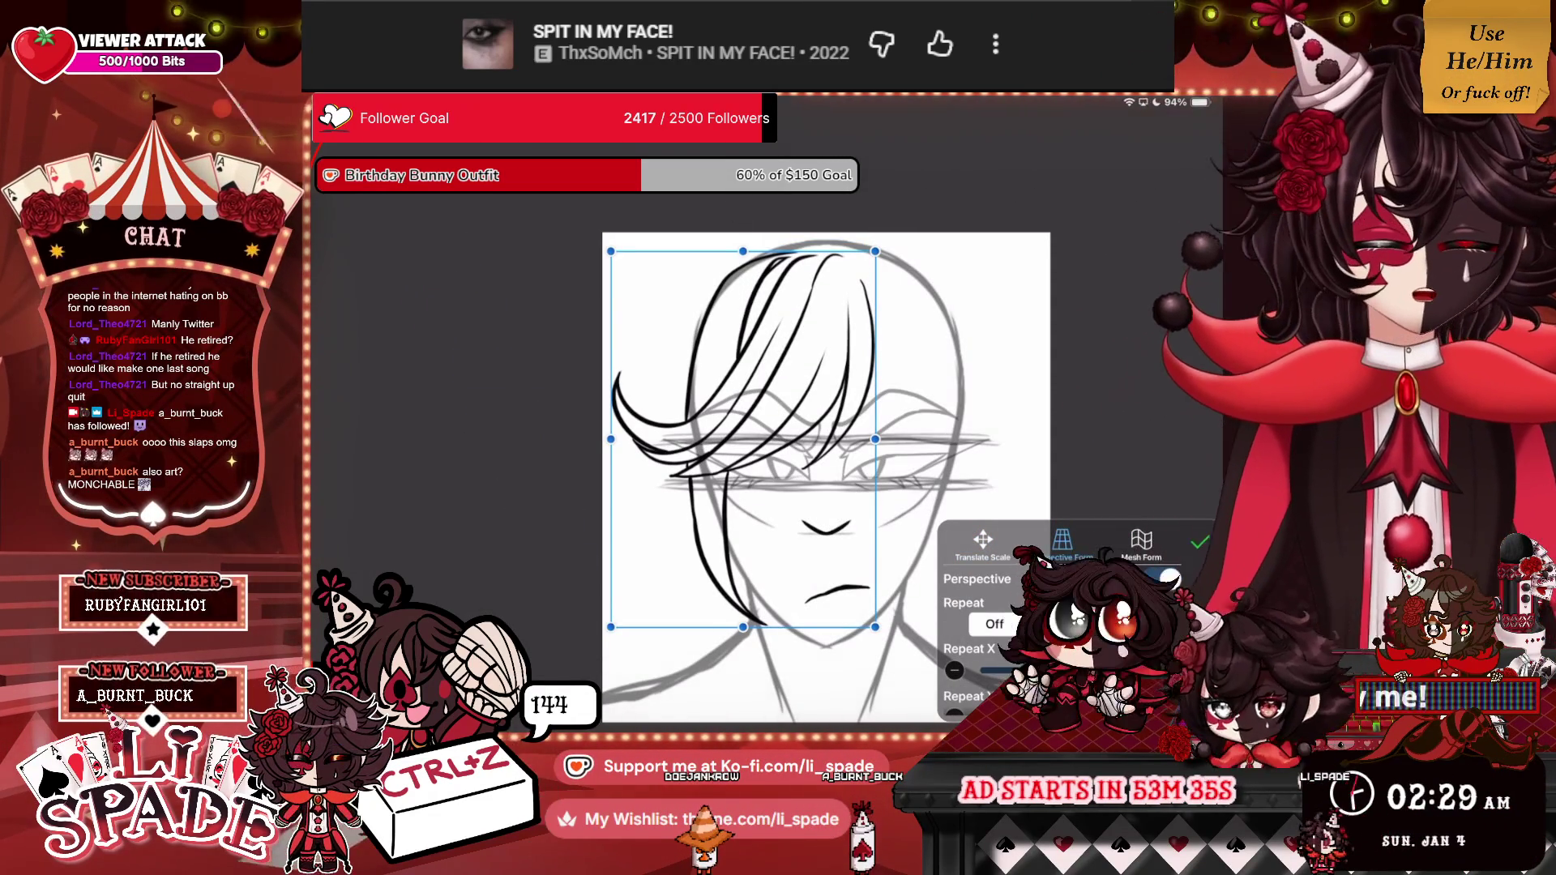
key(Return)
click(711, 655)
scroll(729, 405, up, 5)
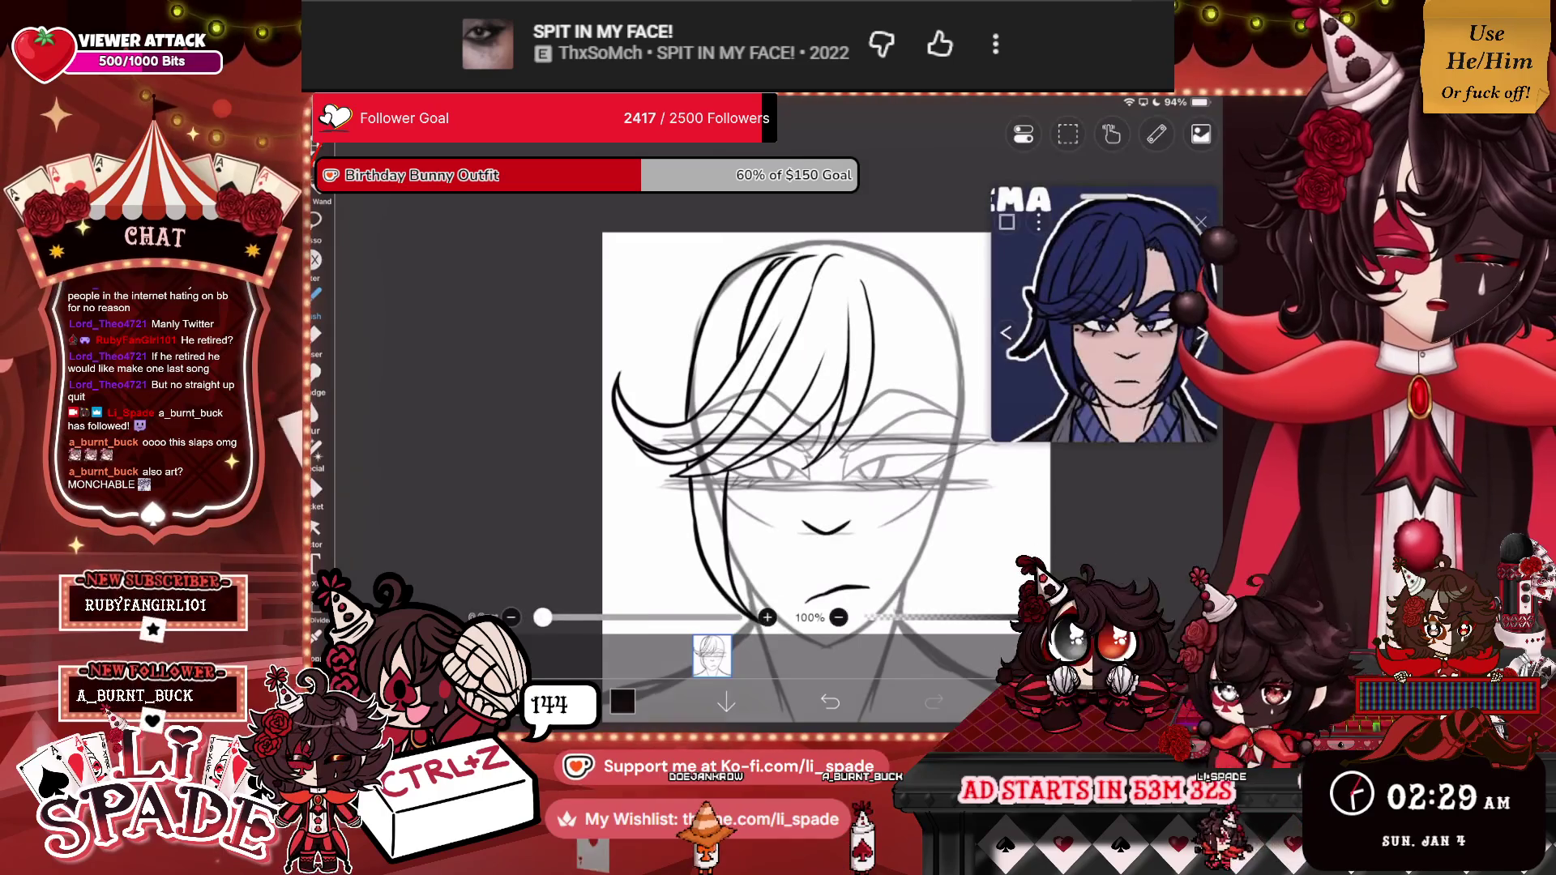
drag(746, 474, 786, 263)
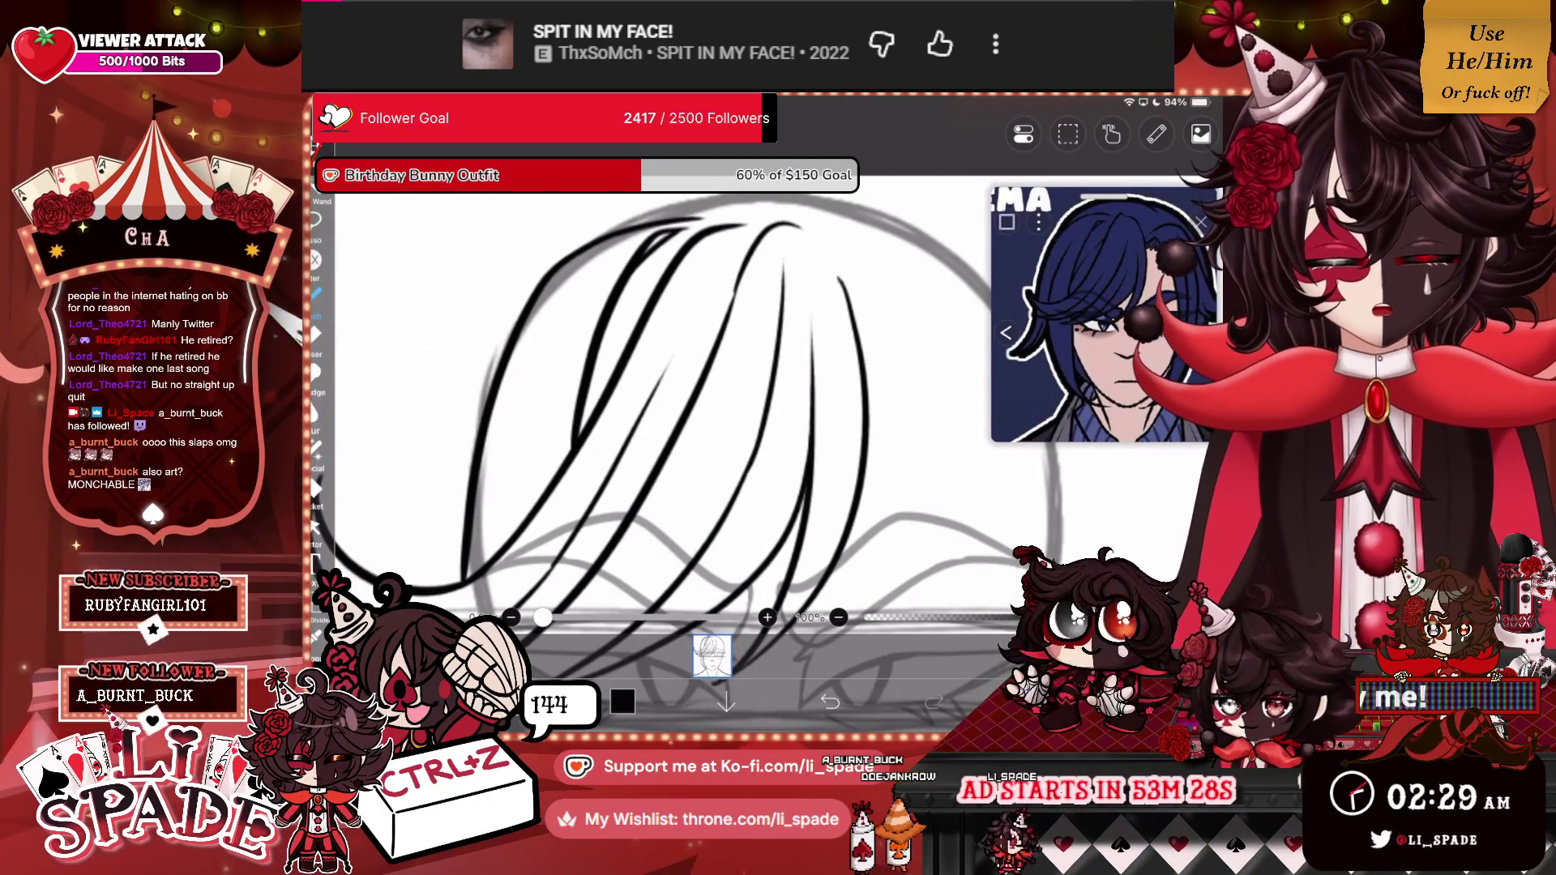
scroll(847, 345, down, 5)
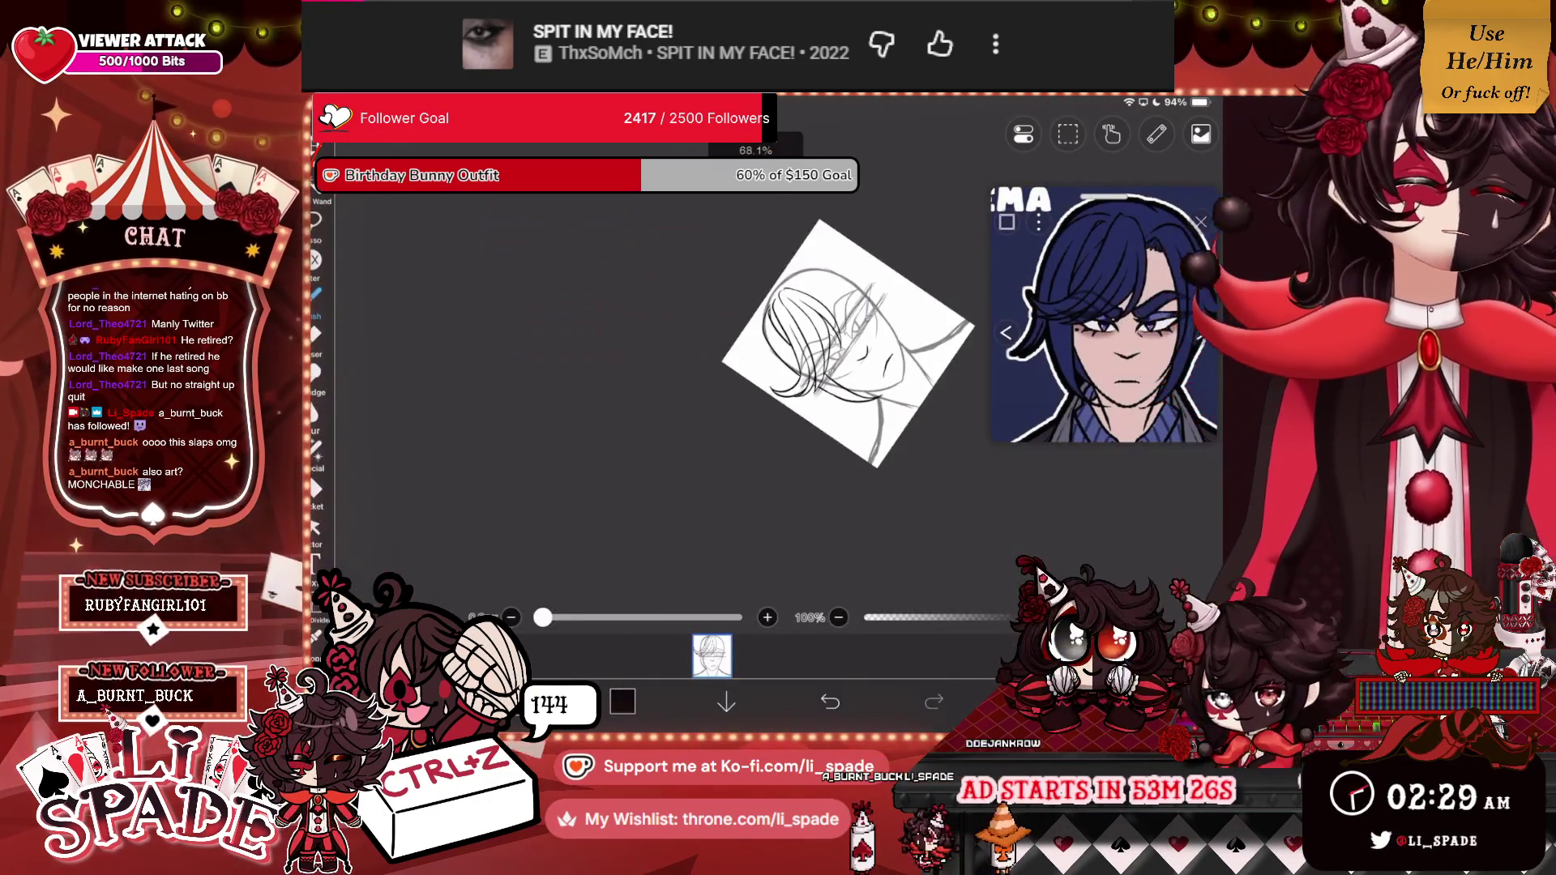
scroll(847, 345, up, 10)
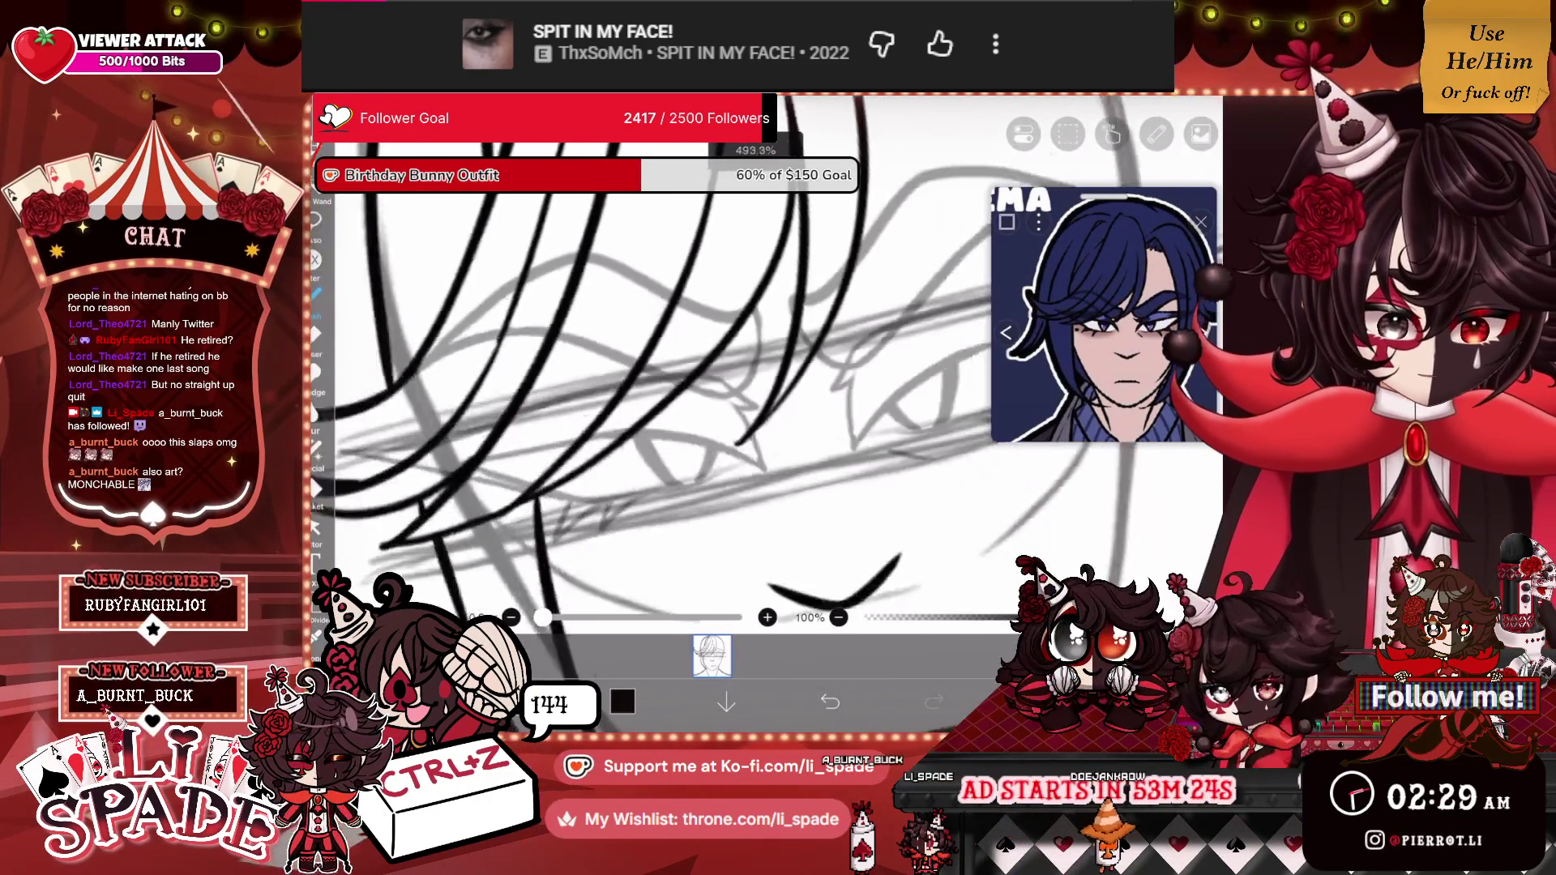
scroll(739, 409, up, 2)
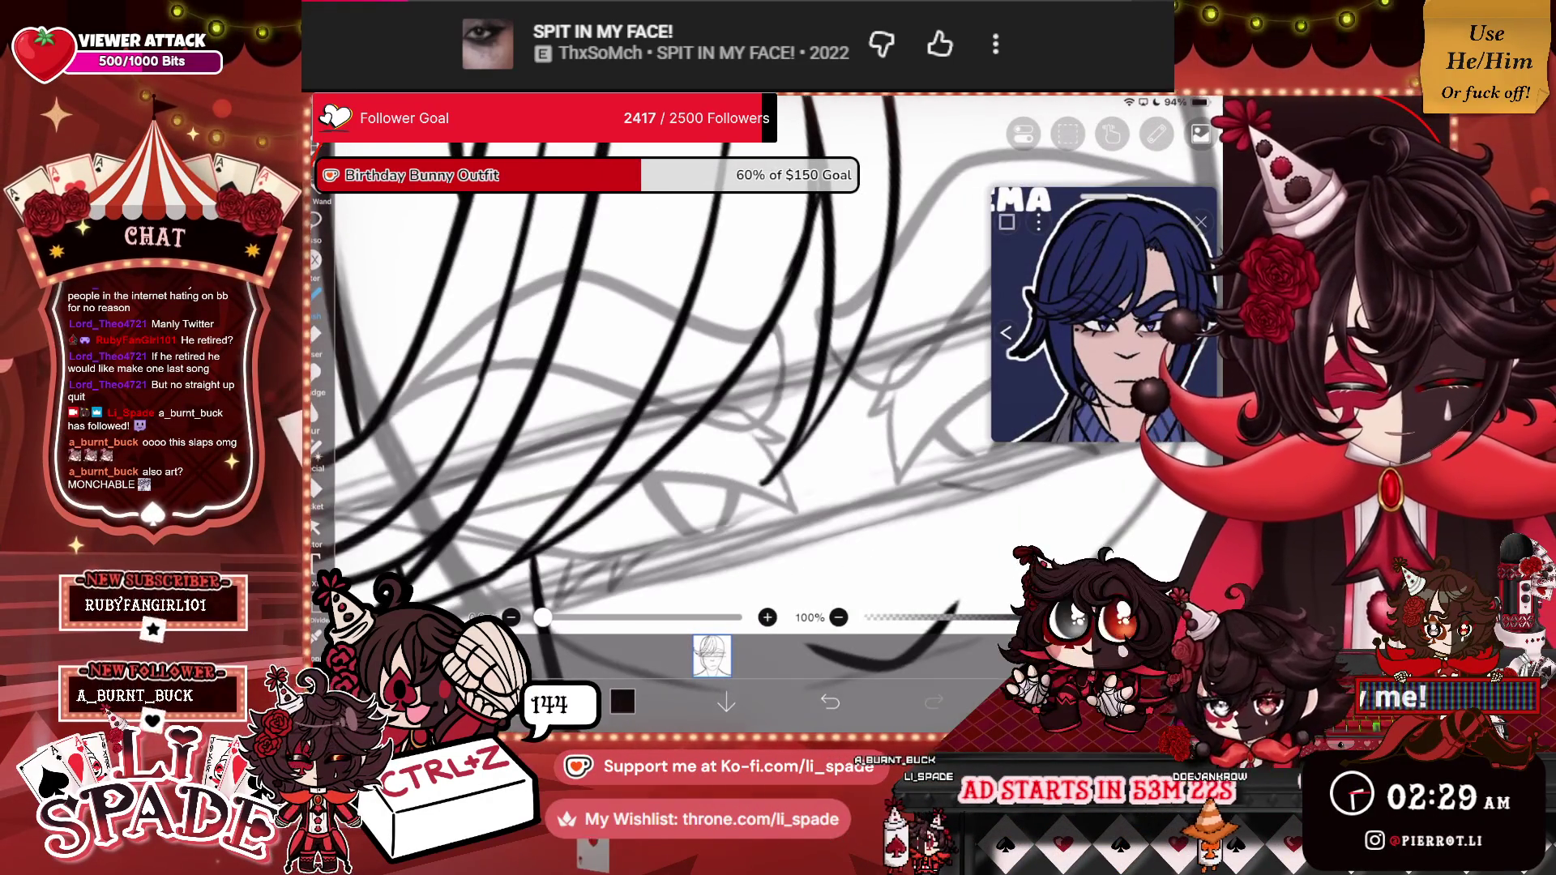
key(ctrl+z)
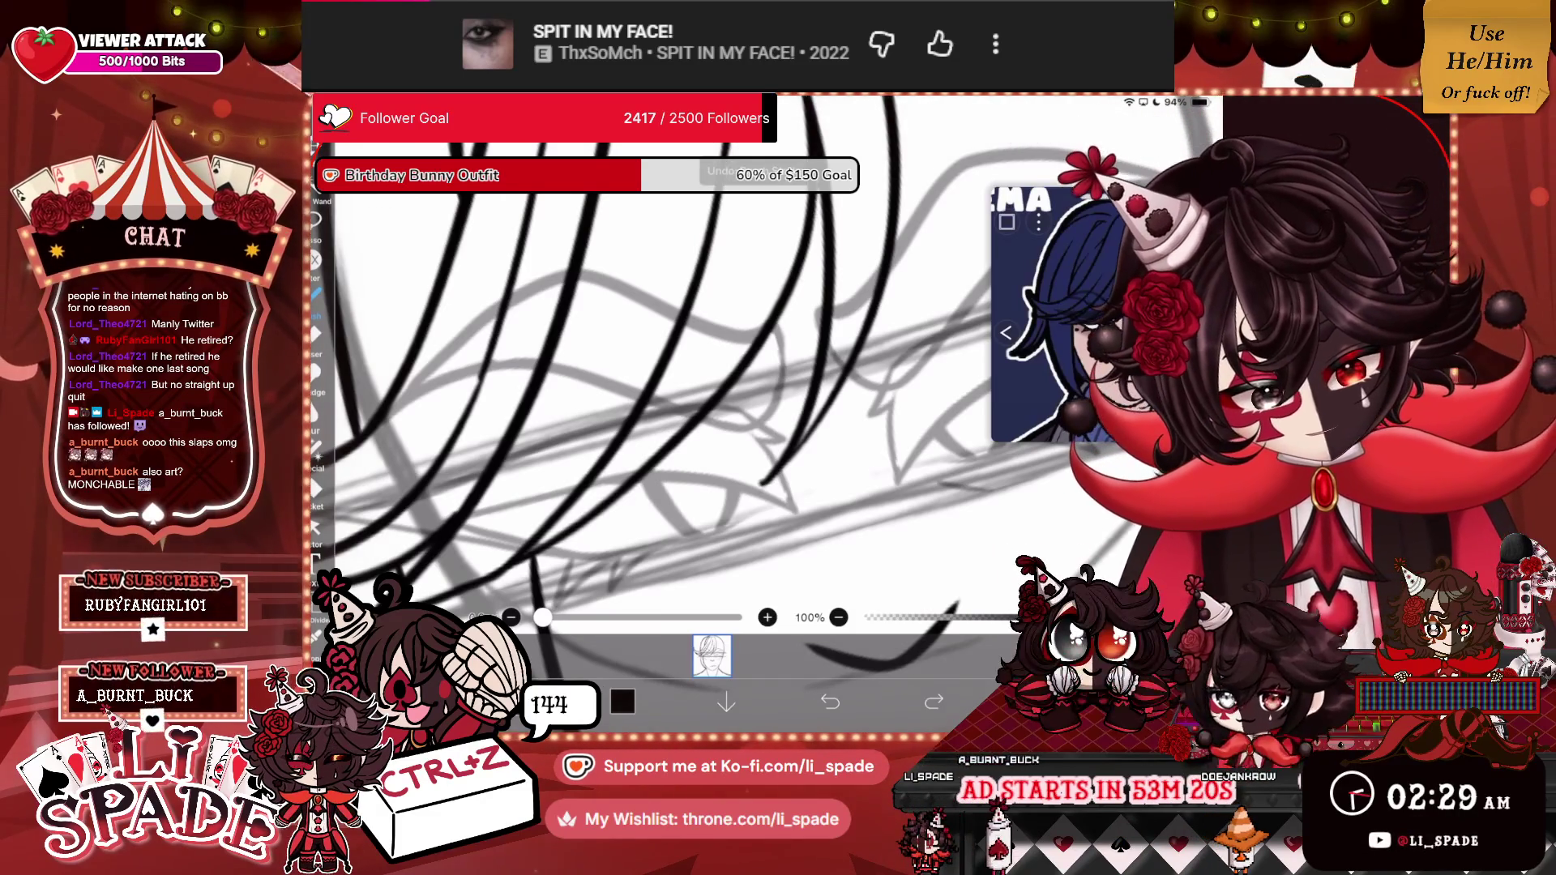
key(ctrl+shift+z)
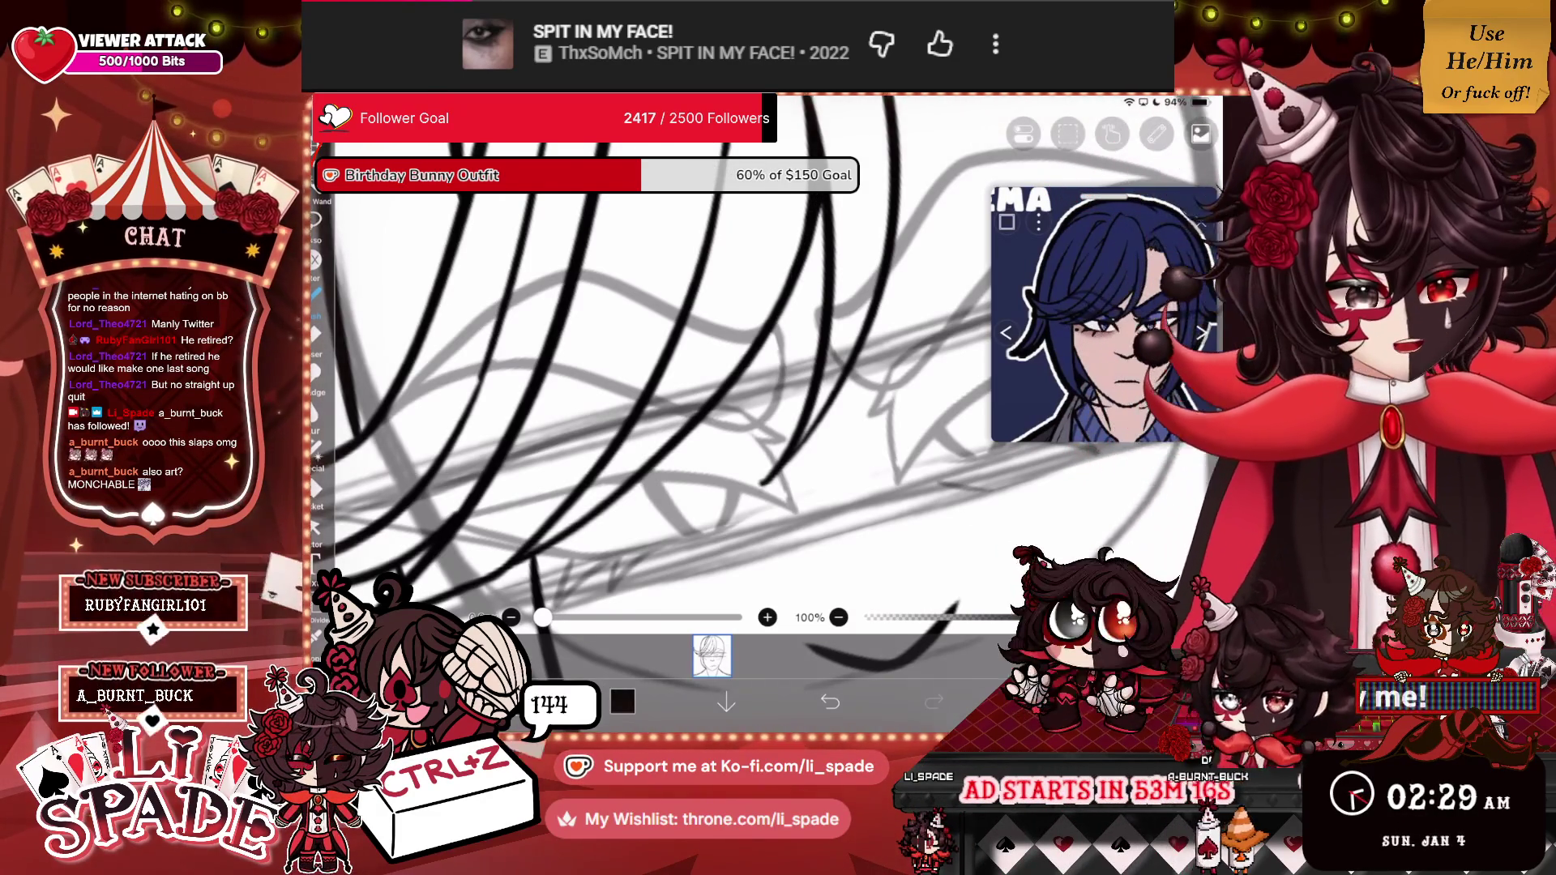
scroll(720, 401, down, 3)
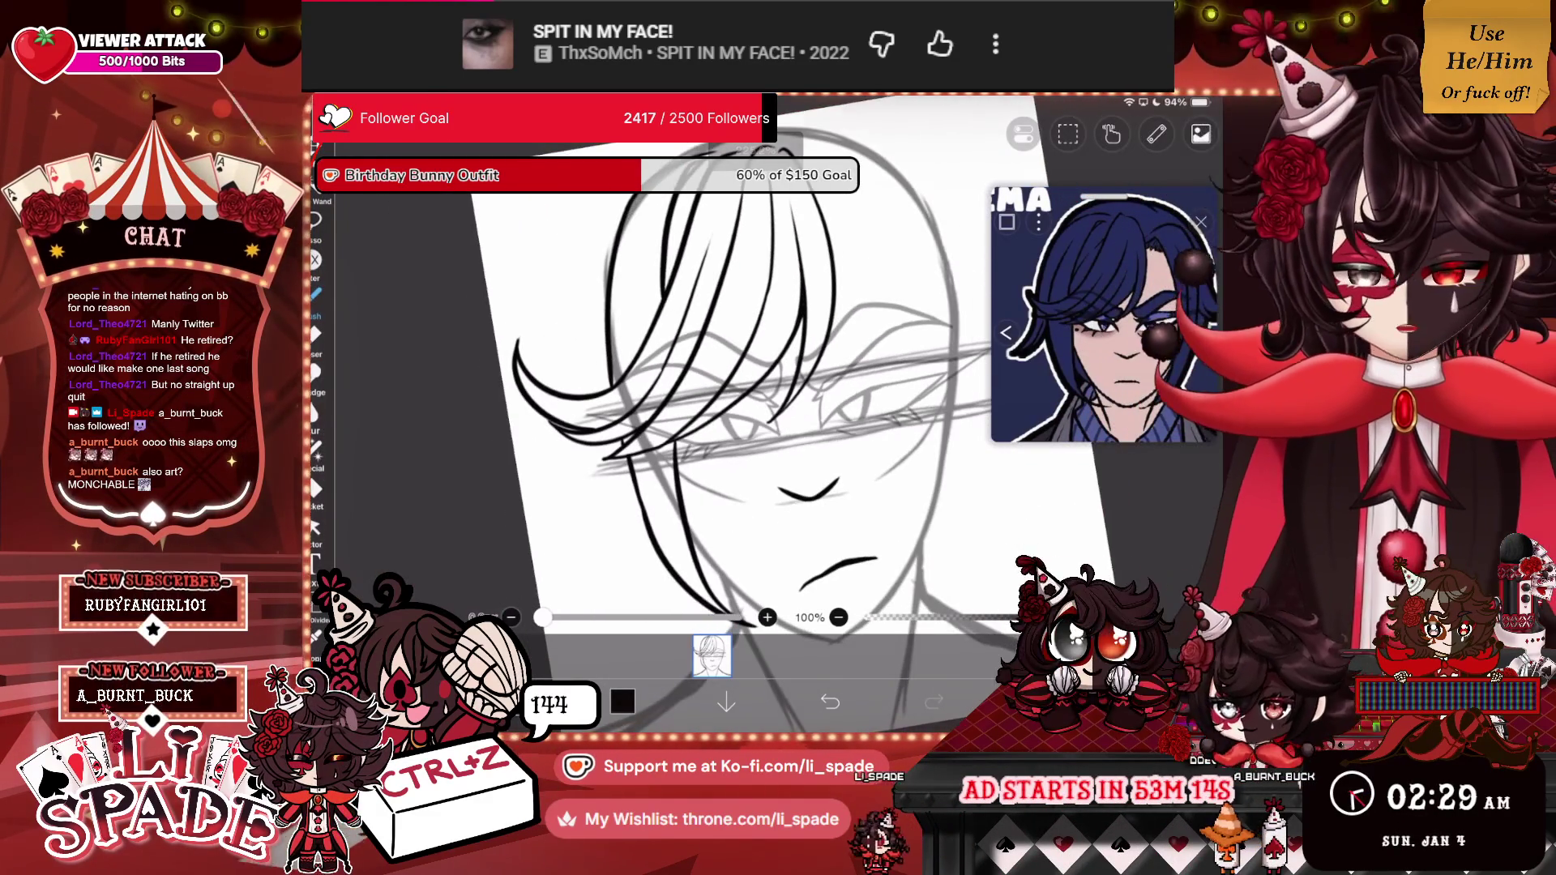
scroll(719, 402, down, 2)
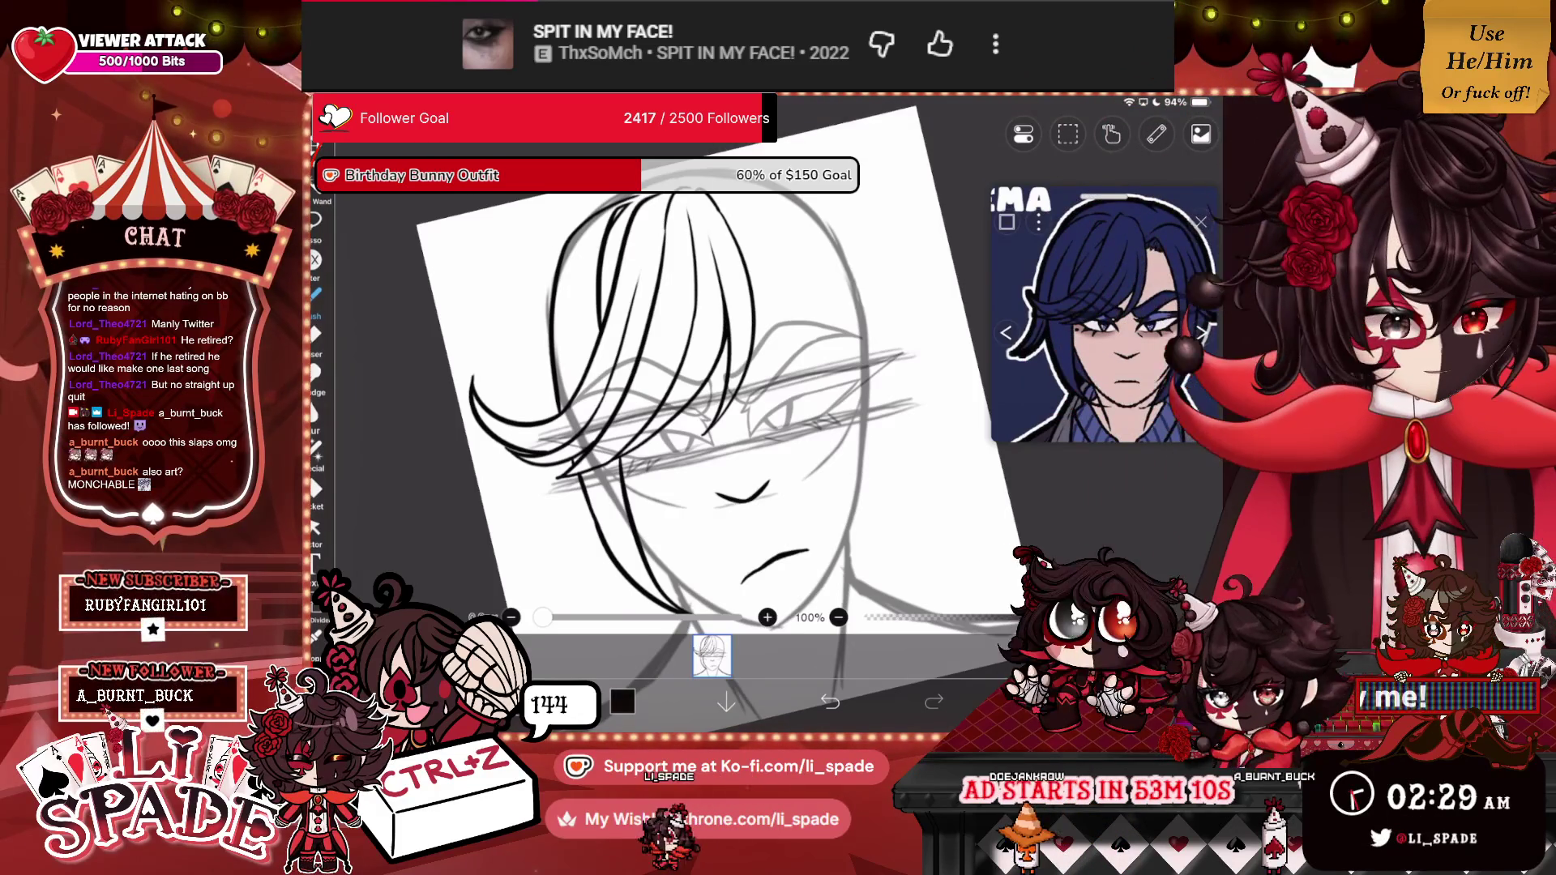
scroll(720, 401, down, 3)
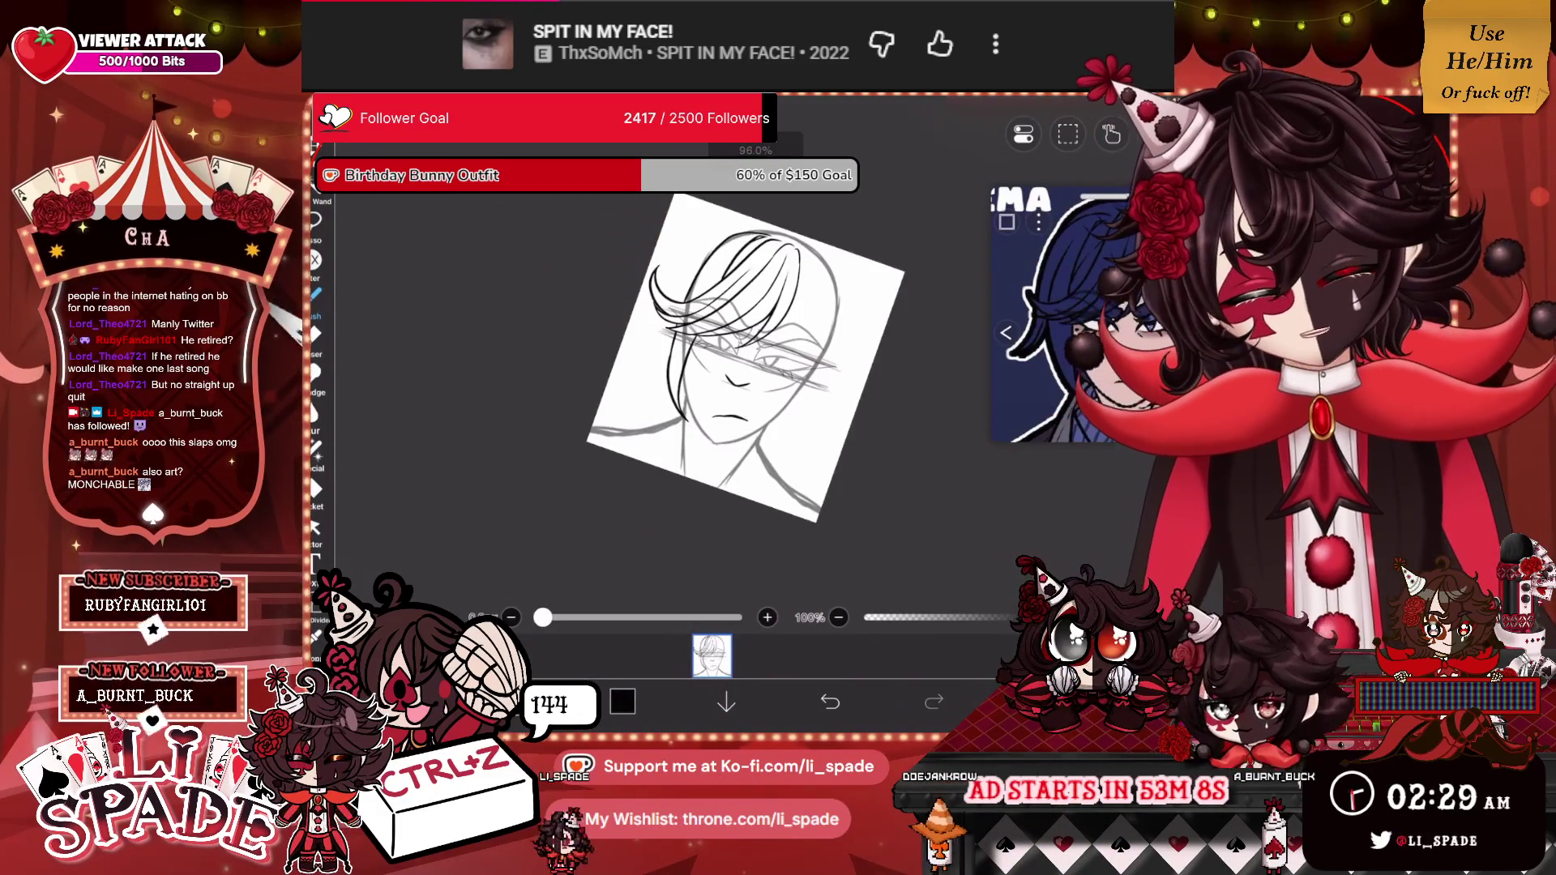
scroll(720, 401, up, 2)
scroll(719, 401, up, 5)
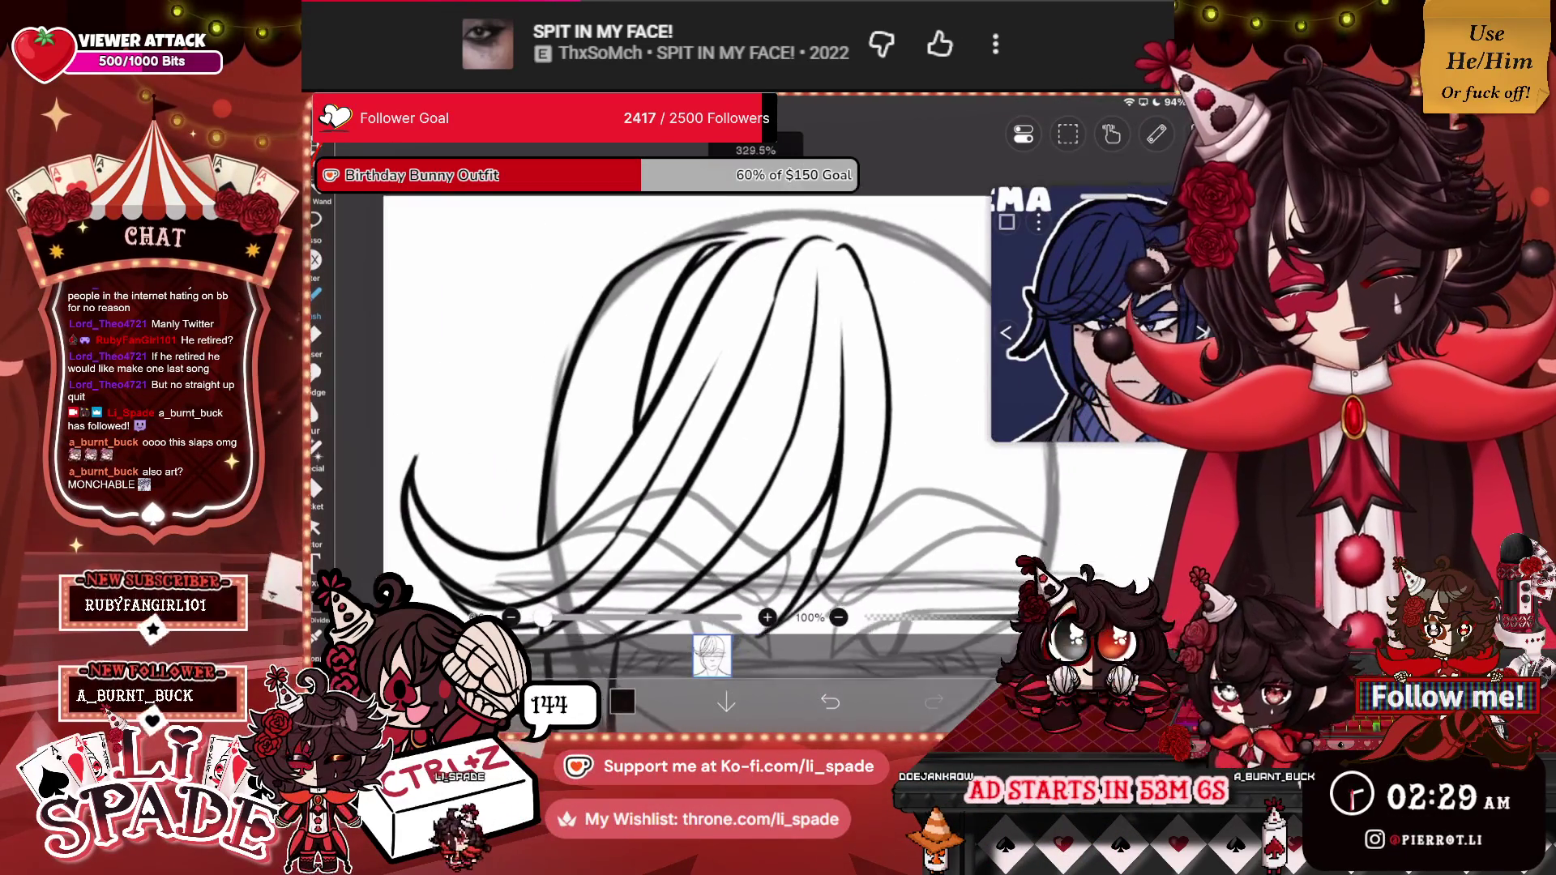
scroll(719, 401, up, 1)
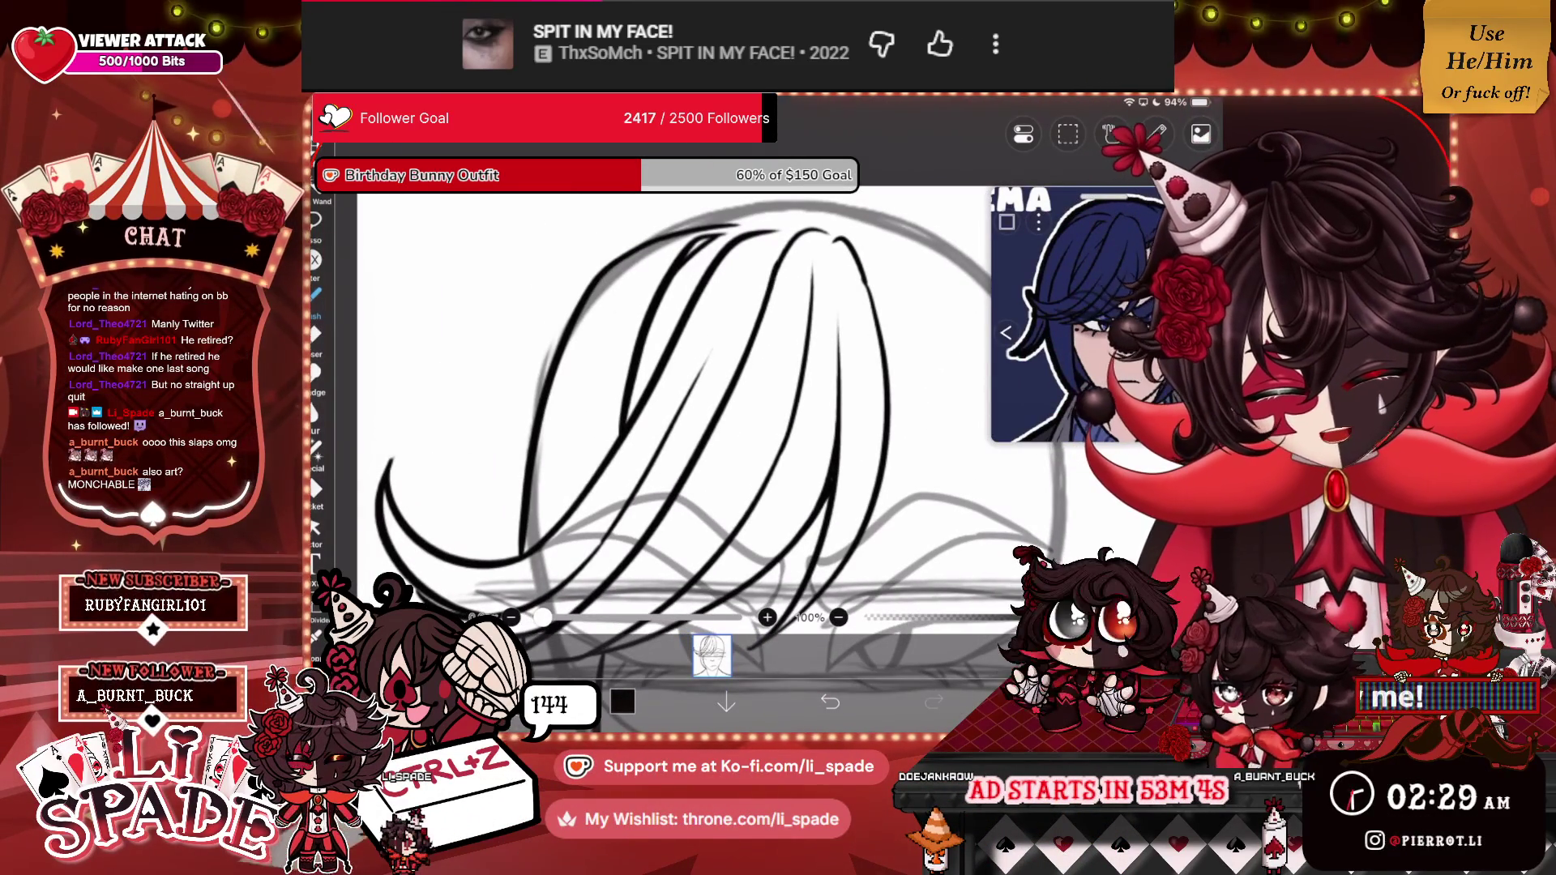
scroll(720, 402, down, 5)
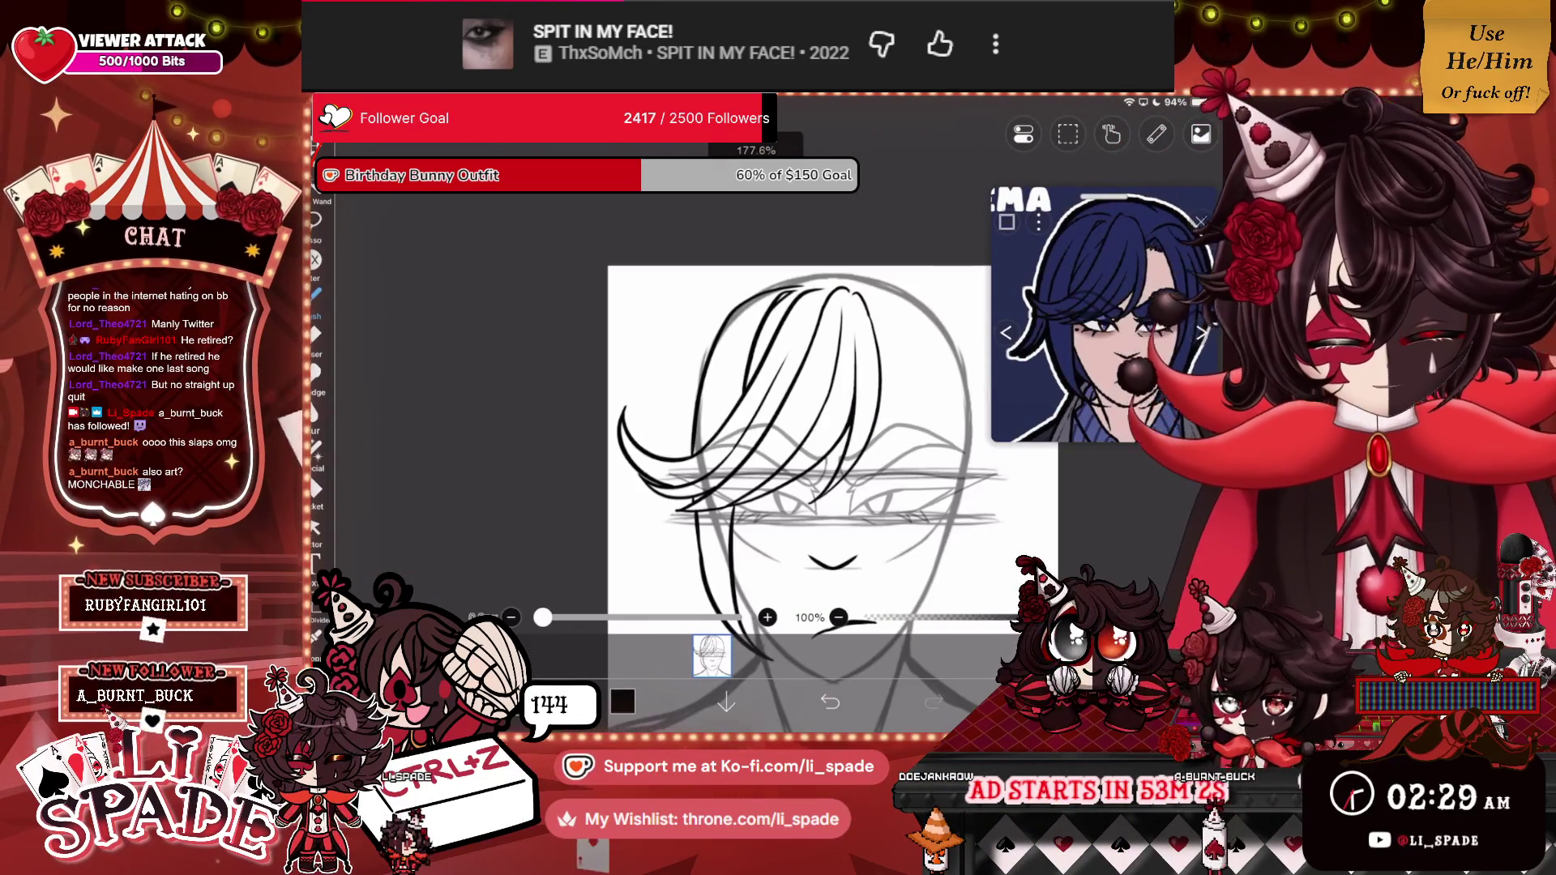
scroll(795, 446, down, 2)
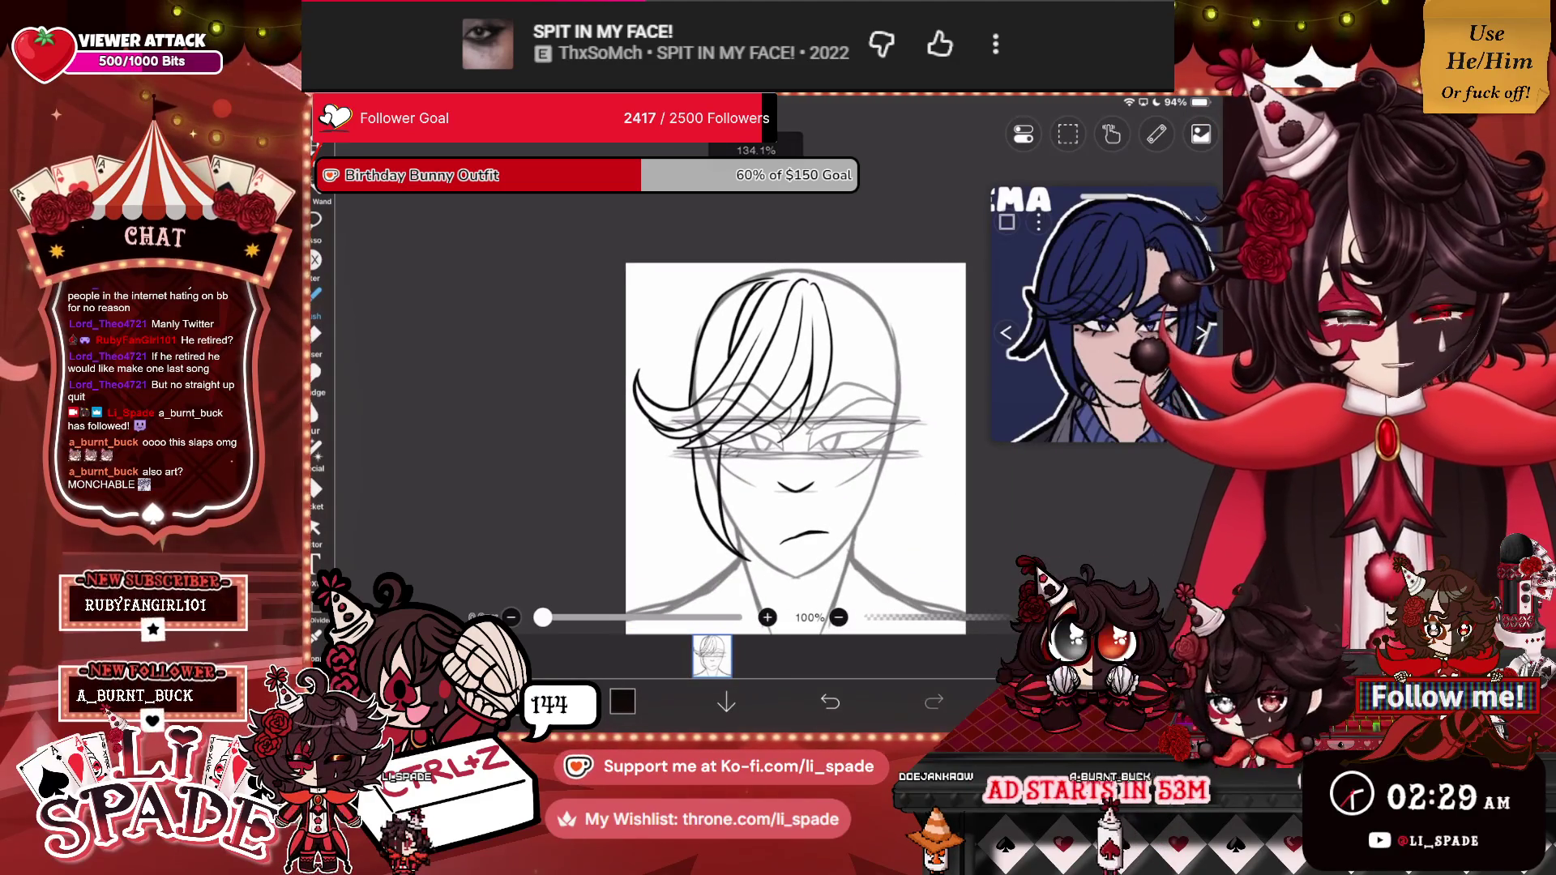
scroll(794, 405, up, 4)
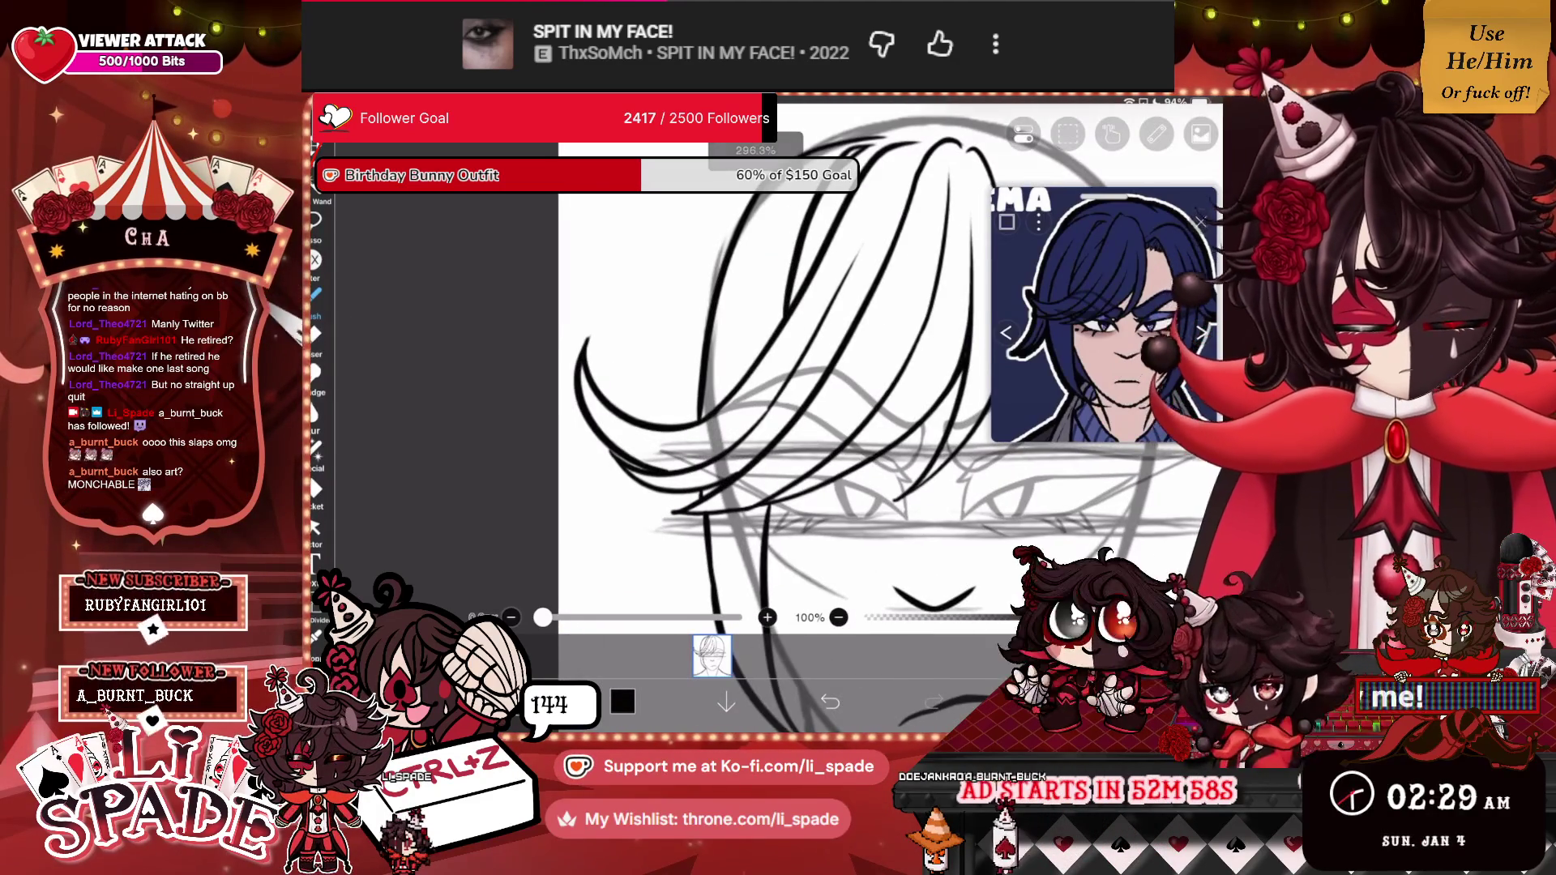
scroll(730, 389, down, 2)
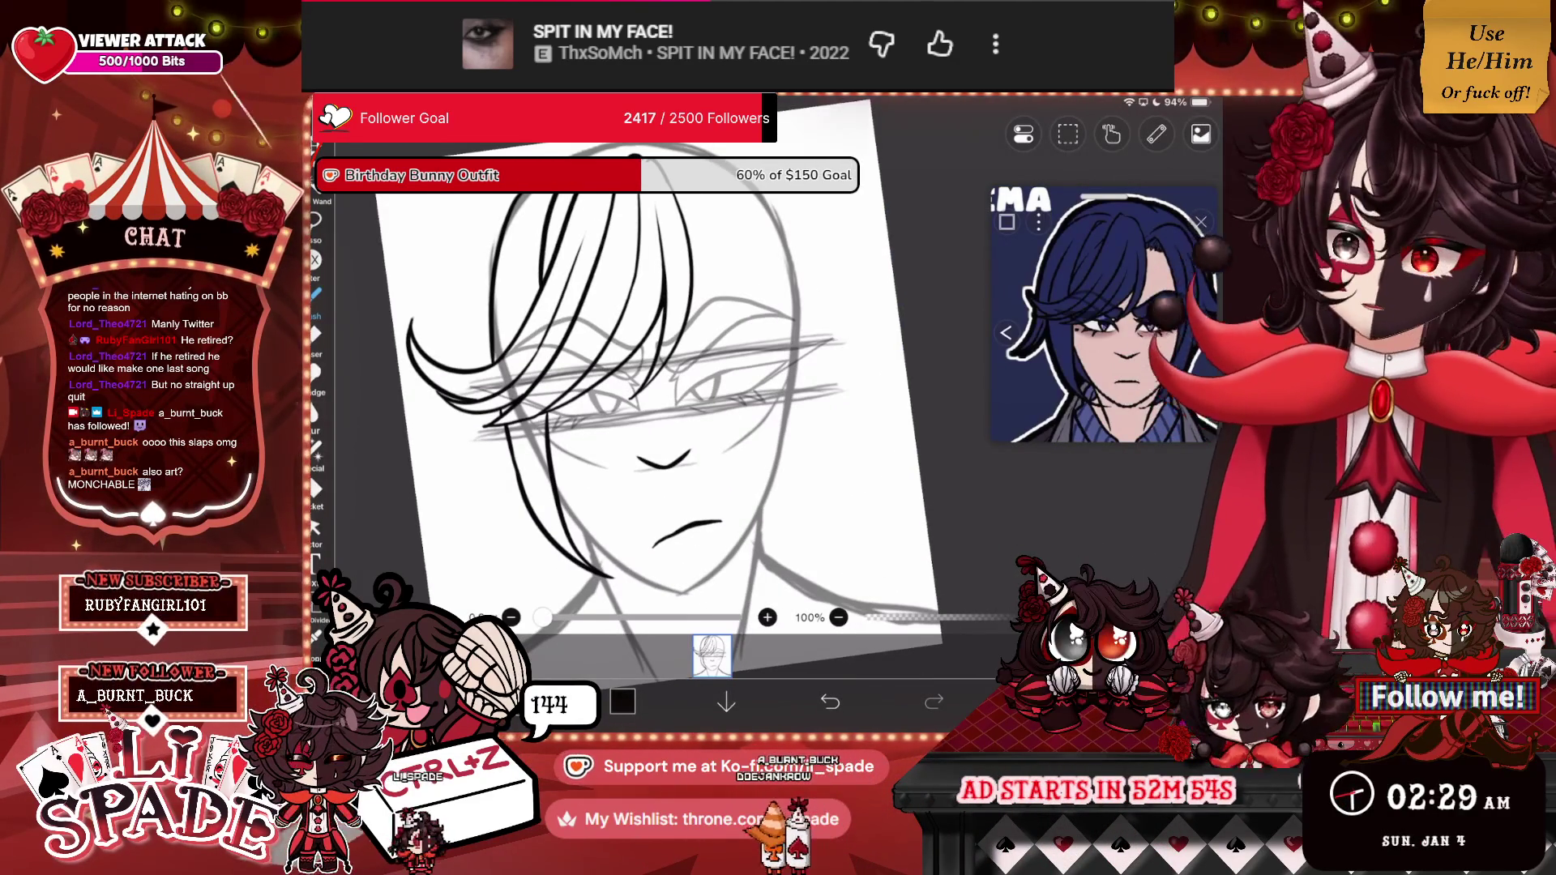
scroll(660, 381, down, 2)
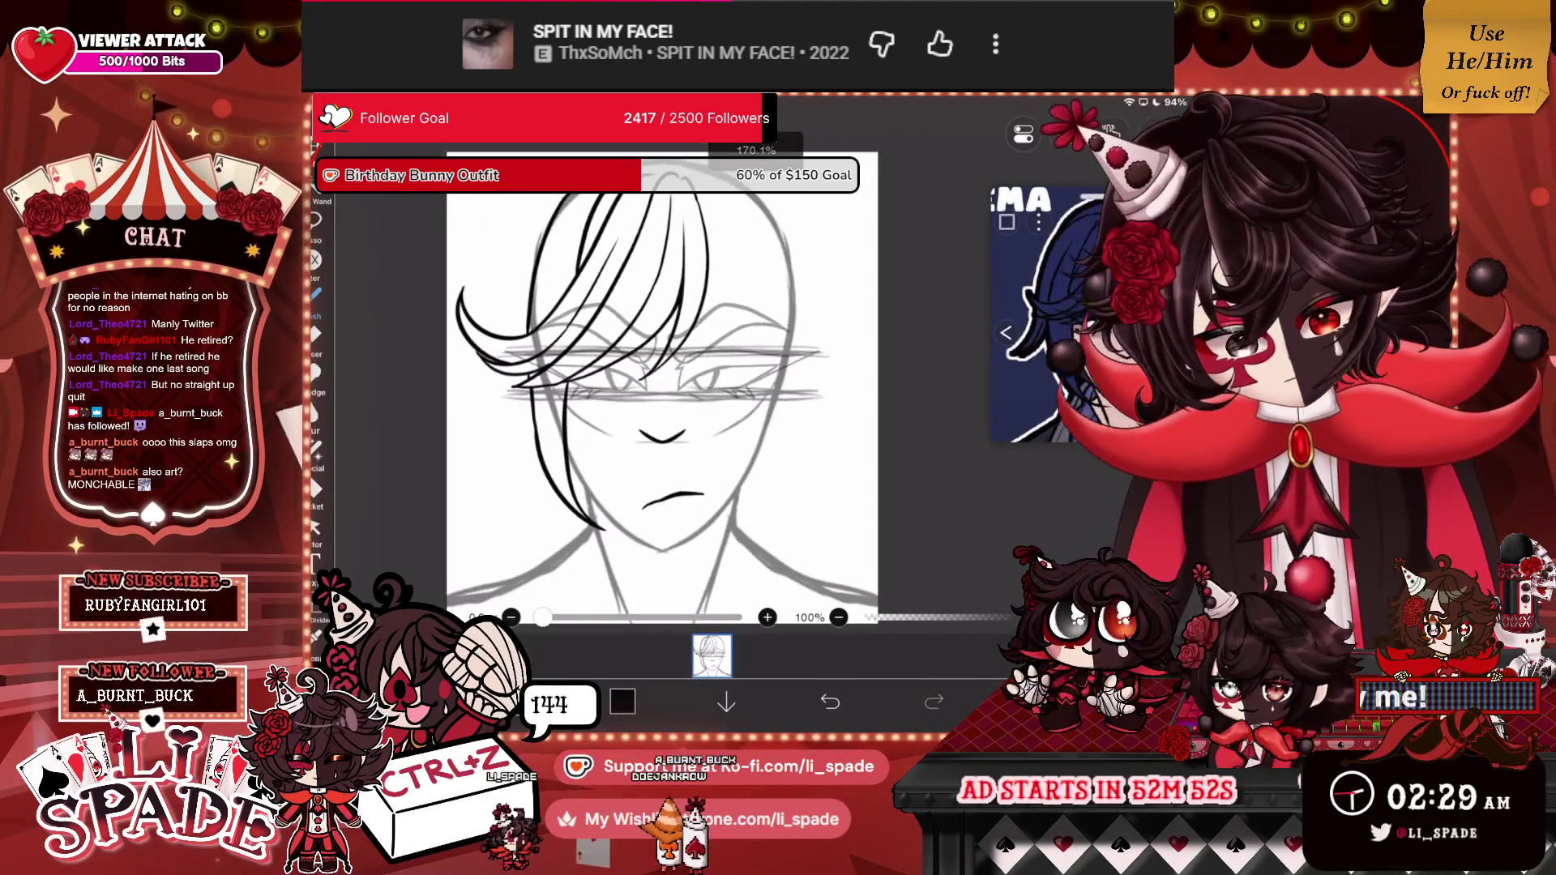
scroll(616, 389, up, 3)
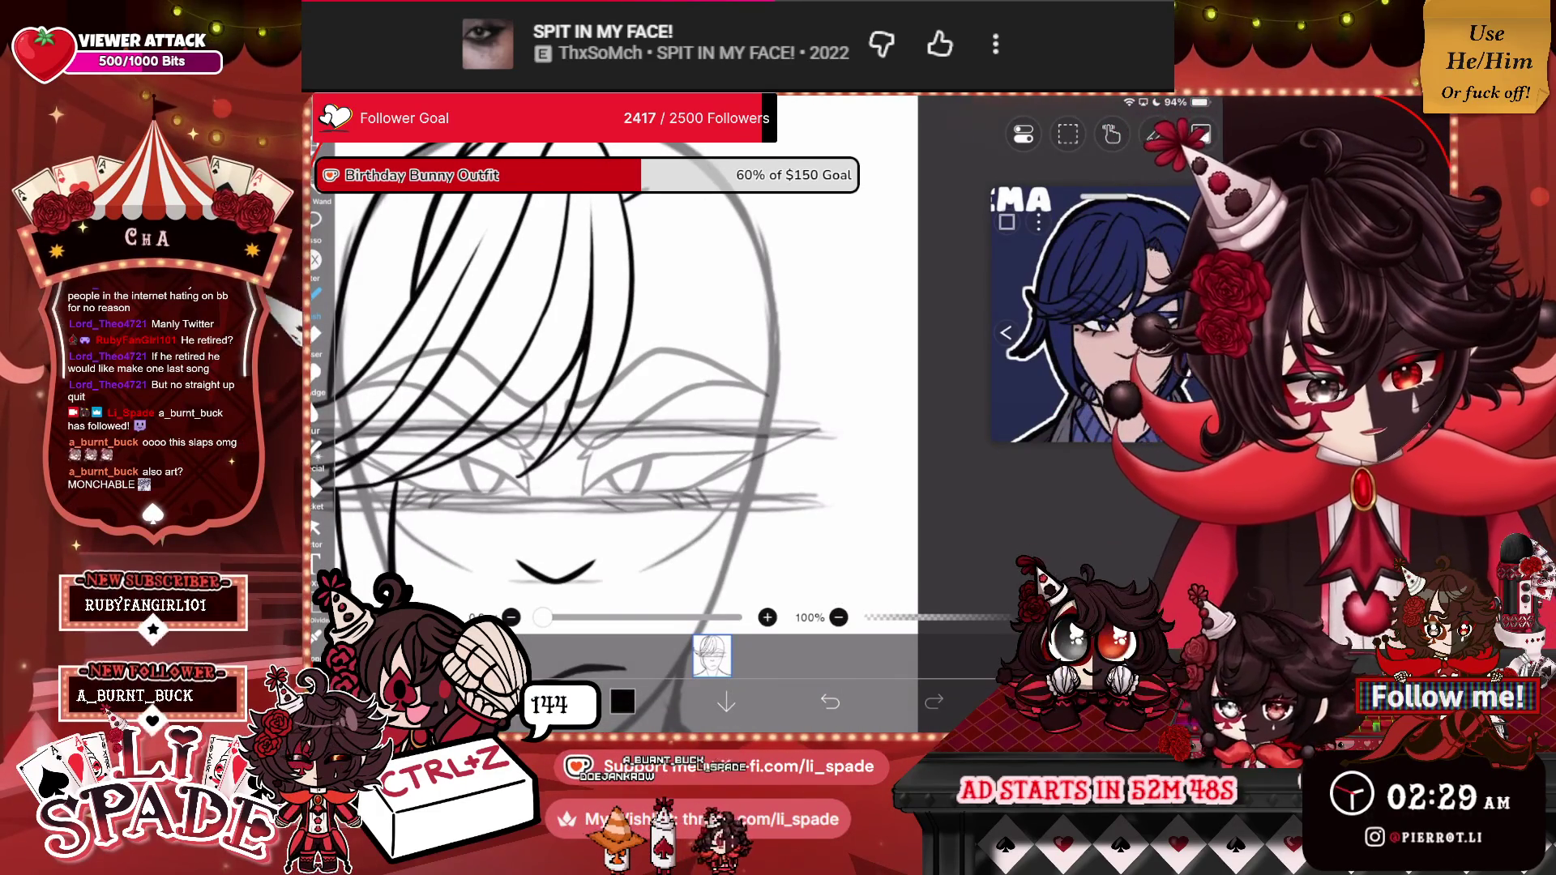
Ink a long curved strand on the right, undo a stray stroke, and redraw the jaw-to-neck line wider.
drag(652, 191, 705, 596)
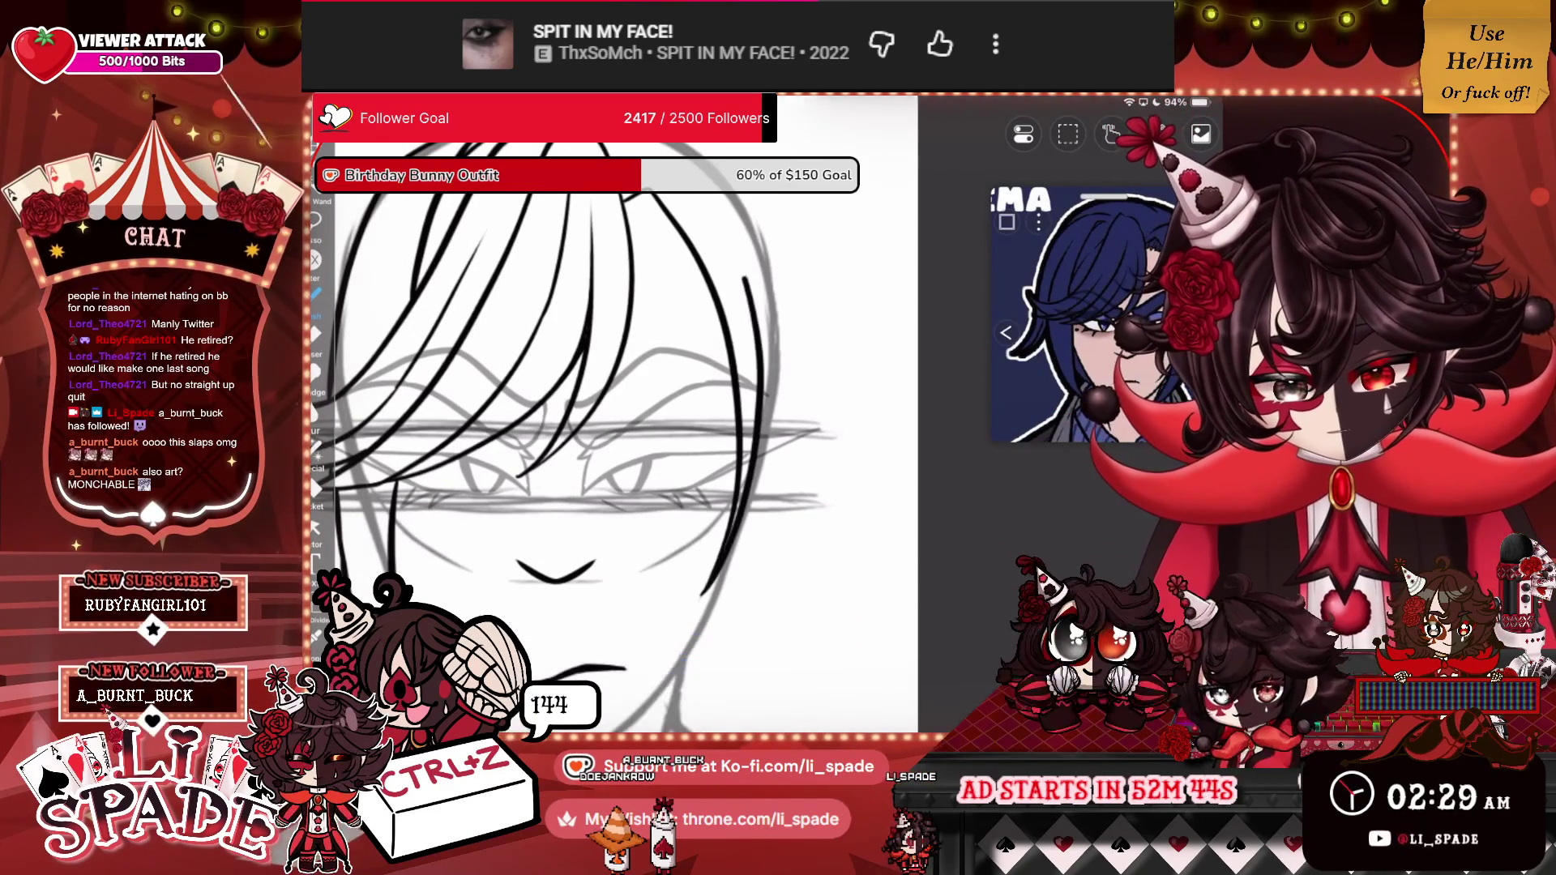
drag(622, 199, 679, 154)
scroll(616, 365, down, 5)
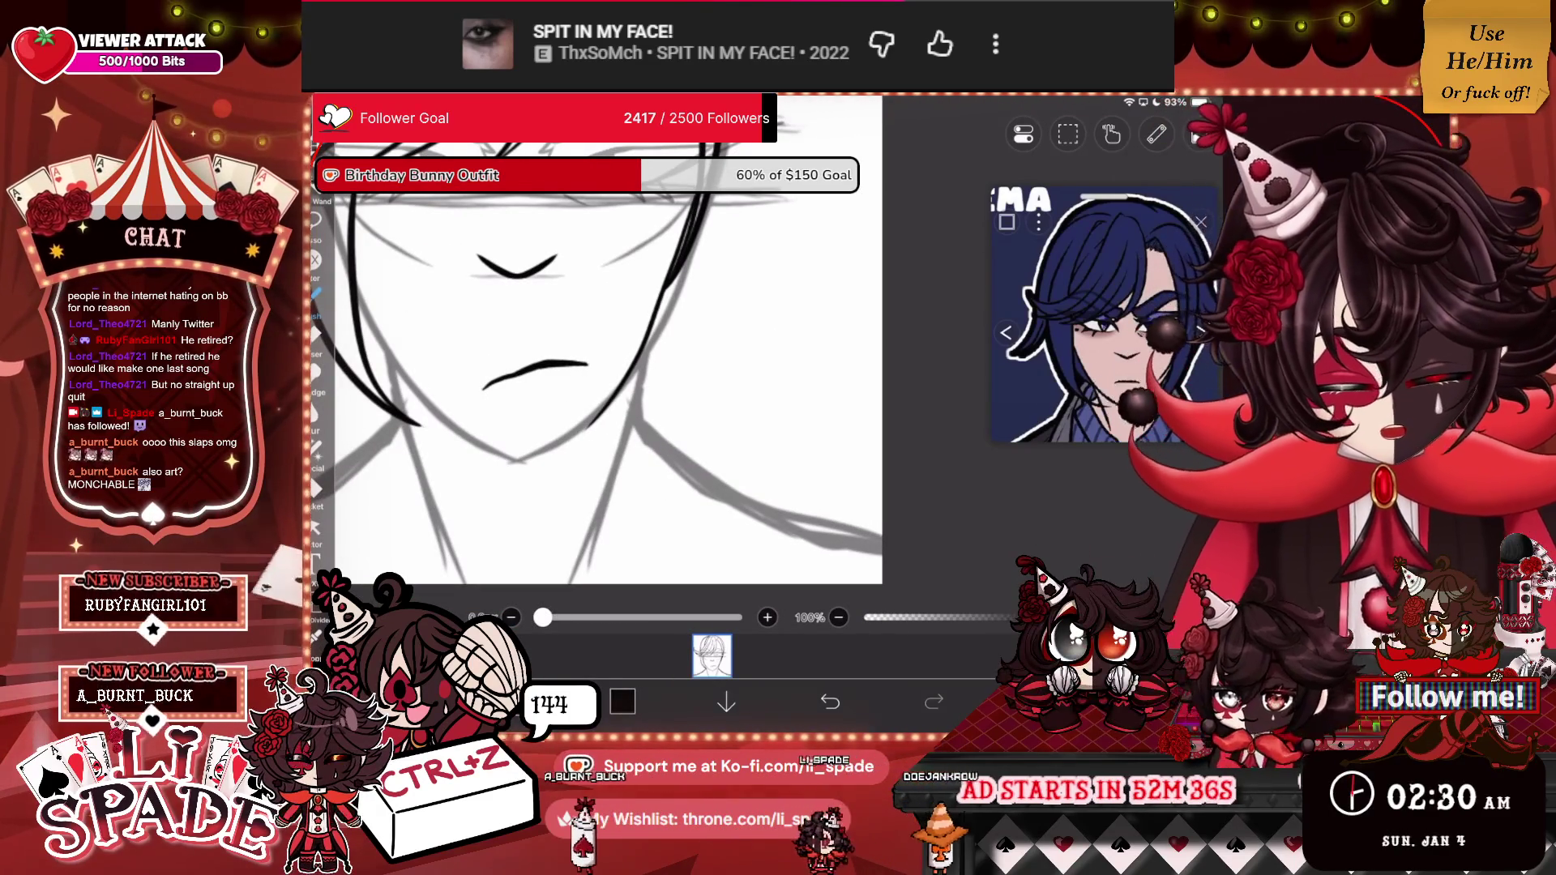
key(ctrl+z)
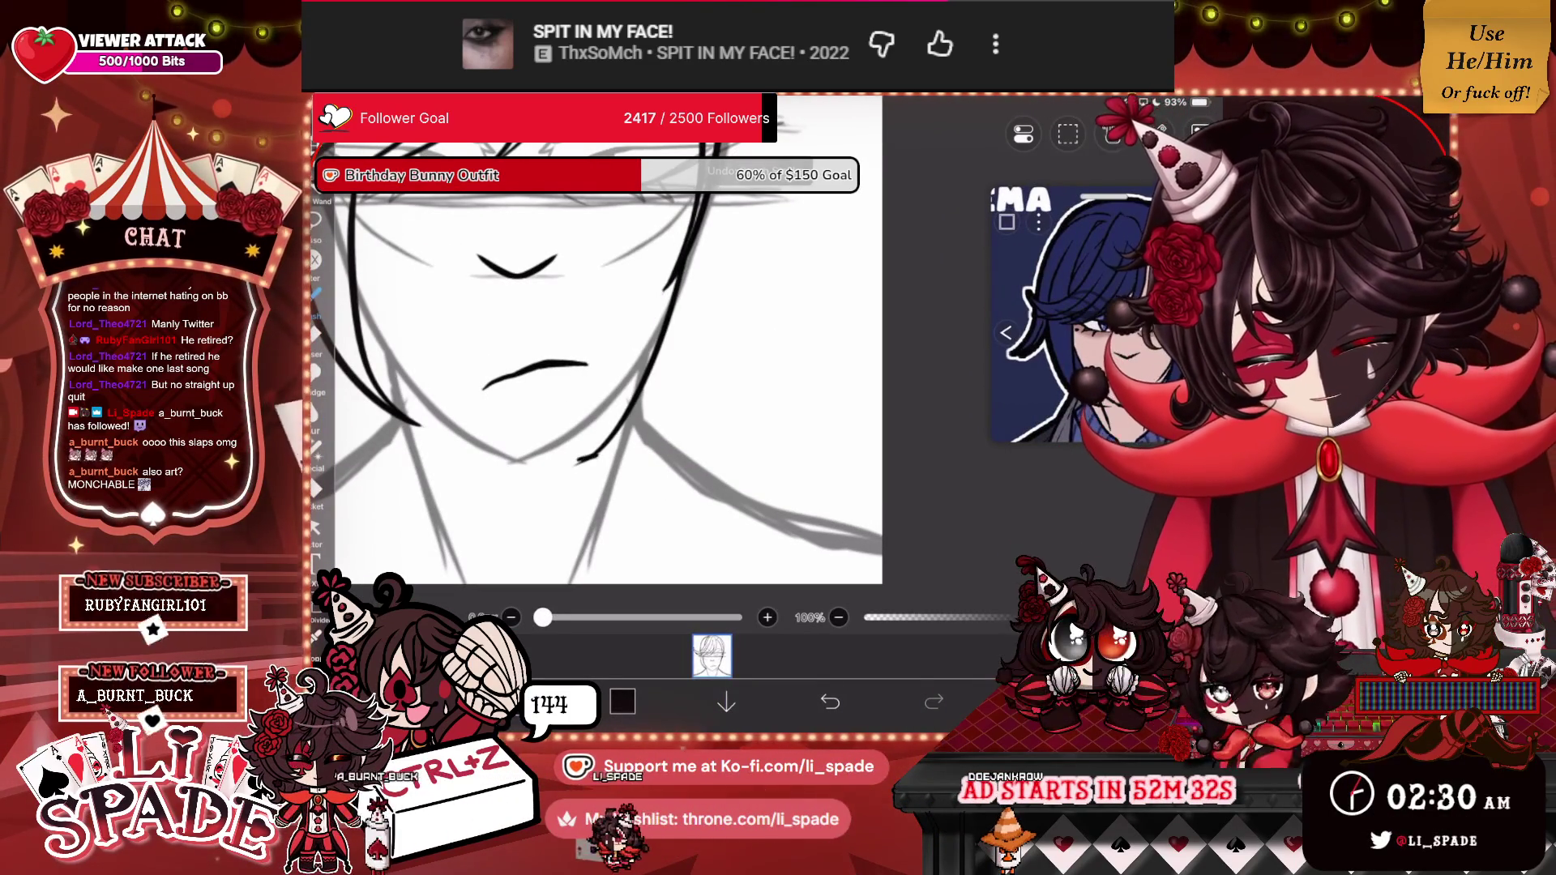
drag(580, 460, 758, 158)
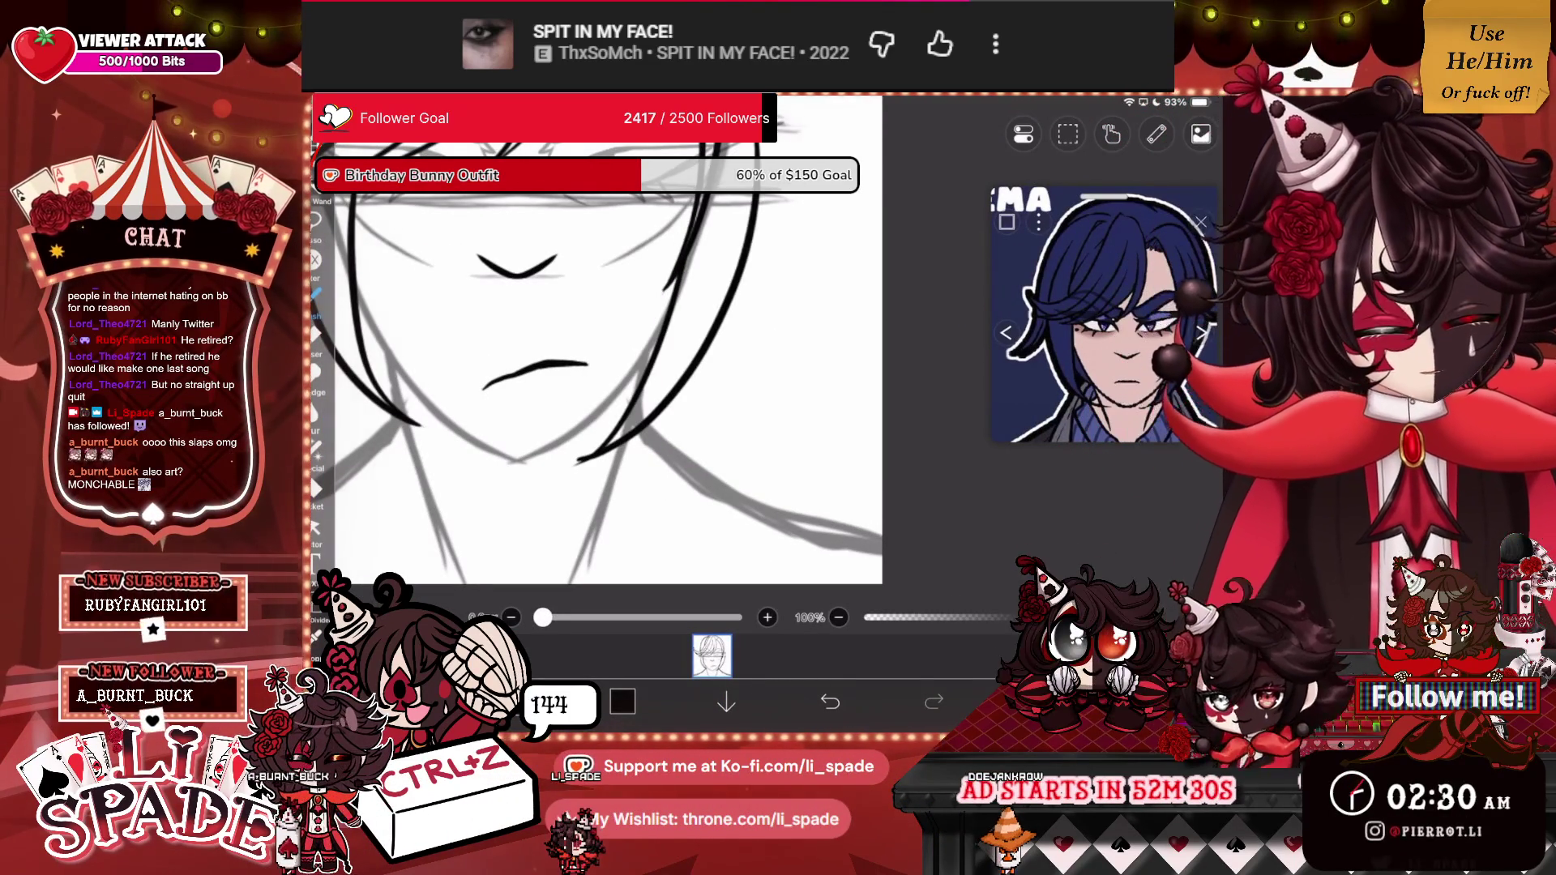
Ink the right curve of the hair and face plus several curved hair strands.
scroll(599, 365, up, 5)
mouse_move(654, 428)
mouse_down()
mouse_move(652, 320)
mouse_move(608, 146)
mouse_up()
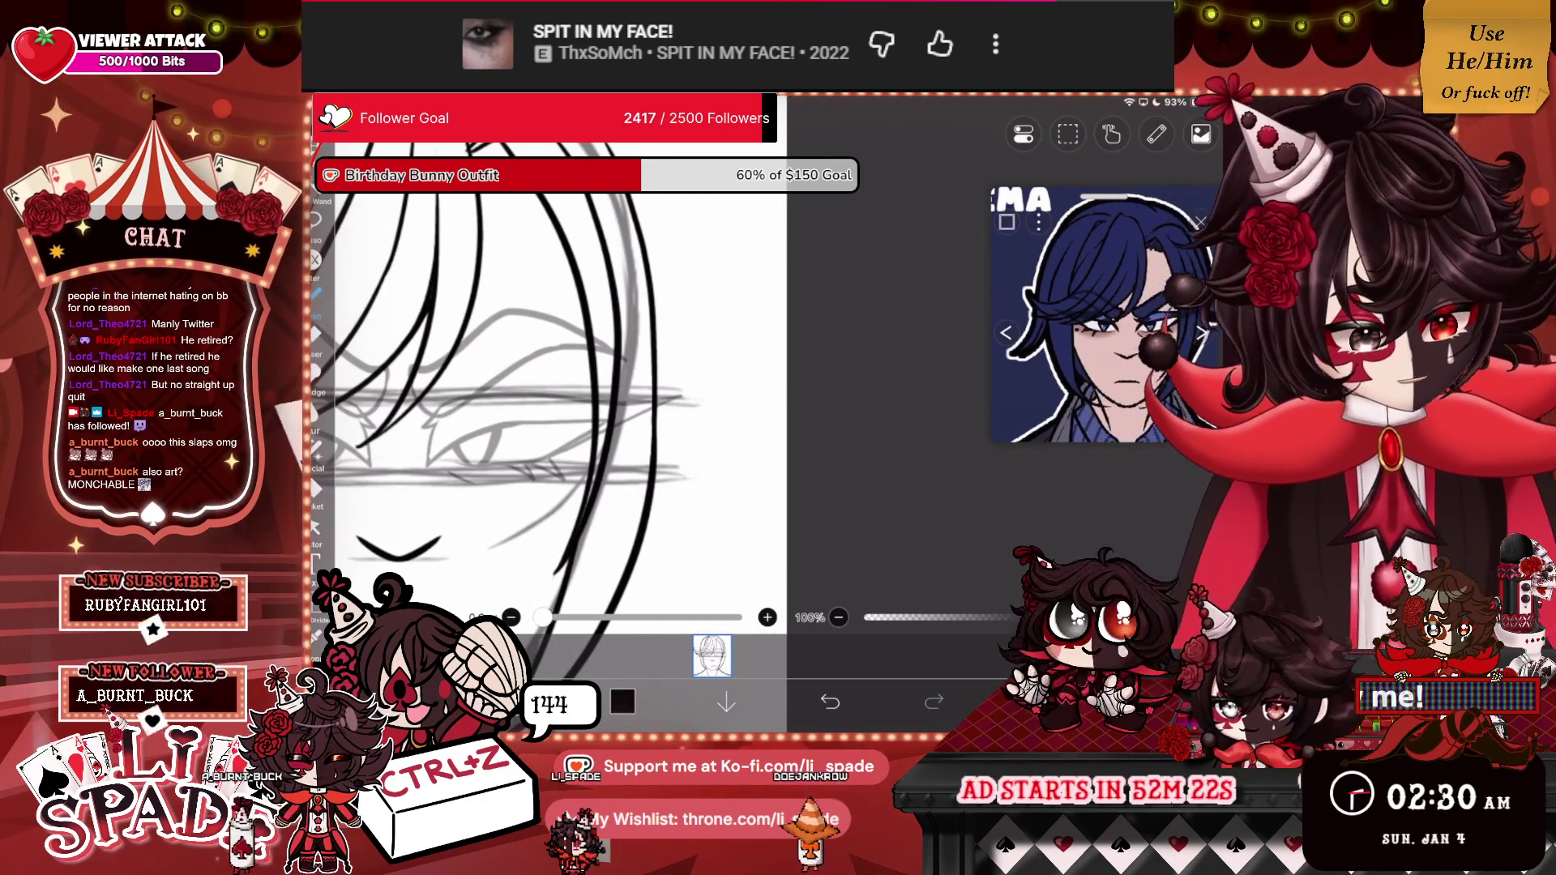
scroll(640, 373, up, 3)
drag(653, 369, 681, 519)
mouse_move(661, 356)
mouse_down()
mouse_move(679, 518)
mouse_move(709, 503)
mouse_up()
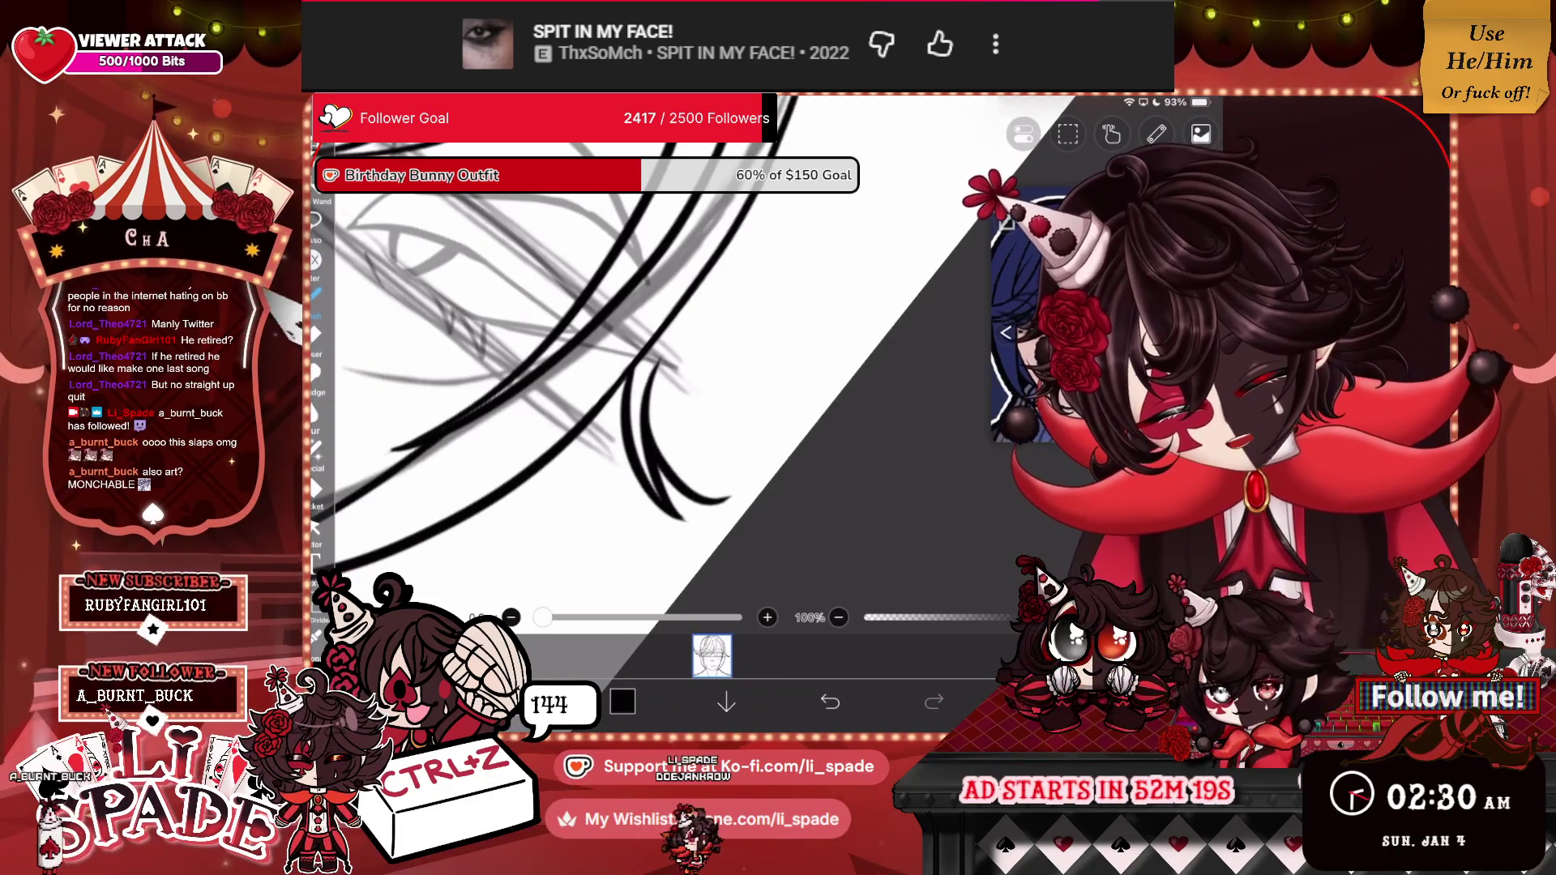
drag(749, 292, 689, 499)
drag(778, 239, 746, 296)
Draw eyelash hatch marks on the eye, then switch to the Eraser.
scroll(567, 381, down, 3)
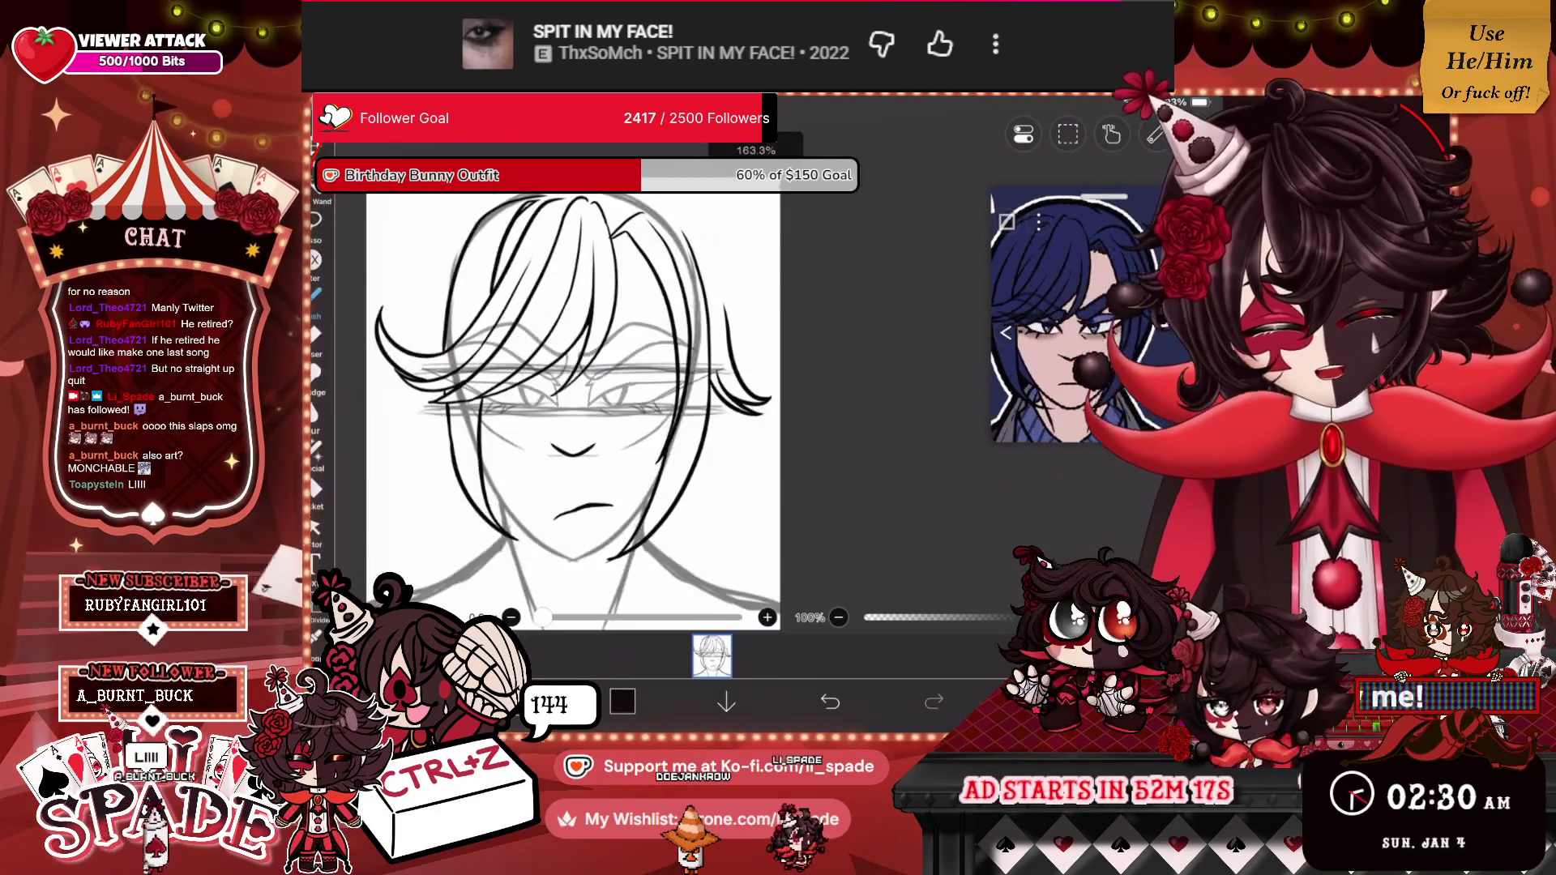
scroll(648, 389, down, 1)
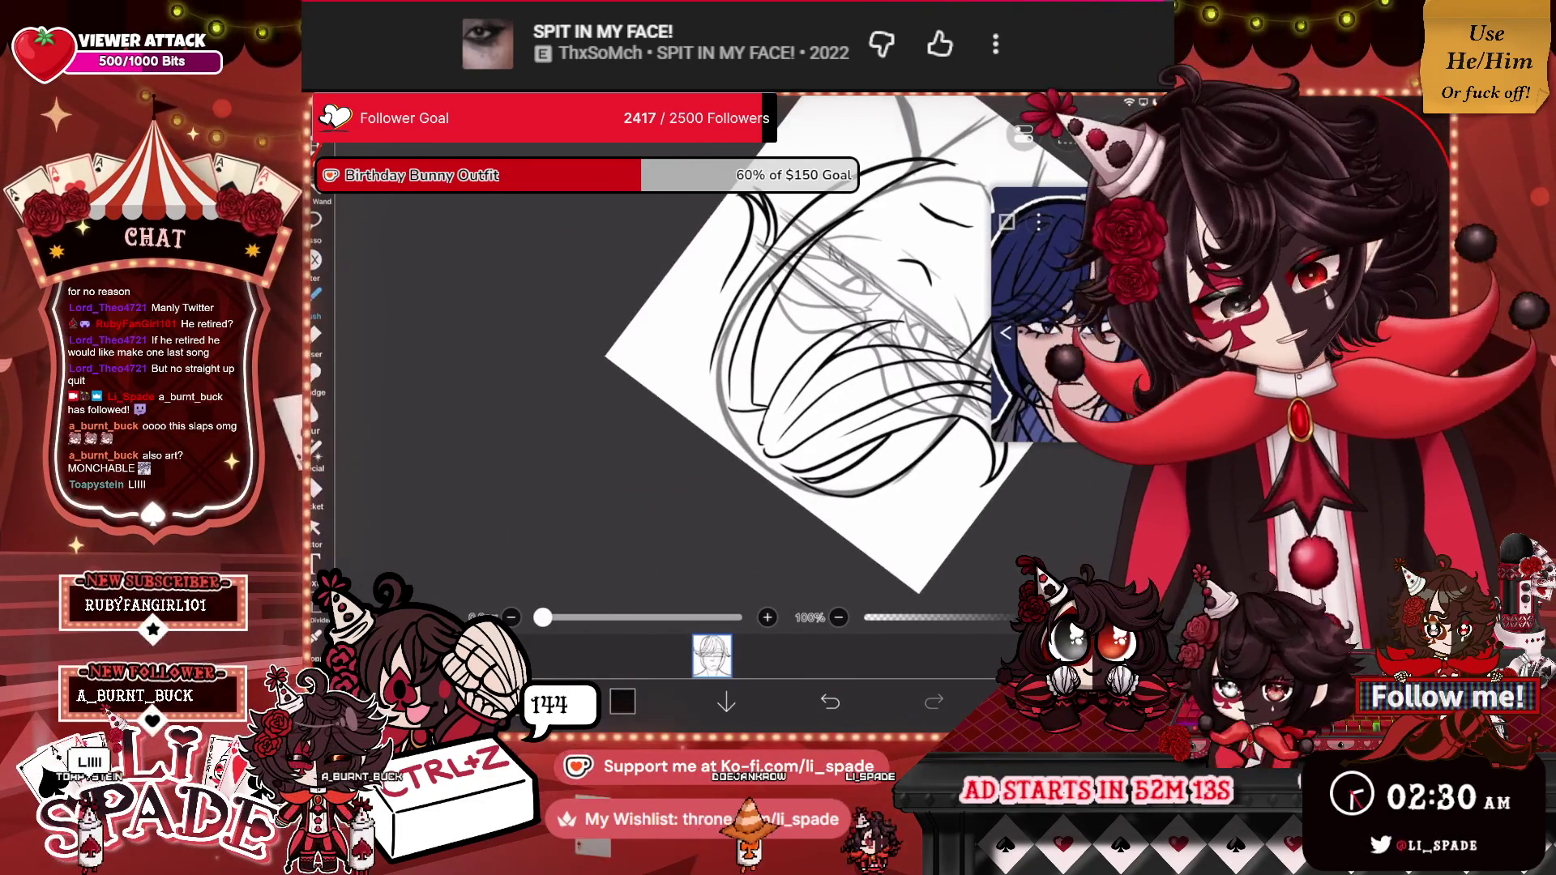
scroll(730, 389, up, 3)
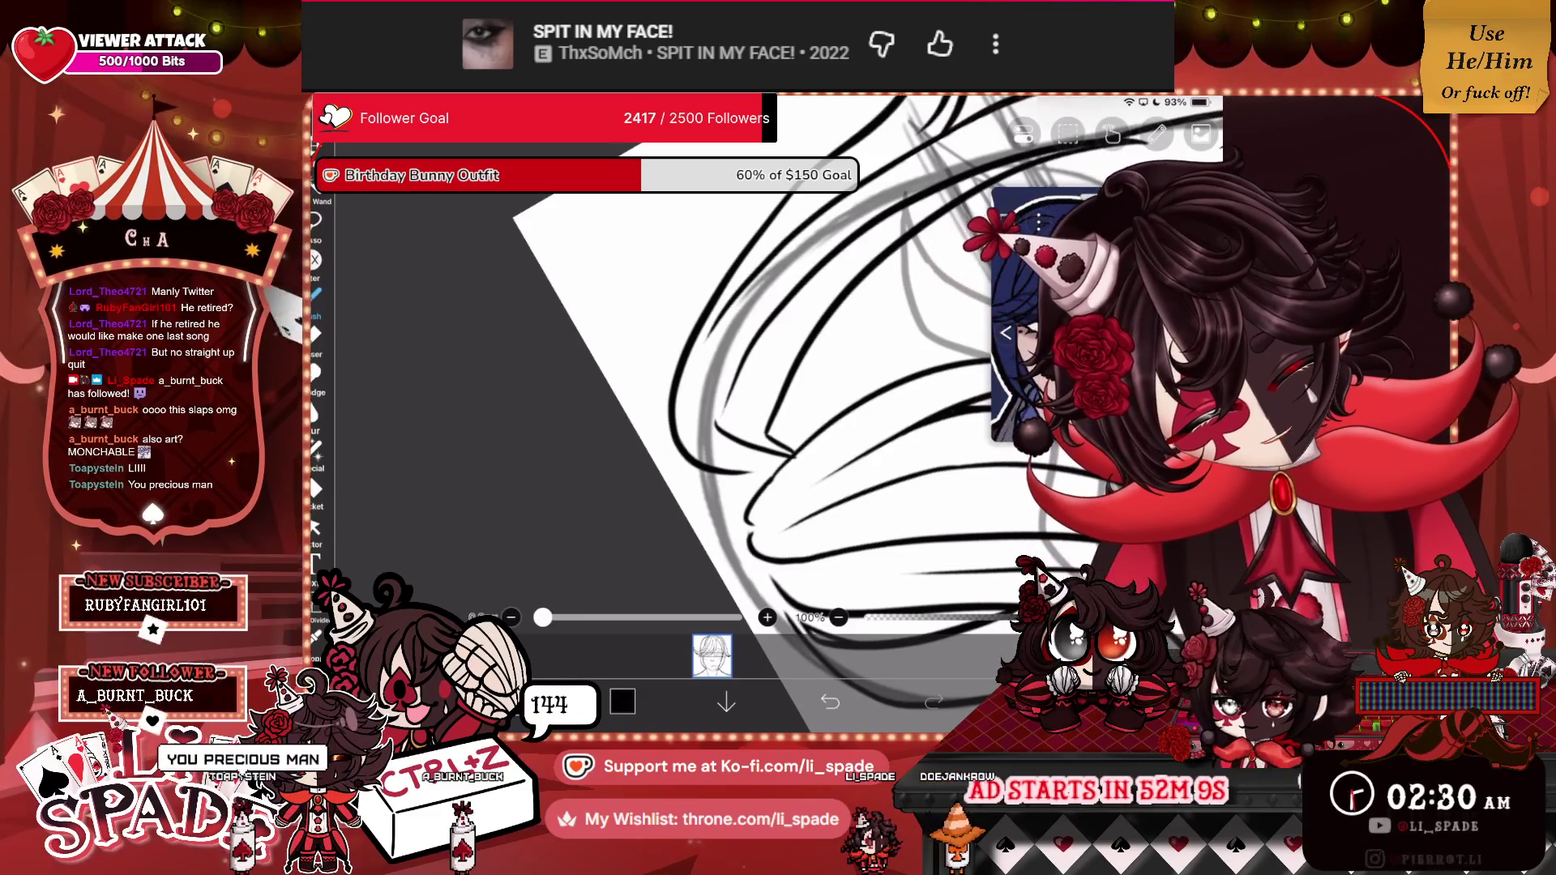
scroll(730, 389, down, 3)
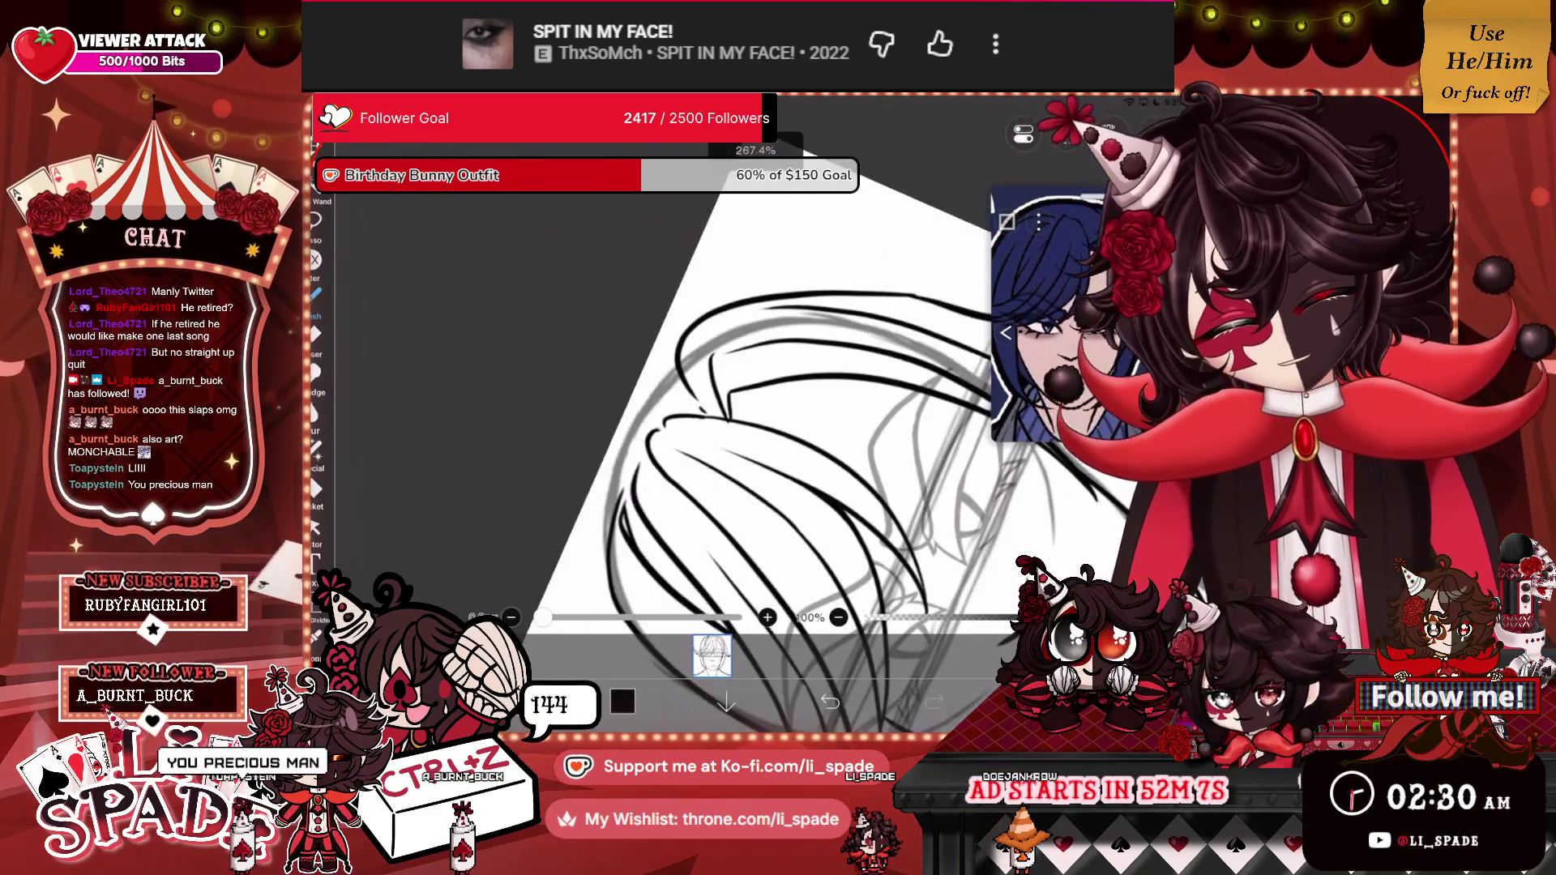
scroll(729, 389, up, 3)
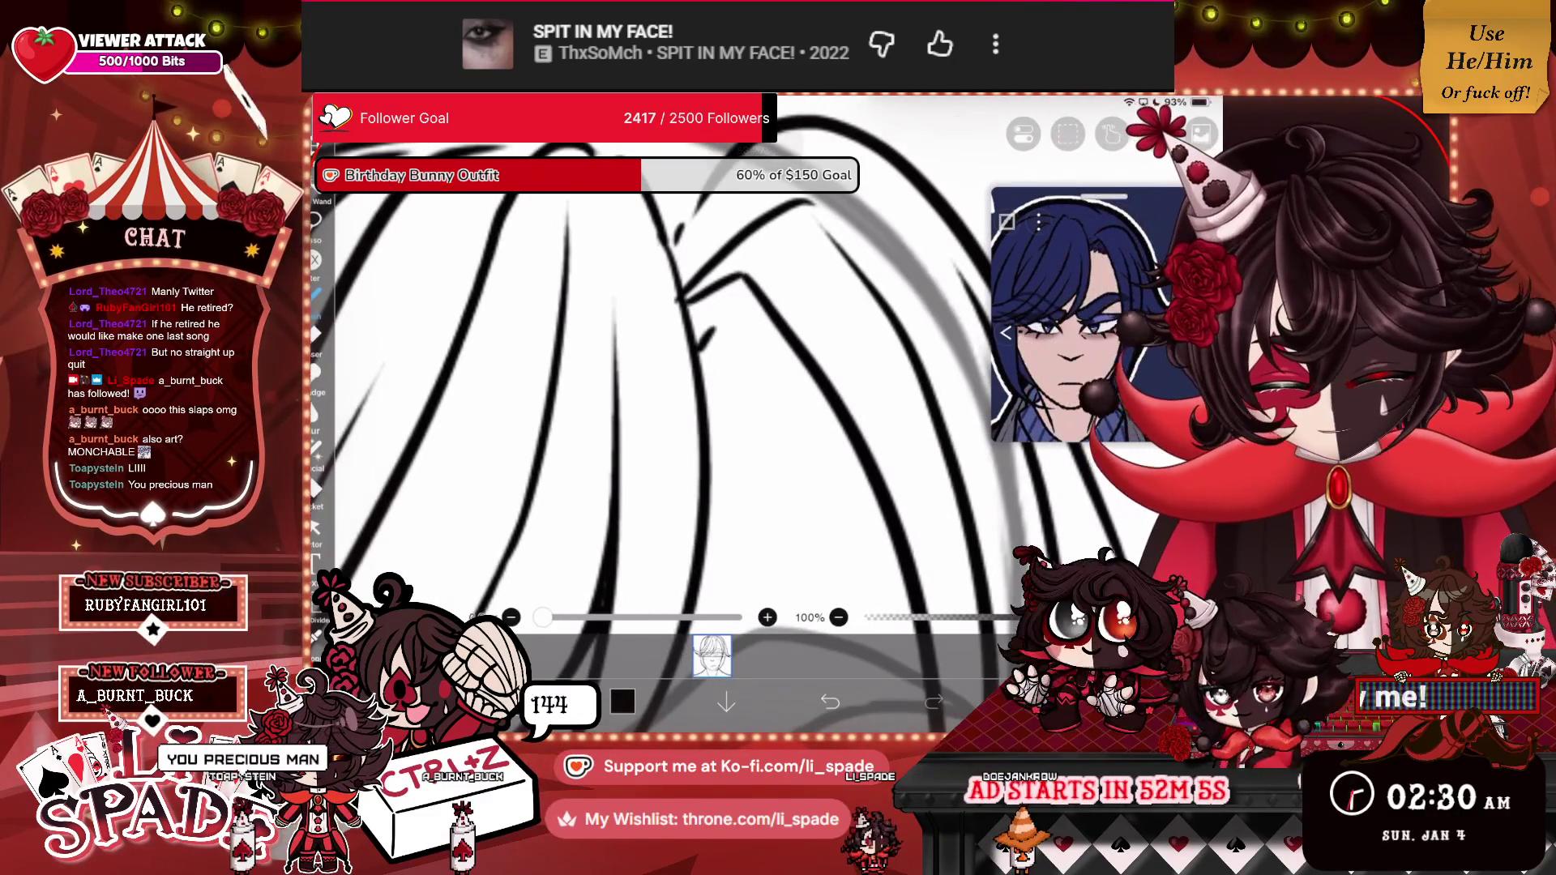
drag(728, 332, 737, 350)
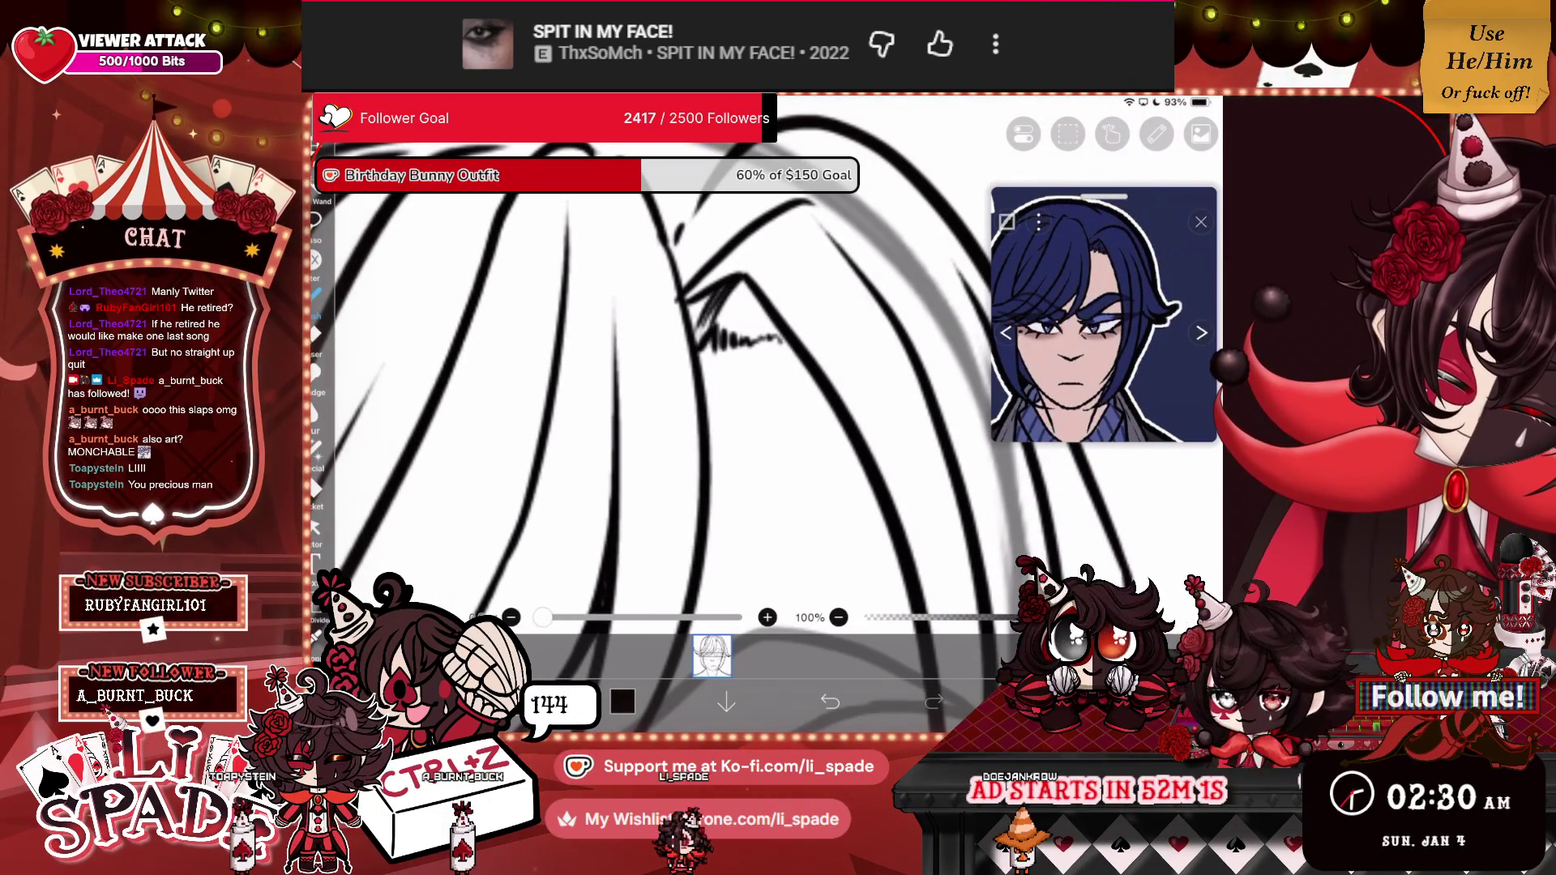
mouse_move(730, 282)
mouse_down()
mouse_move(744, 333)
mouse_move(765, 339)
mouse_up()
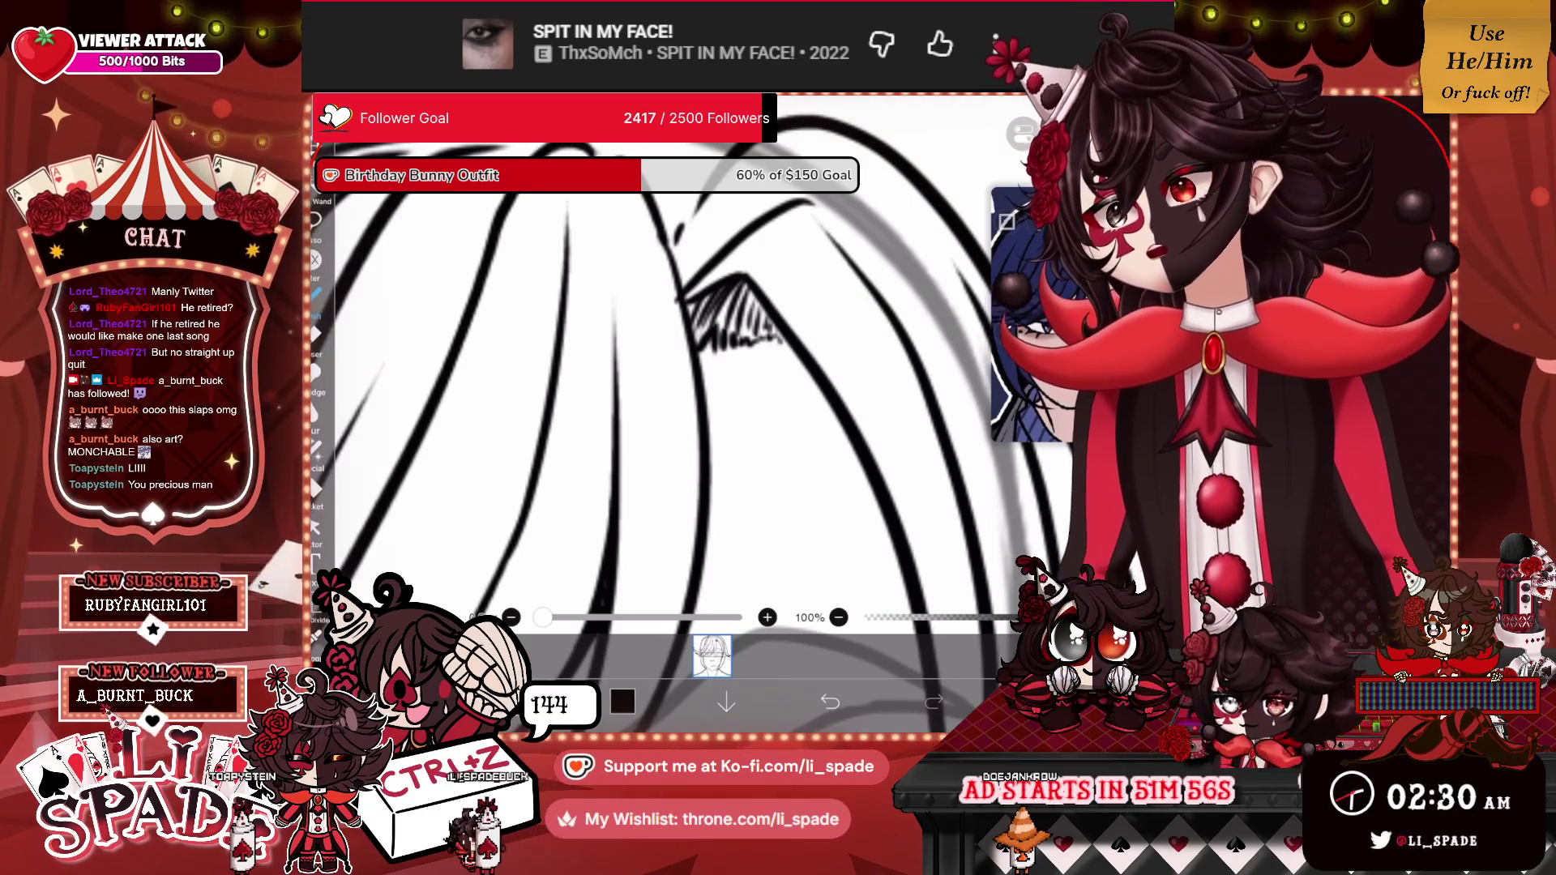
click(316, 332)
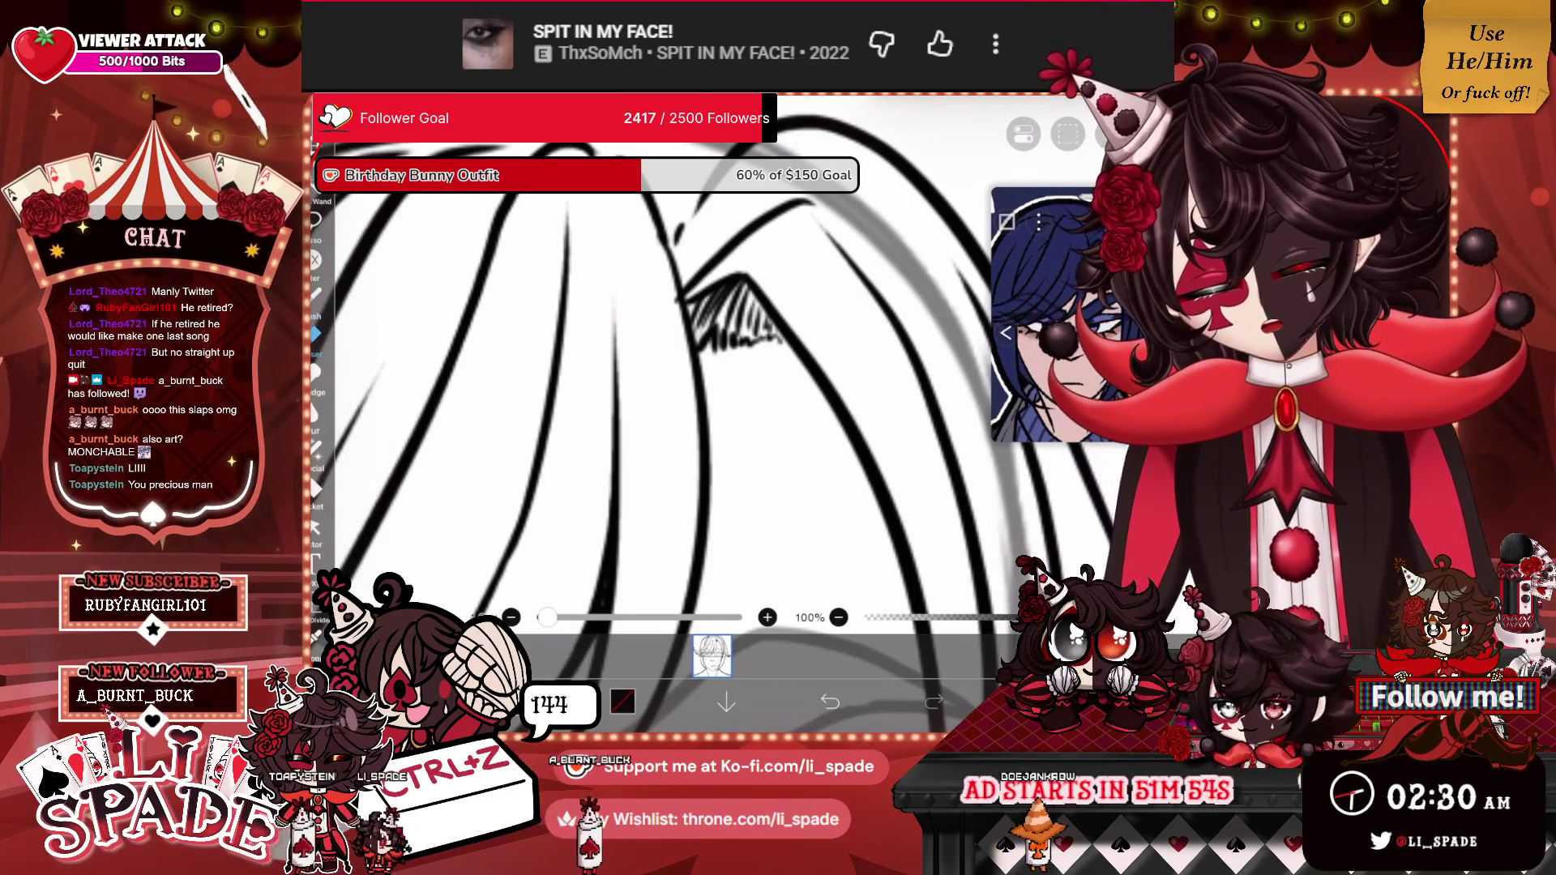
scroll(726, 365, down, 10)
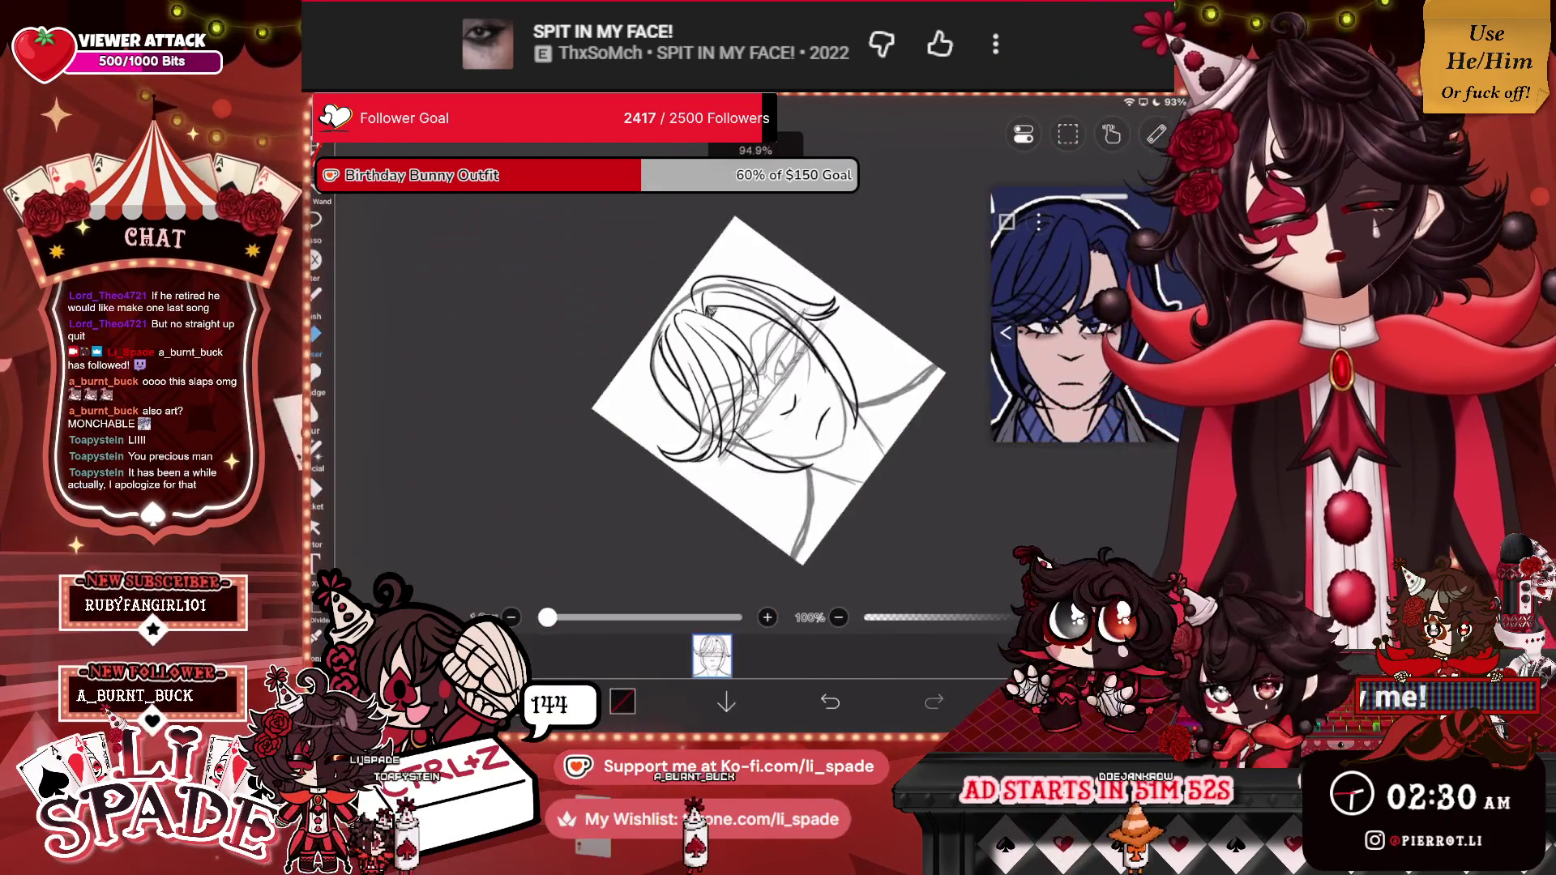
scroll(739, 295, down, 2)
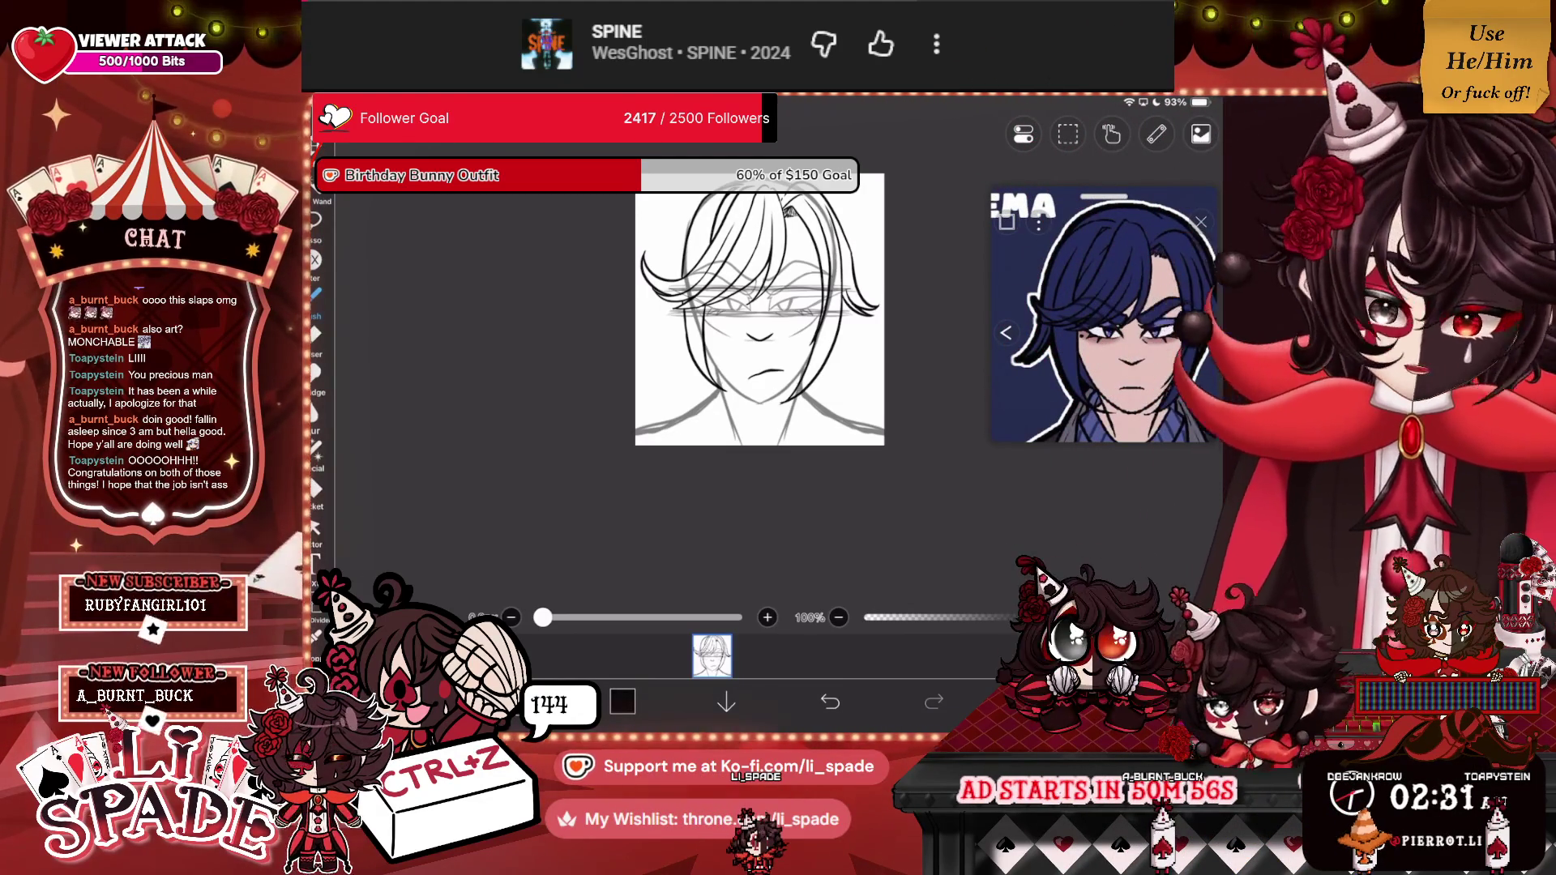
Draw a dark strand down the hair, undoing and redrawing it.
scroll(759, 324, up, 5)
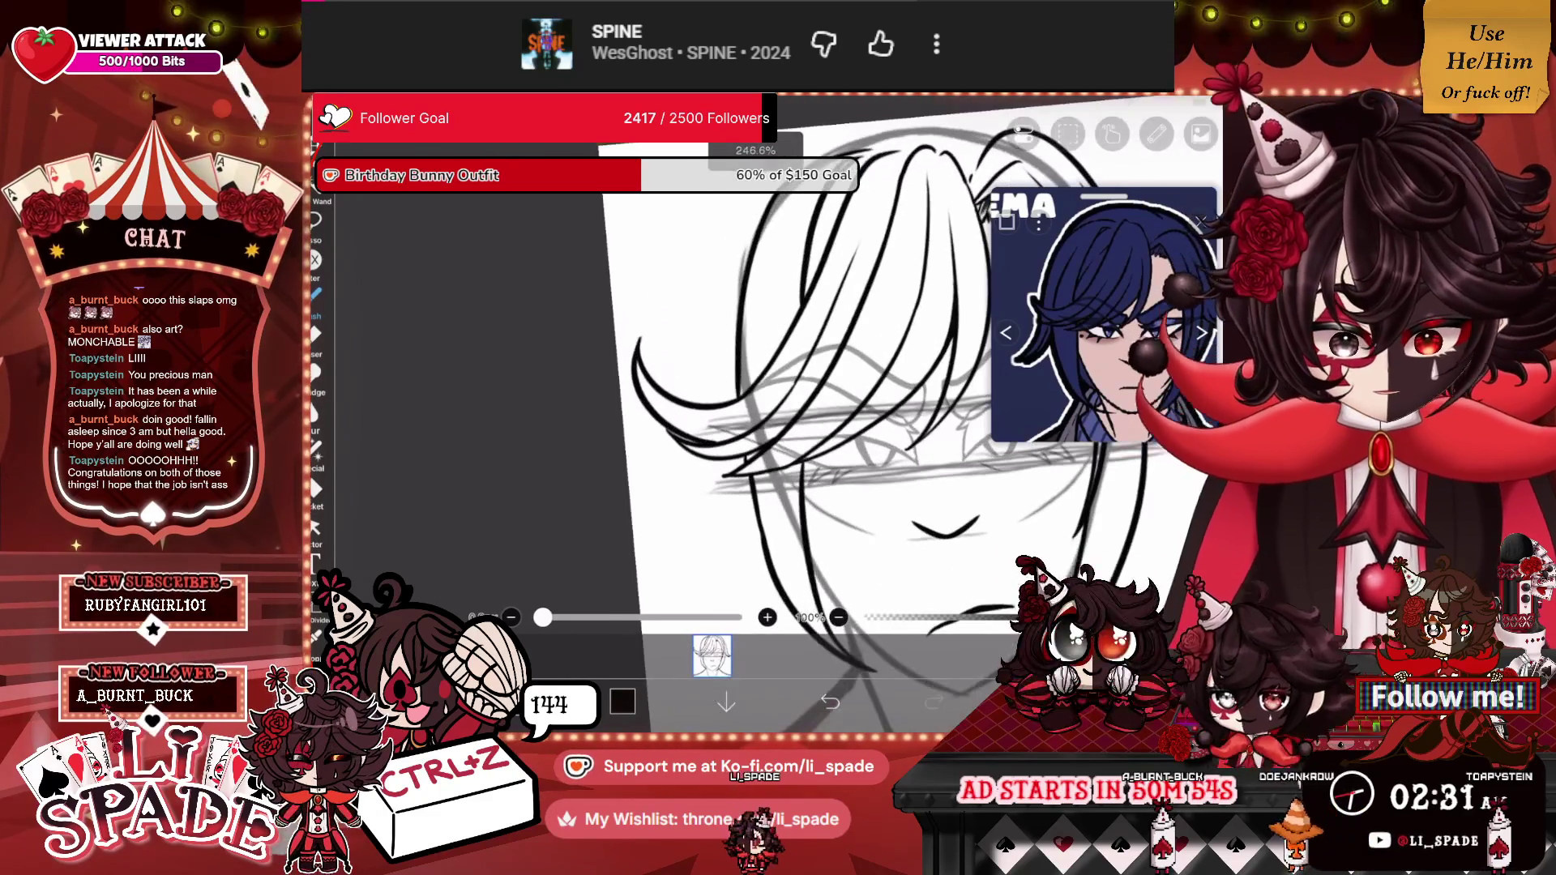
mouse_move(782, 180)
mouse_down()
mouse_move(758, 215)
mouse_move(715, 396)
mouse_up()
key(ctrl+z)
mouse_move(774, 185)
mouse_down()
mouse_move(716, 288)
mouse_move(708, 406)
mouse_up()
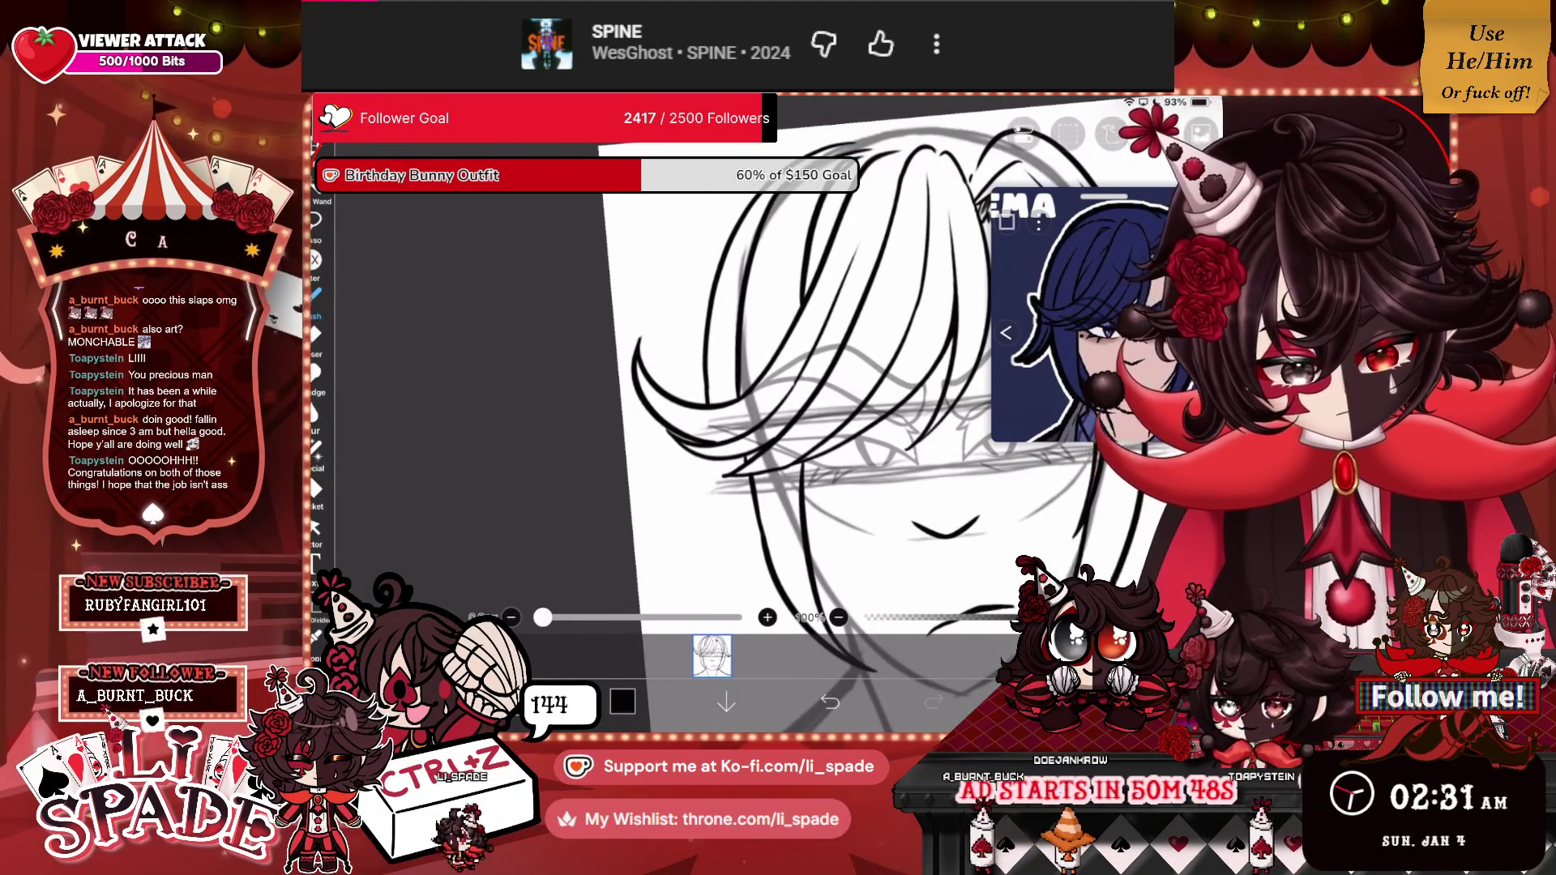
Add a curved strand left of the others, undo it, then restore it with Redo.
scroll(843, 405, up, 3)
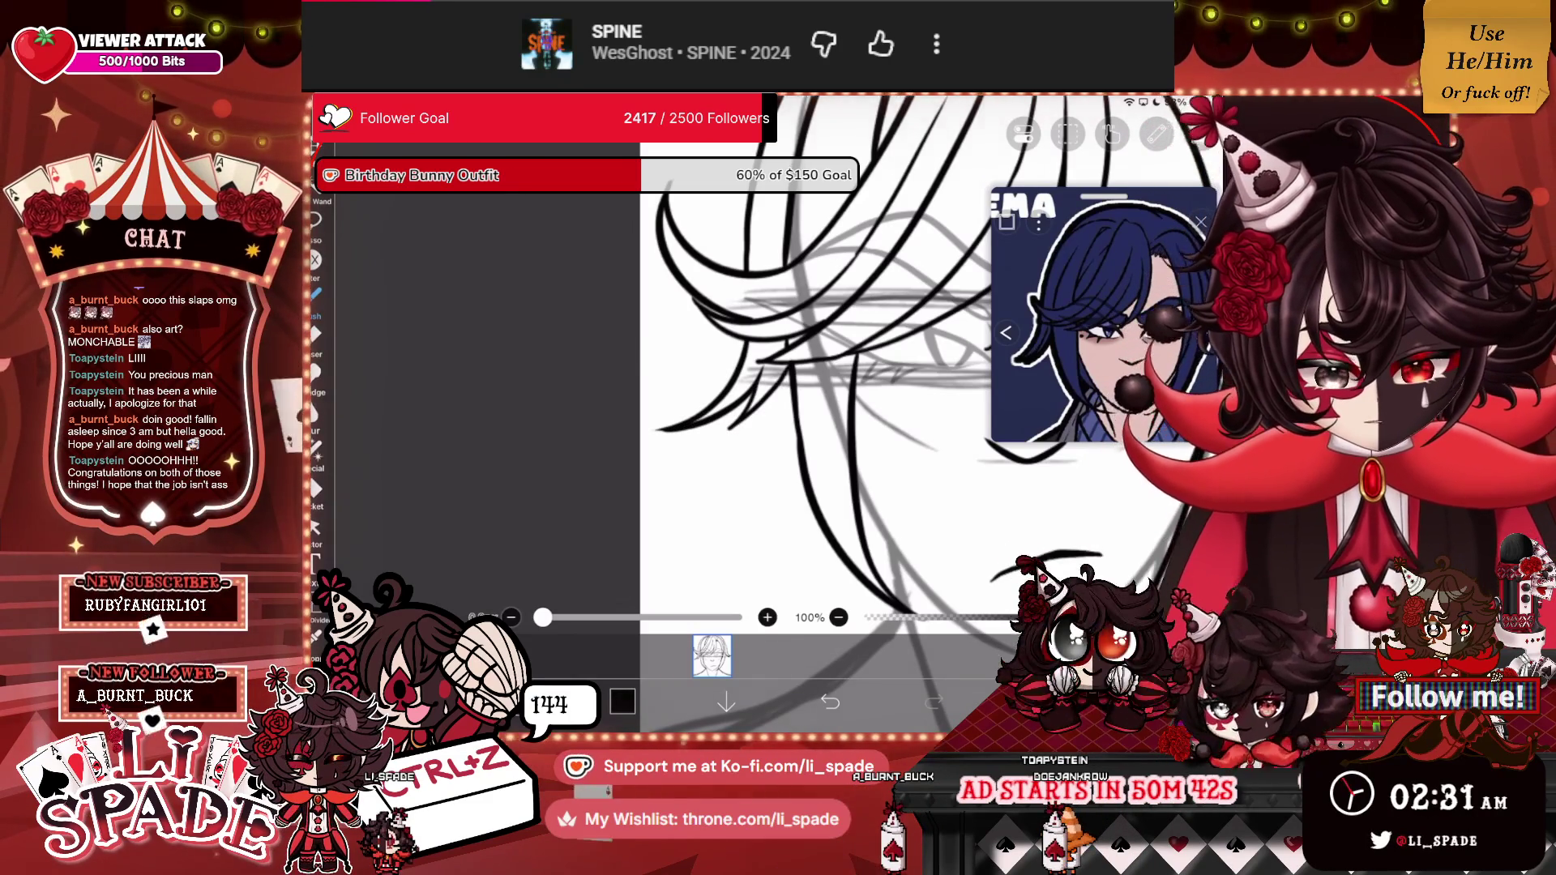
scroll(810, 389, down, 3)
scroll(810, 389, up, 3)
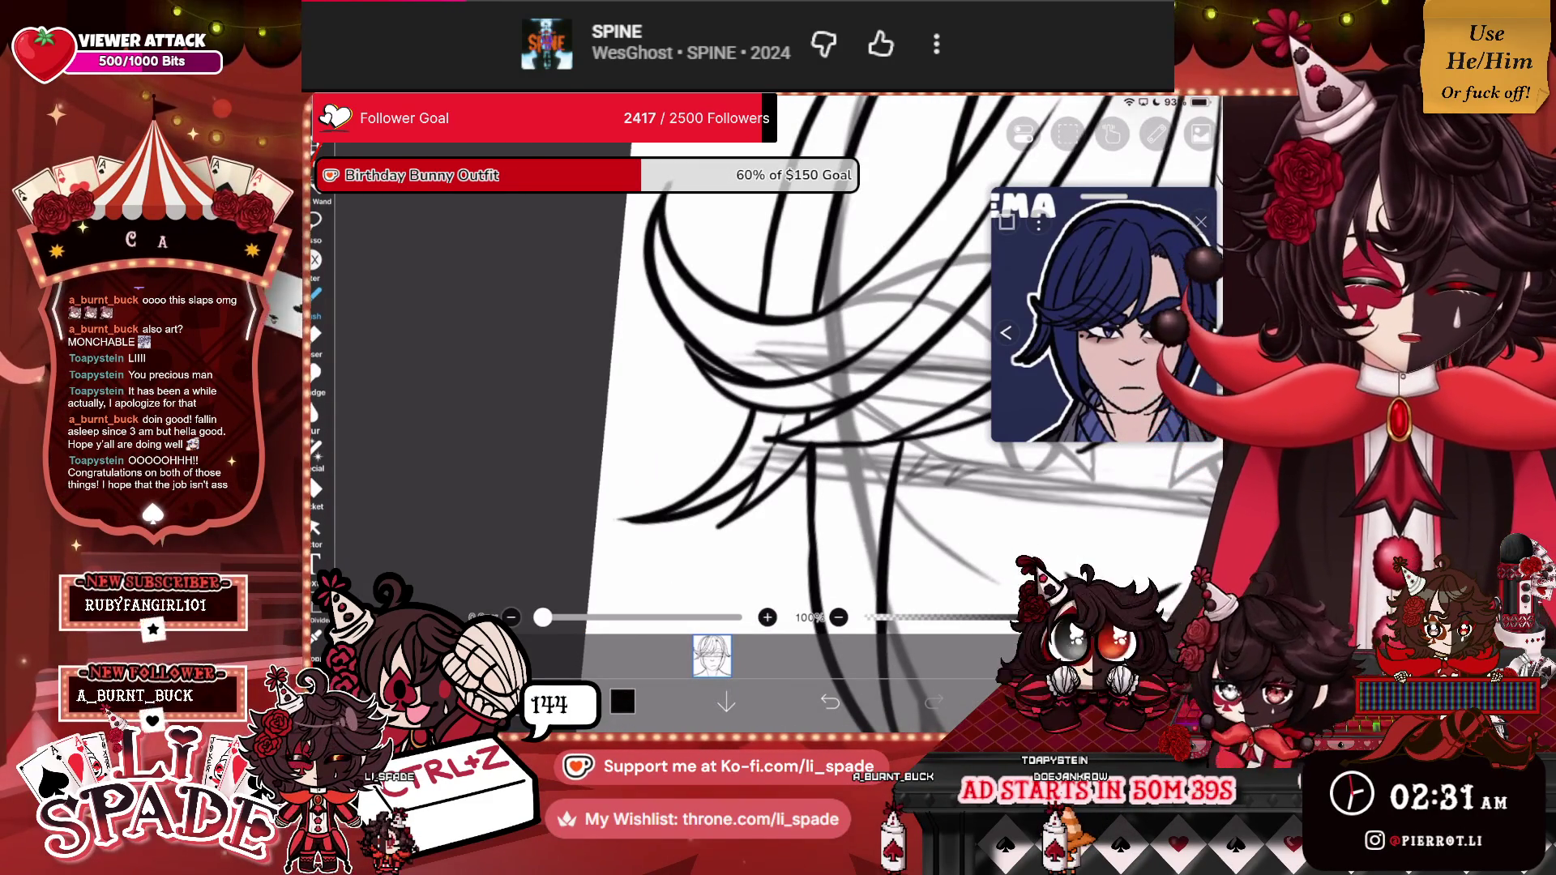
scroll(766, 357, down, 5)
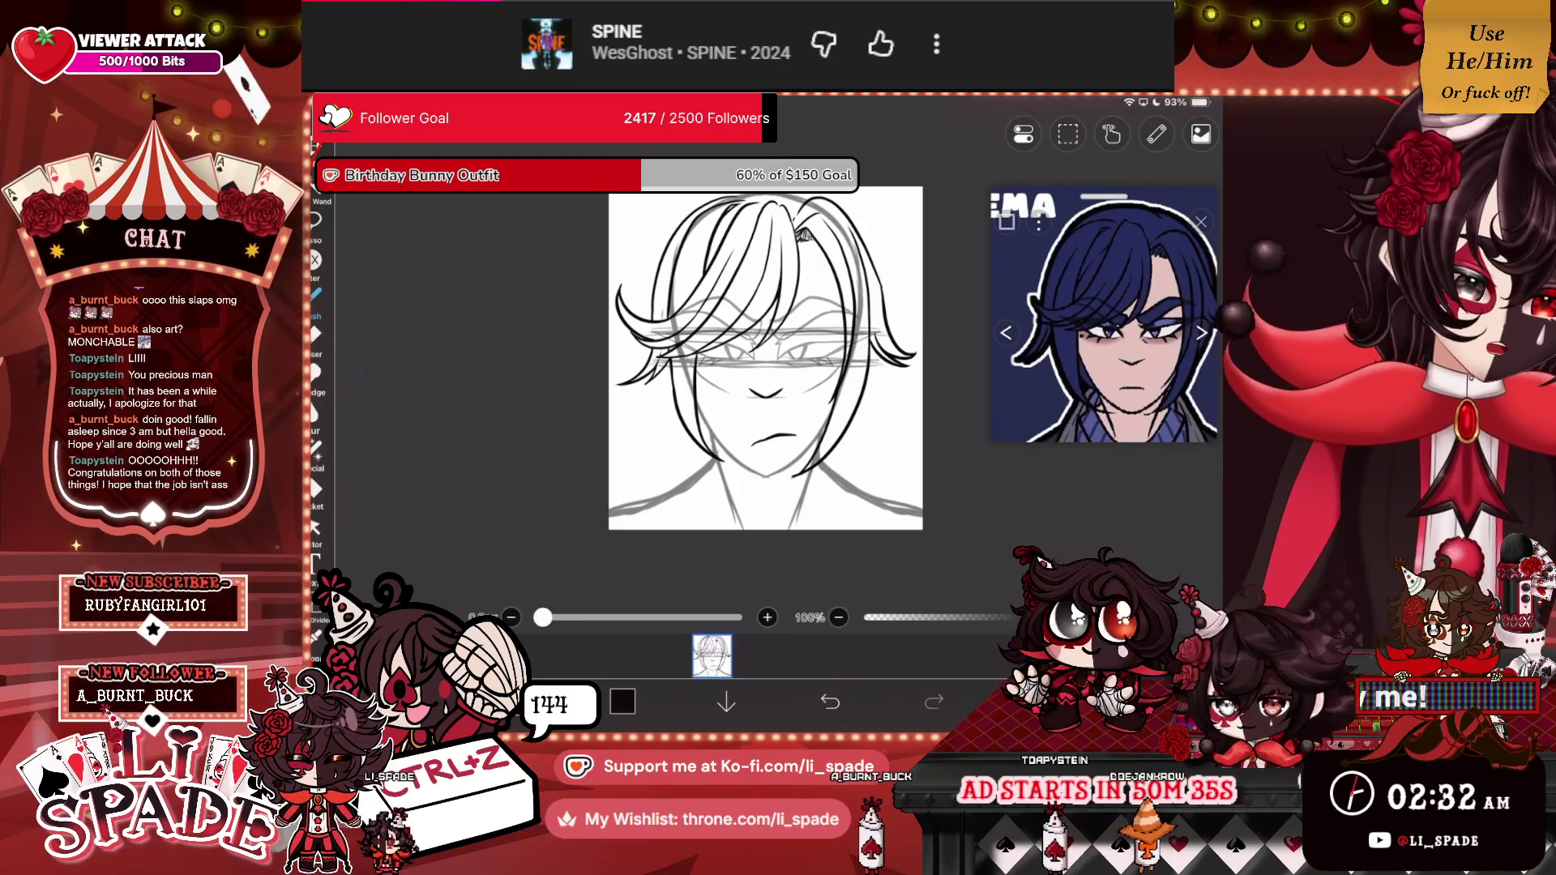
scroll(766, 356, up, 10)
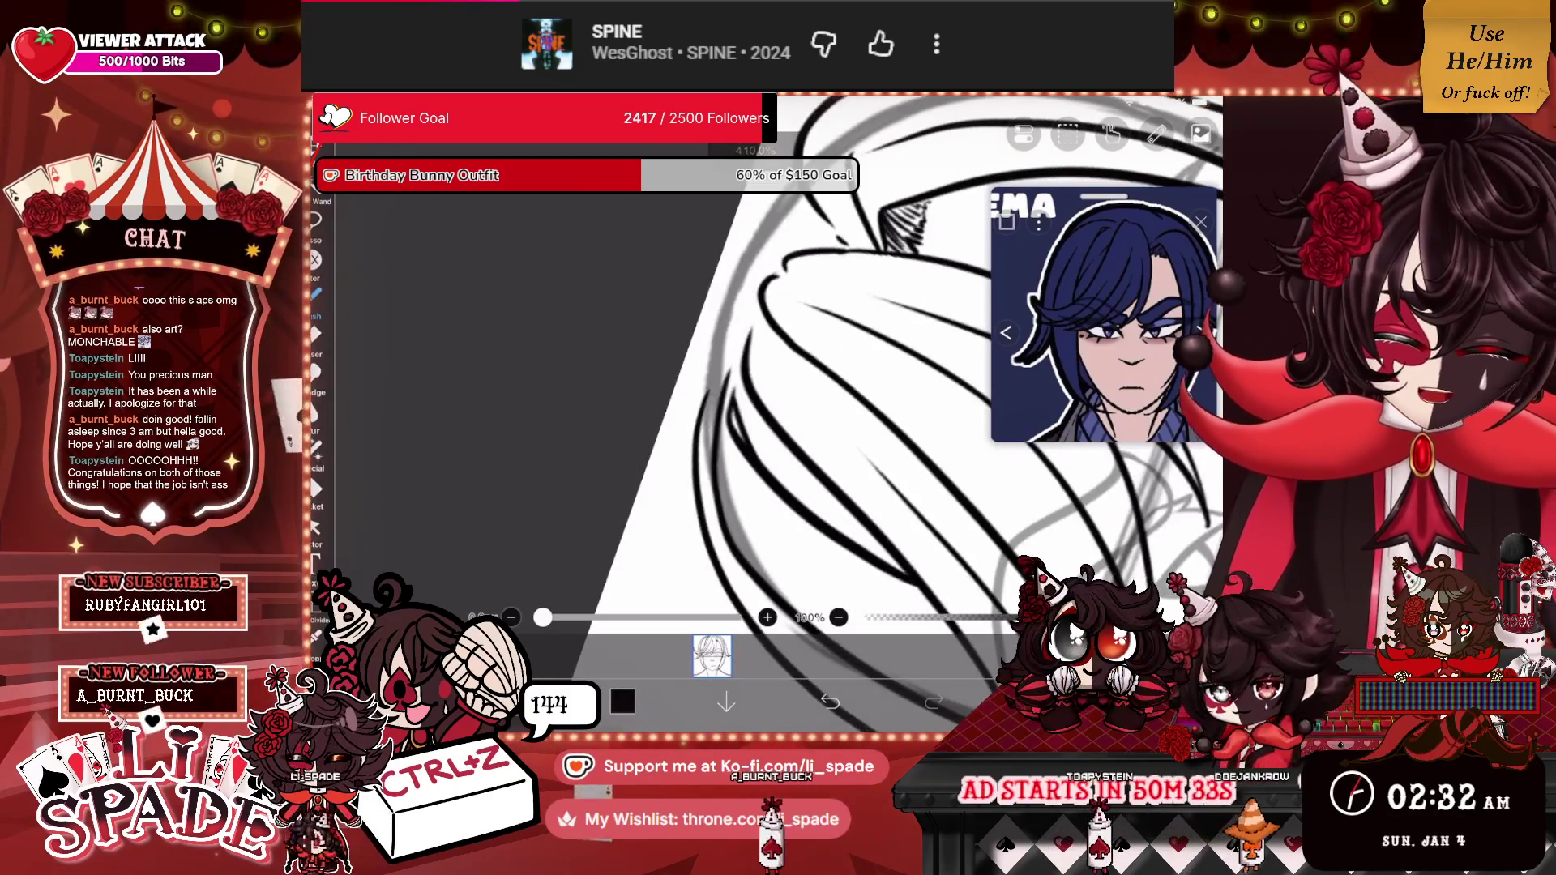
mouse_move(754, 245)
mouse_down()
mouse_move(697, 356)
mouse_move(687, 527)
mouse_move(715, 582)
mouse_up()
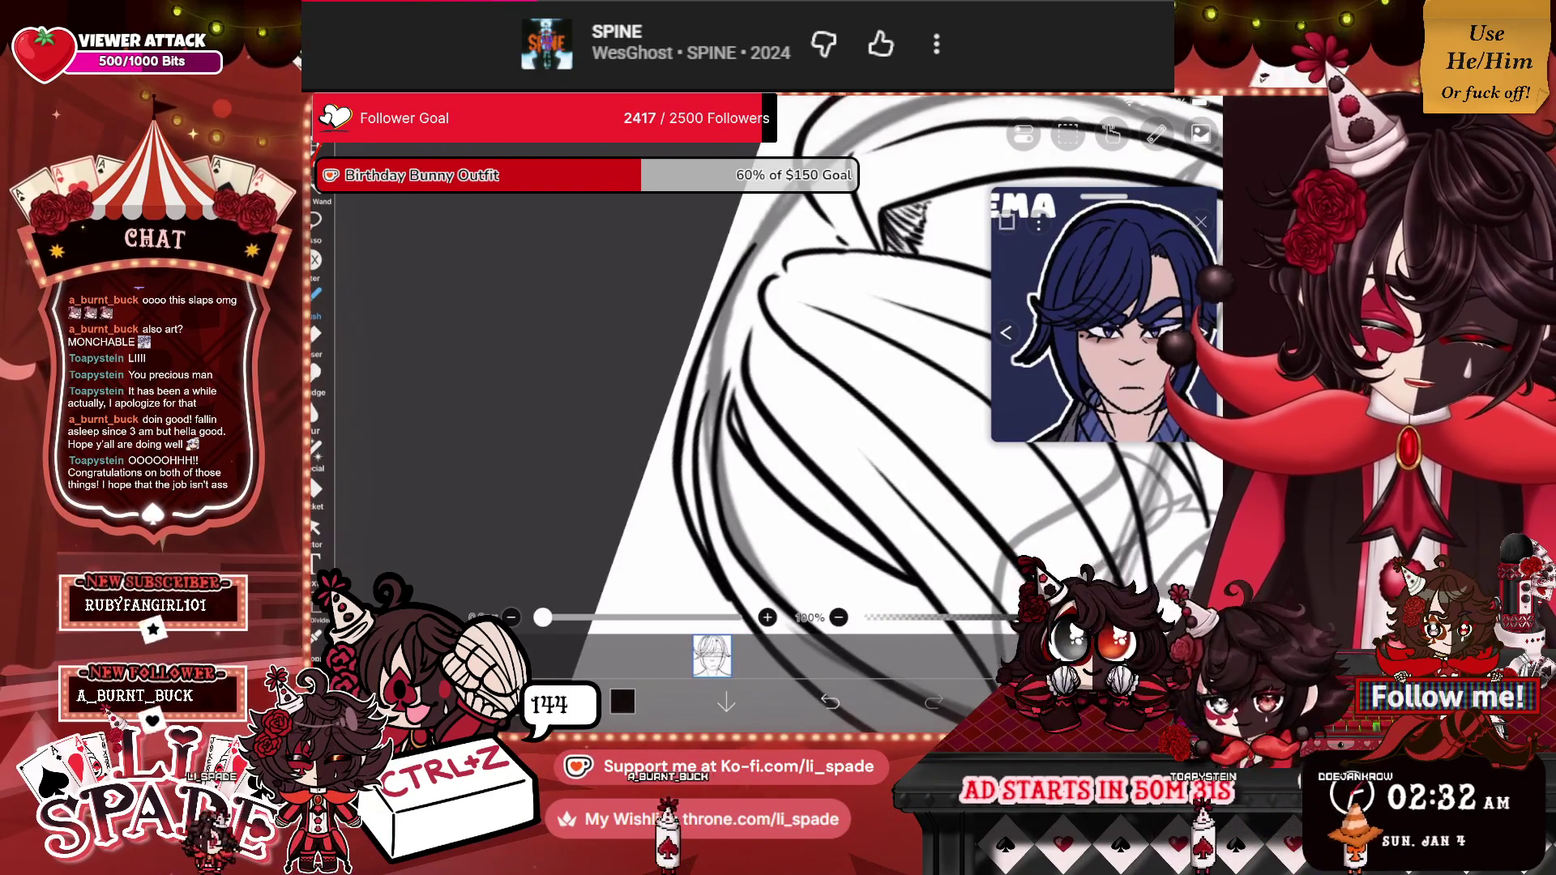
scroll(766, 357, up, 2)
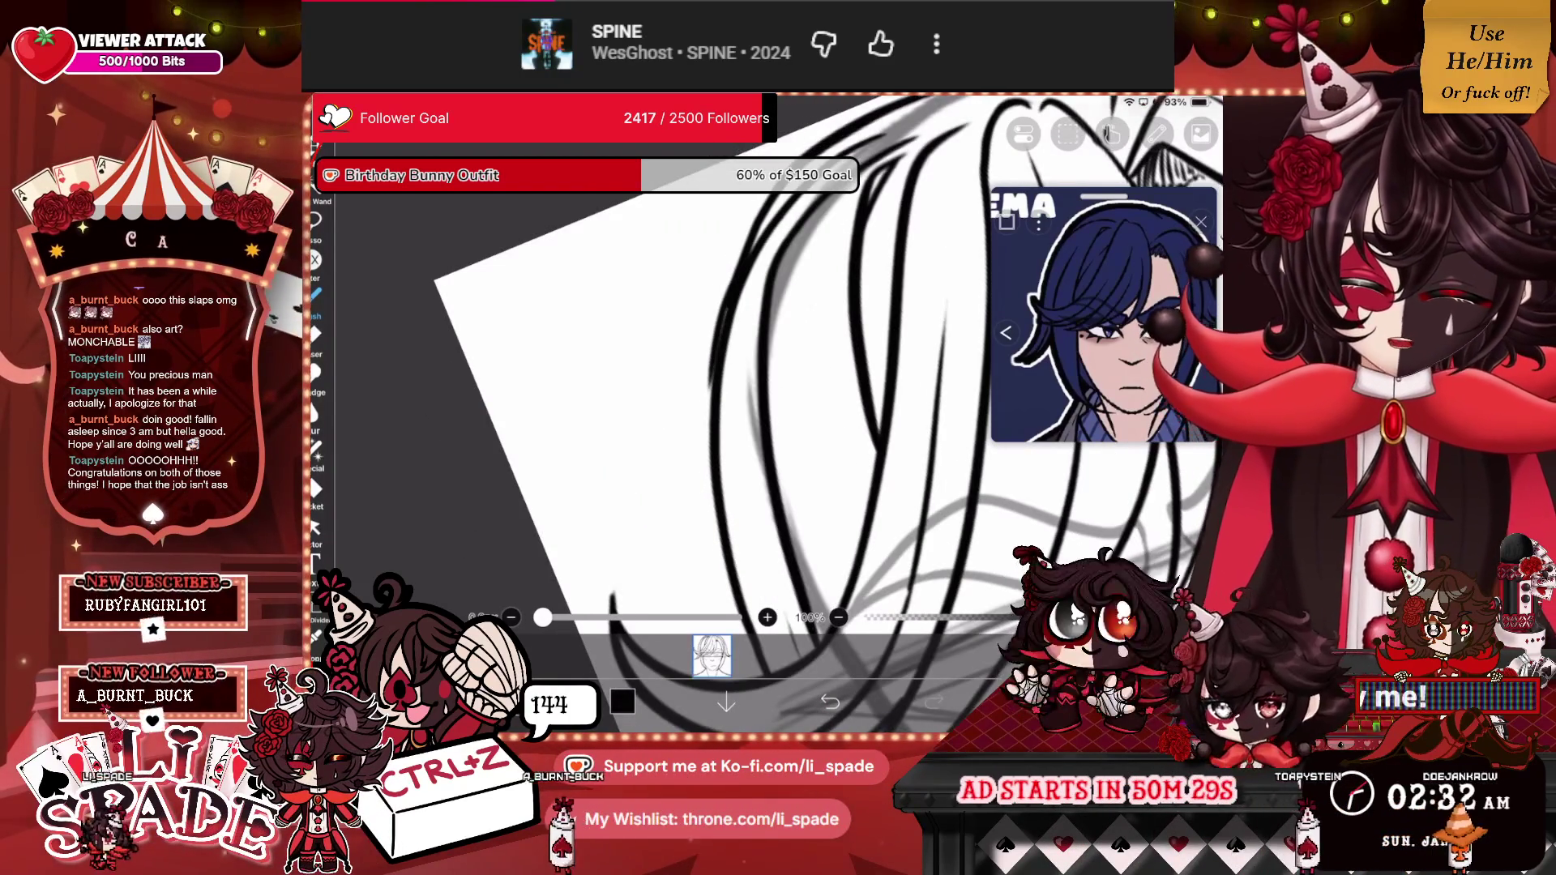
key(ctrl+z)
key(ctrl+y)
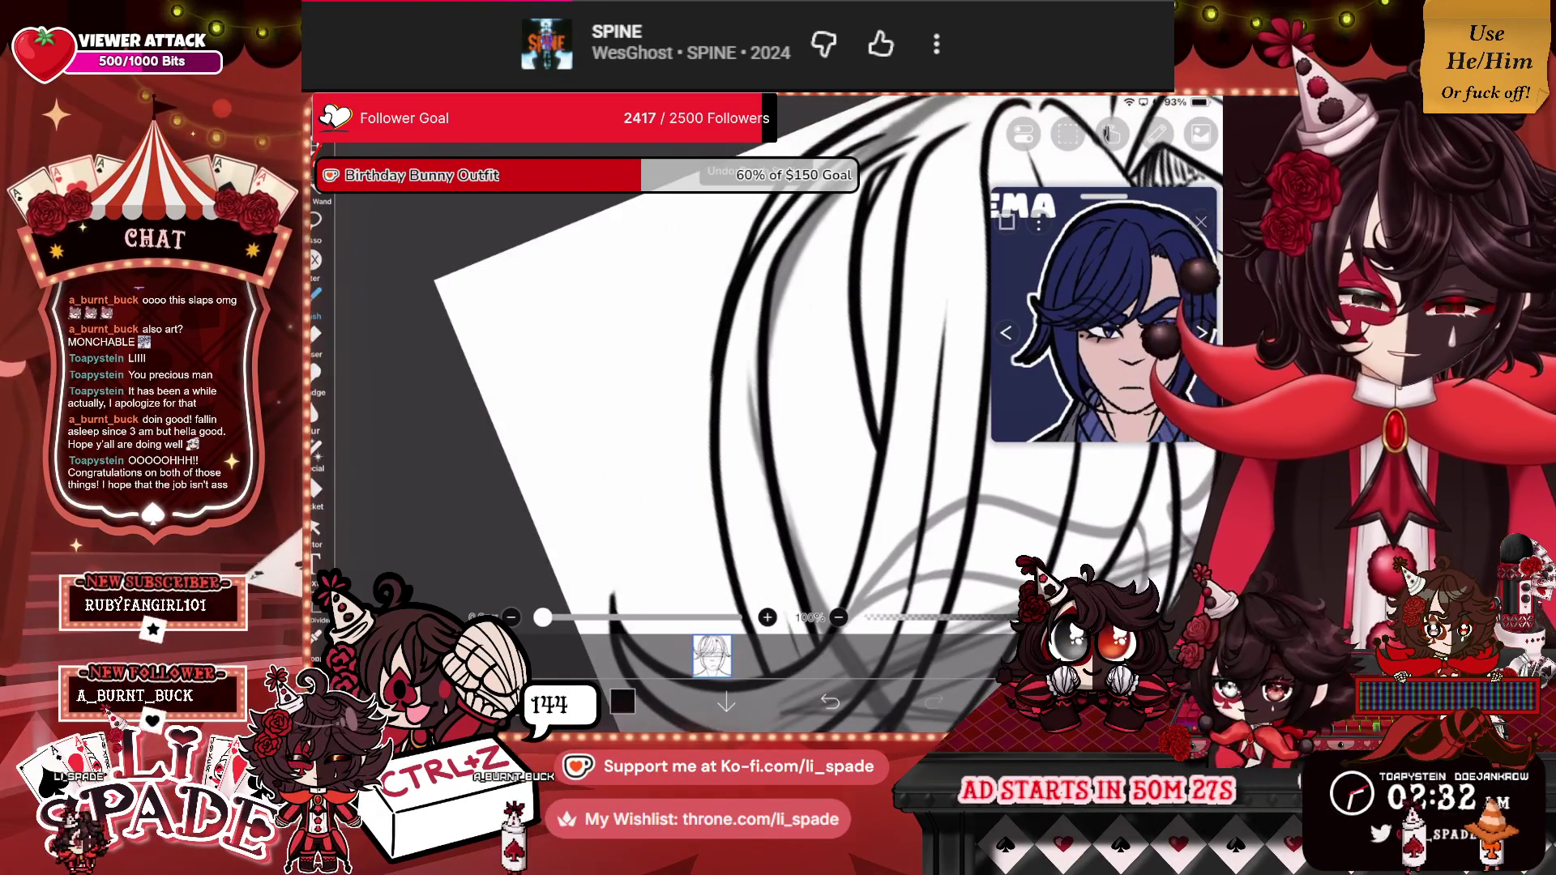
Undo the last hair stroke and zoom around to inspect the inked fringe.
scroll(766, 356, up, 2)
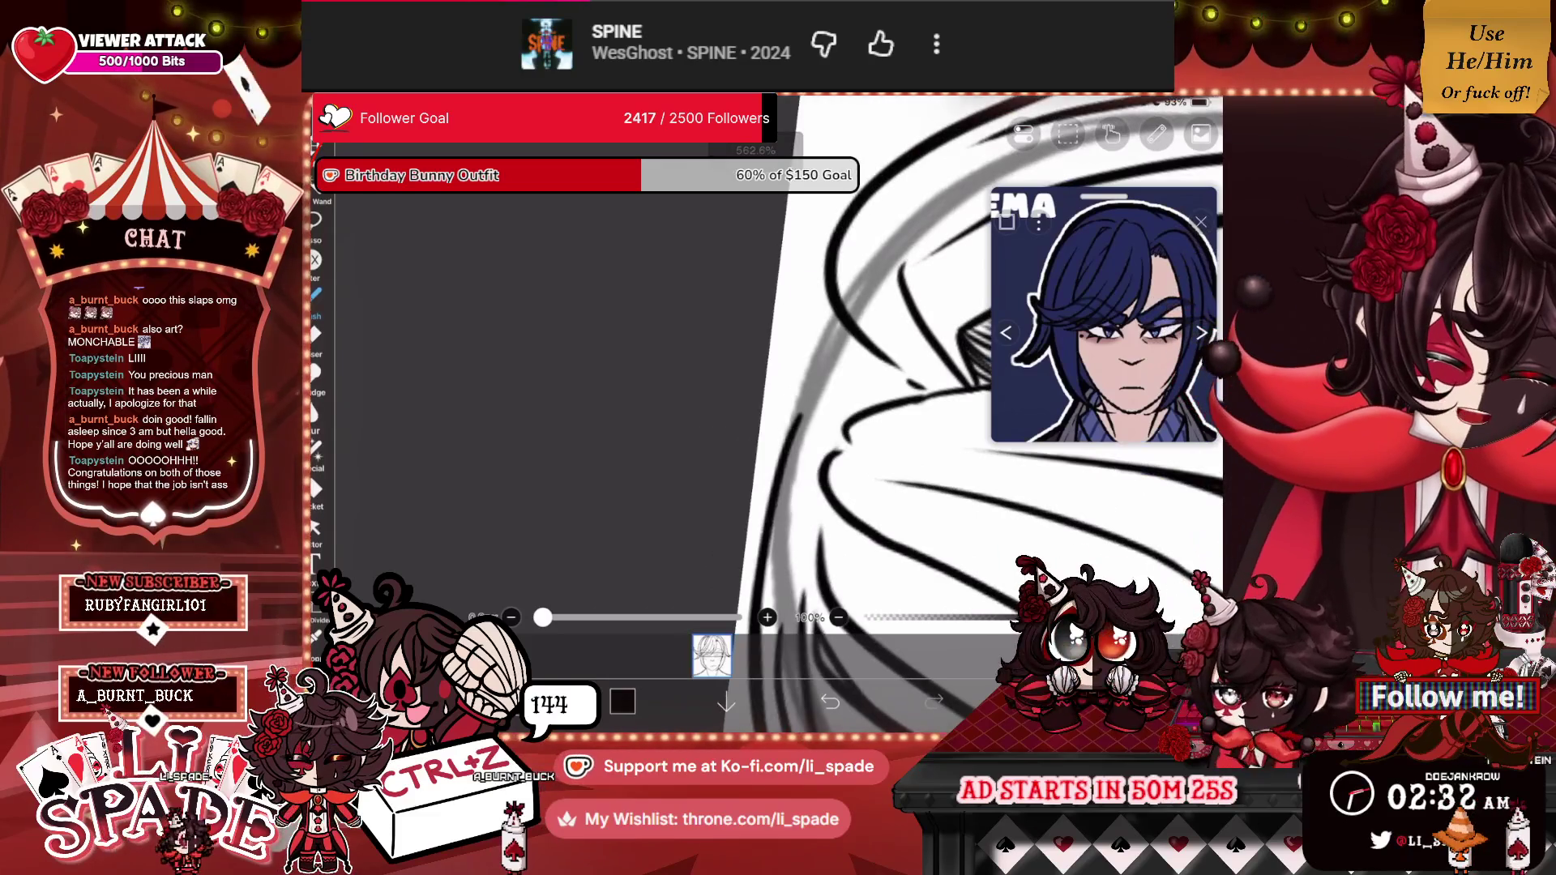
scroll(940, 389, down, 5)
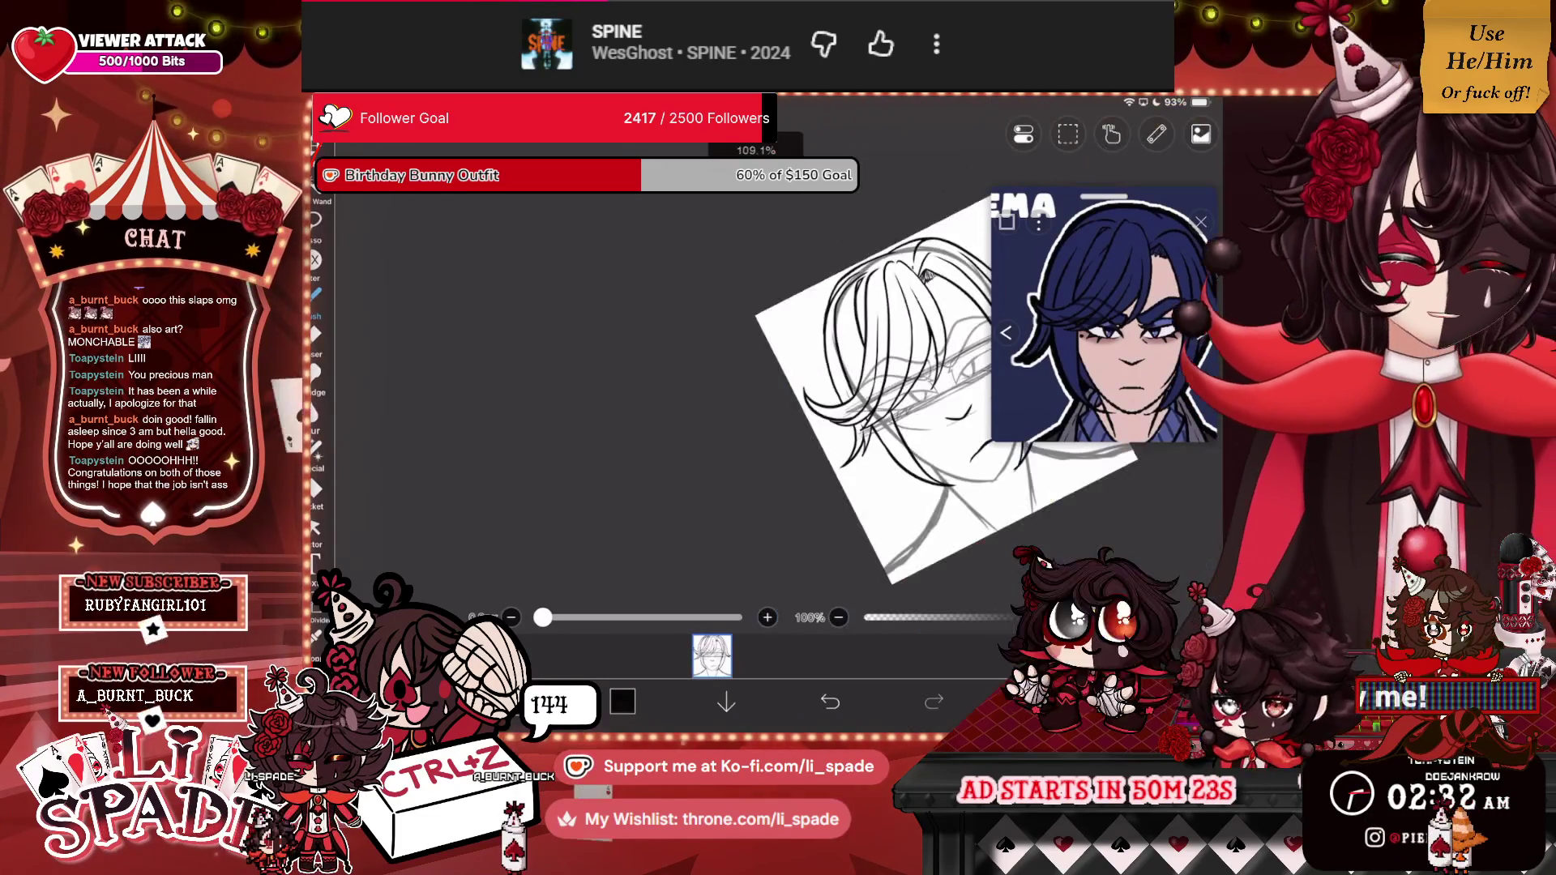
scroll(940, 389, up, 5)
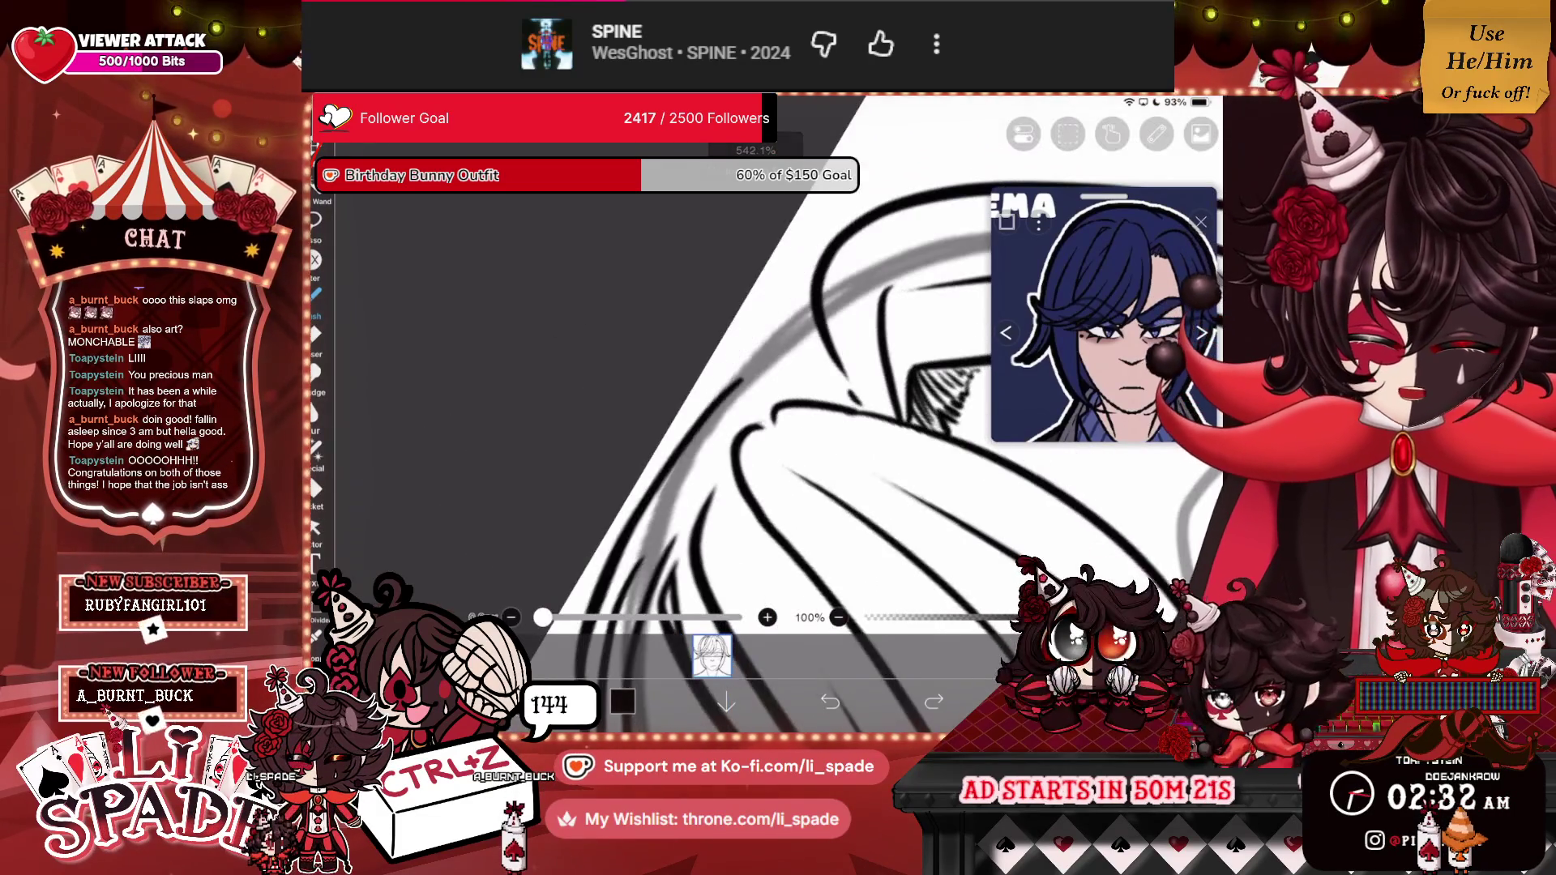
key(ctrl+z)
scroll(940, 389, up, 2)
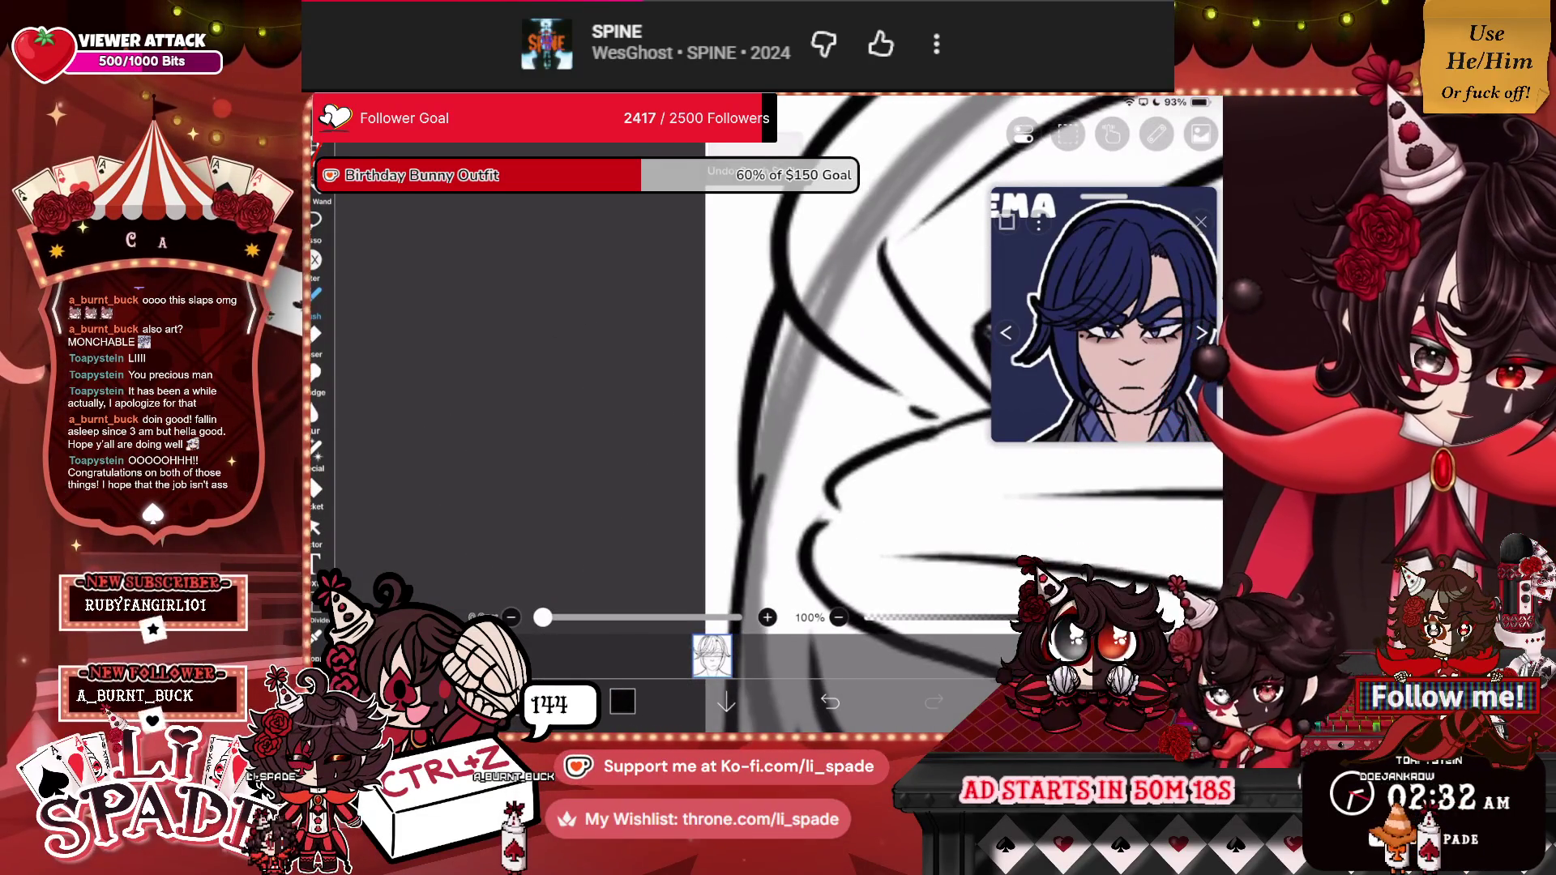
scroll(940, 389, down, 5)
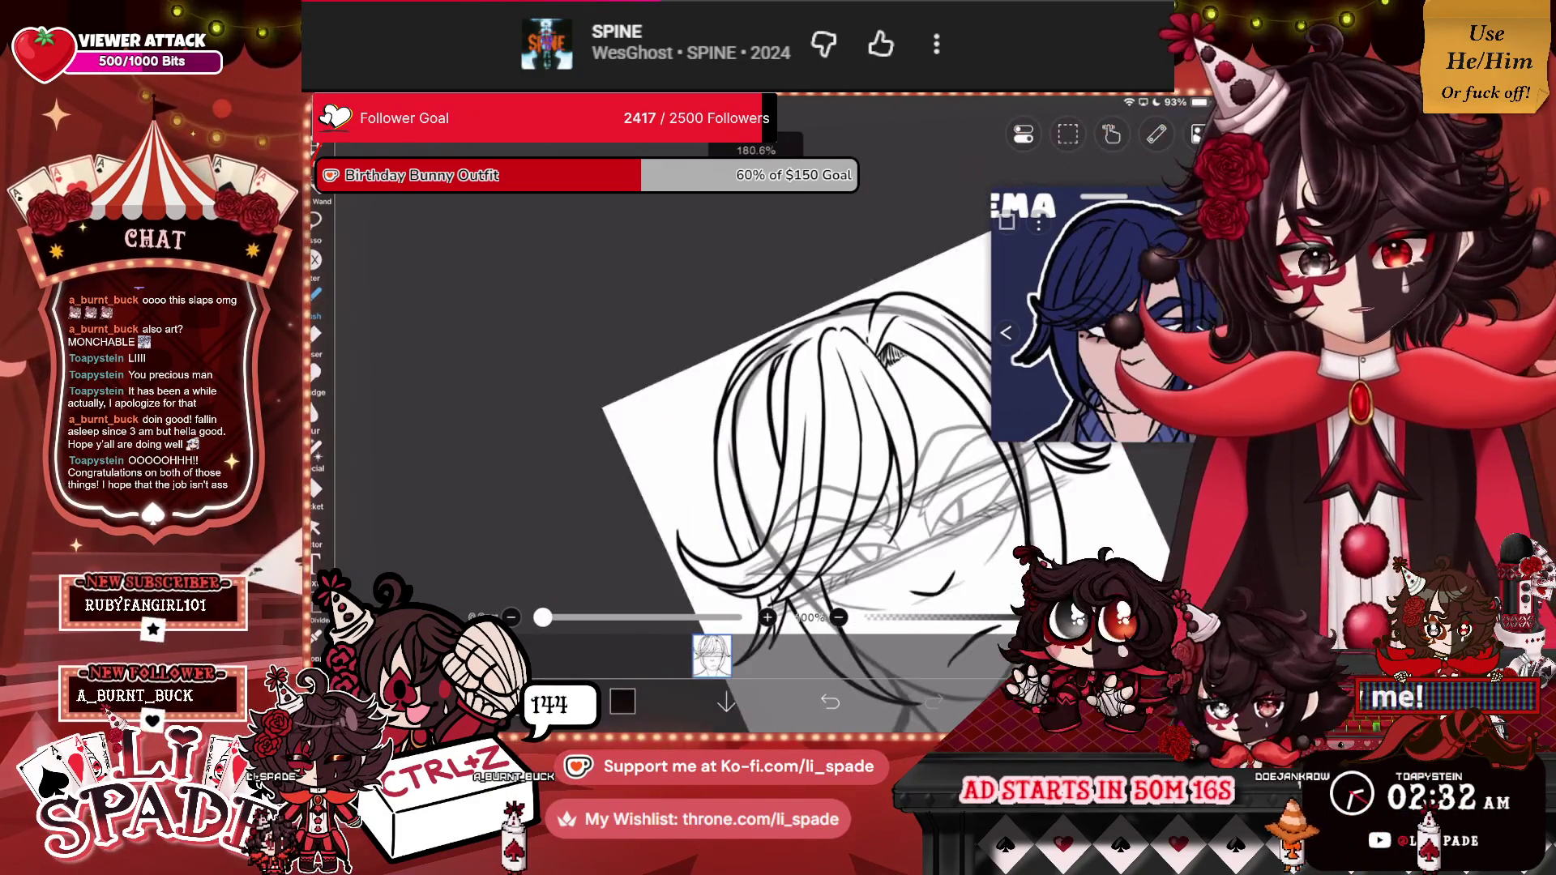
scroll(761, 333, up, 3)
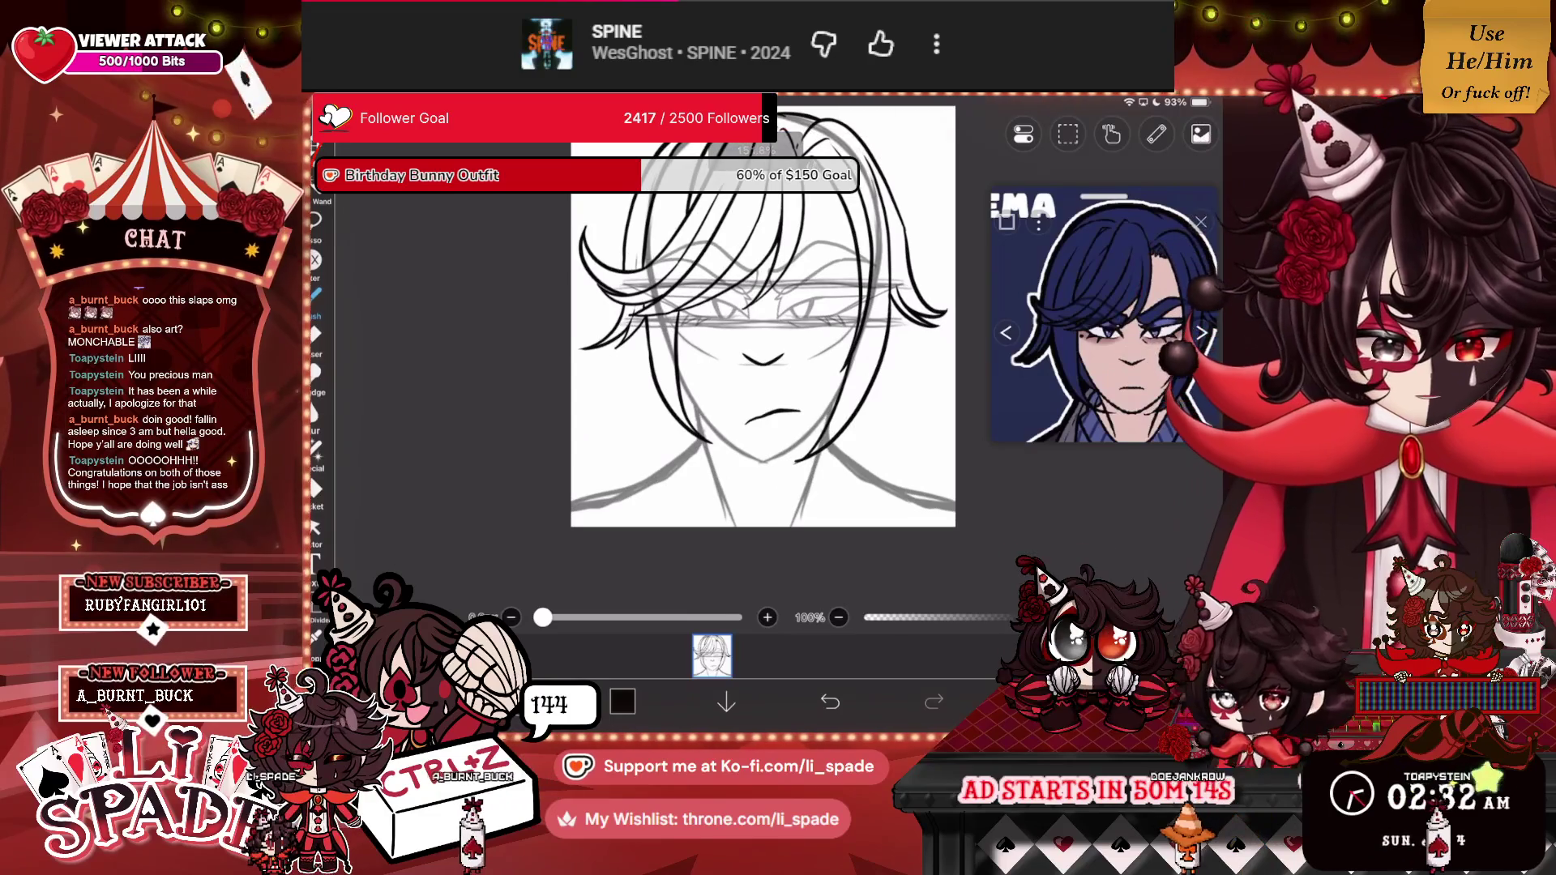
scroll(762, 332, up, 3)
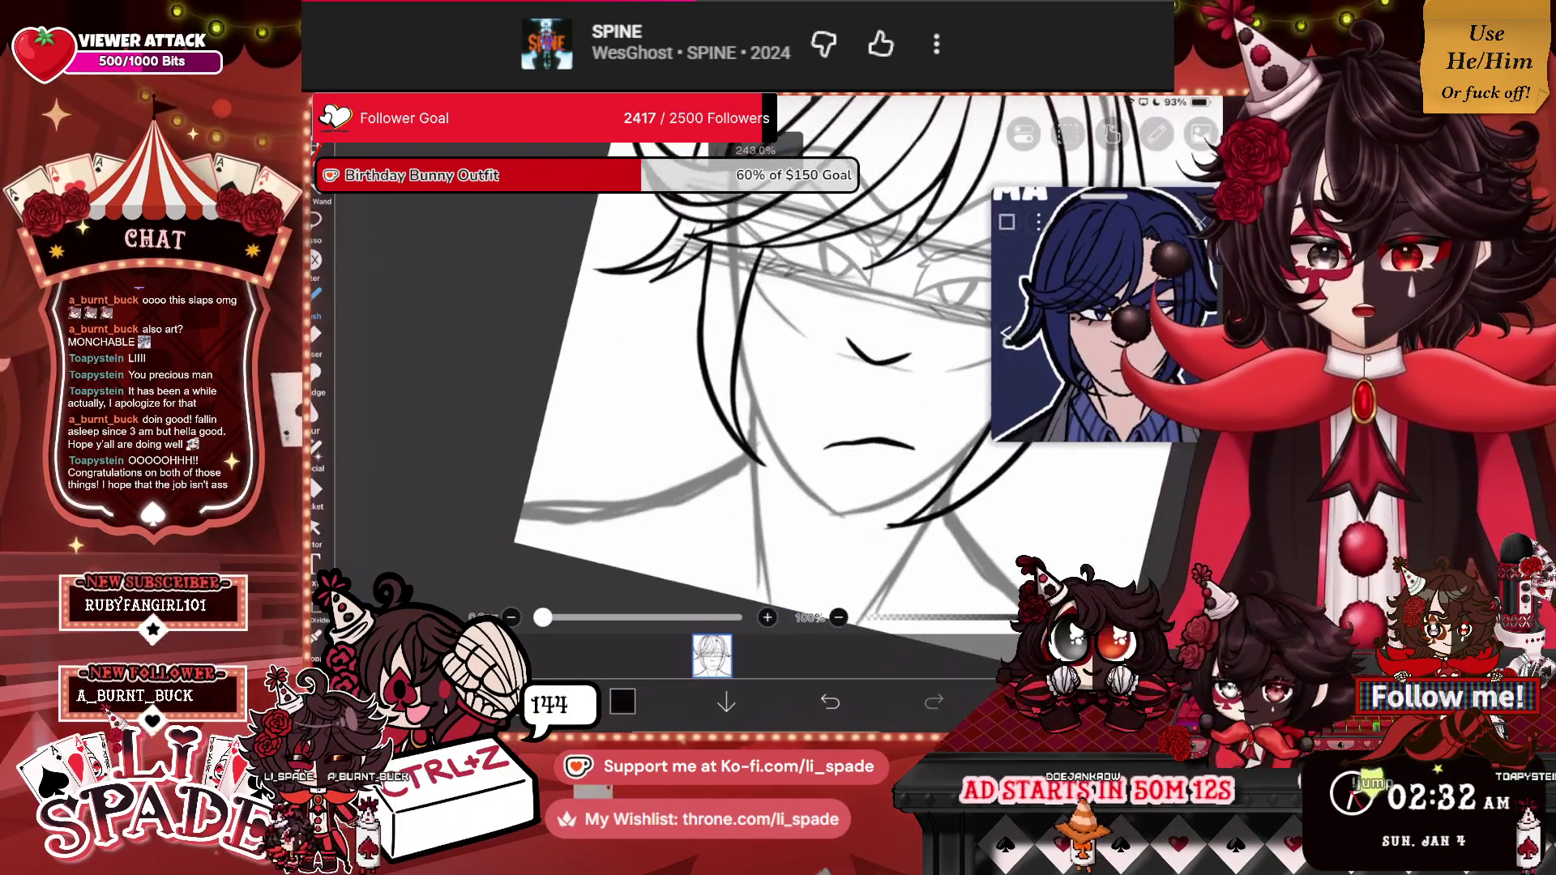
scroll(762, 332, down, 5)
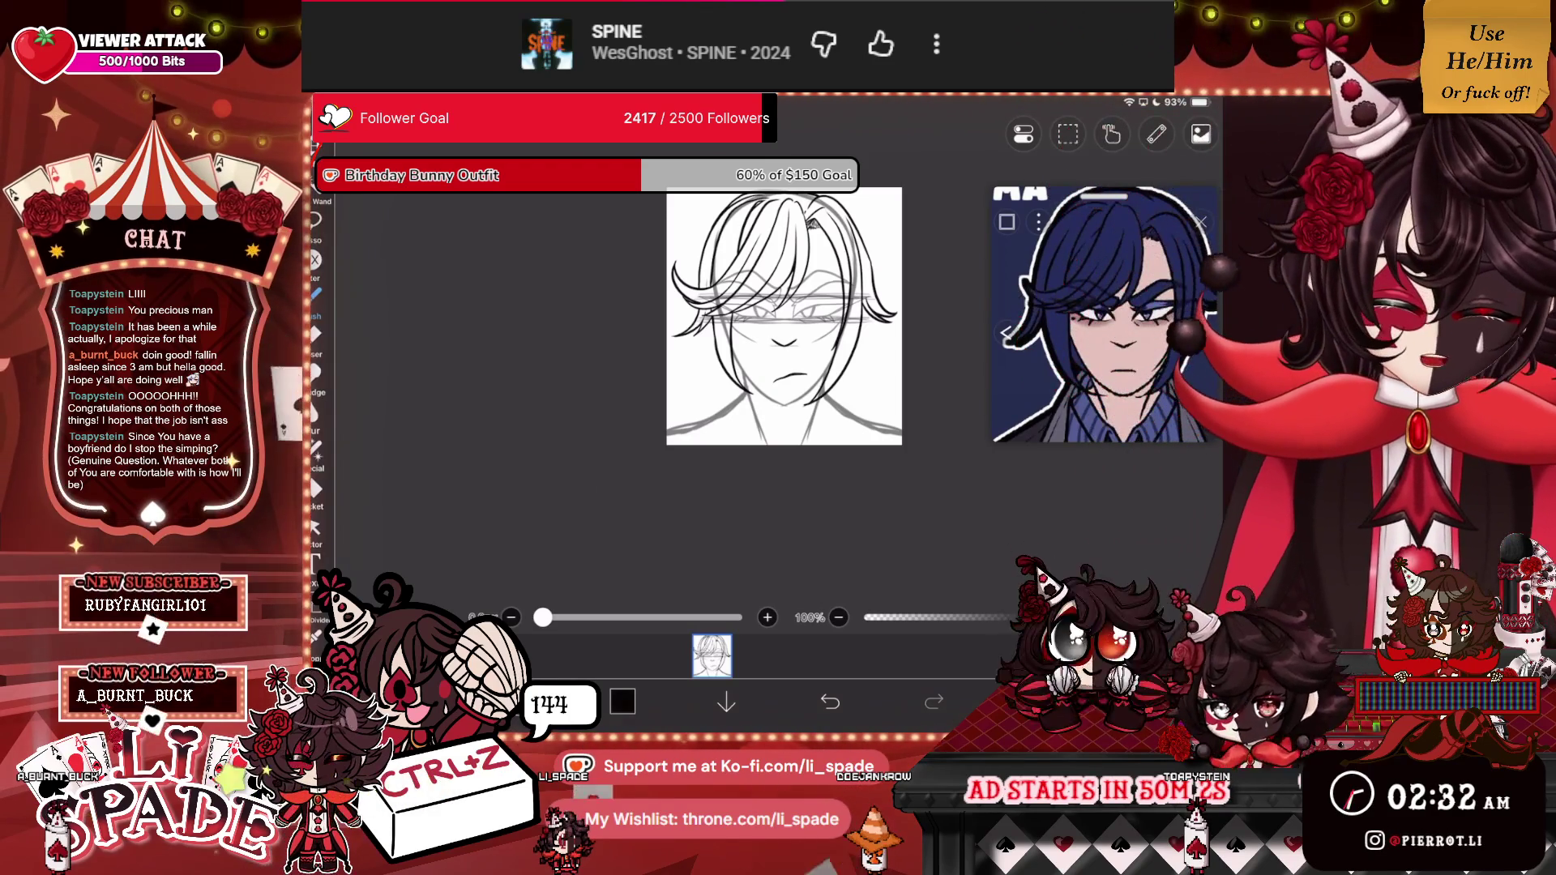
scroll(783, 316, up, 3)
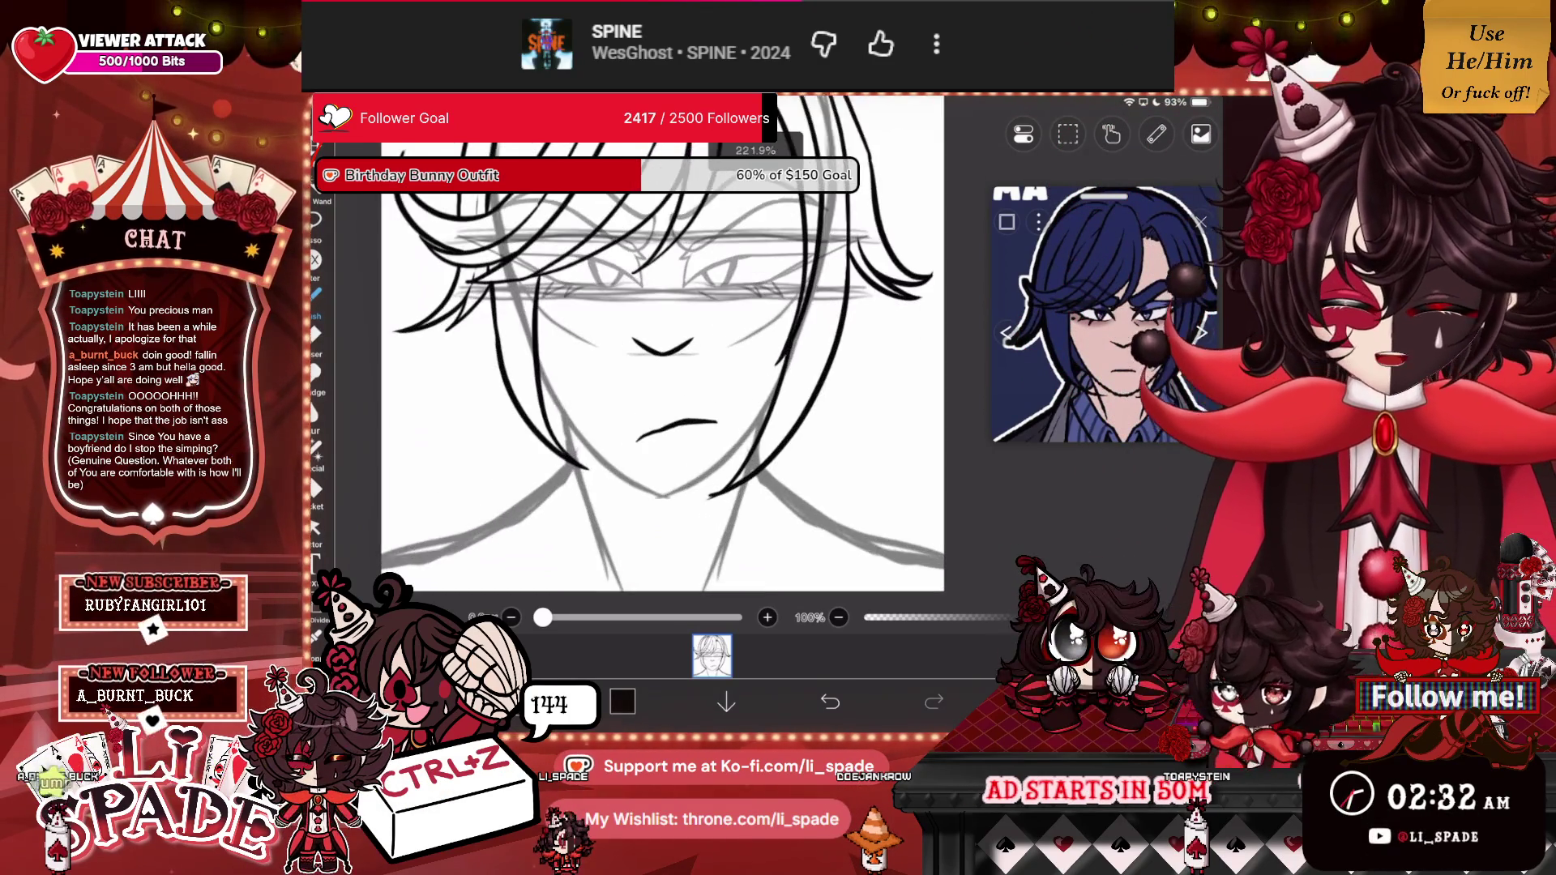
scroll(725, 341, up, 1)
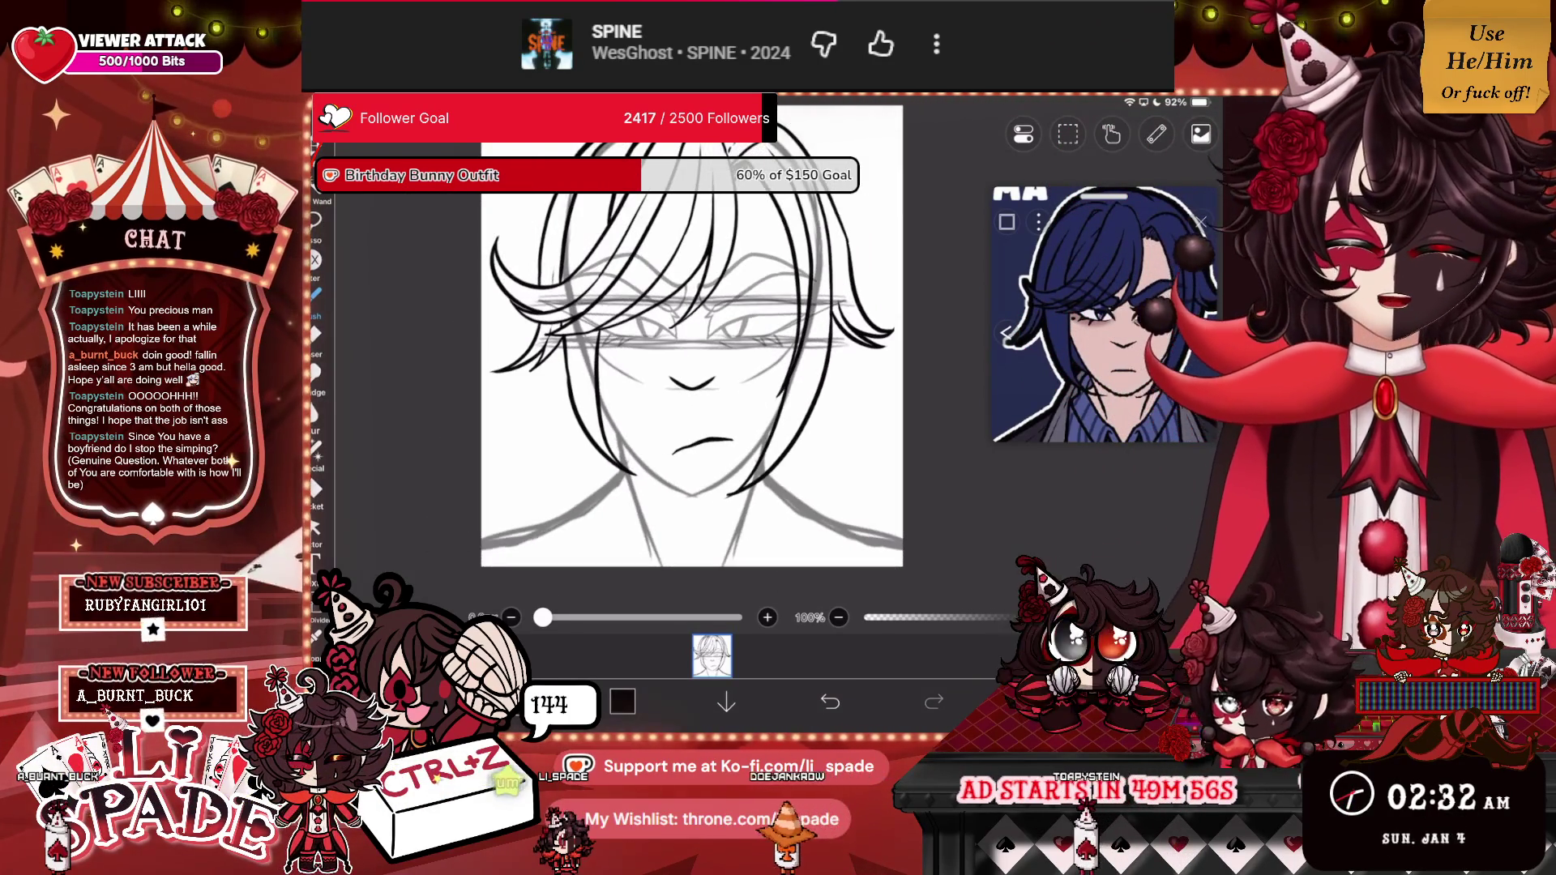
scroll(689, 340, up, 1)
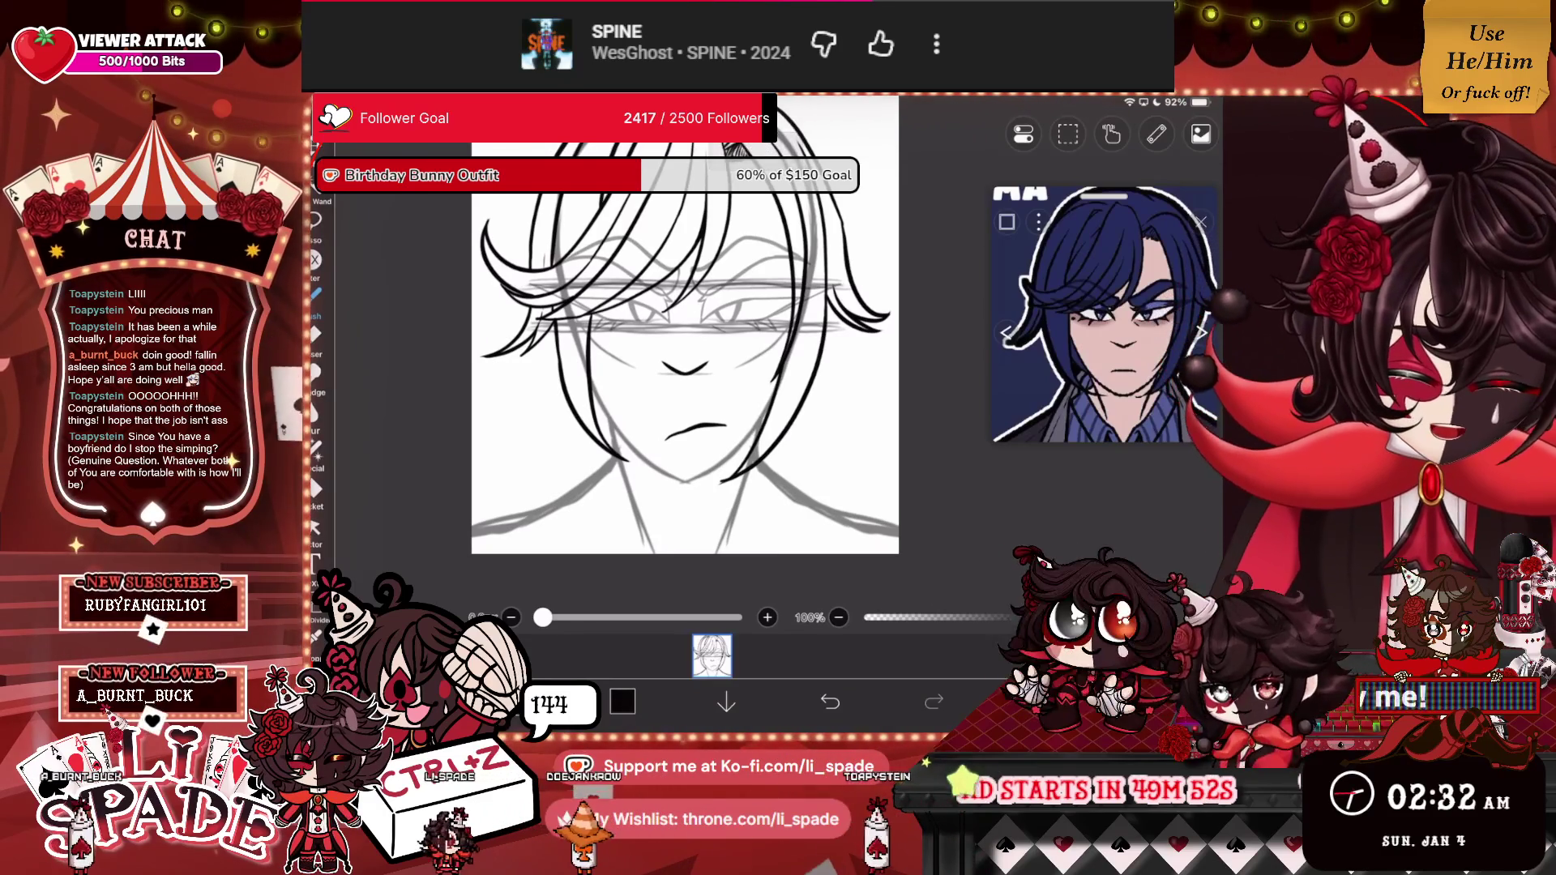
Check the layer list, then turn on the vertical Mirror Symmetry ruler.
click(1037, 701)
scroll(1062, 345, down, 3)
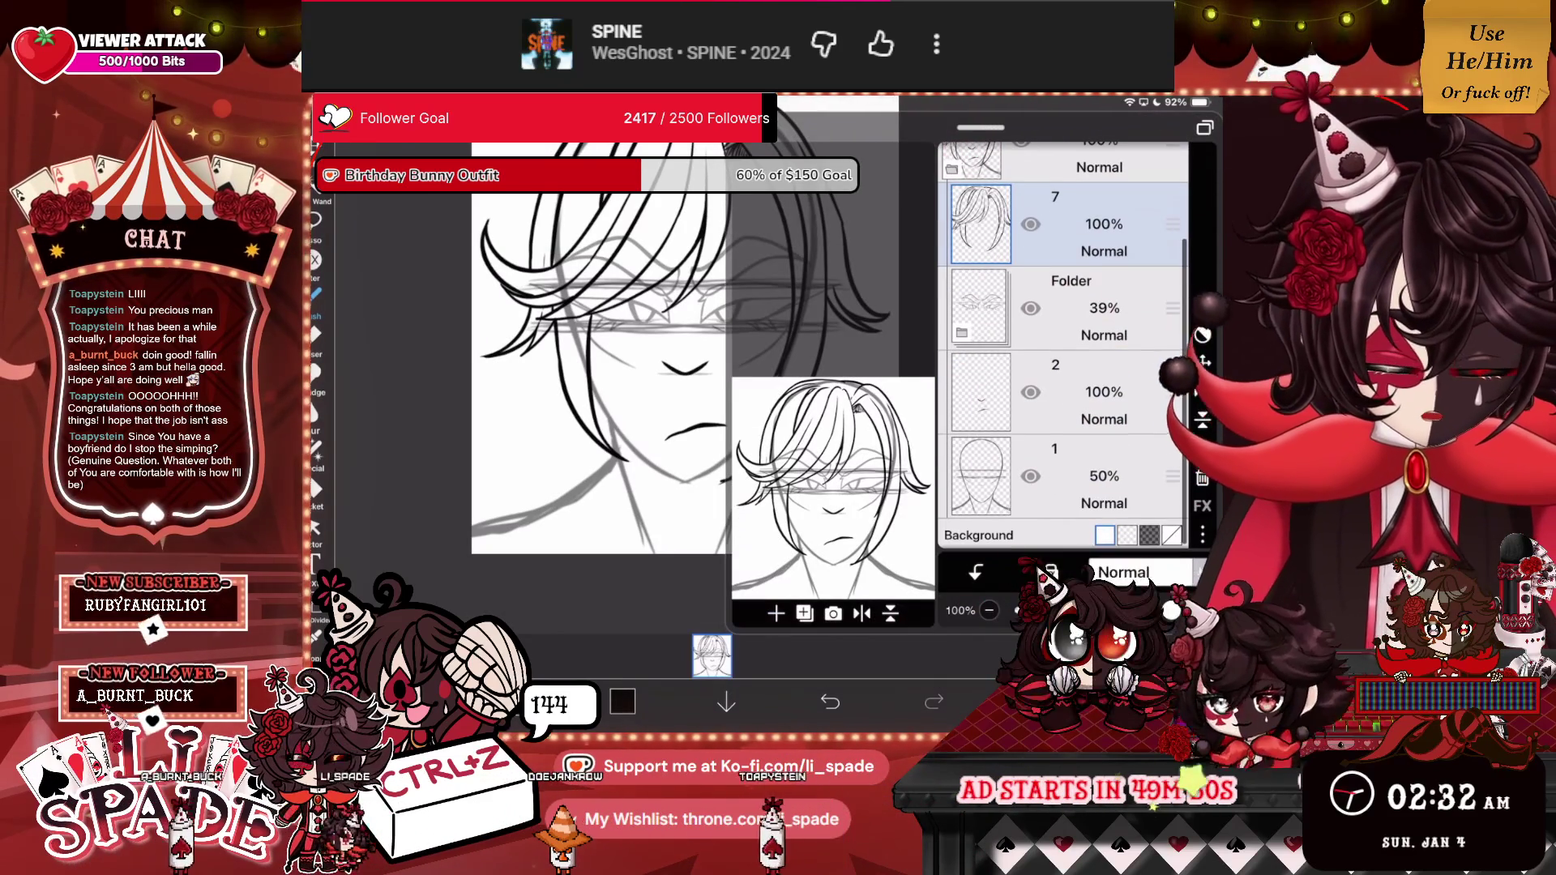
click(1037, 702)
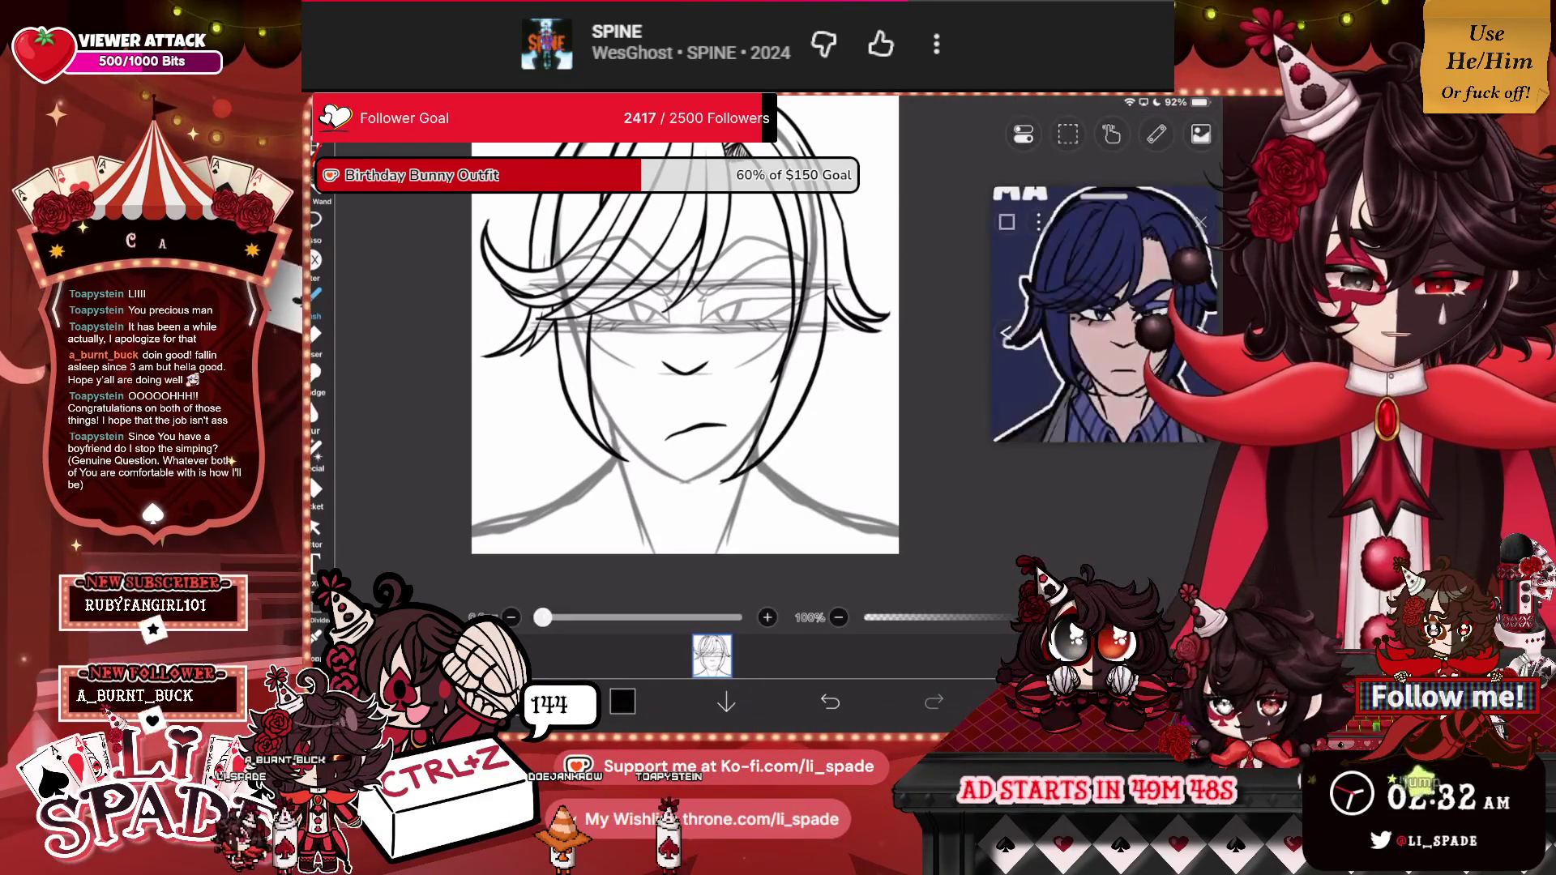
click(1157, 134)
click(1046, 259)
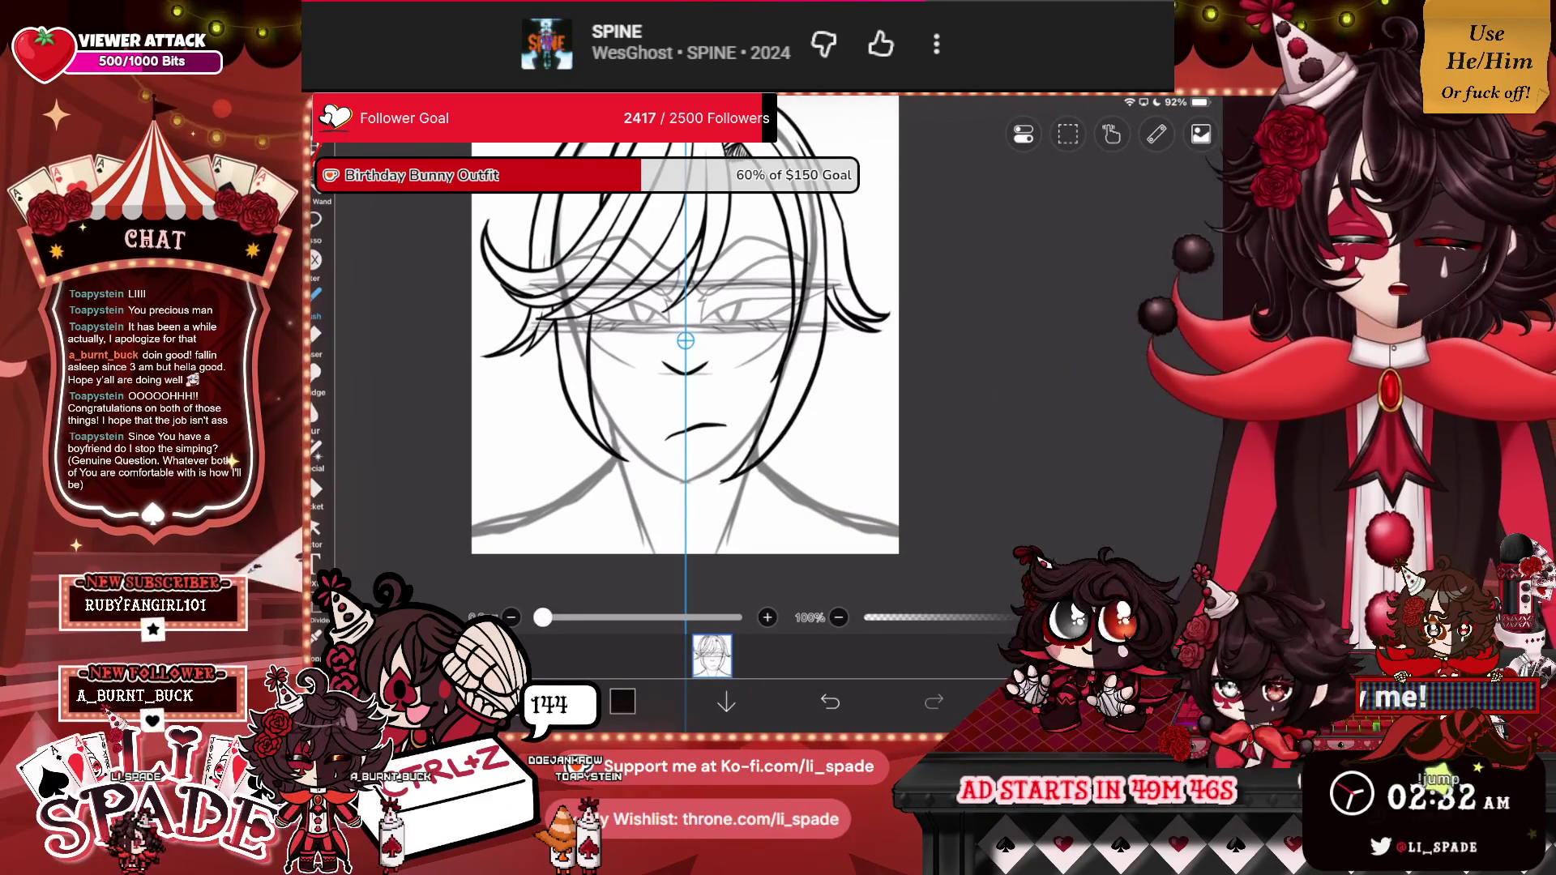
click(1156, 133)
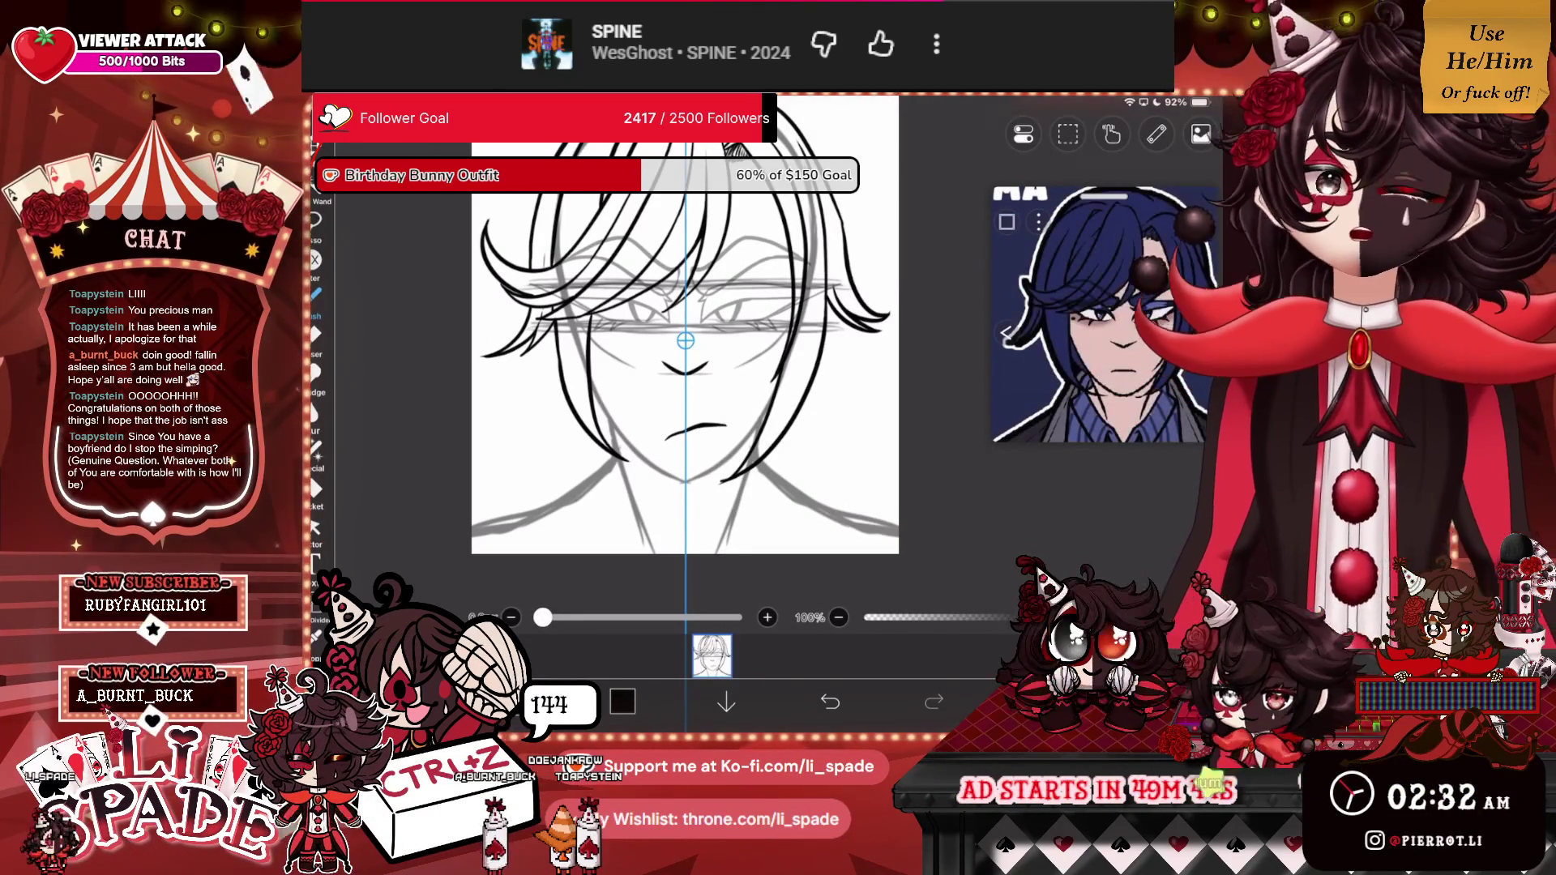
Draw two mirrored strokes across the face.
scroll(686, 340, up, 3)
scroll(729, 364, up, 3)
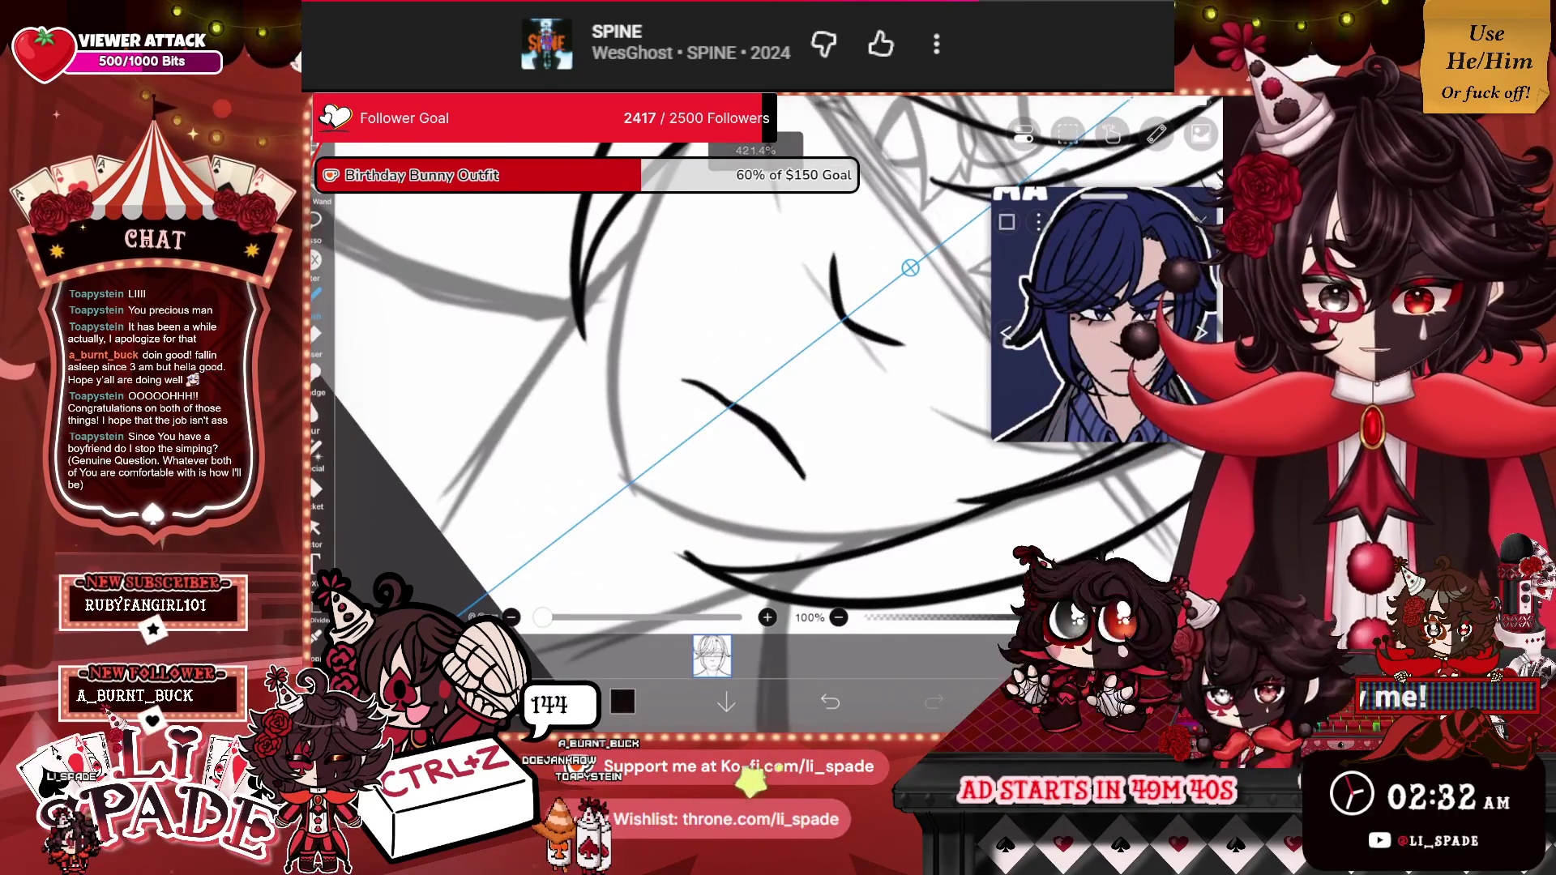
mouse_move(684, 145)
mouse_down()
mouse_move(616, 397)
mouse_move(641, 482)
mouse_up()
drag(623, 290, 666, 165)
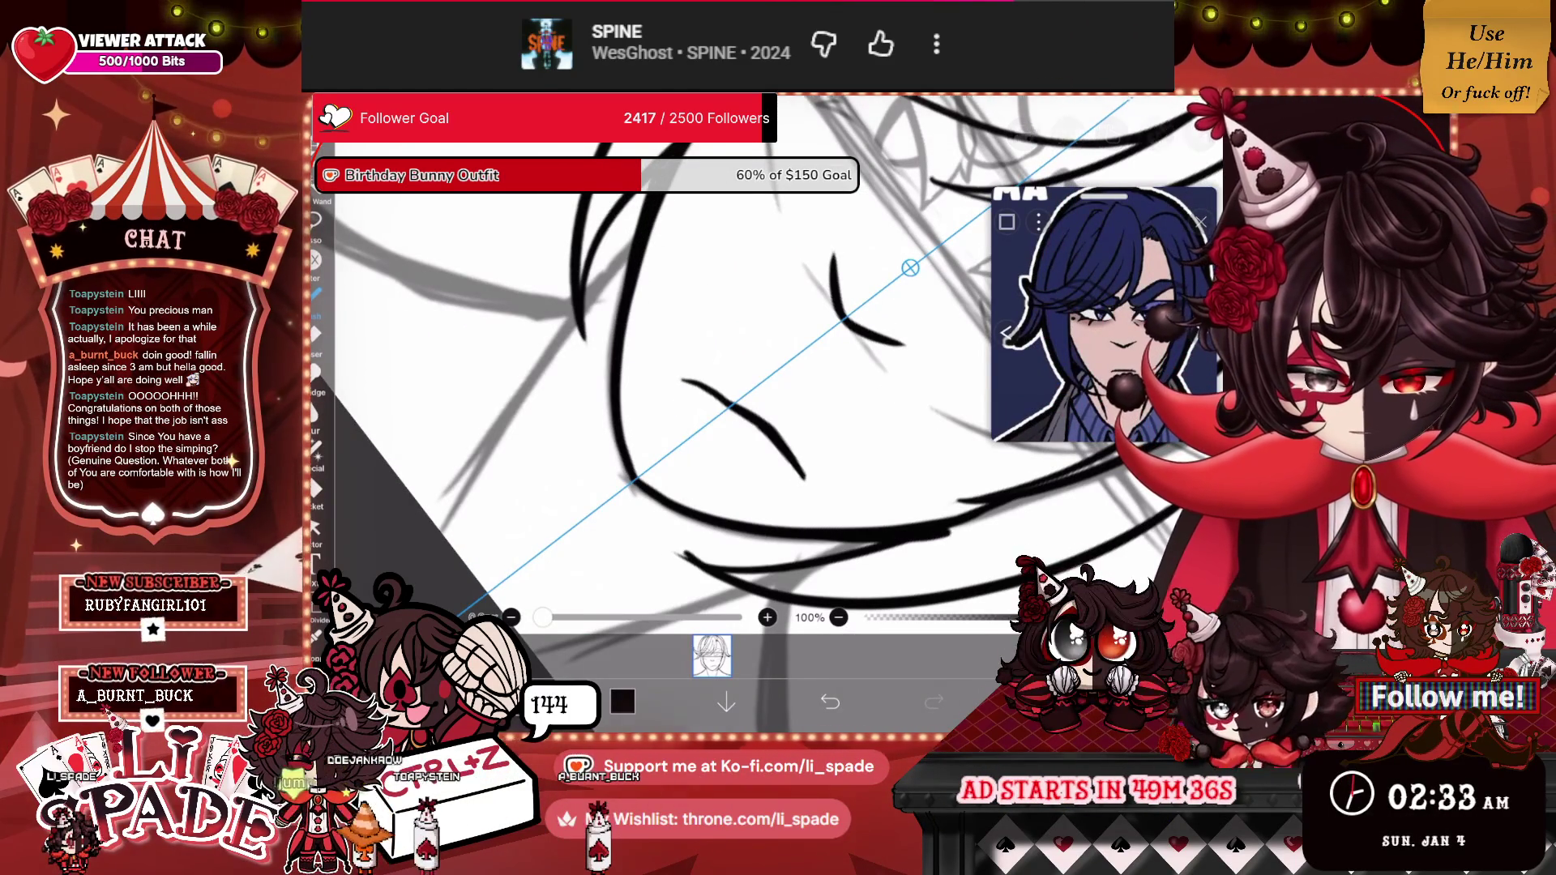
scroll(730, 364, down, 5)
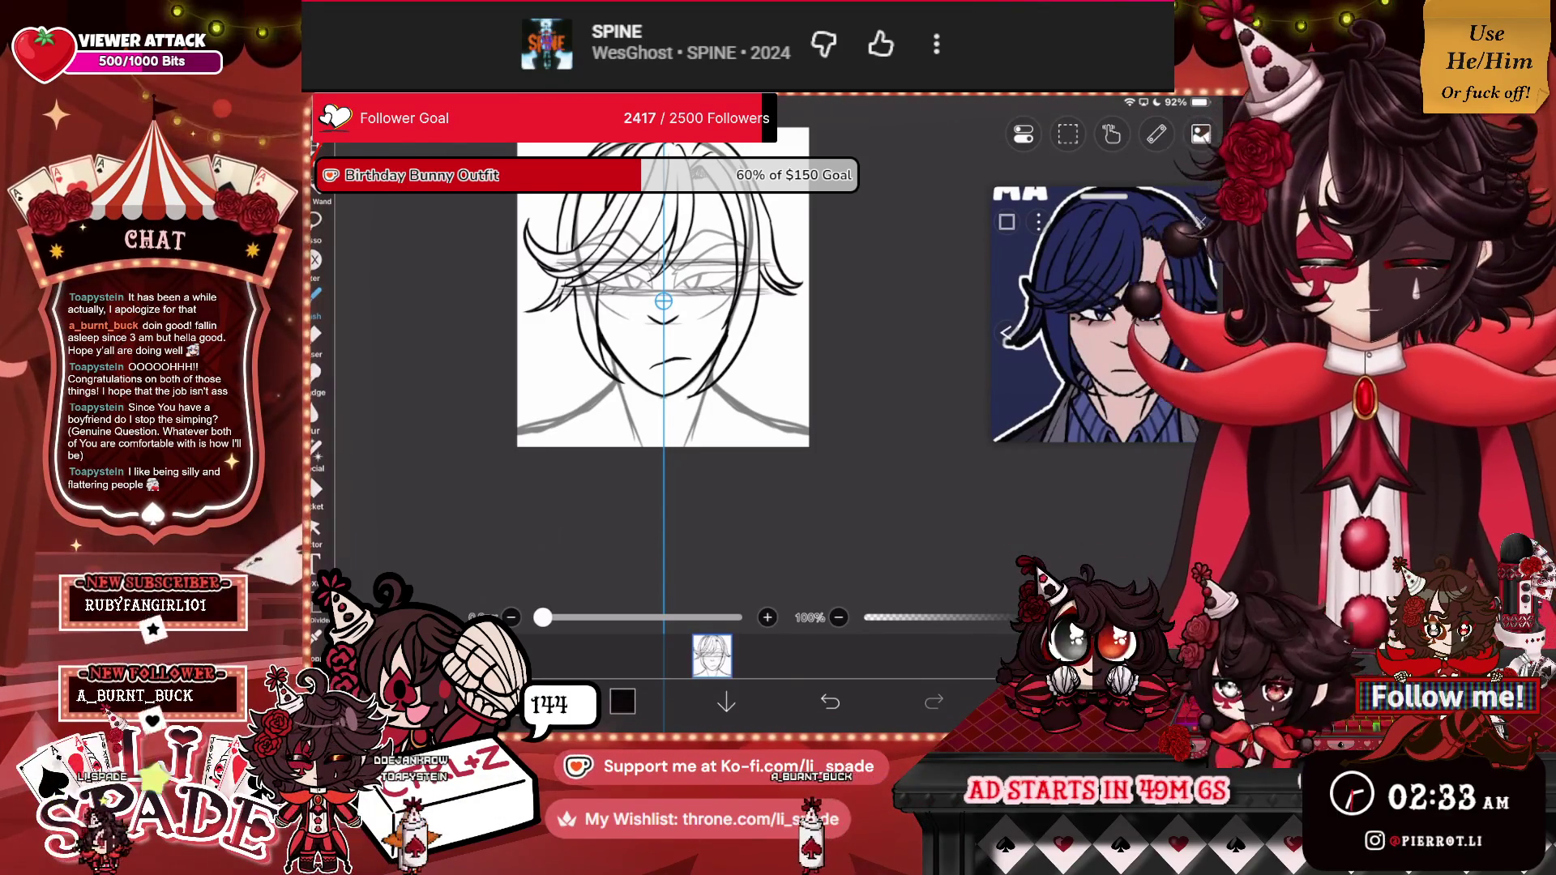
Turn the Symmetry Ruler off and switch to the Eraser tool.
click(1156, 134)
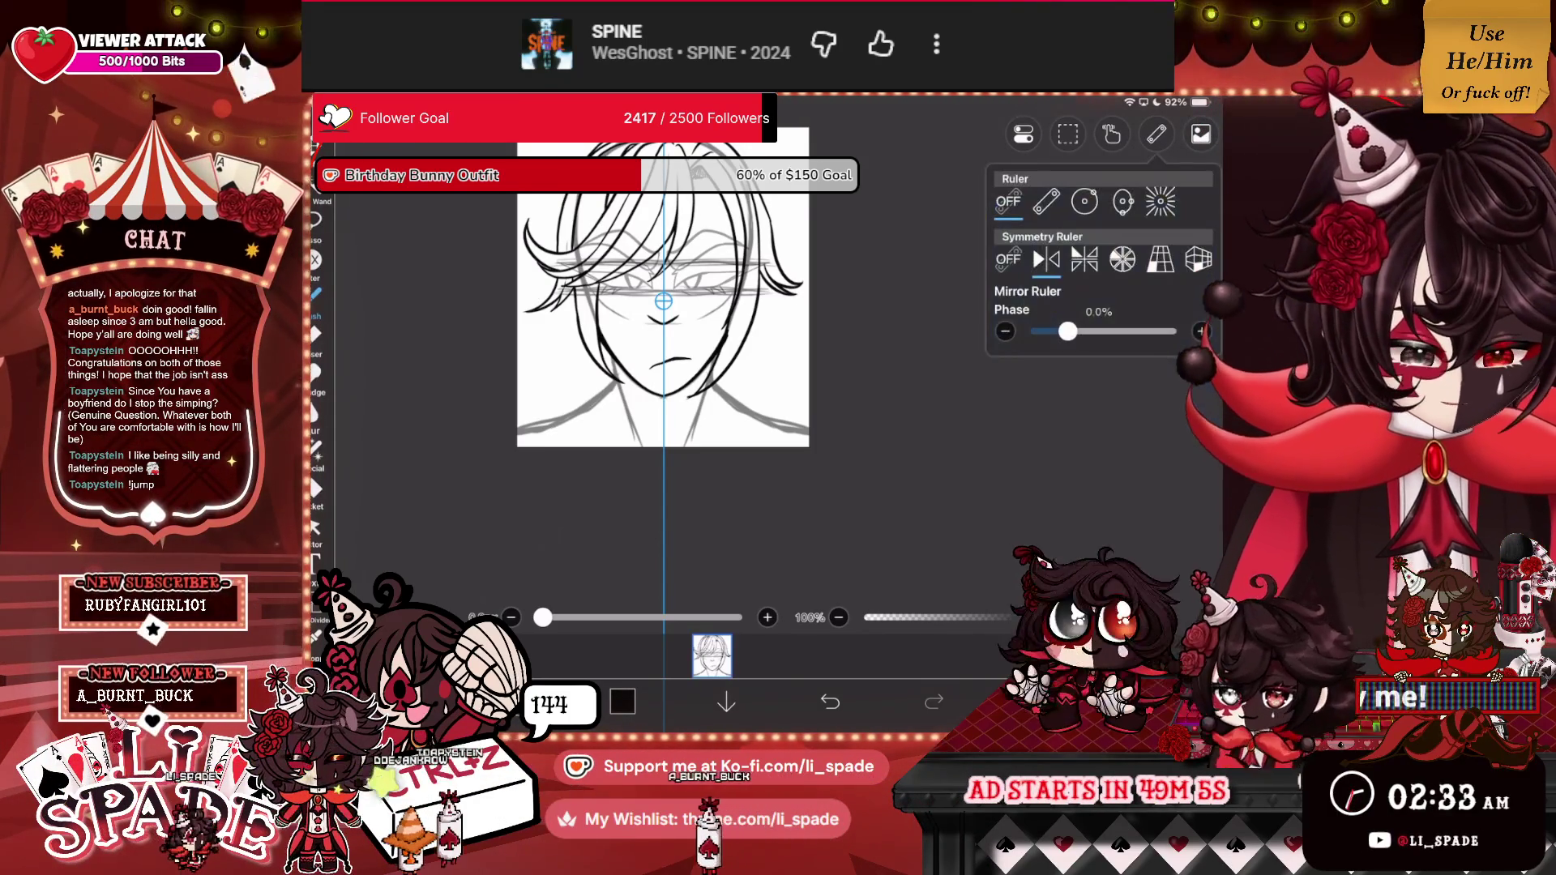
click(1008, 259)
click(1156, 134)
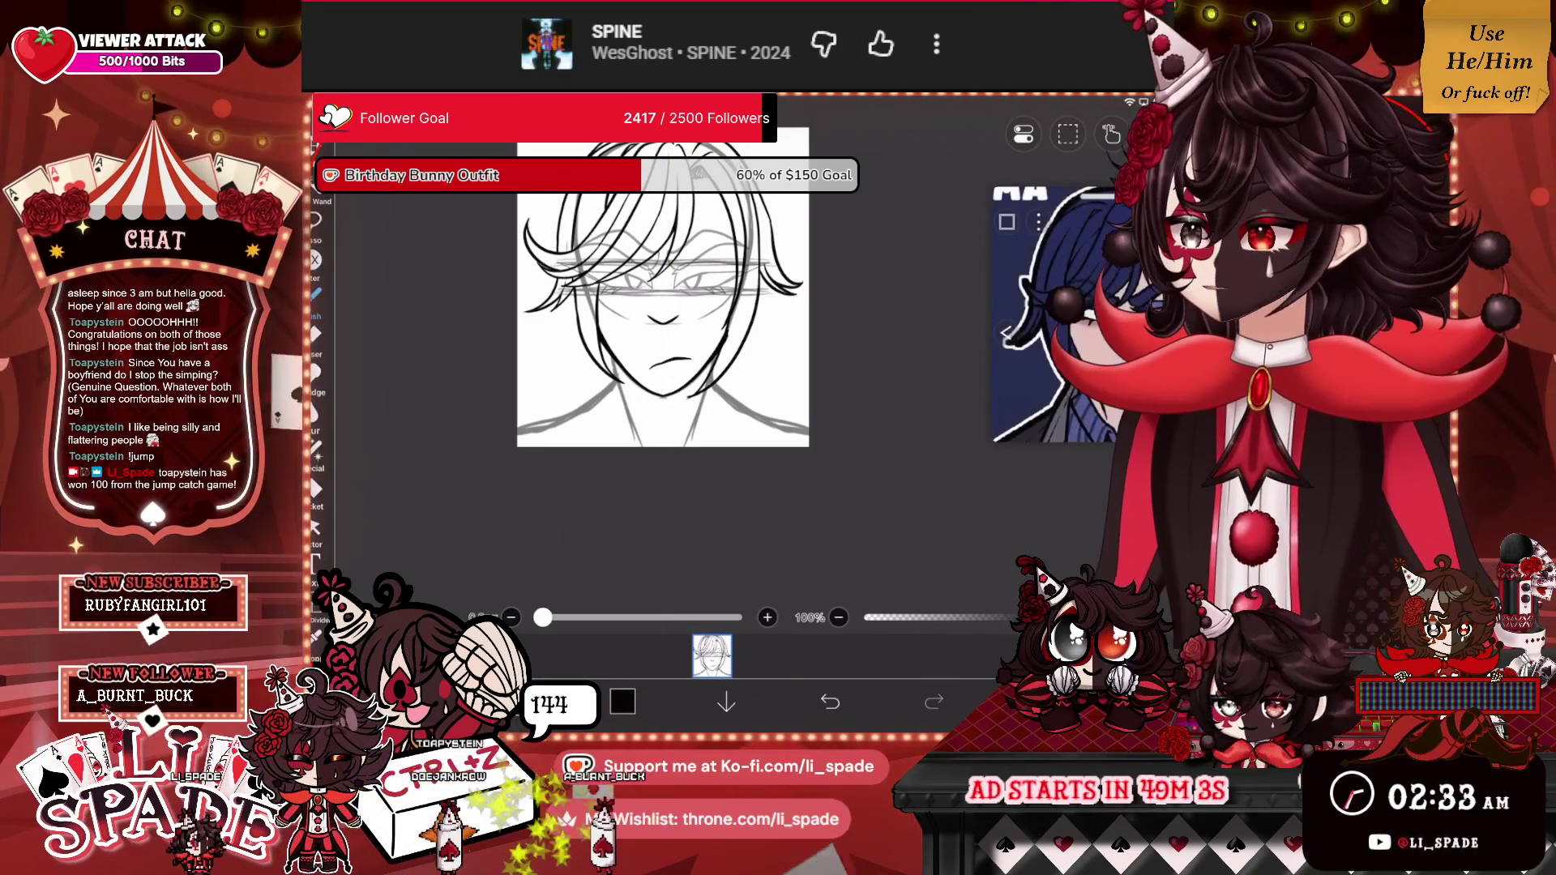
click(316, 334)
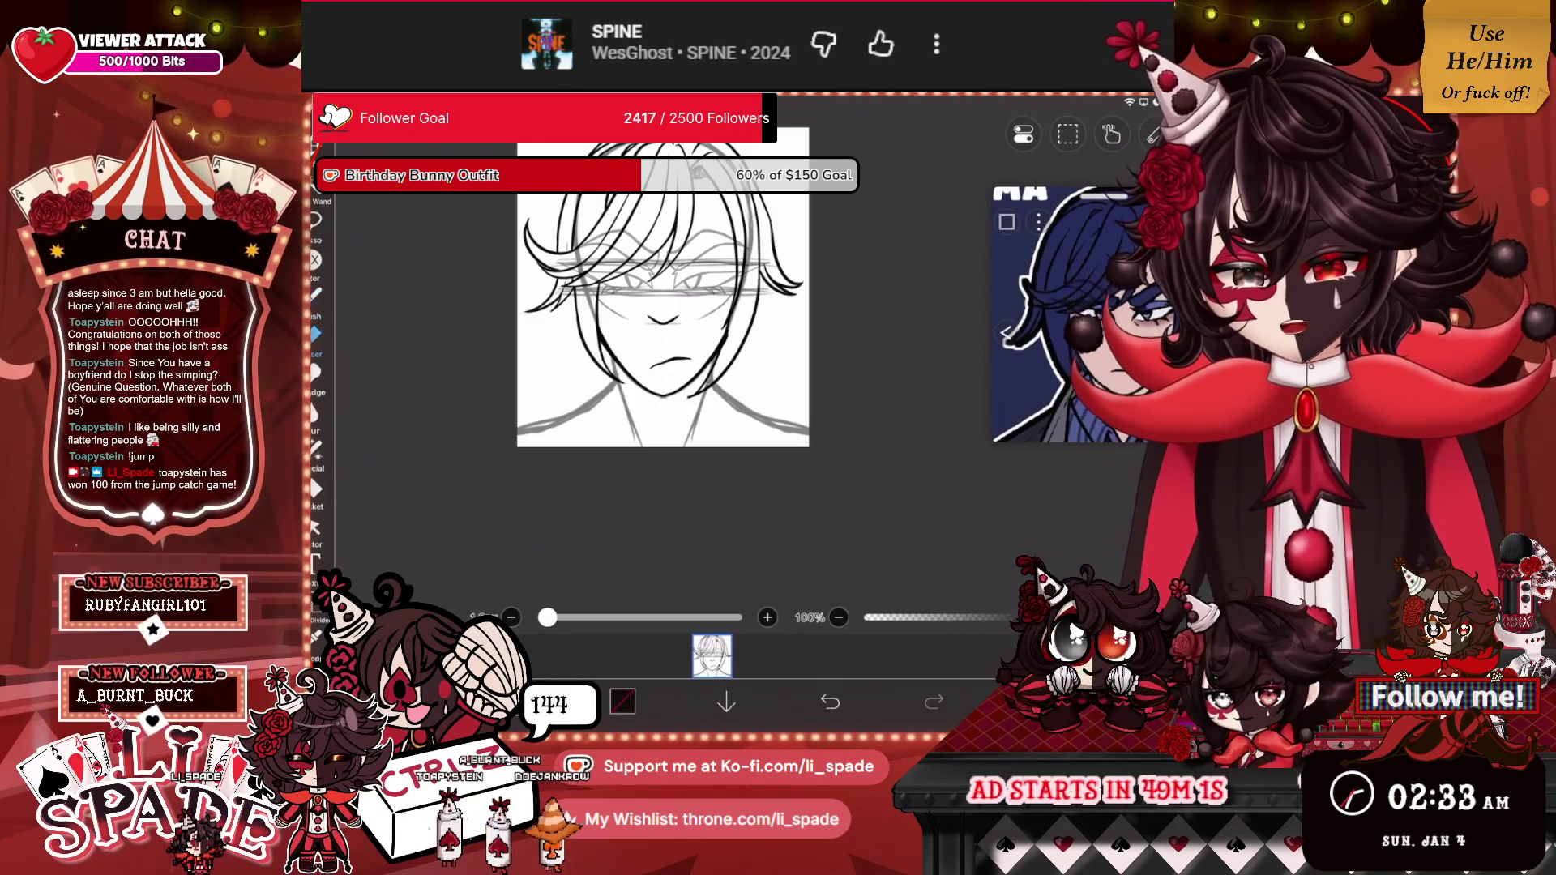
scroll(747, 299, up, 5)
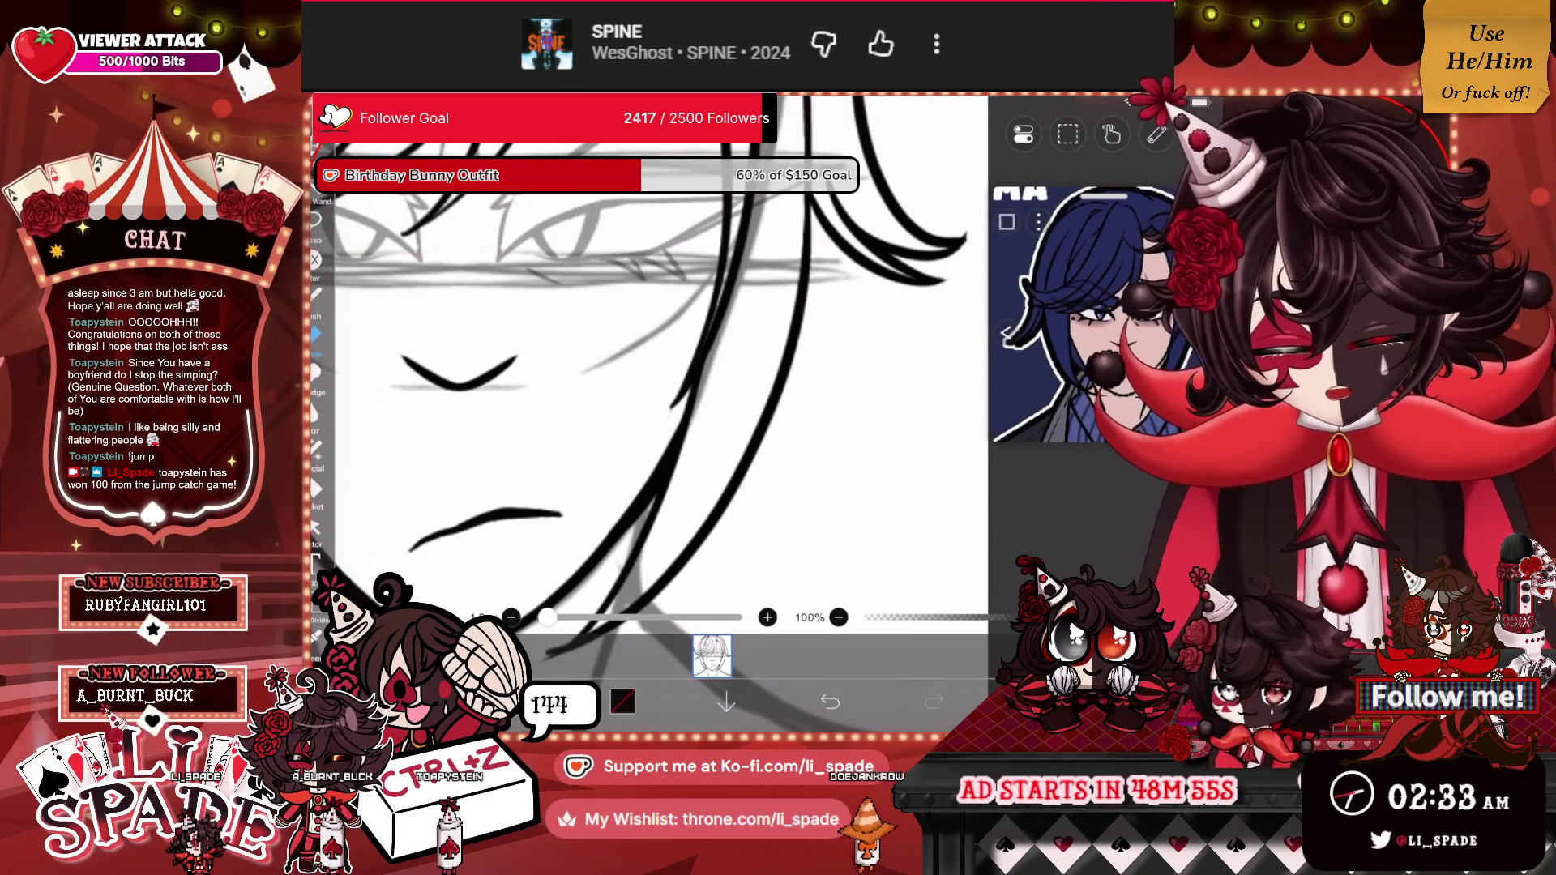
scroll(661, 364, down, 5)
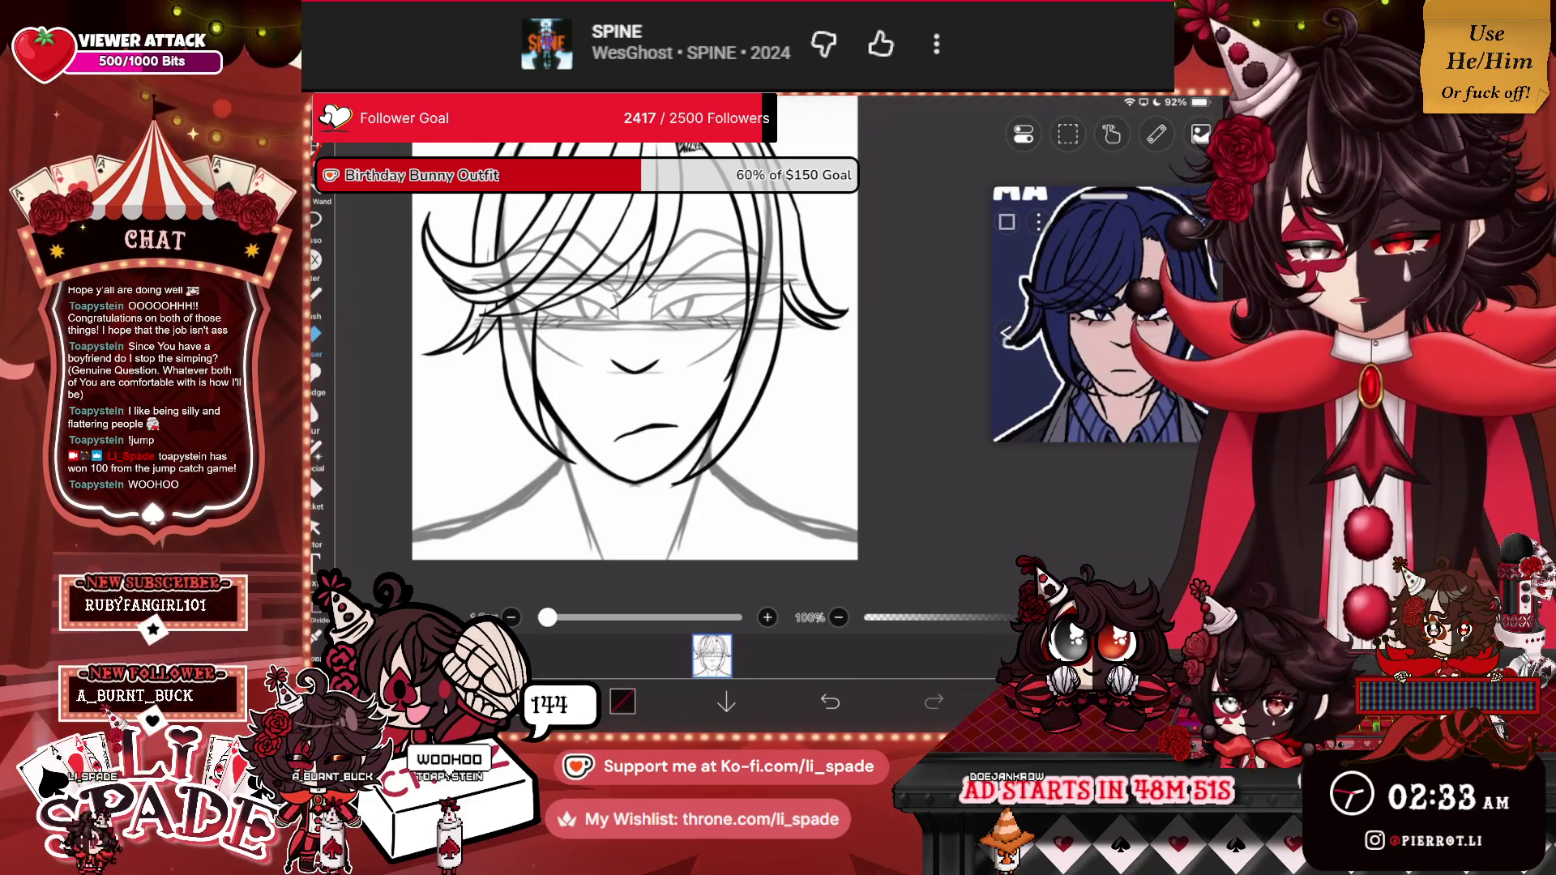
scroll(635, 350, down, 3)
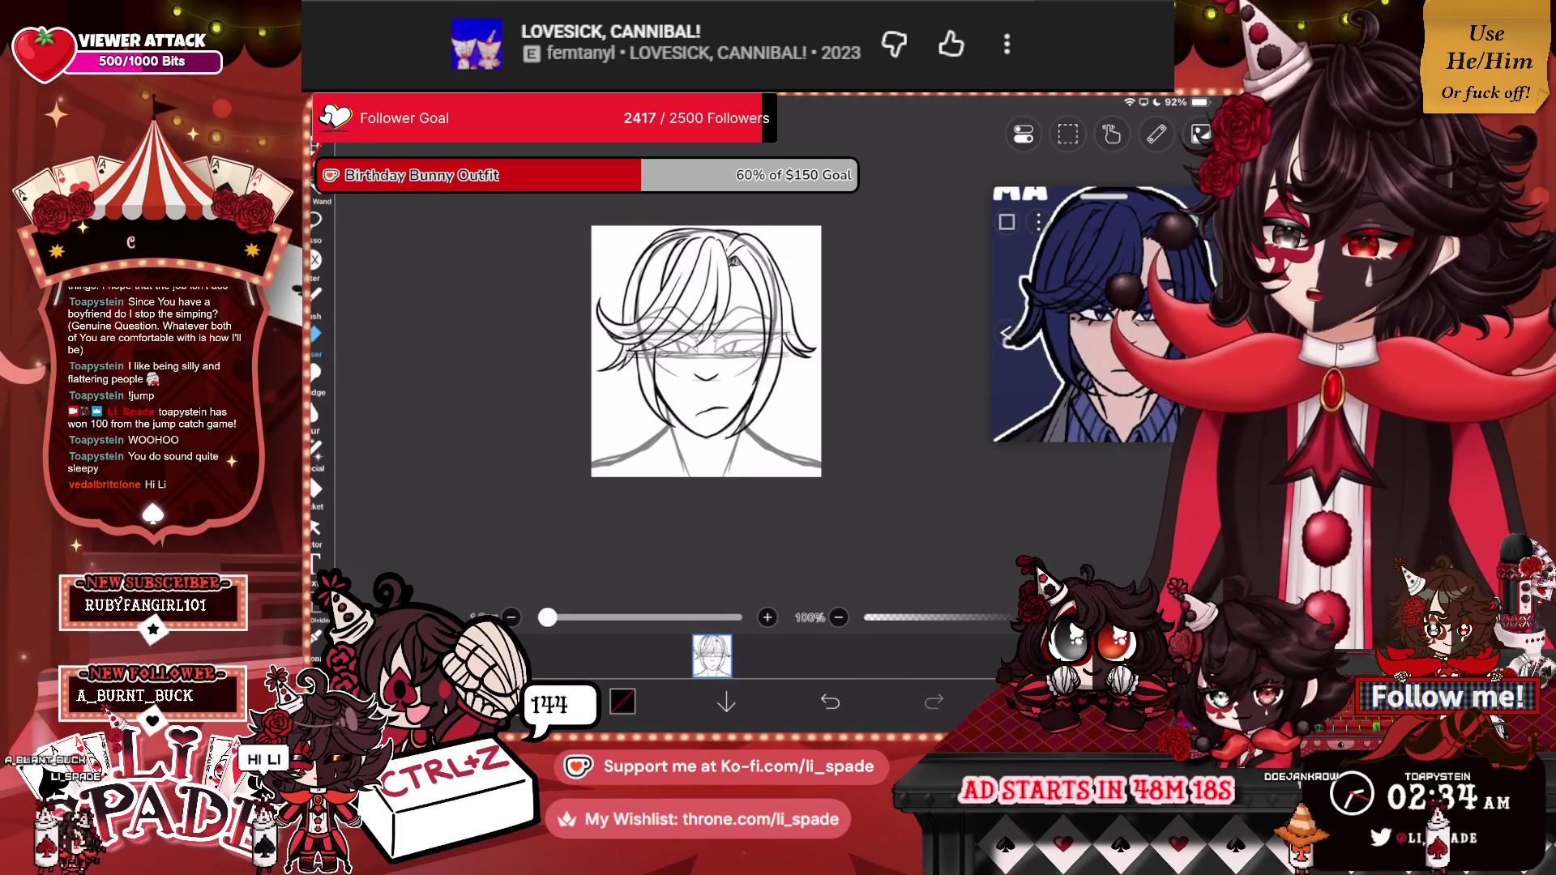
Select the 50% layer 1 and switch the vertical mirror symmetry ruler back on.
scroll(703, 340, down, 2)
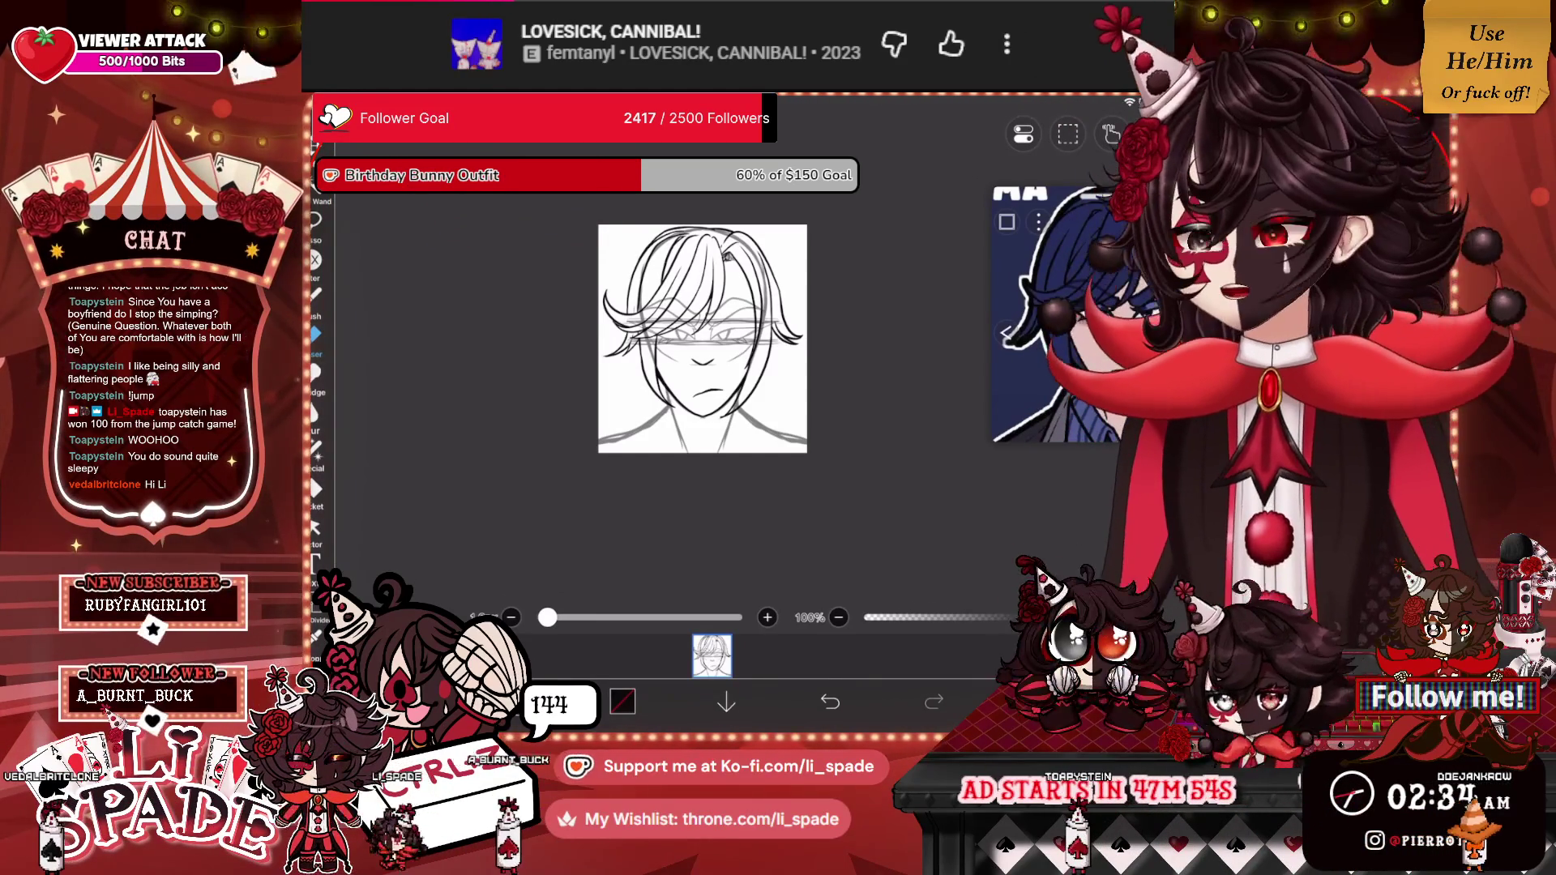
scroll(705, 338, up, 1)
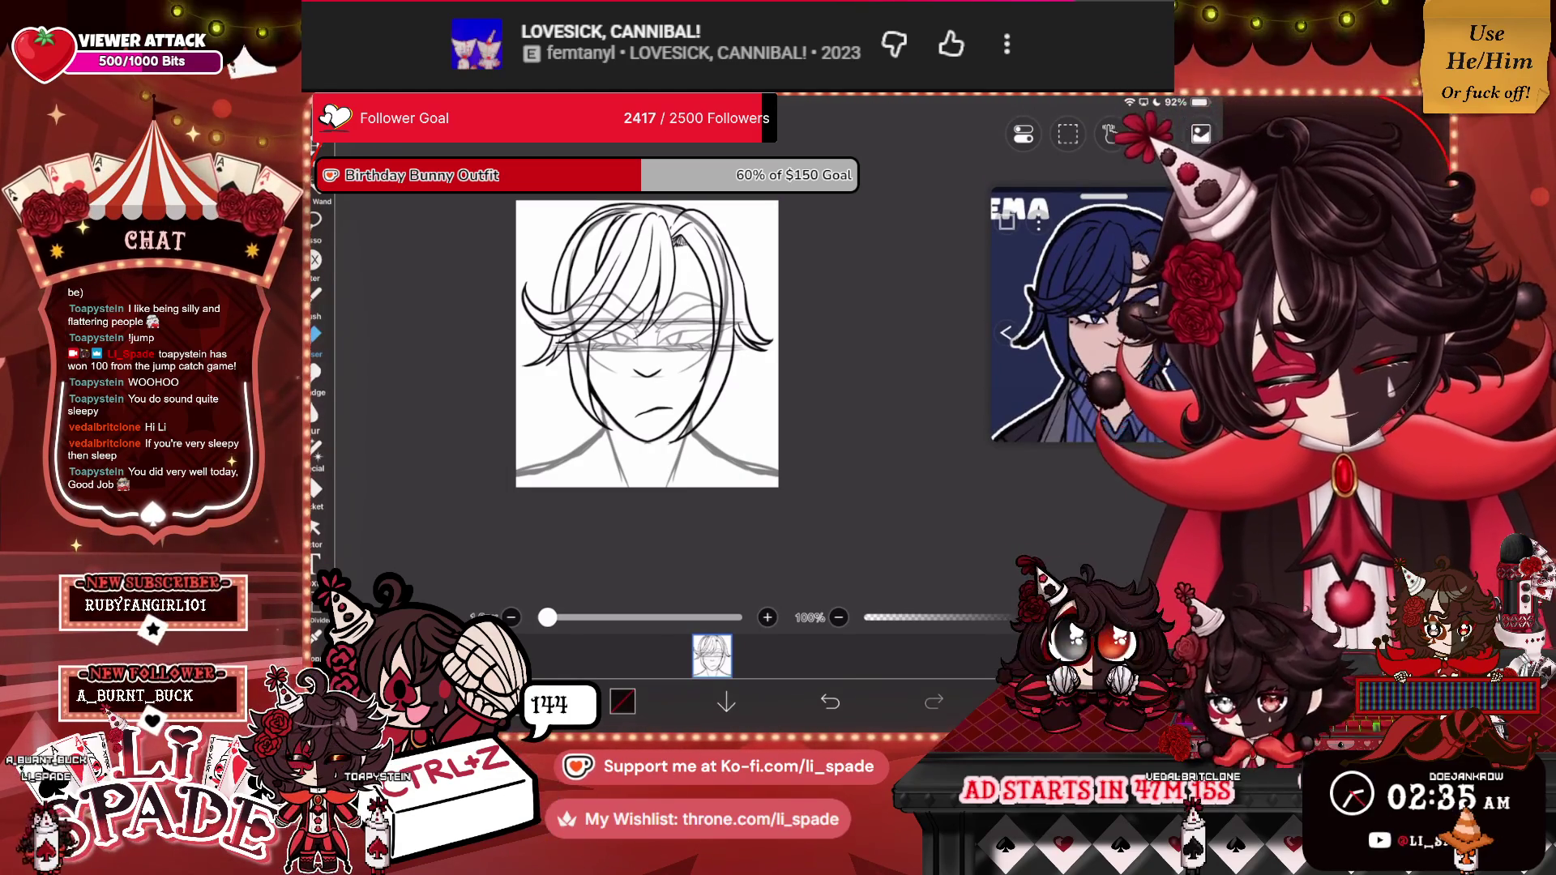
scroll(1054, 341, down, 3)
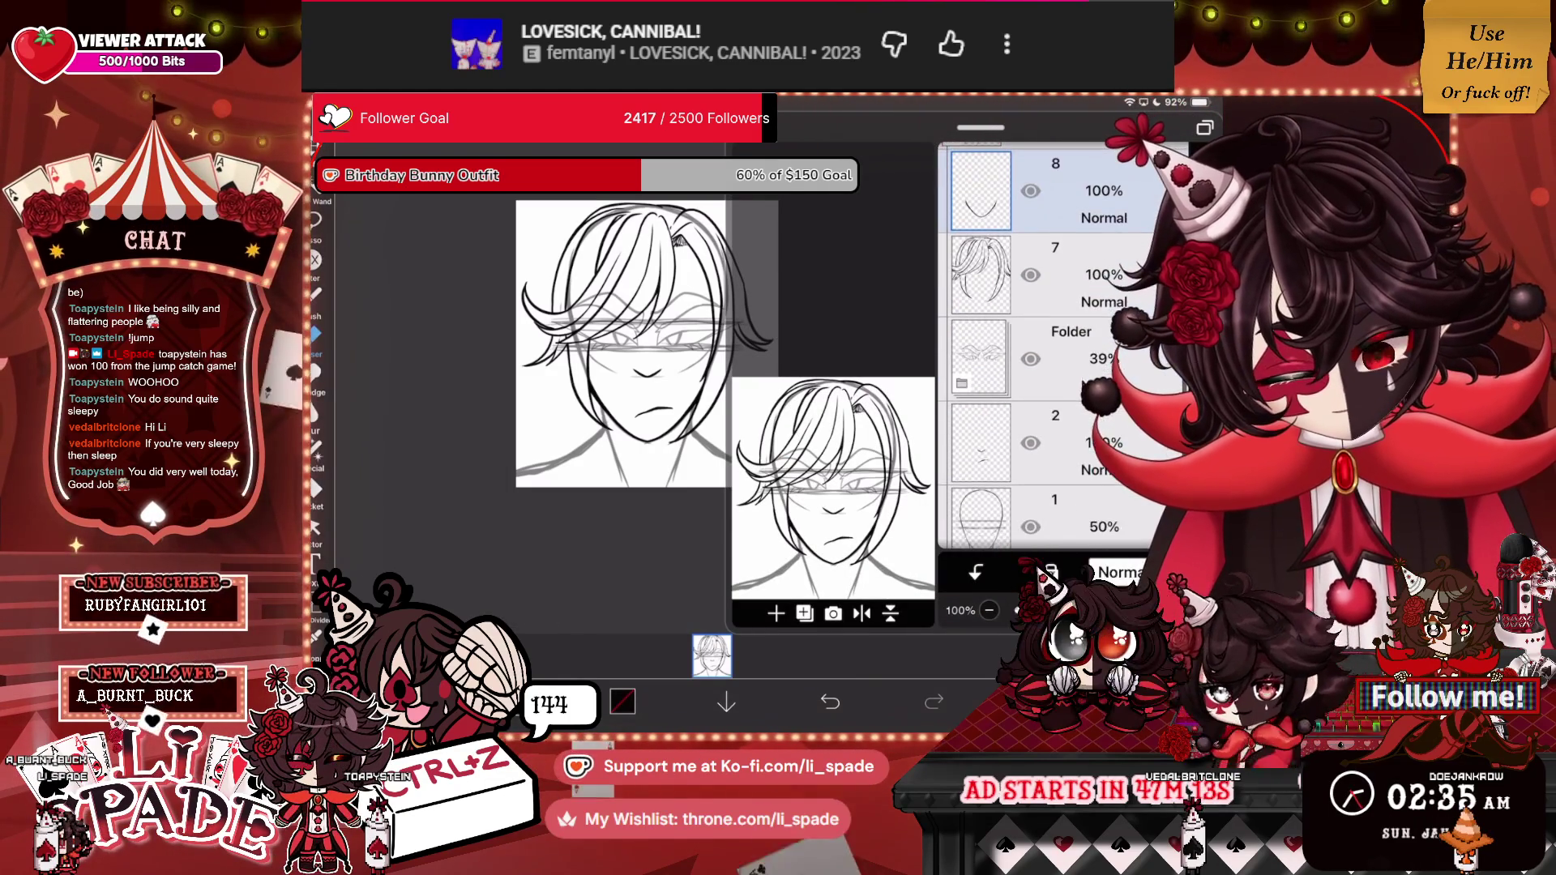
click(1070, 486)
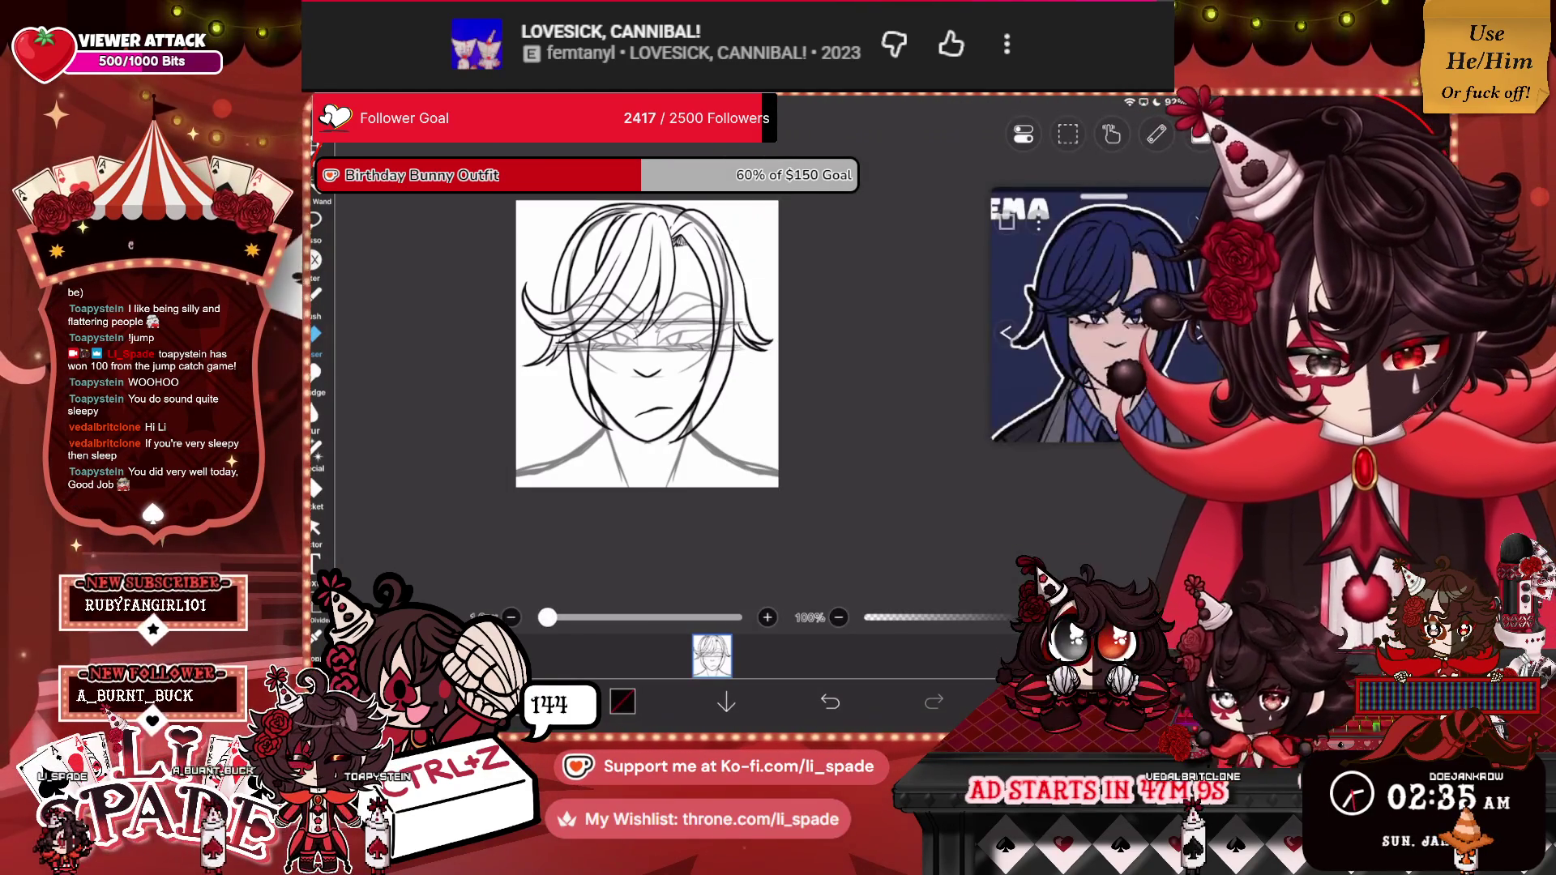
click(1046, 259)
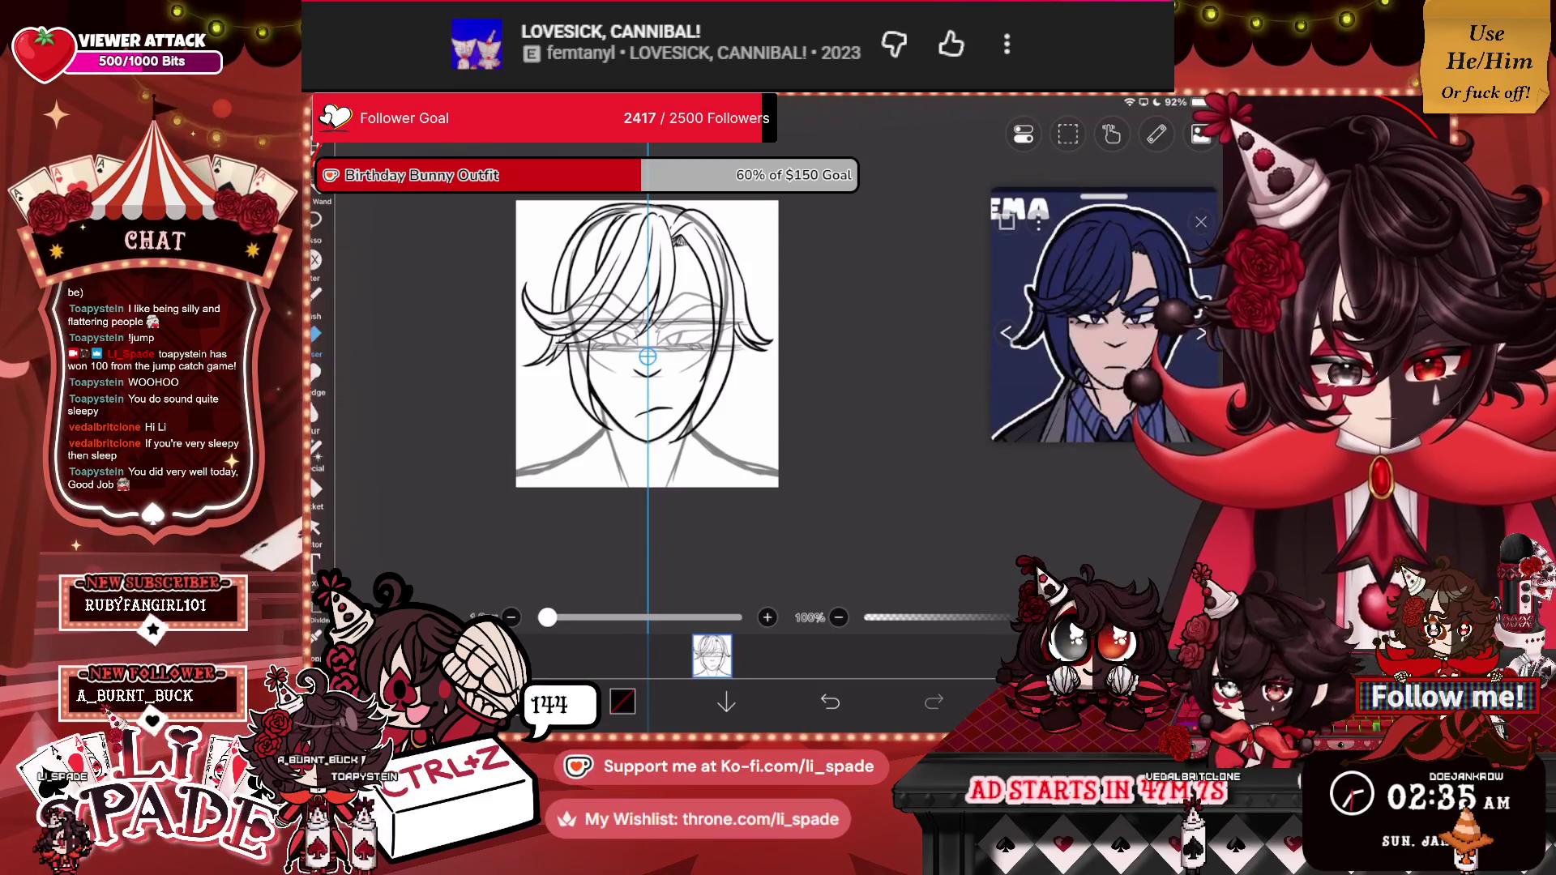
scroll(648, 345, up, 5)
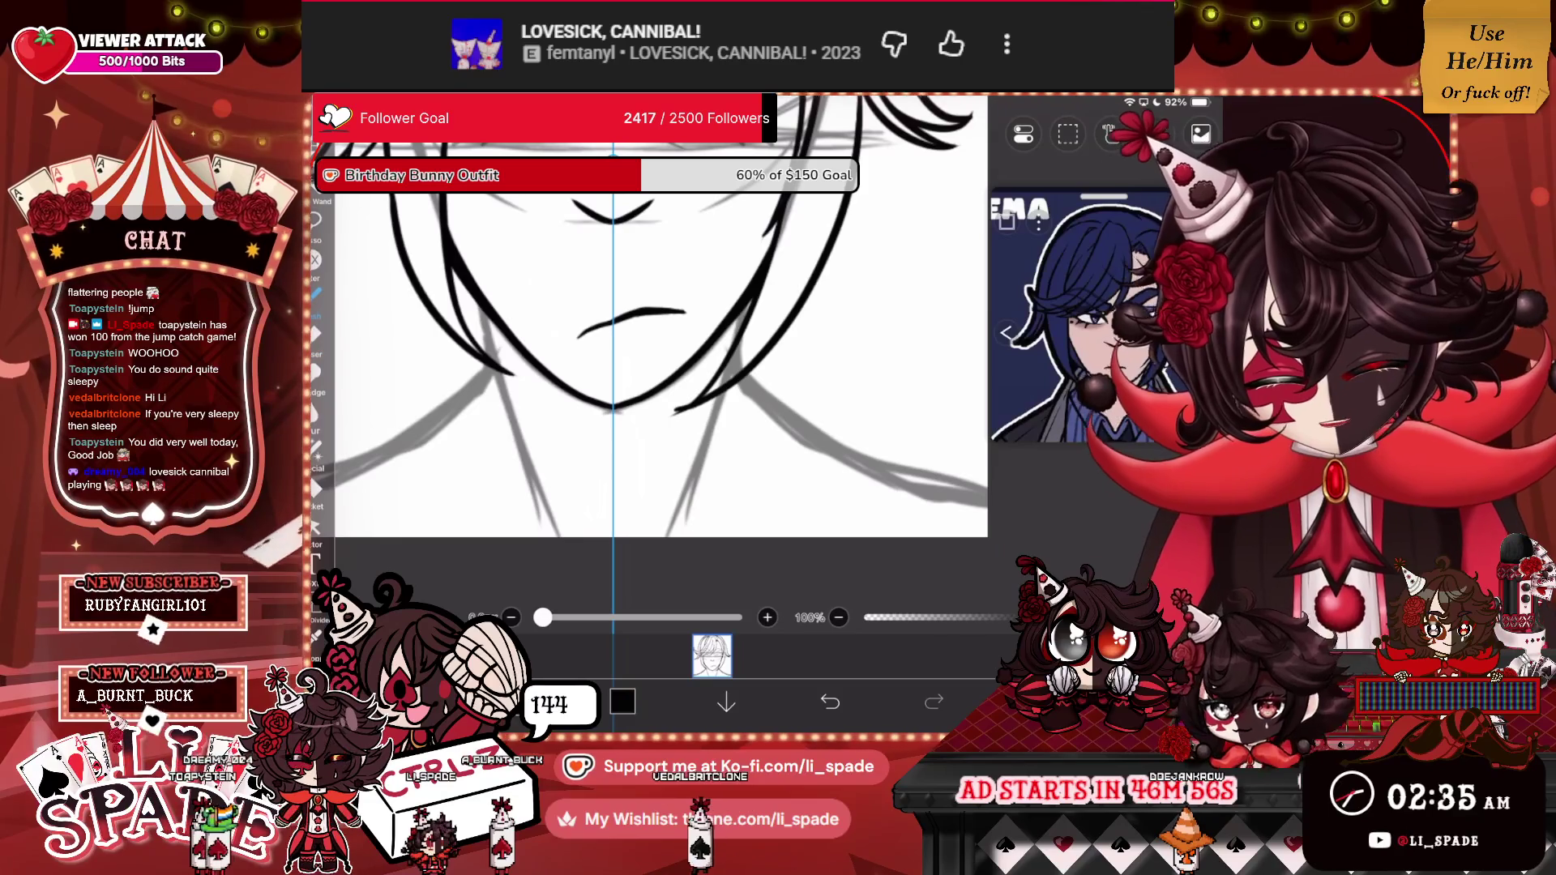
Draw mirrored jaw lines meeting at the chin and two pairs of collar lines.
drag(483, 379, 608, 491)
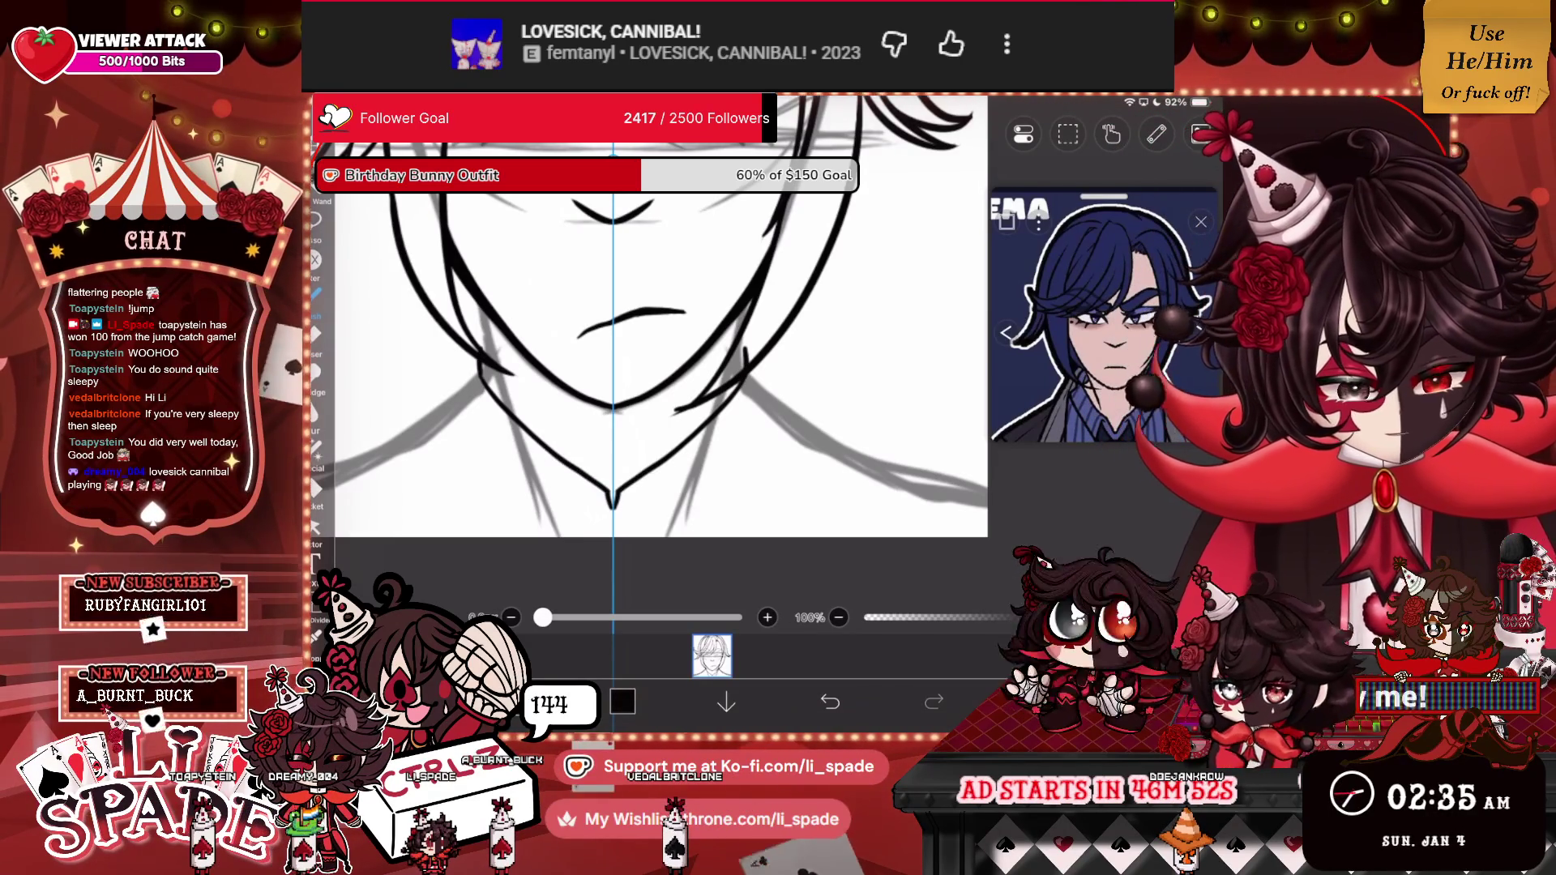
drag(604, 490, 557, 536)
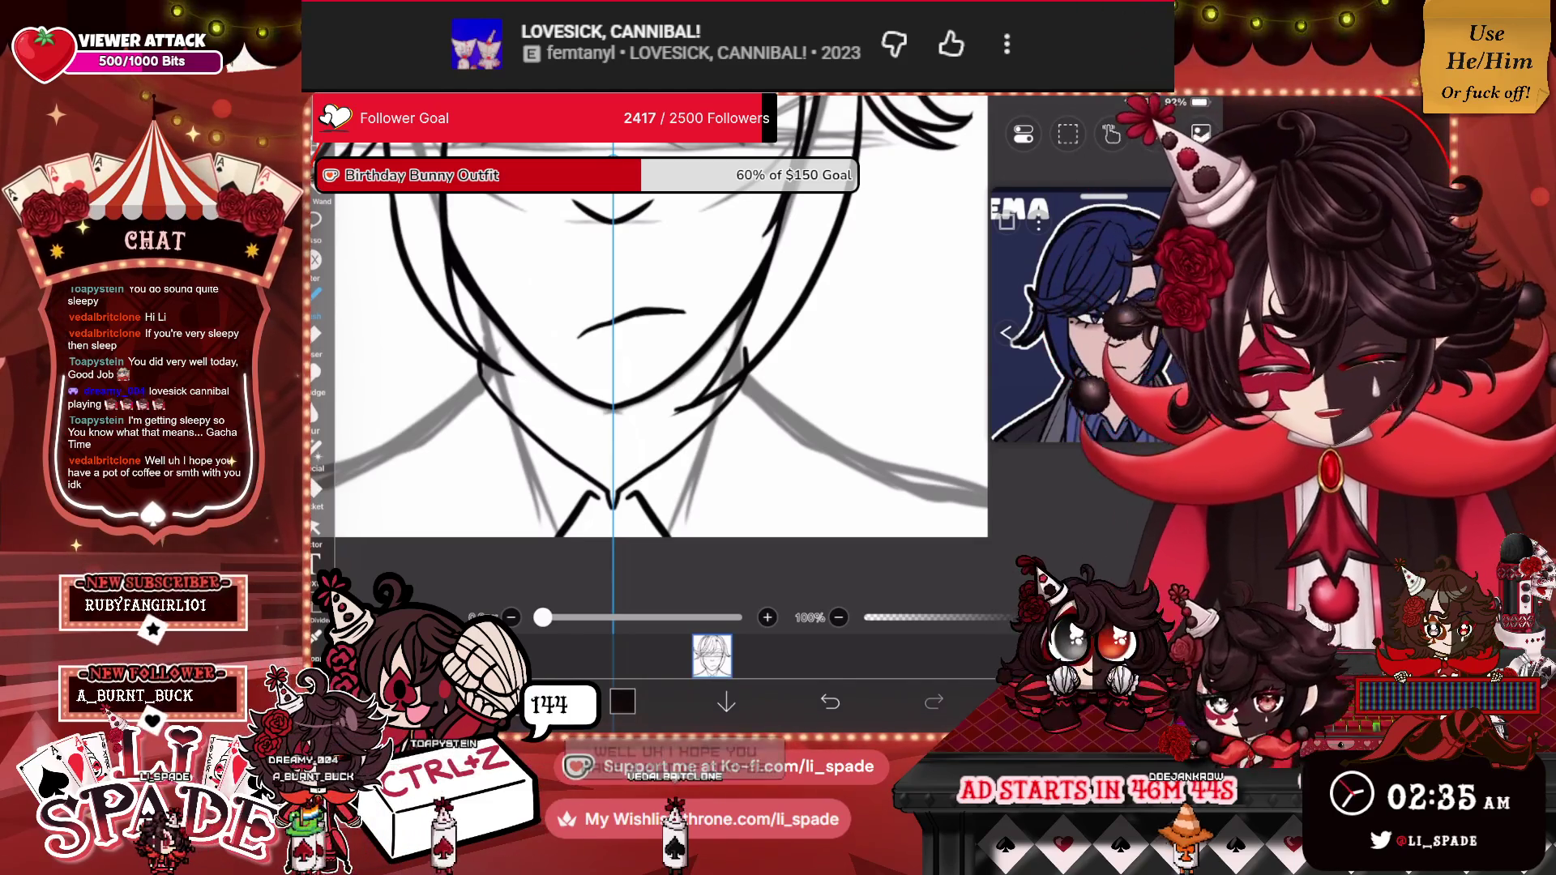
mouse_move(508, 537)
mouse_down()
mouse_move(435, 390)
mouse_move(463, 366)
mouse_up()
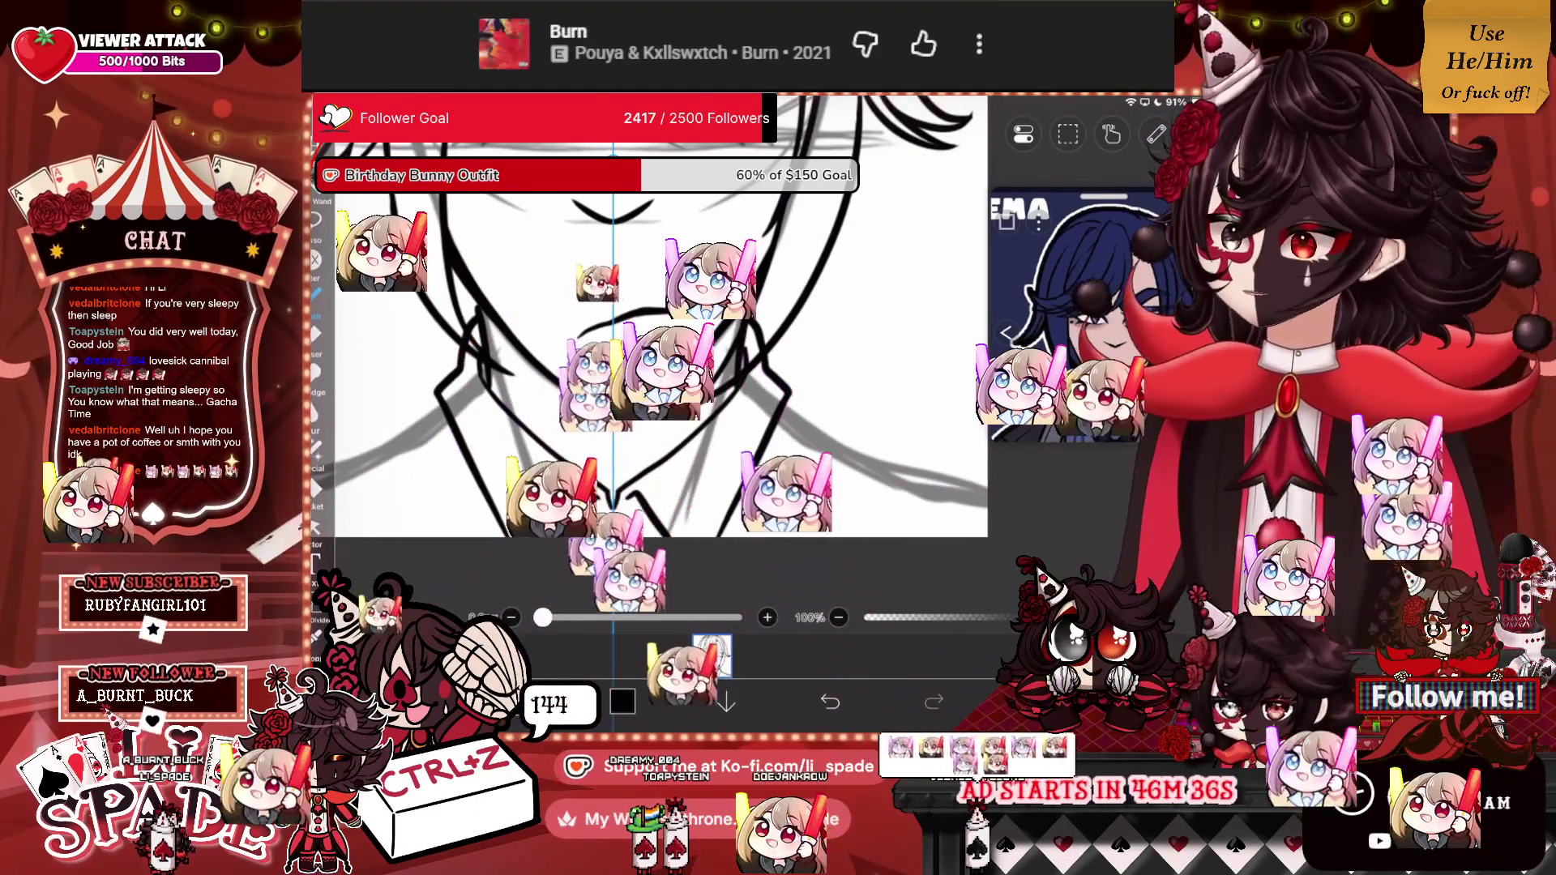
scroll(661, 324, up, 3)
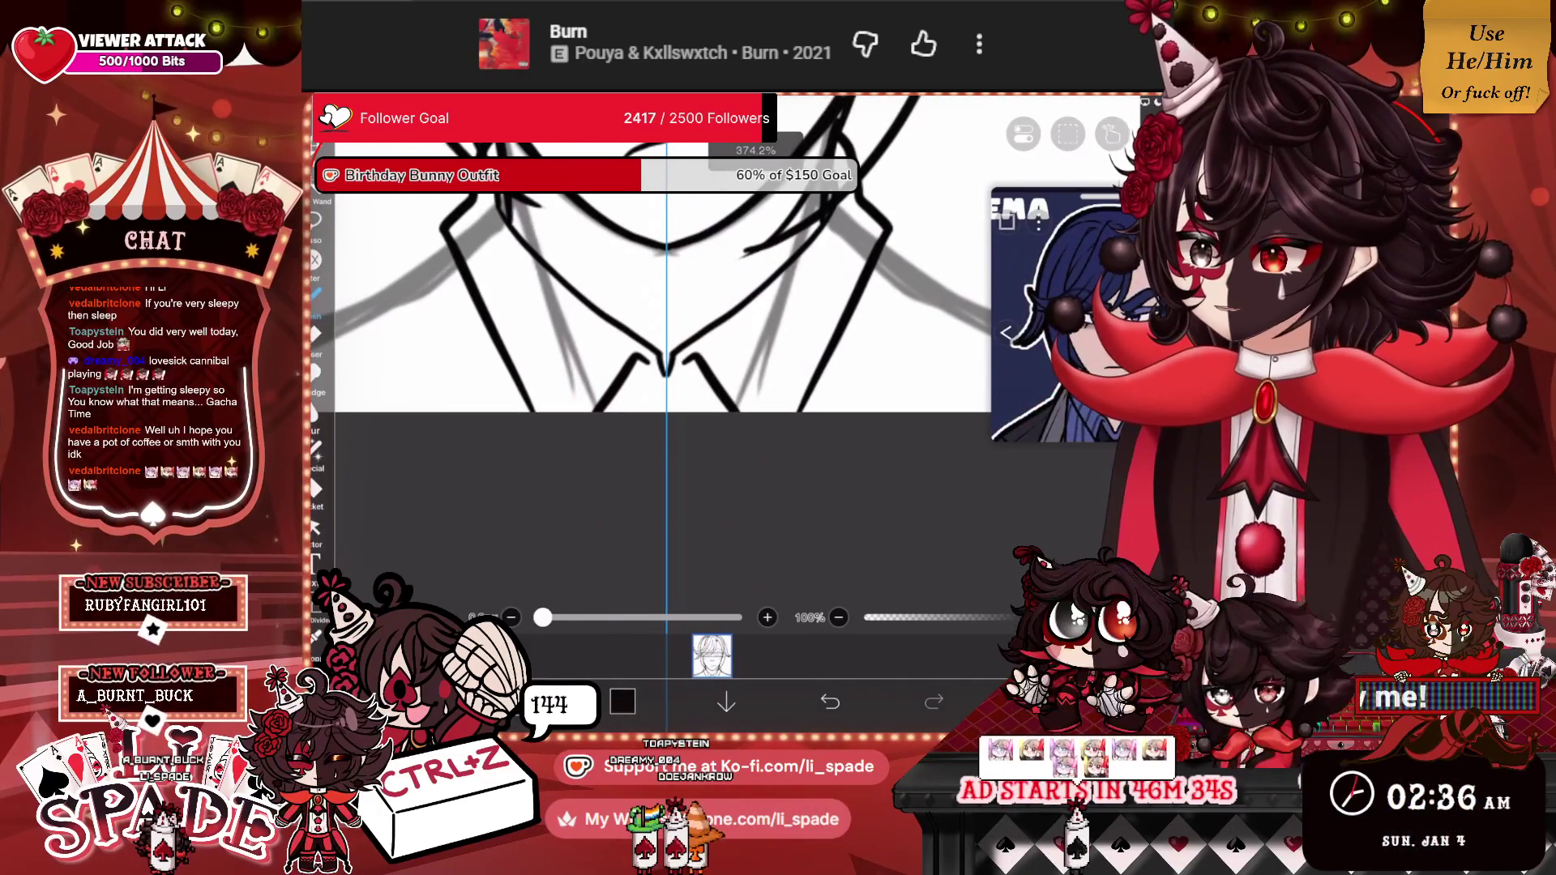
scroll(661, 324, up, 3)
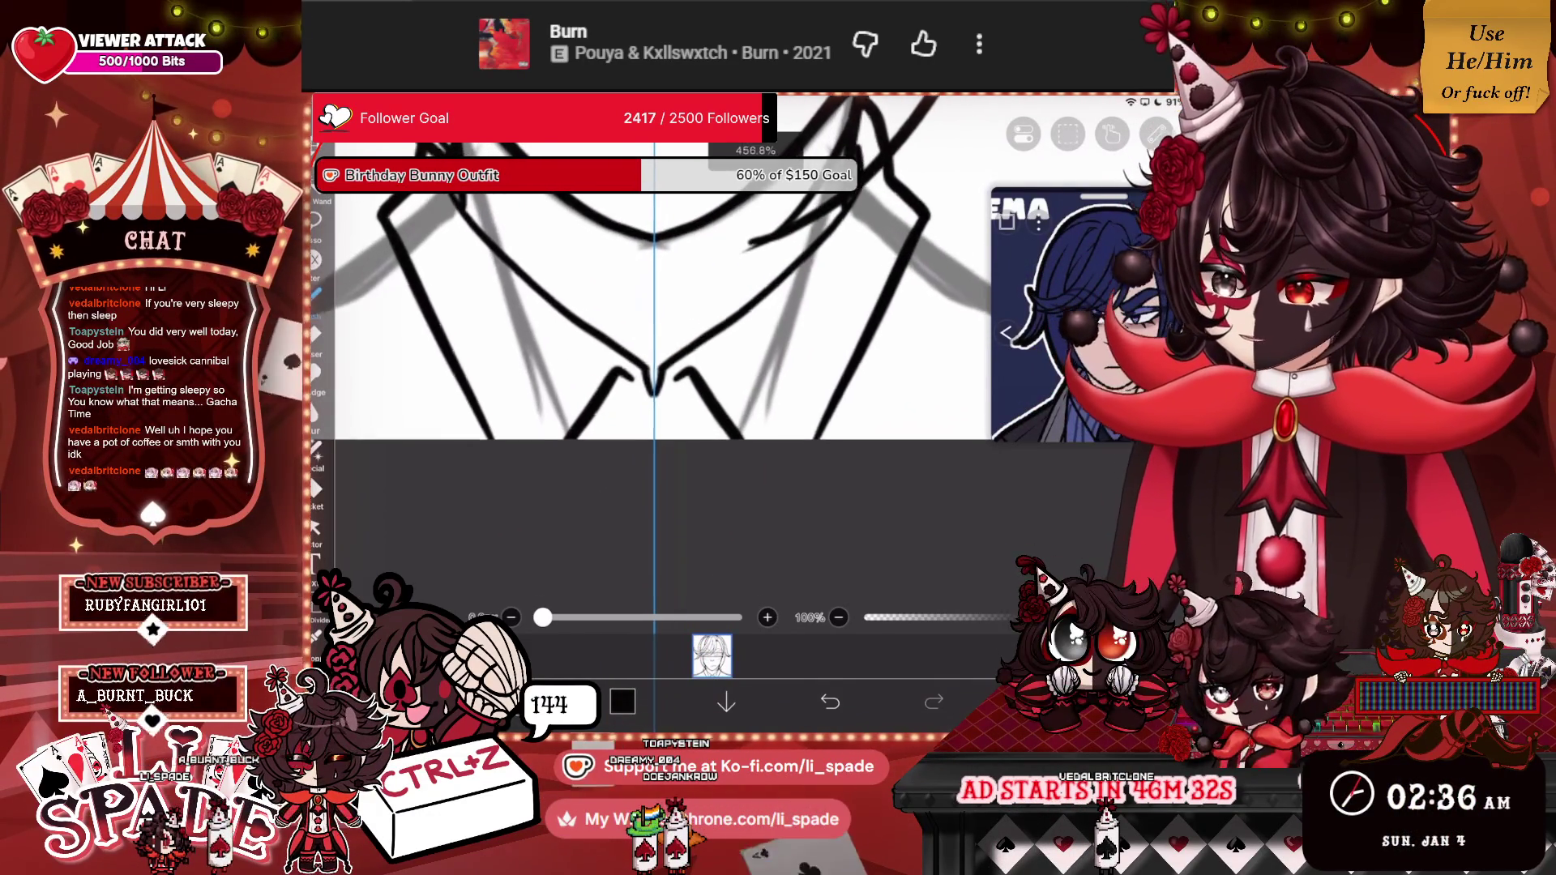
scroll(649, 324, up, 1)
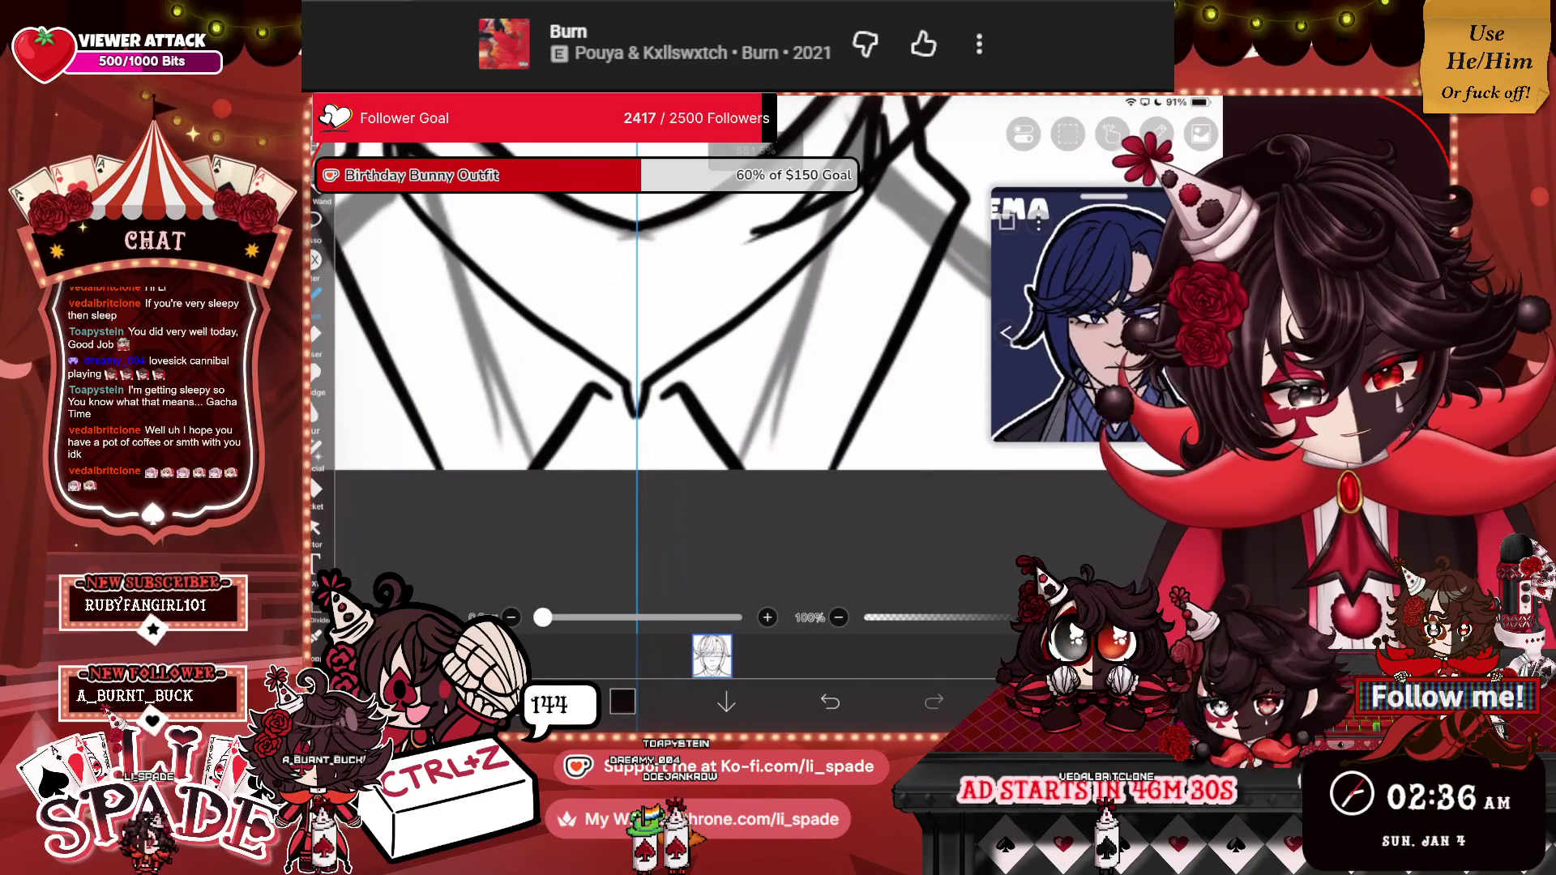
Add mirrored collar strokes and neck-to-shoulder lines, rotating the view back upright.
drag(596, 393, 607, 470)
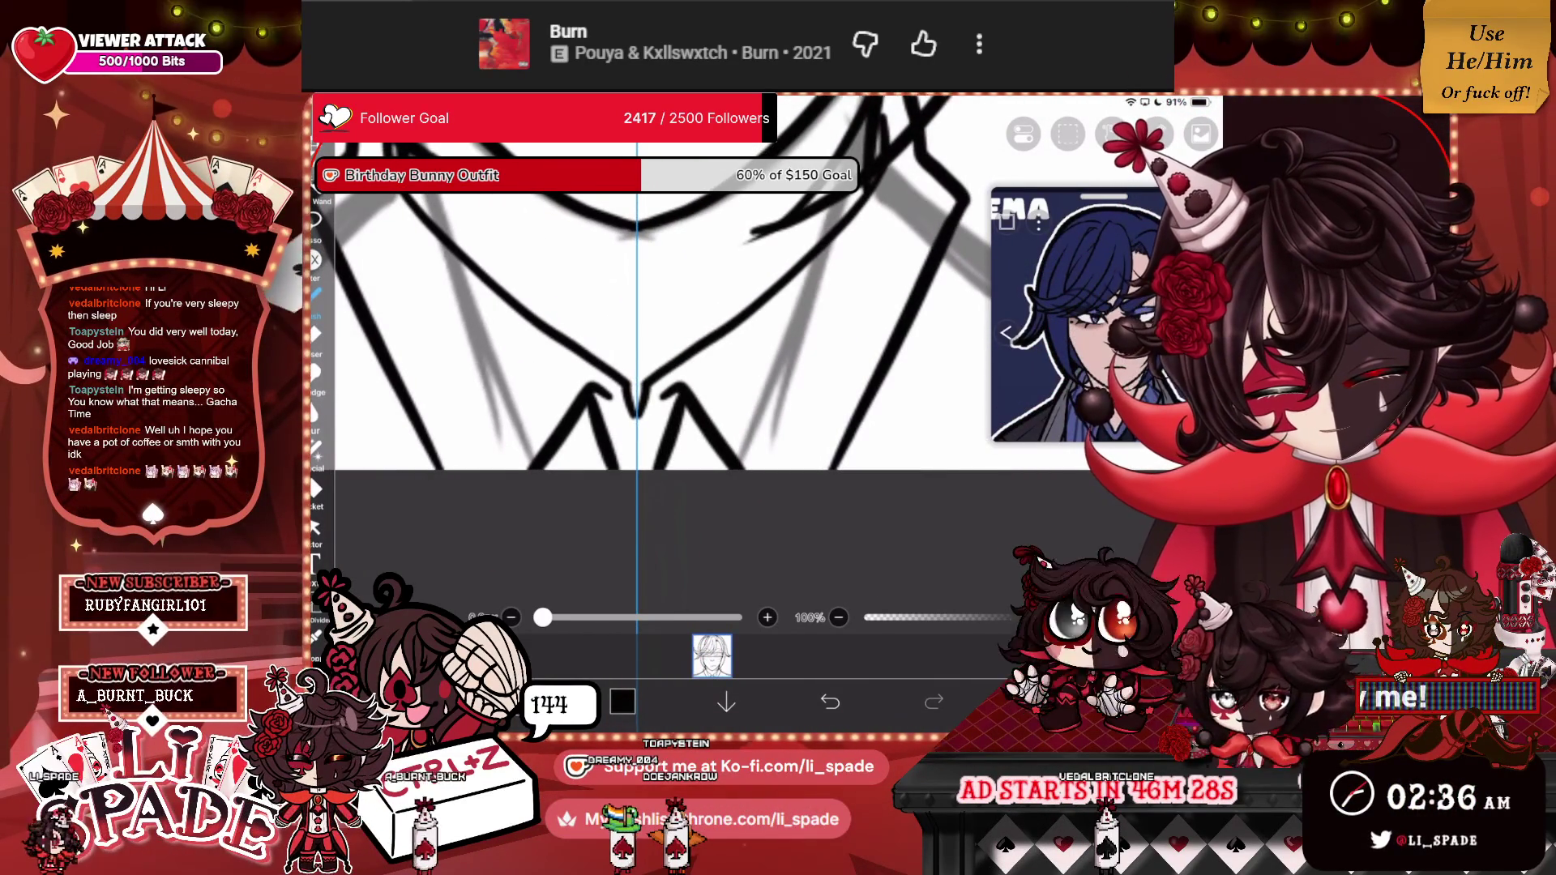
scroll(697, 324, down, 3)
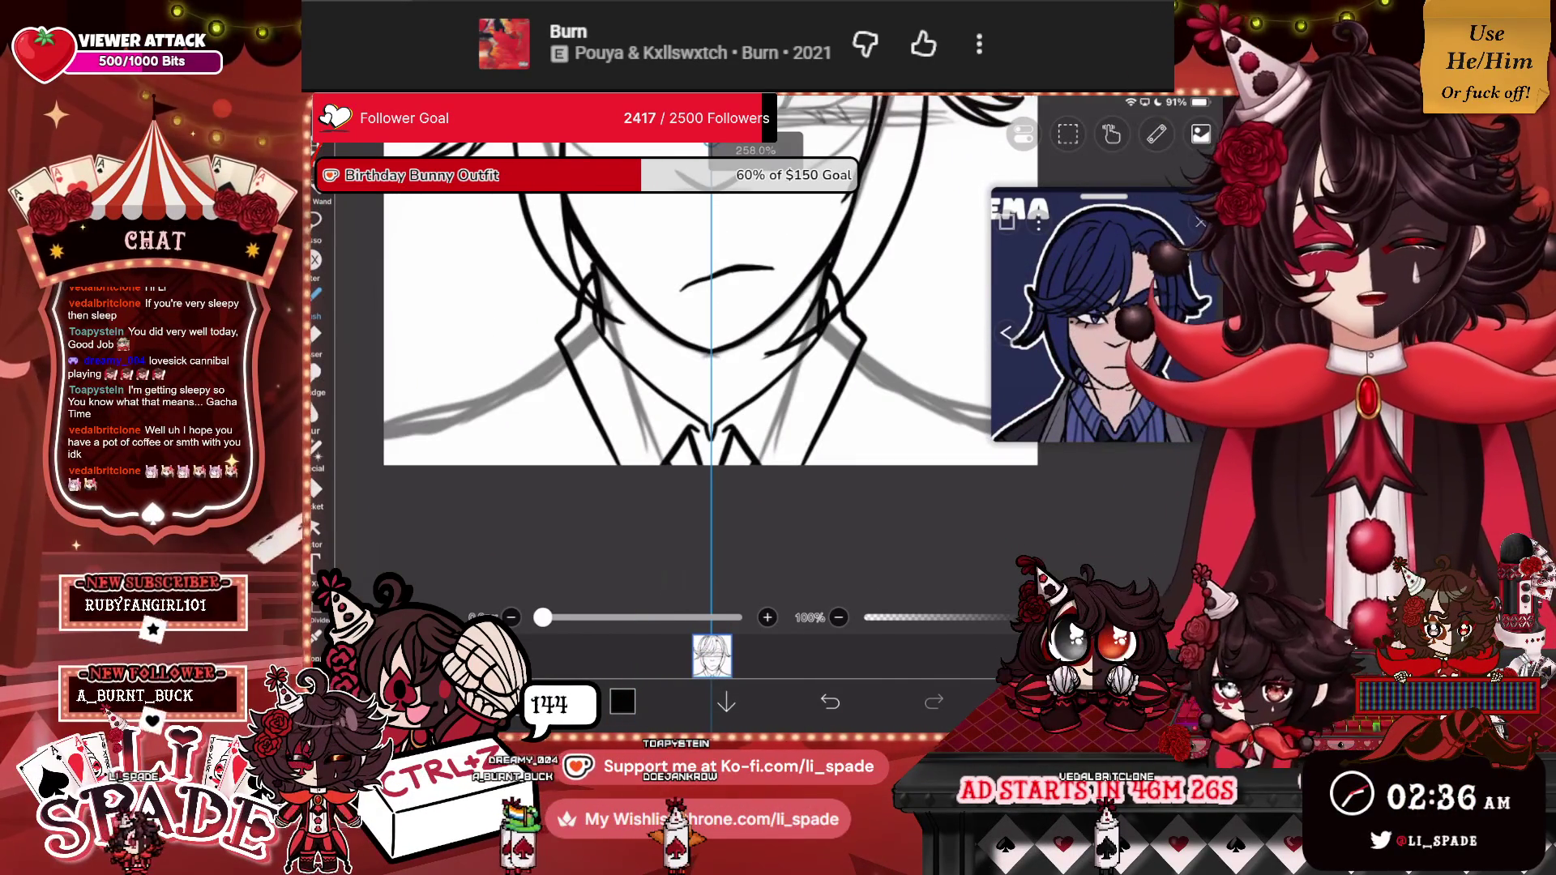
scroll(713, 324, up, 3)
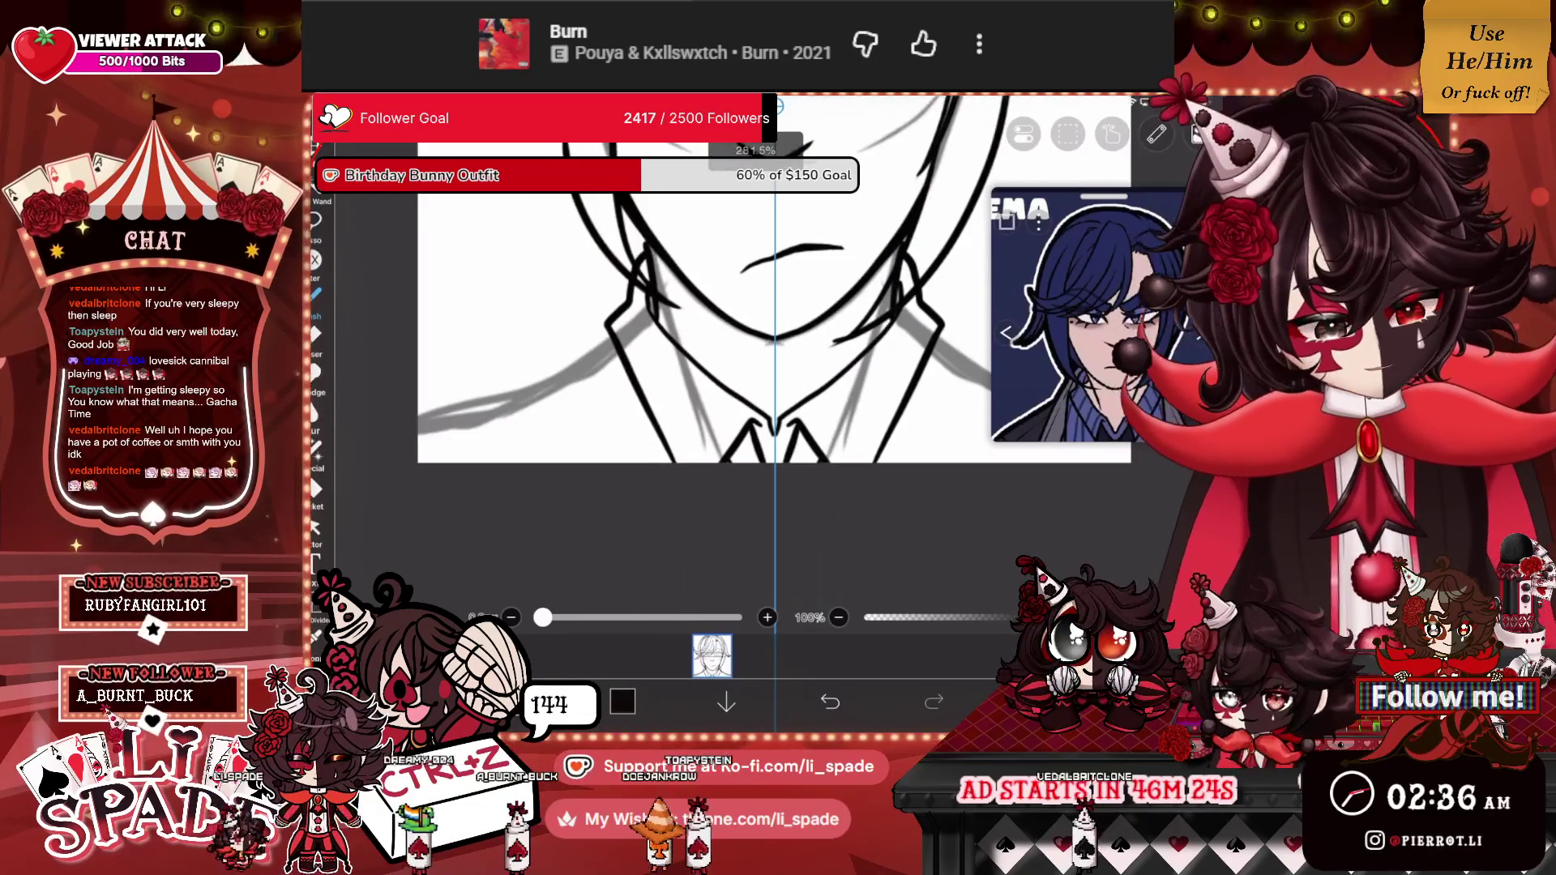
drag(626, 391, 620, 476)
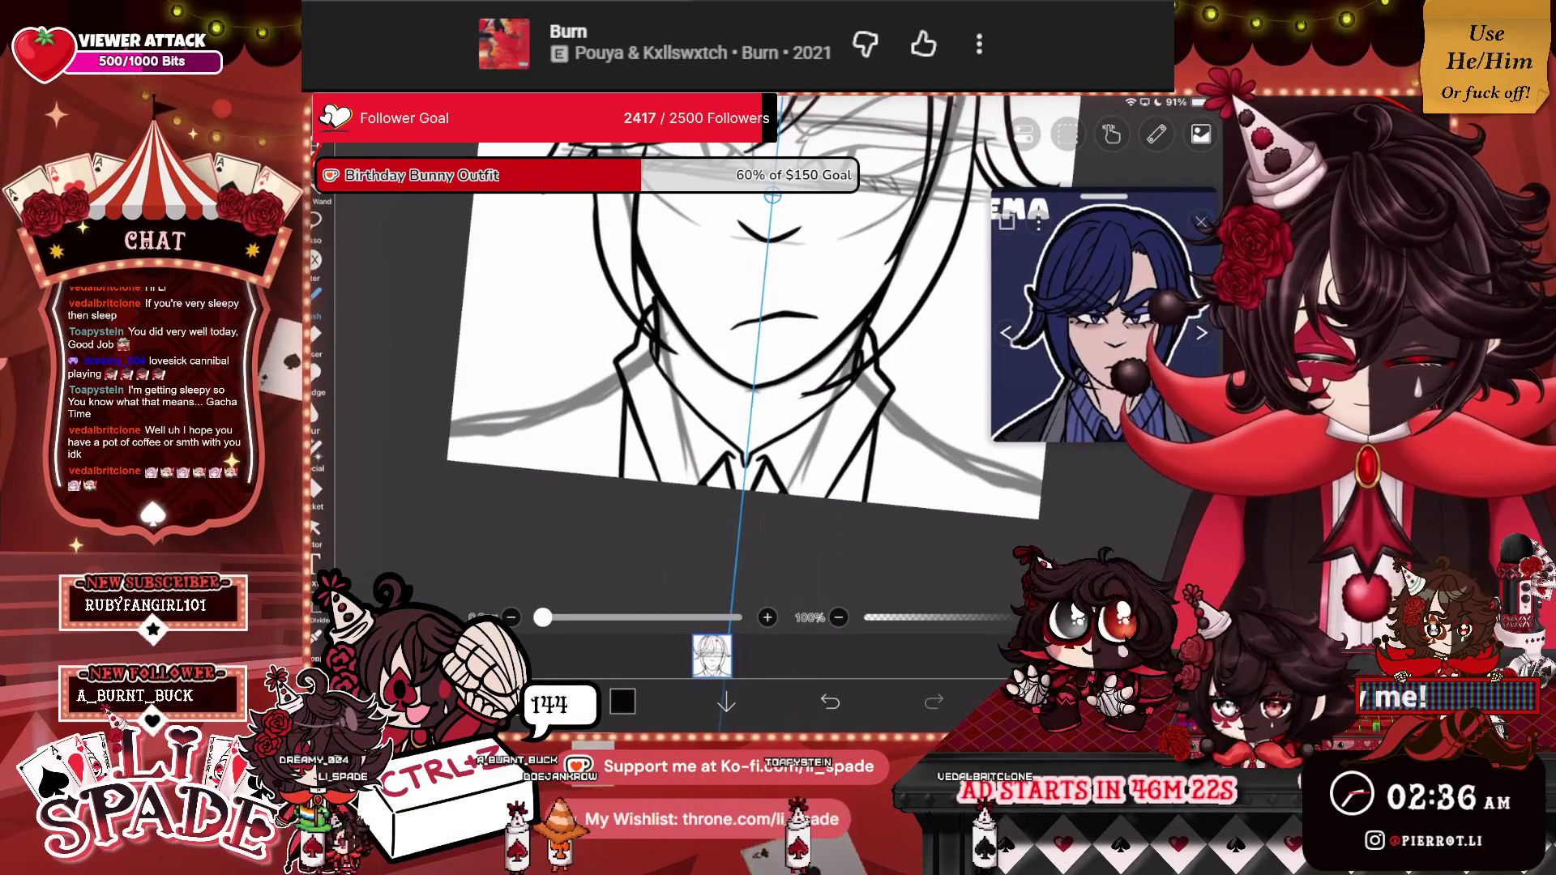
drag(640, 284, 511, 458)
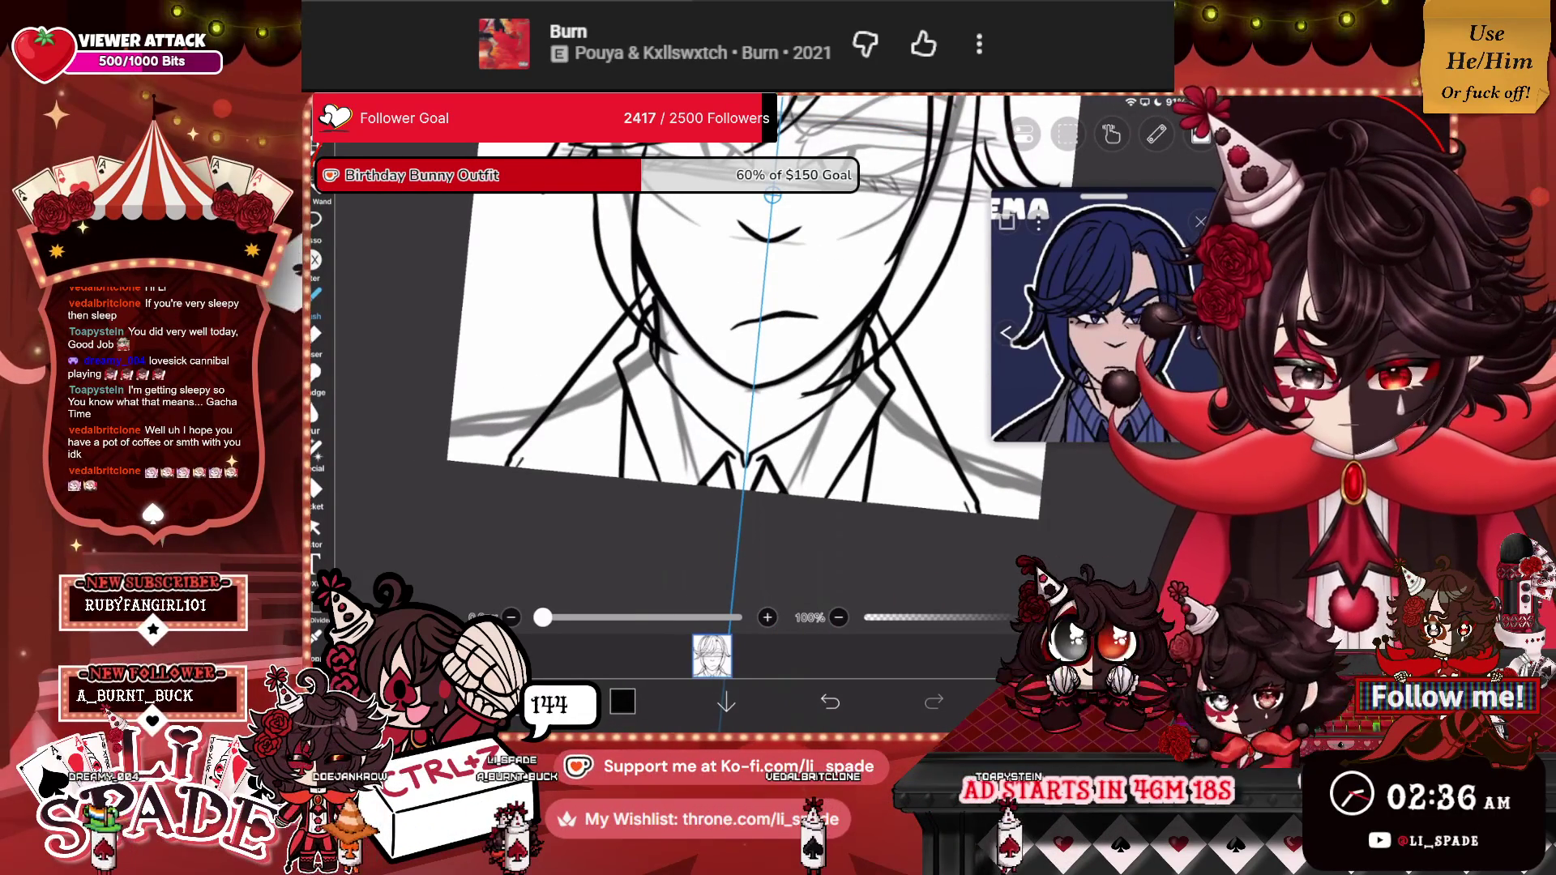
drag(591, 374, 523, 460)
drag(745, 324, 819, 324)
drag(632, 371, 522, 458)
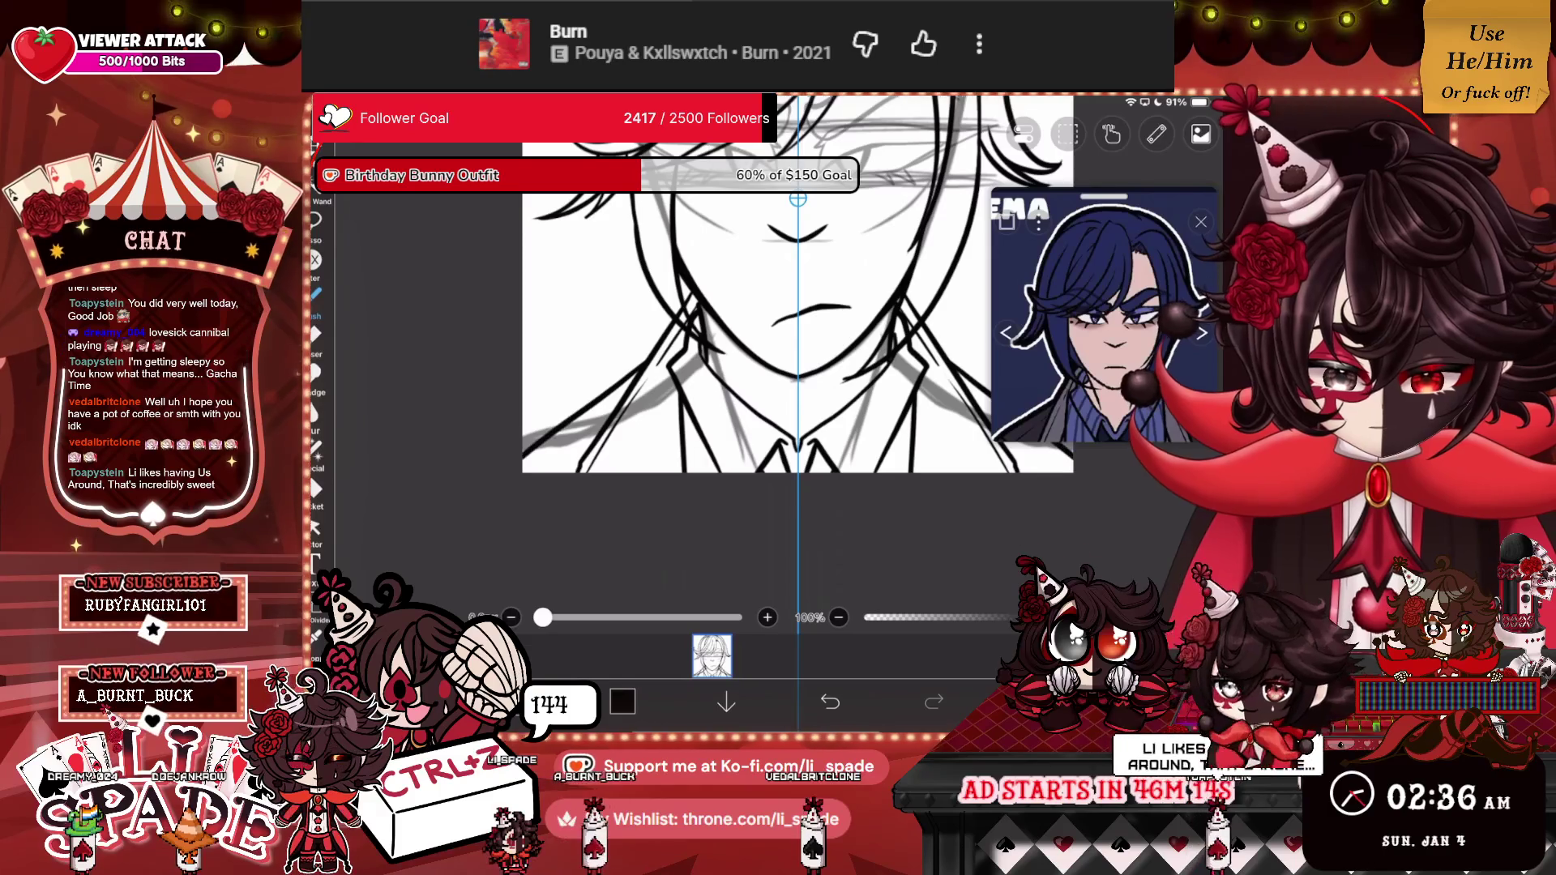
scroll(797, 353, down, 5)
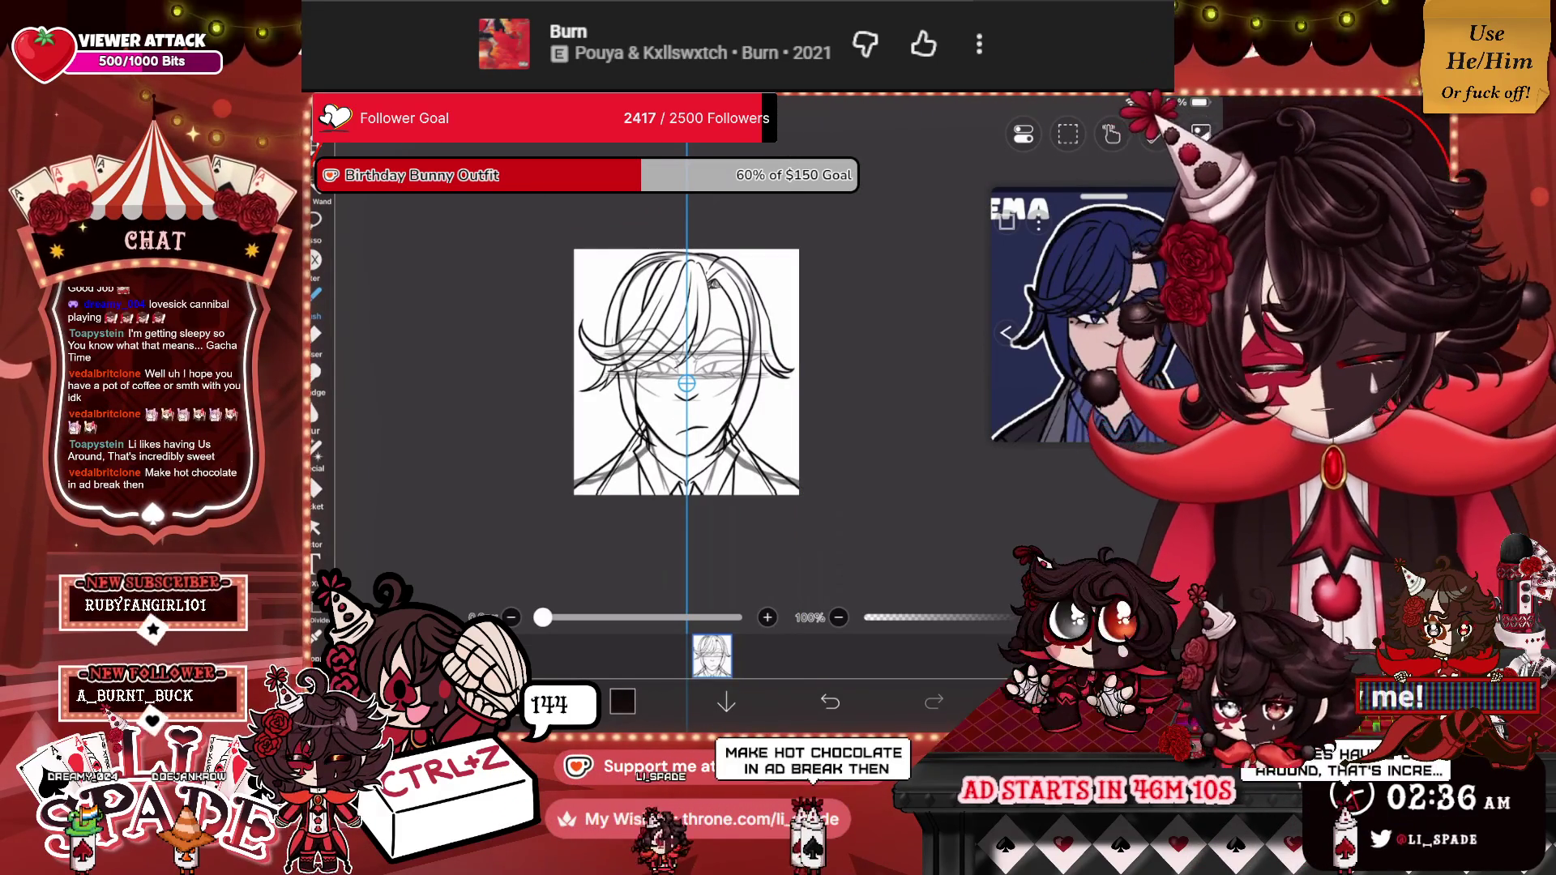
key(ctrl+z)
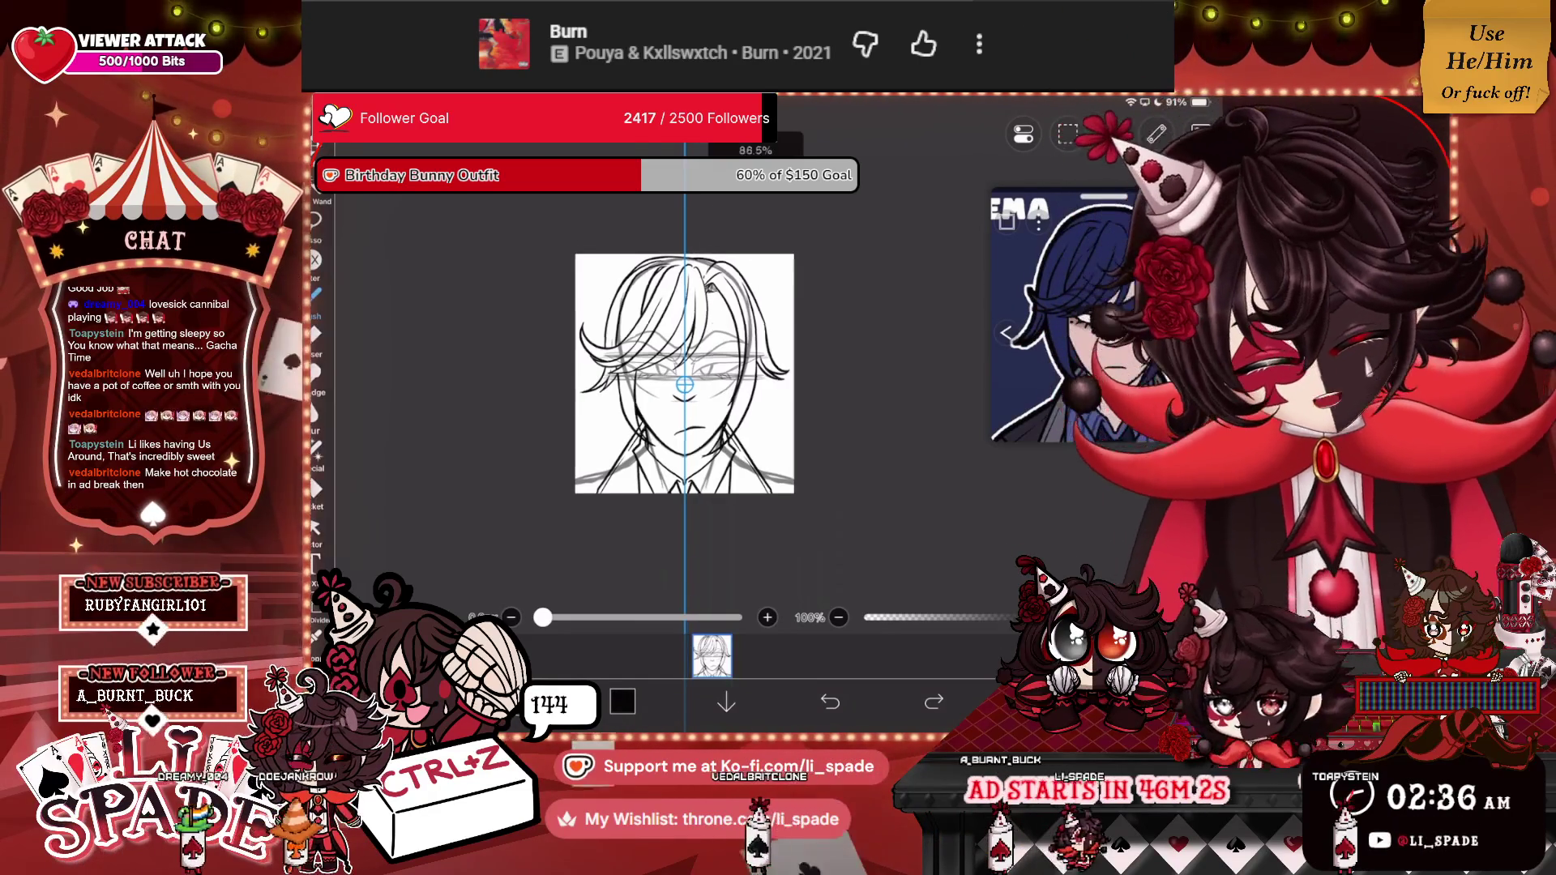
scroll(687, 373, up, 5)
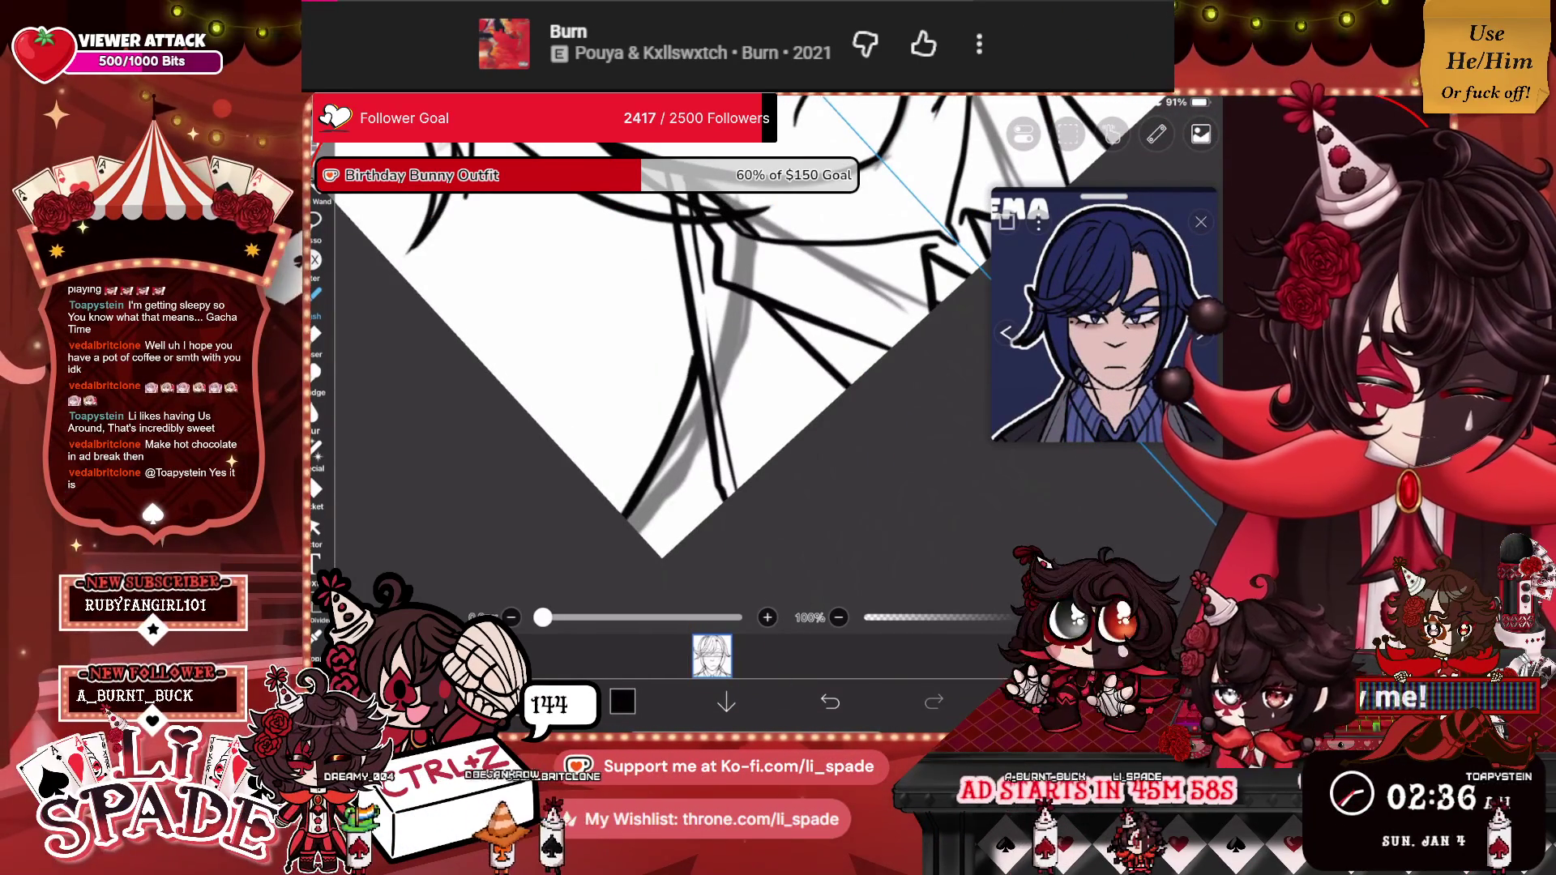
scroll(686, 373, down, 2)
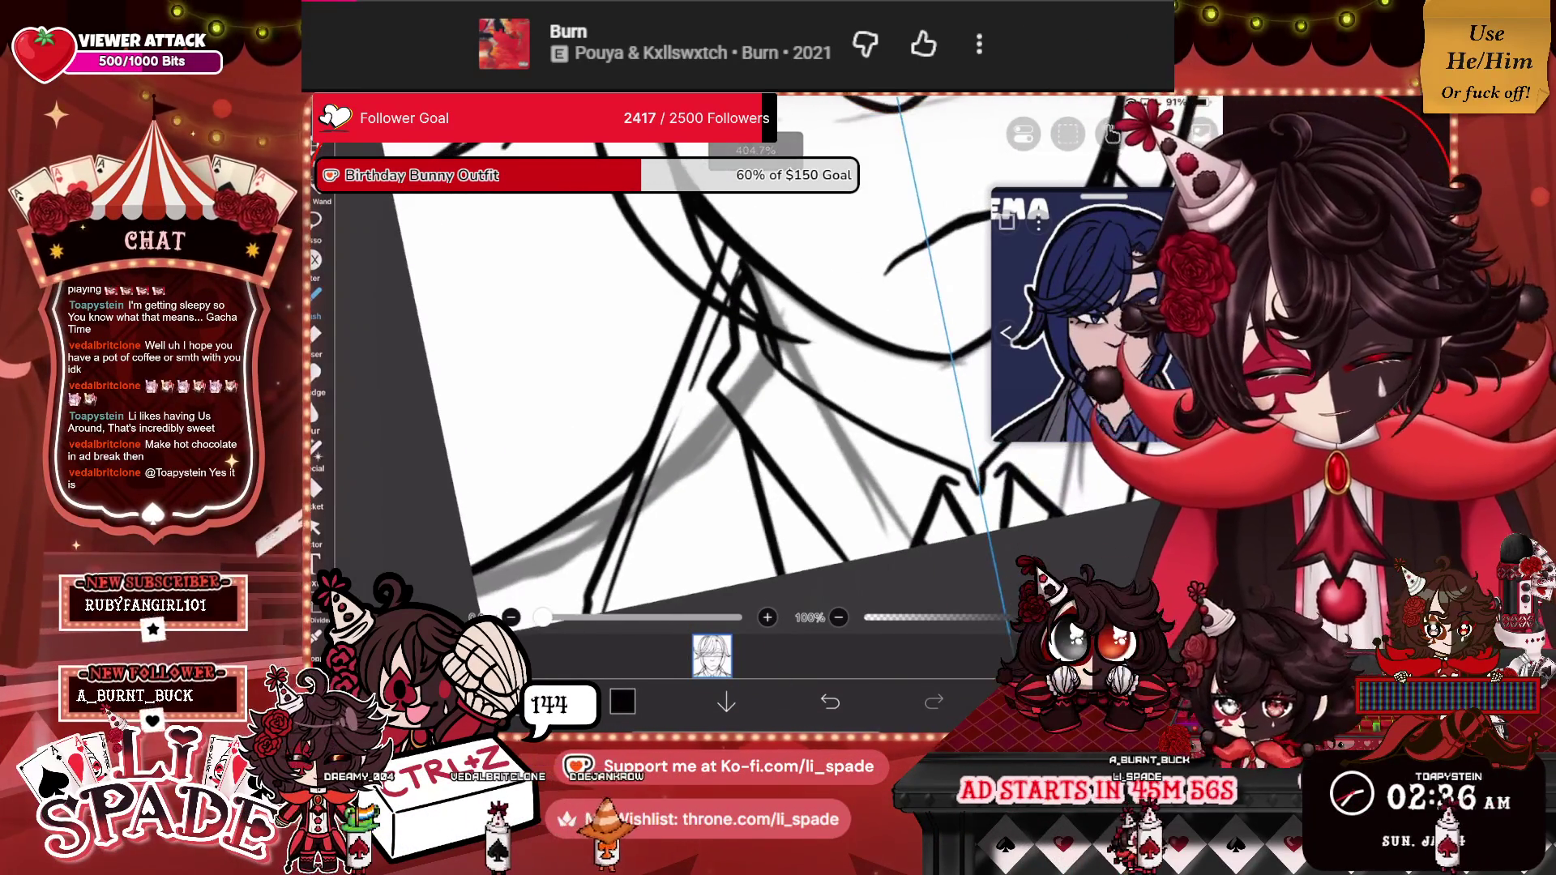
scroll(808, 324, down, 3)
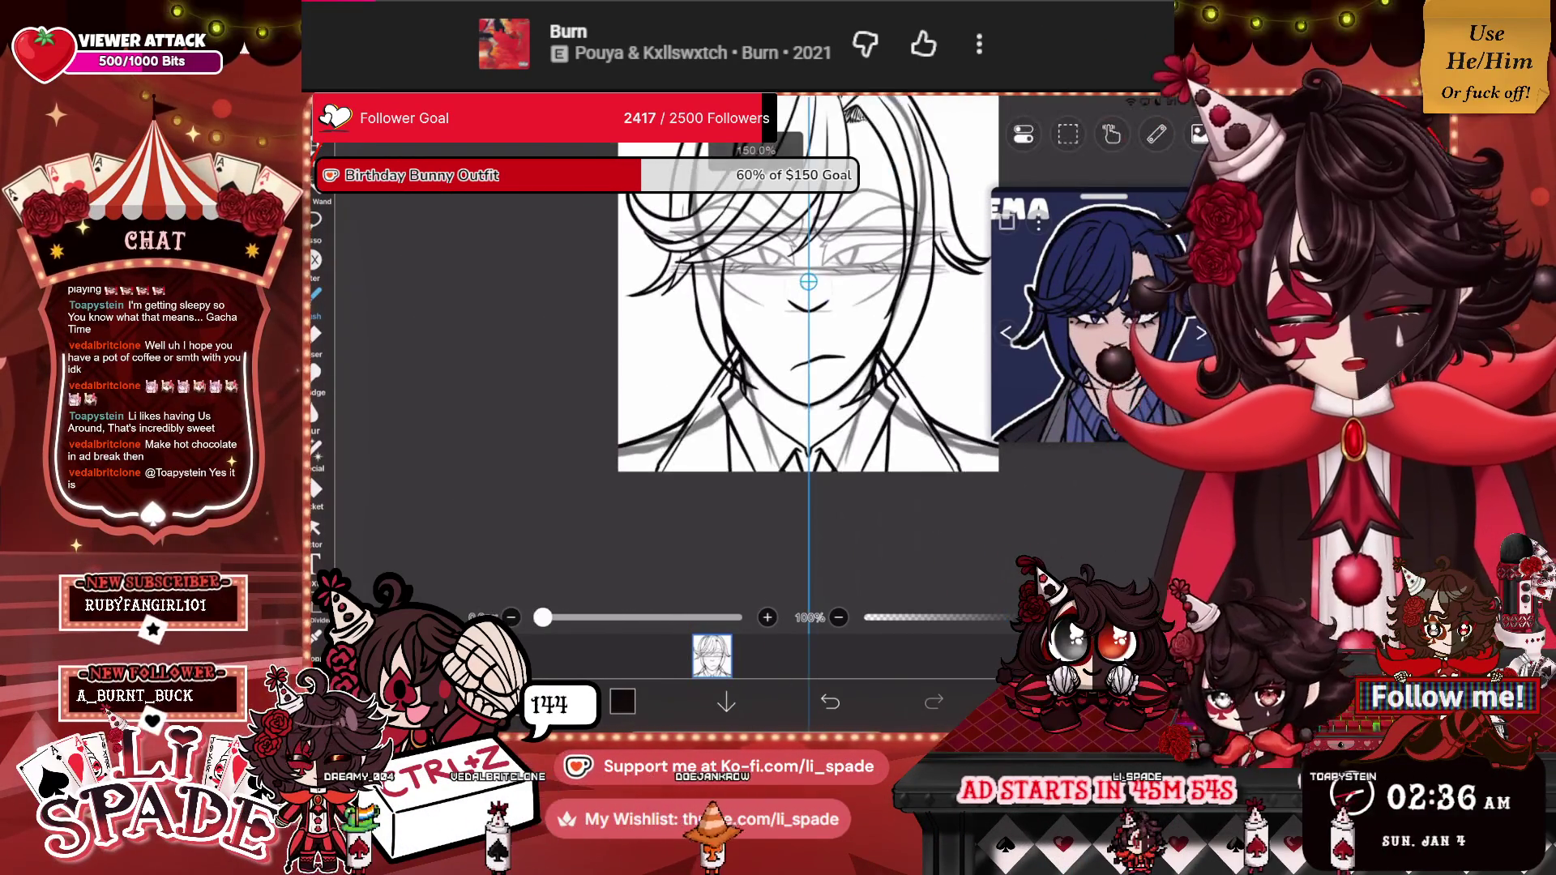
scroll(808, 324, up, 5)
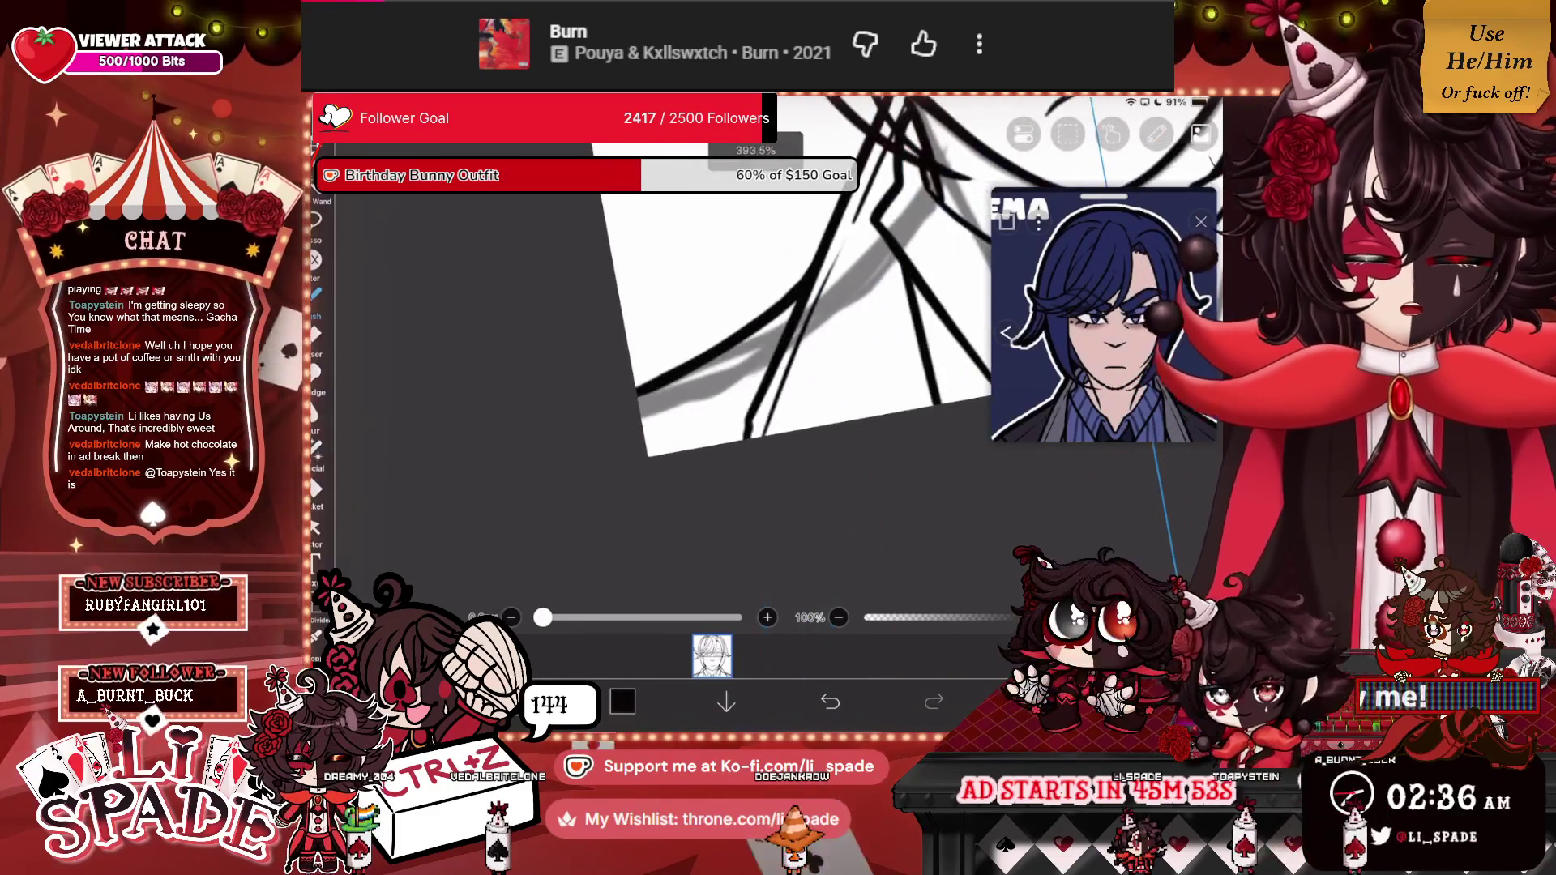
scroll(780, 360, down, 5)
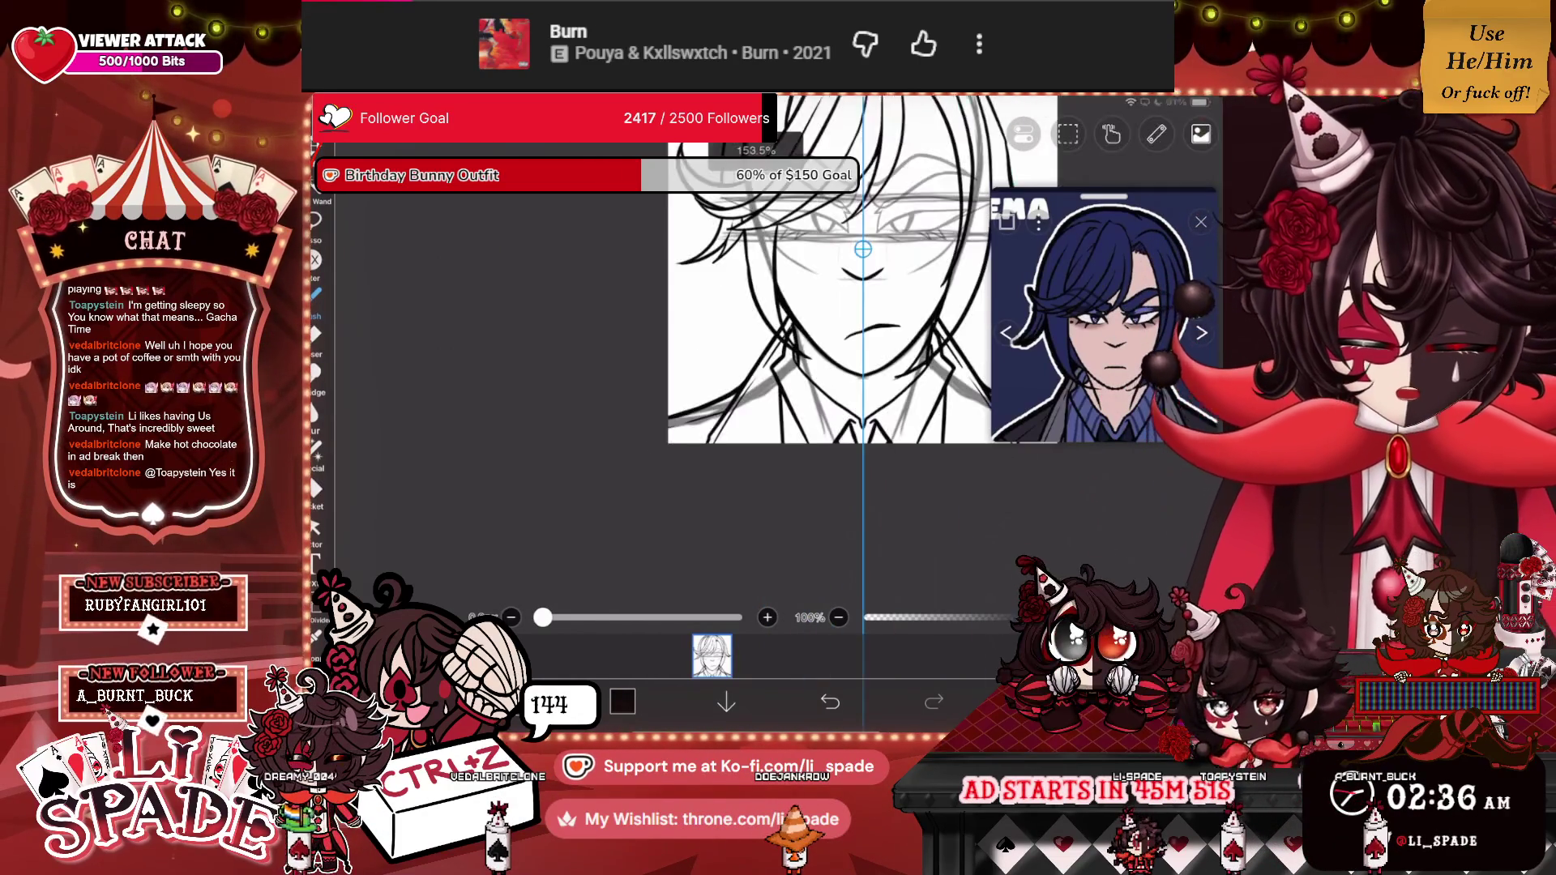
scroll(780, 359, up, 3)
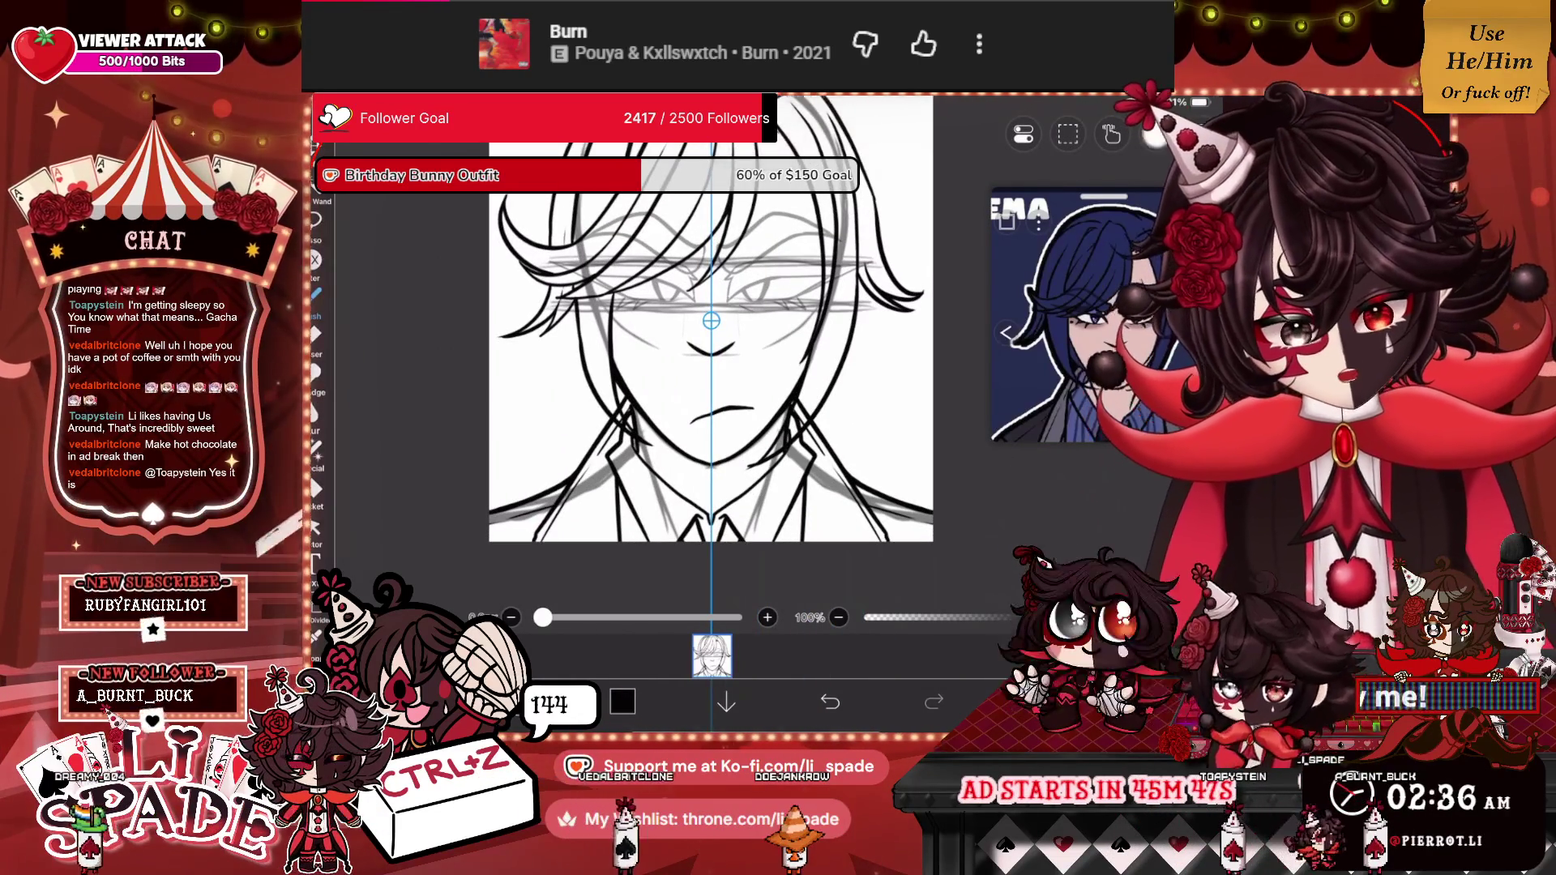
click(1156, 134)
click(1008, 259)
click(1156, 134)
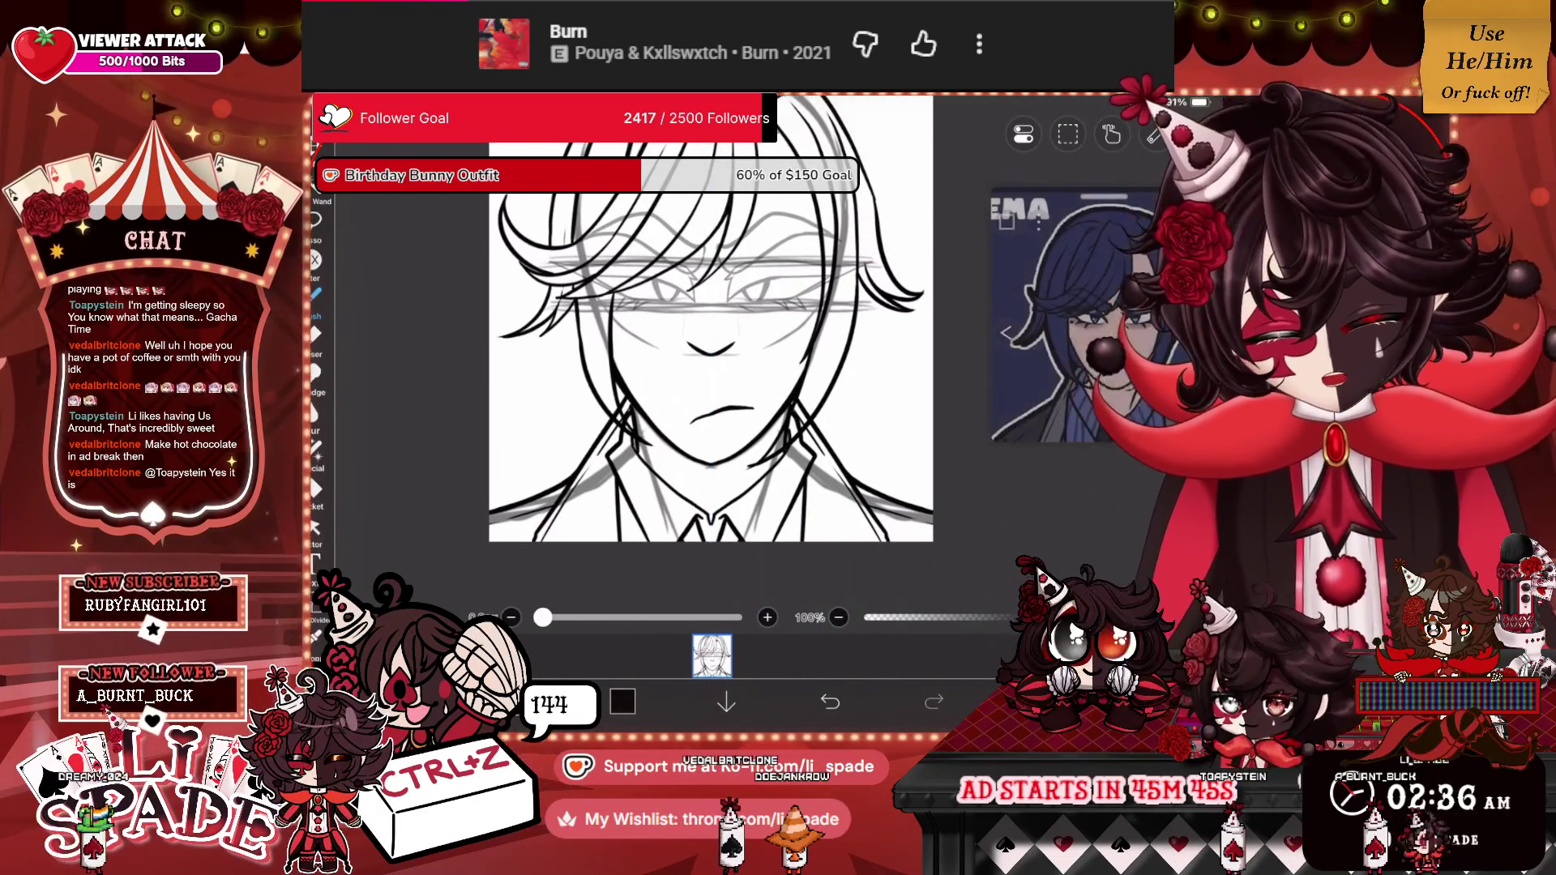
scroll(711, 357, up, 3)
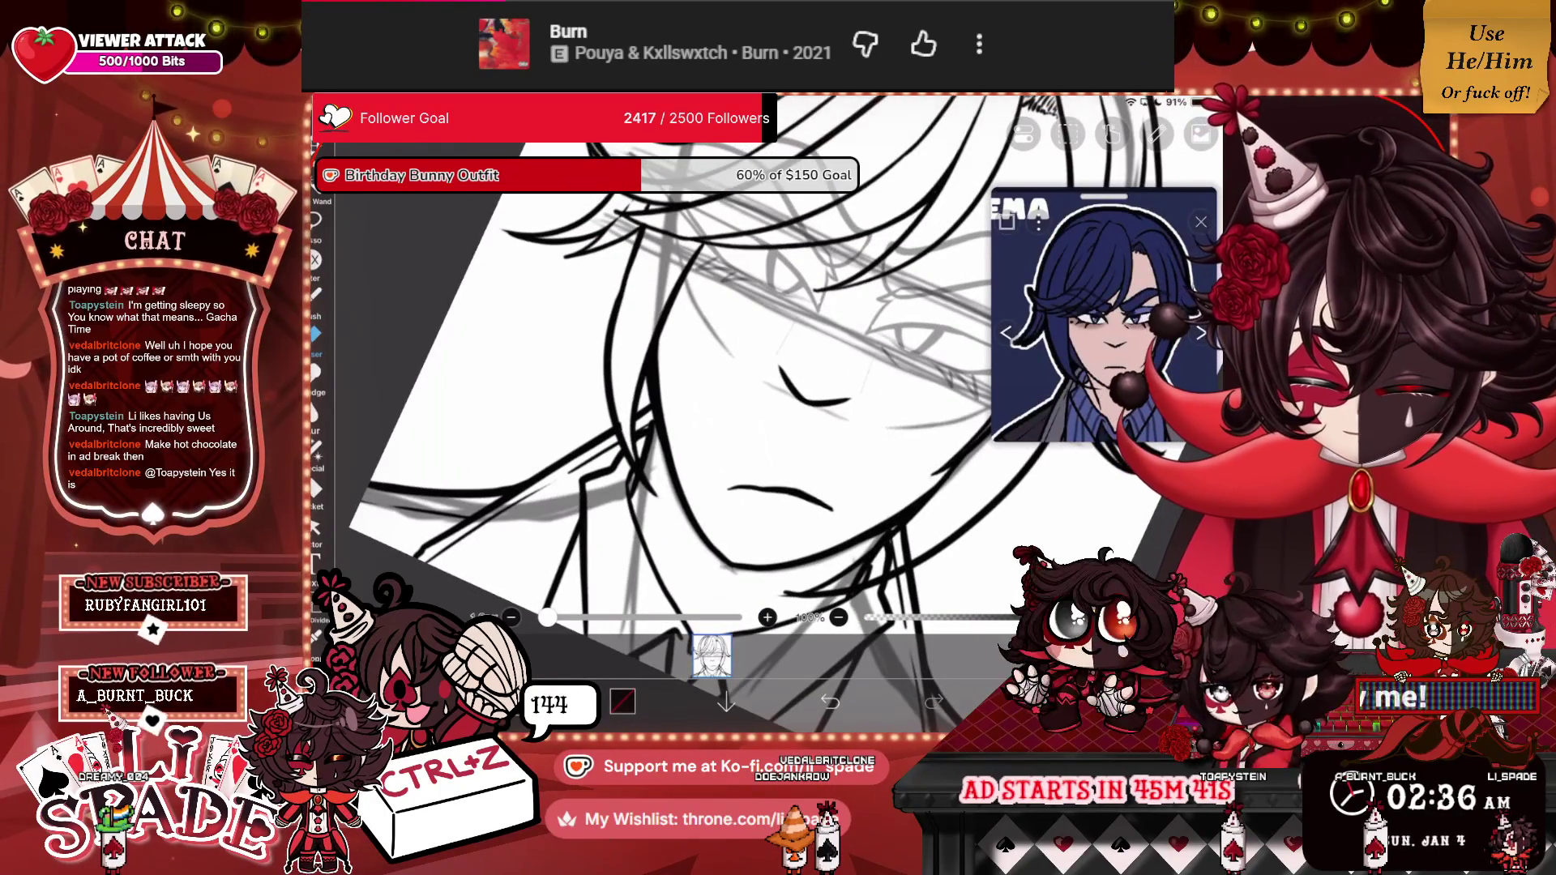
scroll(697, 397, up, 3)
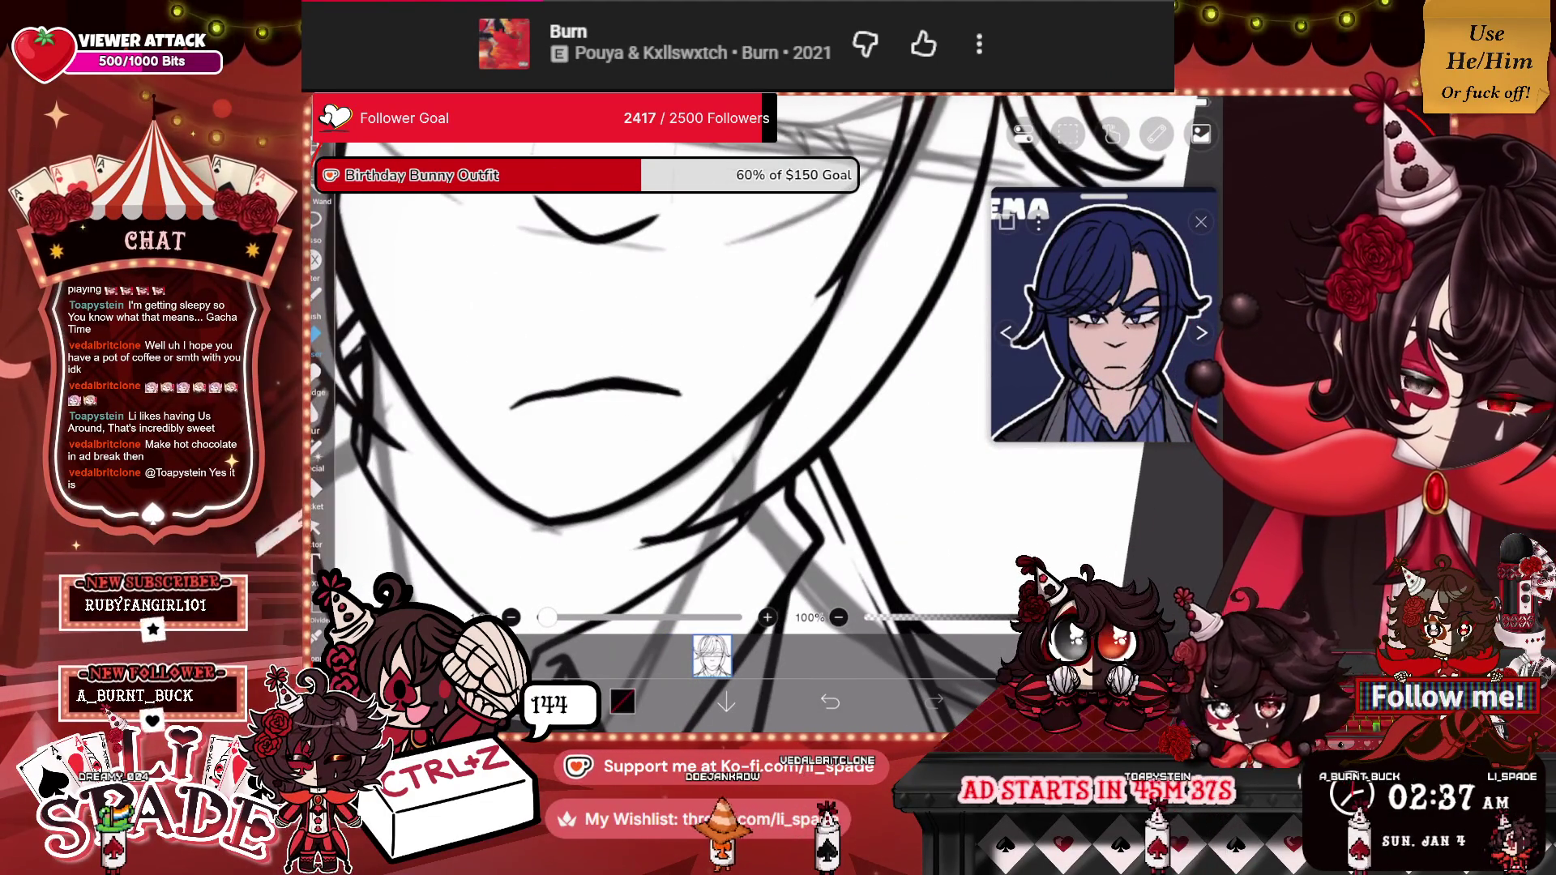
scroll(697, 365, down, 3)
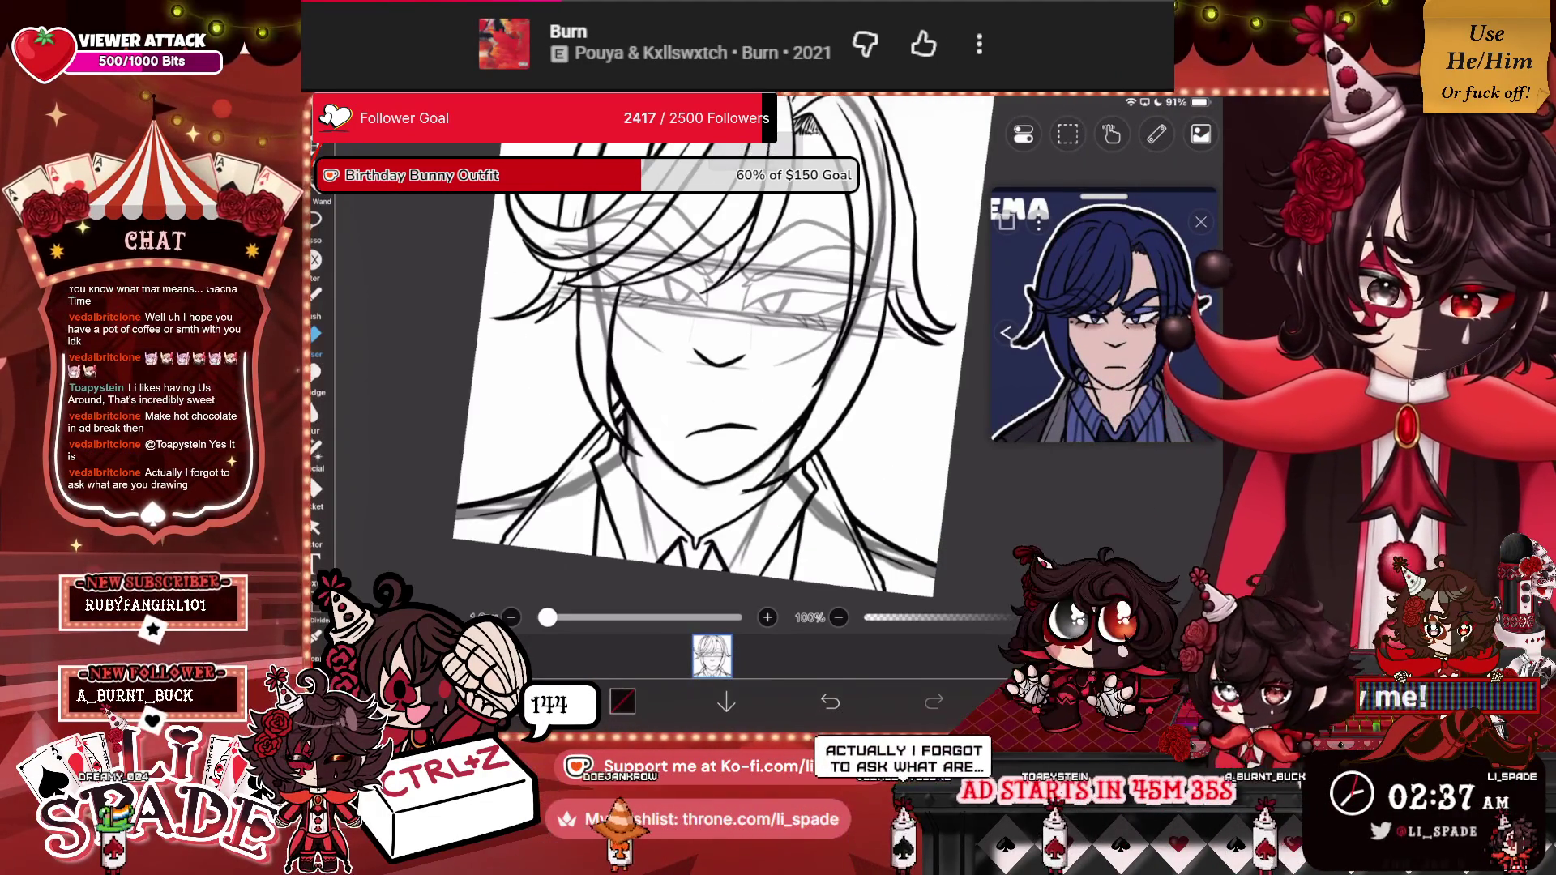
scroll(710, 364, up, 5)
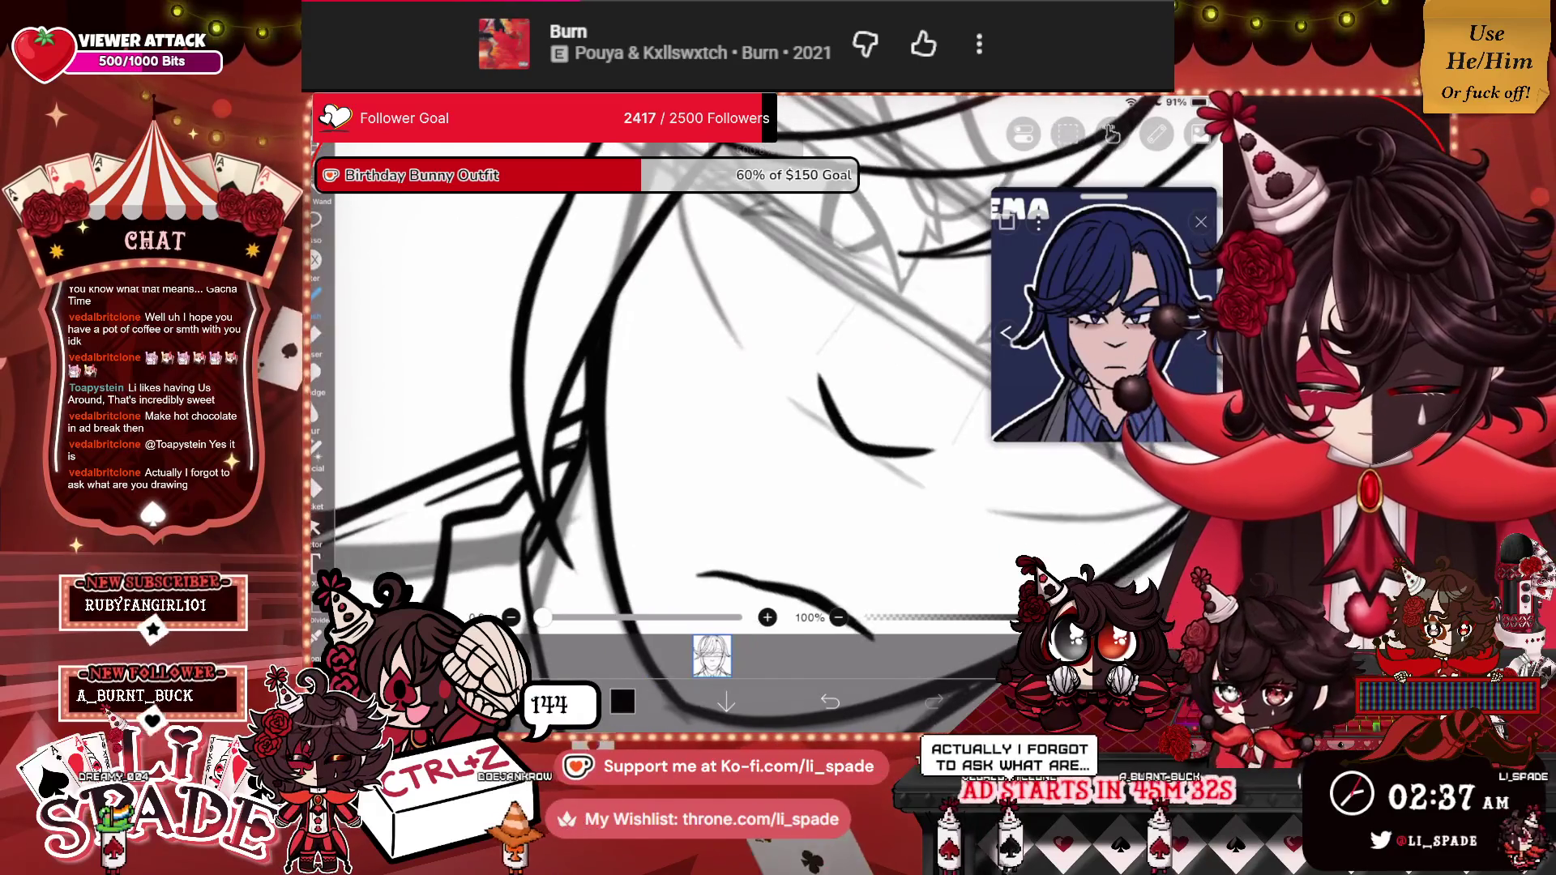
scroll(697, 364, up, 3)
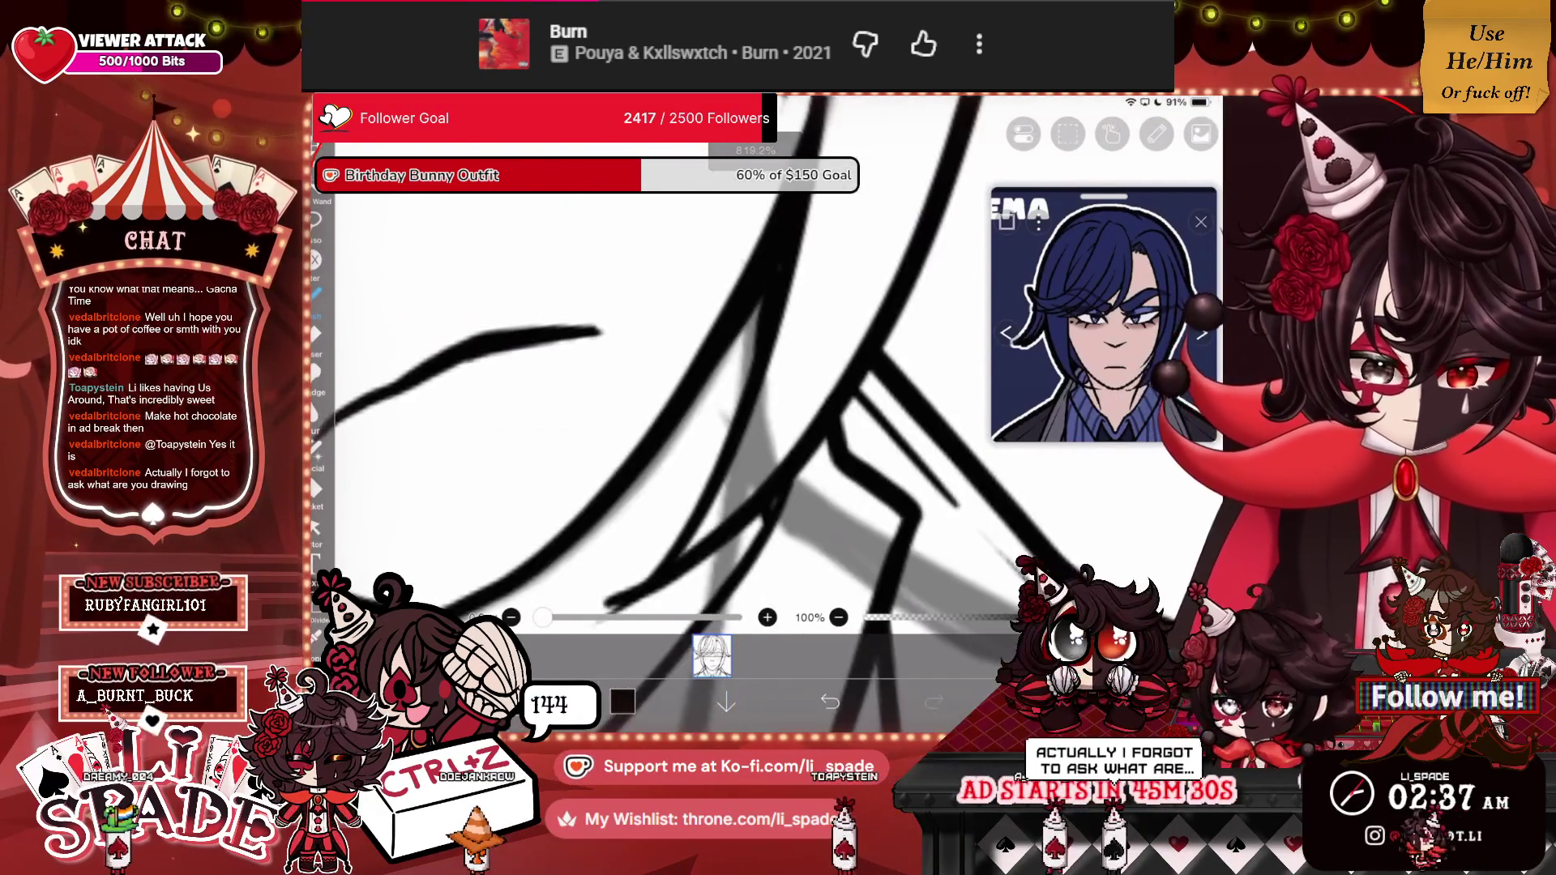
scroll(762, 337, down, 5)
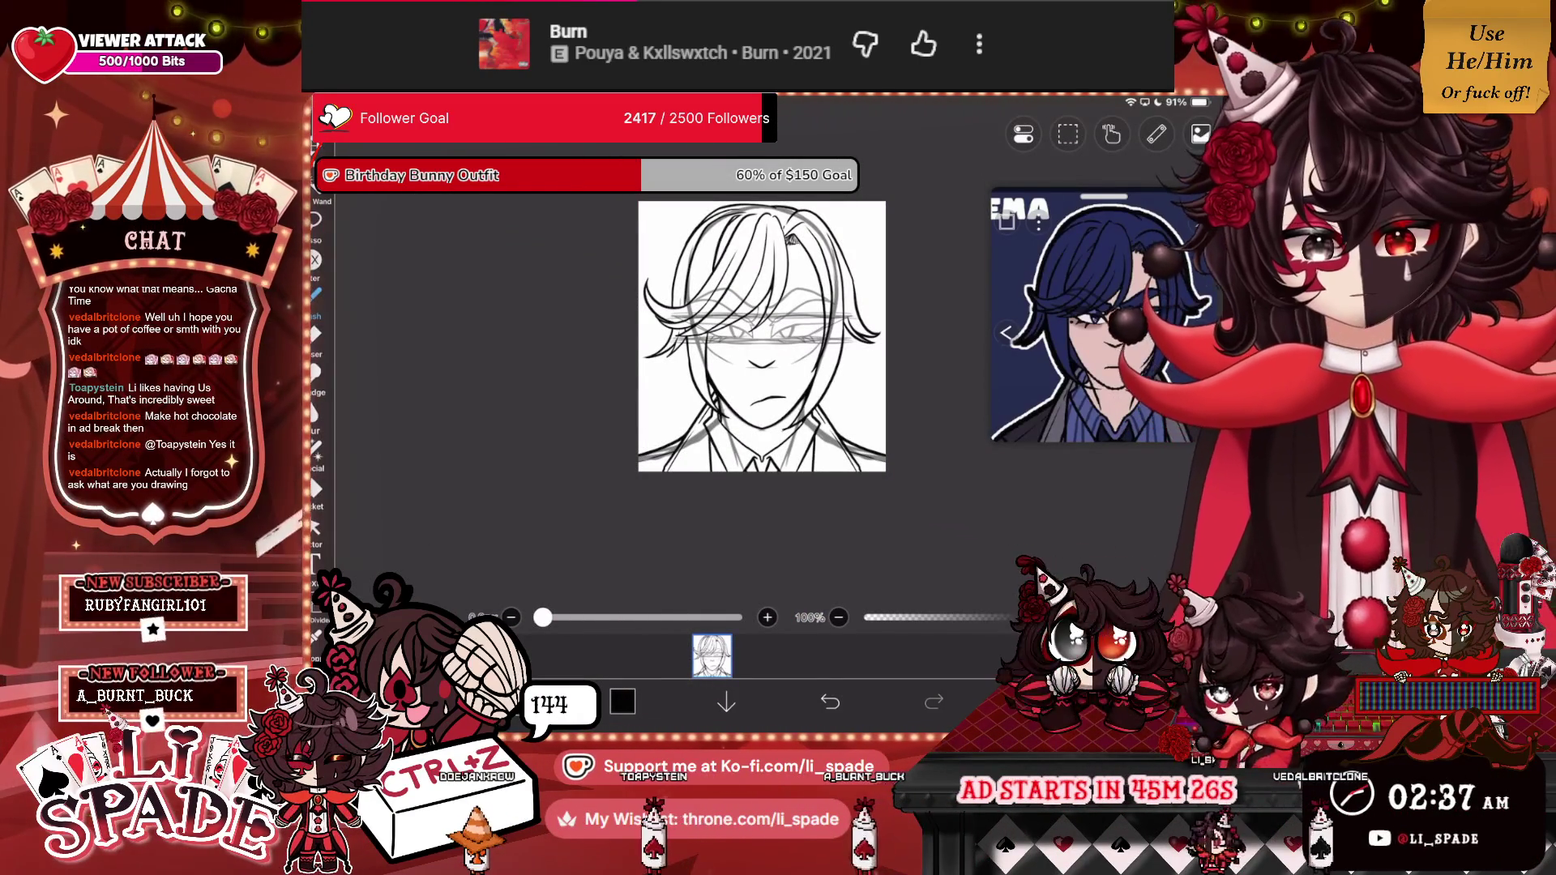
Select layer 3, ink an extra curved line on the face, and reopen the layer list.
scroll(722, 324, up, 3)
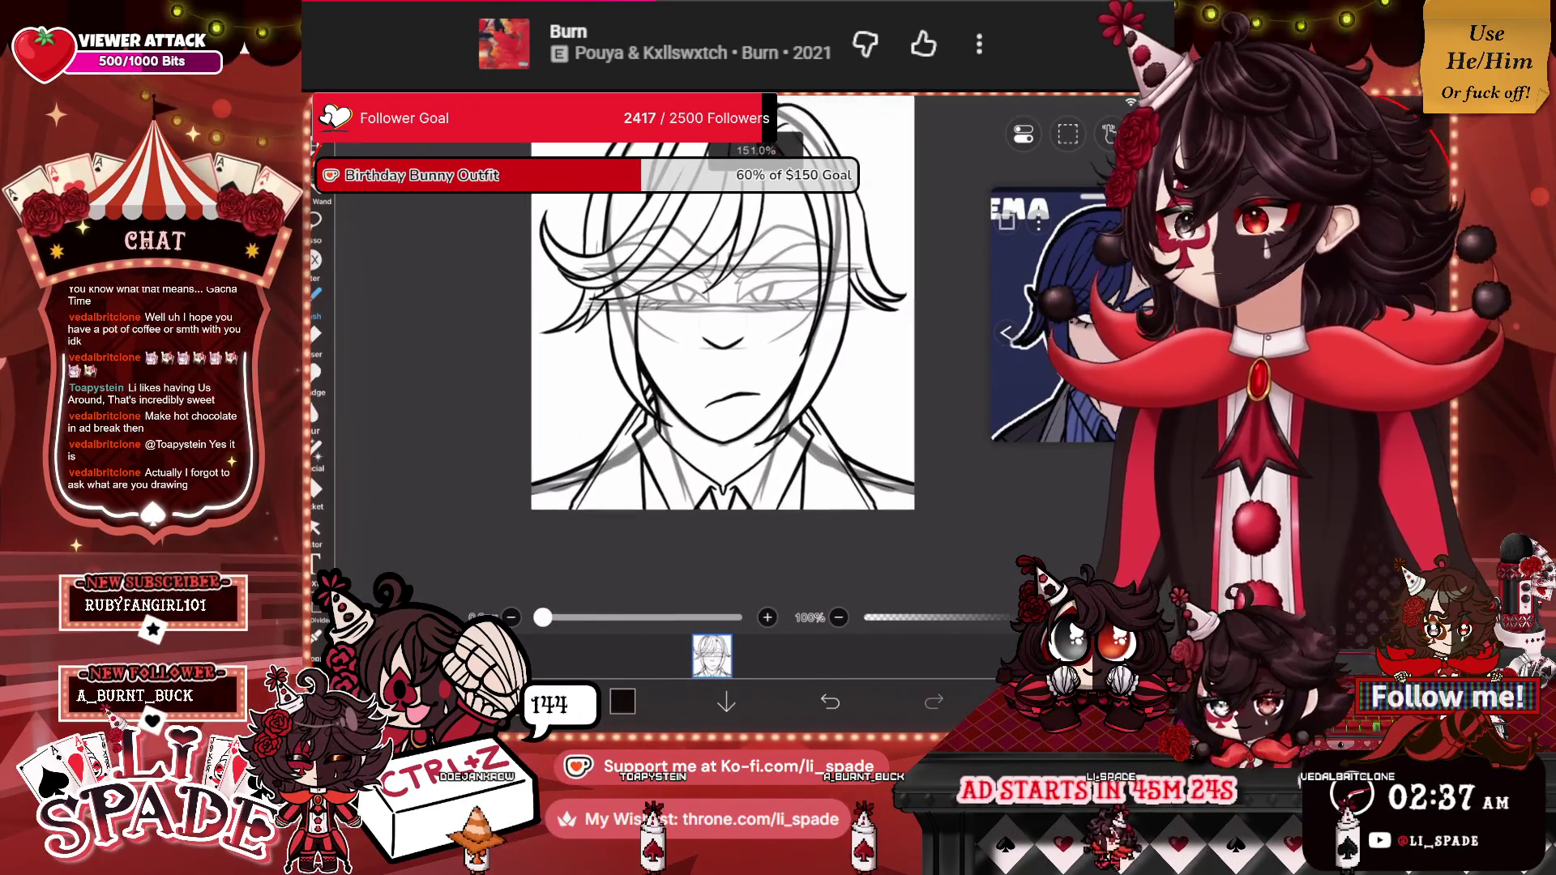
scroll(721, 325, up, 1)
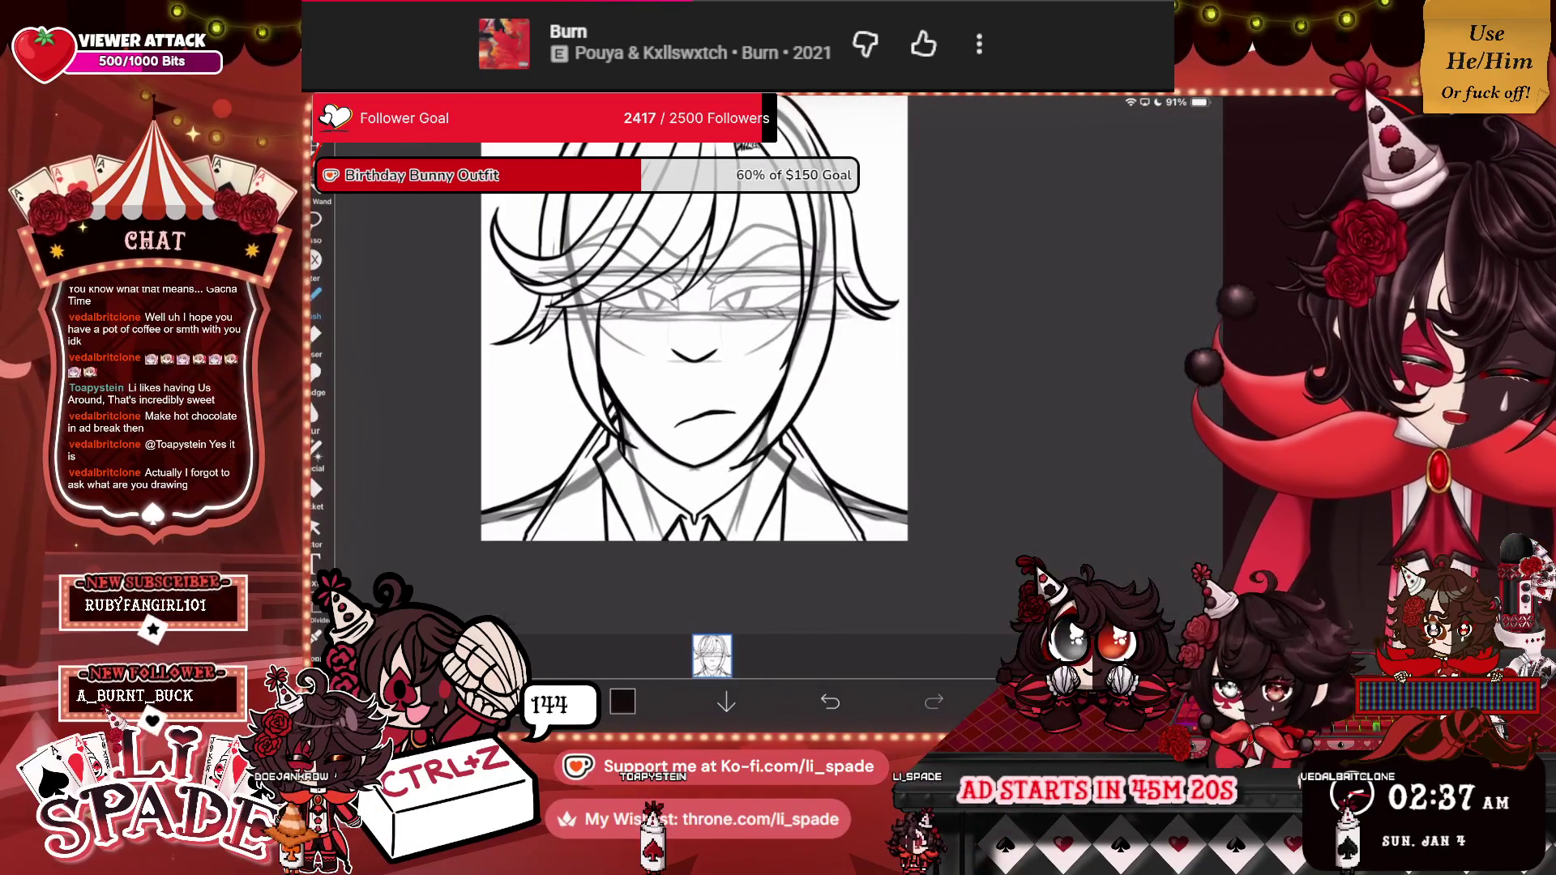
click(1053, 304)
click(976, 572)
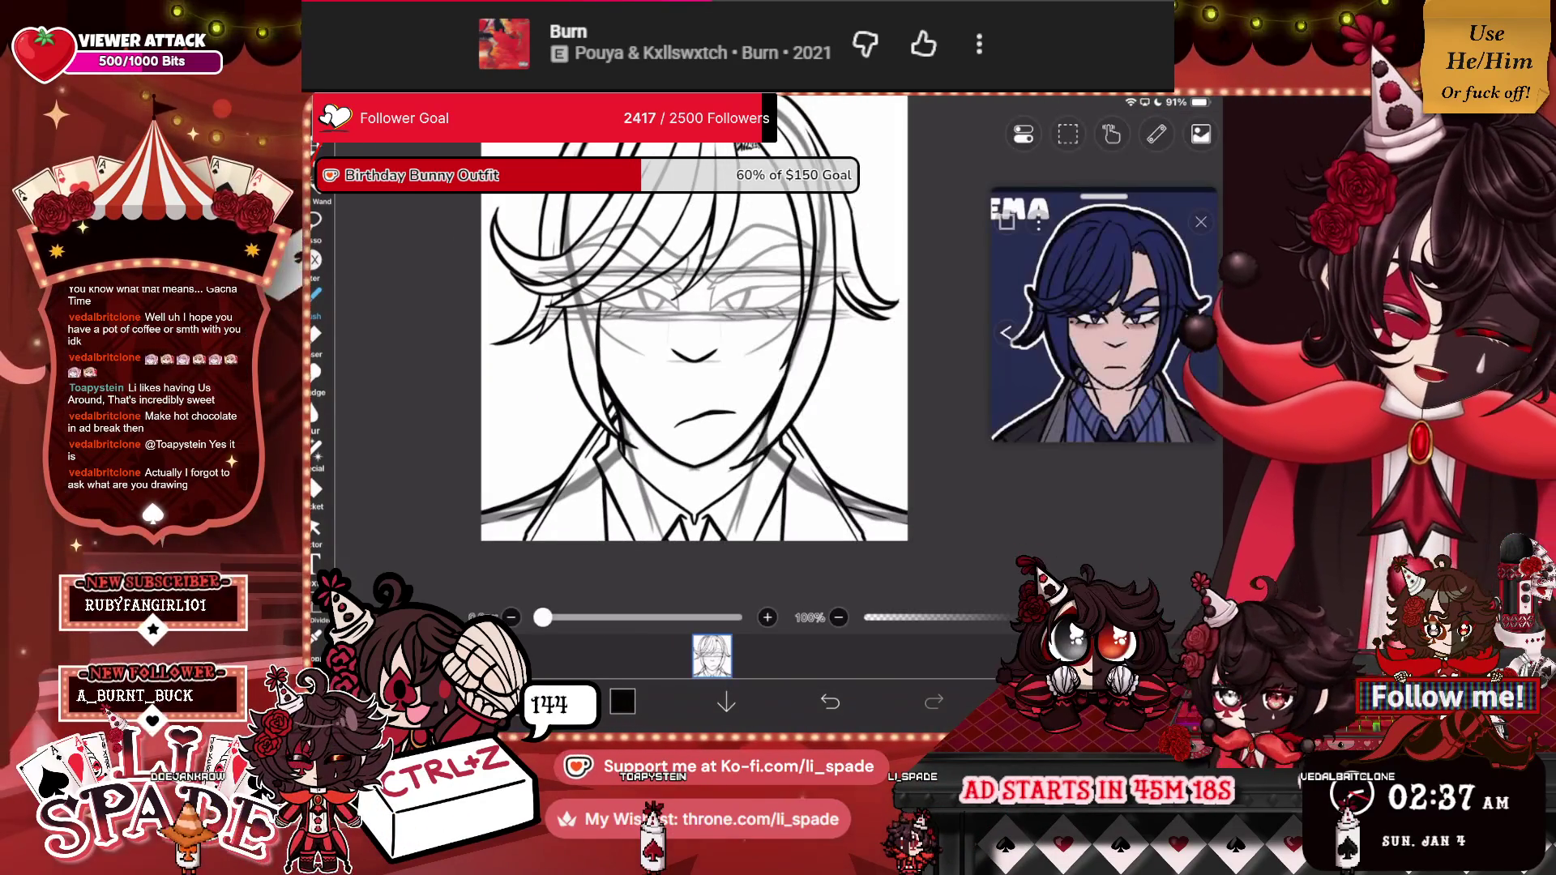
scroll(697, 324, up, 5)
drag(754, 292, 634, 517)
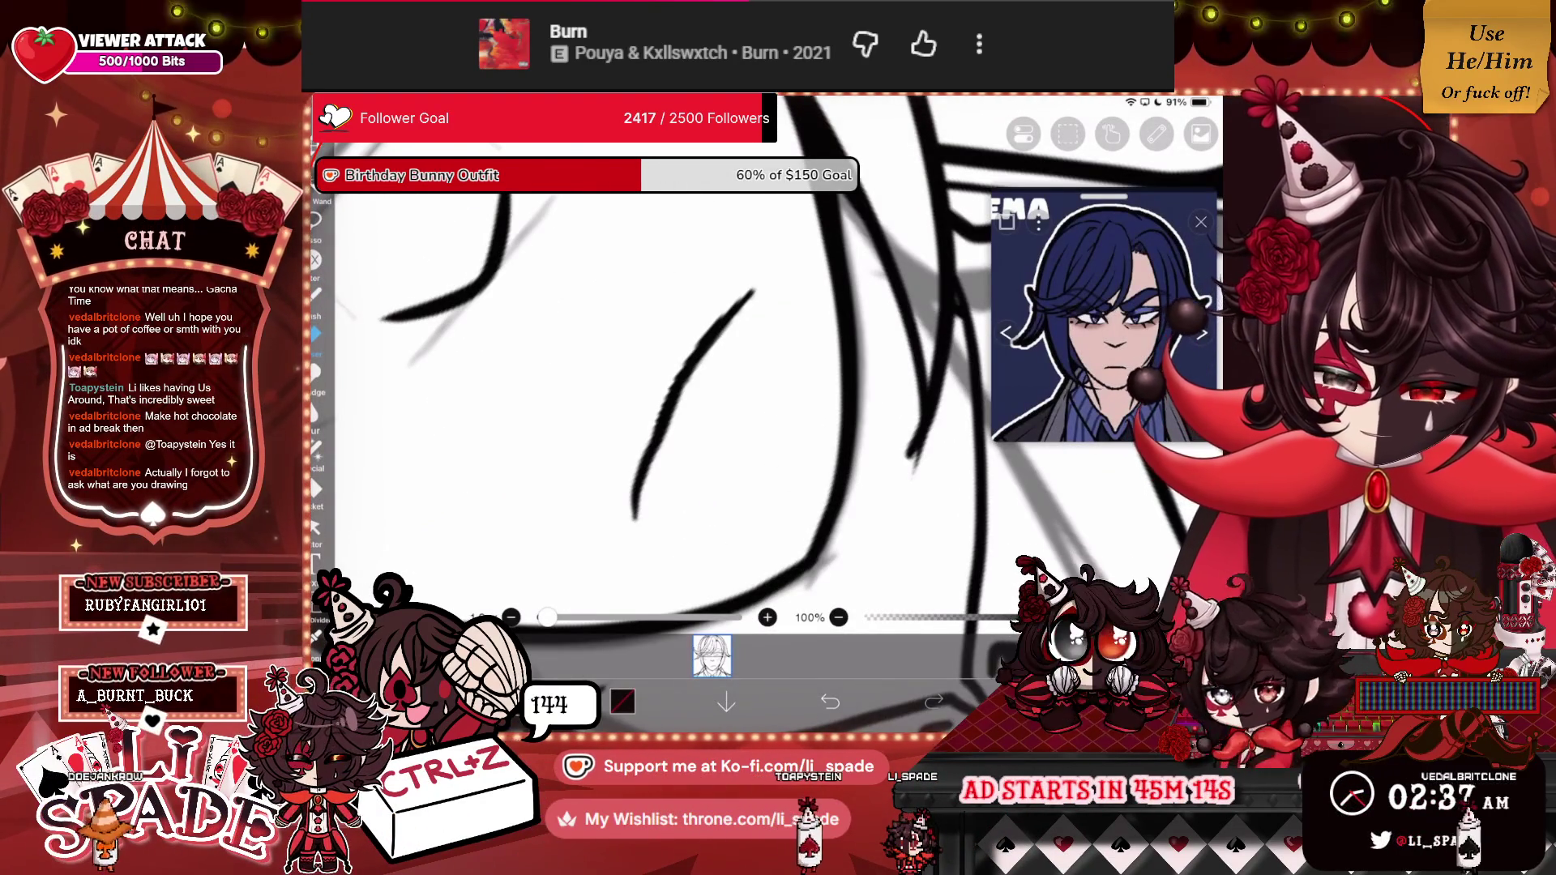
scroll(737, 340, down, 5)
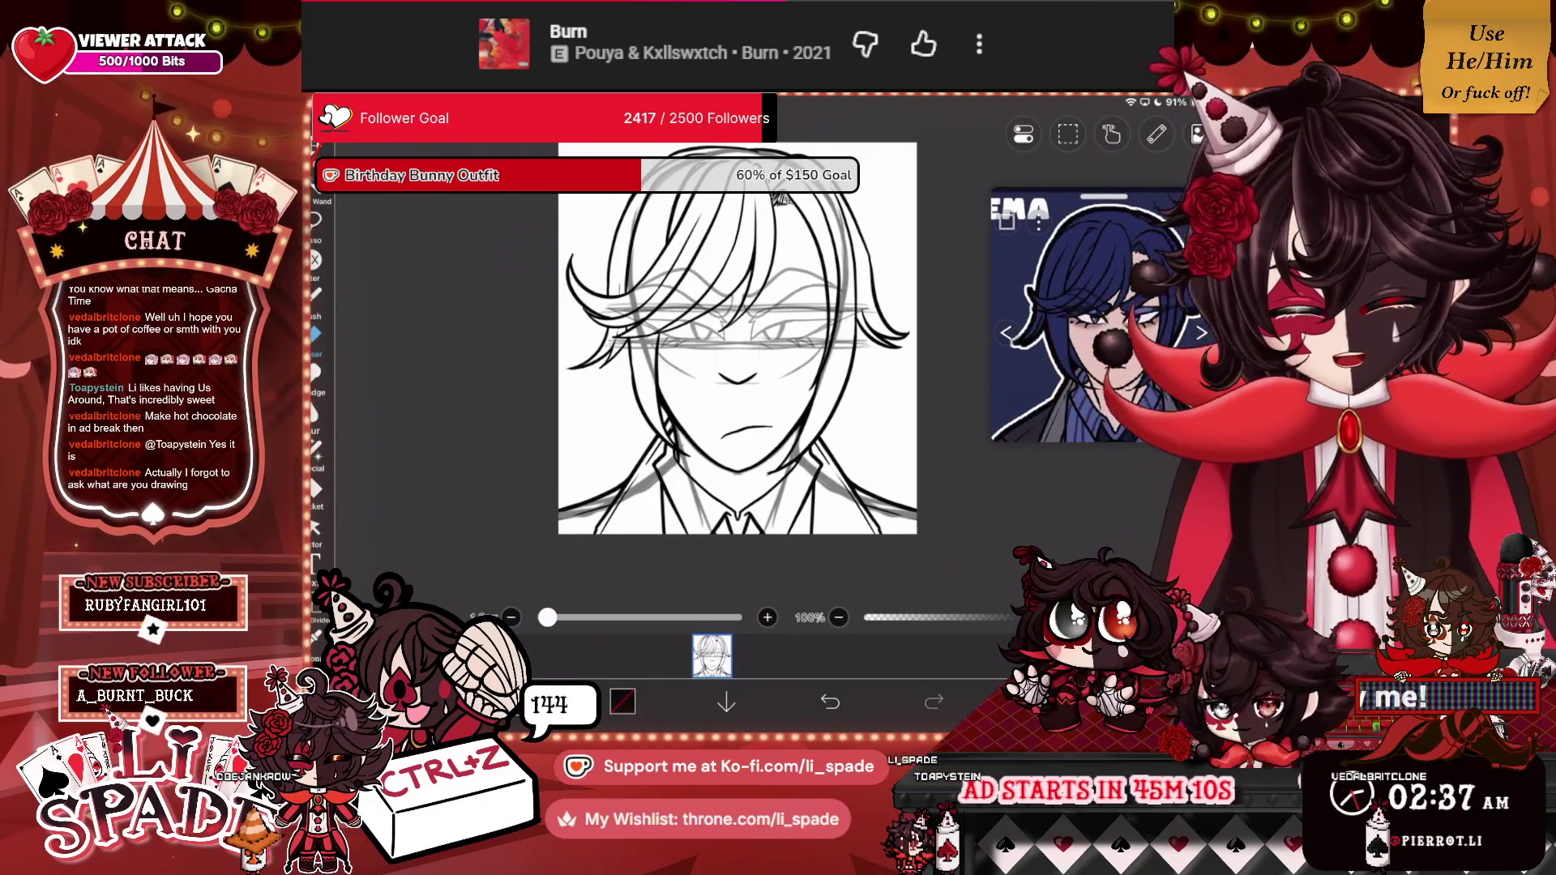
click(712, 657)
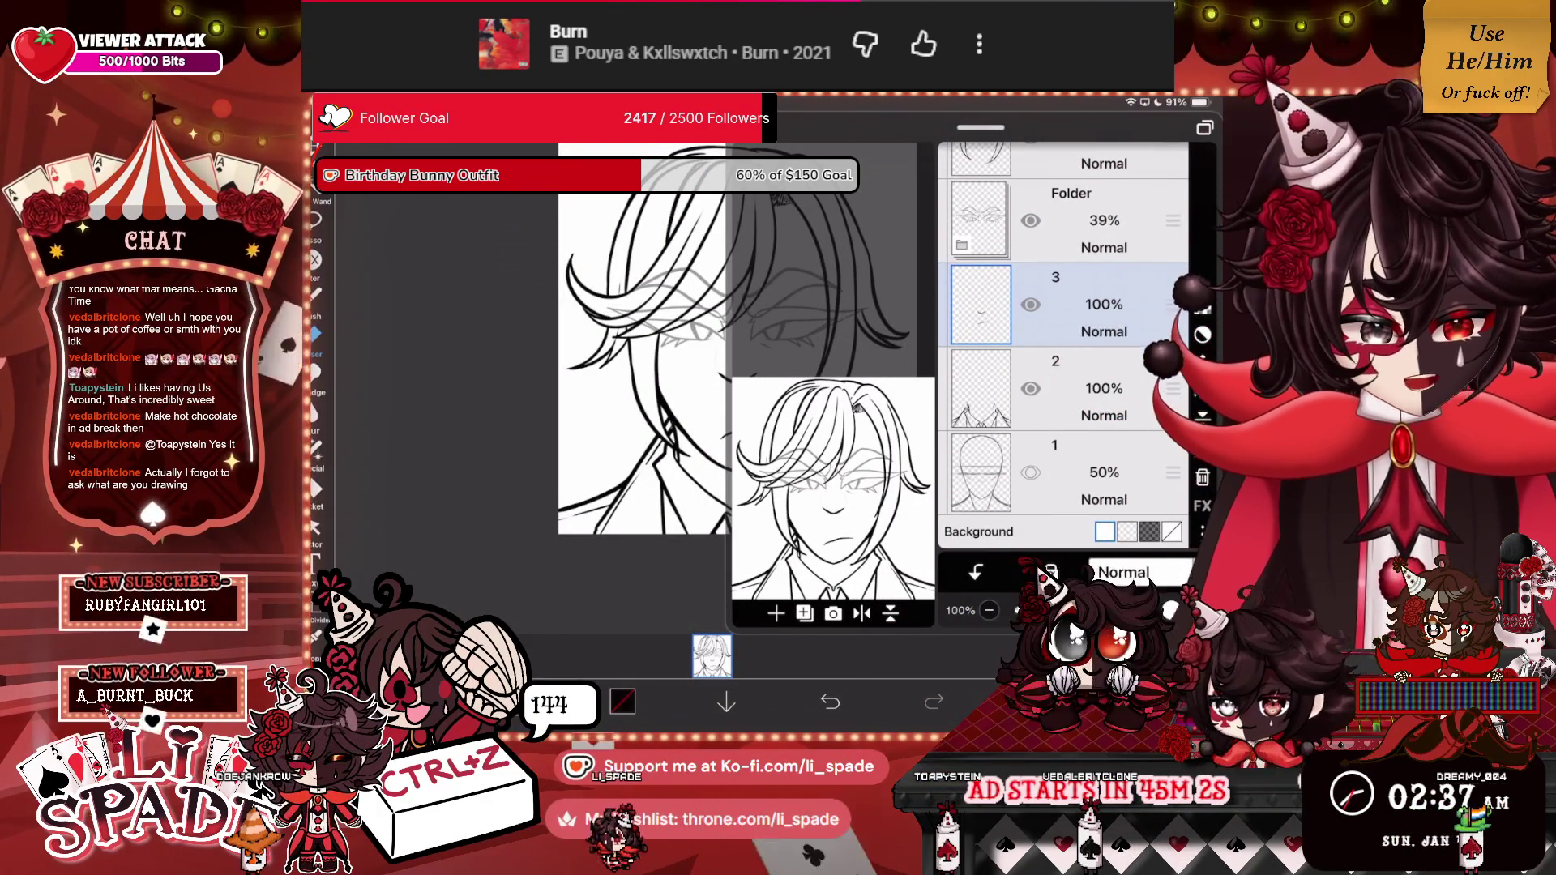
Make layer 2 the working layer and close the layer list.
click(711, 656)
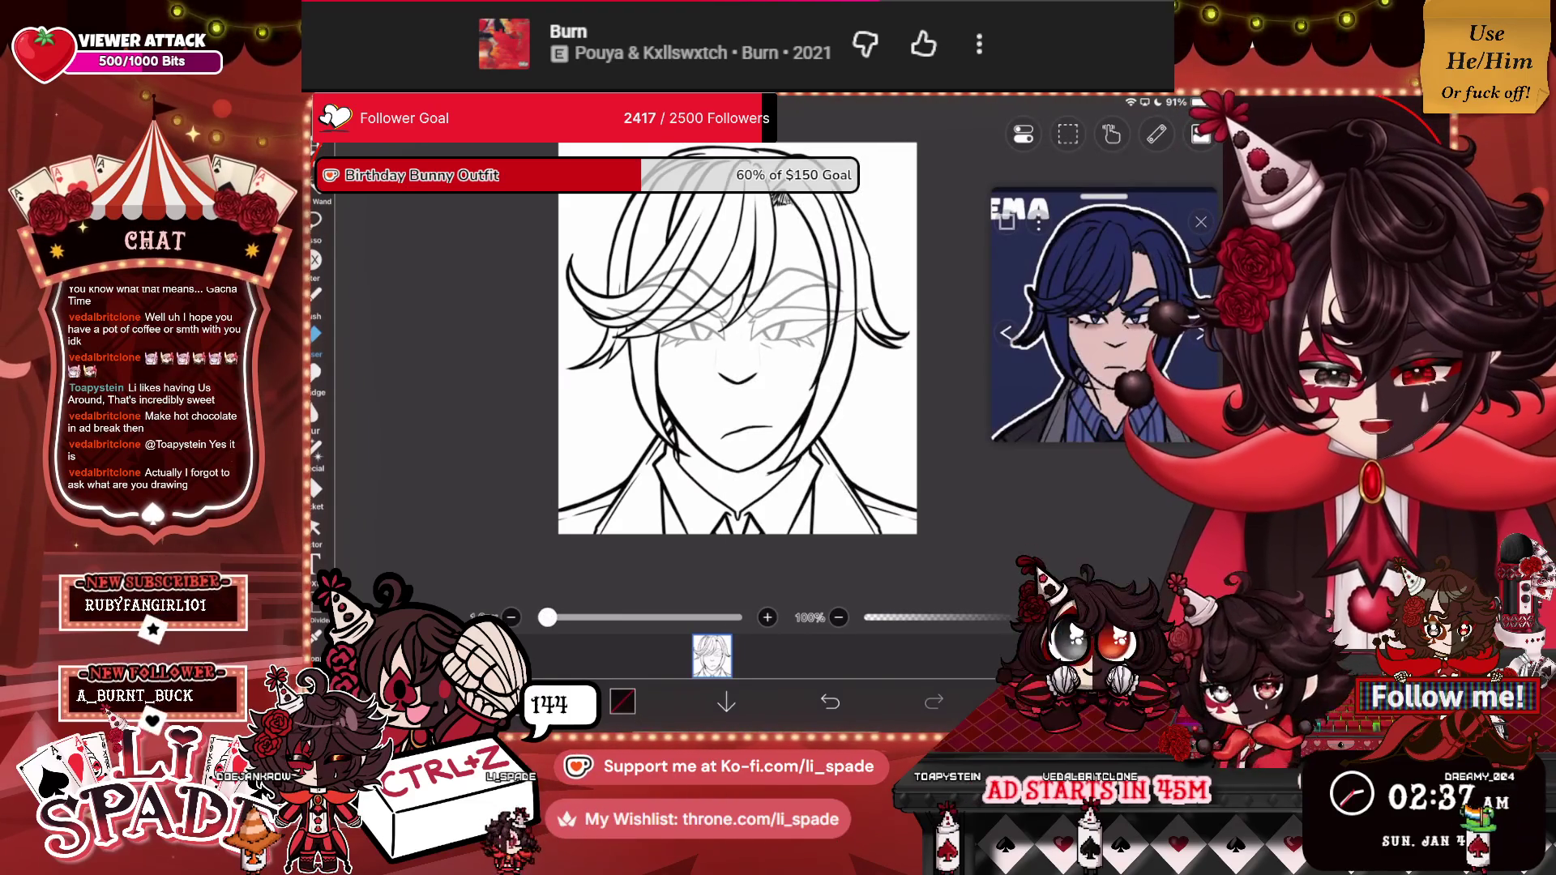
click(711, 656)
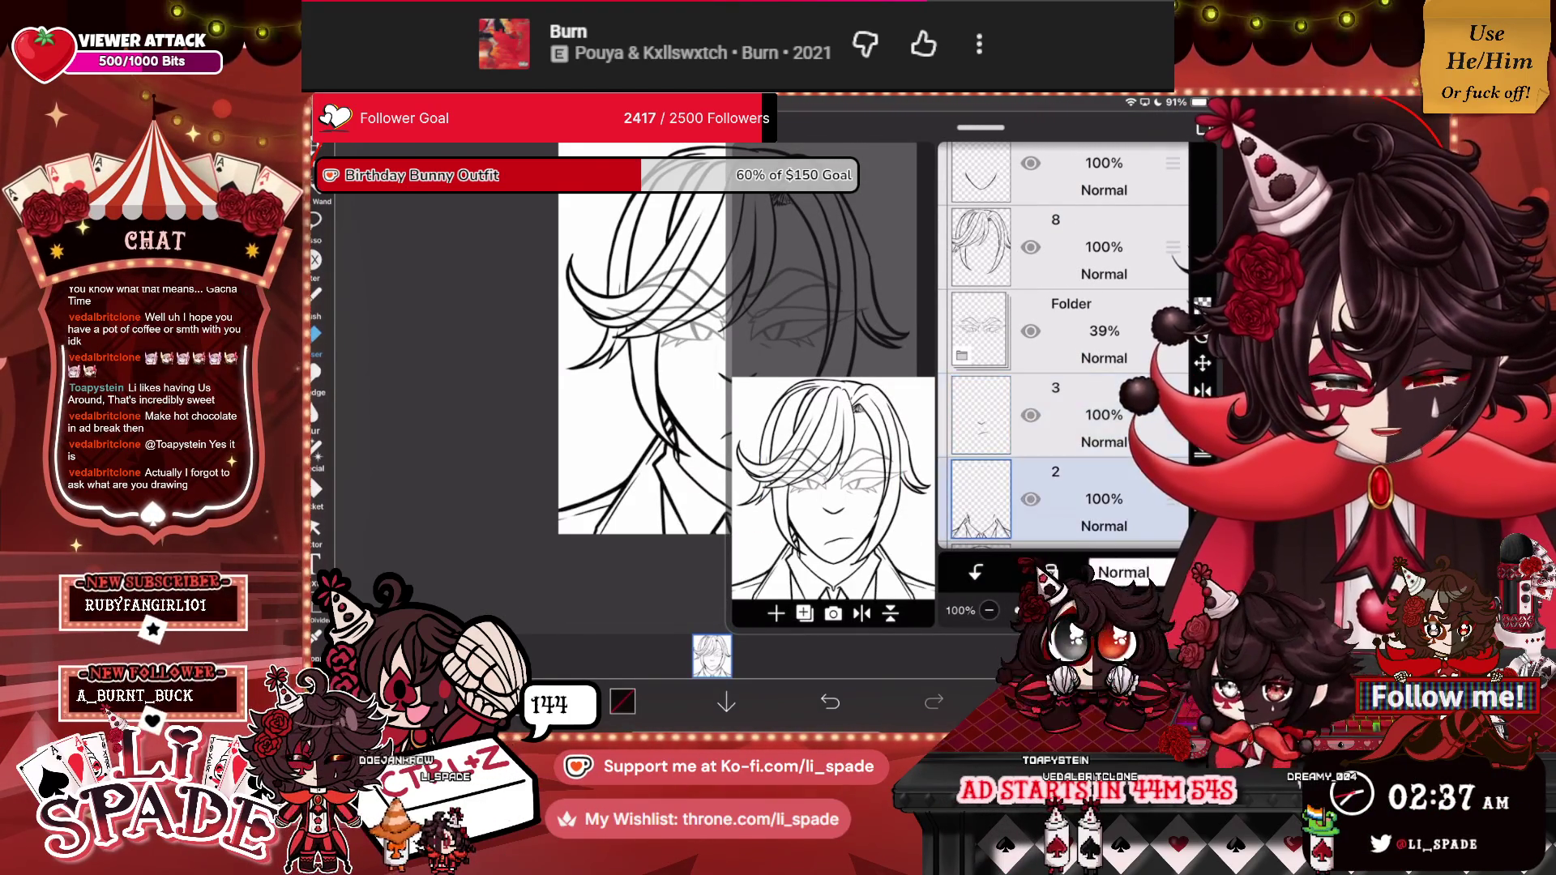
click(711, 657)
scroll(718, 349, up, 5)
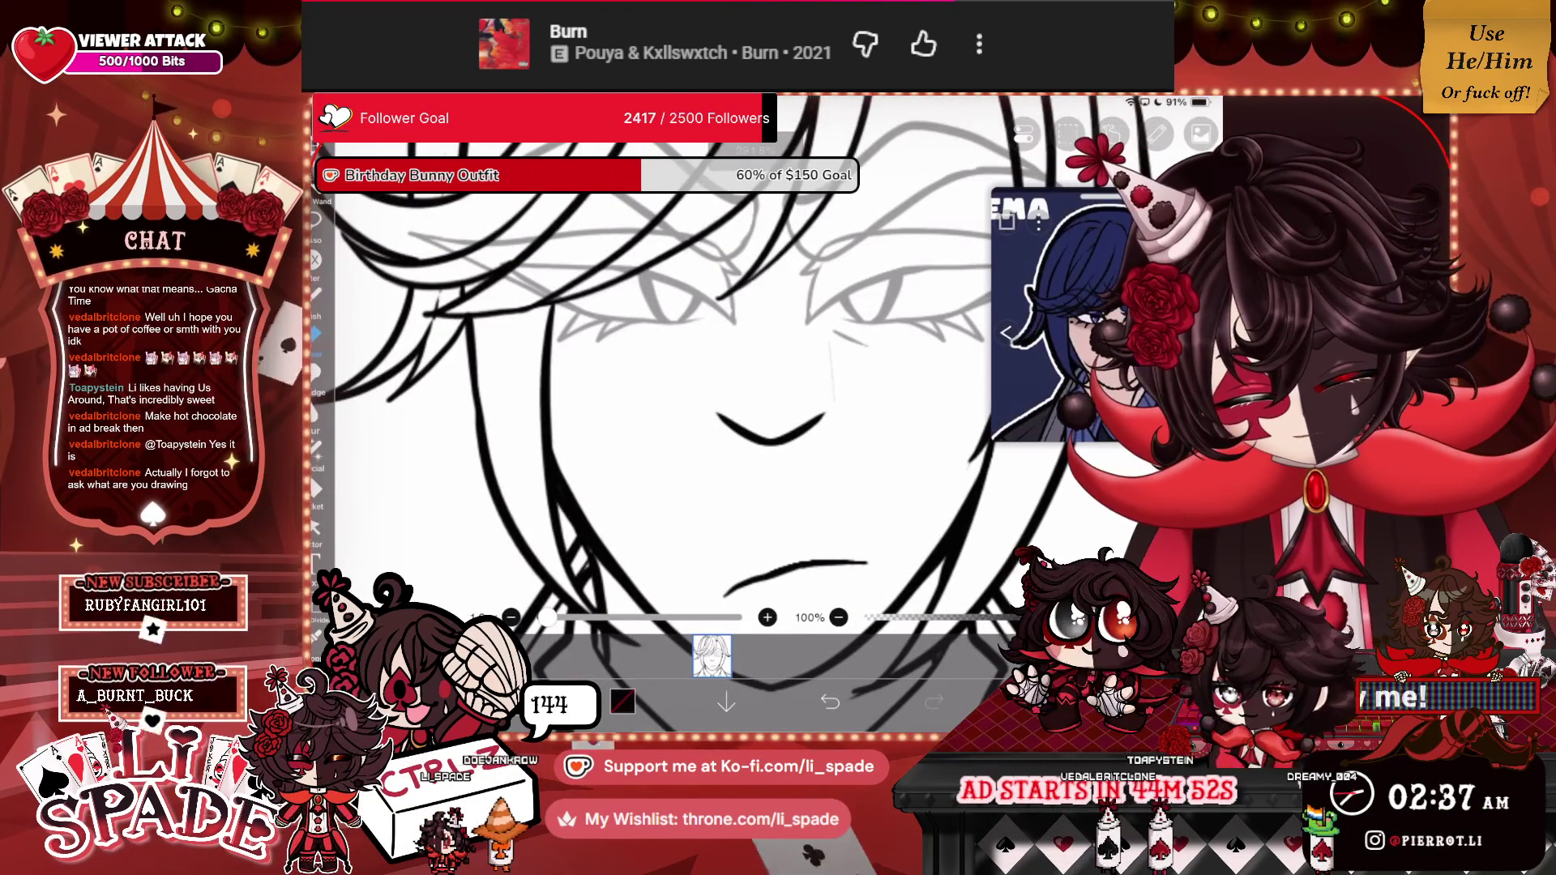
Select the faded 39% sketch folder and gather the artwork layers under one folder.
scroll(813, 357, down, 5)
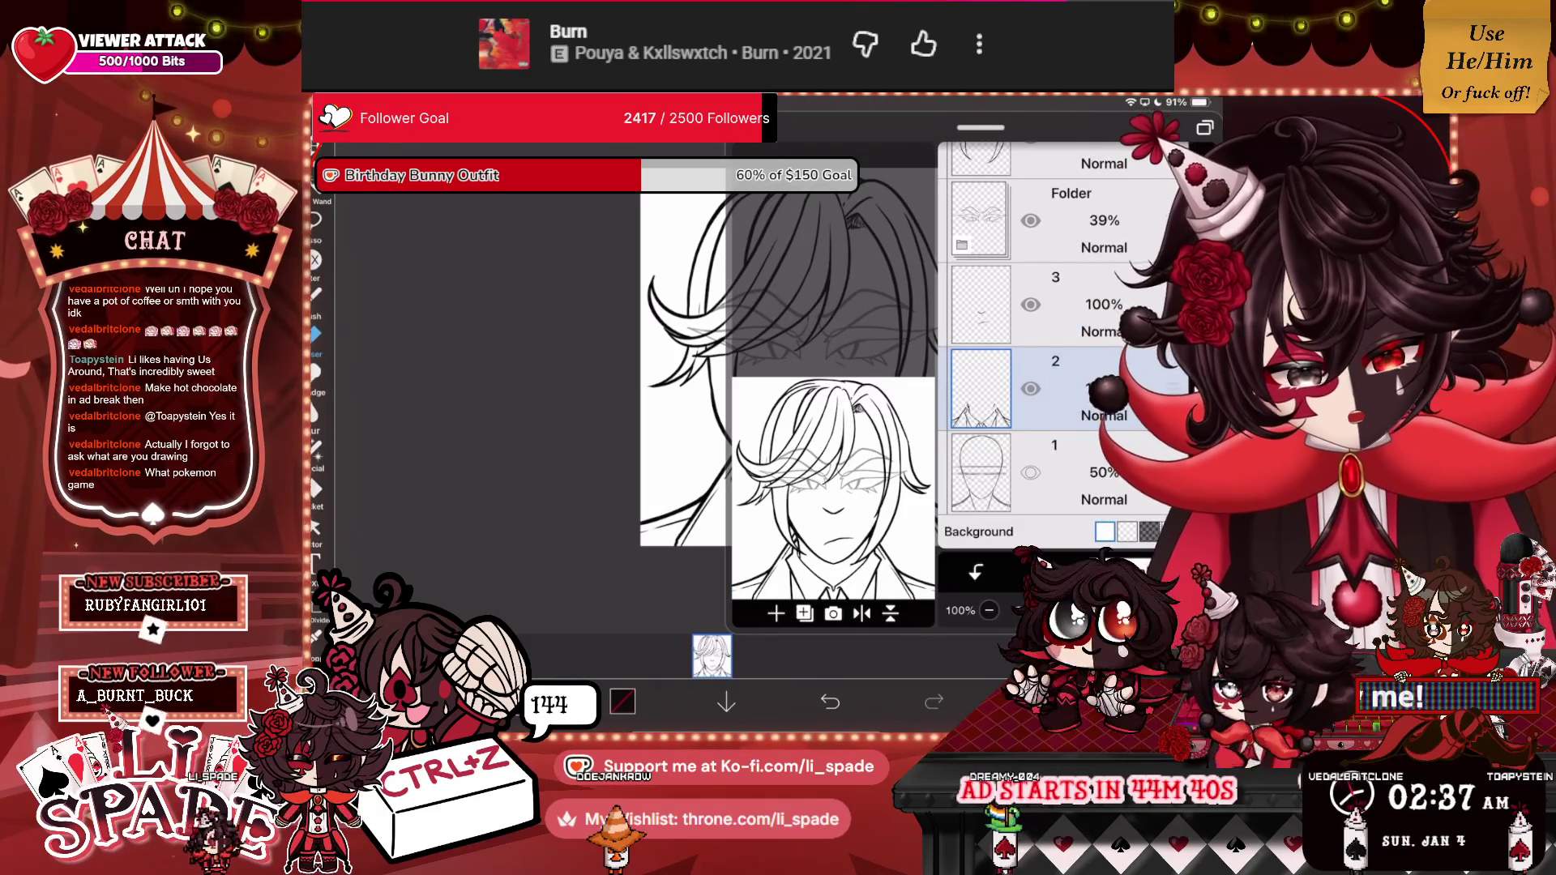
scroll(1053, 341, up, 3)
click(1070, 354)
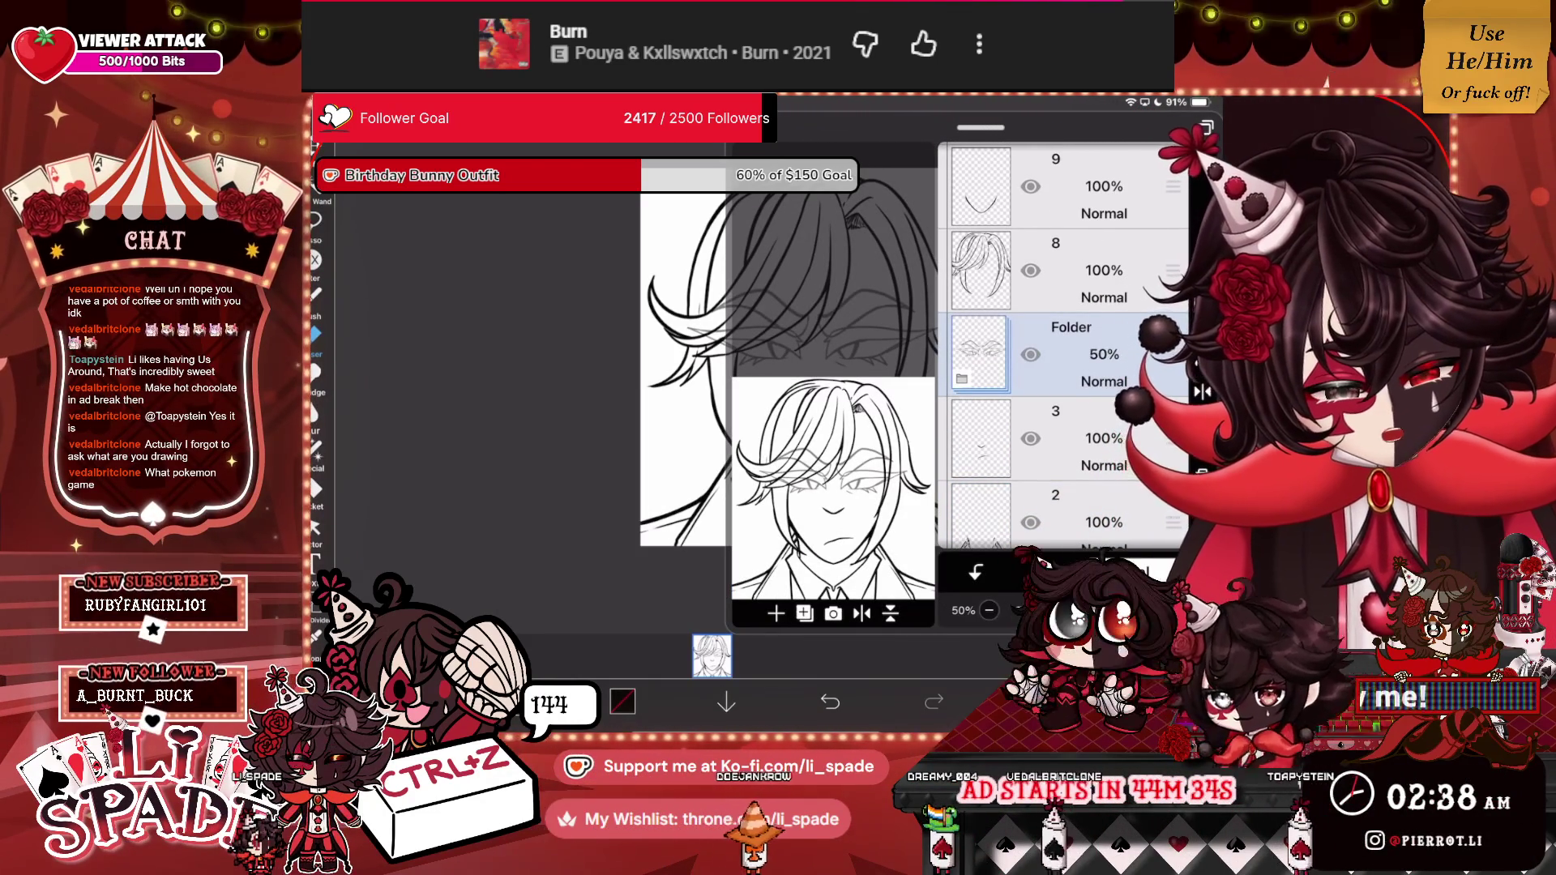
scroll(1062, 340, up, 3)
drag(980, 127, 980, 277)
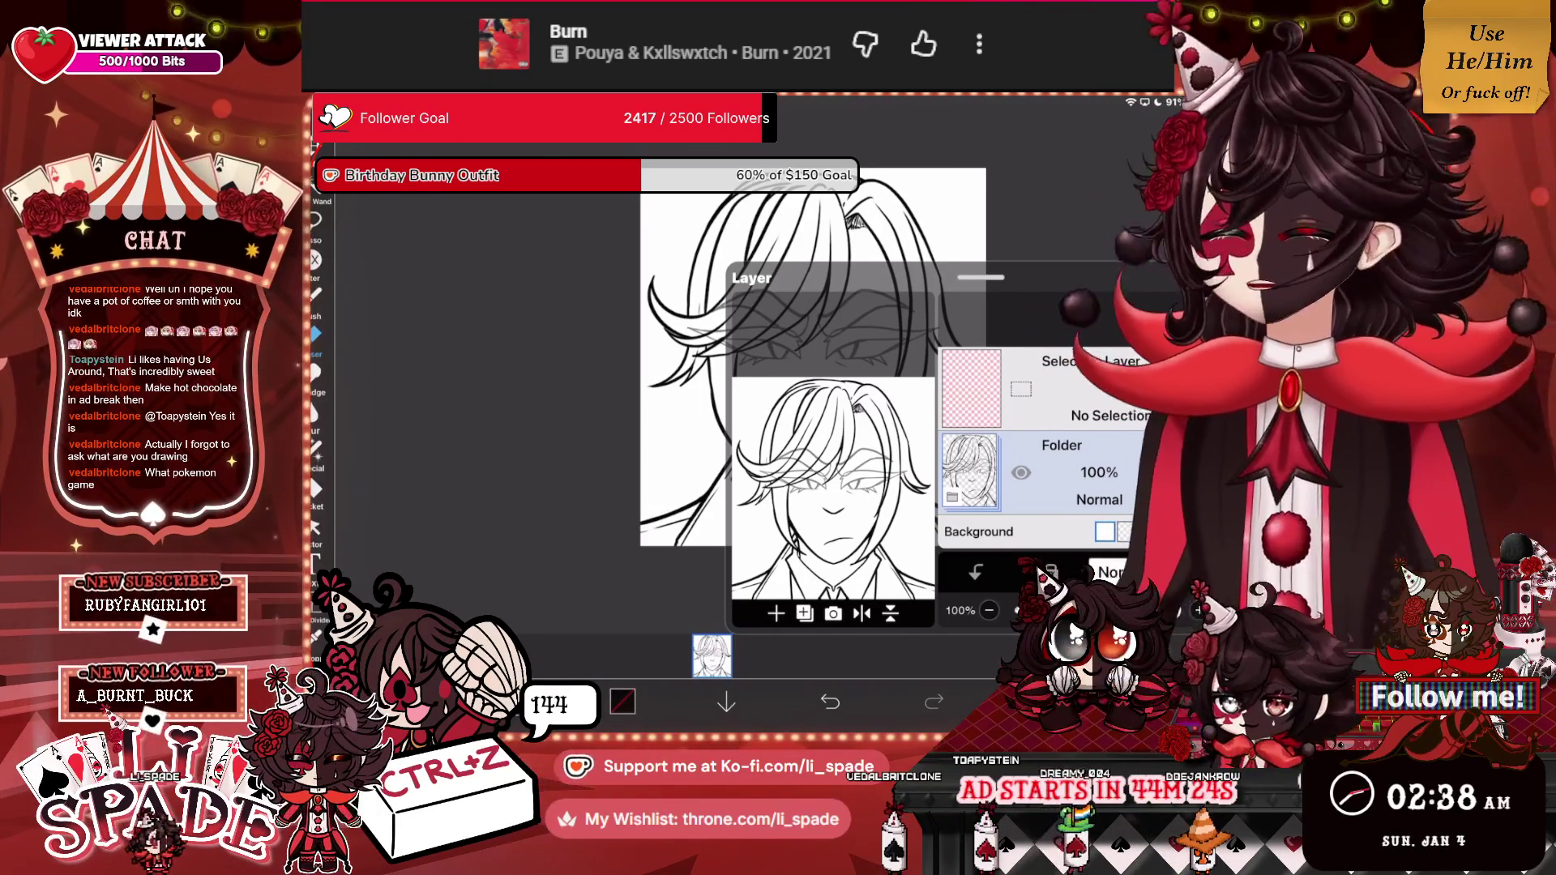
click(776, 614)
Undo an accidental merged copy, then add a new empty folder with a fresh layer.
click(814, 639)
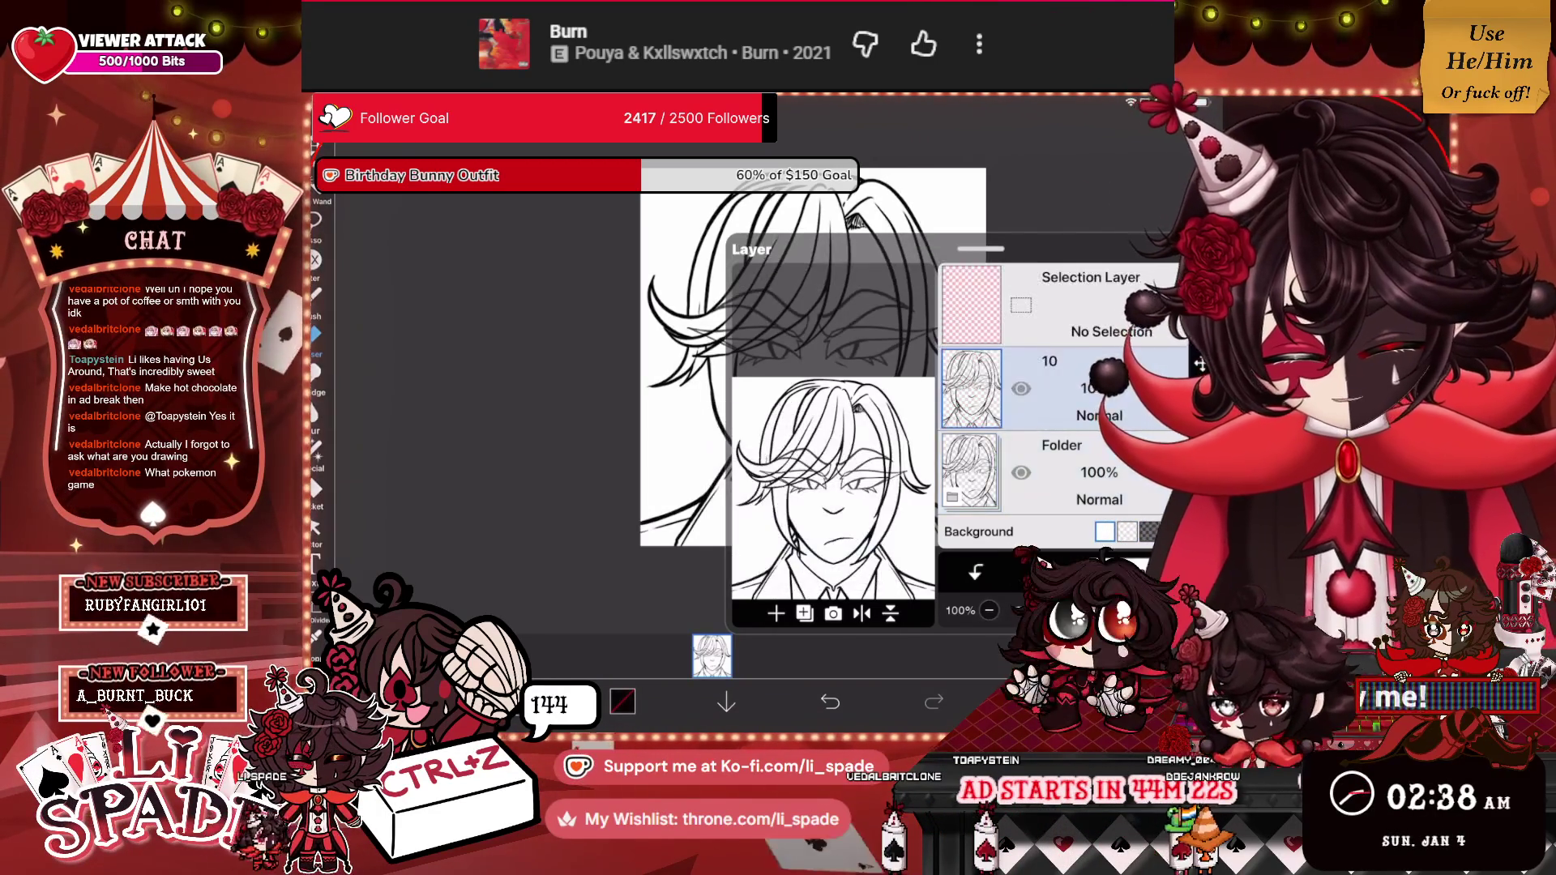
click(830, 702)
click(775, 613)
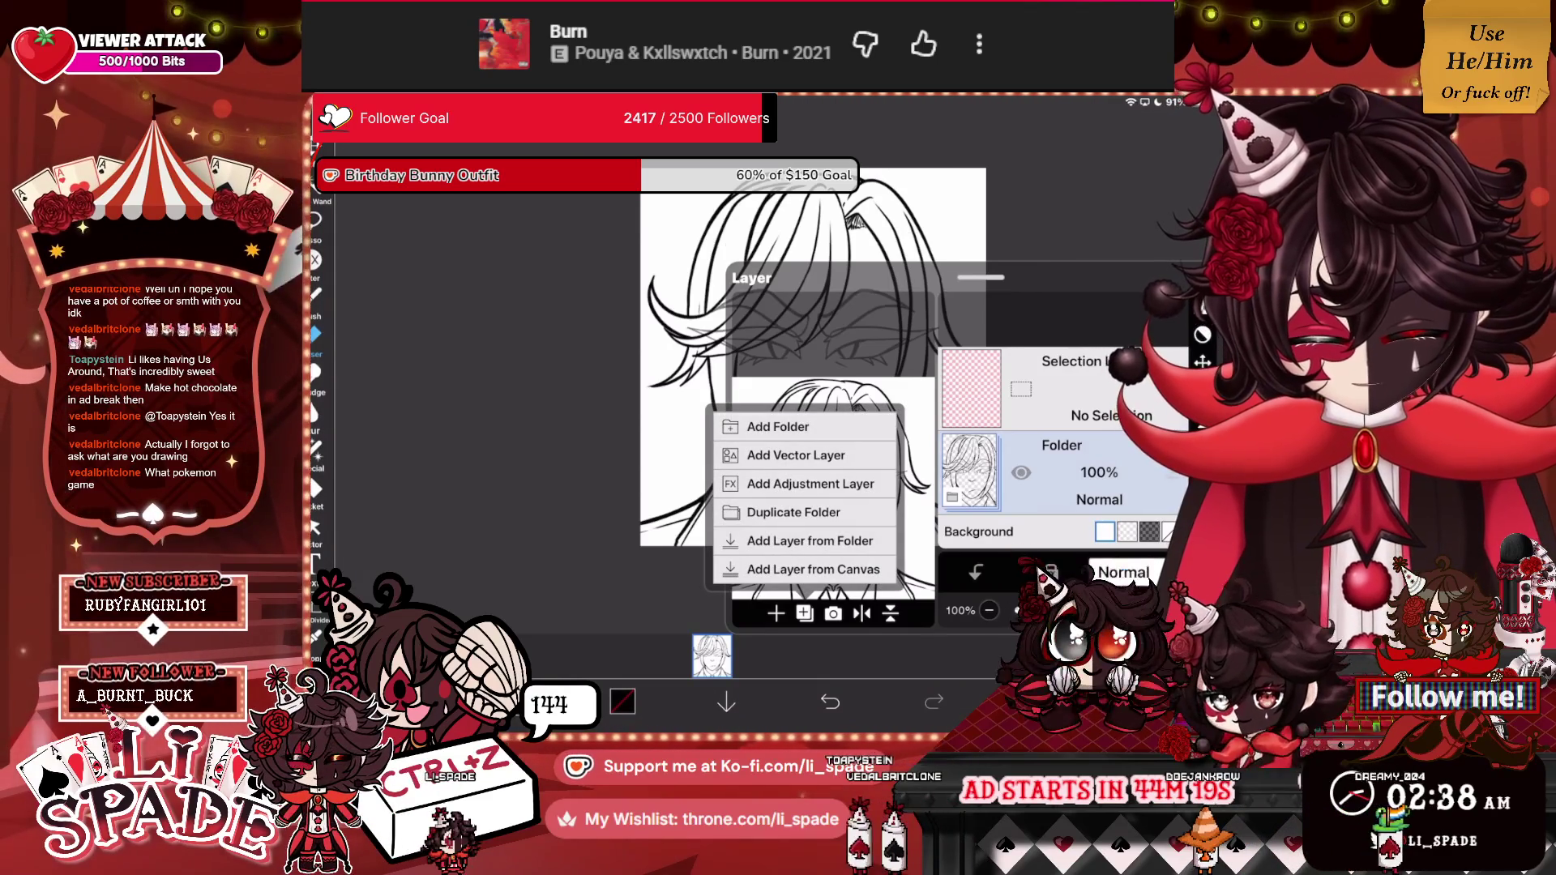
click(778, 426)
click(776, 613)
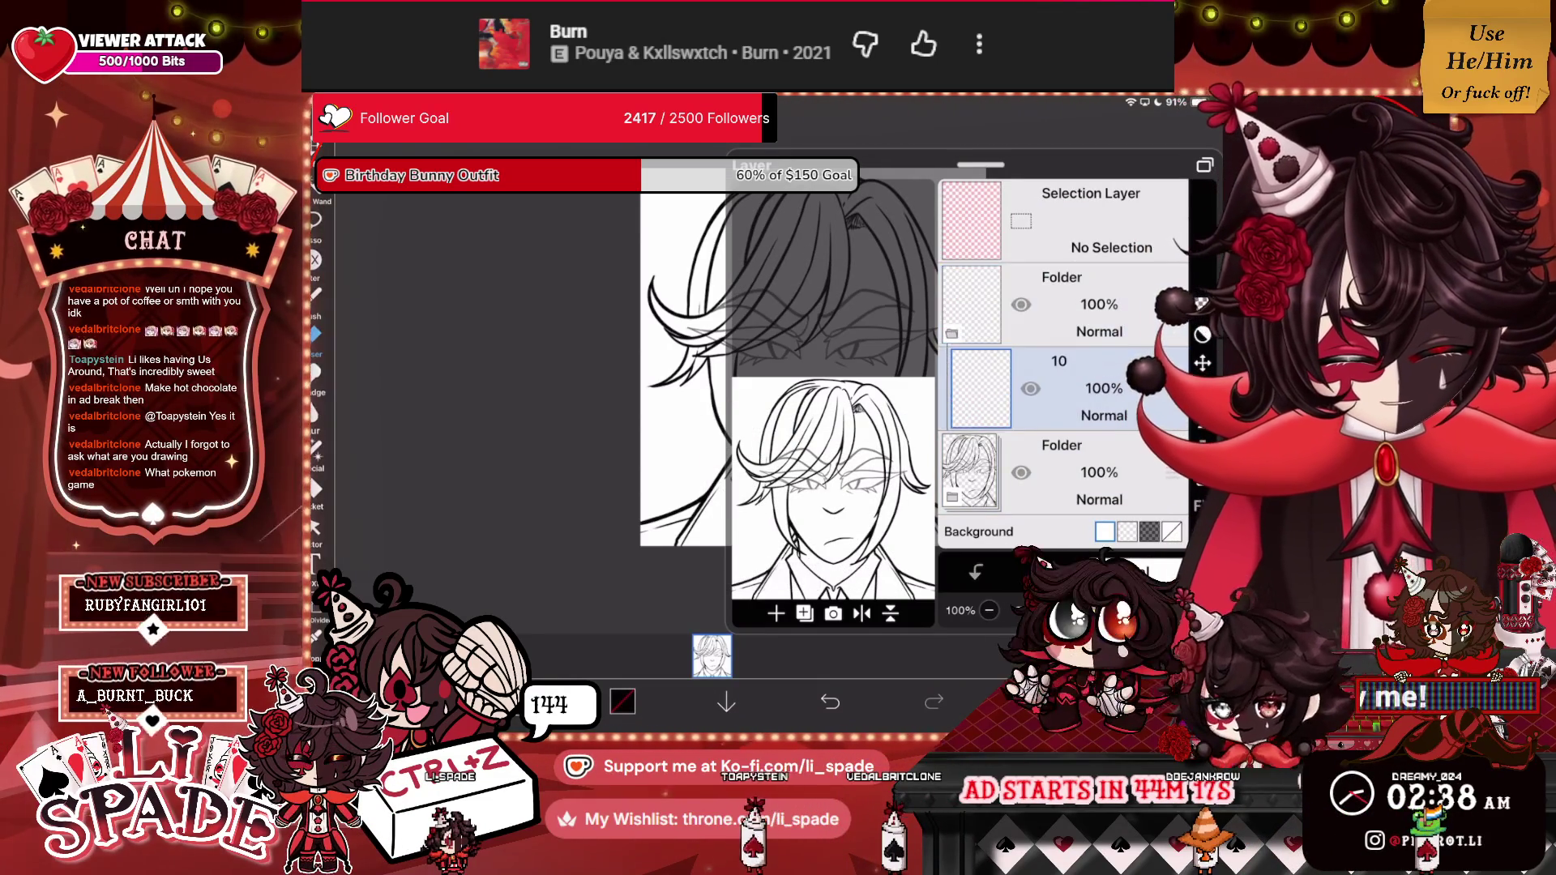
Move the lineart folder to the top, add layer 2 above layer 1, and make the background transparent.
drag(1173, 472, 1173, 304)
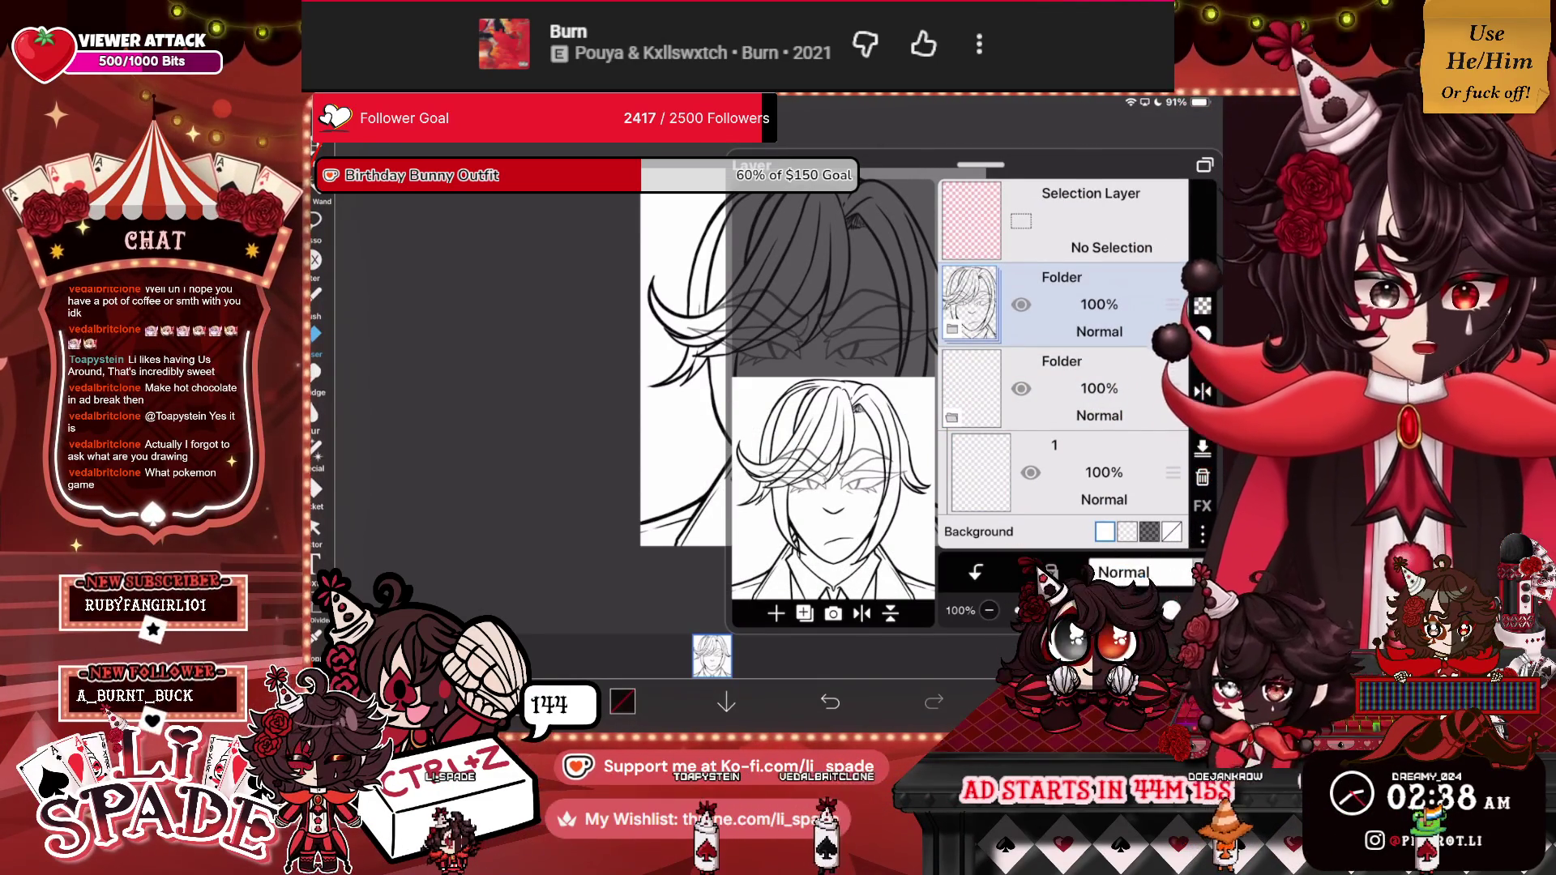
click(1062, 472)
click(776, 613)
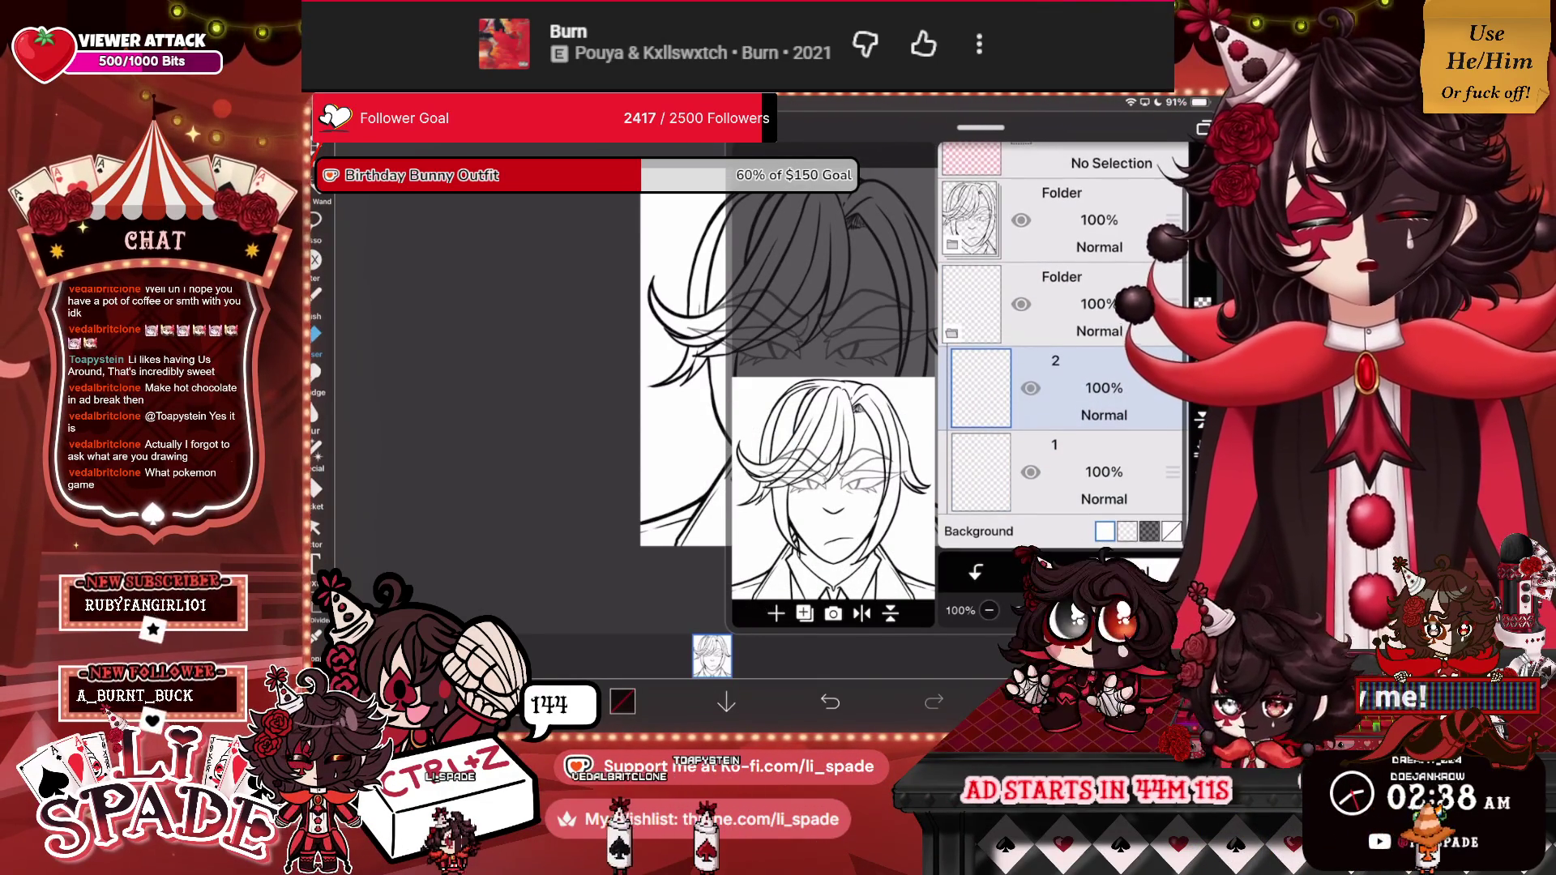
click(1127, 531)
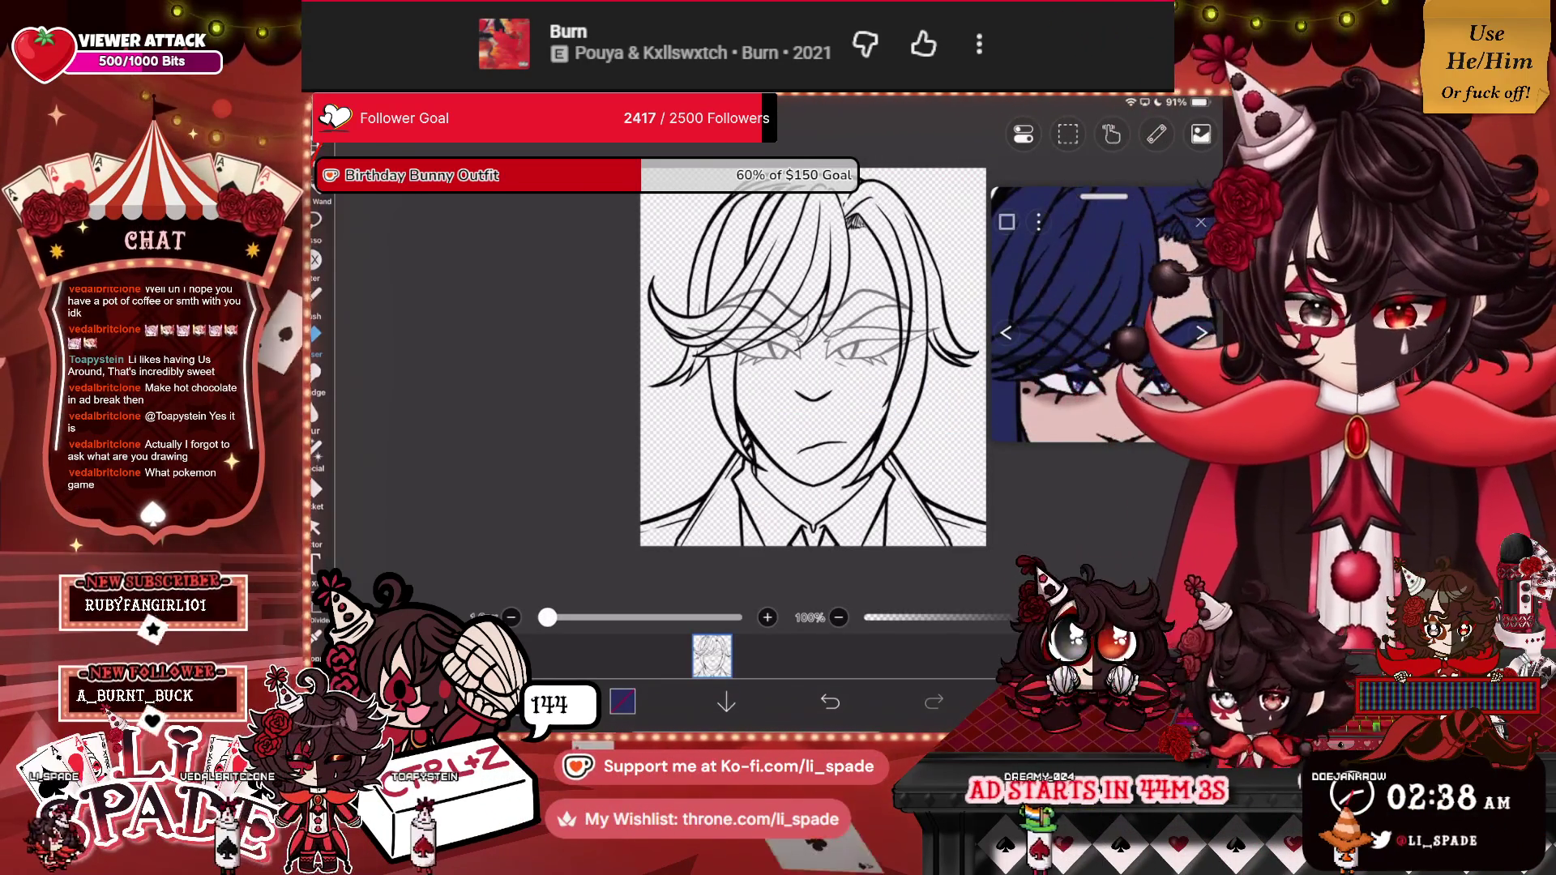
Leave the line-art canvas for My Gallery, where the portrait is saved as Untitled48.
scroll(810, 356, up, 2)
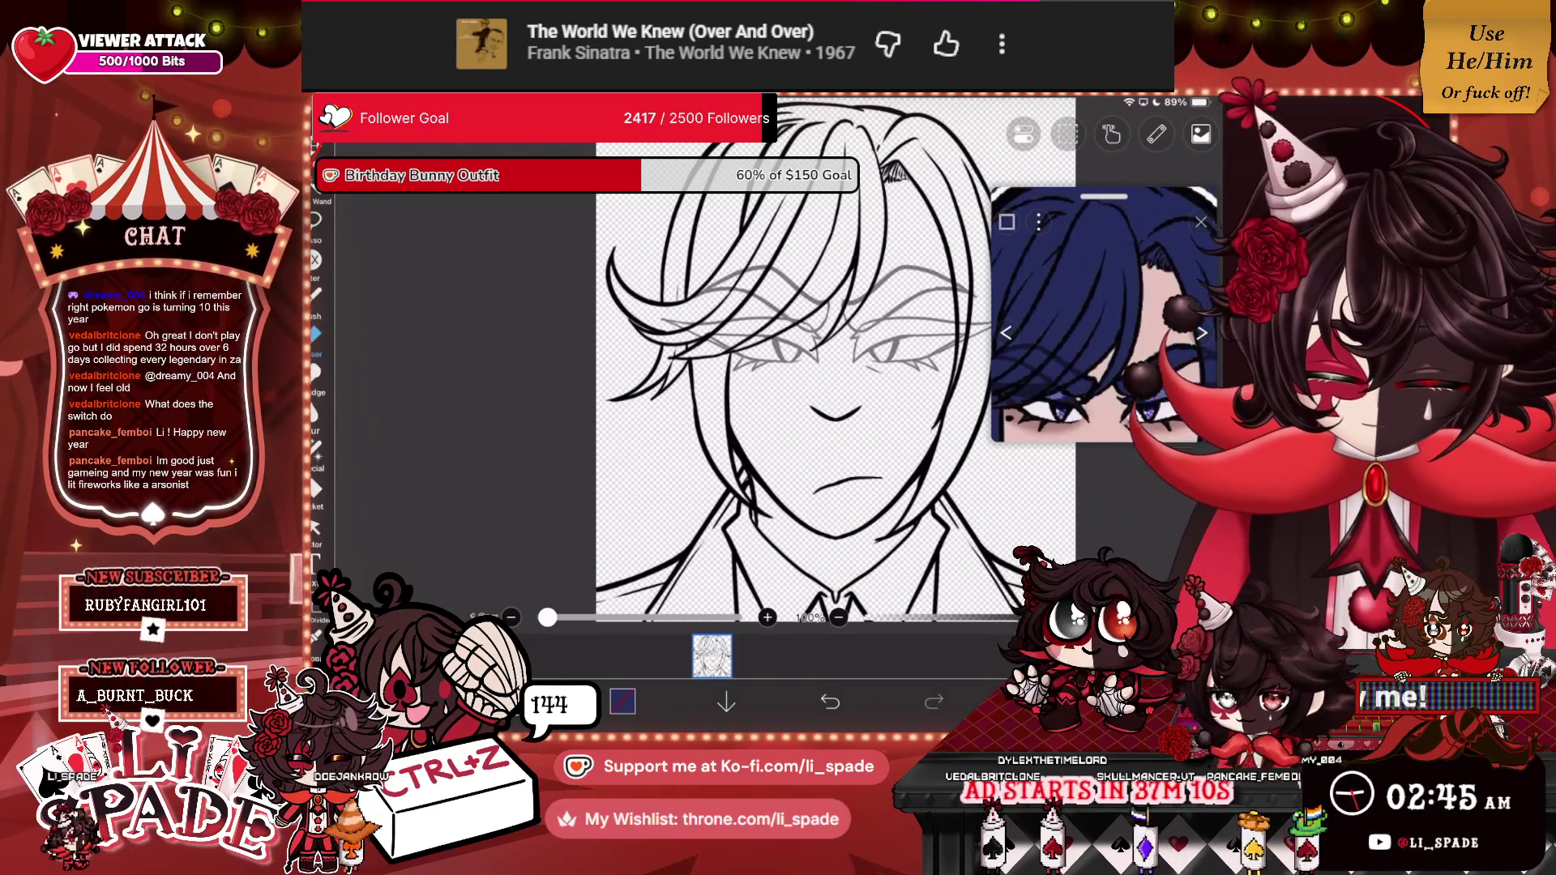
scroll(764, 341, down, 3)
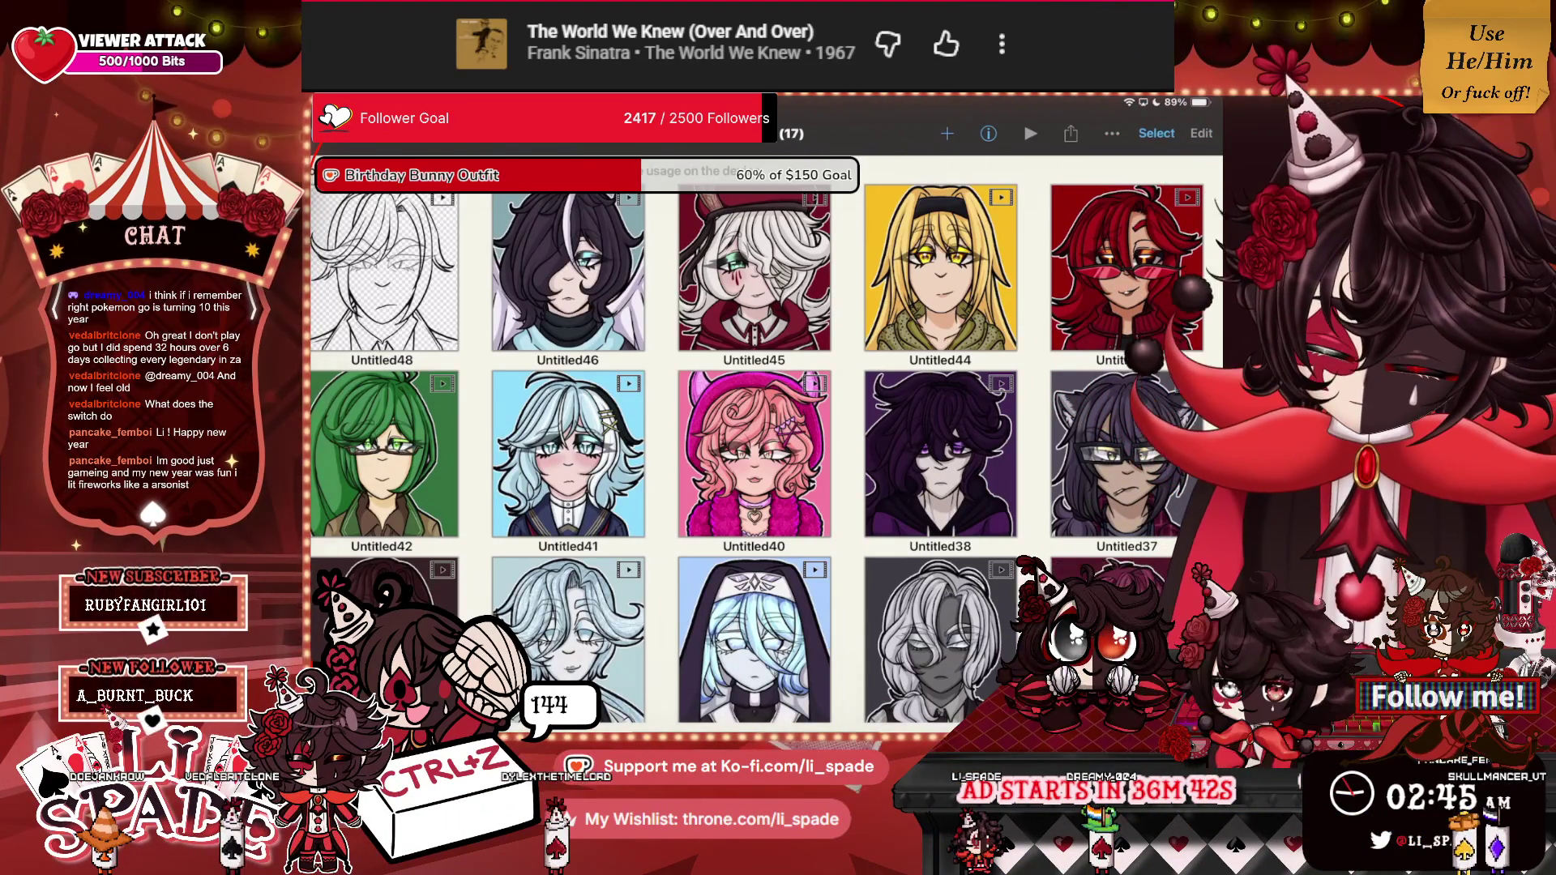
Open the Untitled48 portrait thumbnail from the gallery for editing.
scroll(766, 438, down, 3)
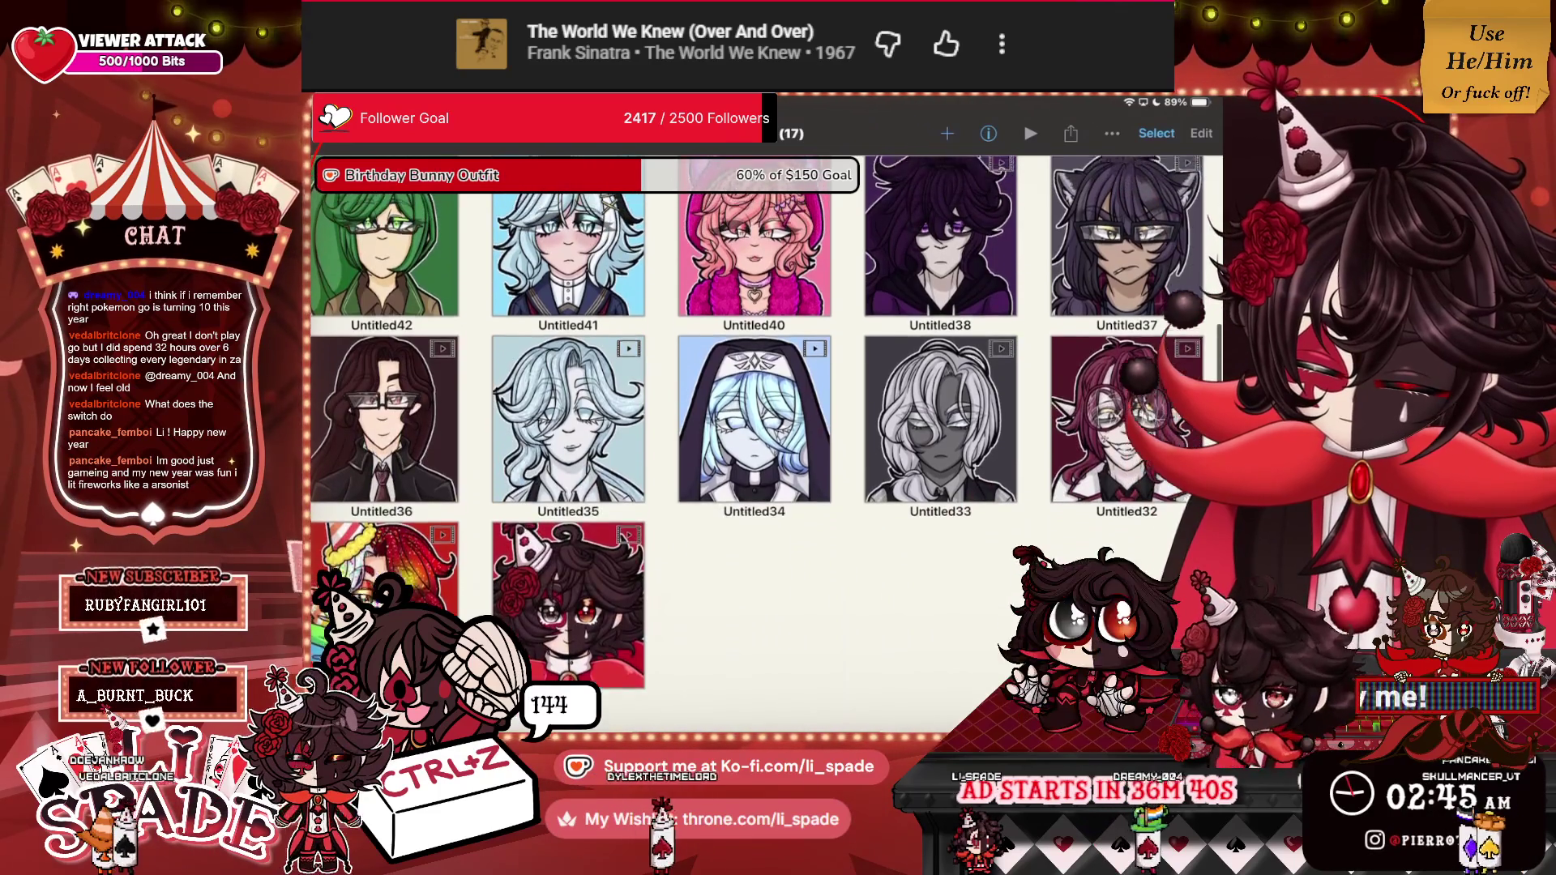
scroll(766, 409, up, 3)
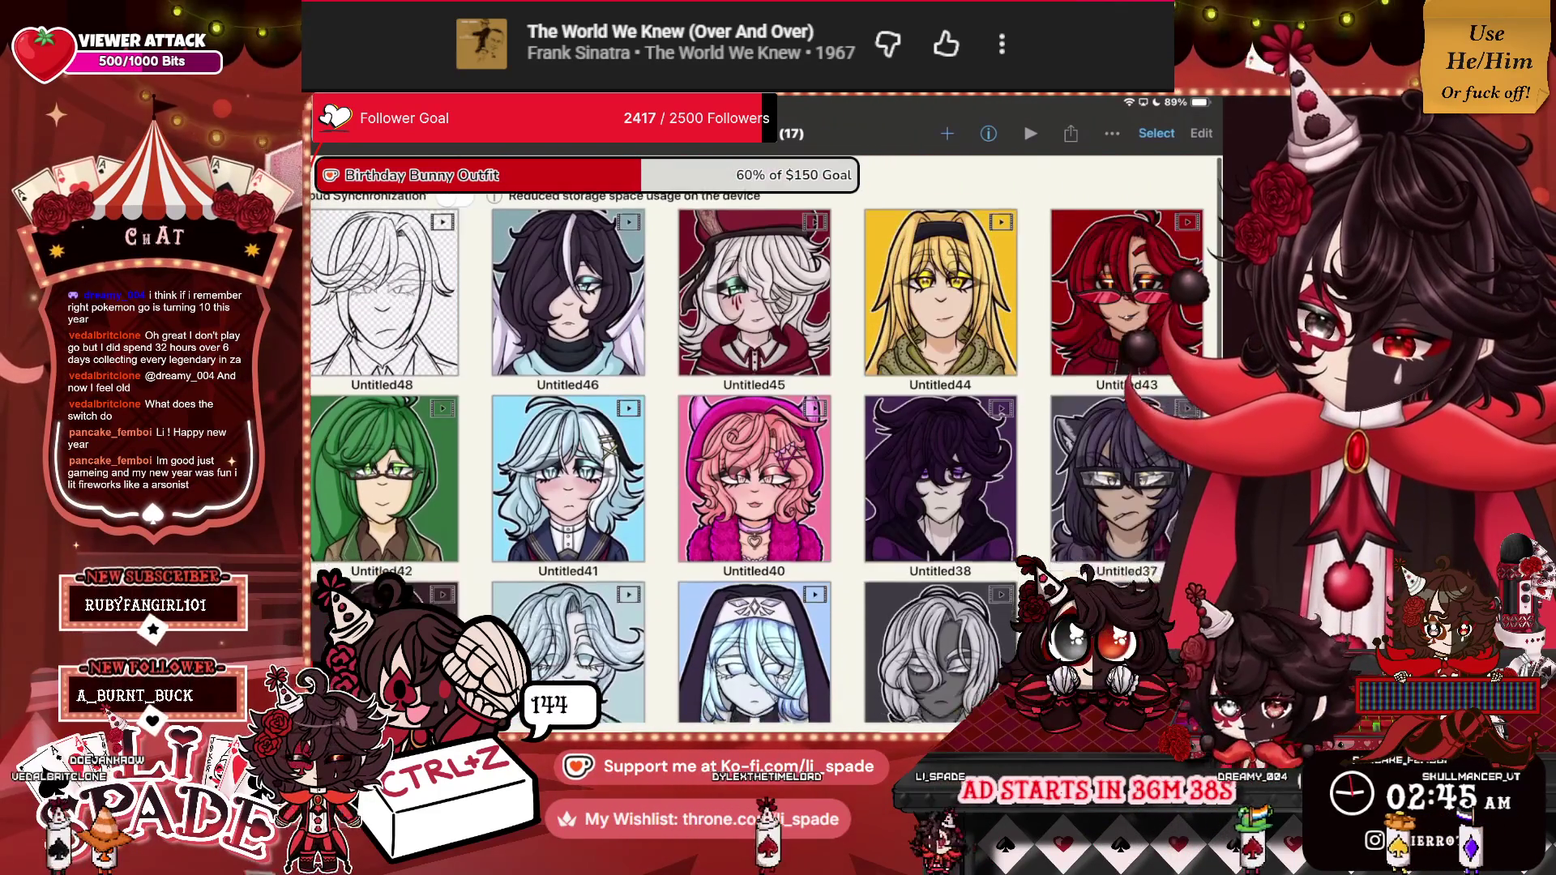
click(385, 291)
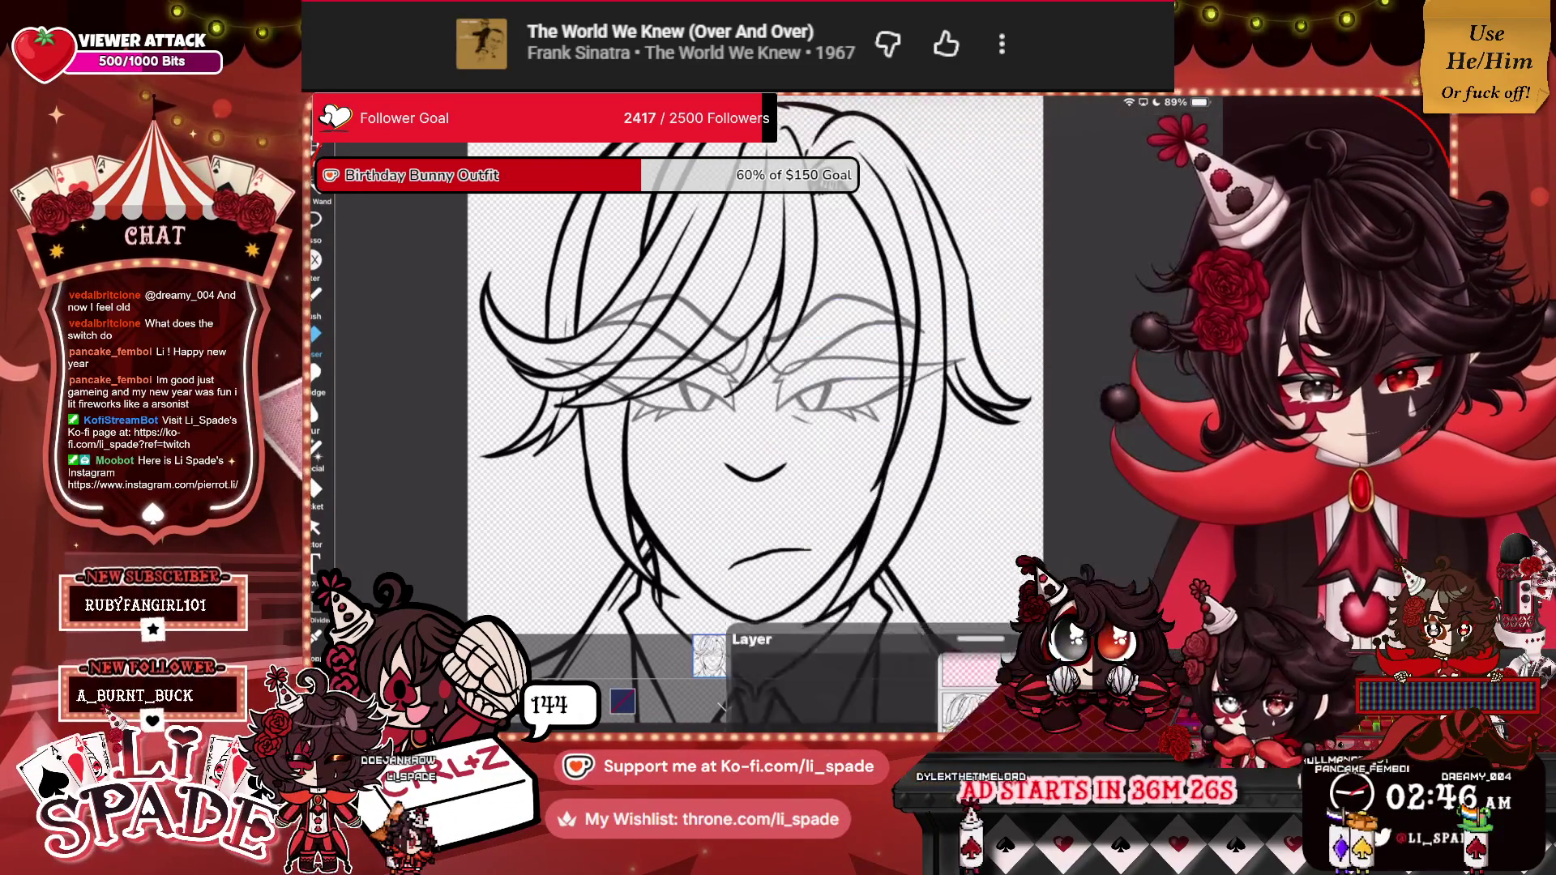
Lay down the first navy strokes in the hair and extend them upward.
scroll(1099, 317, up, 5)
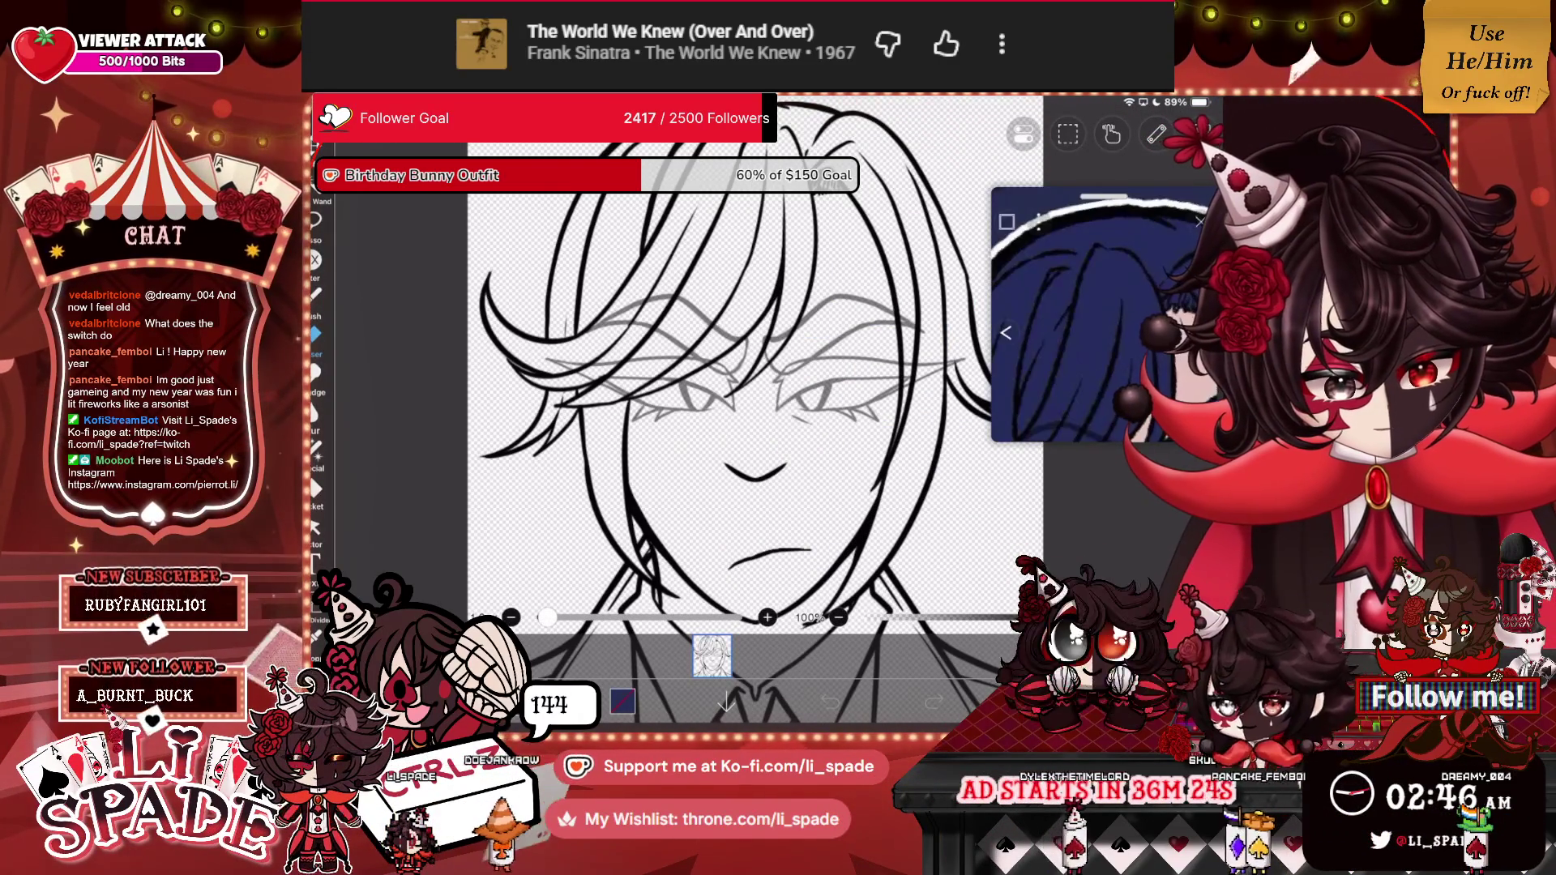
scroll(1098, 316, down, 3)
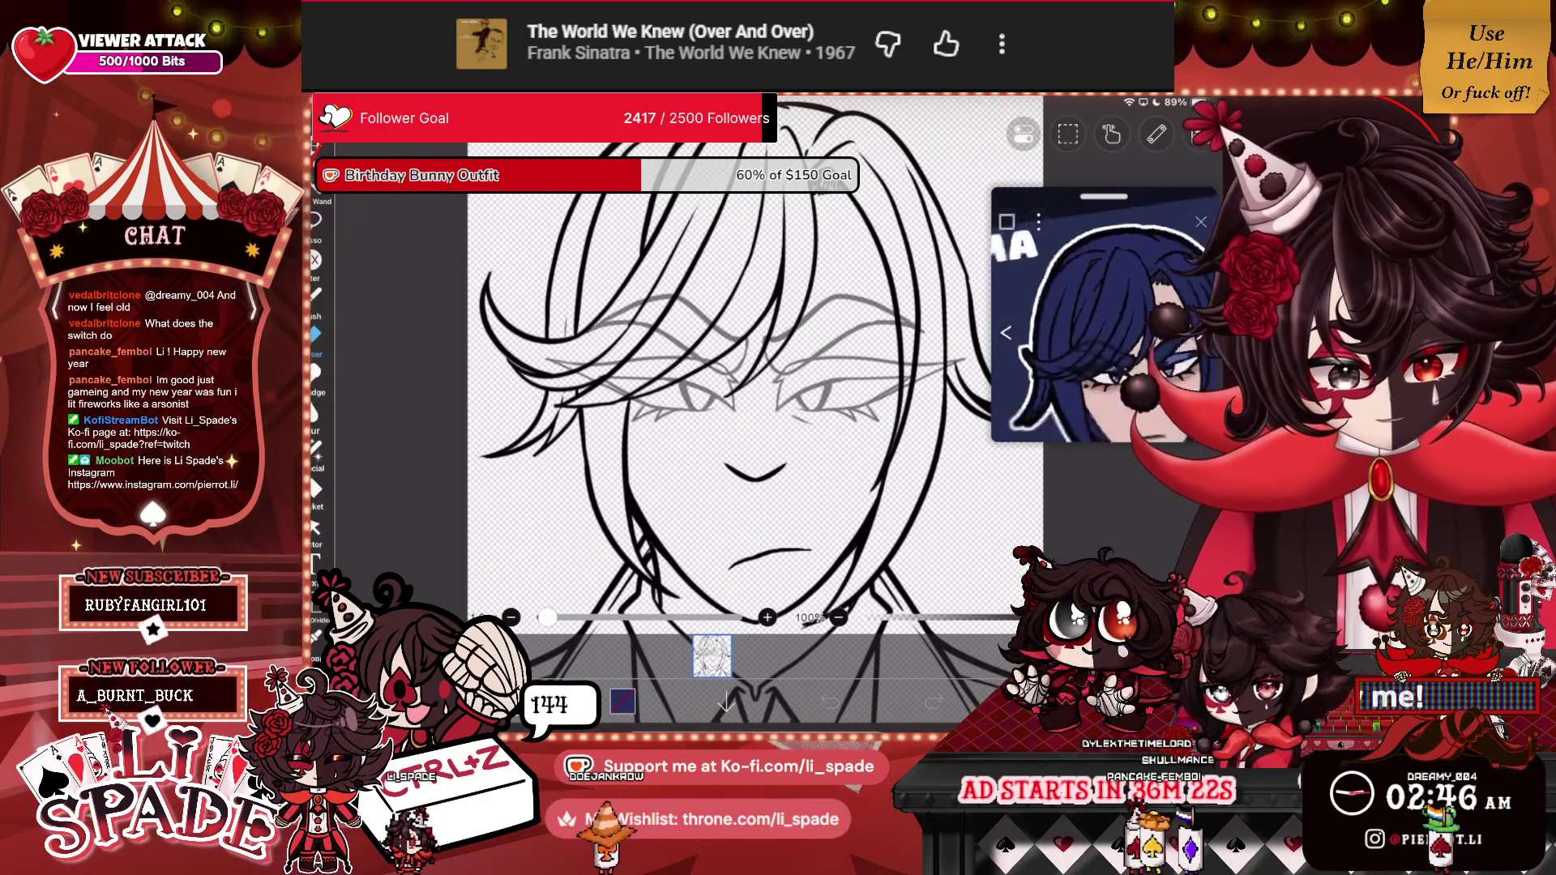
scroll(1102, 317, down, 2)
scroll(754, 389, up, 5)
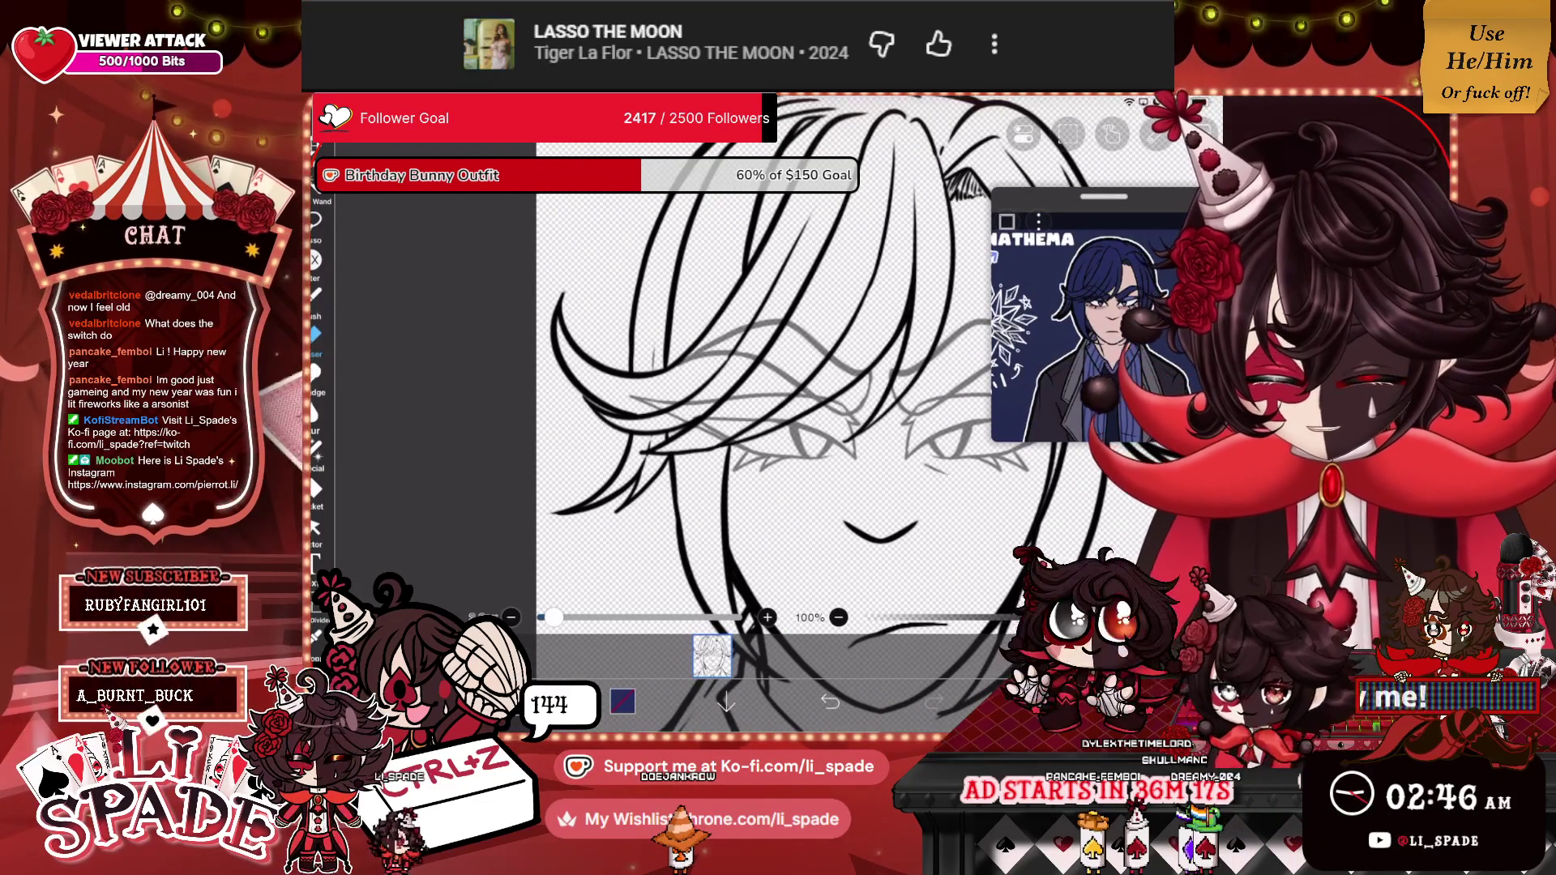
drag(553, 617, 543, 618)
mouse_move(647, 299)
mouse_down()
mouse_move(639, 412)
mouse_move(667, 389)
mouse_up()
drag(666, 264, 663, 297)
mouse_move(654, 258)
mouse_down()
mouse_move(635, 336)
mouse_move(647, 277)
mouse_up()
Fill the upper hair crescent with navy, including its left part and top-left gap.
scroll(648, 340, up, 5)
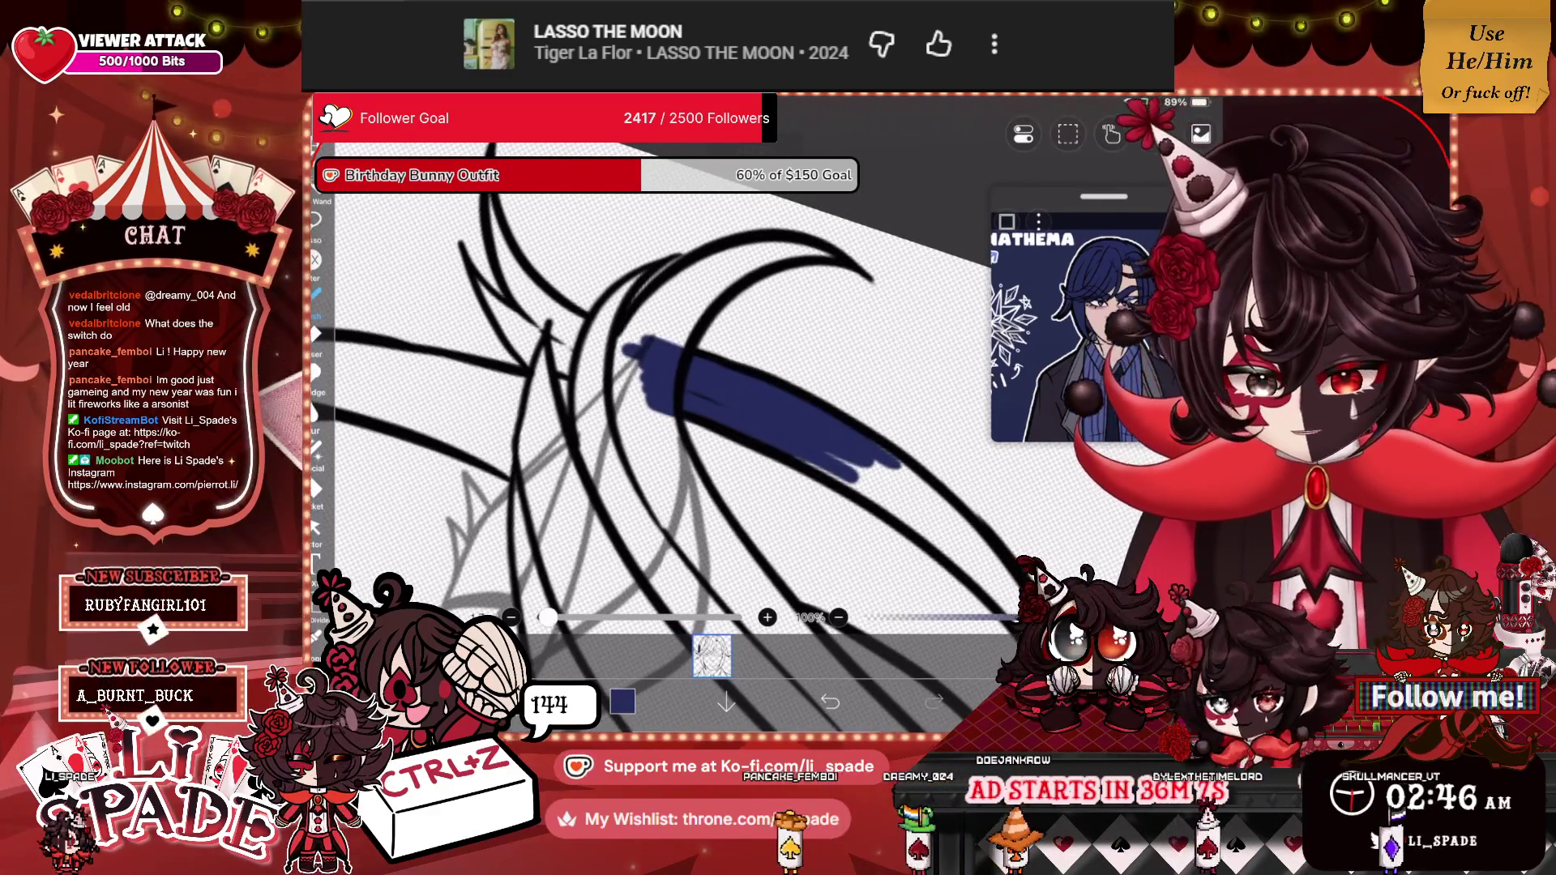
mouse_move(810, 247)
mouse_down()
mouse_move(688, 317)
mouse_move(660, 462)
mouse_up()
drag(762, 243, 669, 341)
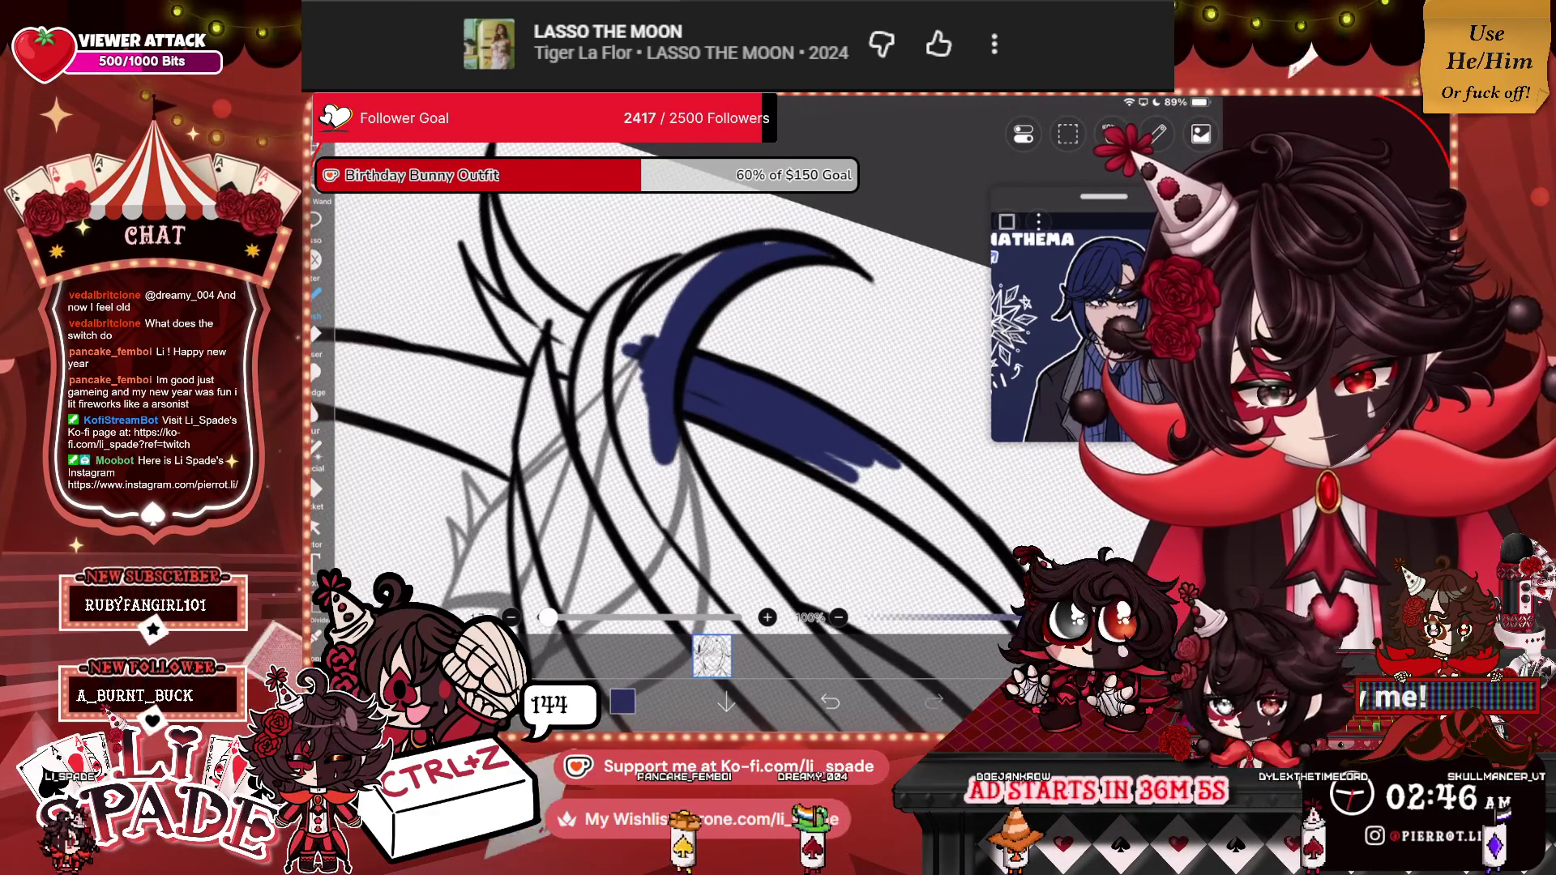
mouse_move(697, 259)
mouse_down()
mouse_move(645, 454)
mouse_move(628, 454)
mouse_move(616, 316)
mouse_up()
mouse_move(615, 377)
mouse_down()
mouse_move(653, 494)
mouse_move(689, 454)
mouse_move(733, 470)
mouse_move(705, 539)
mouse_move(636, 547)
mouse_move(701, 525)
mouse_move(620, 544)
mouse_move(588, 391)
mouse_up()
mouse_move(628, 498)
mouse_down()
mouse_move(585, 422)
mouse_move(580, 341)
mouse_move(624, 284)
mouse_move(602, 373)
mouse_move(729, 454)
mouse_up()
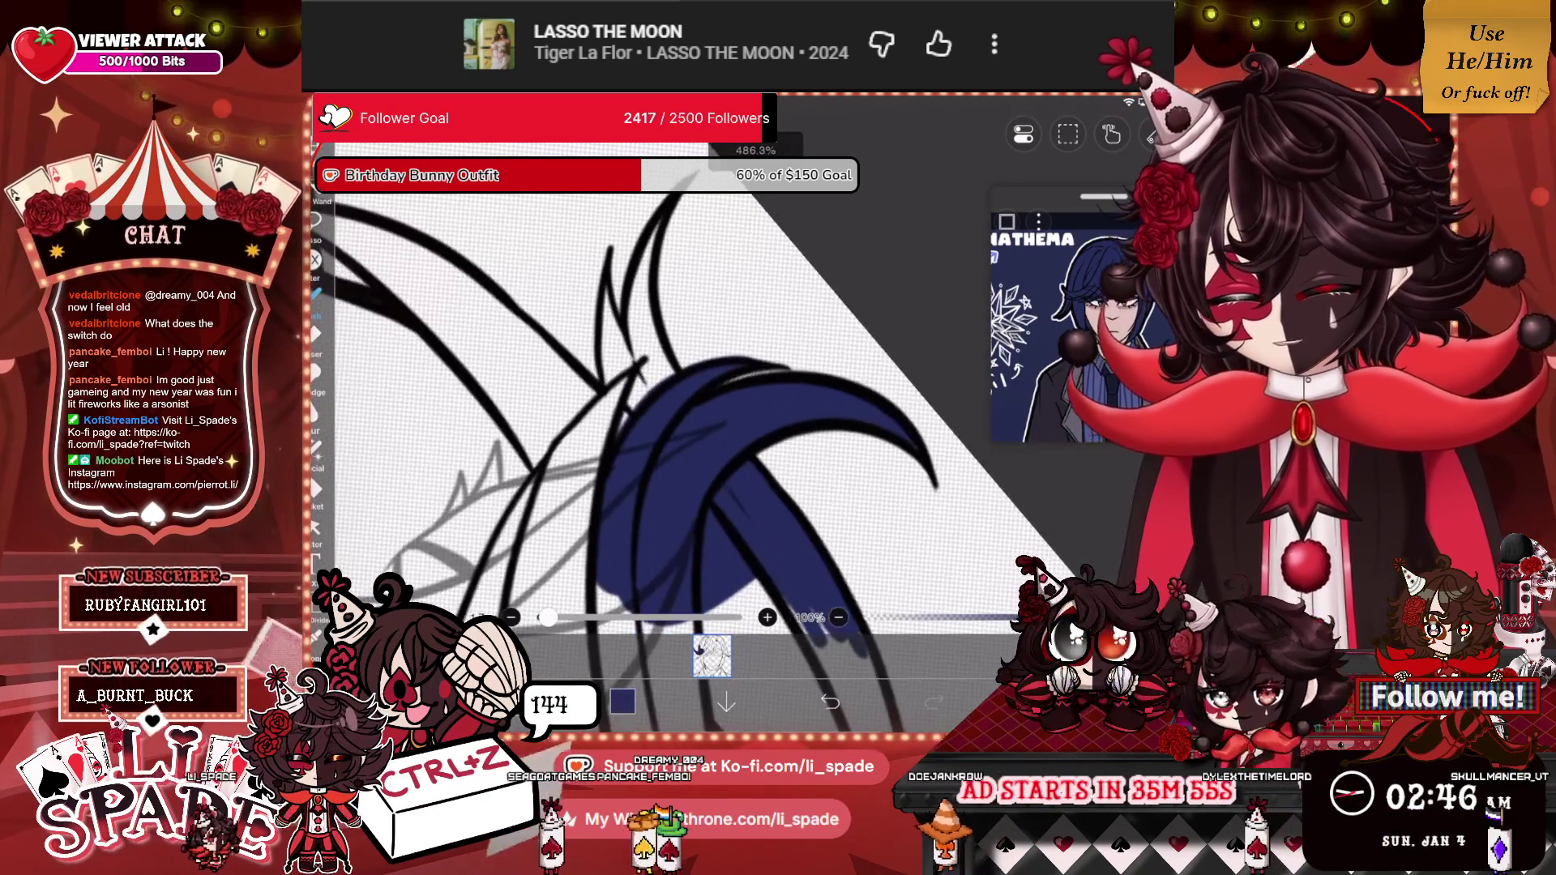
drag(612, 433, 673, 366)
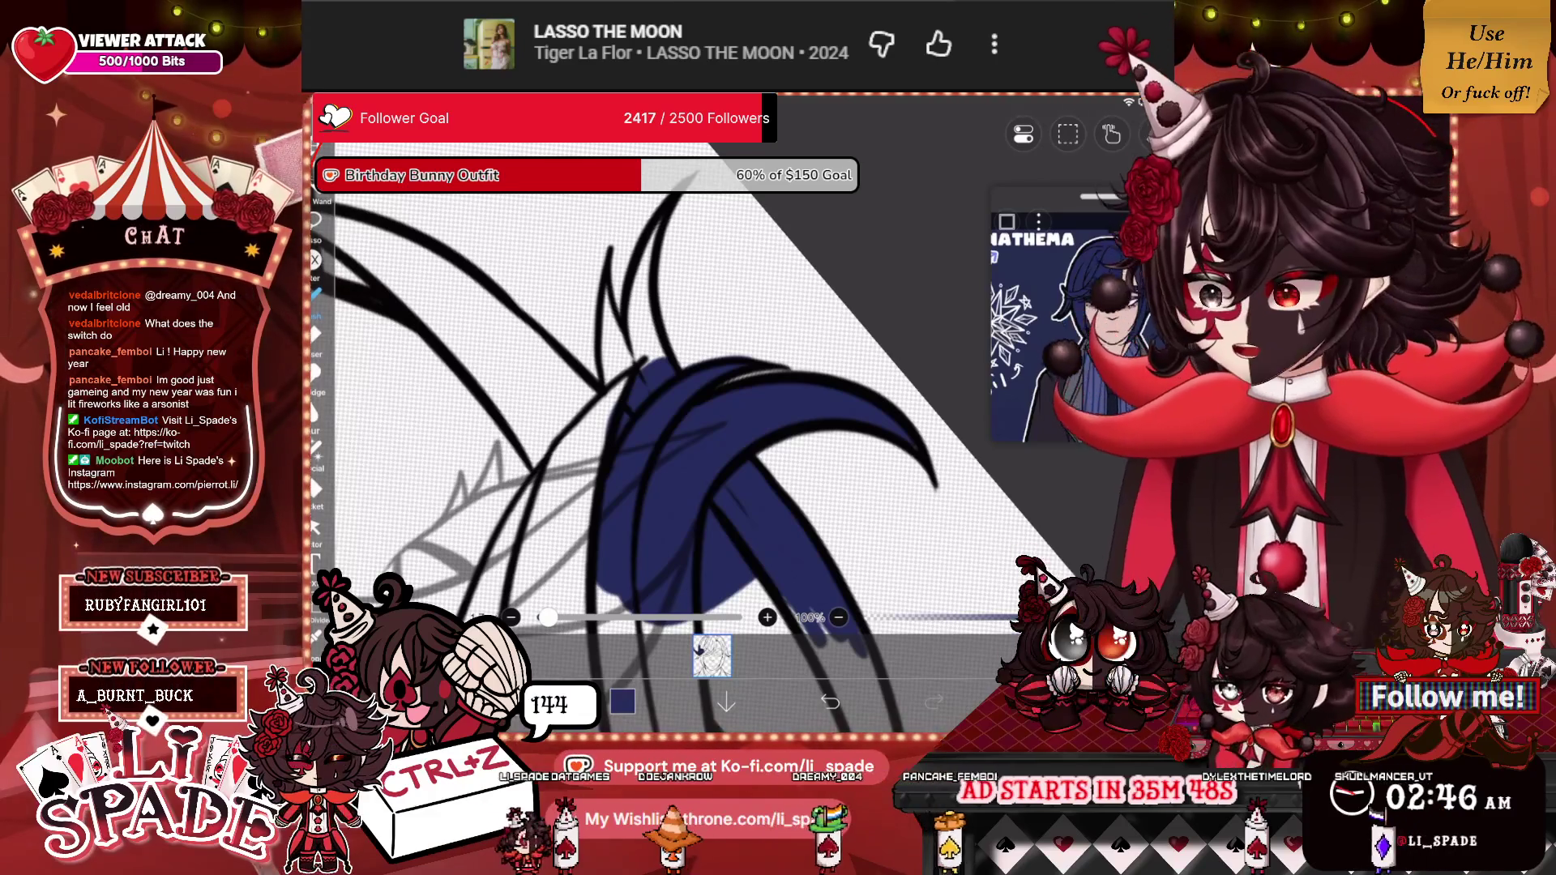
Cover the white gaps in the upper spike and darken the hair's left edge with navy.
drag(689, 365, 730, 421)
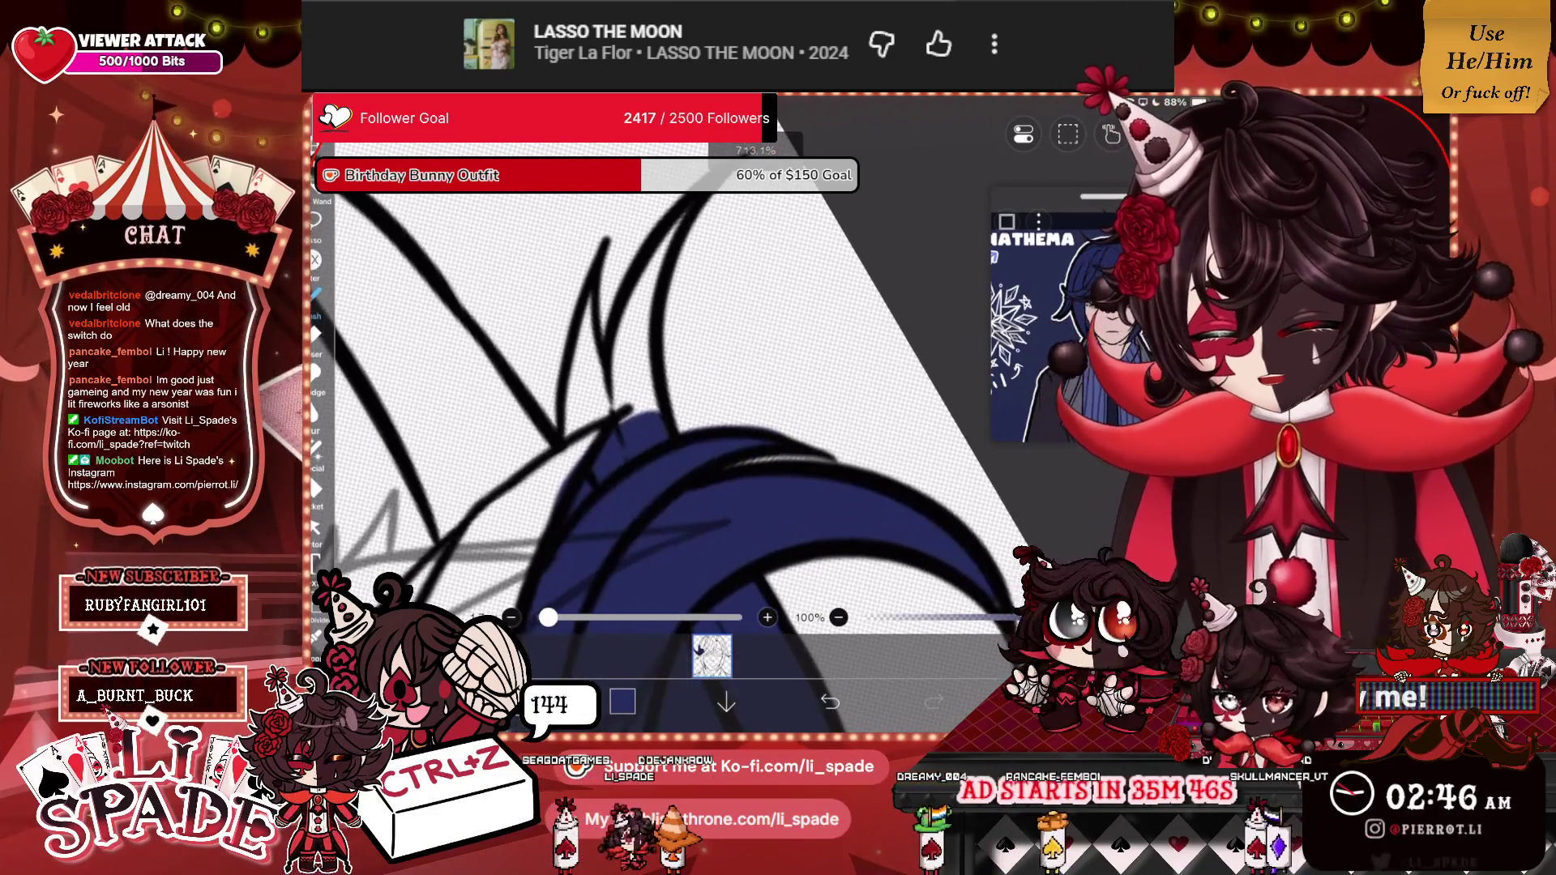
drag(683, 212, 617, 414)
drag(660, 253, 640, 415)
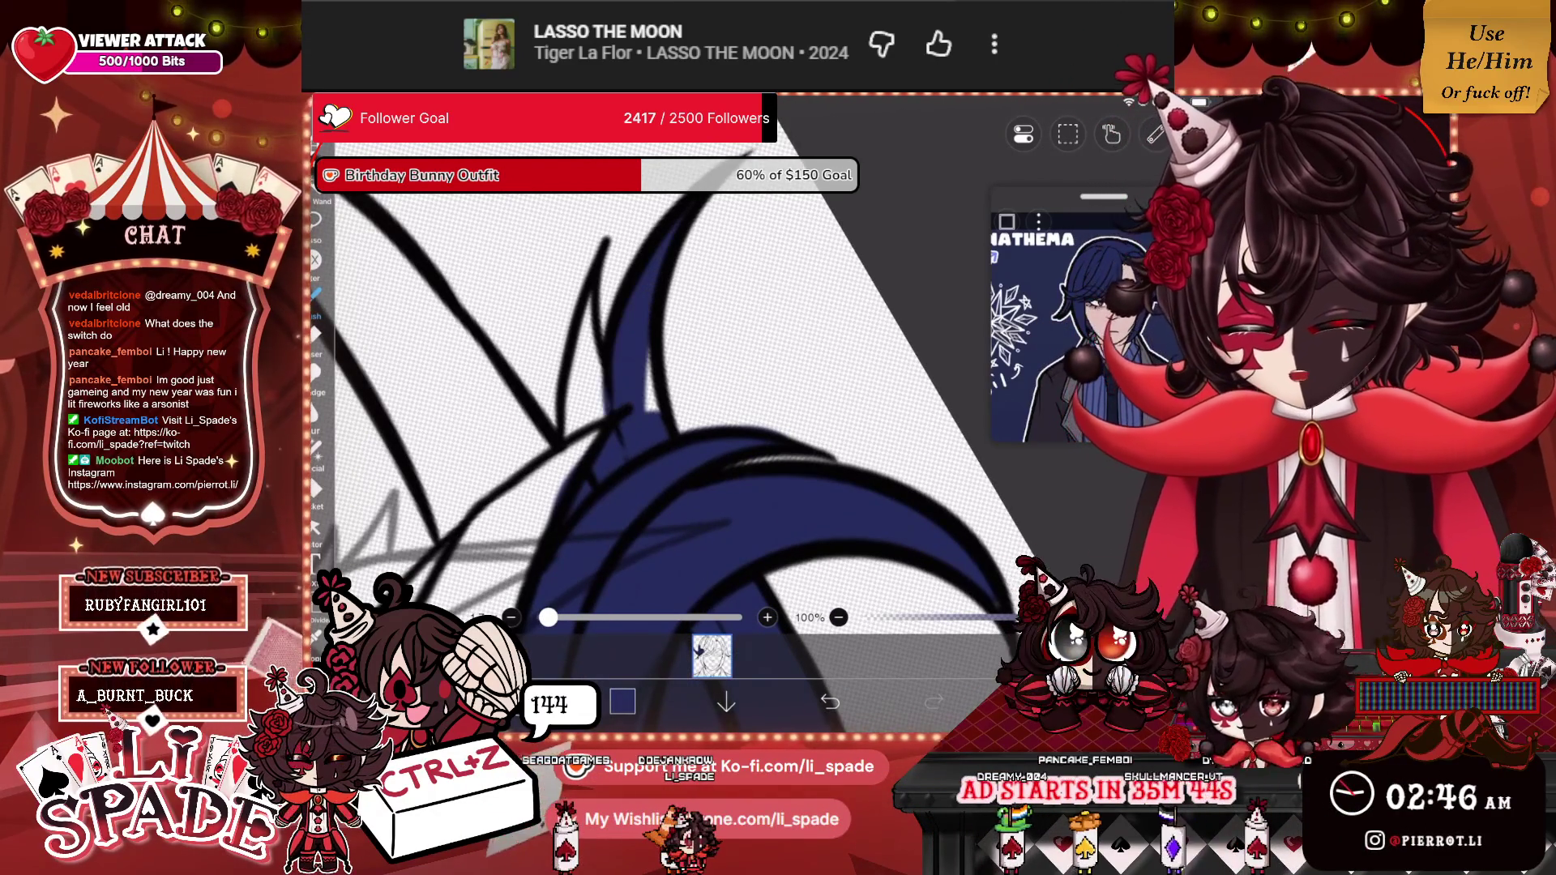
drag(652, 348, 653, 412)
drag(590, 296, 596, 442)
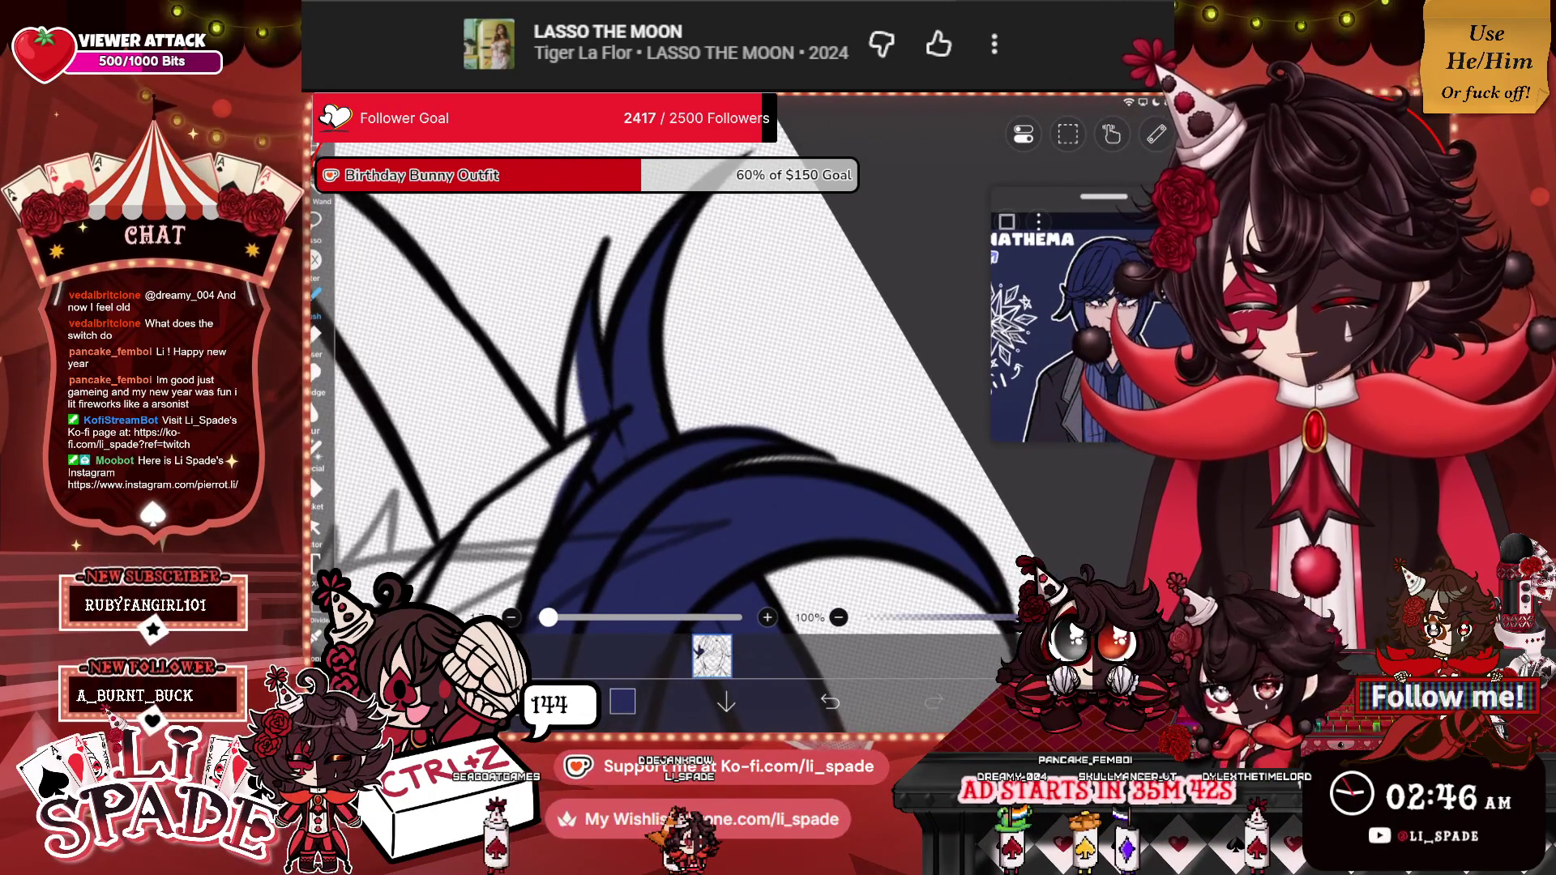
drag(579, 345, 583, 462)
drag(569, 395, 565, 480)
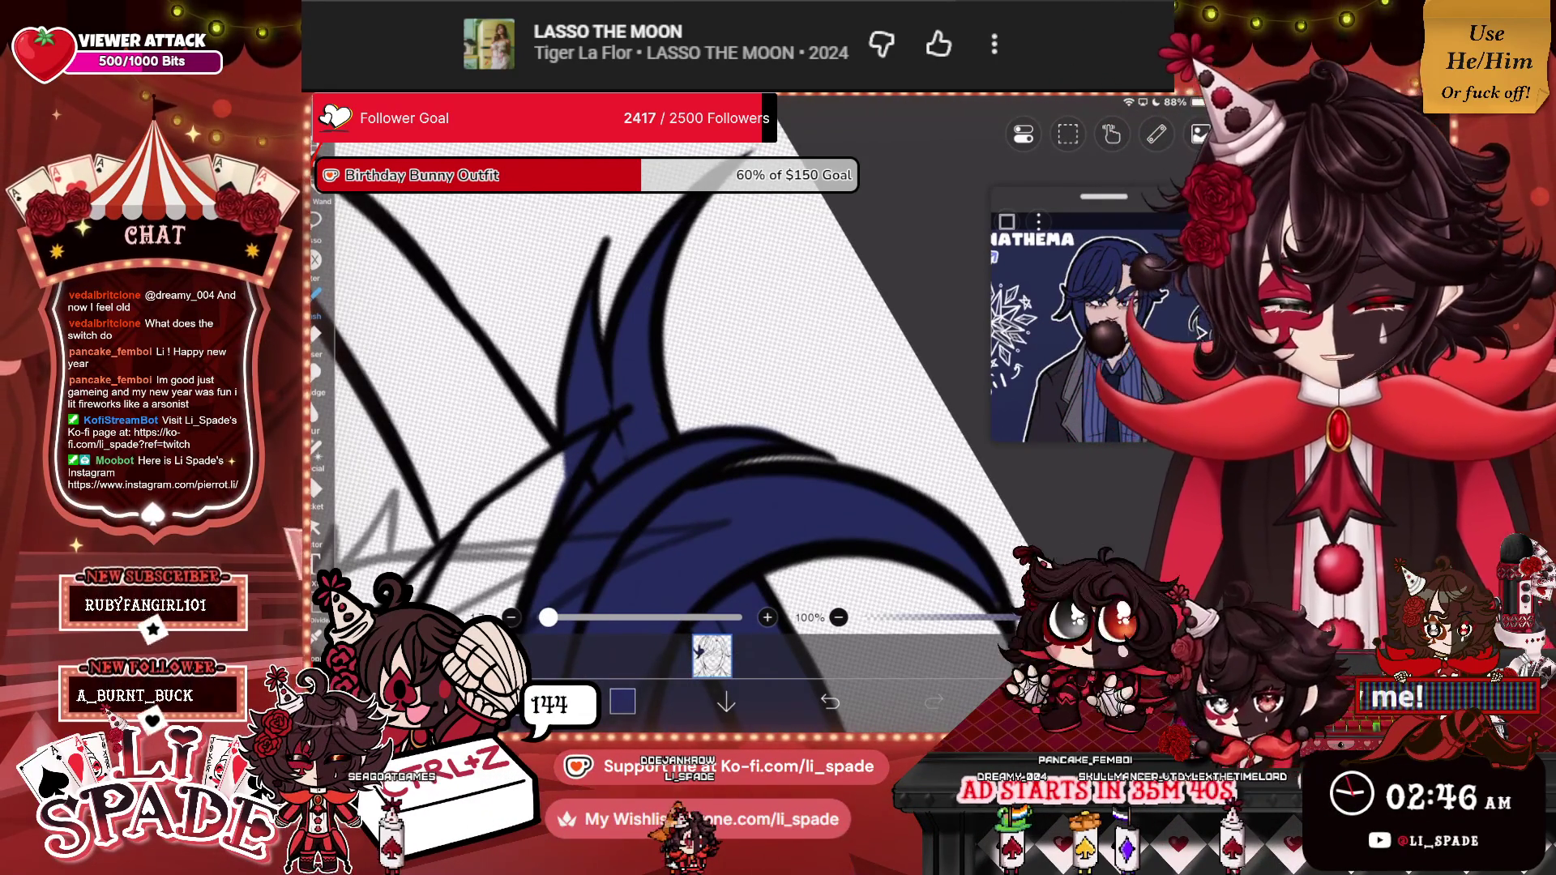
scroll(673, 402, down, 3)
scroll(673, 401, up, 3)
drag(669, 247, 660, 438)
mouse_move(673, 291)
mouse_down()
mouse_move(680, 454)
mouse_move(697, 469)
mouse_up()
mouse_move(709, 389)
mouse_down()
mouse_move(713, 484)
mouse_move(733, 499)
mouse_move(705, 535)
mouse_move(636, 536)
mouse_move(635, 371)
mouse_move(656, 522)
mouse_move(676, 486)
mouse_move(689, 518)
mouse_move(790, 441)
mouse_move(742, 421)
mouse_up()
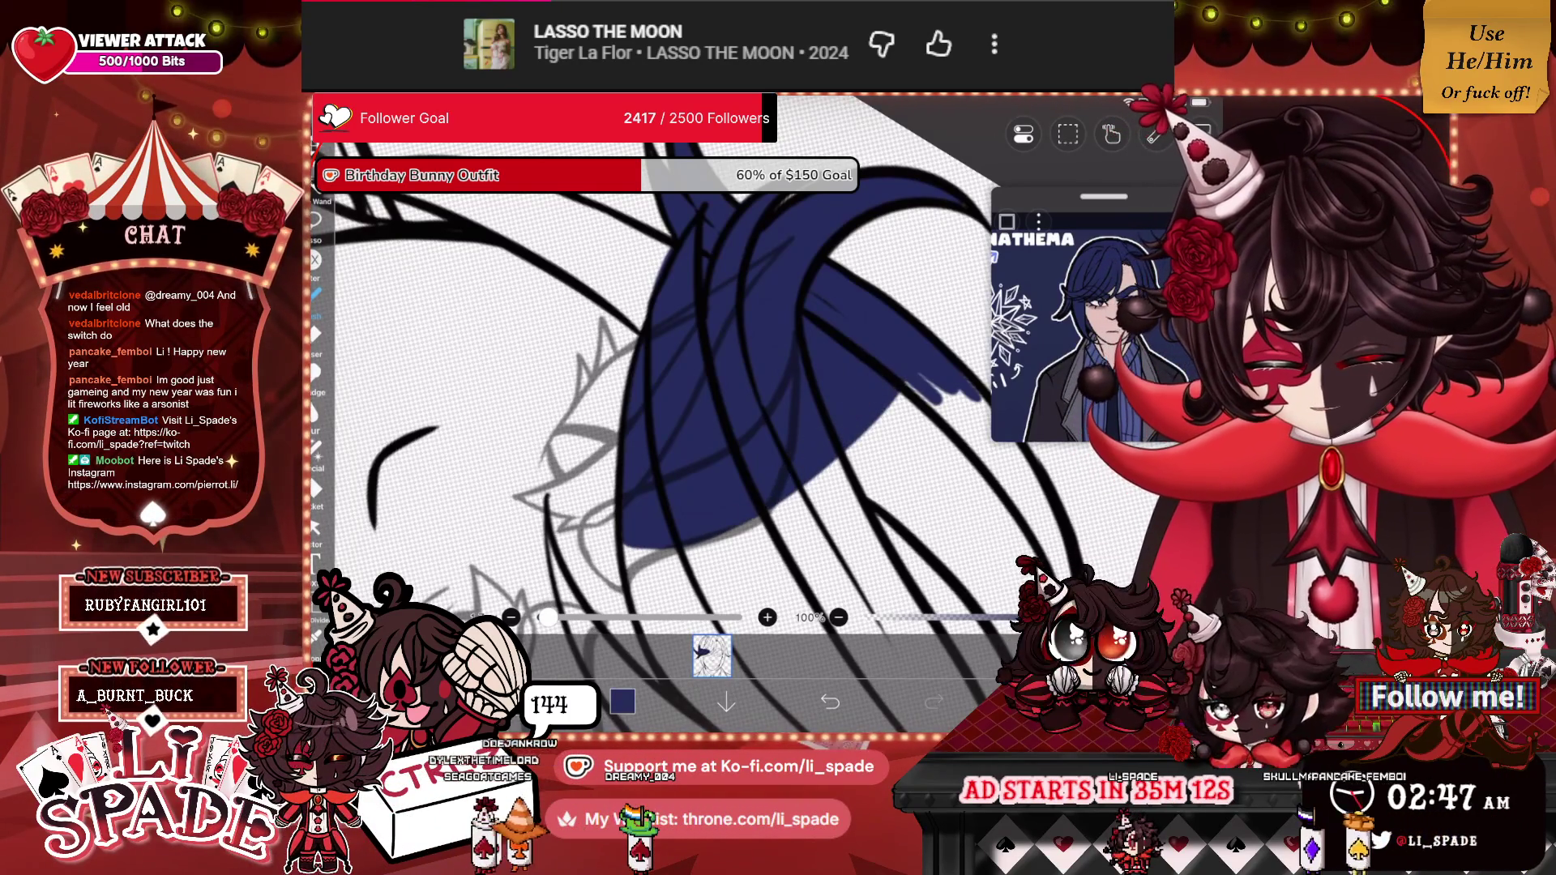
Extend the navy fill along the lower edge of the hair section, covering its white gaps.
mouse_move(987, 403)
mouse_down()
mouse_move(958, 441)
mouse_move(731, 565)
mouse_move(631, 593)
mouse_move(636, 545)
mouse_move(766, 519)
mouse_move(908, 442)
mouse_up()
mouse_move(652, 551)
mouse_down()
mouse_move(743, 539)
mouse_move(920, 434)
mouse_up()
drag(815, 504, 969, 409)
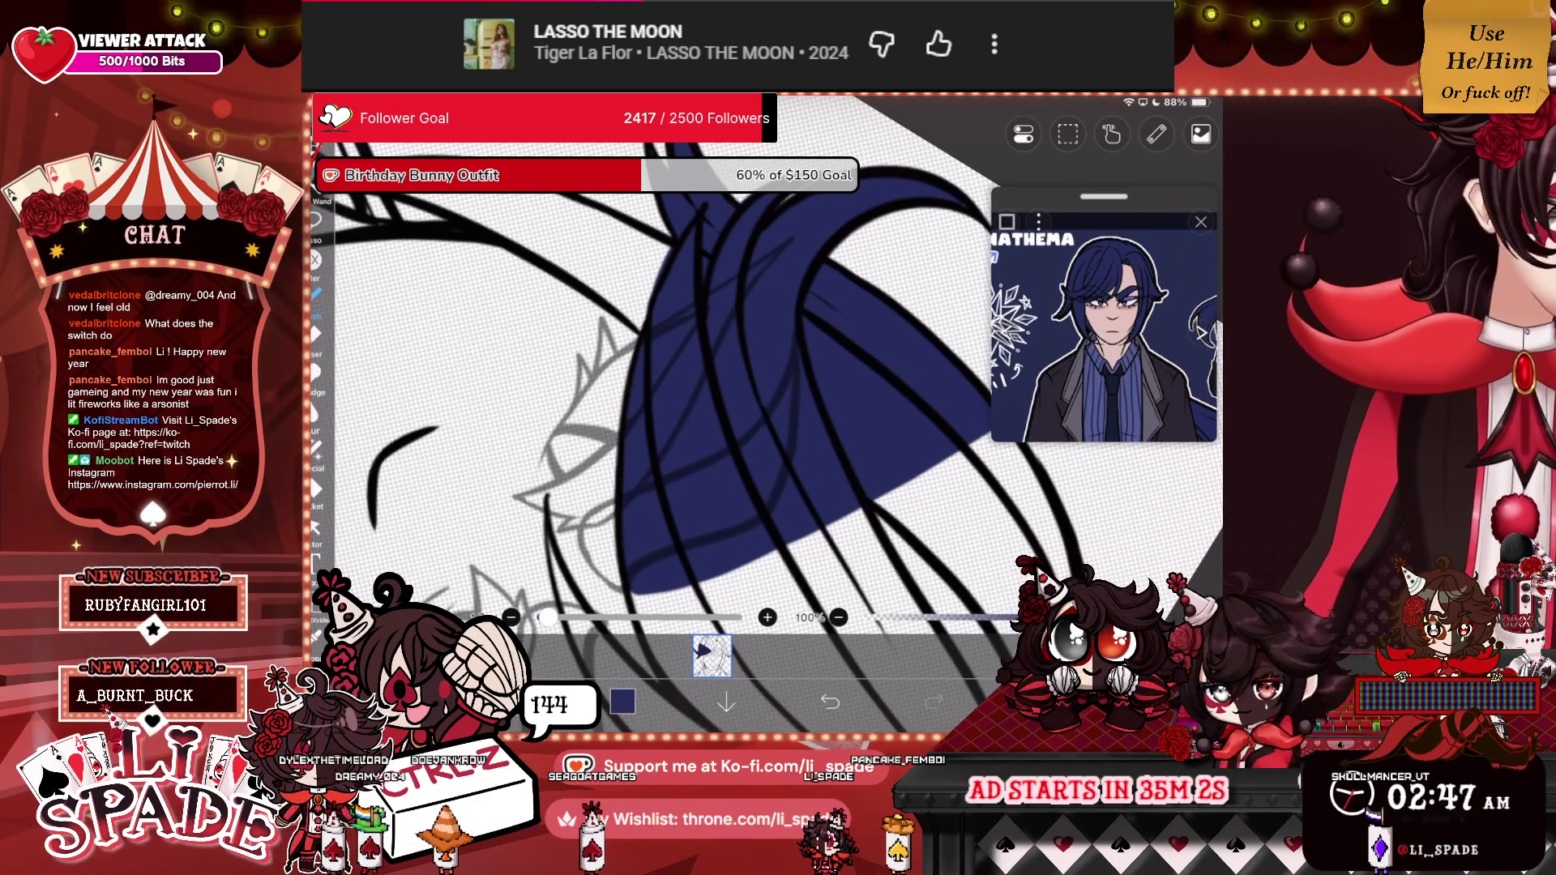
scroll(672, 389, down, 5)
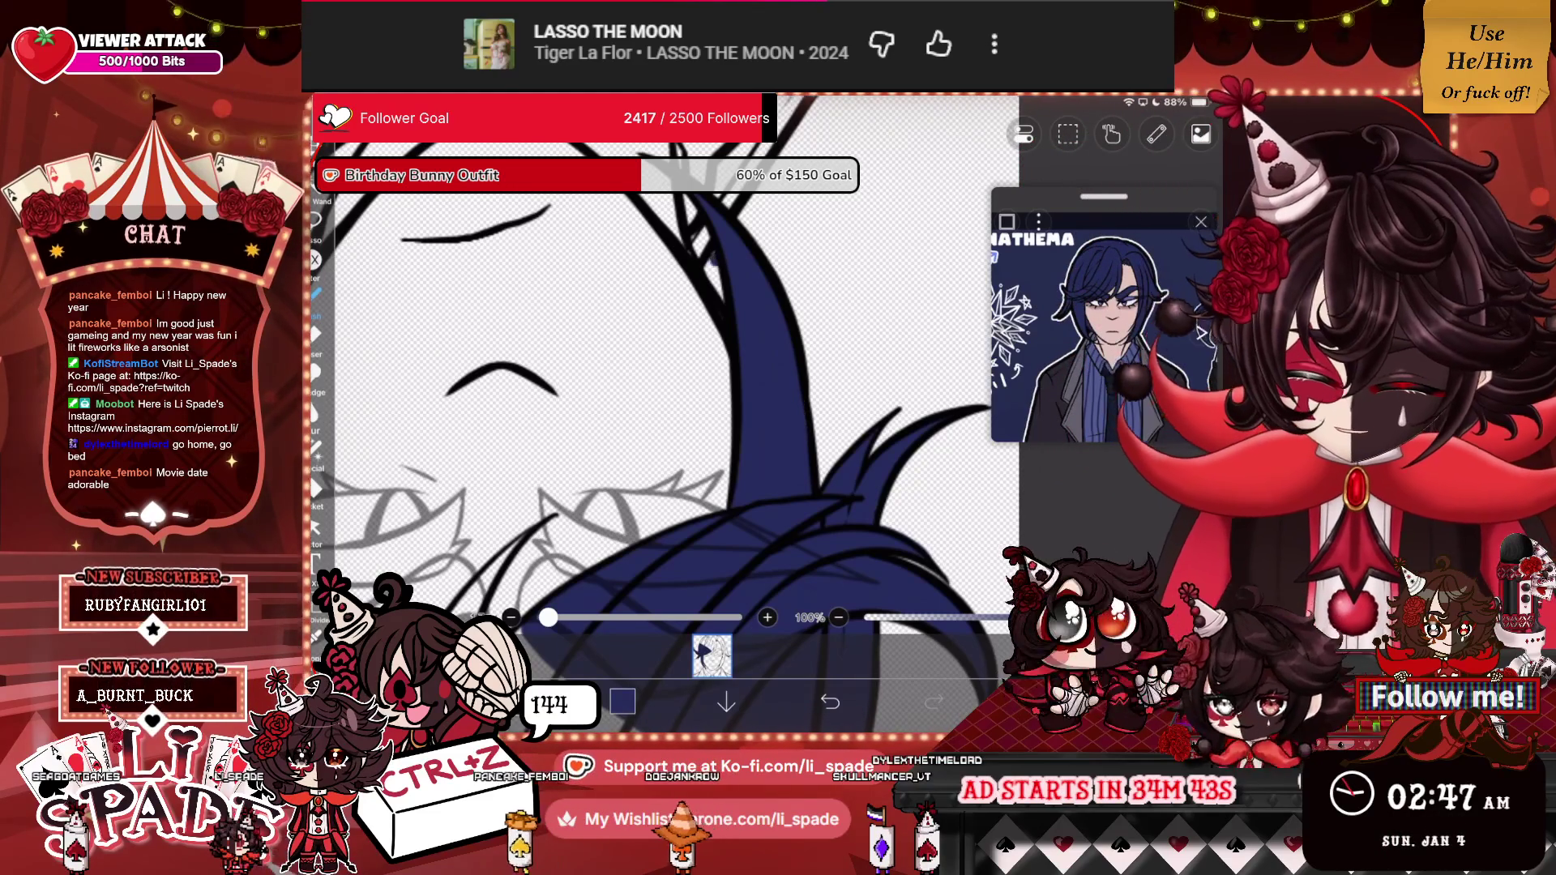
scroll(664, 365, down, 3)
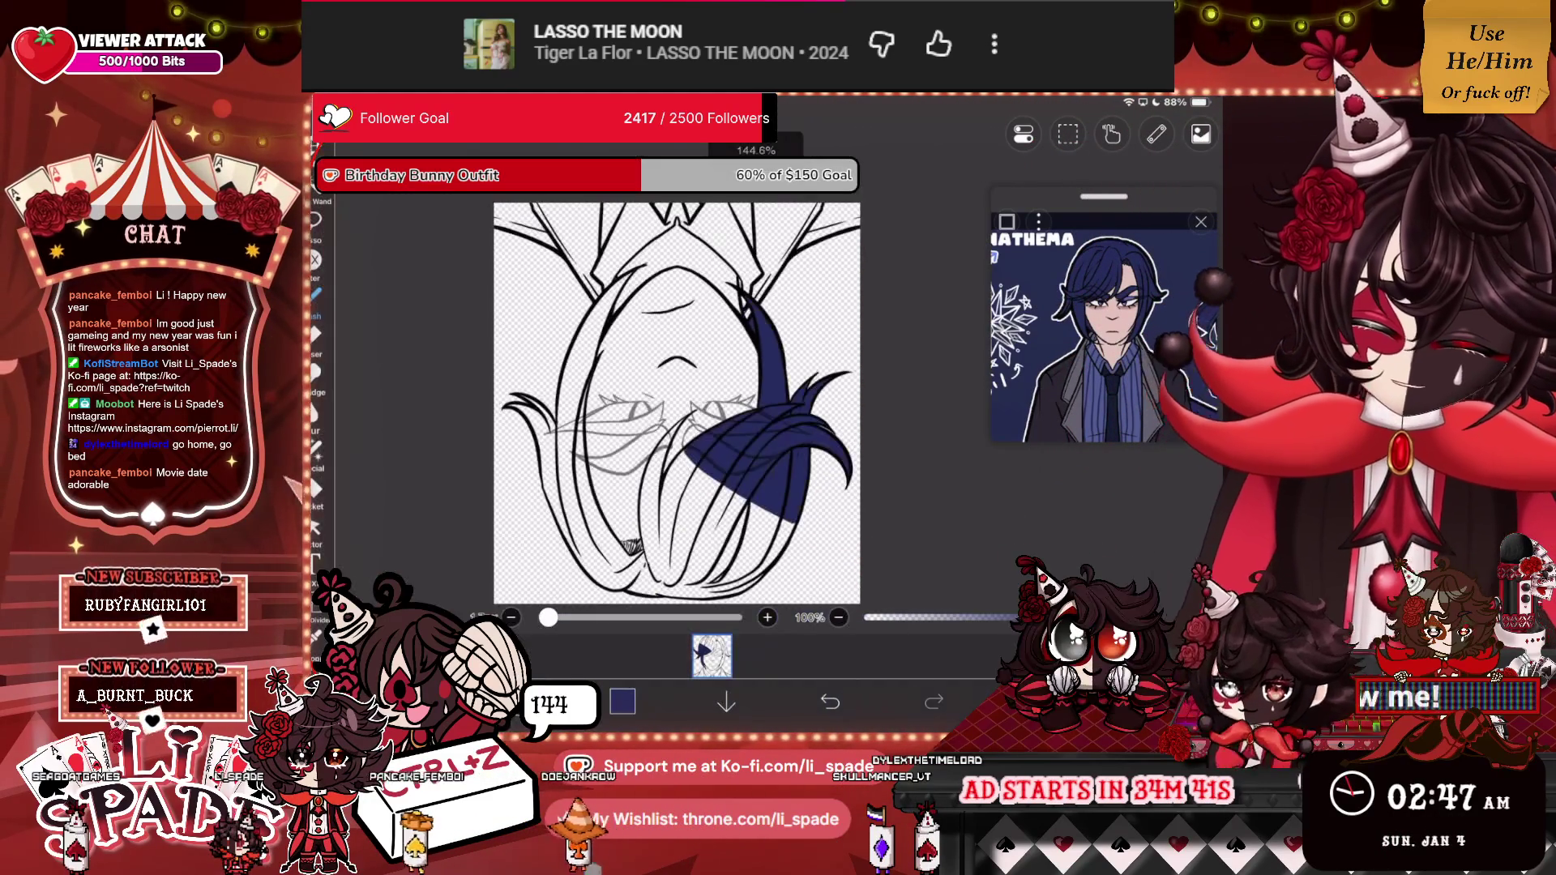
Add navy beneath the existing hair fill and between the strands.
scroll(648, 365, up, 3)
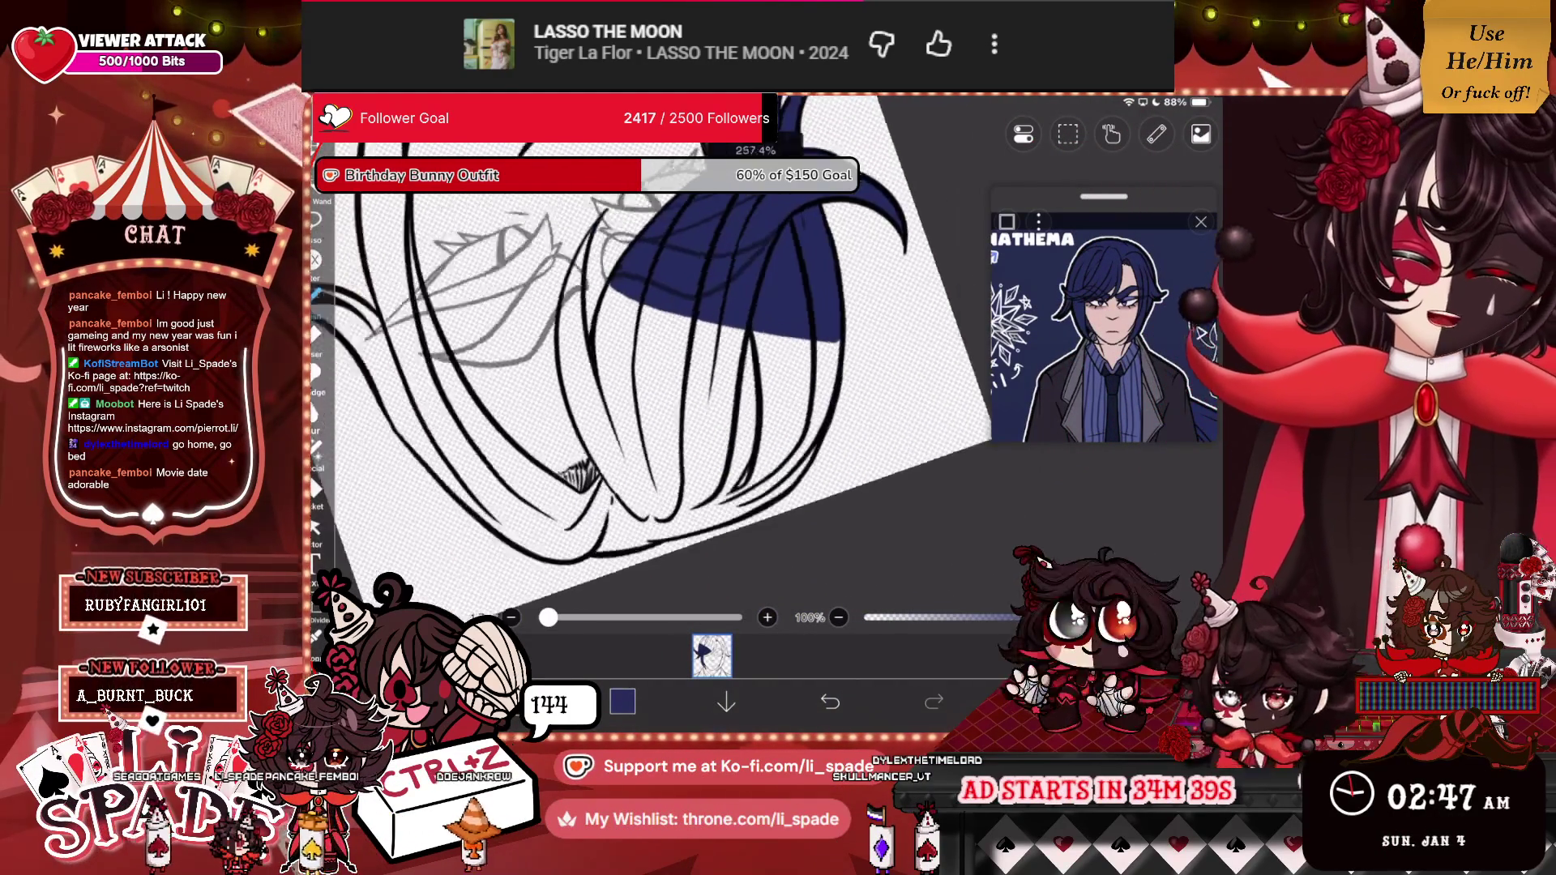
mouse_move(729, 243)
mouse_down()
mouse_move(701, 361)
mouse_move(599, 573)
mouse_move(658, 544)
mouse_move(834, 357)
mouse_up()
mouse_move(798, 405)
mouse_down()
mouse_move(685, 547)
mouse_move(834, 385)
mouse_move(861, 277)
mouse_move(835, 405)
mouse_up()
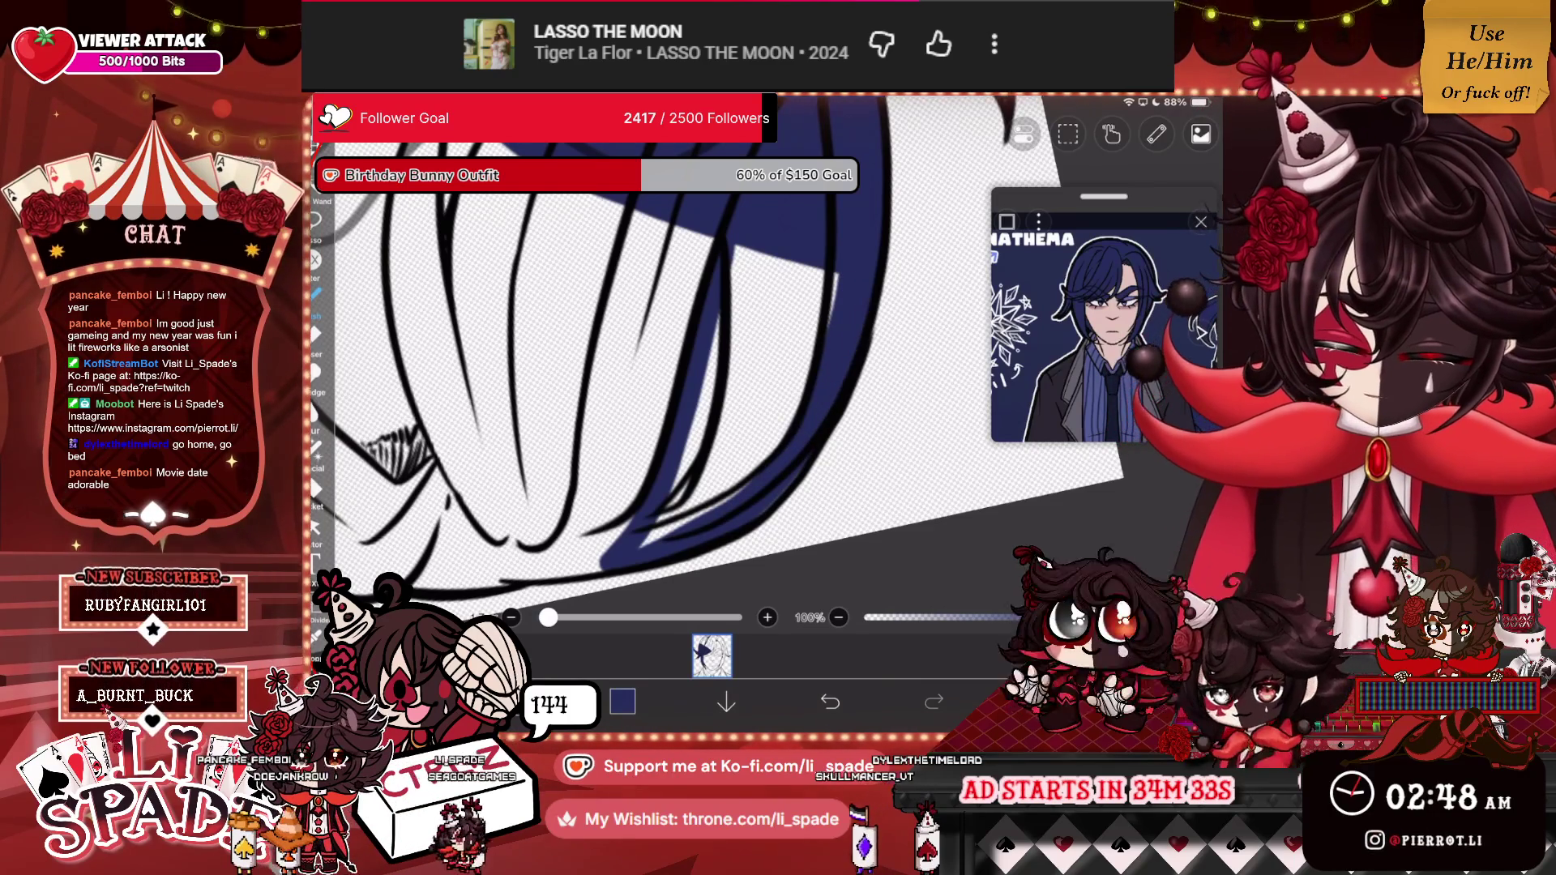
mouse_move(834, 275)
mouse_down()
mouse_move(833, 332)
mouse_move(648, 543)
mouse_move(753, 453)
mouse_move(676, 514)
mouse_up()
mouse_move(790, 256)
mouse_down()
mouse_move(713, 446)
mouse_move(657, 530)
mouse_move(705, 388)
mouse_up()
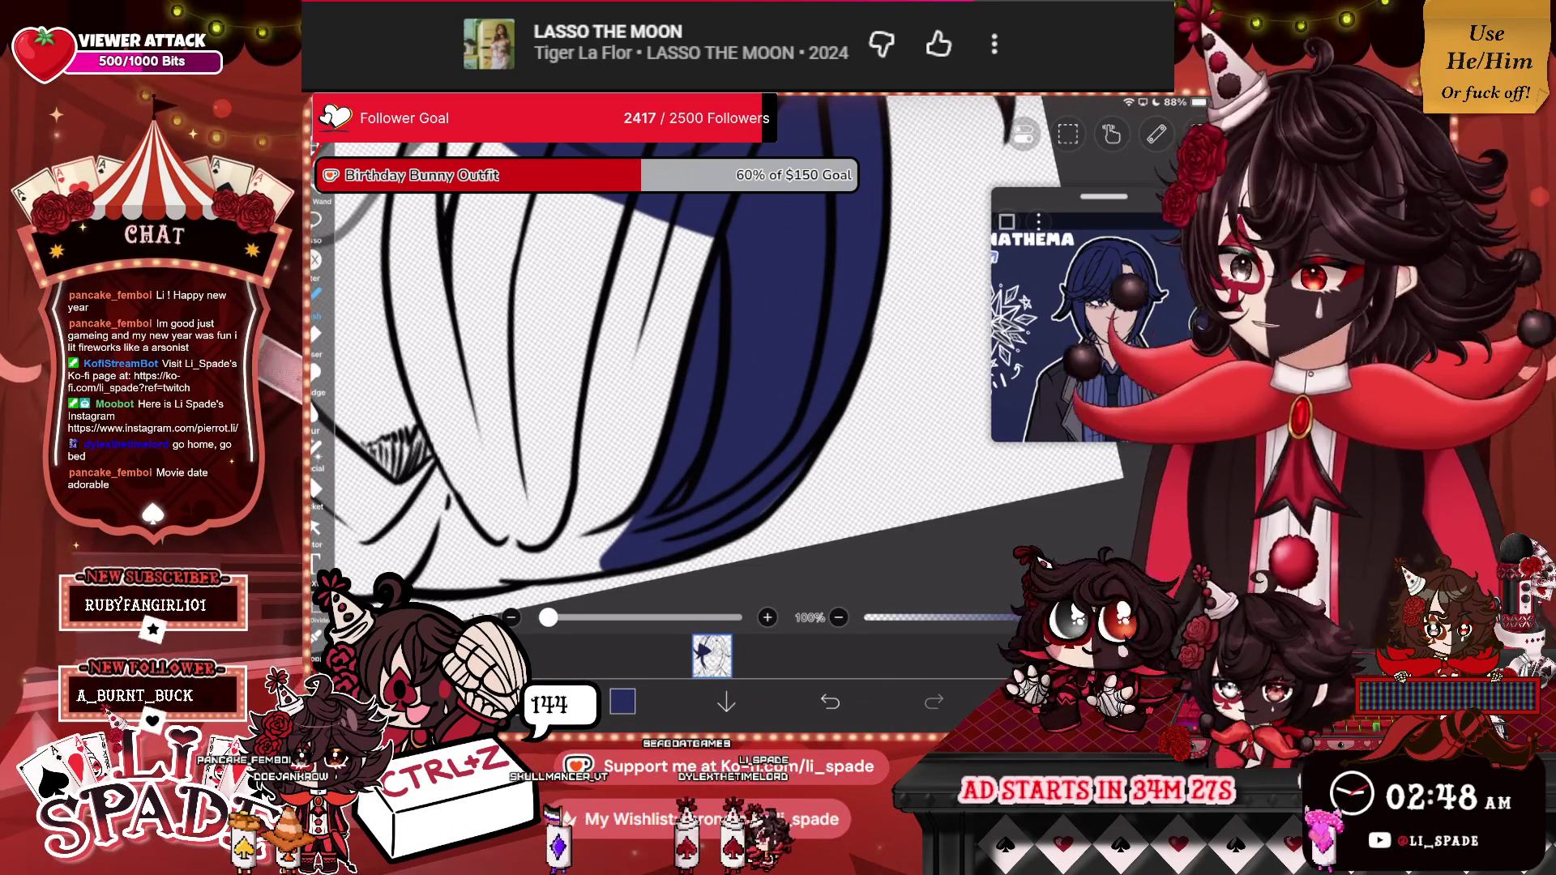
Fill the white hair strands with navy and close the remaining gap.
drag(648, 365, 684, 397)
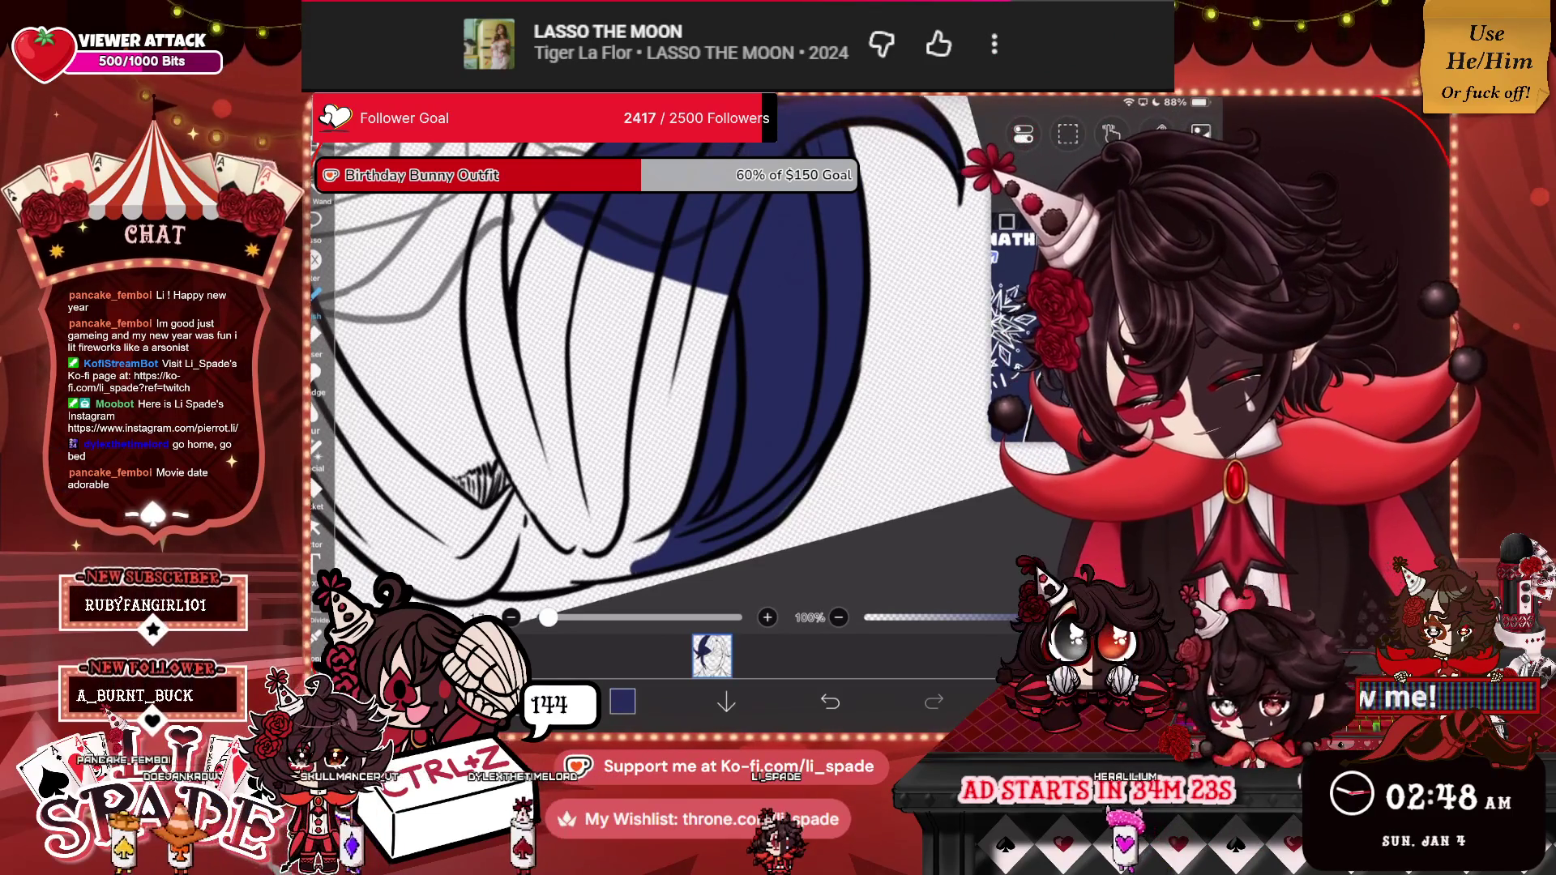
drag(620, 550, 607, 576)
drag(640, 442, 615, 558)
drag(677, 284, 647, 468)
drag(666, 341, 626, 559)
drag(687, 287, 658, 527)
drag(691, 301, 676, 401)
mouse_move(661, 543)
mouse_down()
mouse_move(701, 365)
mouse_move(693, 333)
mouse_move(713, 487)
mouse_up()
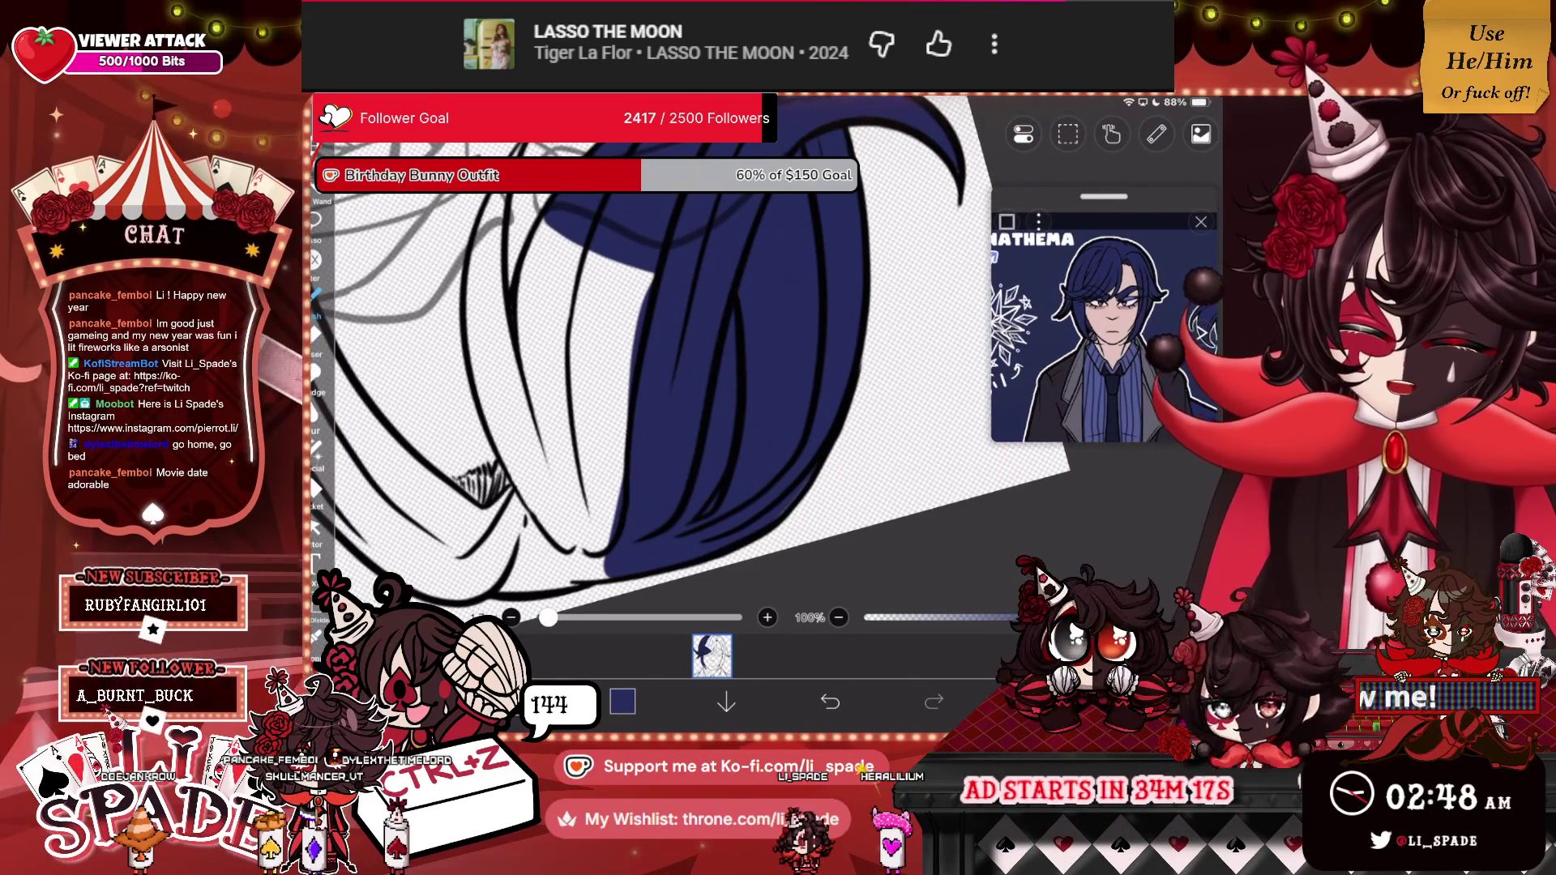
scroll(689, 365, up, 2)
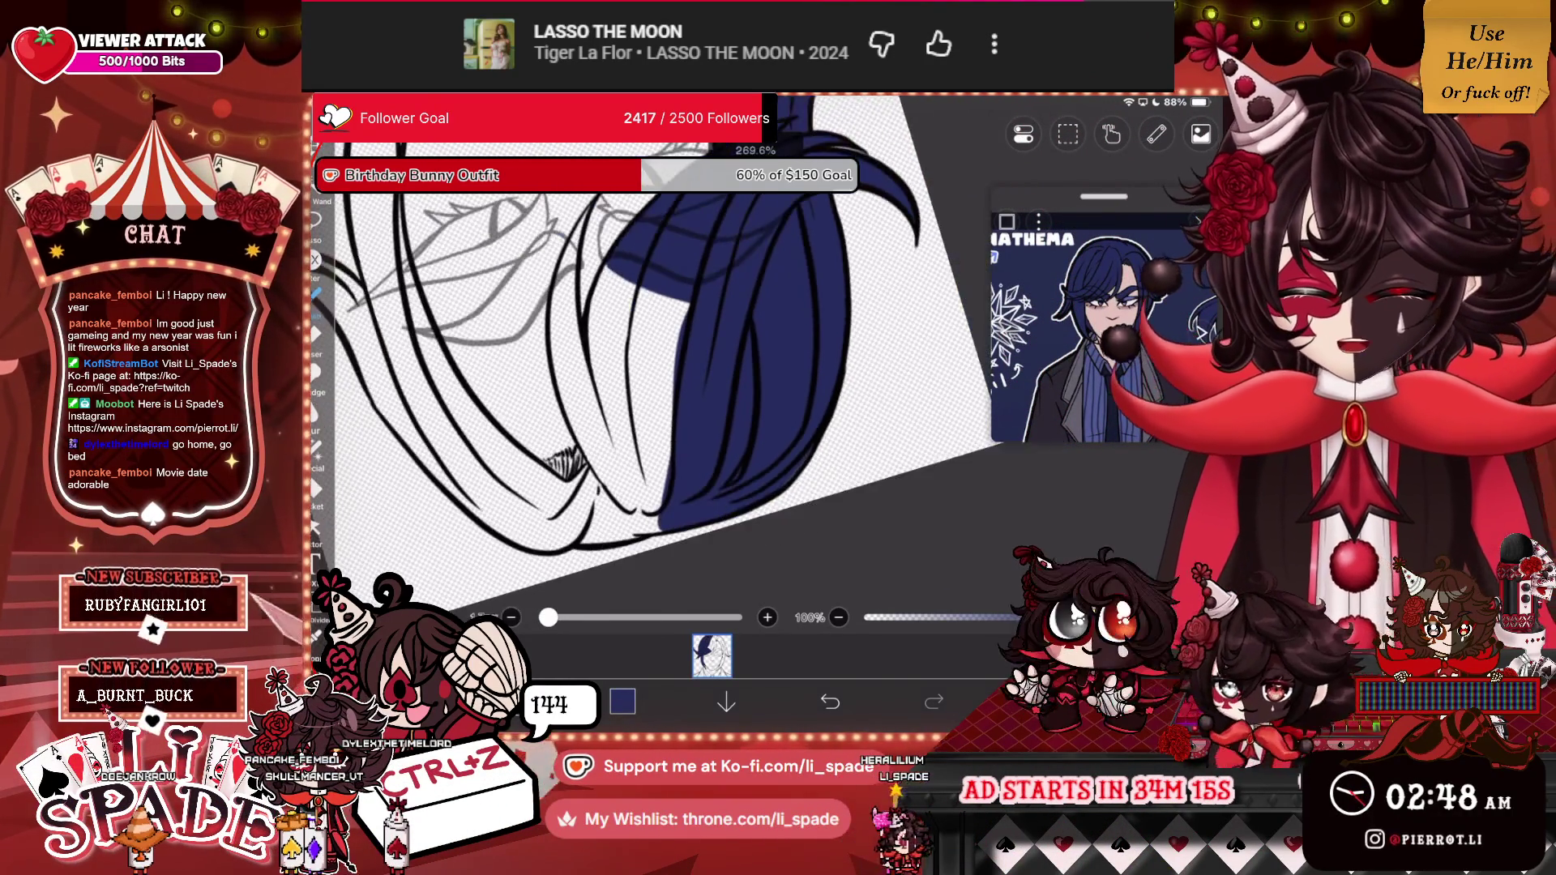
Fill the hair's left edge and middle strands with navy.
mouse_move(624, 209)
mouse_down()
mouse_move(625, 582)
mouse_move(610, 209)
mouse_move(640, 556)
mouse_up()
mouse_move(631, 216)
mouse_down()
mouse_move(628, 405)
mouse_move(649, 518)
mouse_move(665, 296)
mouse_move(676, 405)
mouse_up()
drag(688, 231, 685, 287)
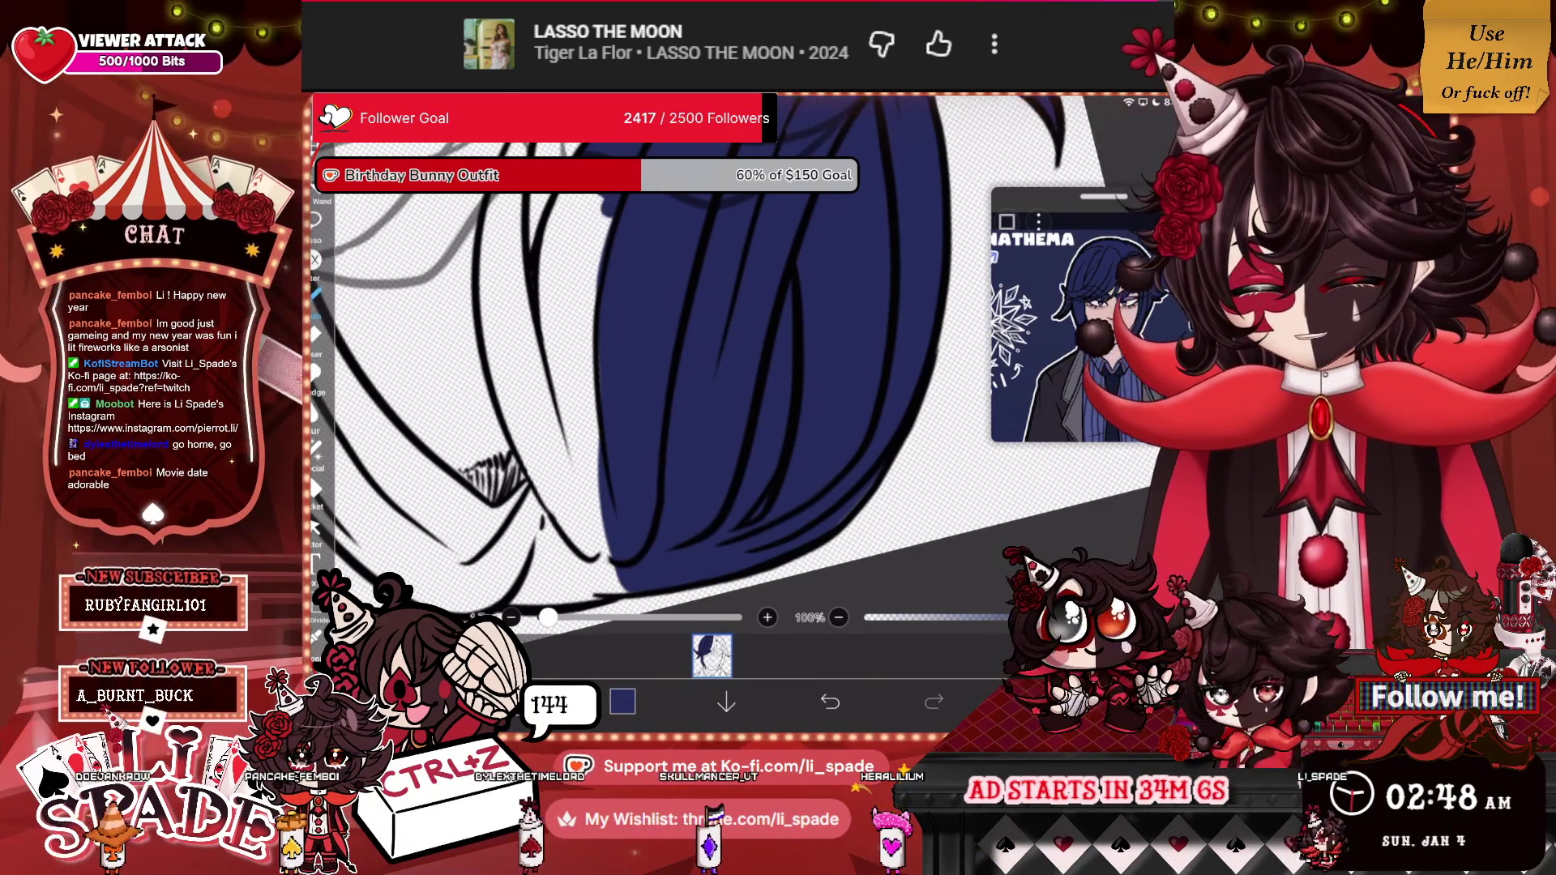
drag(590, 201, 585, 539)
drag(591, 404, 603, 547)
drag(591, 288, 591, 406)
drag(598, 194, 563, 392)
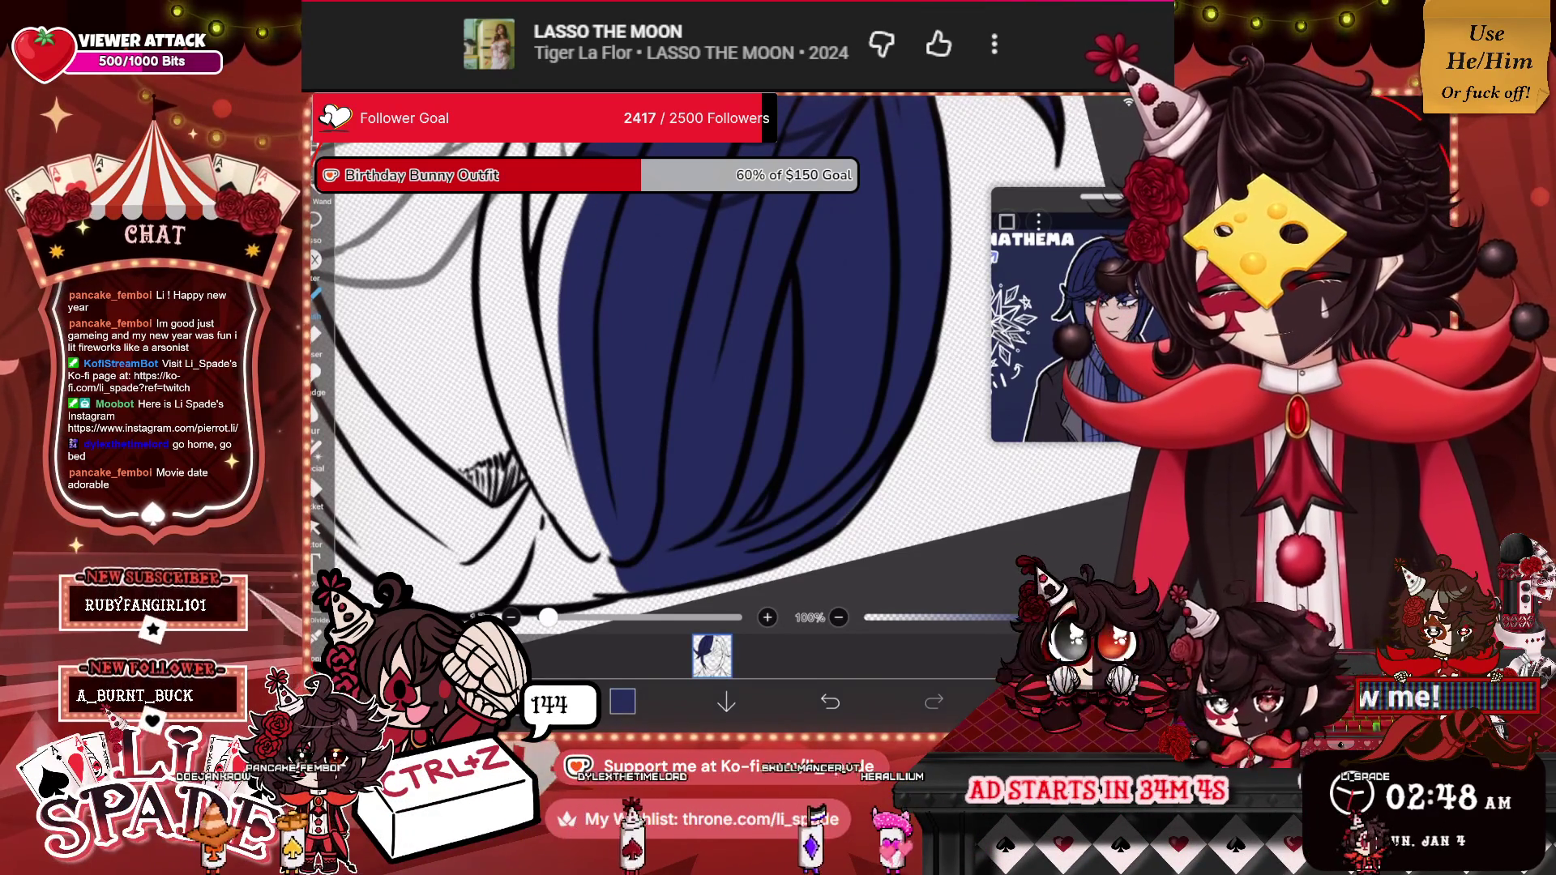
drag(592, 302, 546, 519)
drag(585, 195, 548, 309)
drag(557, 229, 539, 346)
mouse_move(566, 194)
mouse_down()
mouse_move(540, 282)
mouse_move(486, 361)
mouse_move(612, 577)
mouse_up()
mouse_move(536, 320)
mouse_down()
mouse_move(507, 462)
mouse_move(596, 527)
mouse_move(520, 410)
mouse_up()
drag(582, 428, 536, 520)
mouse_move(543, 386)
mouse_down()
mouse_move(520, 453)
mouse_move(538, 548)
mouse_up()
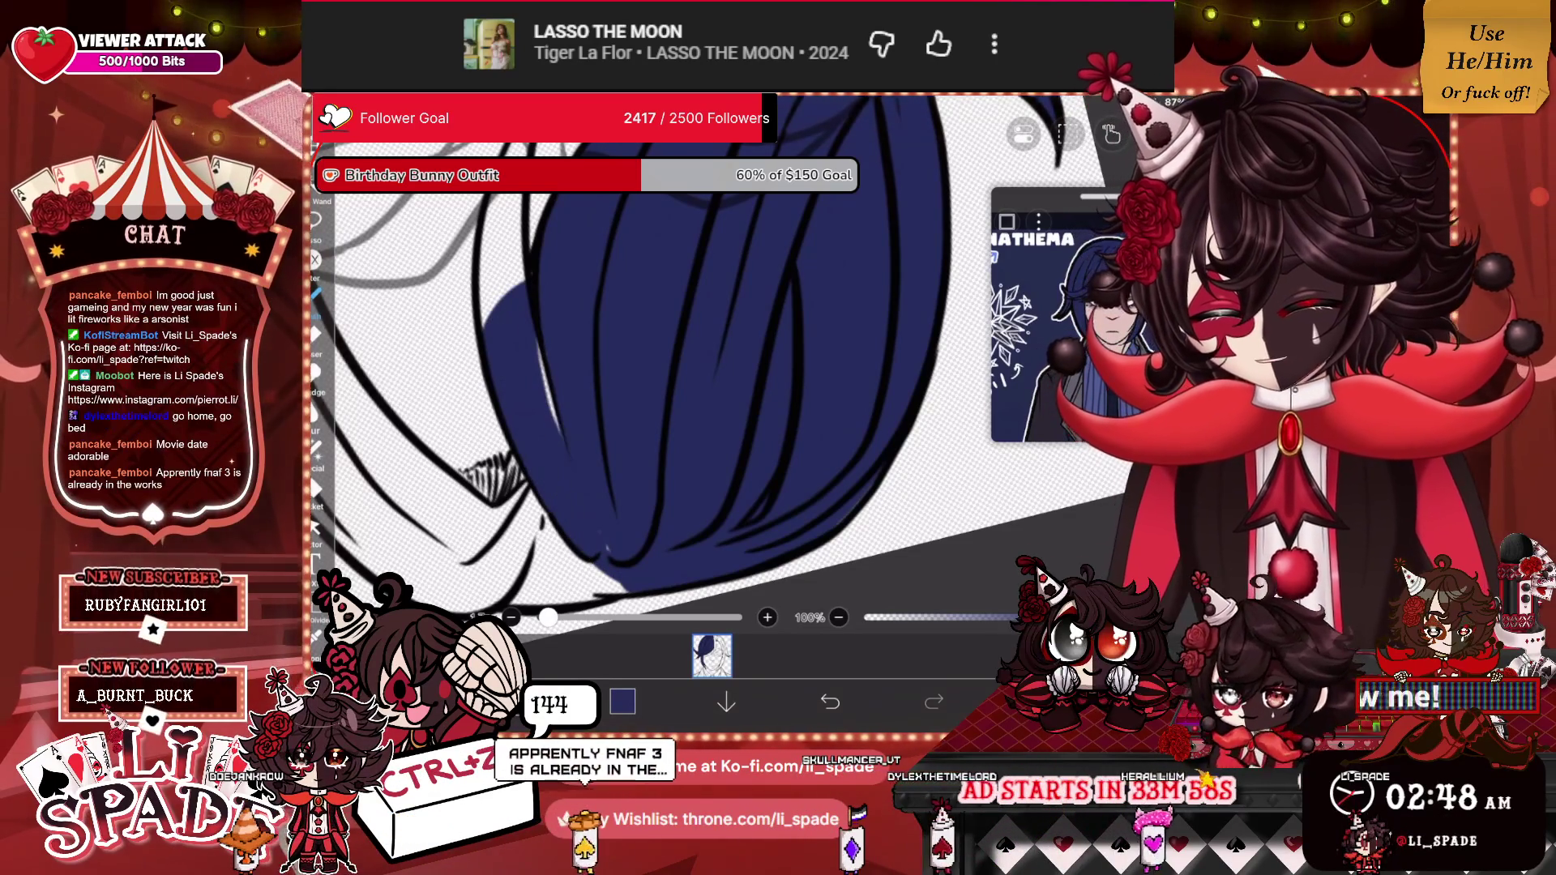
drag(562, 338, 536, 438)
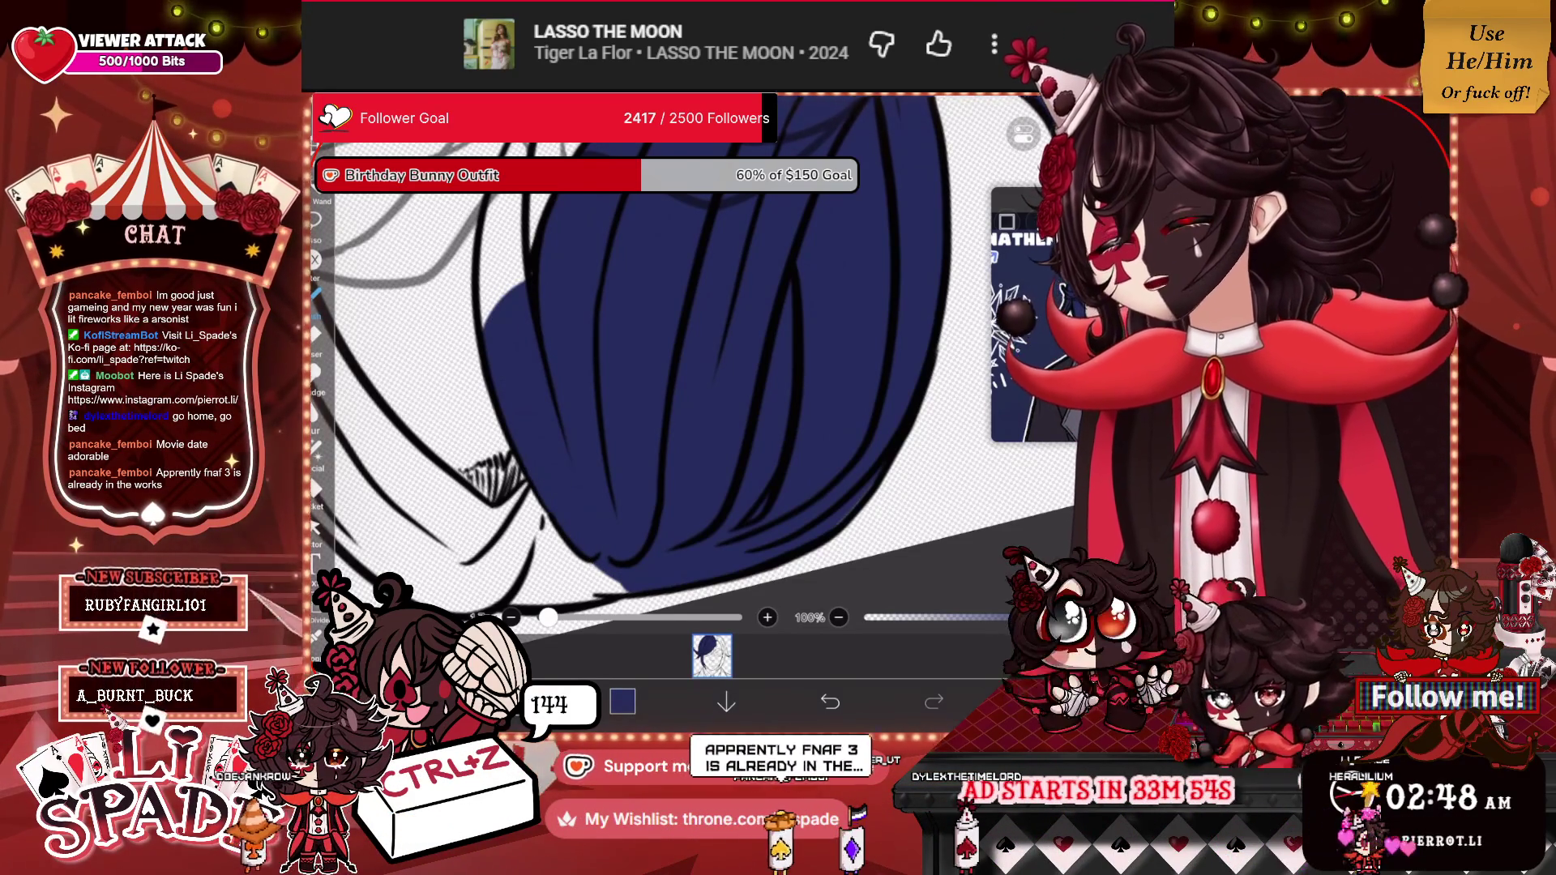
Brush navy near the left edge and along the hair's top edge.
scroll(681, 365, down, 3)
scroll(680, 365, up, 3)
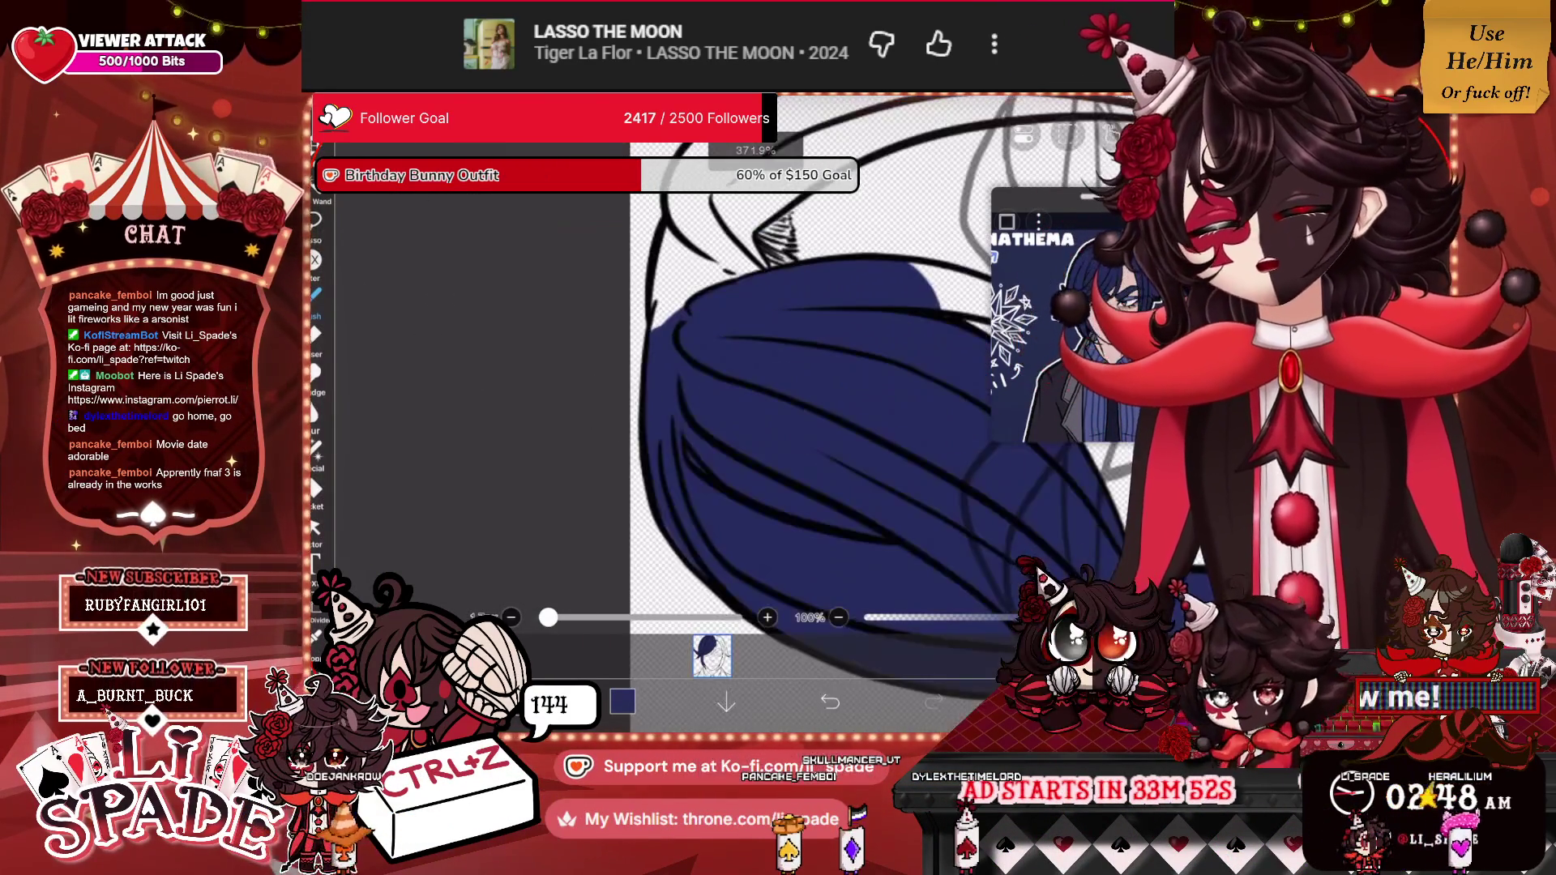
drag(673, 243, 652, 389)
mouse_move(673, 316)
mouse_down()
mouse_move(838, 264)
mouse_move(839, 227)
mouse_up()
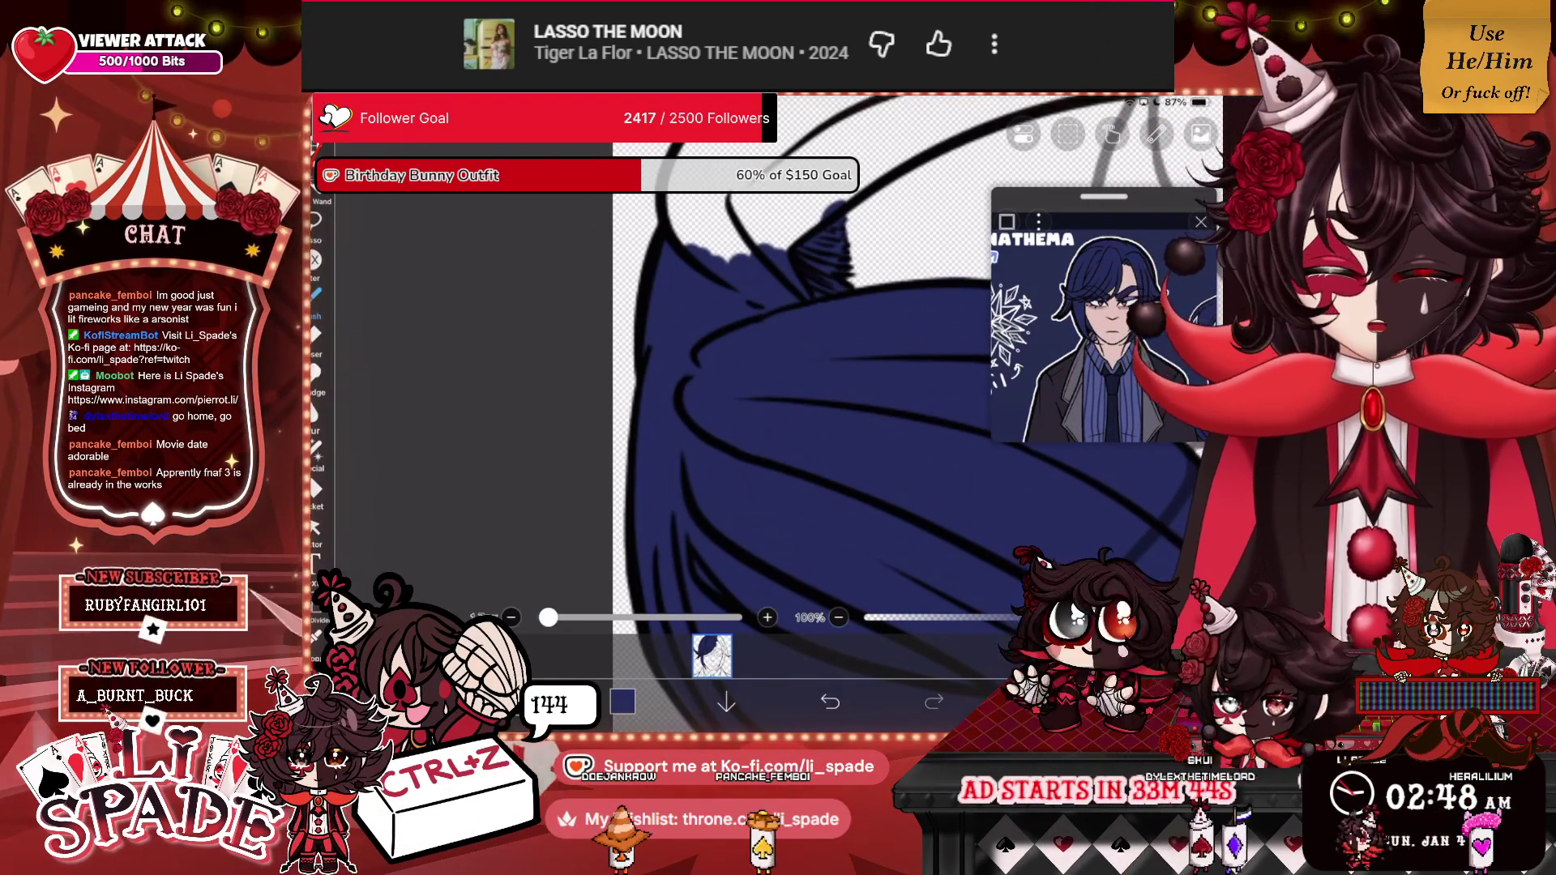
Thicken the lower hair strand lines with dark strokes.
scroll(729, 389, down, 5)
scroll(720, 389, up, 1)
scroll(730, 389, up, 2)
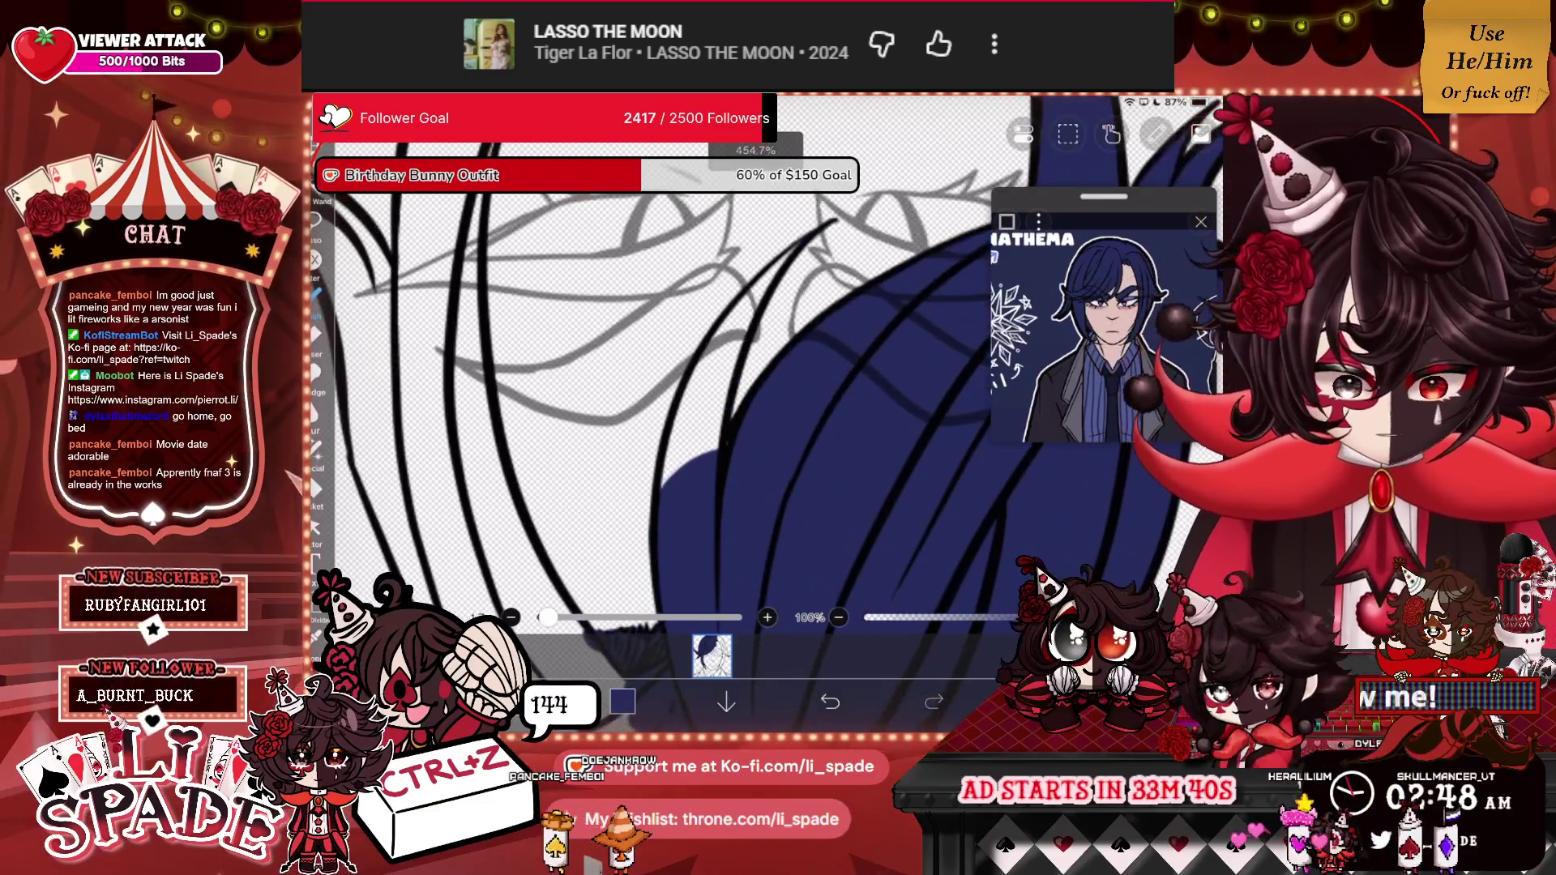
drag(786, 244, 705, 453)
drag(757, 275, 689, 462)
drag(725, 318, 675, 465)
drag(697, 365, 664, 474)
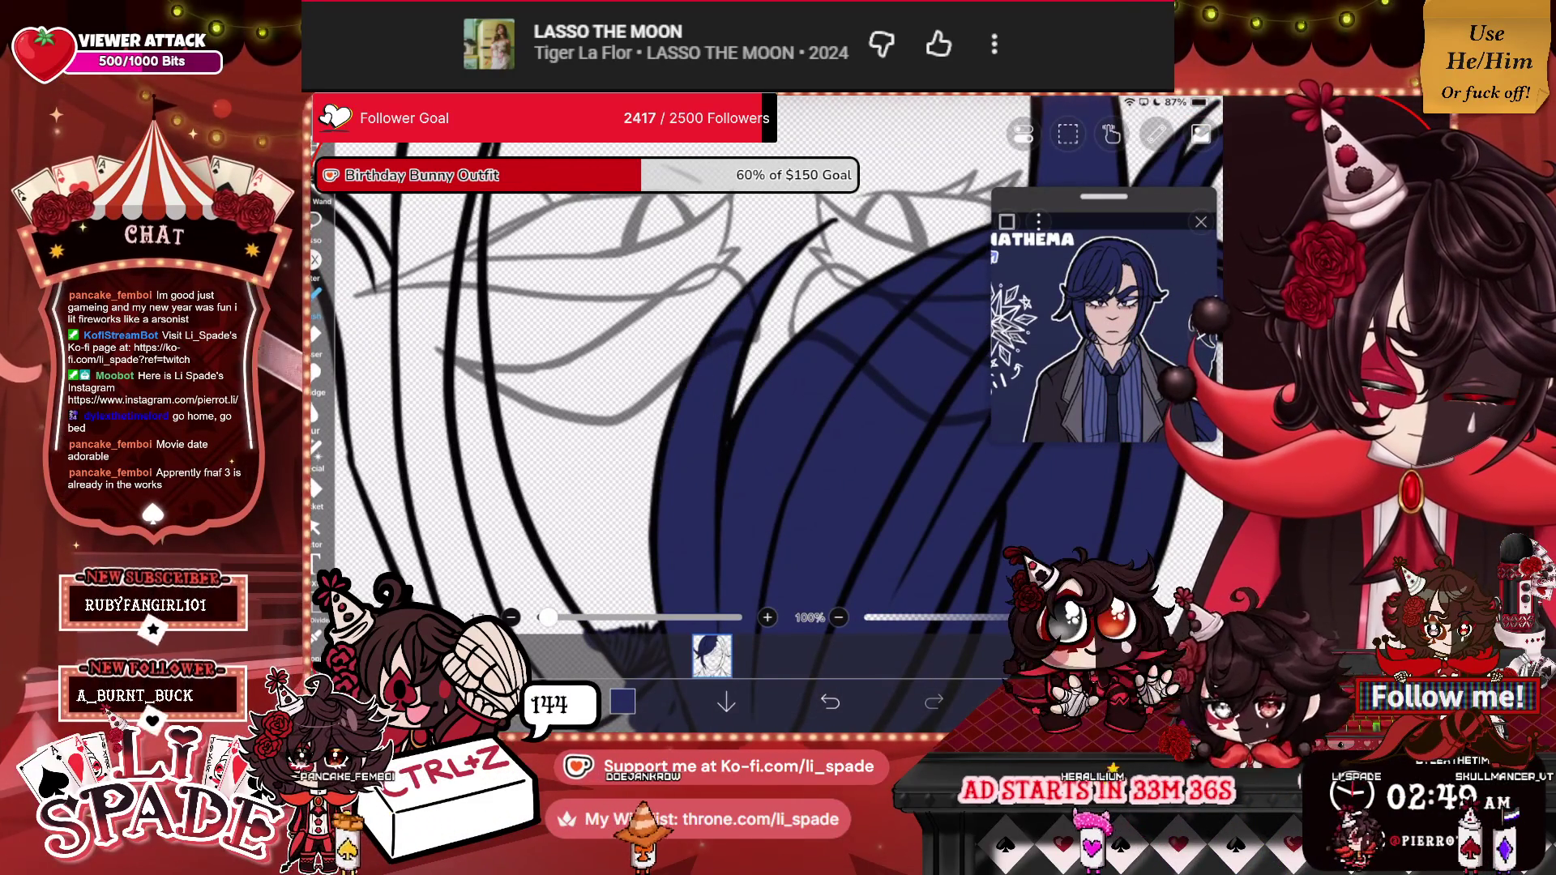
Paint navy fill into the top of the hair.
scroll(884, 324, down, 5)
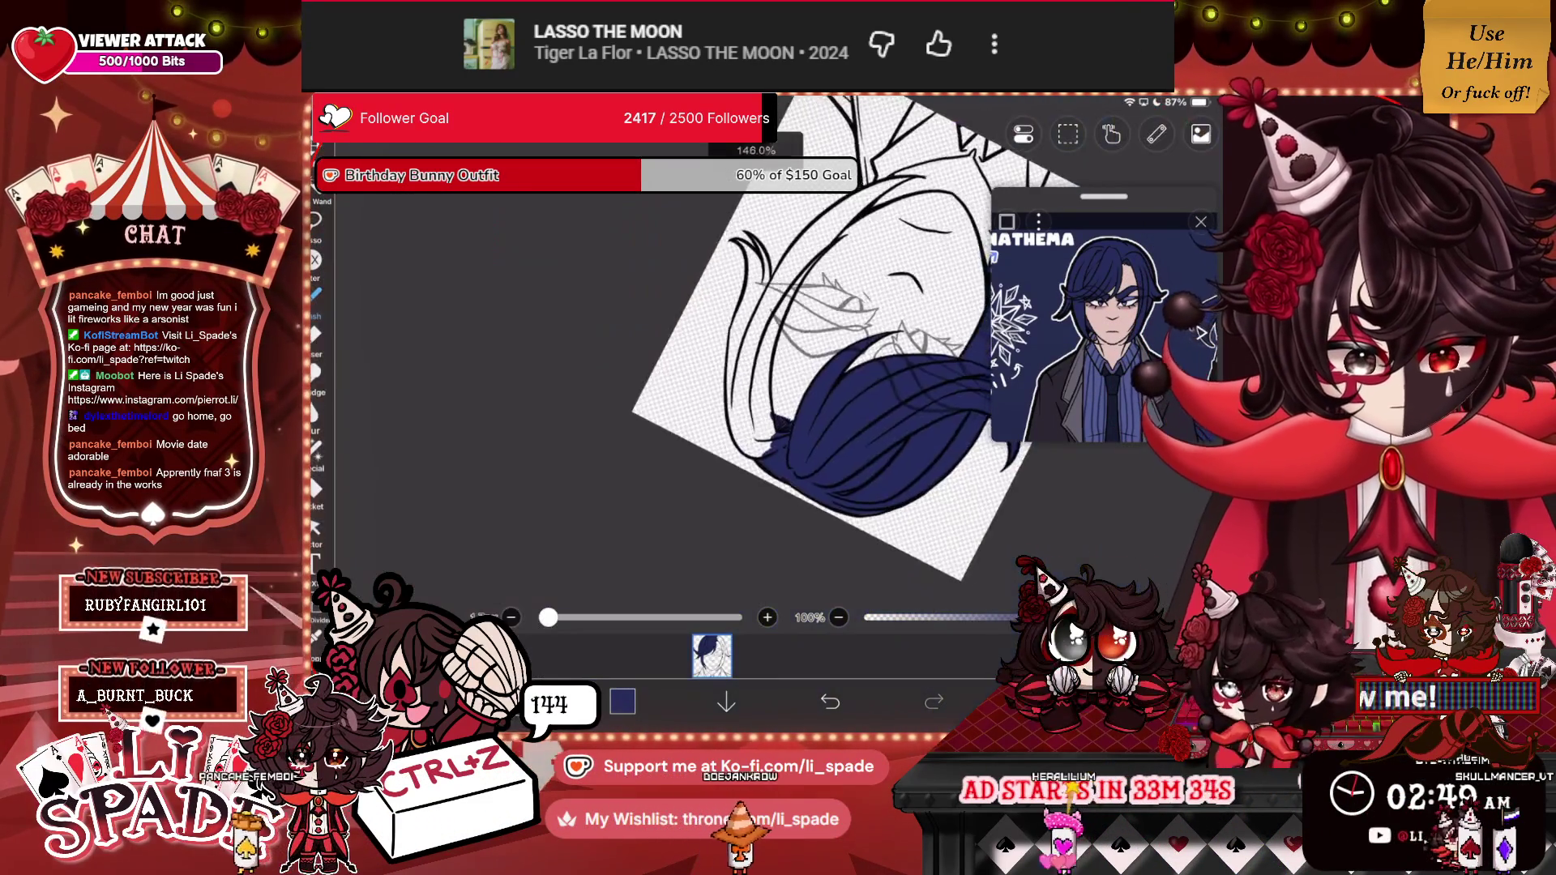
scroll(810, 365, up, 5)
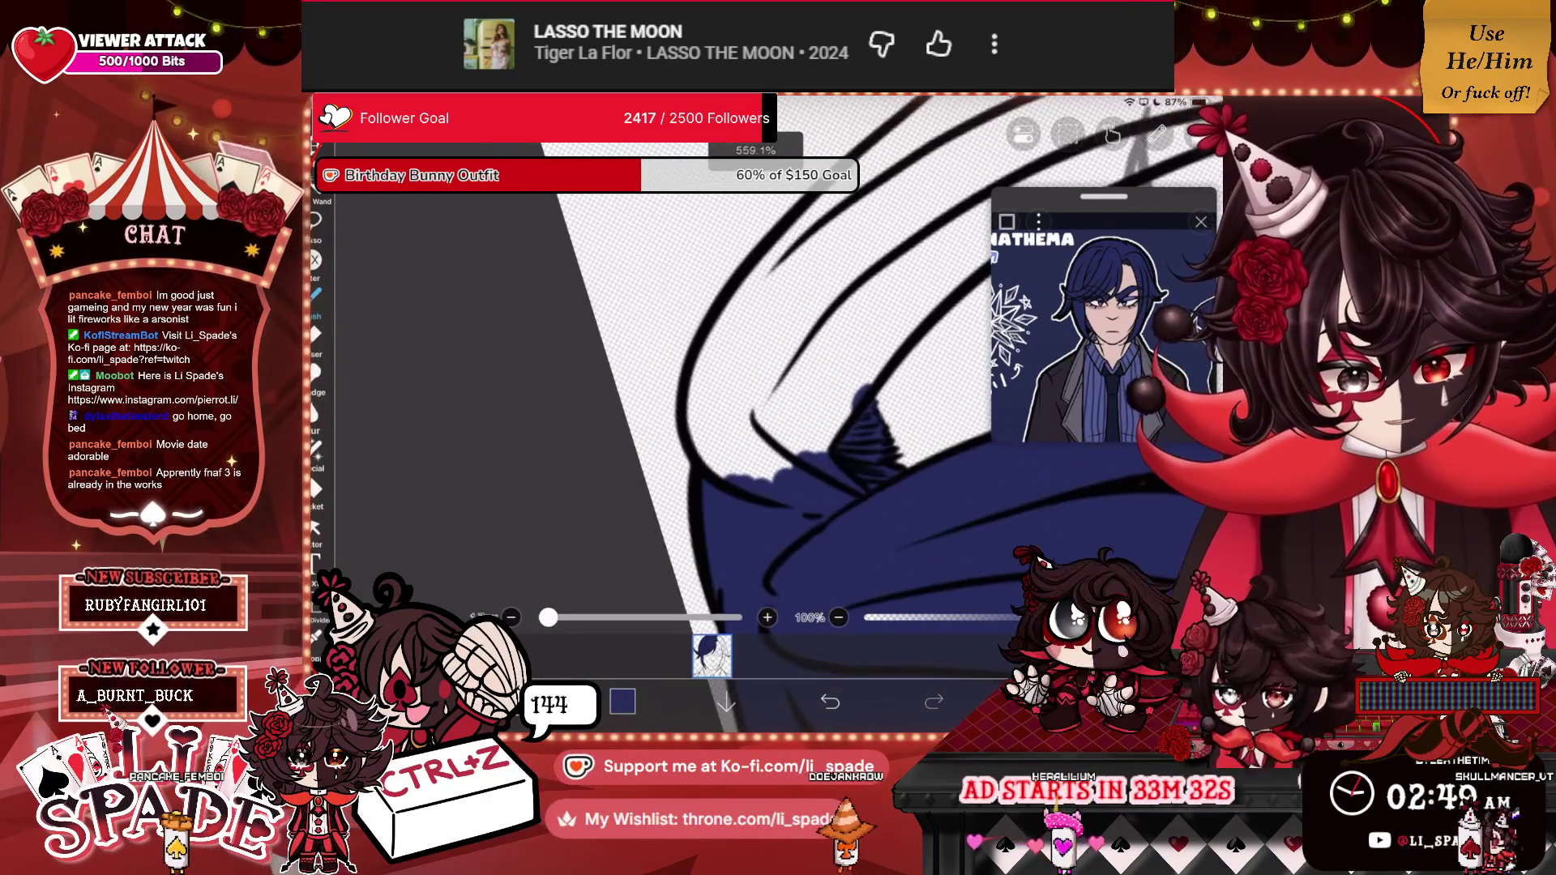
mouse_move(883, 272)
mouse_down()
mouse_move(758, 247)
mouse_move(688, 437)
mouse_move(774, 478)
mouse_move(880, 365)
mouse_move(883, 316)
mouse_move(786, 259)
mouse_move(717, 454)
mouse_move(745, 466)
mouse_move(859, 388)
mouse_move(765, 474)
mouse_move(884, 316)
mouse_up()
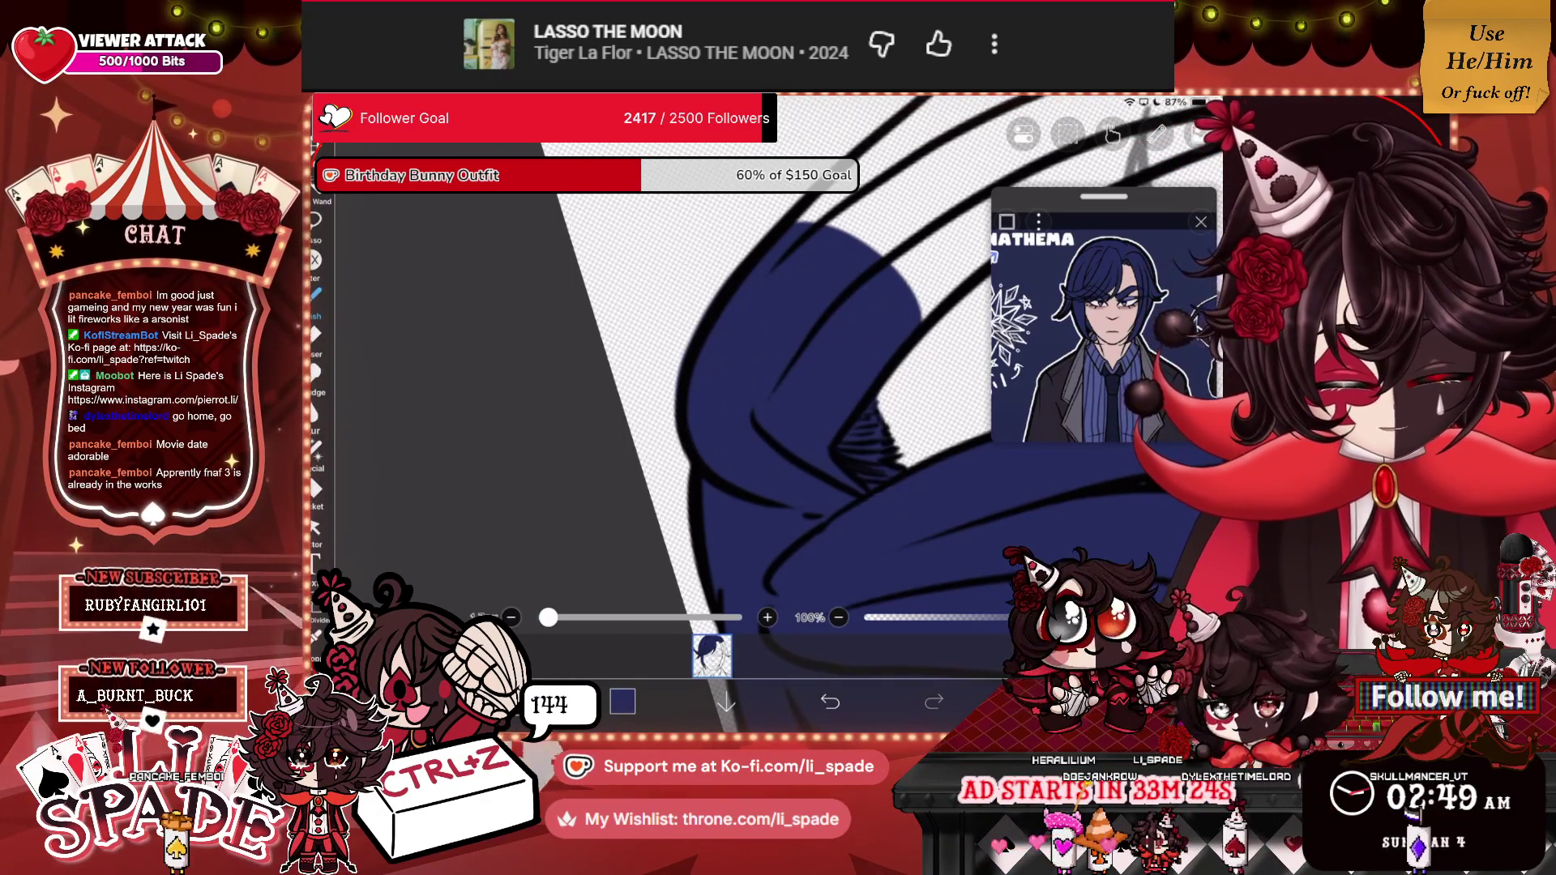
scroll(729, 389, up, 3)
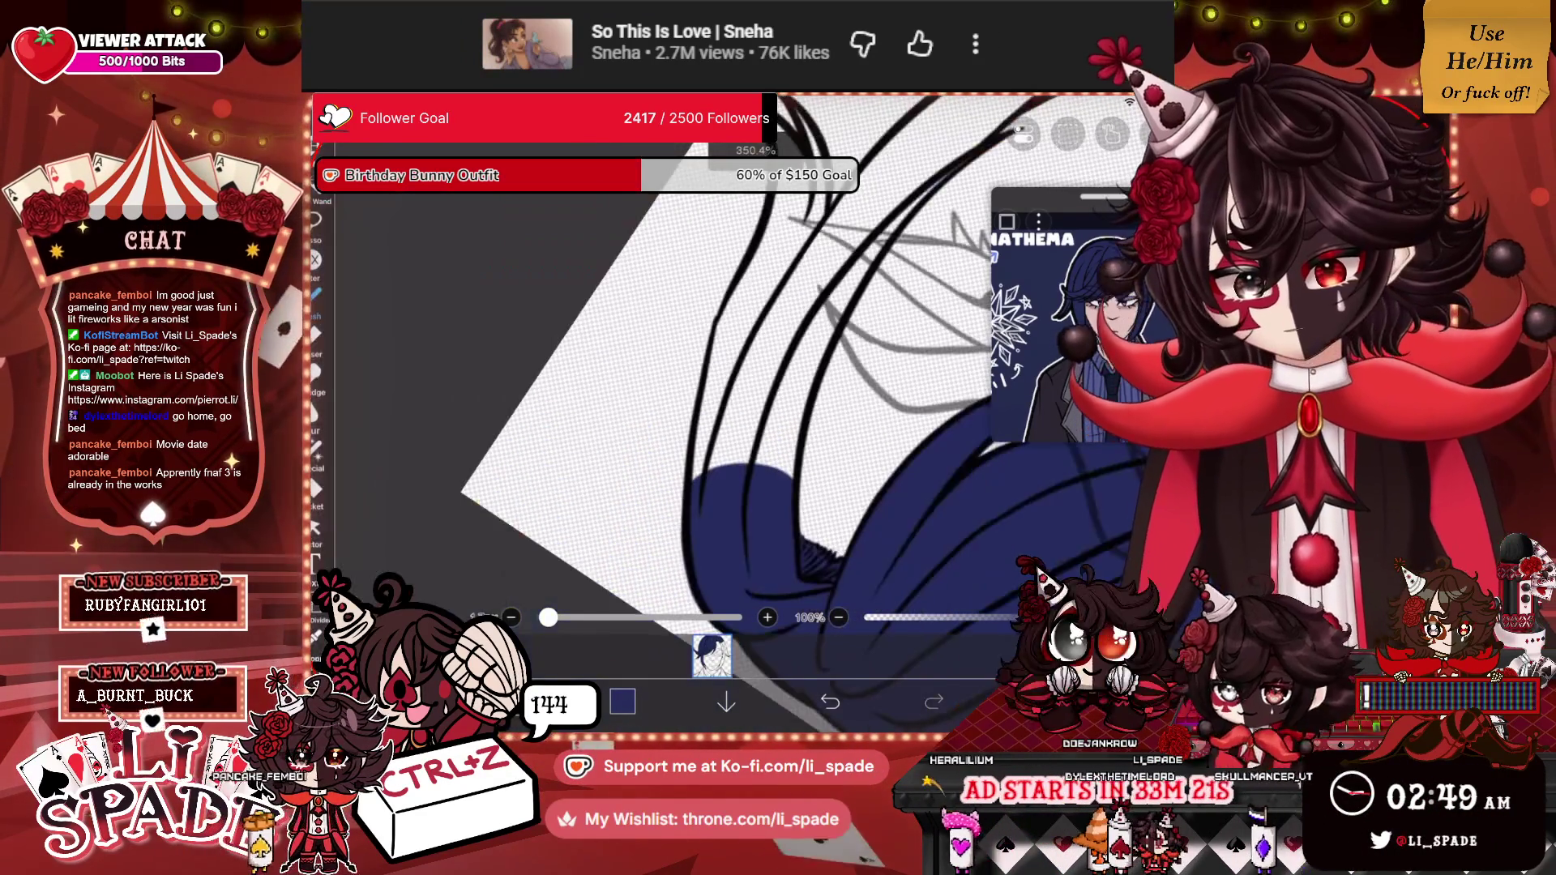
Fill the white gaps between the inner hair lines with navy.
scroll(730, 389, down, 3)
mouse_move(847, 324)
mouse_down()
mouse_move(815, 301)
mouse_move(685, 280)
mouse_move(640, 539)
mouse_up()
mouse_move(677, 454)
mouse_down()
mouse_move(701, 296)
mouse_move(685, 470)
mouse_move(746, 308)
mouse_move(709, 502)
mouse_move(766, 308)
mouse_move(778, 502)
mouse_move(811, 332)
mouse_move(835, 332)
mouse_move(794, 535)
mouse_up()
drag(729, 324, 729, 526)
mouse_move(713, 218)
mouse_down()
mouse_move(754, 414)
mouse_move(738, 284)
mouse_move(709, 235)
mouse_move(717, 478)
mouse_up()
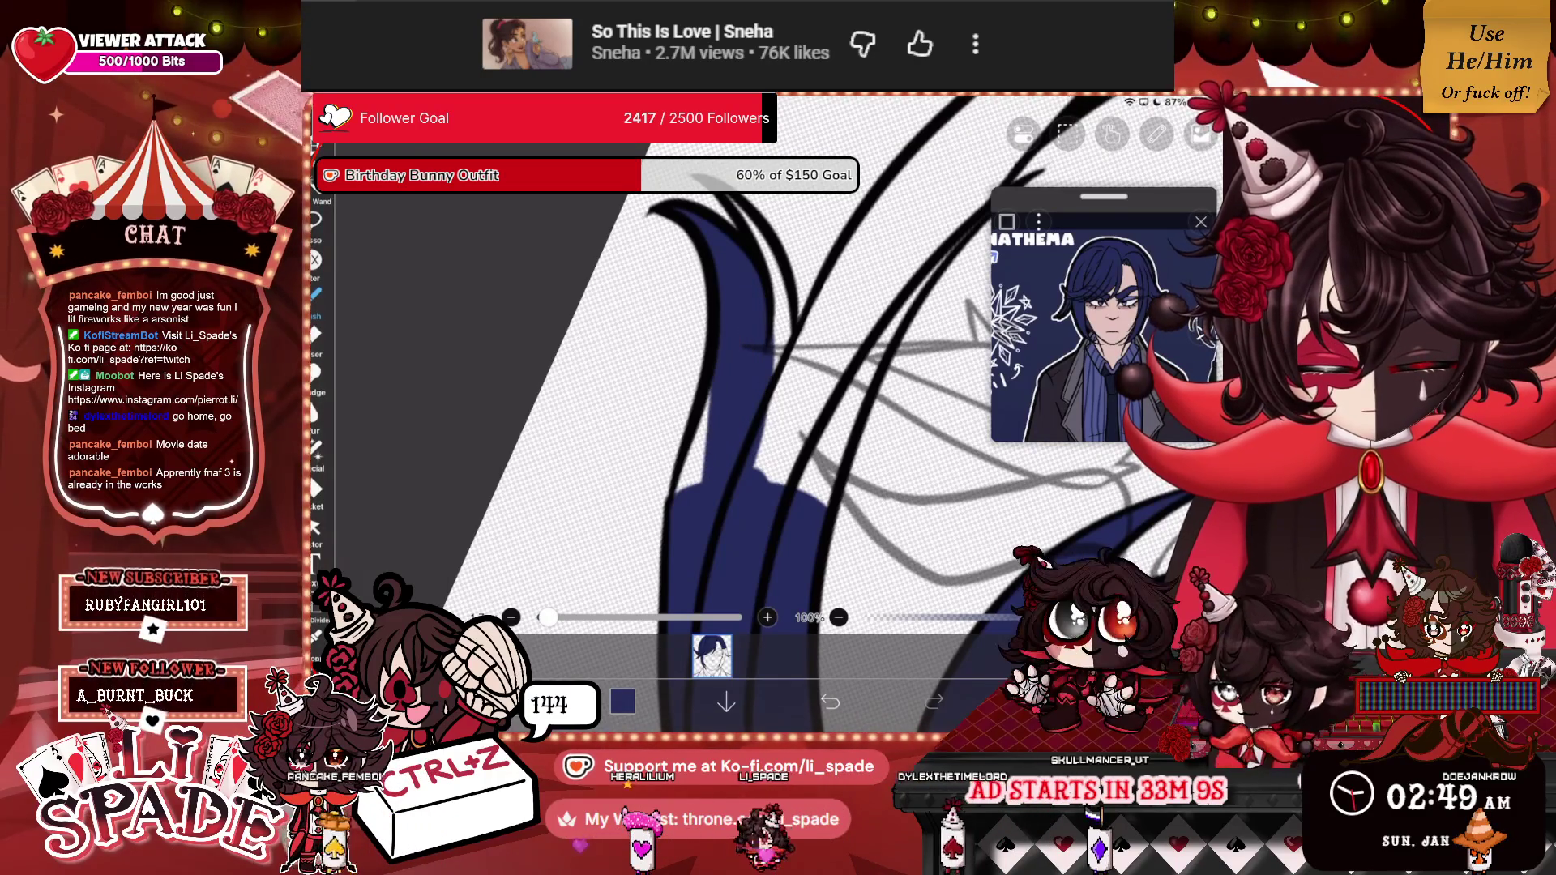
drag(705, 385, 689, 490)
drag(782, 361, 774, 255)
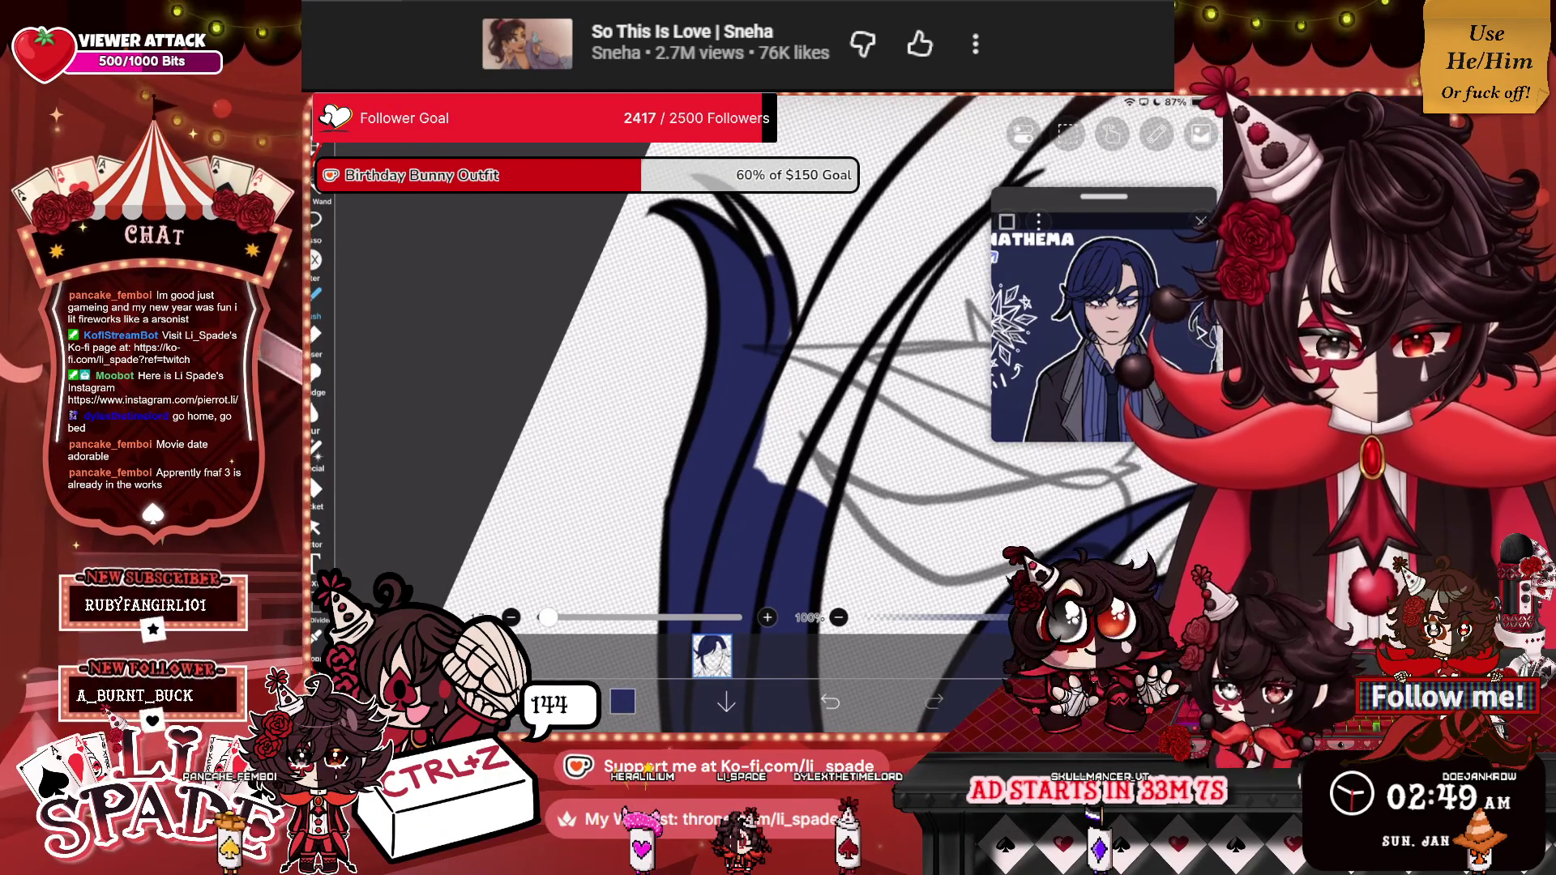
drag(778, 365, 776, 401)
mouse_move(806, 308)
mouse_down()
mouse_move(879, 381)
mouse_move(818, 494)
mouse_move(790, 349)
mouse_move(843, 337)
mouse_move(765, 453)
mouse_move(802, 333)
mouse_move(964, 212)
mouse_up()
Fill another hair strand navy down to the existing fill, covering its remaining white.
scroll(778, 389, down, 3)
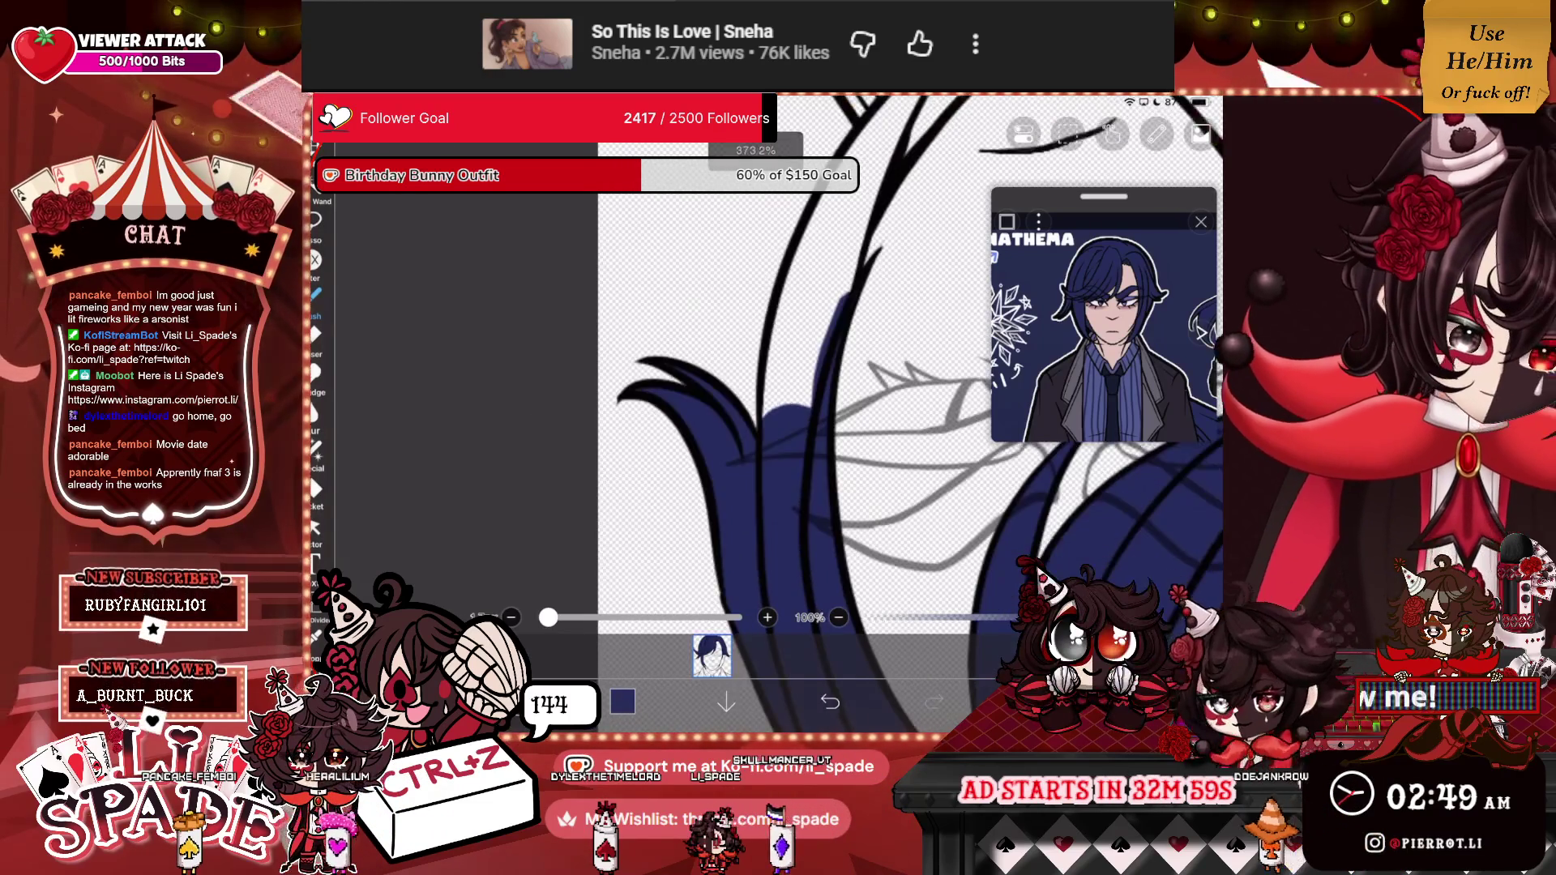
scroll(778, 389, down, 2)
mouse_move(769, 409)
mouse_down()
mouse_move(780, 382)
mouse_move(717, 559)
mouse_up()
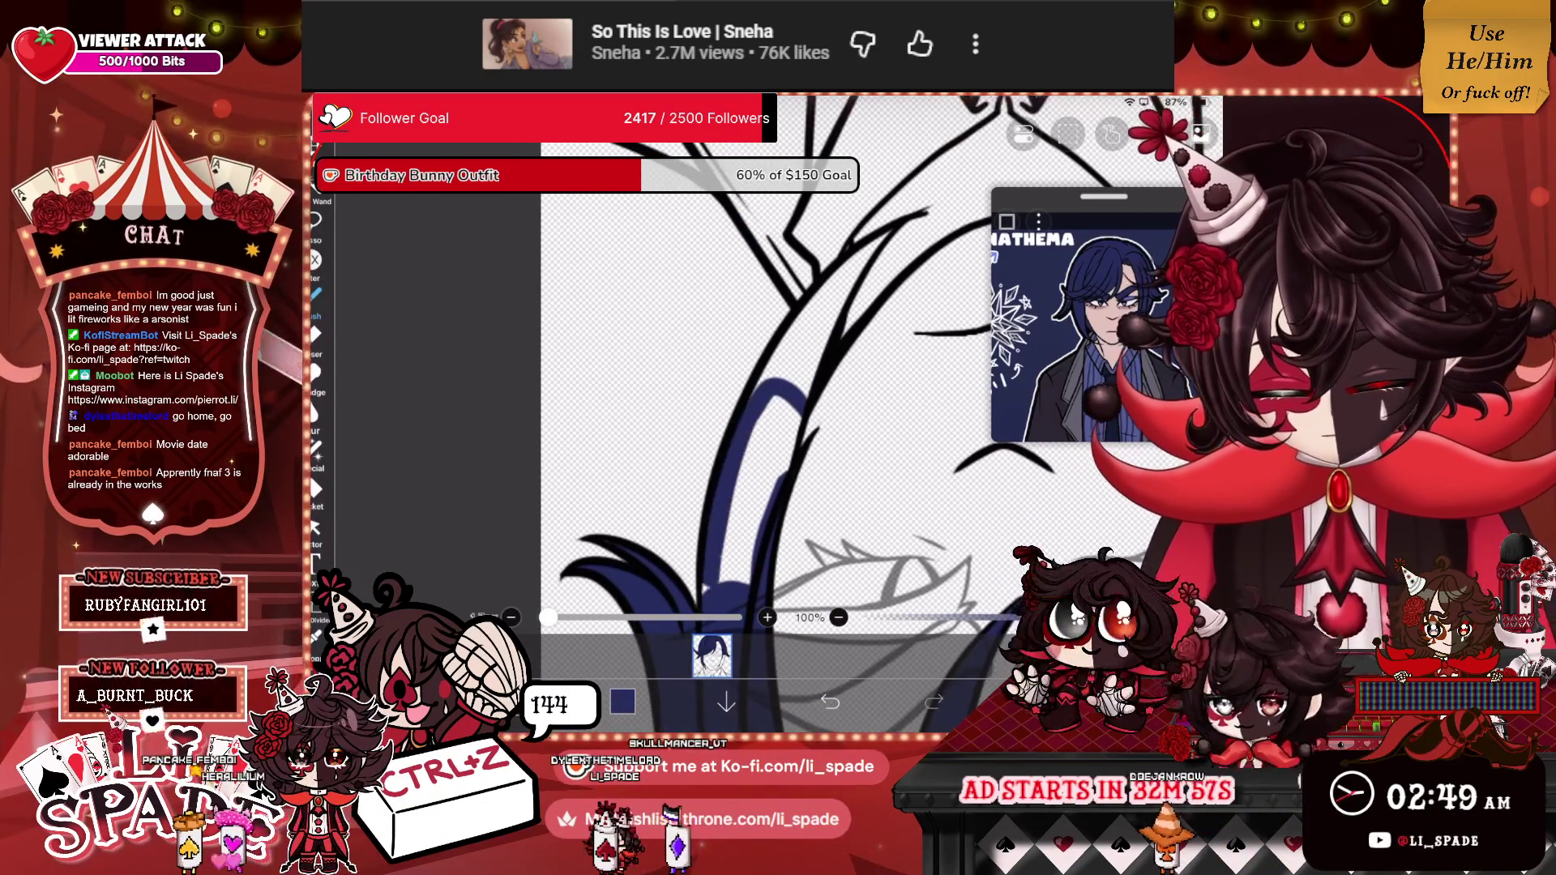
mouse_move(774, 397)
mouse_down()
mouse_move(729, 579)
mouse_move(790, 479)
mouse_up()
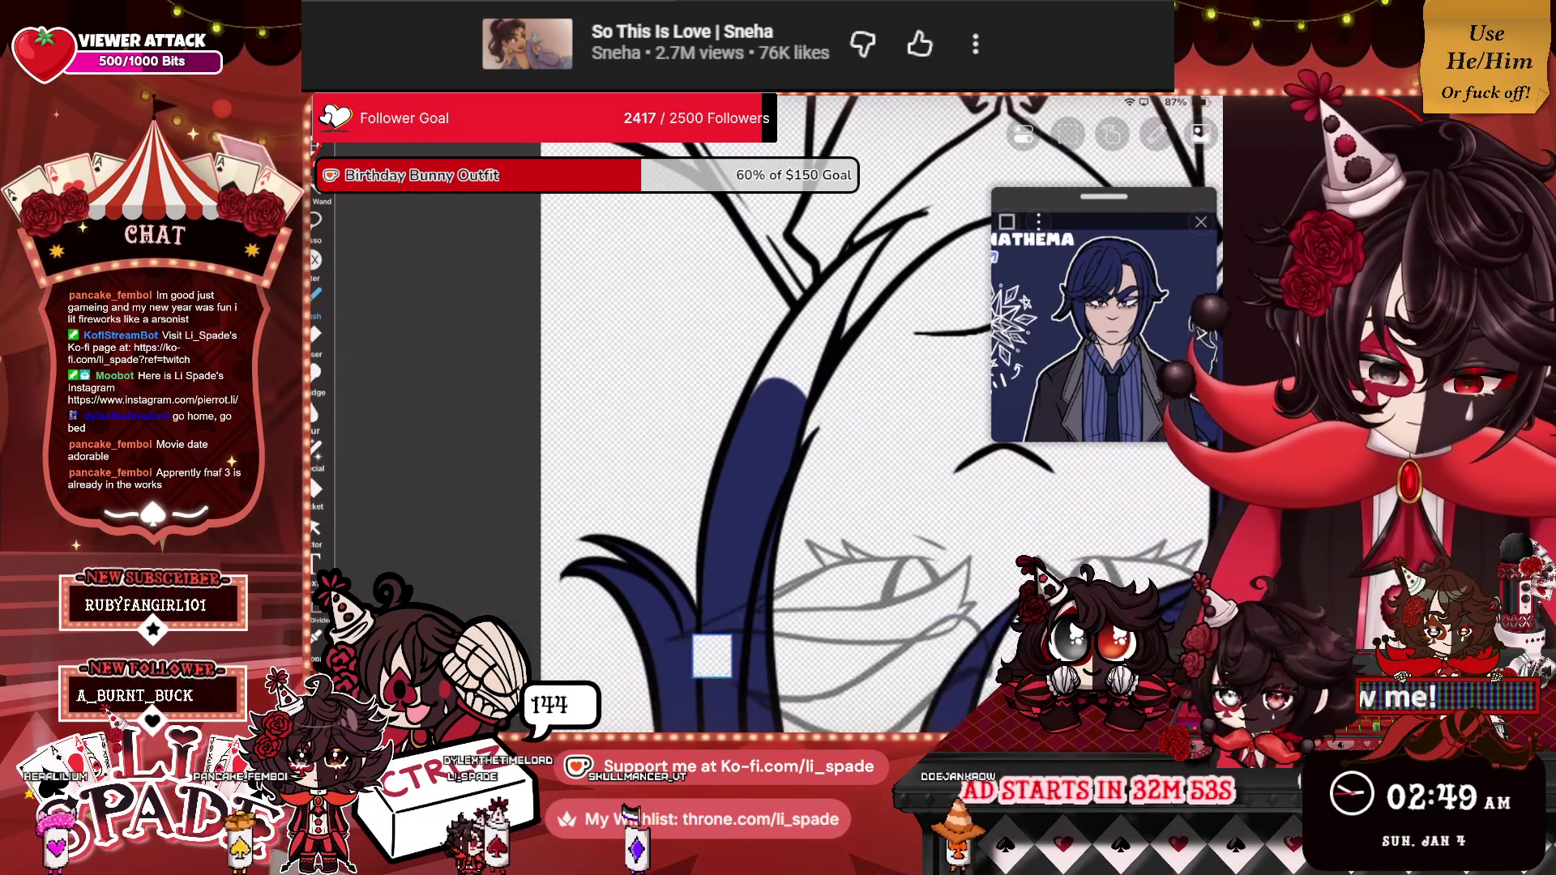
scroll(778, 389, up, 3)
drag(814, 255, 766, 454)
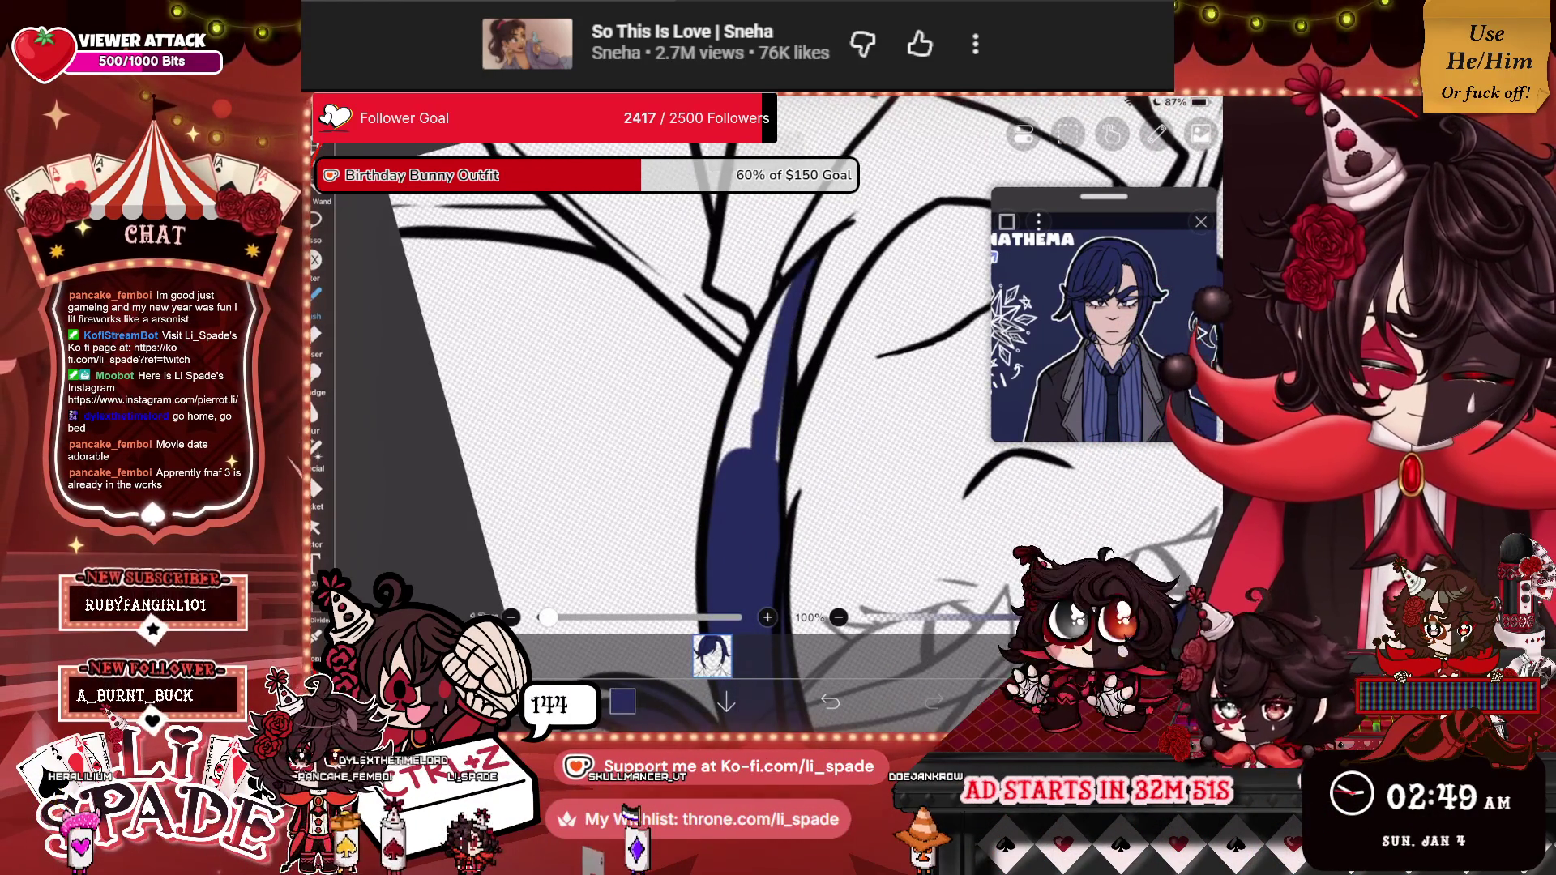
drag(774, 324, 762, 458)
drag(774, 302, 740, 450)
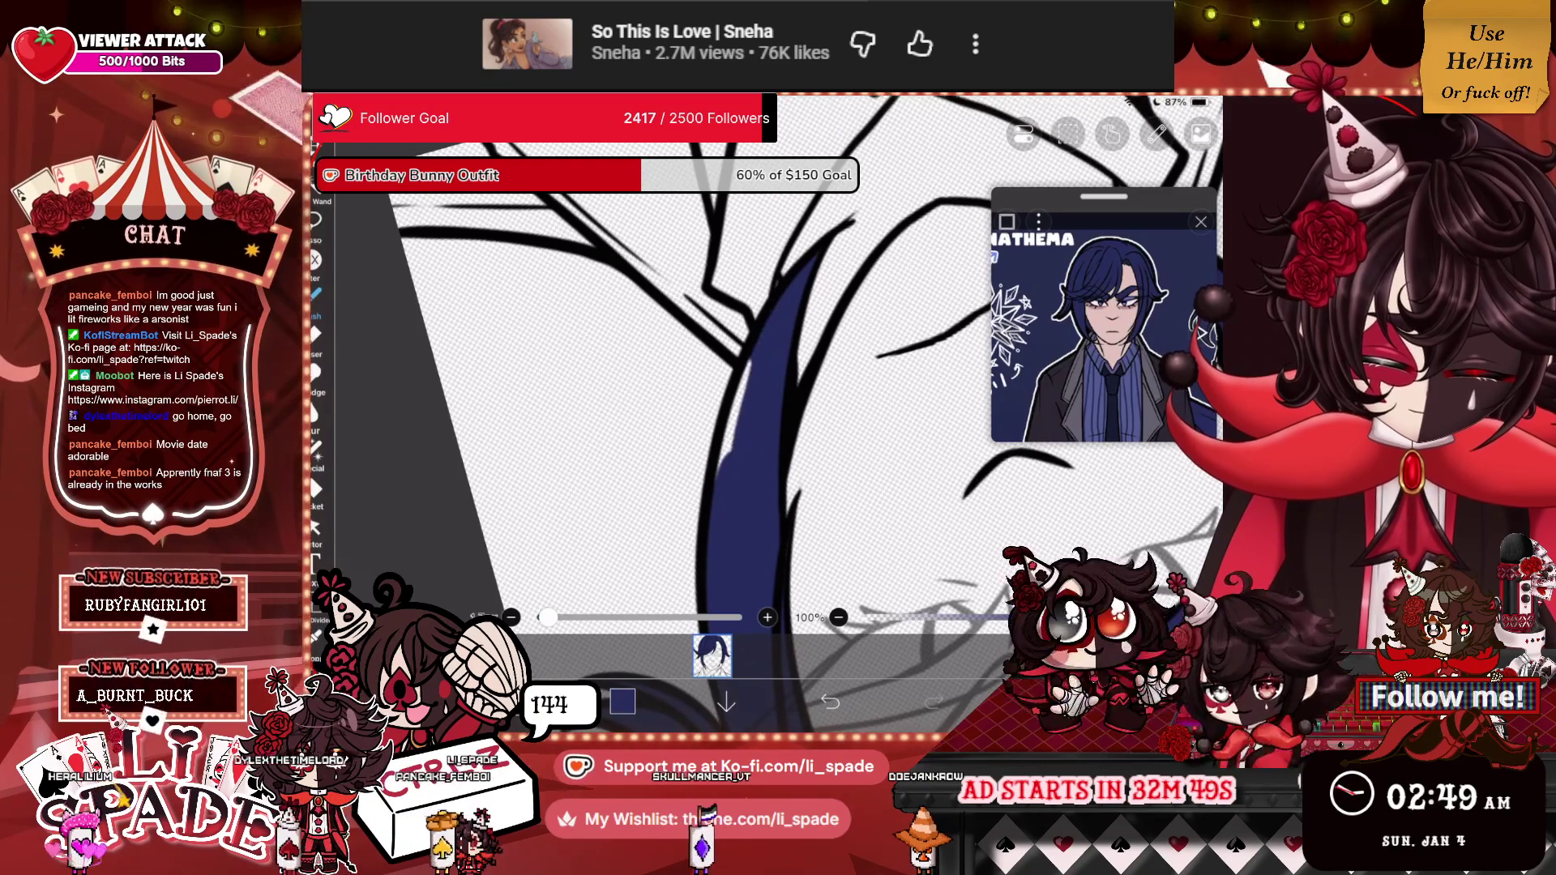
drag(760, 330, 718, 479)
scroll(811, 356, down, 5)
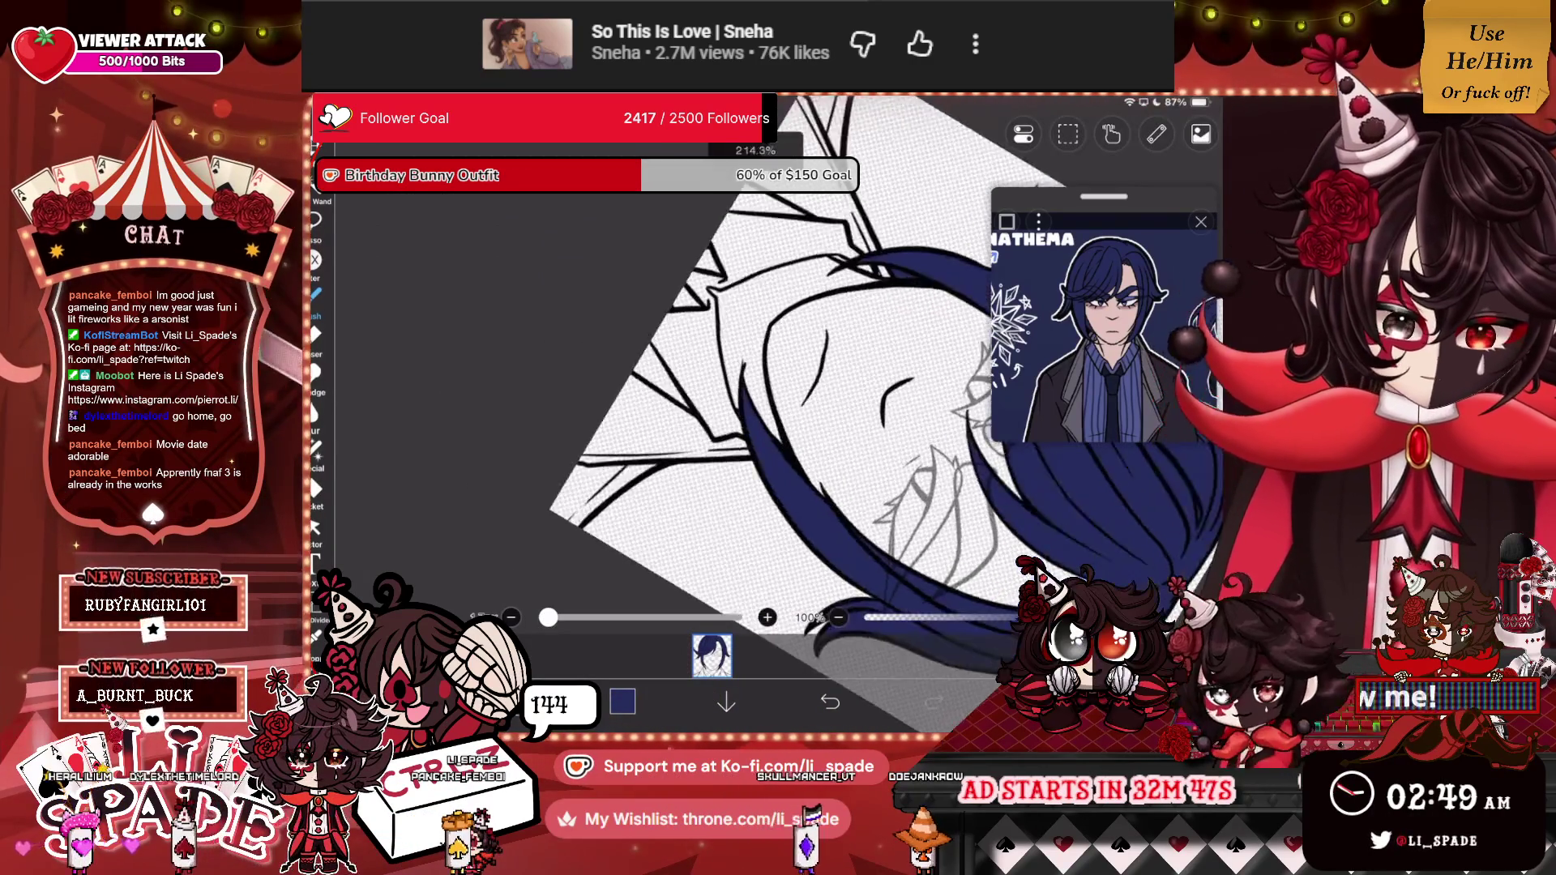
scroll(810, 356, up, 3)
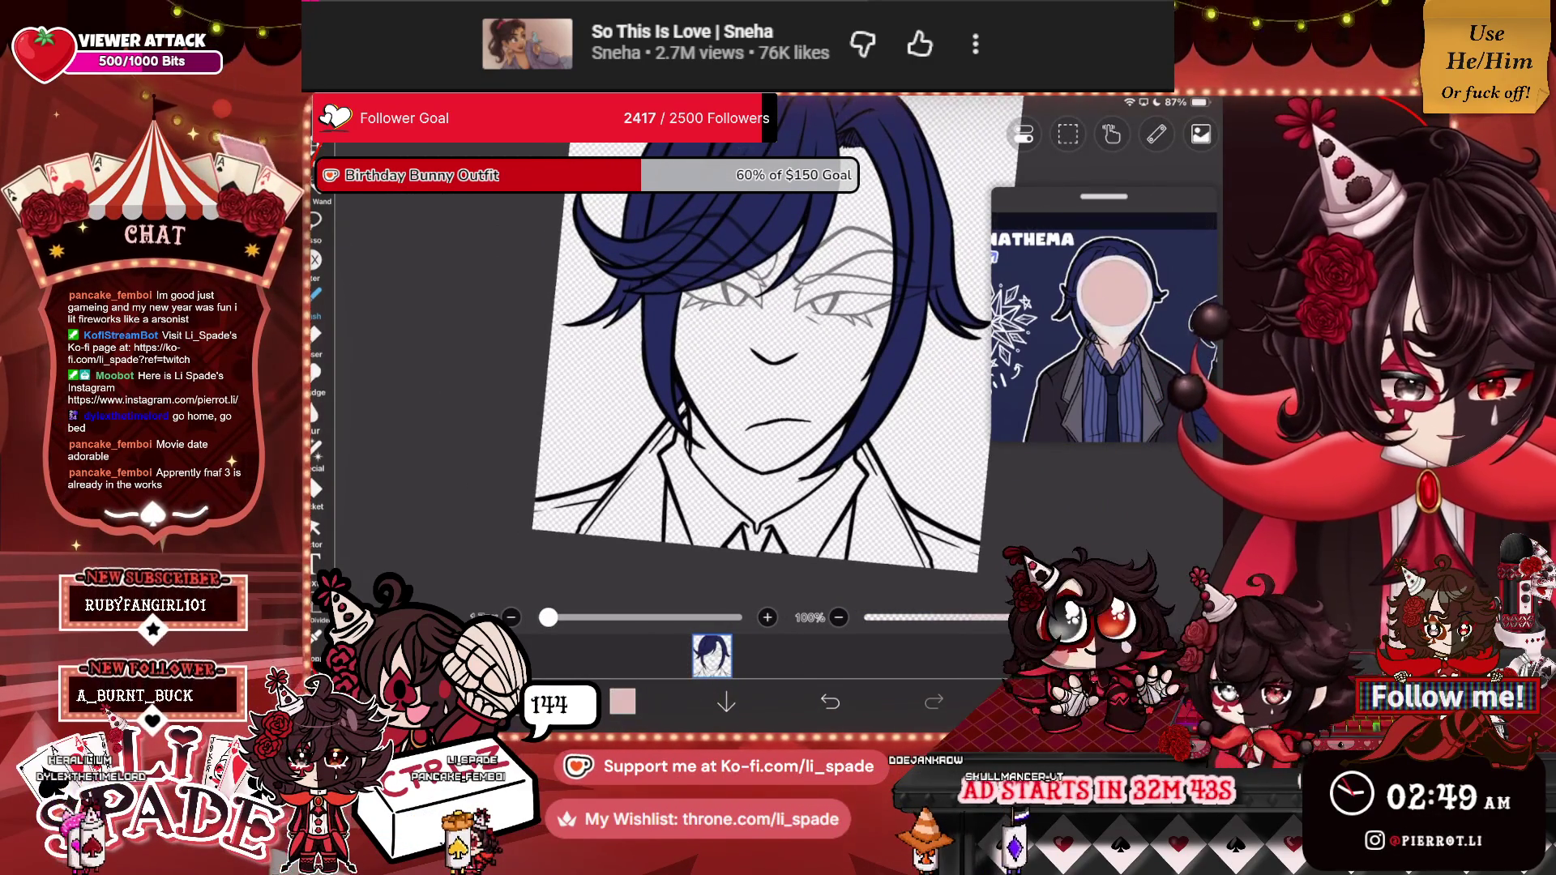
Switch to layer 1 beneath the hair for painting the pale pink skin.
click(711, 654)
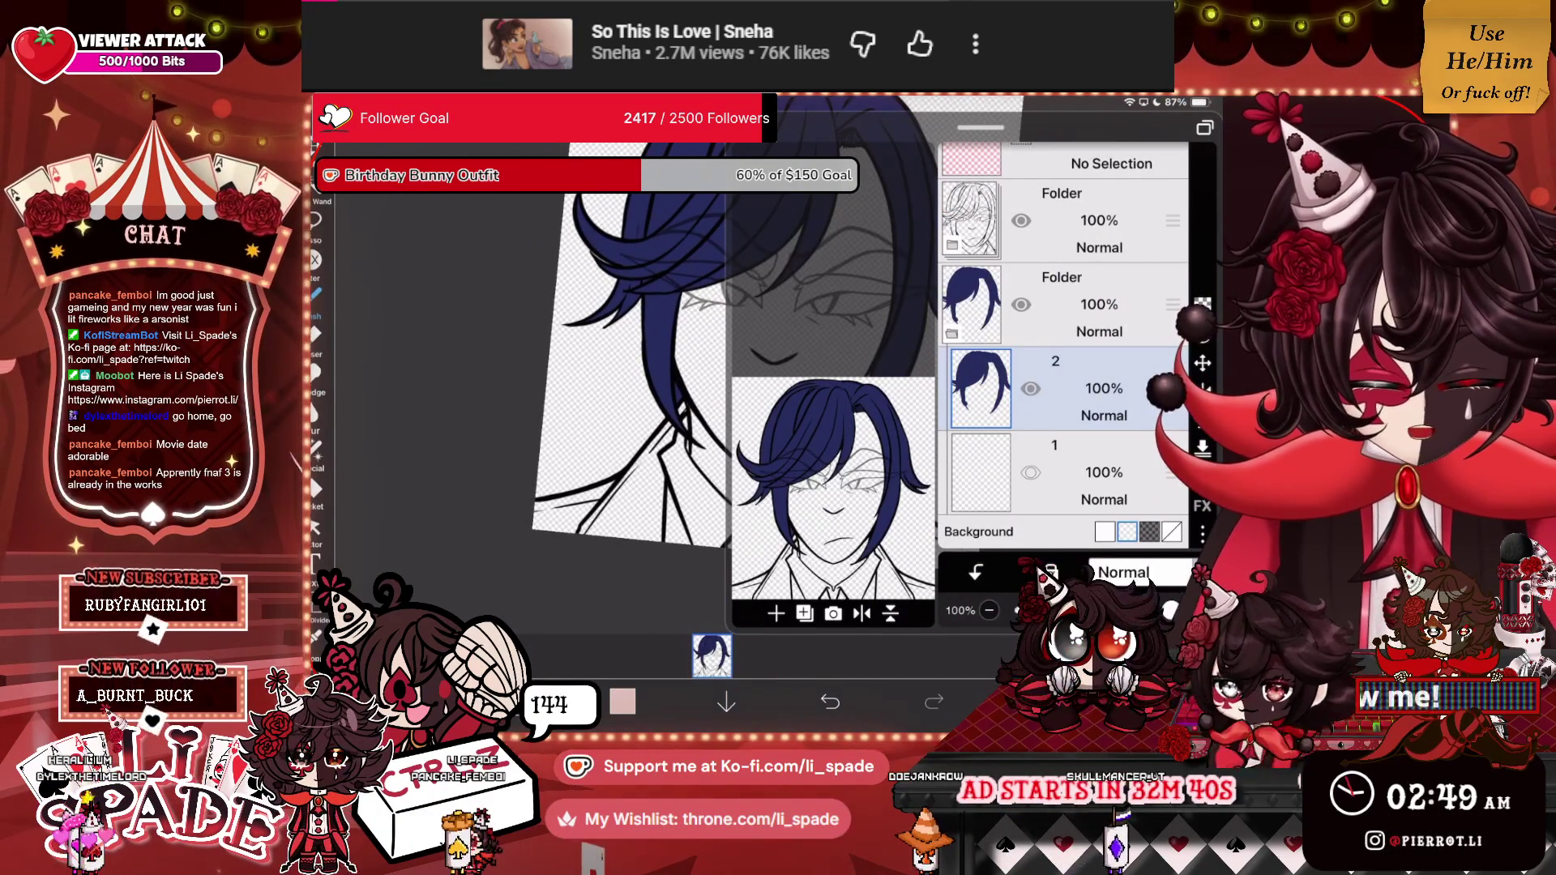
click(1070, 472)
click(712, 655)
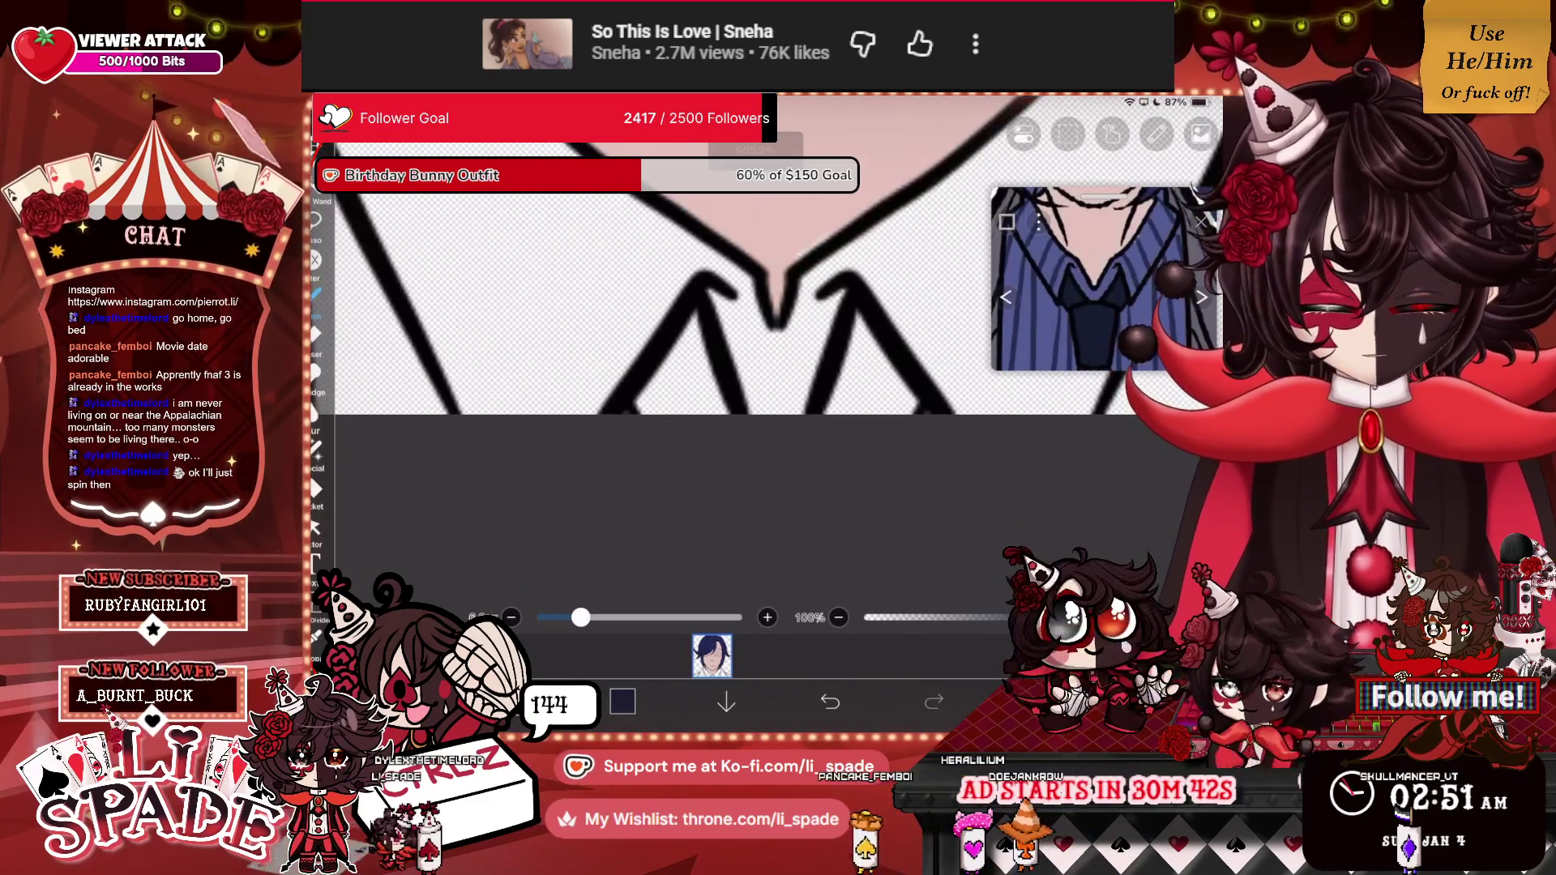
Fill the tie area under the collar with navy using a slightly smaller brush.
drag(695, 314, 720, 447)
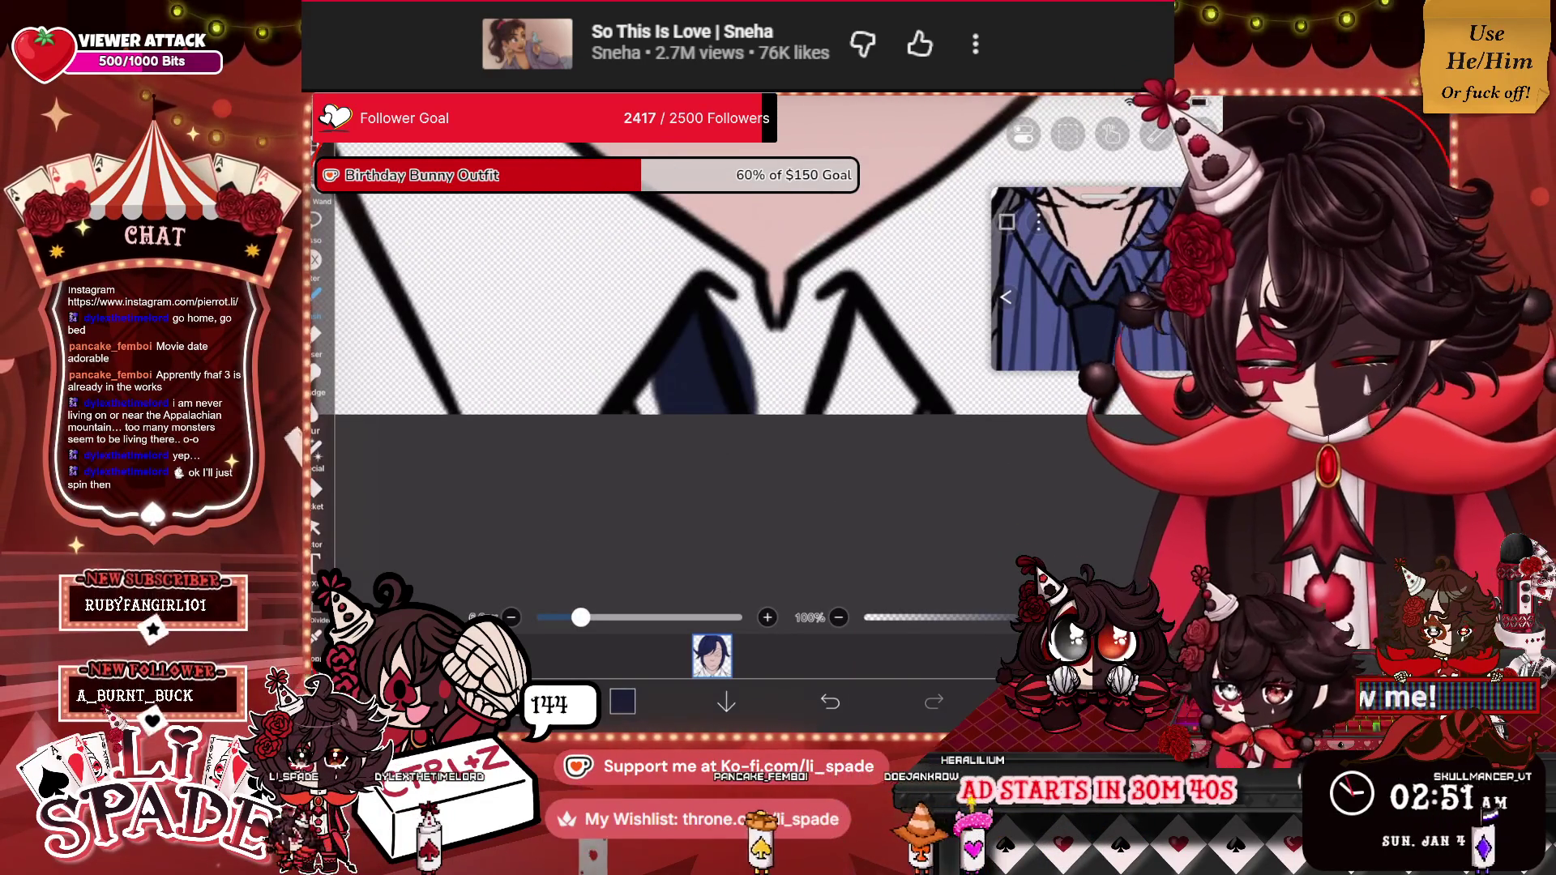
key(ctrl+z)
drag(580, 618, 551, 618)
mouse_move(694, 316)
mouse_down()
mouse_move(705, 402)
mouse_move(661, 381)
mouse_move(637, 409)
mouse_up()
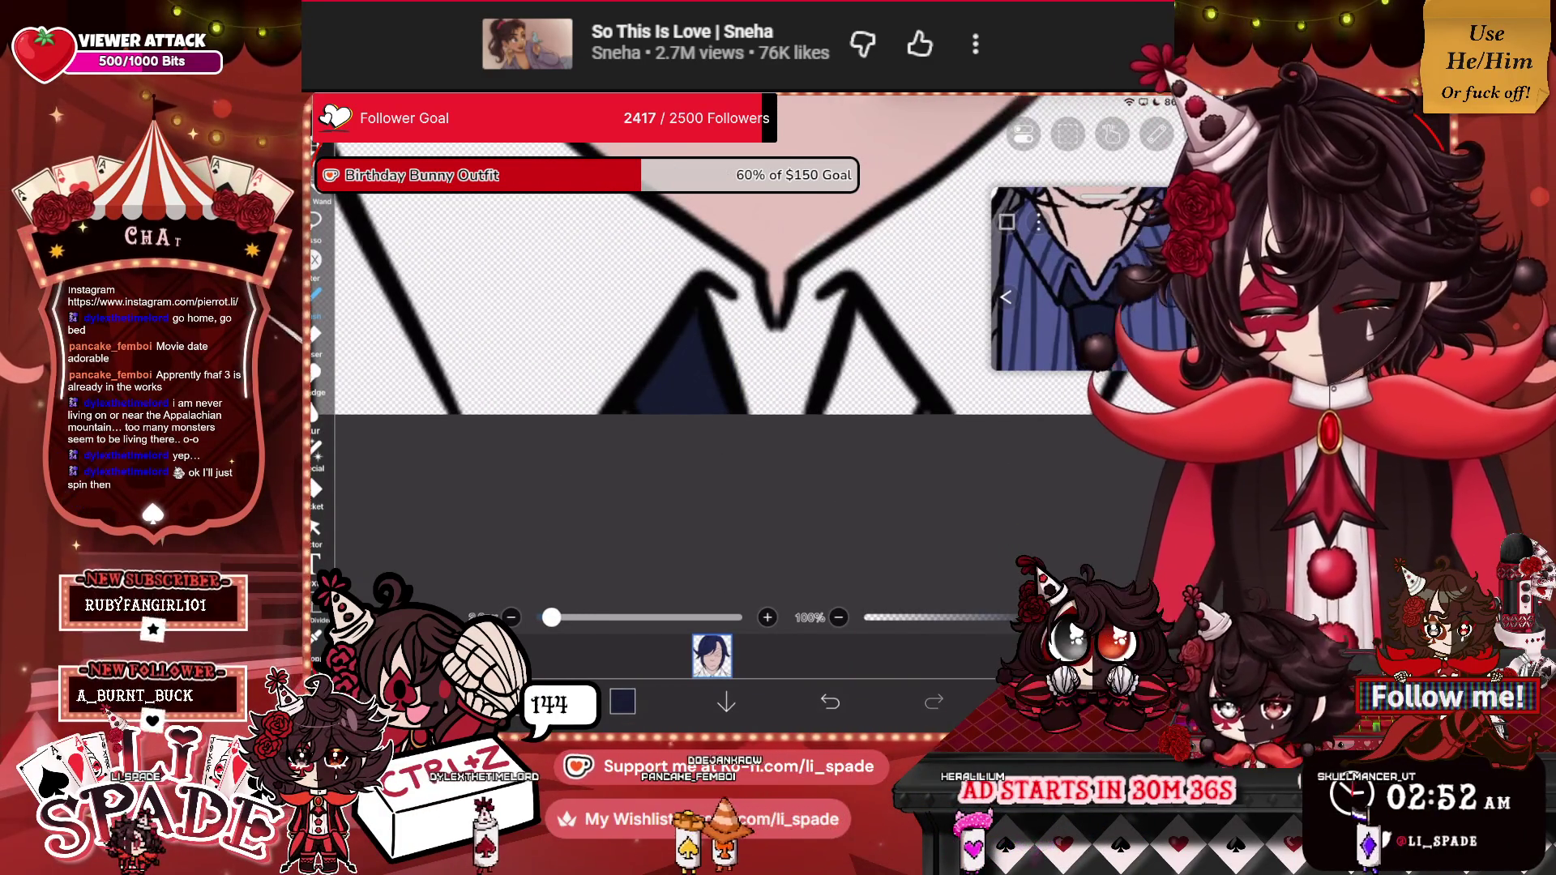
drag(843, 340, 903, 402)
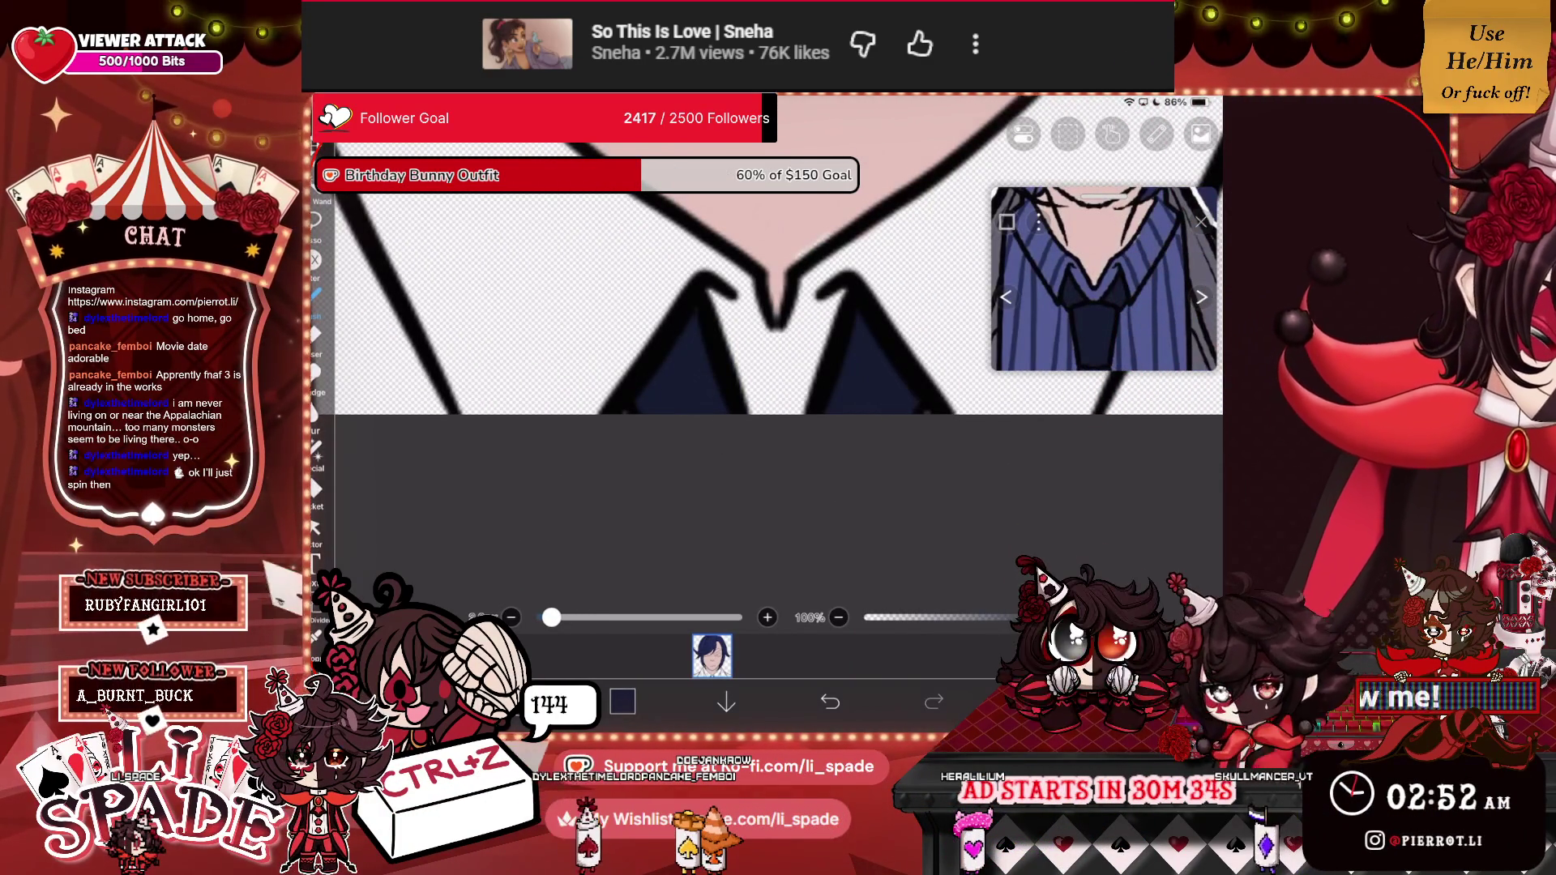
Select layer 1 for the shirt colour and undo stray lines near the tie.
scroll(778, 324, down, 3)
click(1037, 701)
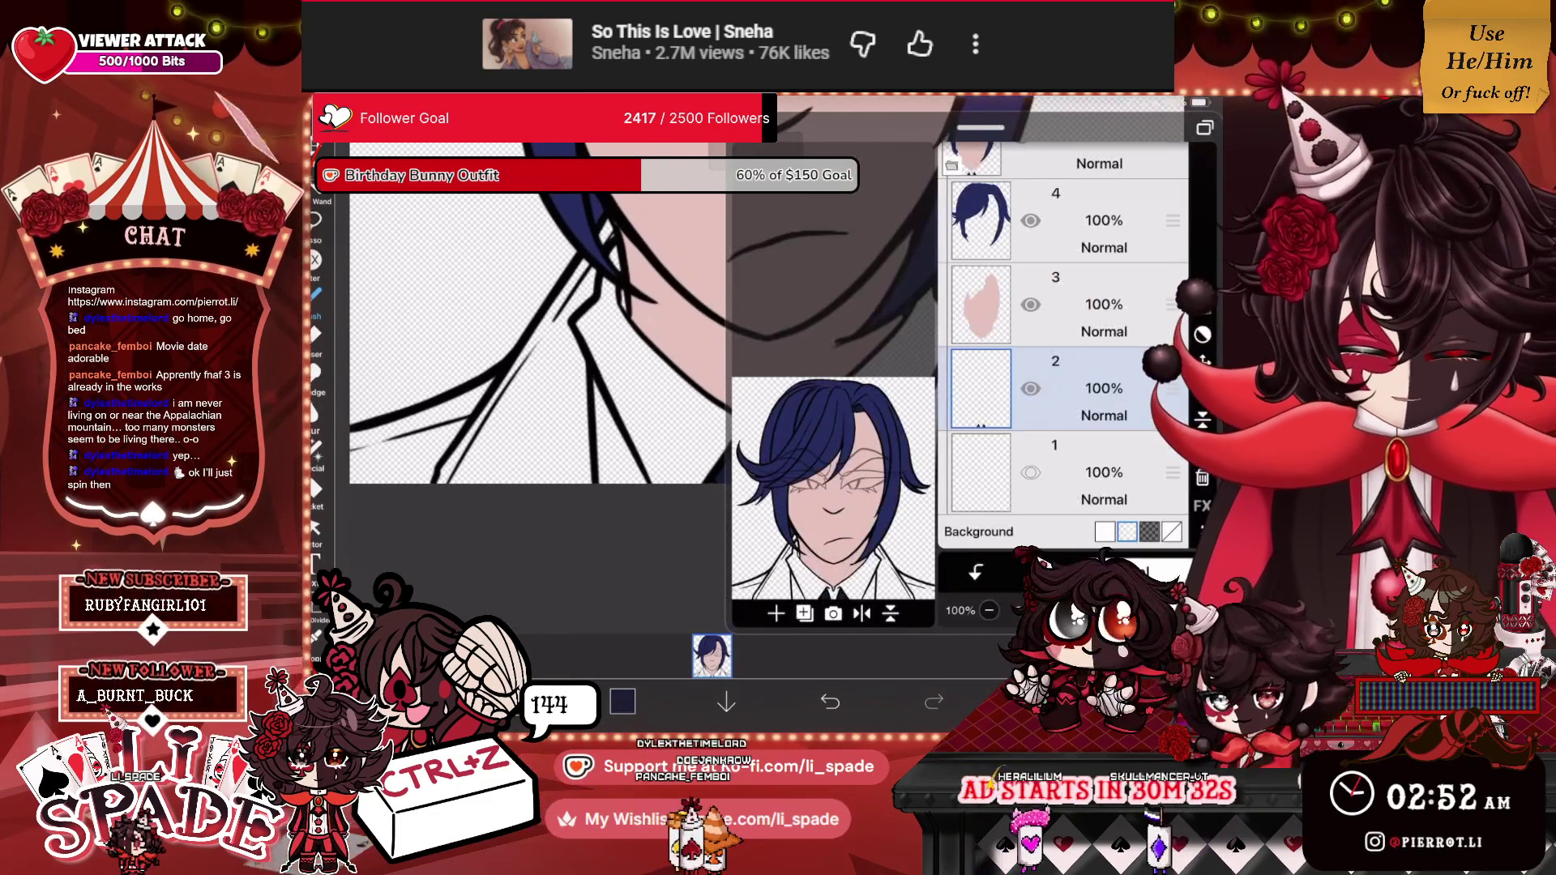
click(1086, 472)
click(1037, 701)
scroll(778, 324, up, 3)
mouse_move(744, 426)
mouse_down()
mouse_move(770, 483)
mouse_move(791, 442)
mouse_up()
key(ctrl+z)
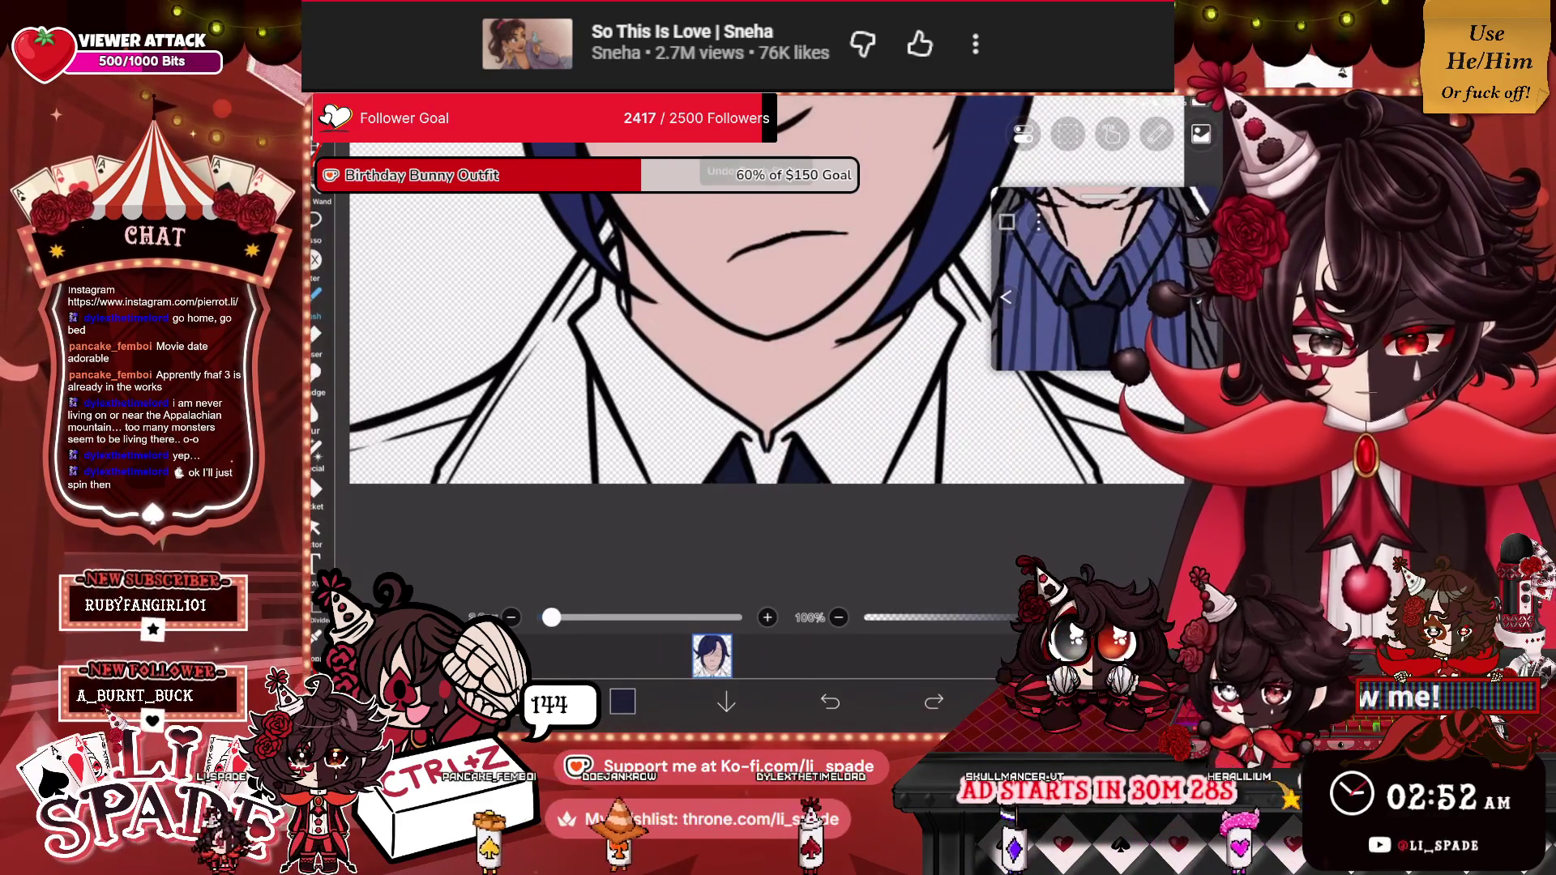
Paint the shirt medium blue on both sides of the tie up to the collar.
click(1053, 308)
drag(753, 434, 771, 485)
mouse_move(802, 418)
mouse_down()
mouse_move(782, 478)
mouse_move(835, 405)
mouse_move(887, 357)
mouse_move(911, 357)
mouse_up()
mouse_move(908, 478)
mouse_down()
mouse_move(928, 381)
mouse_move(936, 482)
mouse_up()
mouse_move(940, 349)
mouse_down()
mouse_move(944, 316)
mouse_move(920, 336)
mouse_move(900, 304)
mouse_up()
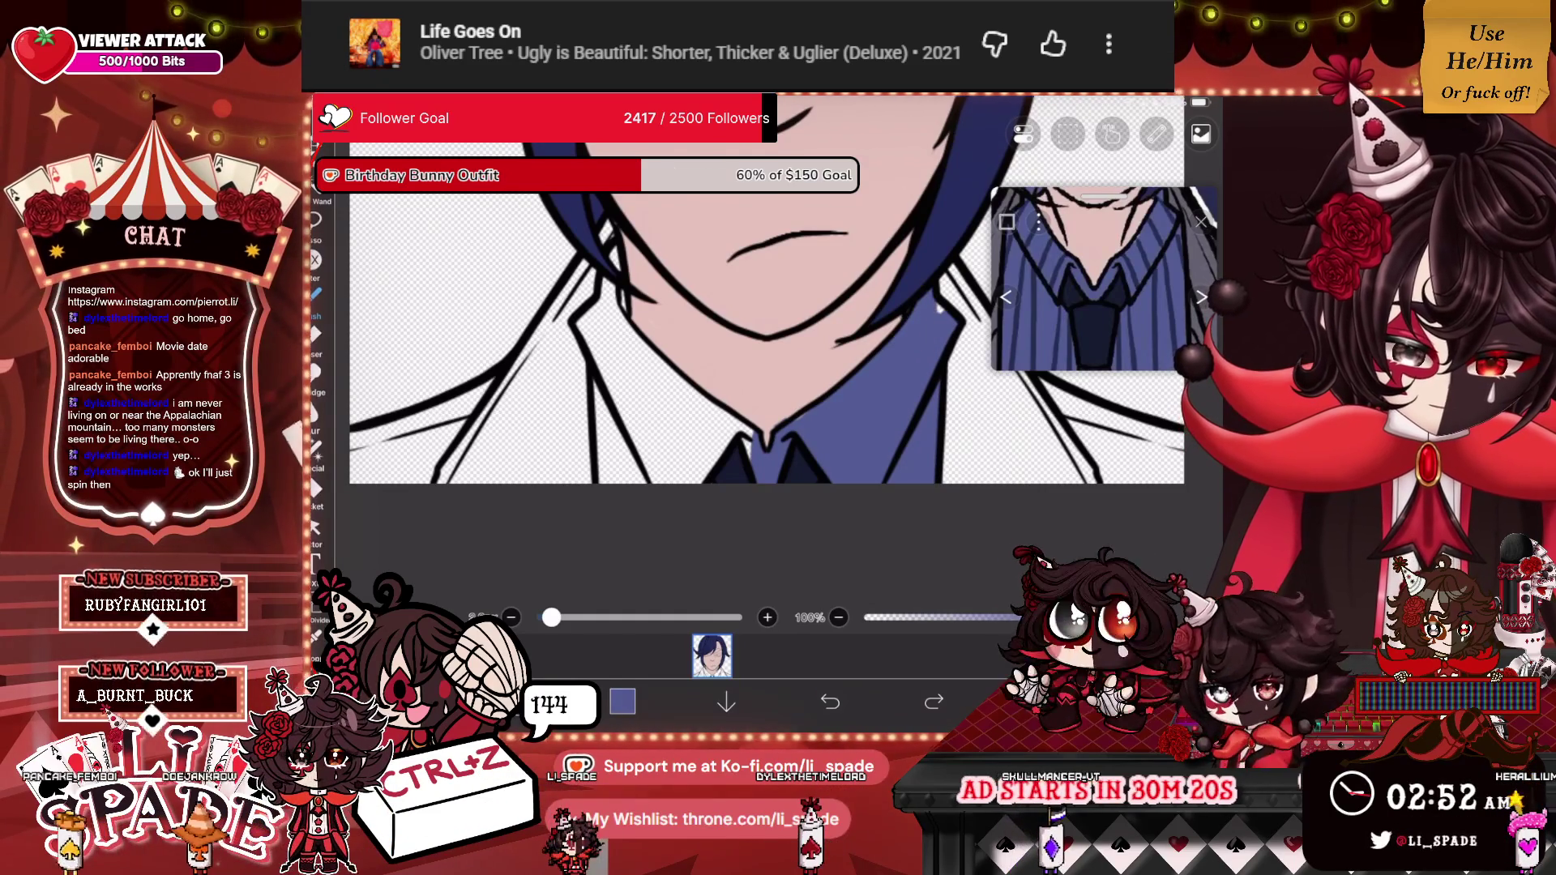
mouse_move(734, 429)
mouse_down()
mouse_move(636, 414)
mouse_move(607, 479)
mouse_move(600, 377)
mouse_move(624, 345)
mouse_move(660, 356)
mouse_move(607, 312)
mouse_move(583, 316)
mouse_move(616, 247)
mouse_up()
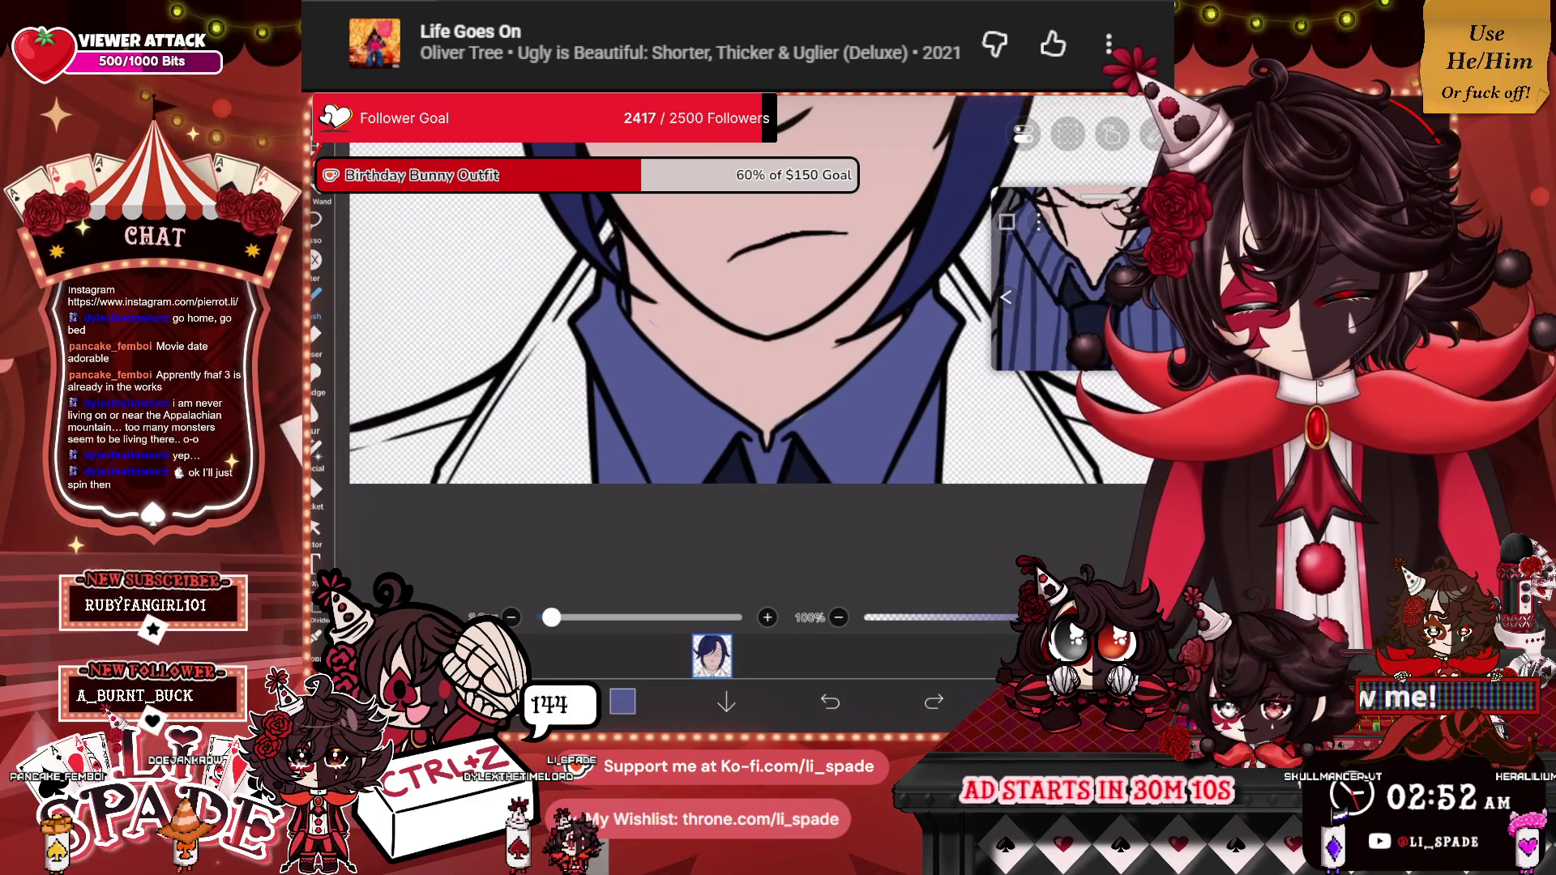
click(1037, 701)
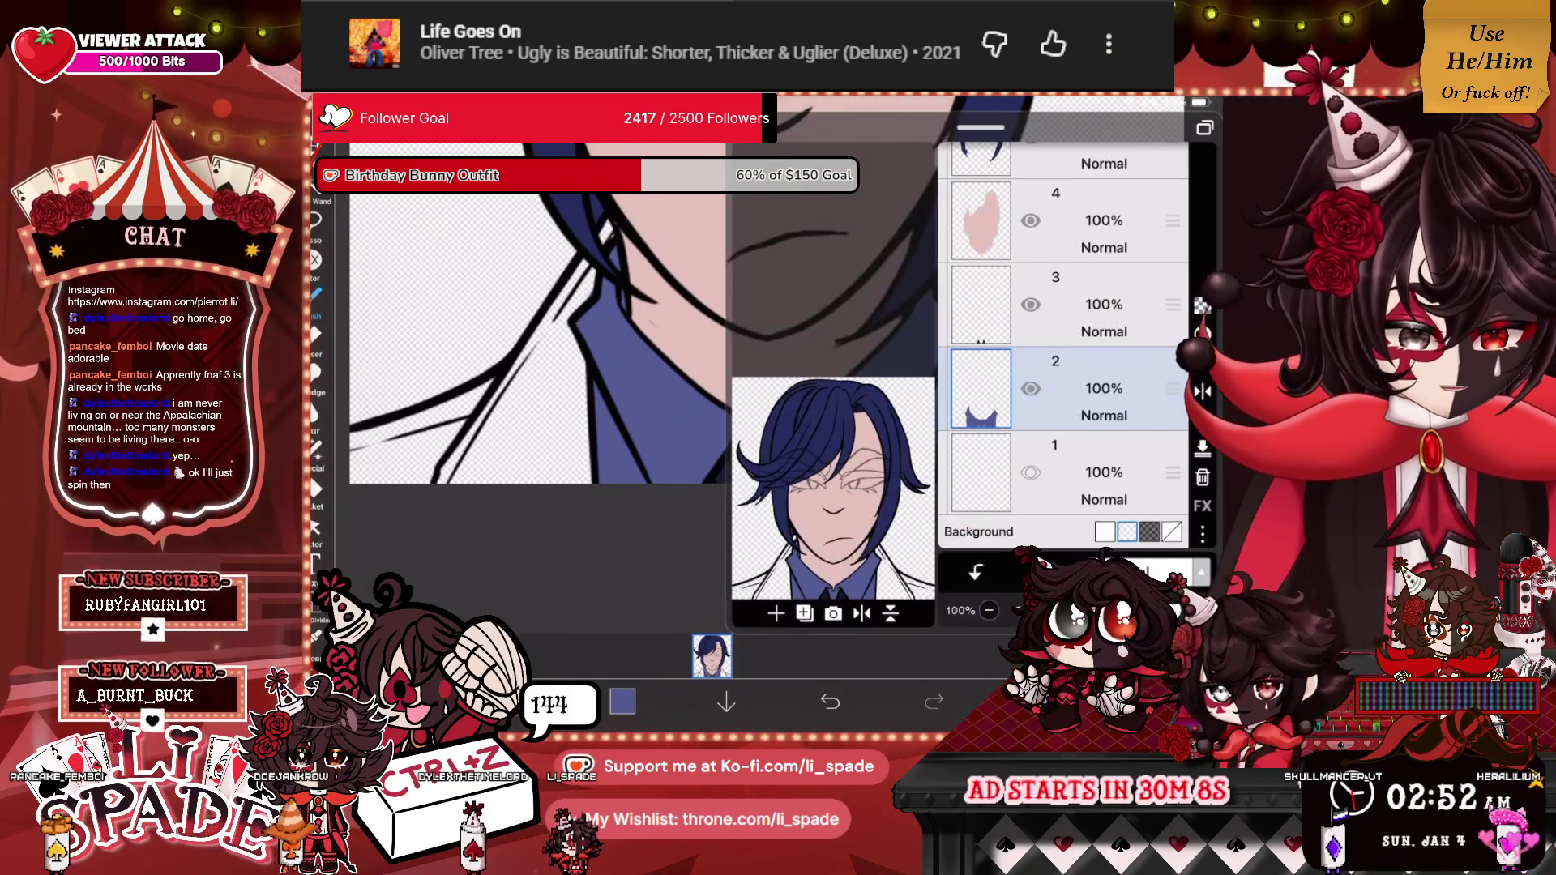
Select the pink skin layer 4 and alternate between the eraser and the pink brush.
click(1054, 219)
click(1037, 701)
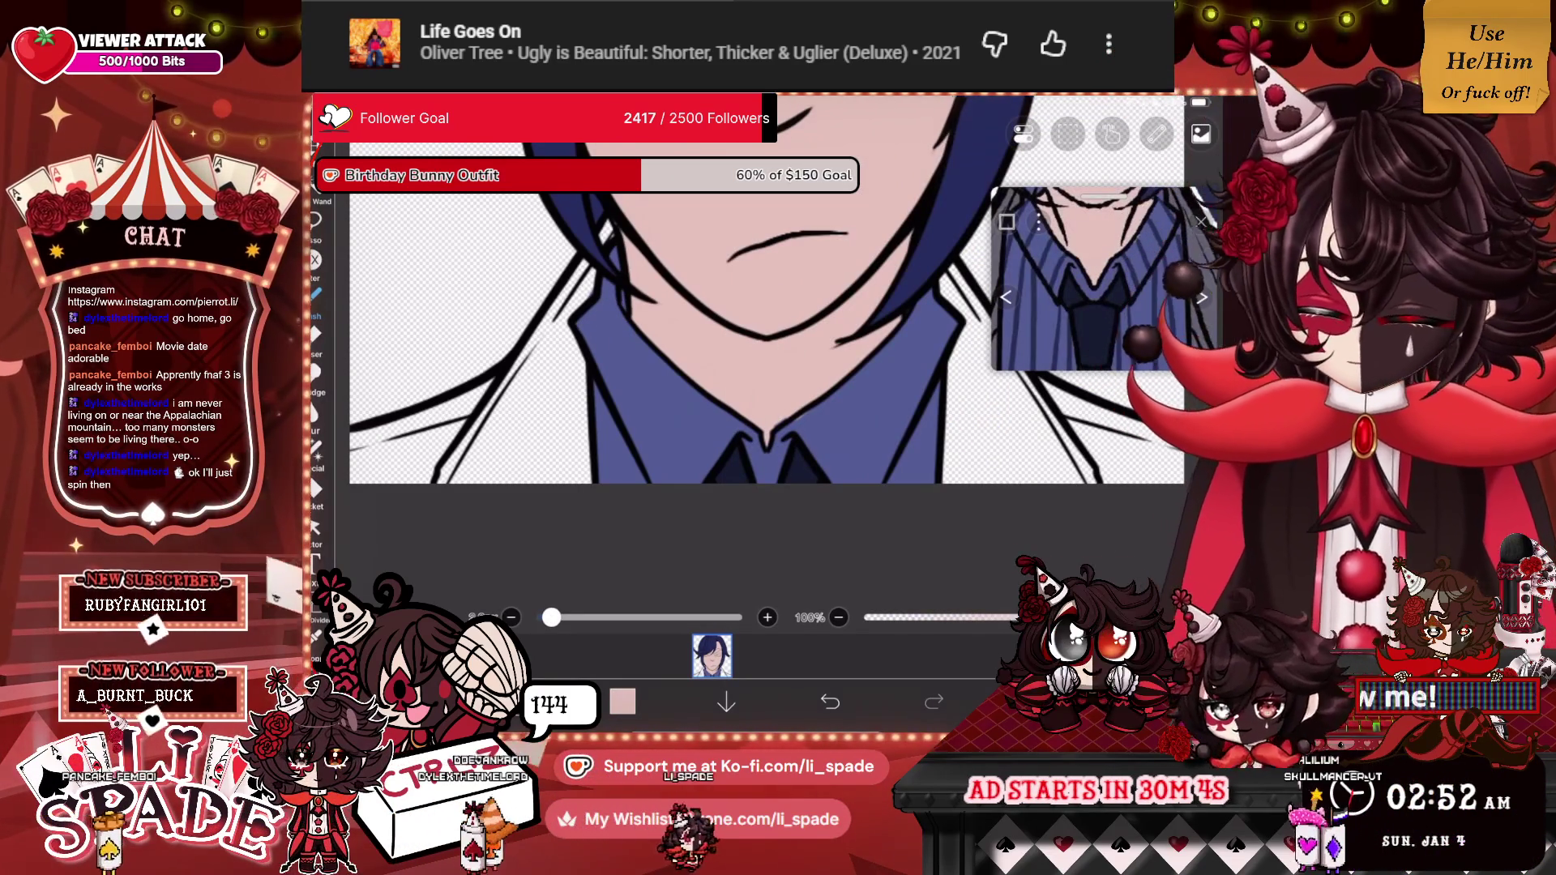
click(317, 332)
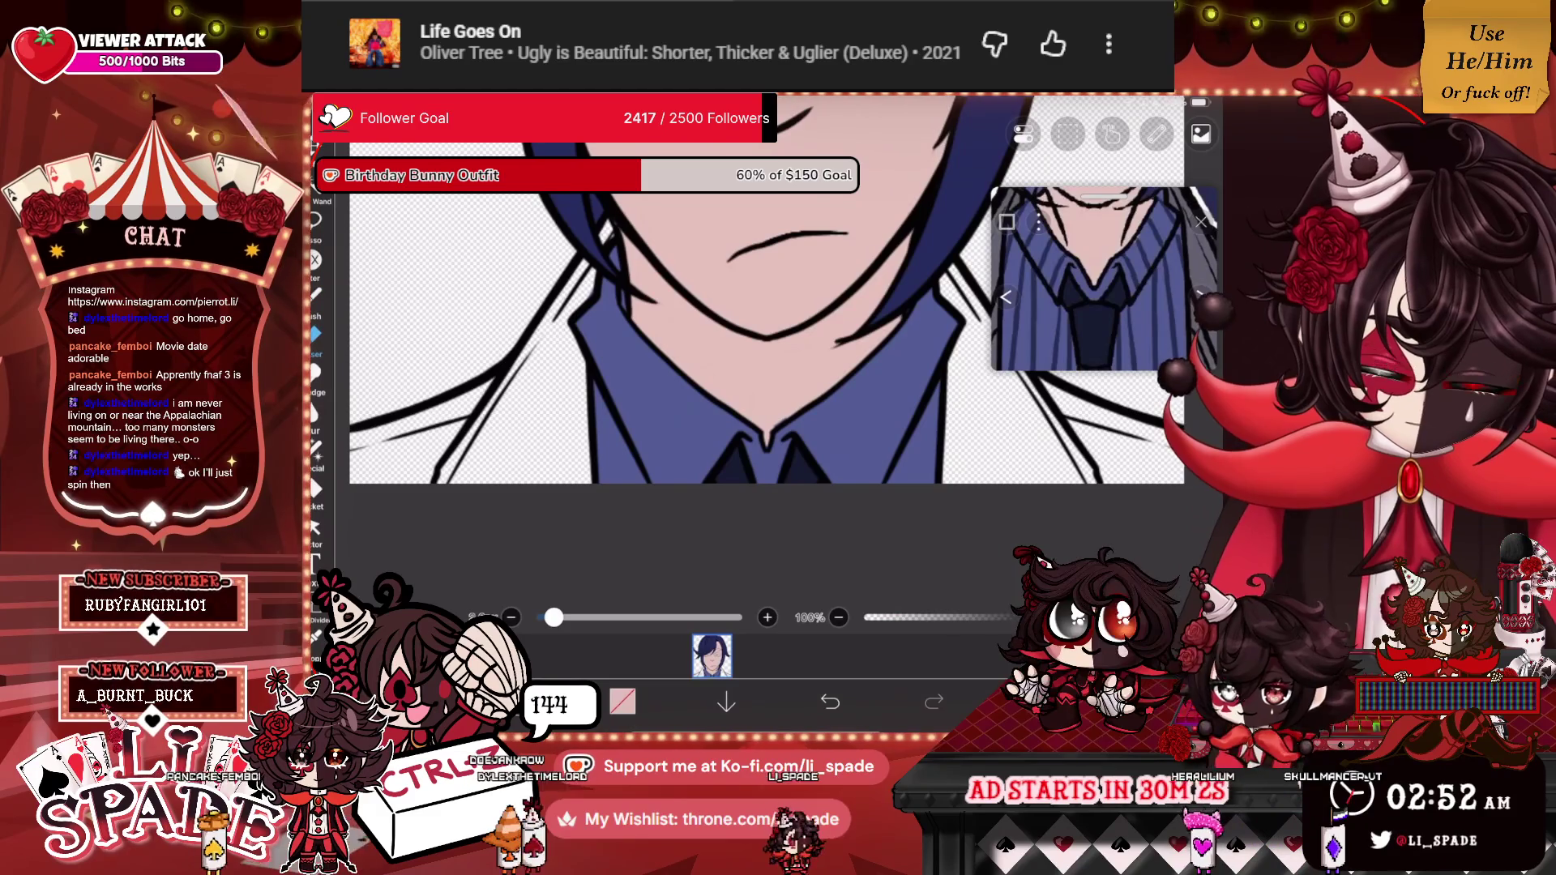
click(316, 294)
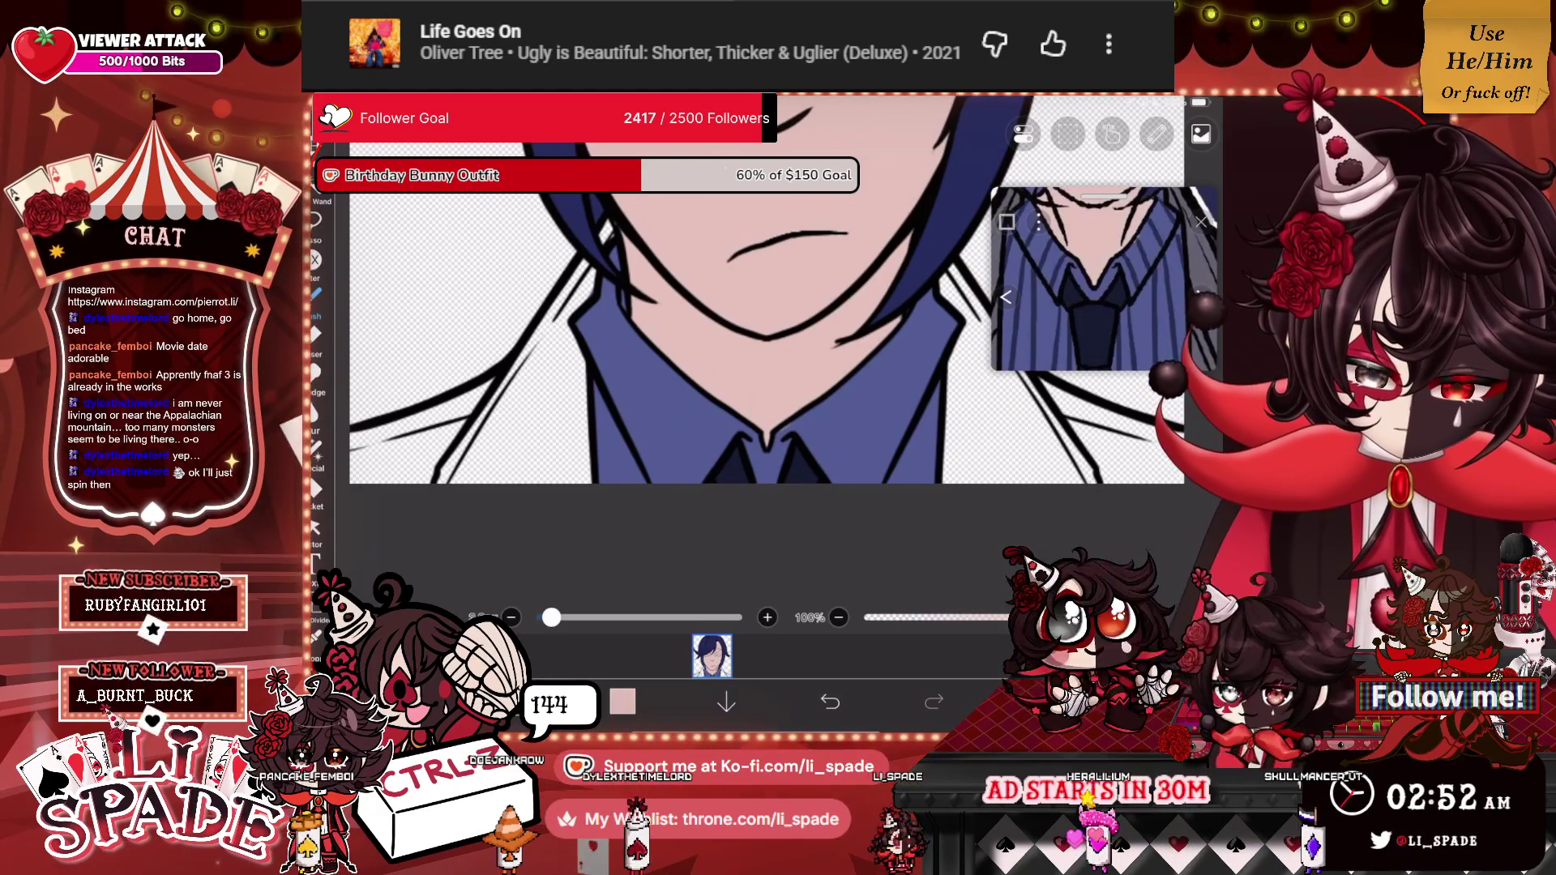
click(316, 333)
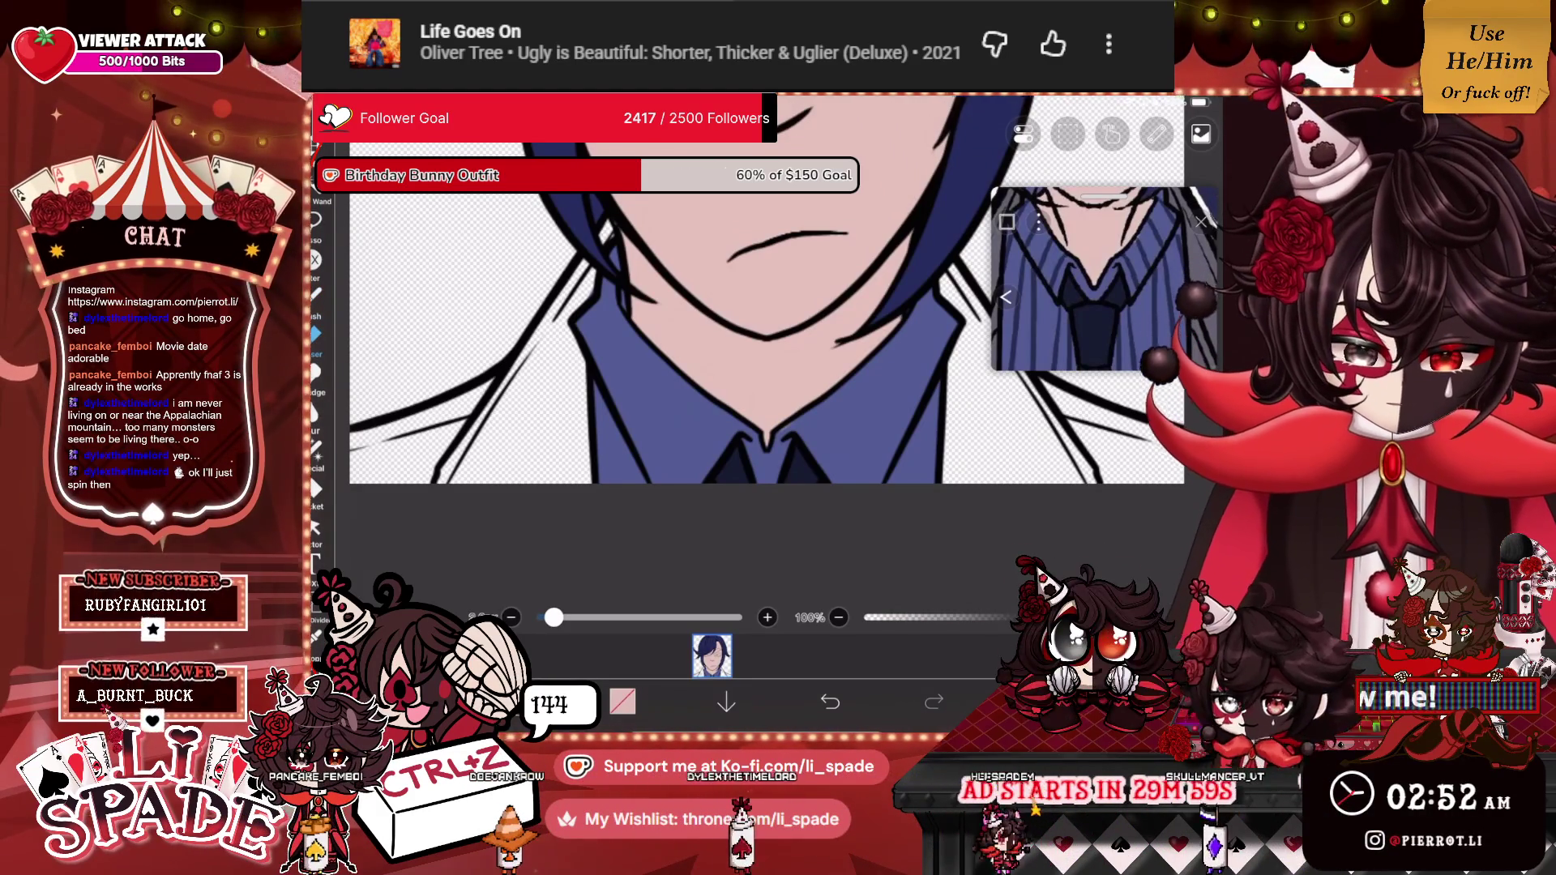
scroll(778, 341, down, 5)
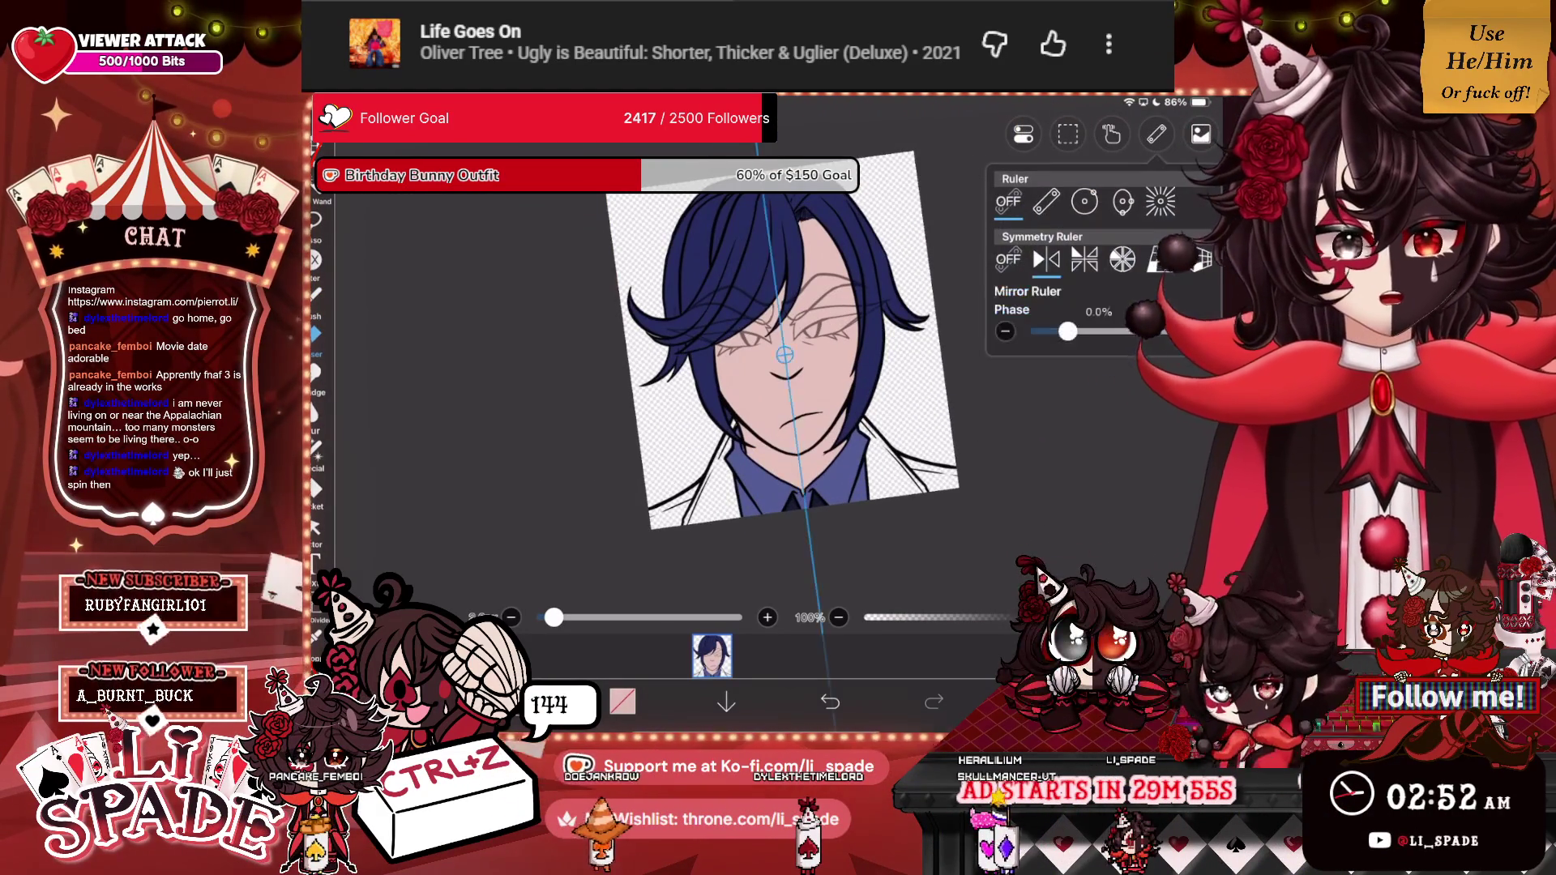
Make layer 2 the working layer and undo the last two strokes.
click(1070, 502)
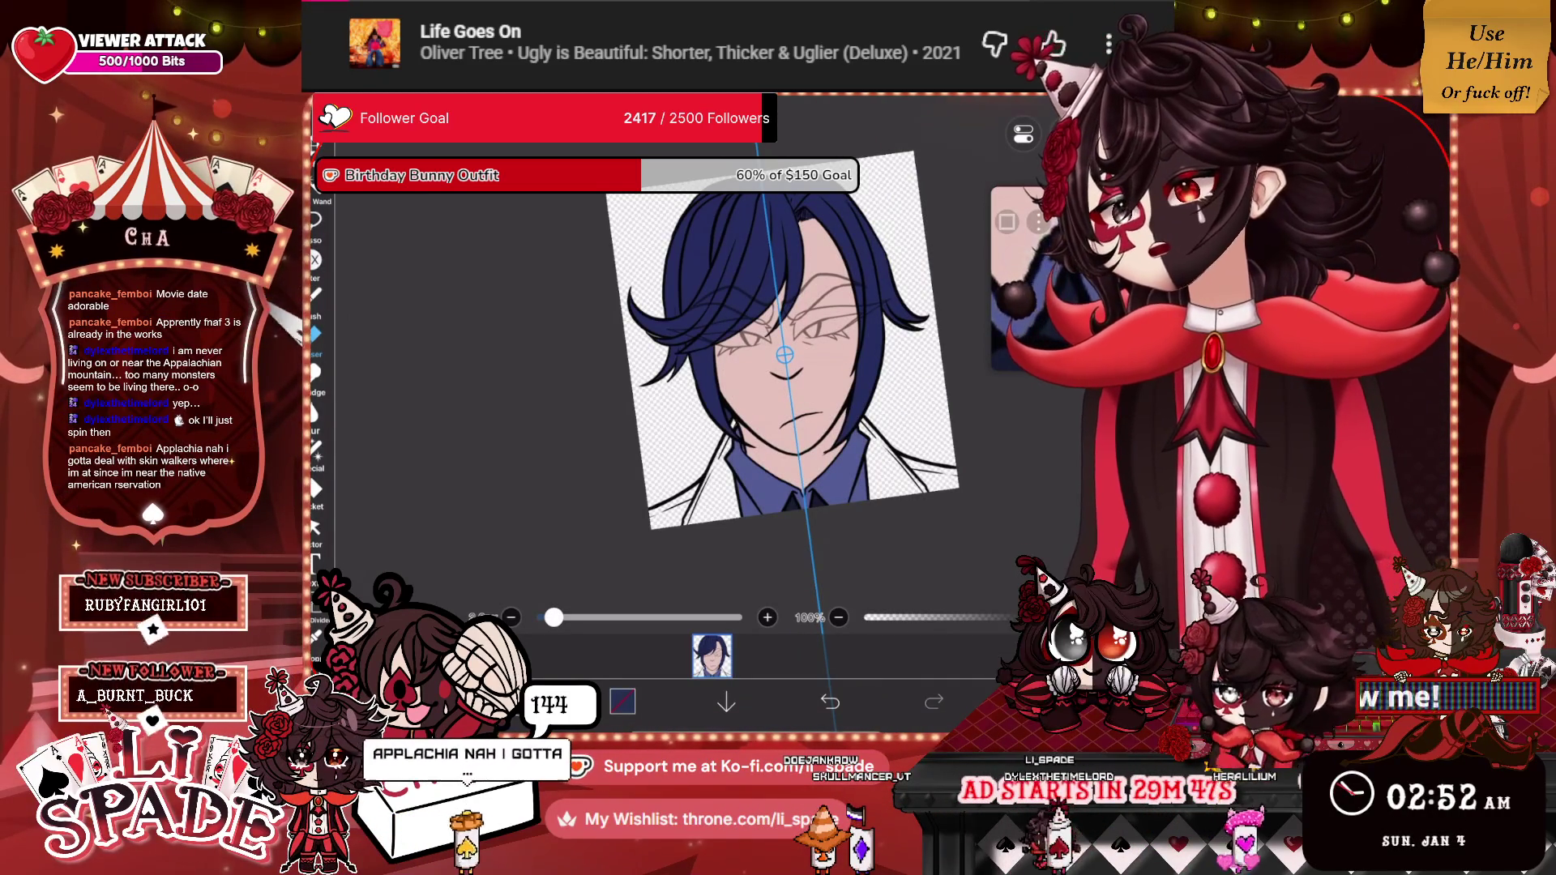
key(ctrl+z)
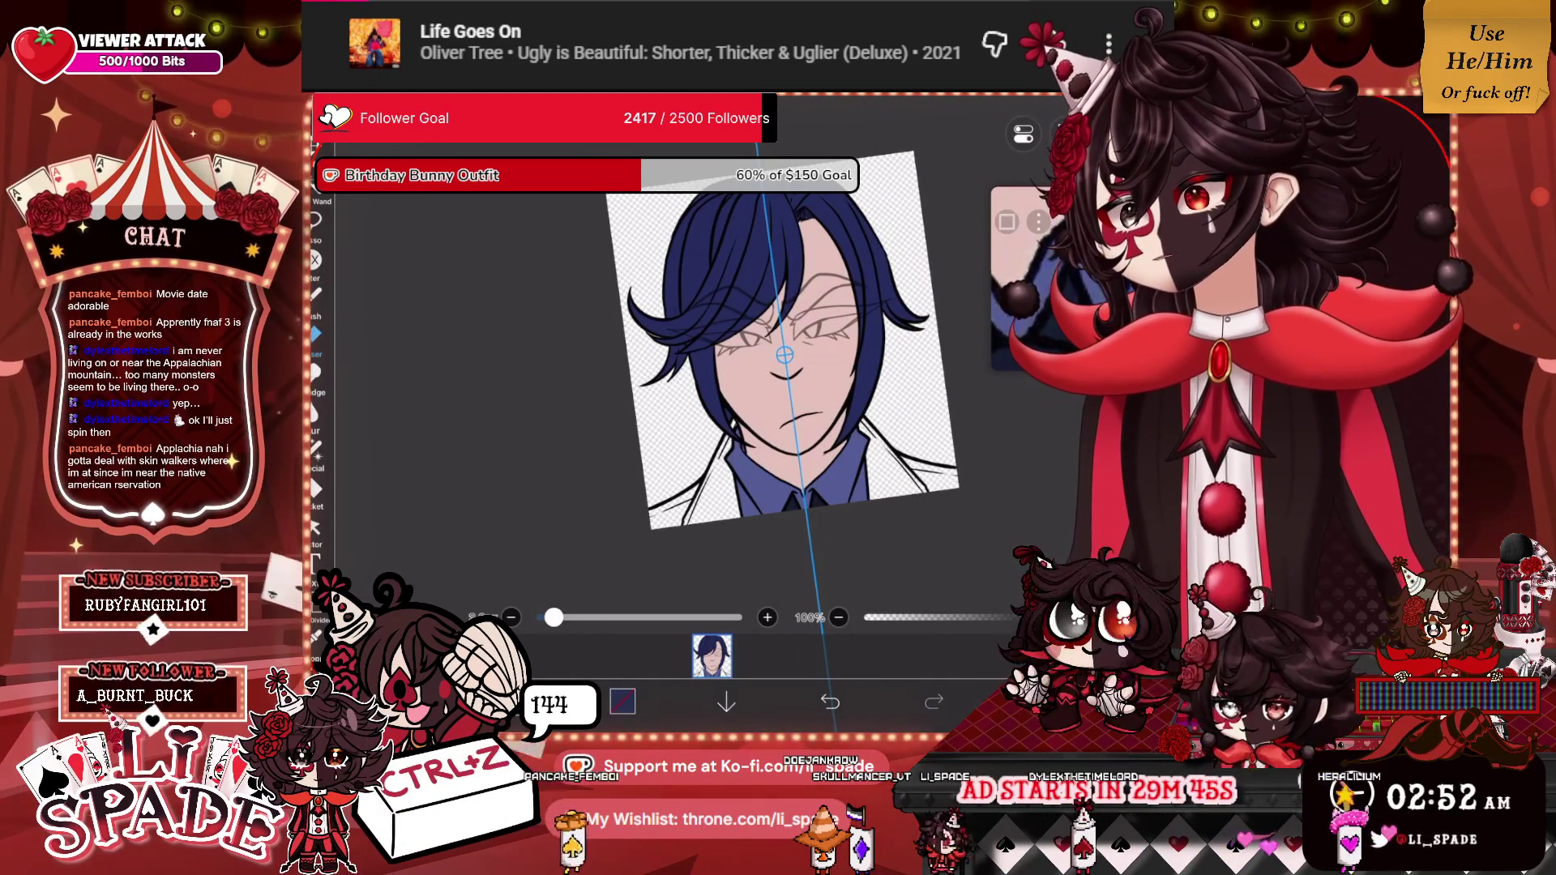
scroll(730, 365, up, 5)
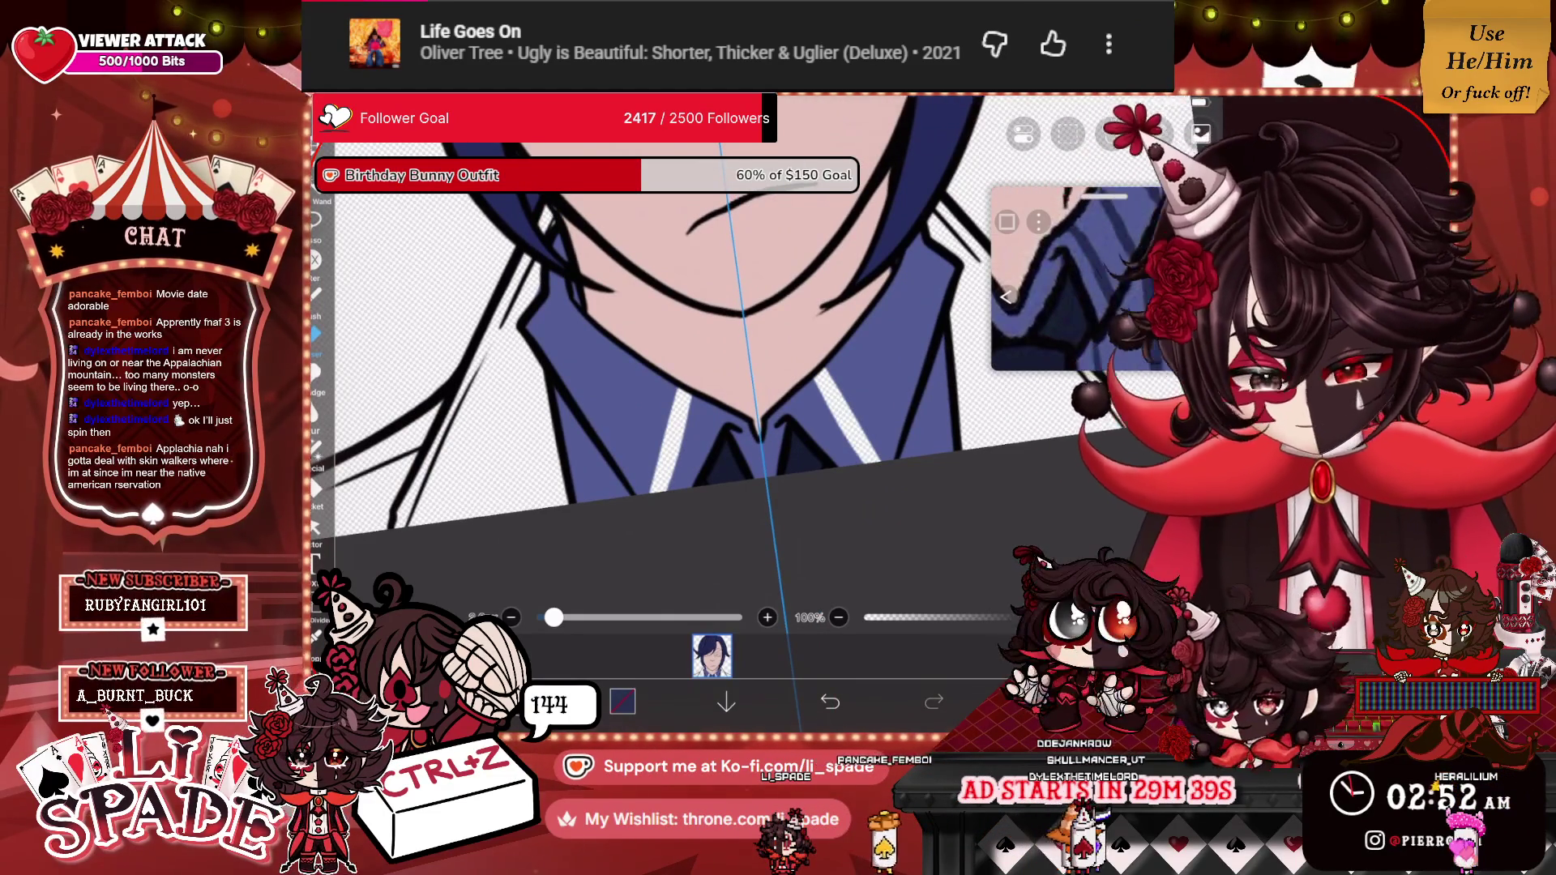
key(ctrl+z)
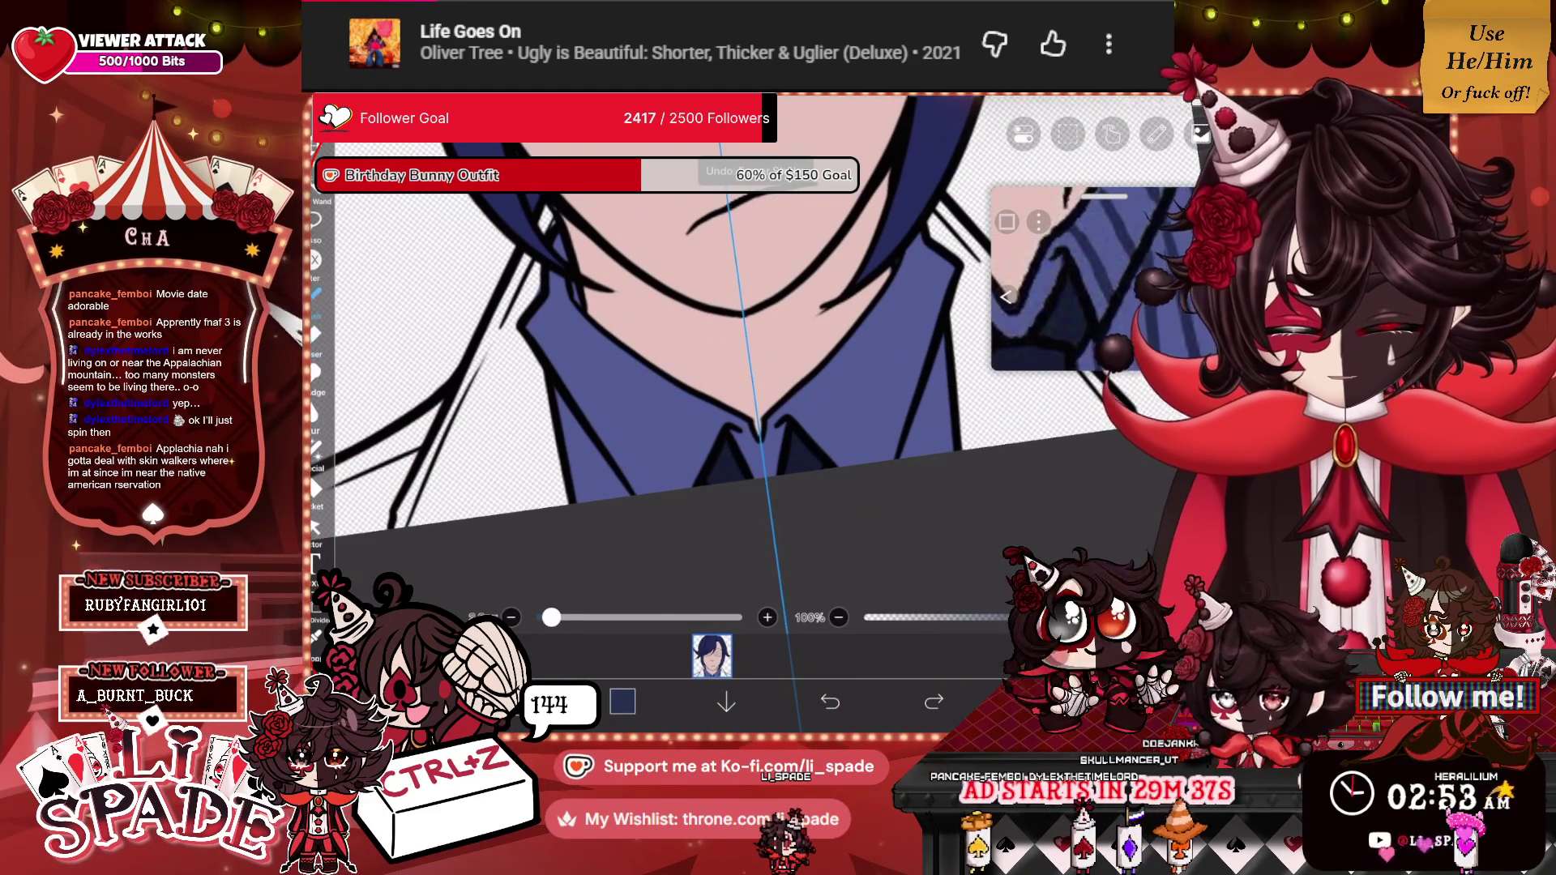
Brush mirrored dark pinstripe pairs across the shirt, undoing the last stray stripe.
drag(831, 438, 855, 466)
drag(810, 379, 840, 438)
drag(841, 343, 898, 452)
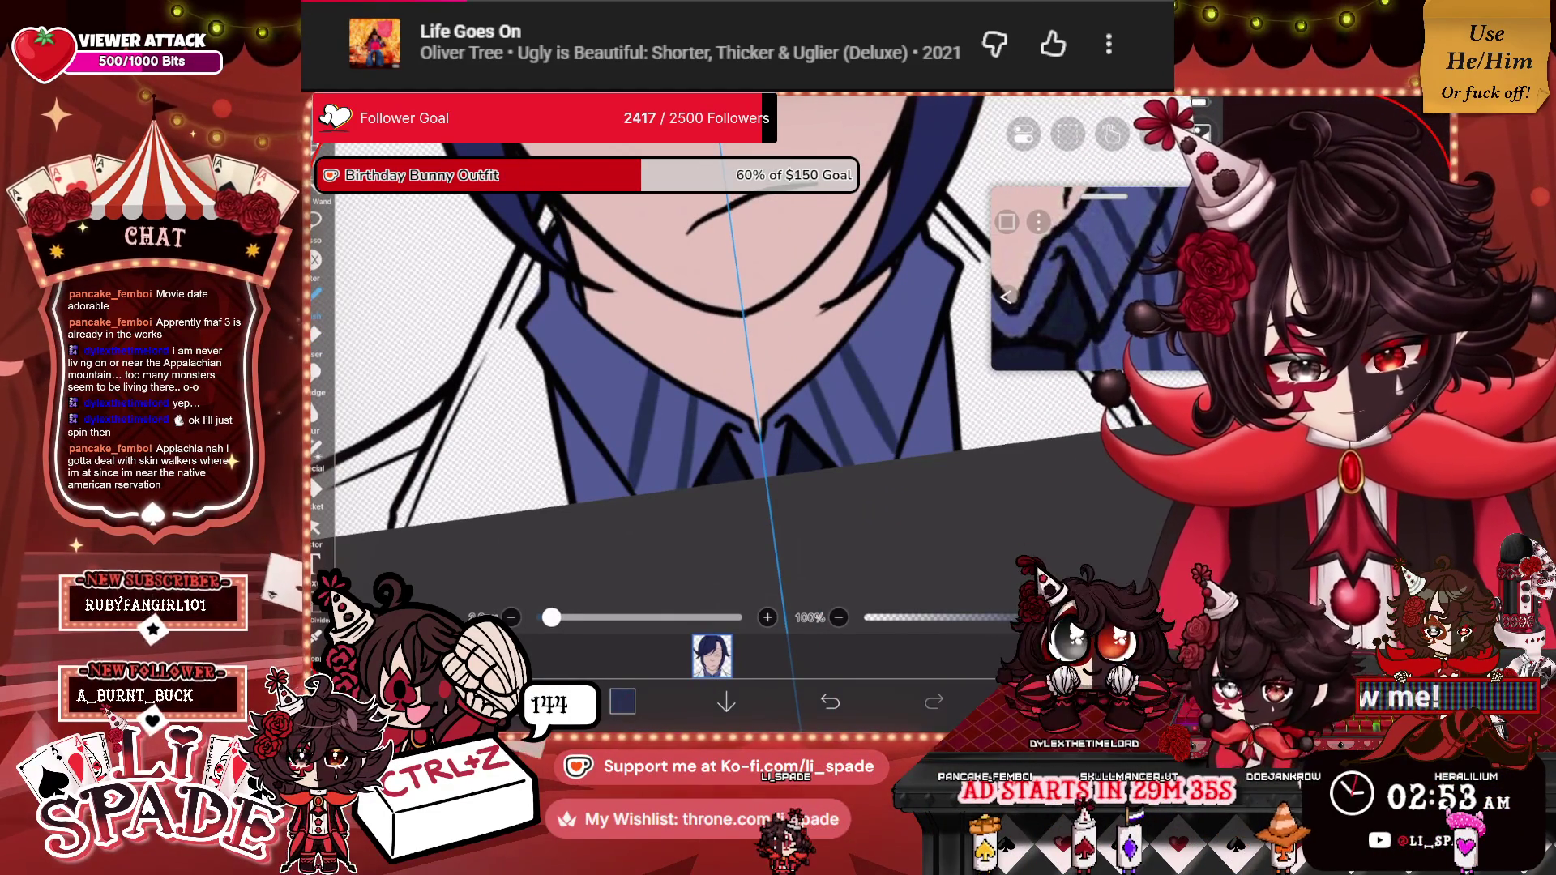
drag(875, 297, 922, 380)
drag(906, 243, 945, 309)
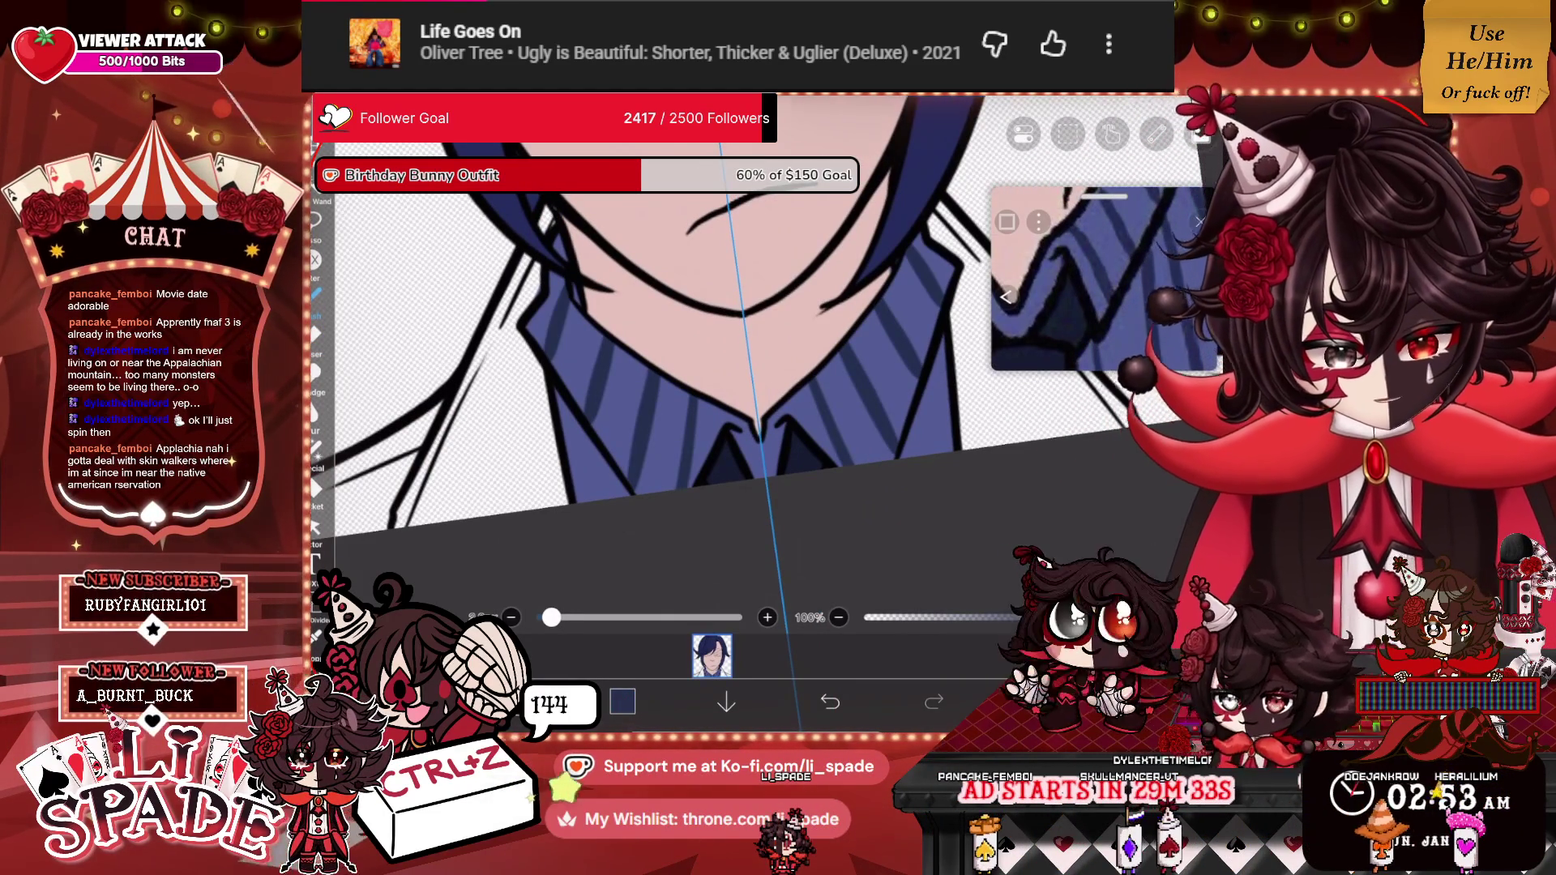
drag(924, 378, 945, 453)
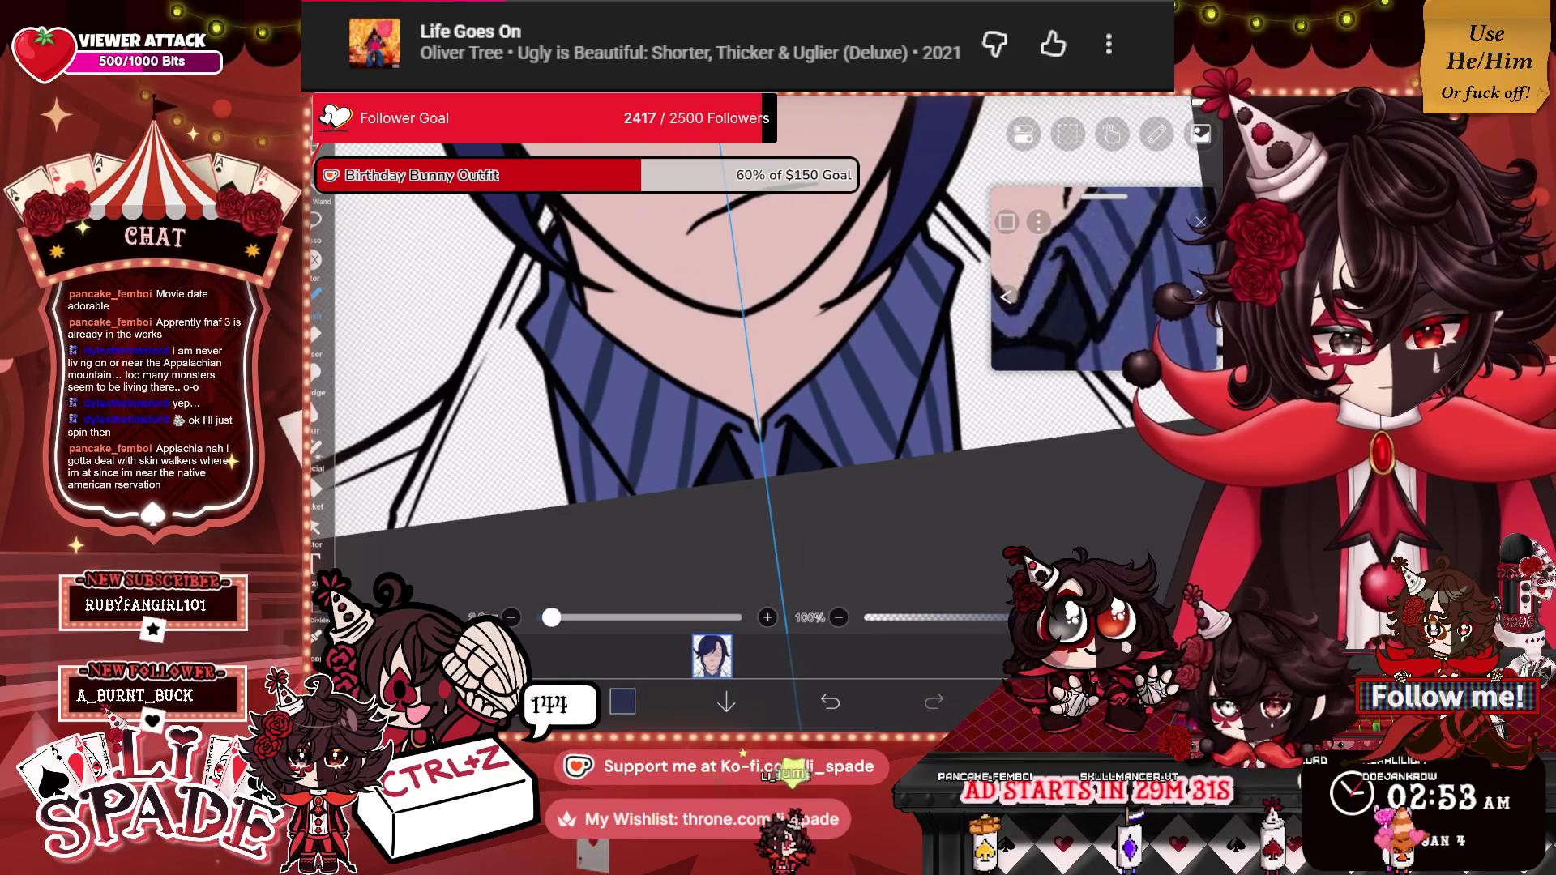
drag(938, 336, 951, 406)
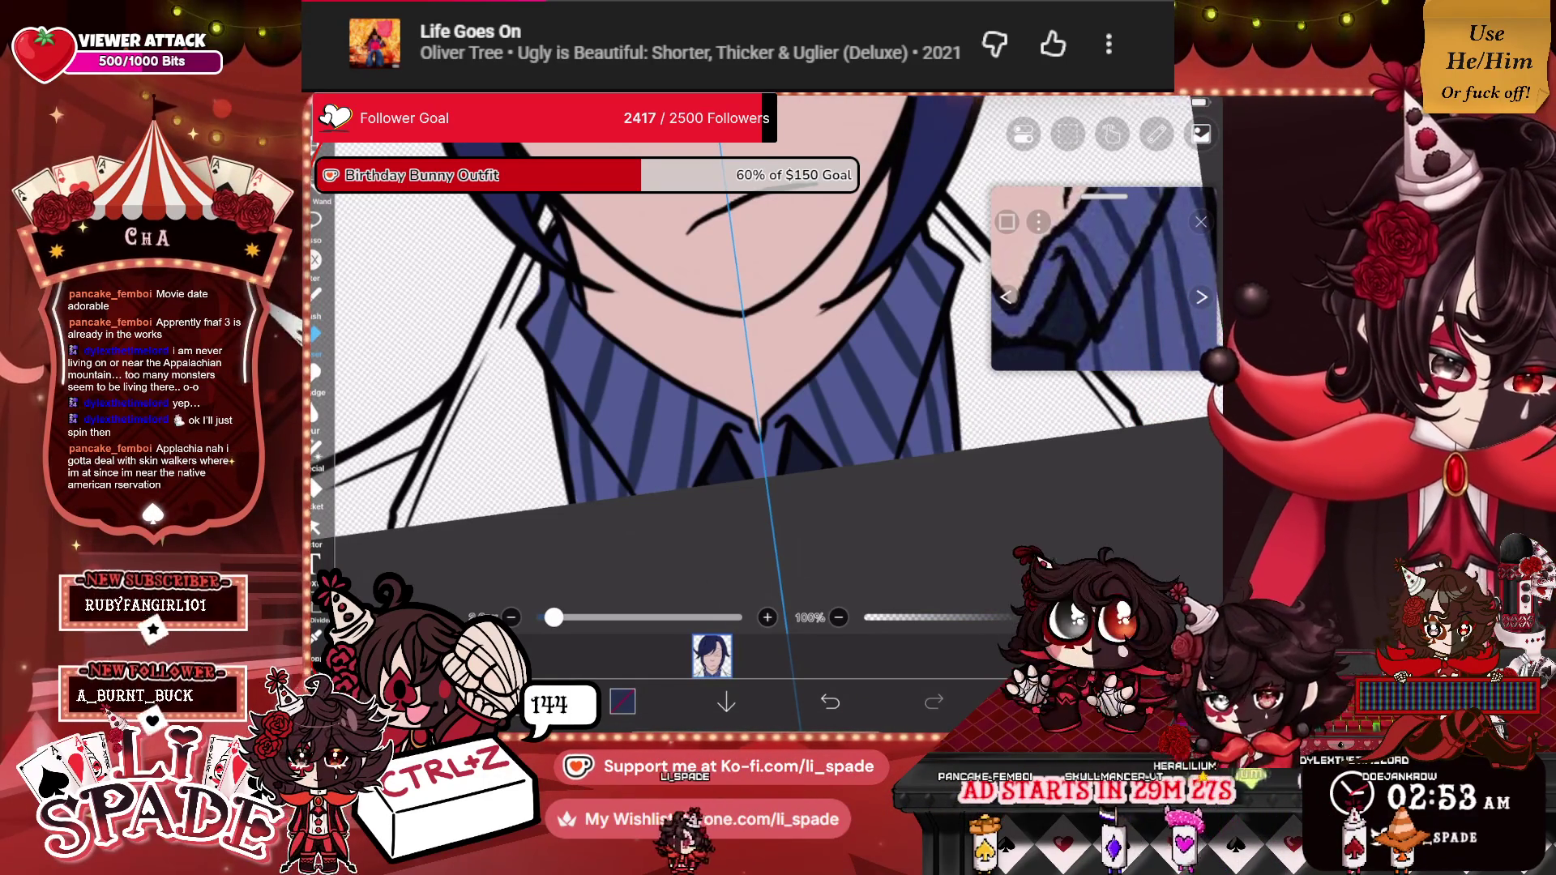
key(ctrl+z)
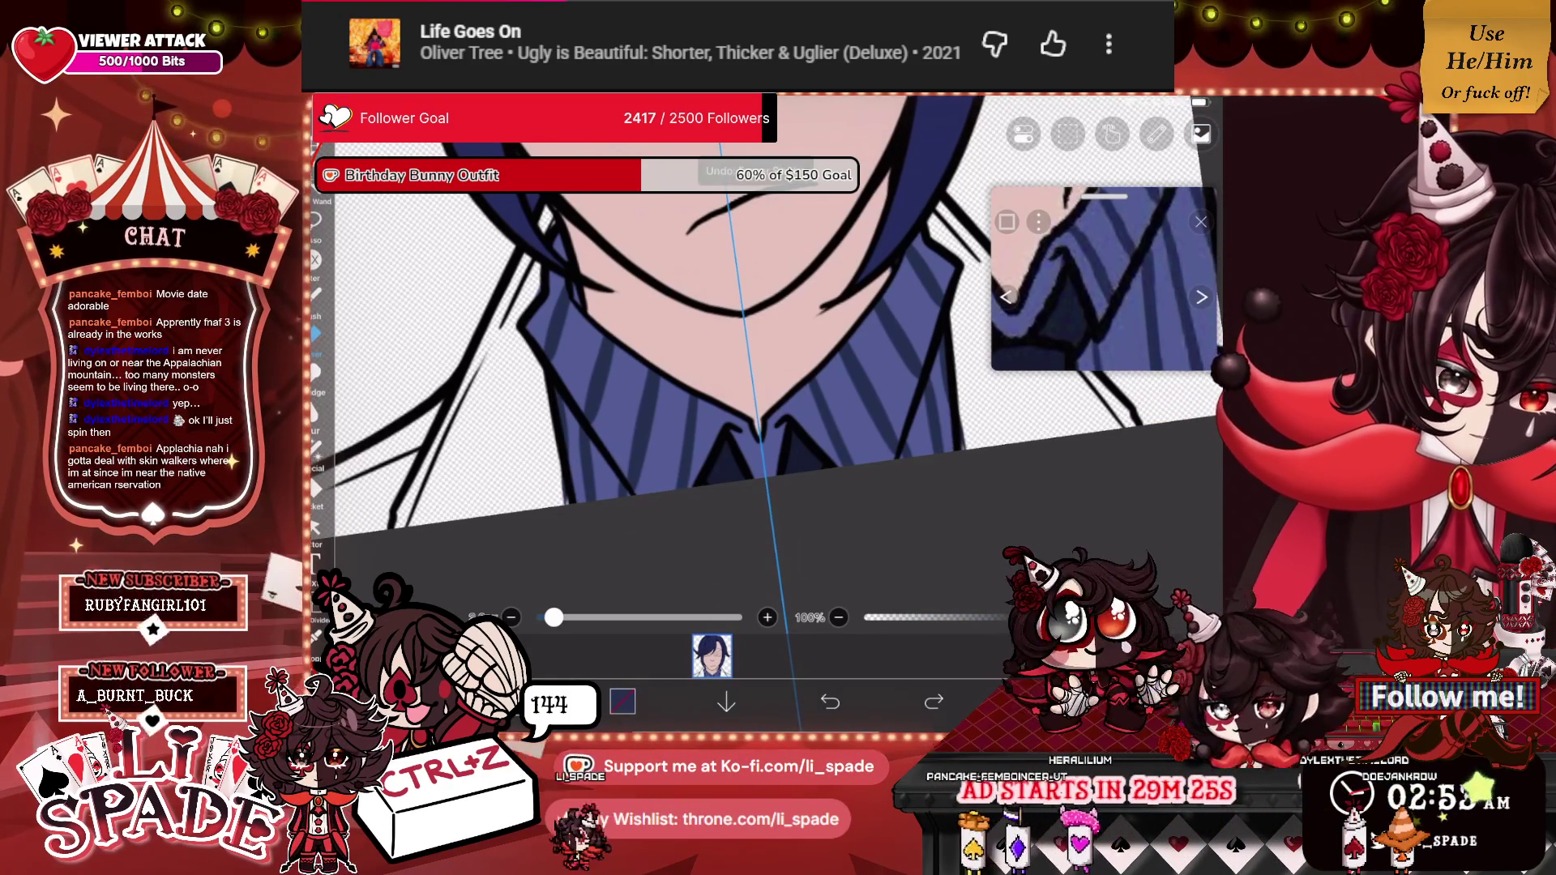
Fill the jacket around the collar with grey, closing the remaining gaps.
scroll(811, 324, down, 3)
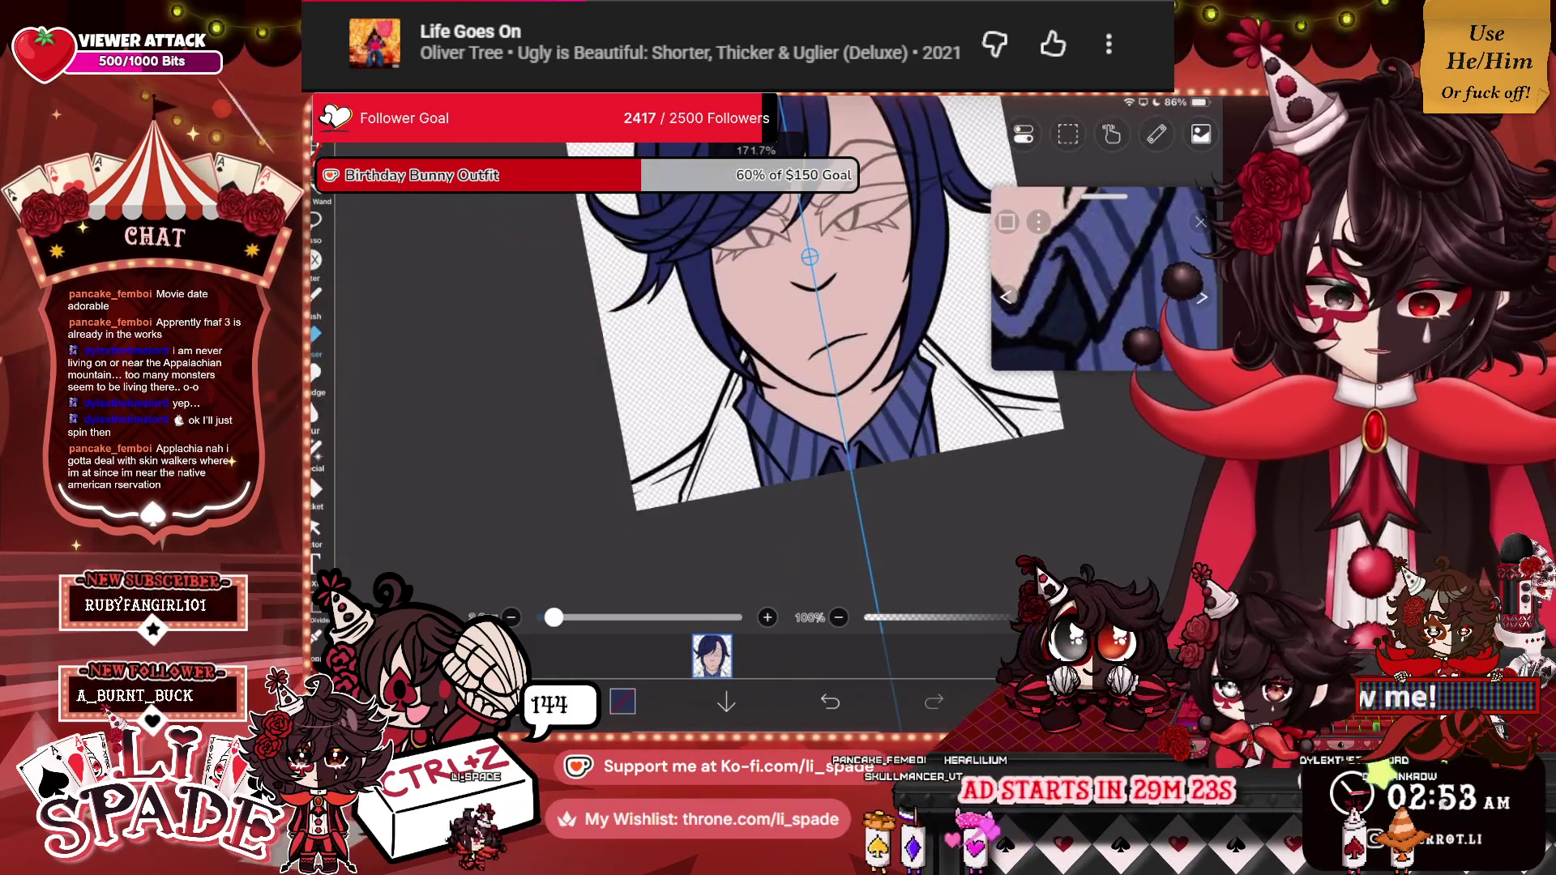
scroll(811, 324, up, 5)
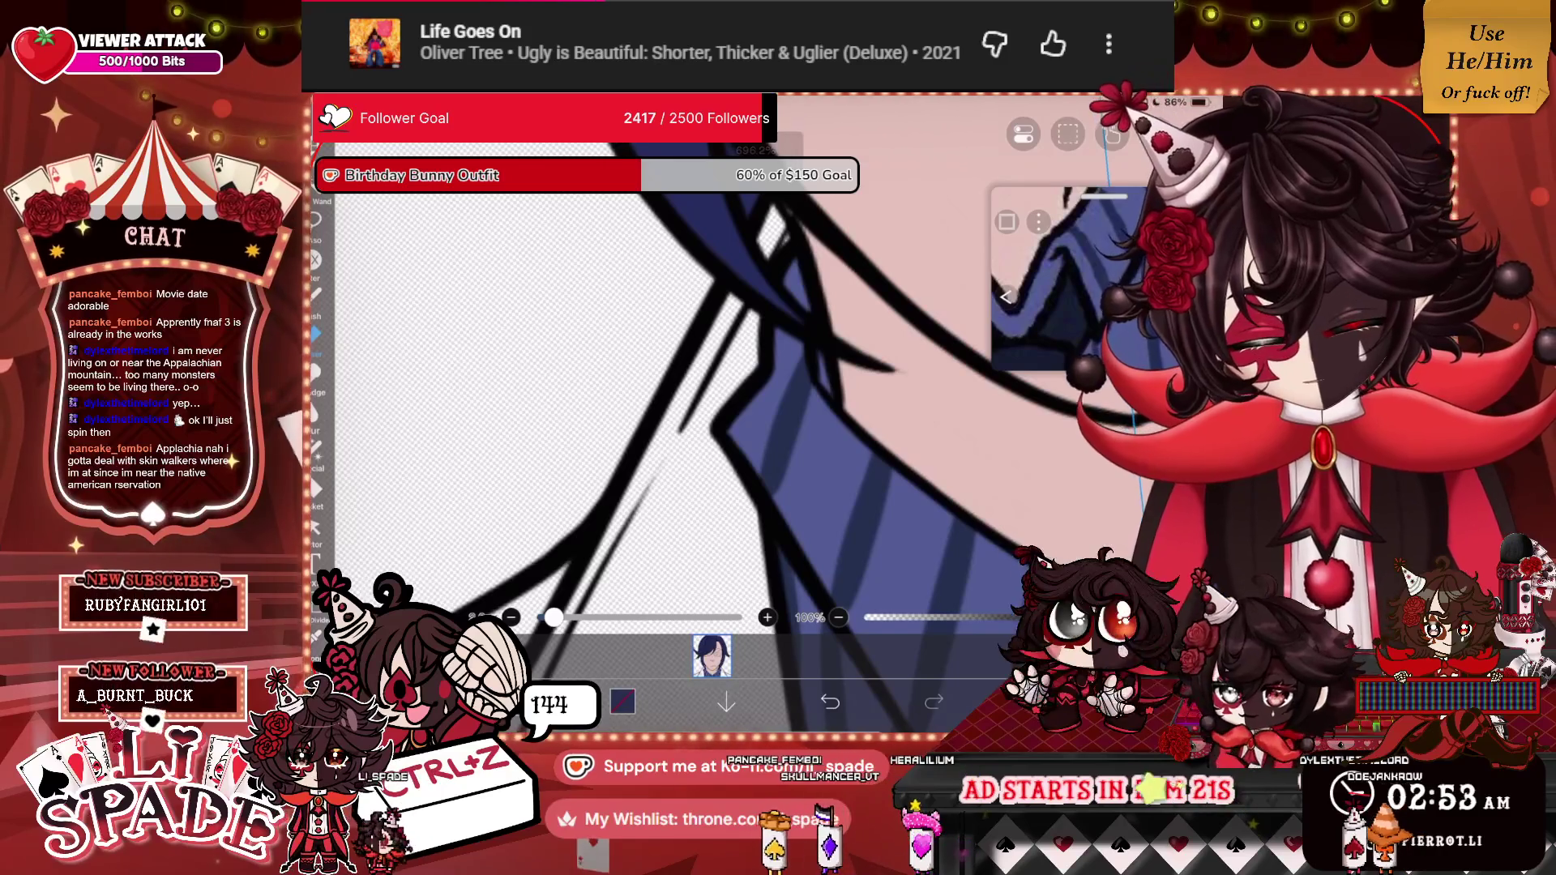
scroll(811, 324, down, 5)
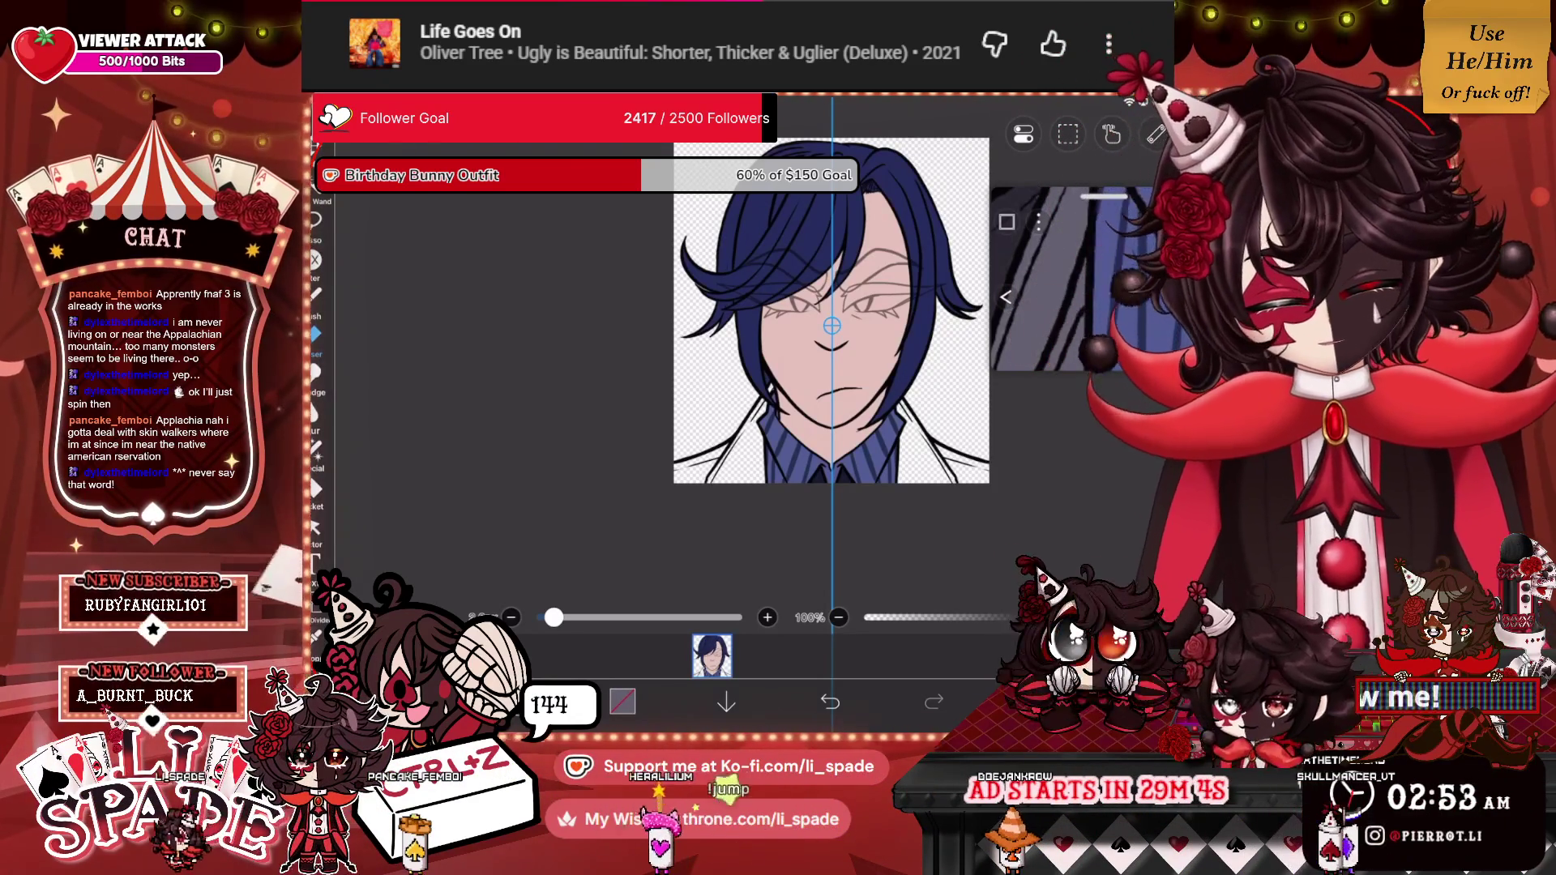
scroll(831, 324, up, 5)
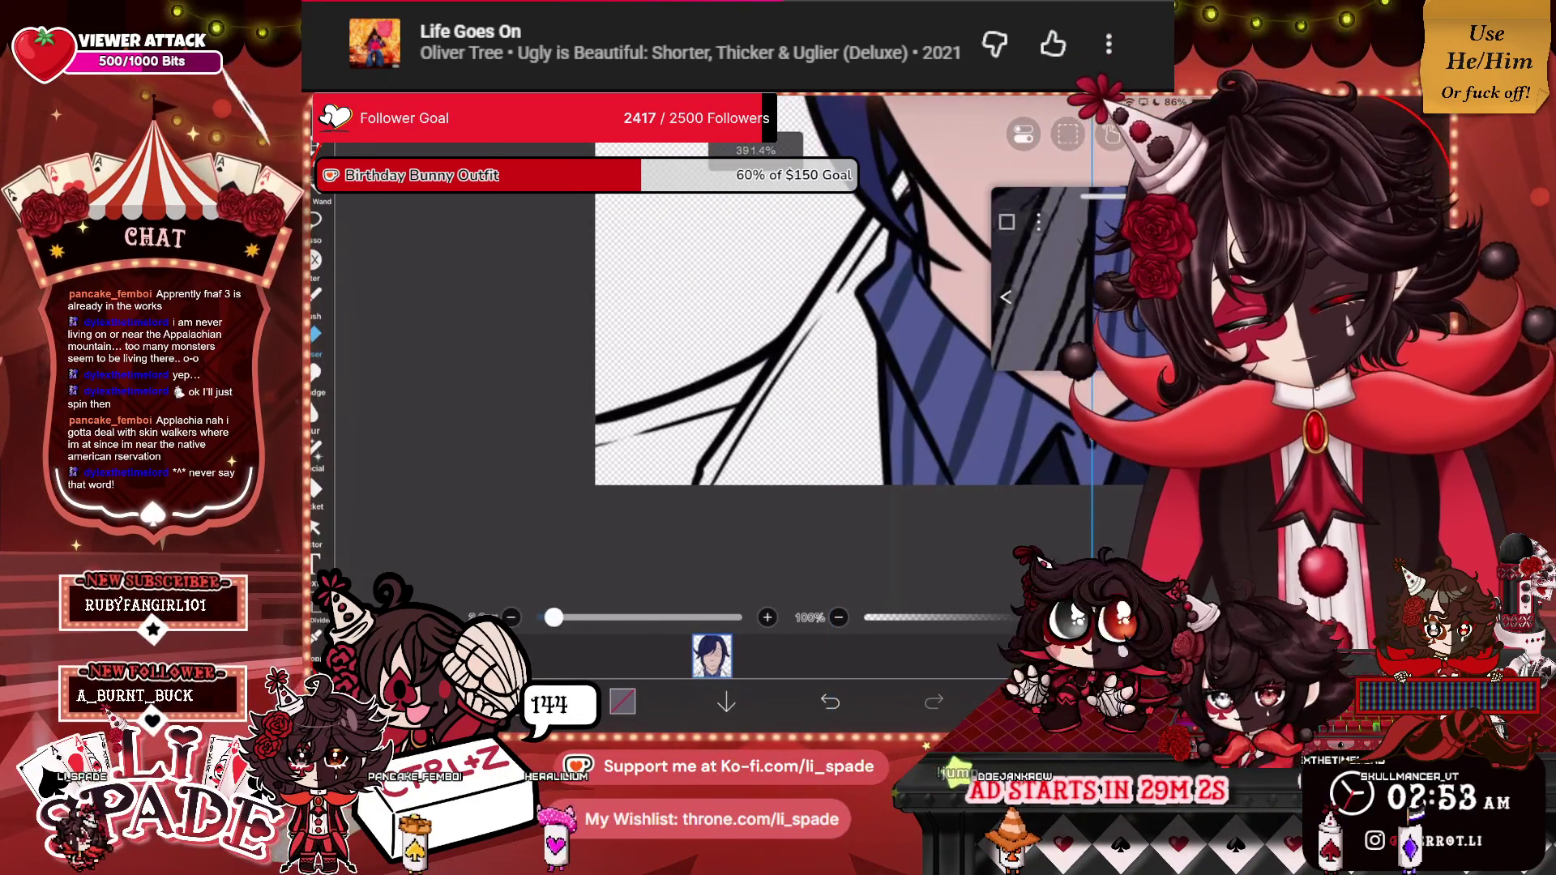
drag(705, 483, 798, 361)
mouse_move(733, 478)
mouse_down()
mouse_move(810, 369)
mouse_move(835, 479)
mouse_move(867, 357)
mouse_move(875, 483)
mouse_up()
drag(835, 393, 875, 482)
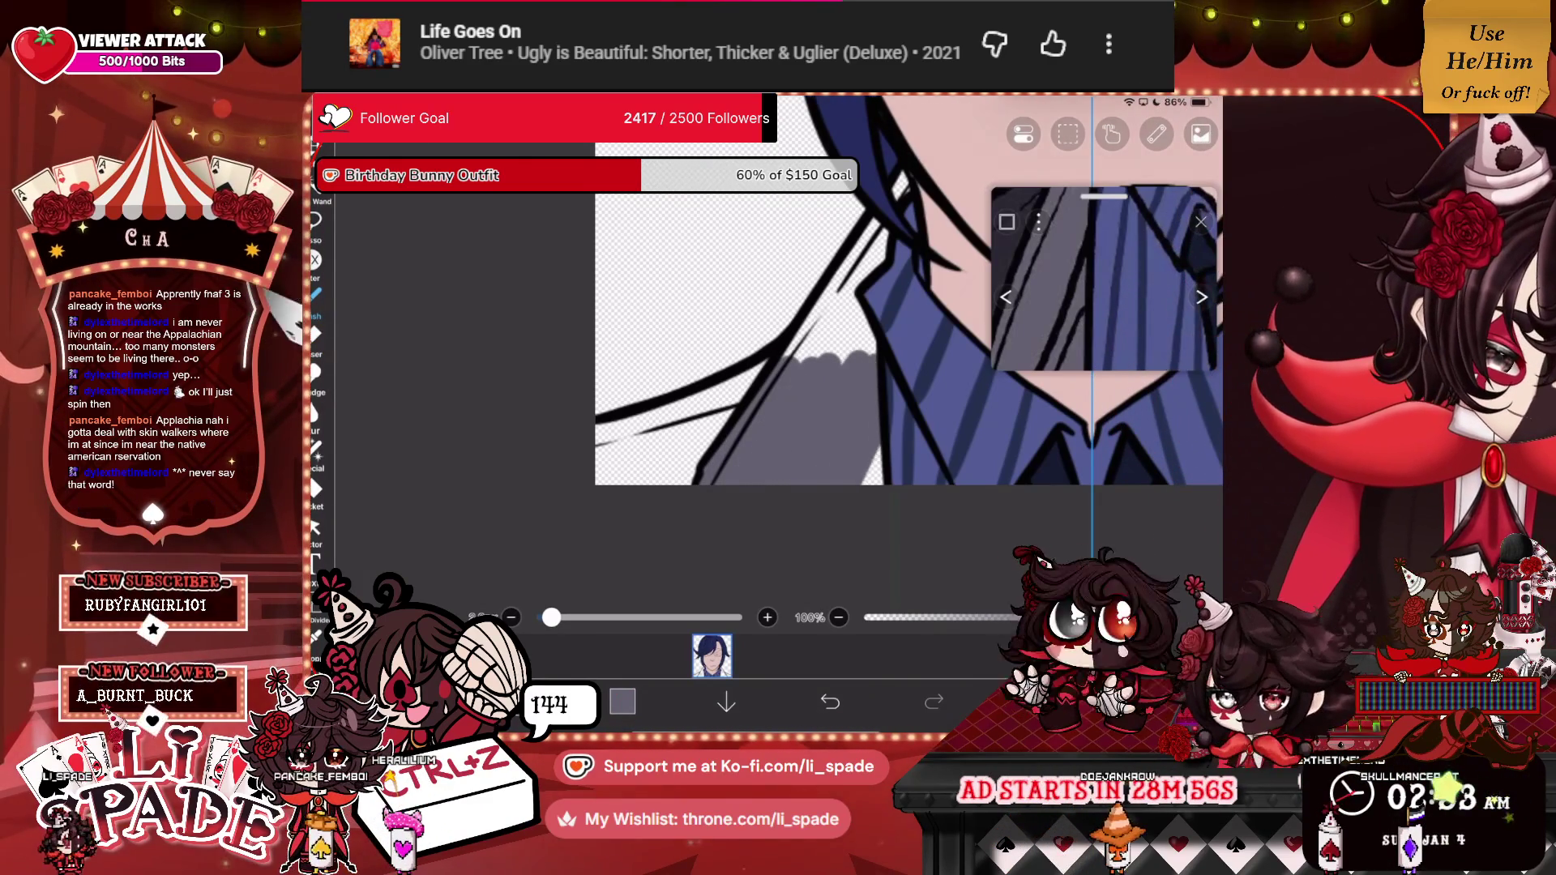
mouse_move(859, 361)
mouse_down()
mouse_move(871, 239)
mouse_move(802, 235)
mouse_move(786, 357)
mouse_up()
scroll(831, 227, down, 5)
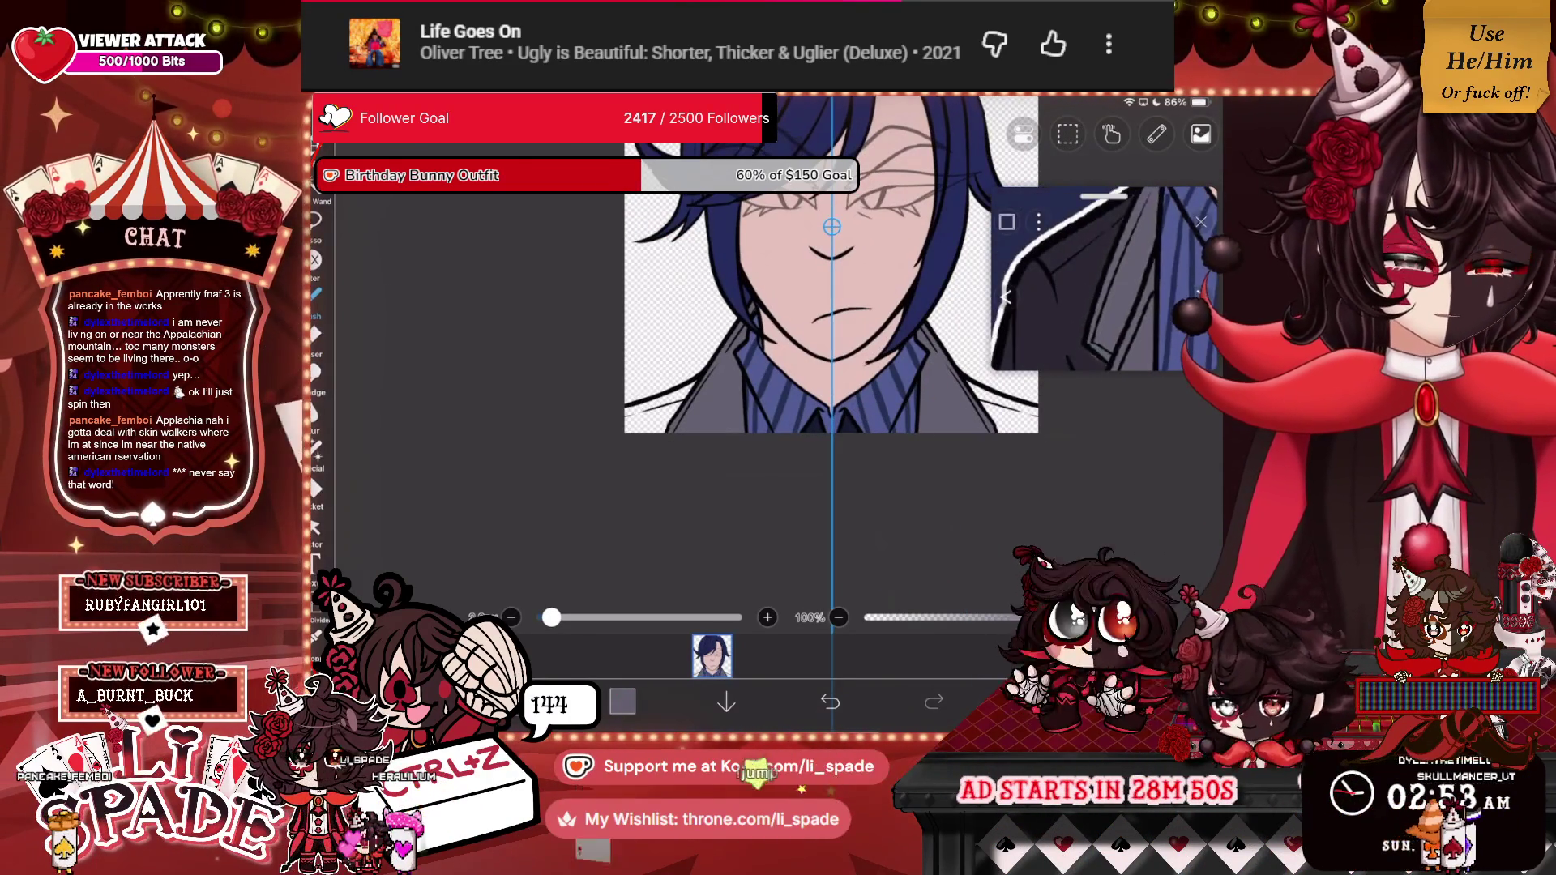
Select layer 2 in the layer list and zoom in to check the collar.
click(711, 656)
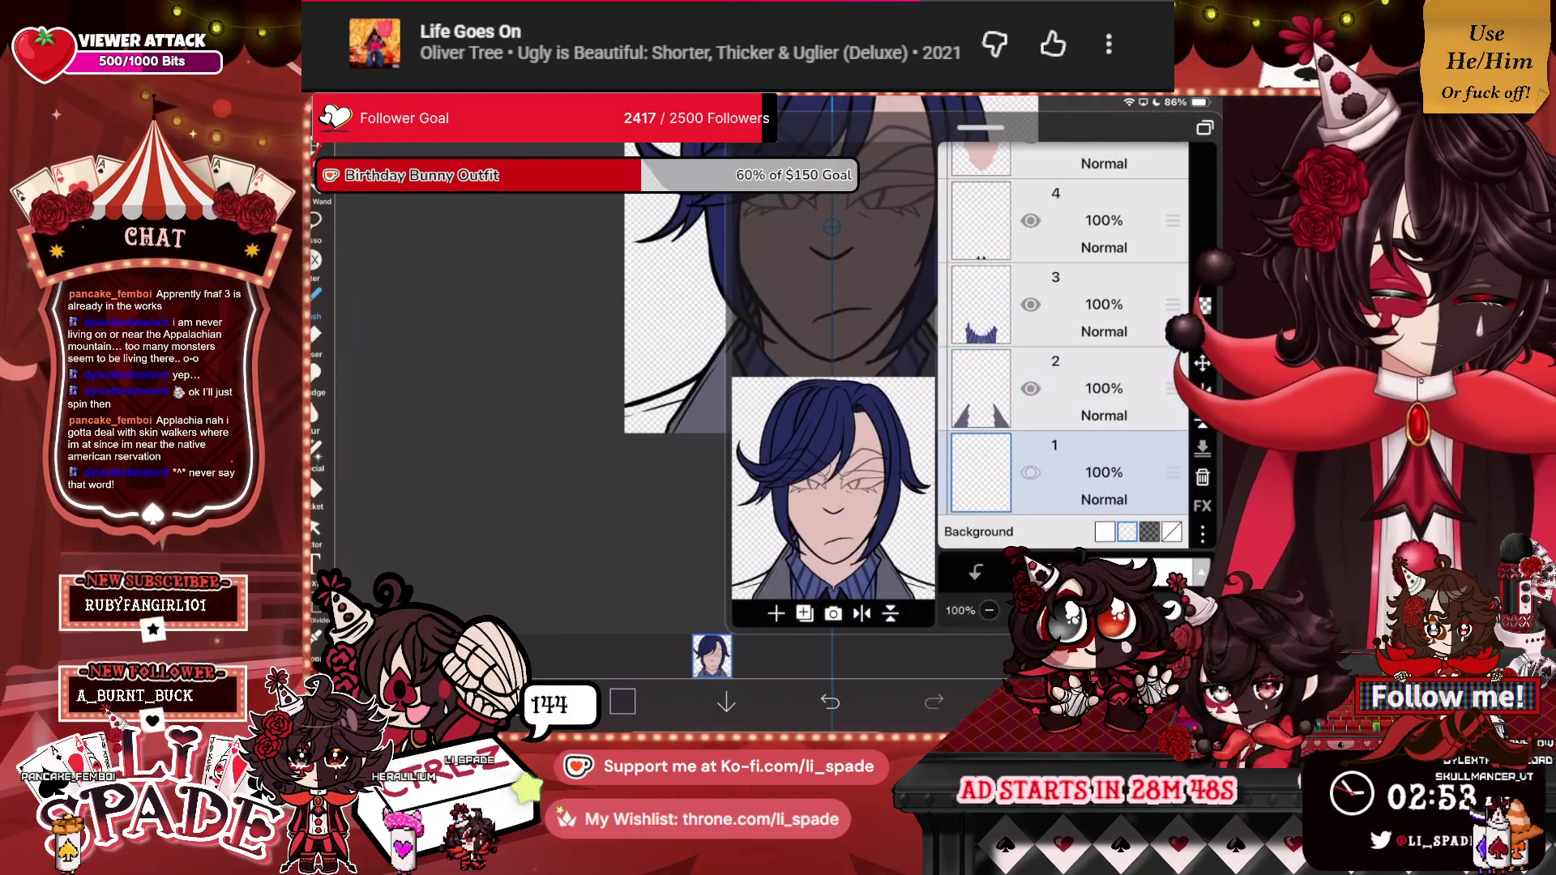
click(1053, 389)
click(712, 656)
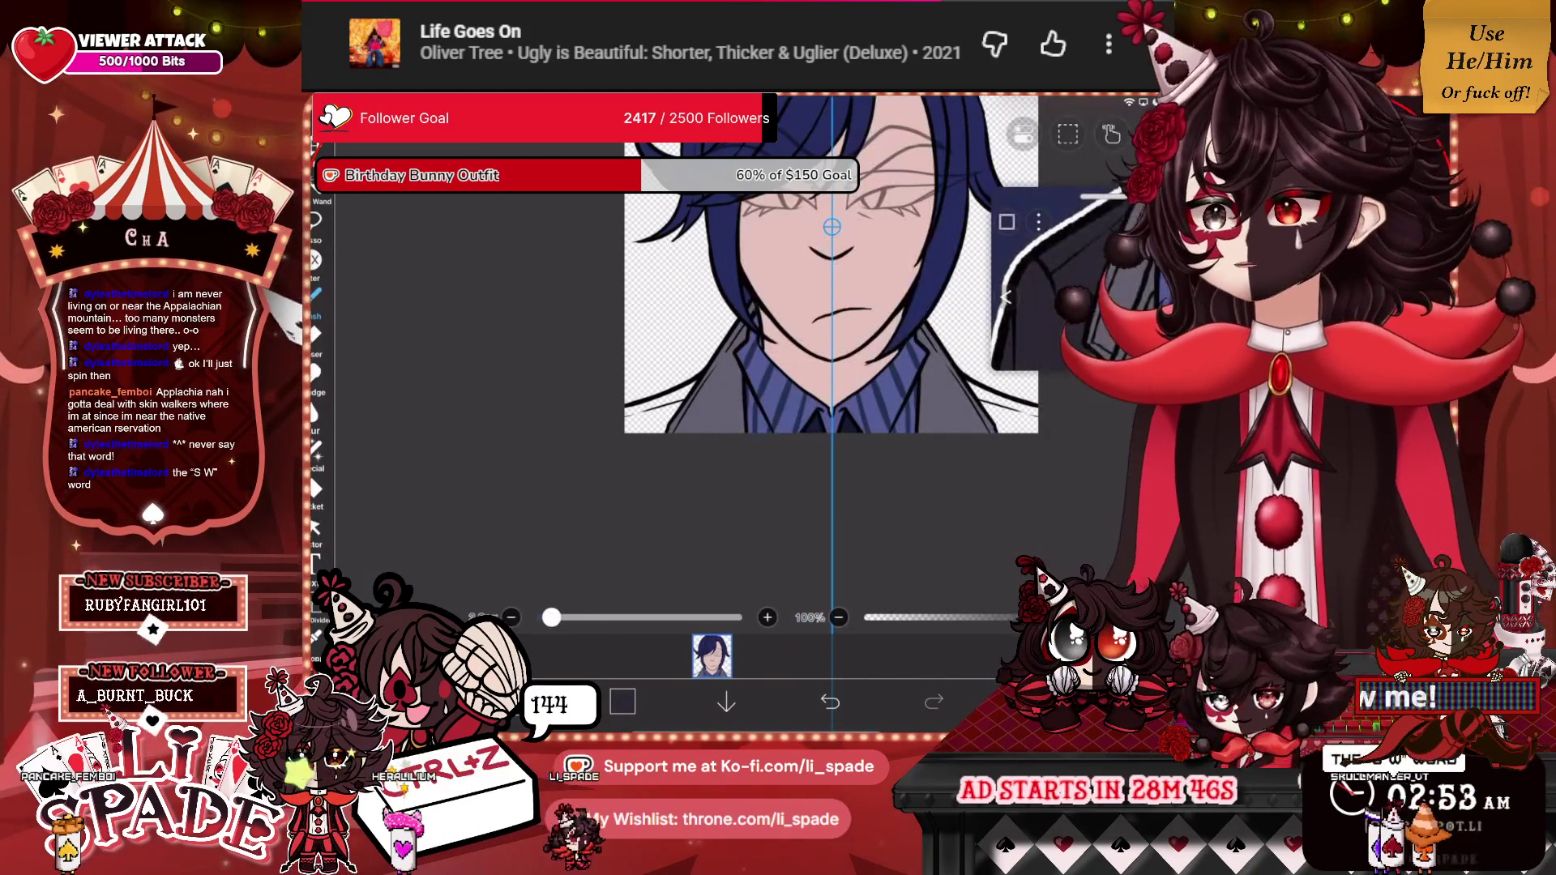
scroll(831, 308, up, 5)
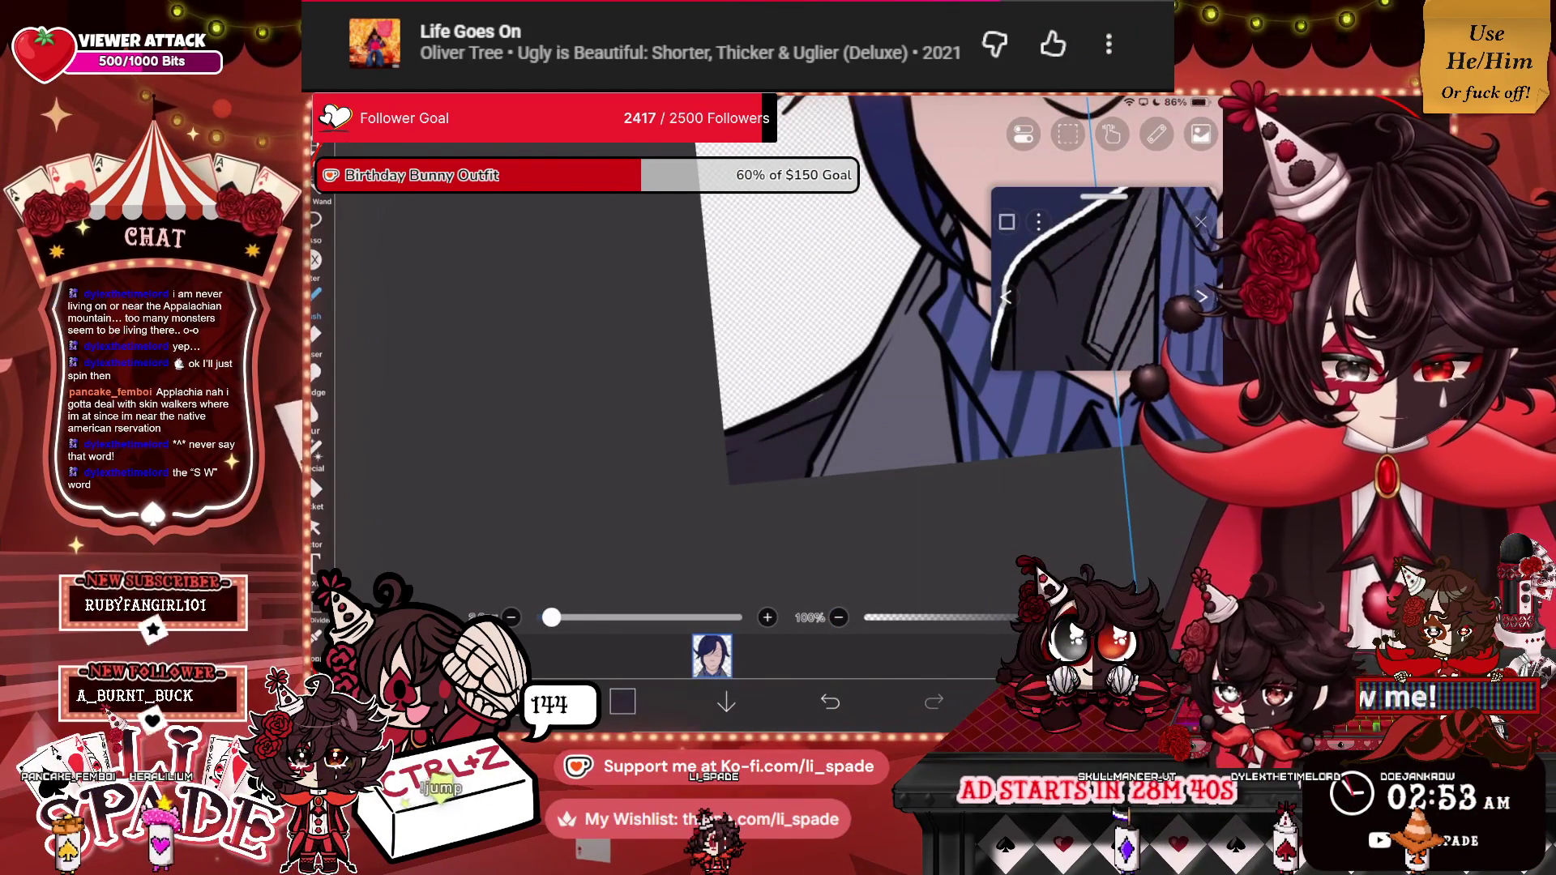
scroll(817, 324, down, 10)
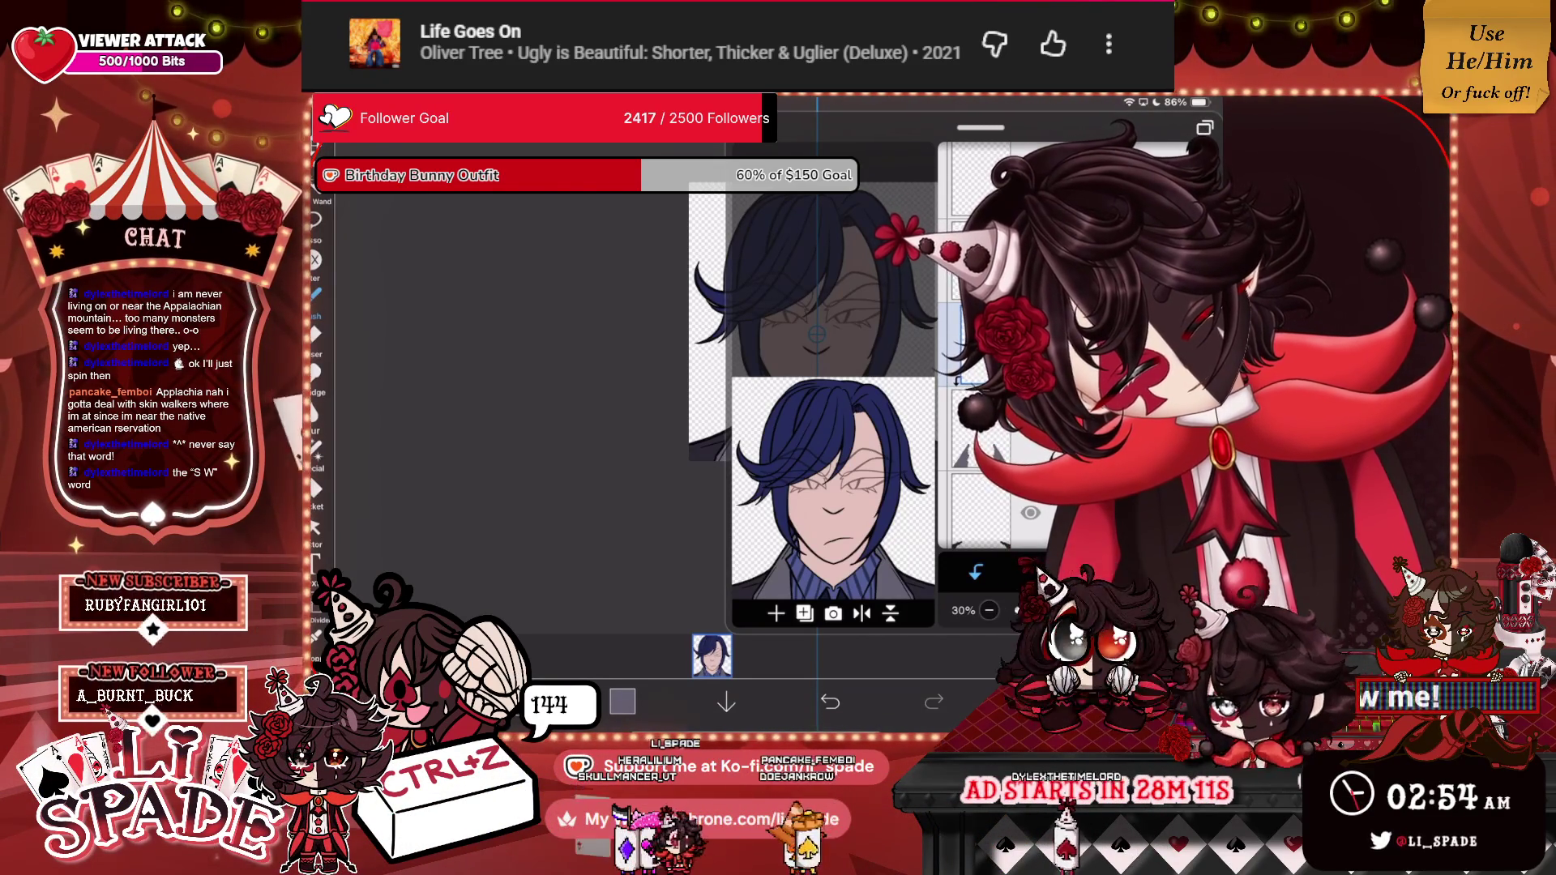
Brush dark shading onto the shirt and collar.
scroll(811, 365, up, 5)
mouse_move(843, 381)
mouse_down()
mouse_move(734, 539)
mouse_move(798, 414)
mouse_up()
drag(851, 296, 810, 389)
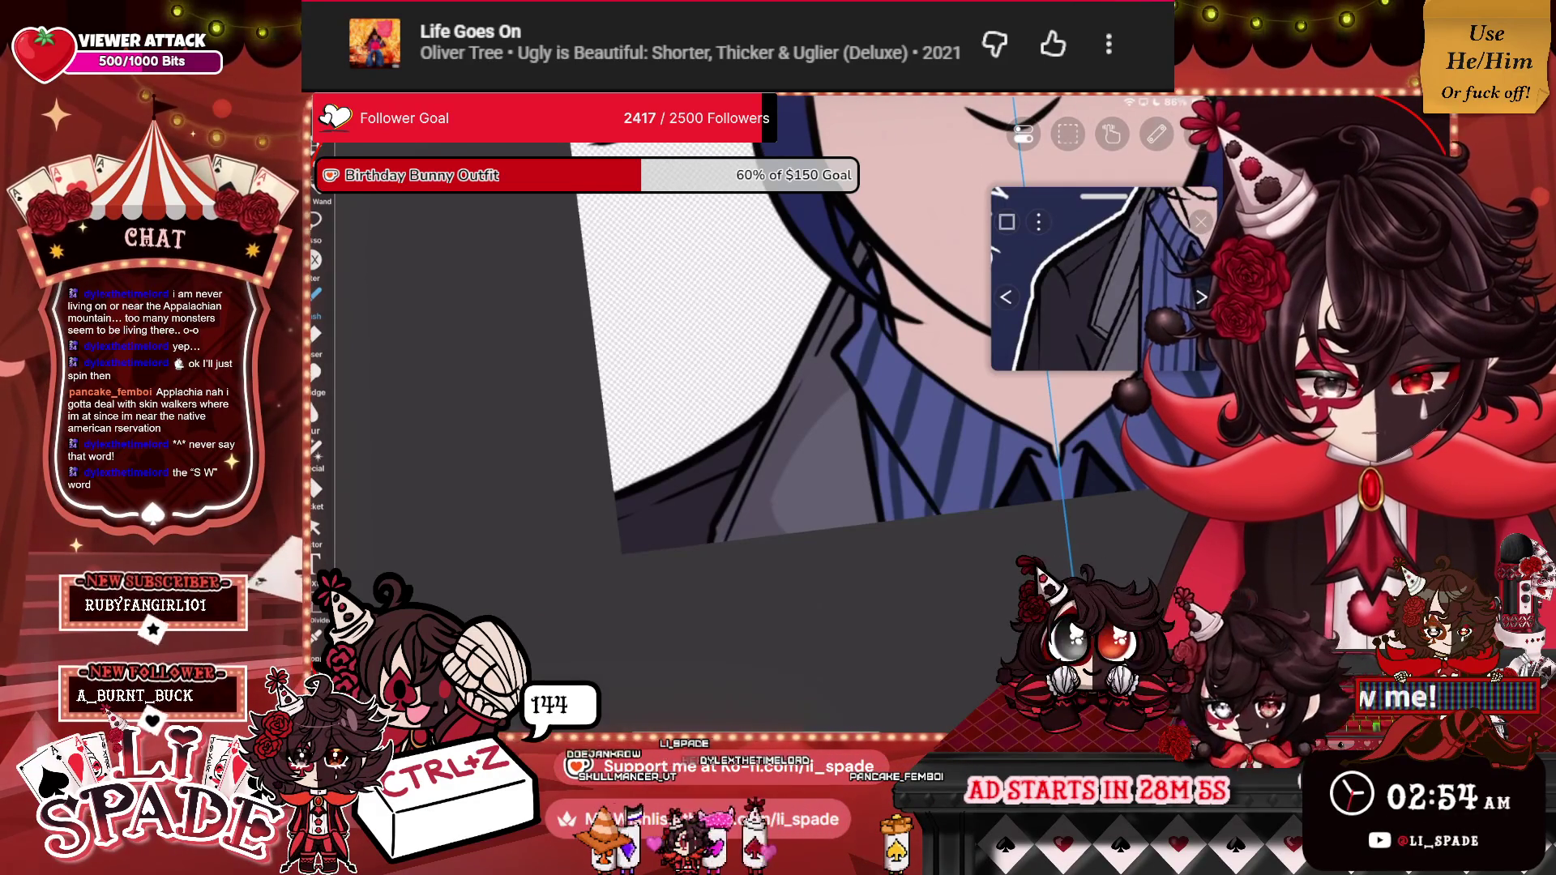
scroll(811, 341, down, 5)
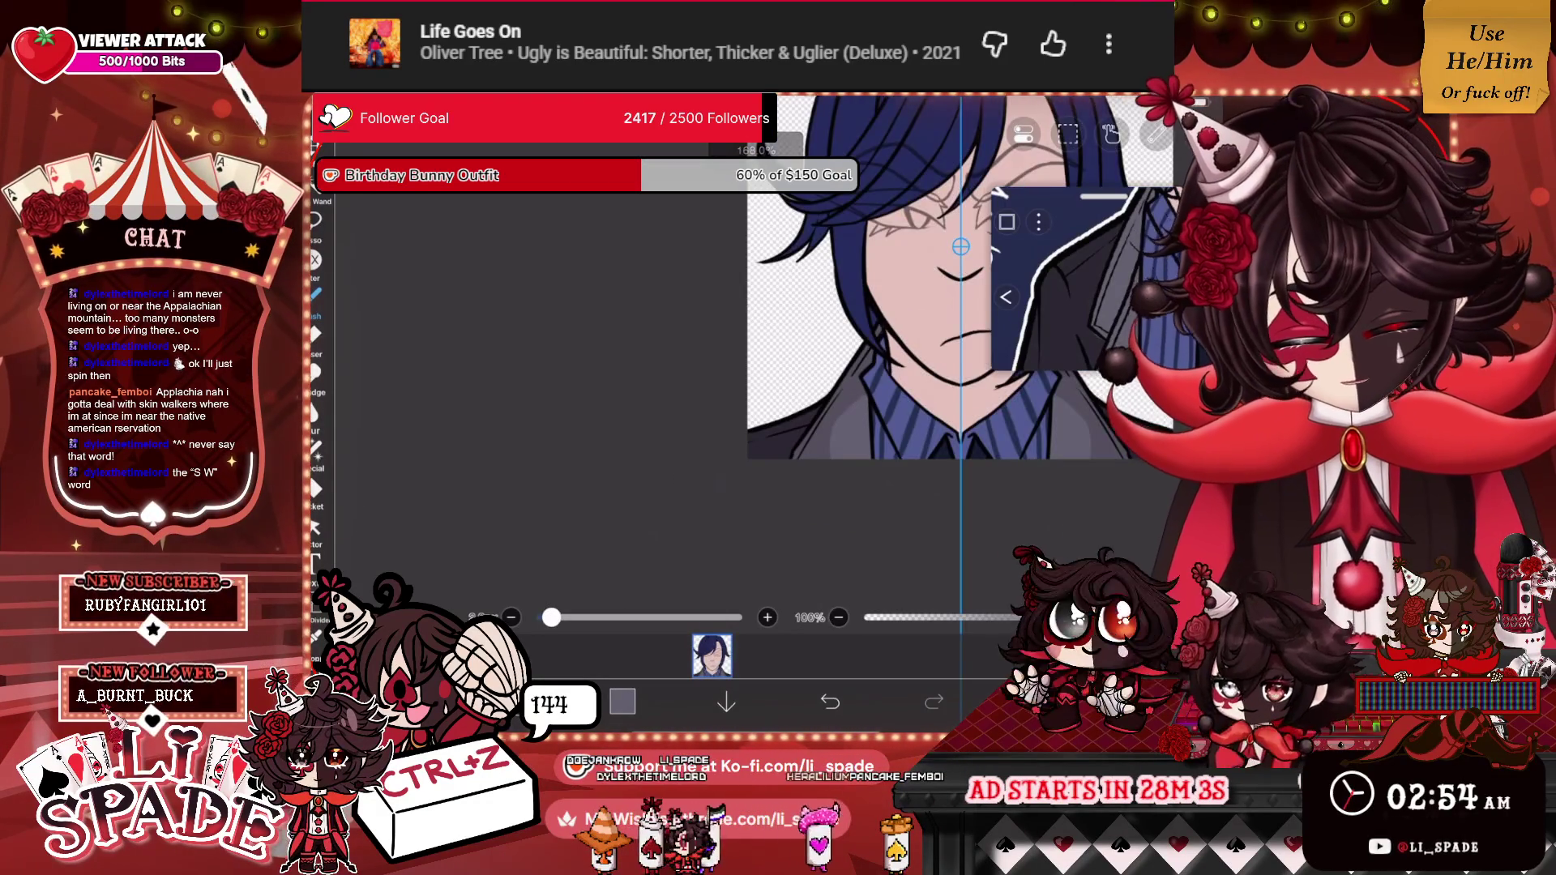
Set layer 3's blending mode to Multiply.
click(1005, 297)
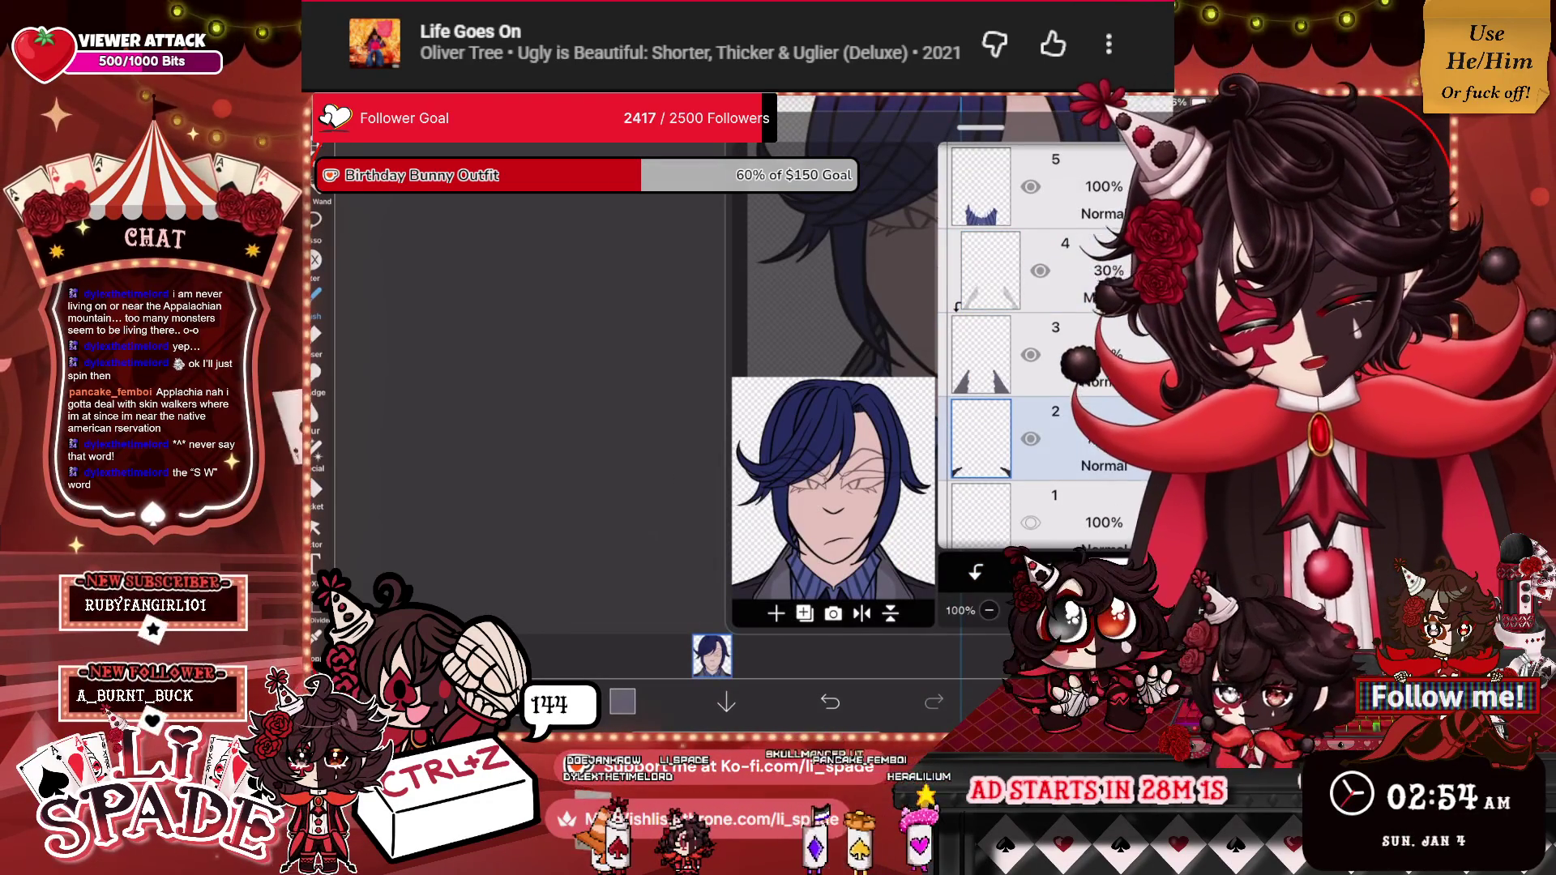
click(1111, 572)
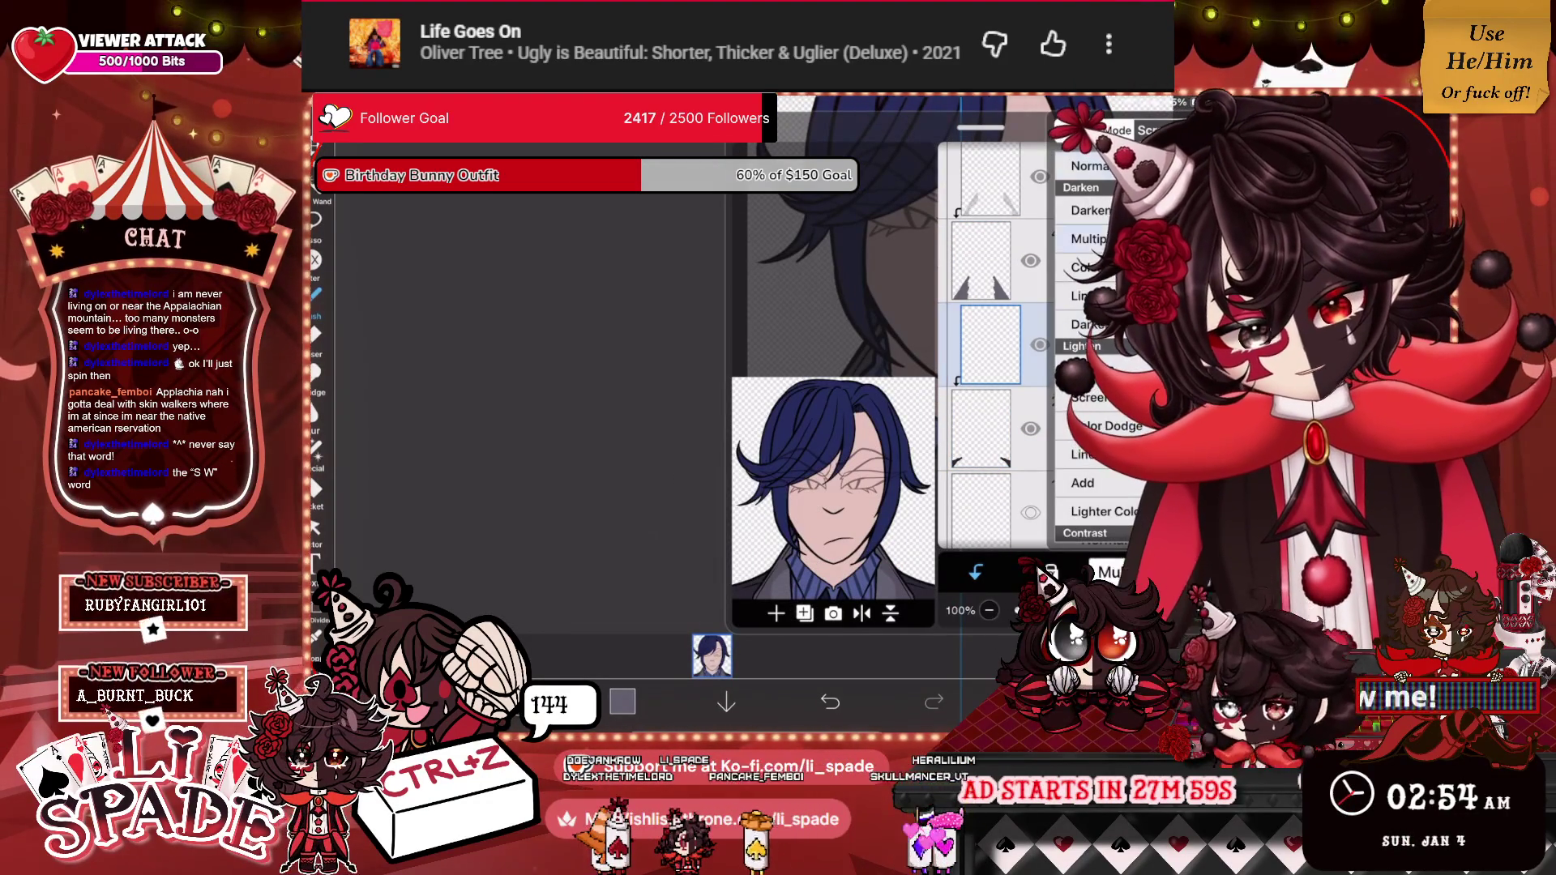
click(1086, 239)
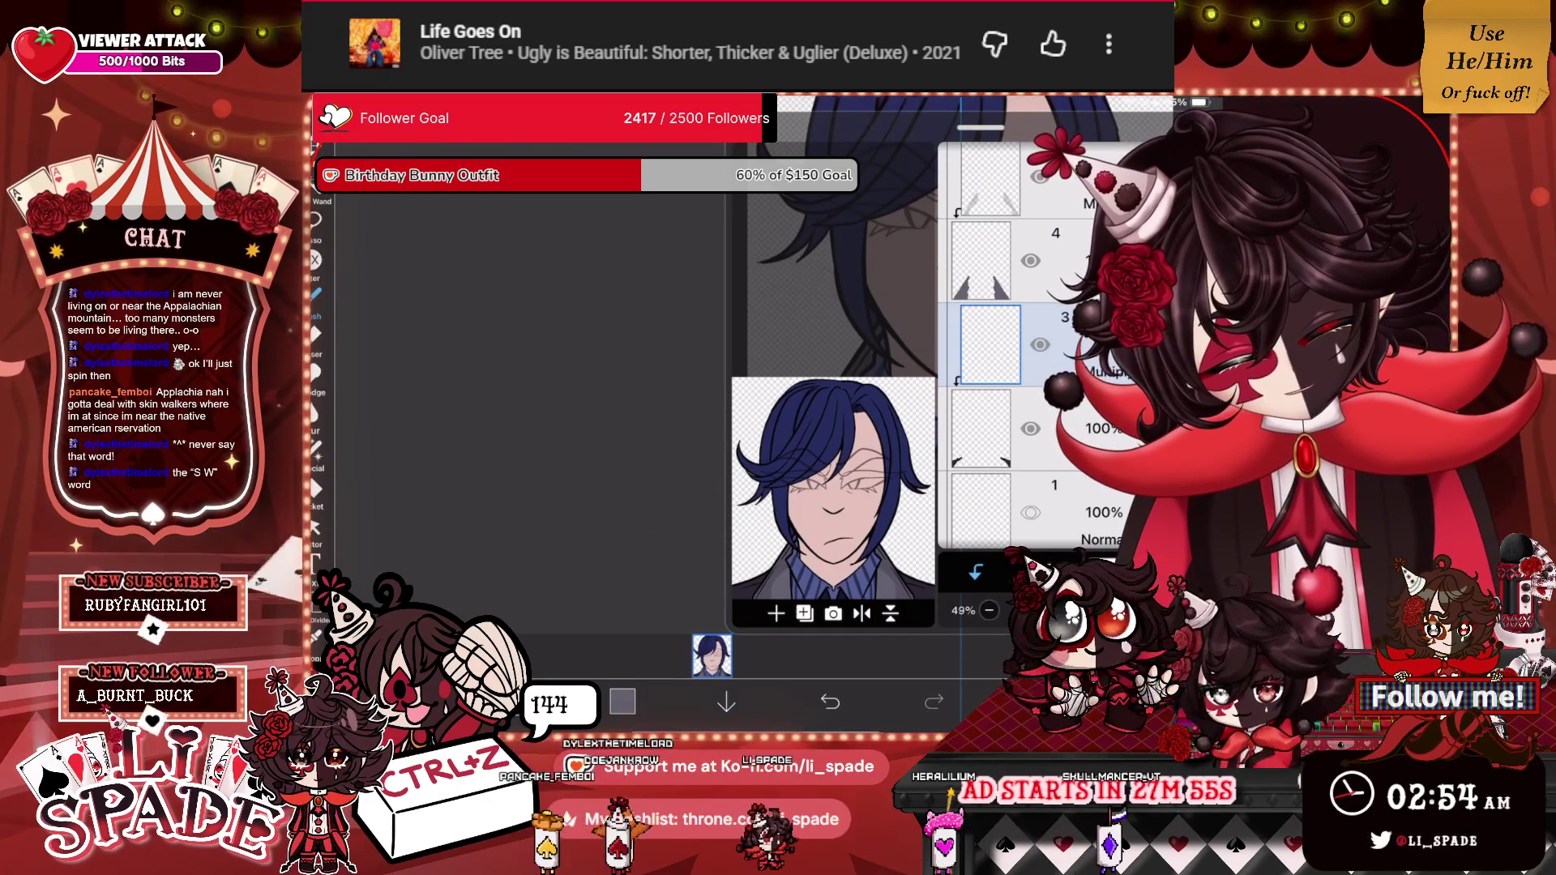
scroll(811, 365, up, 5)
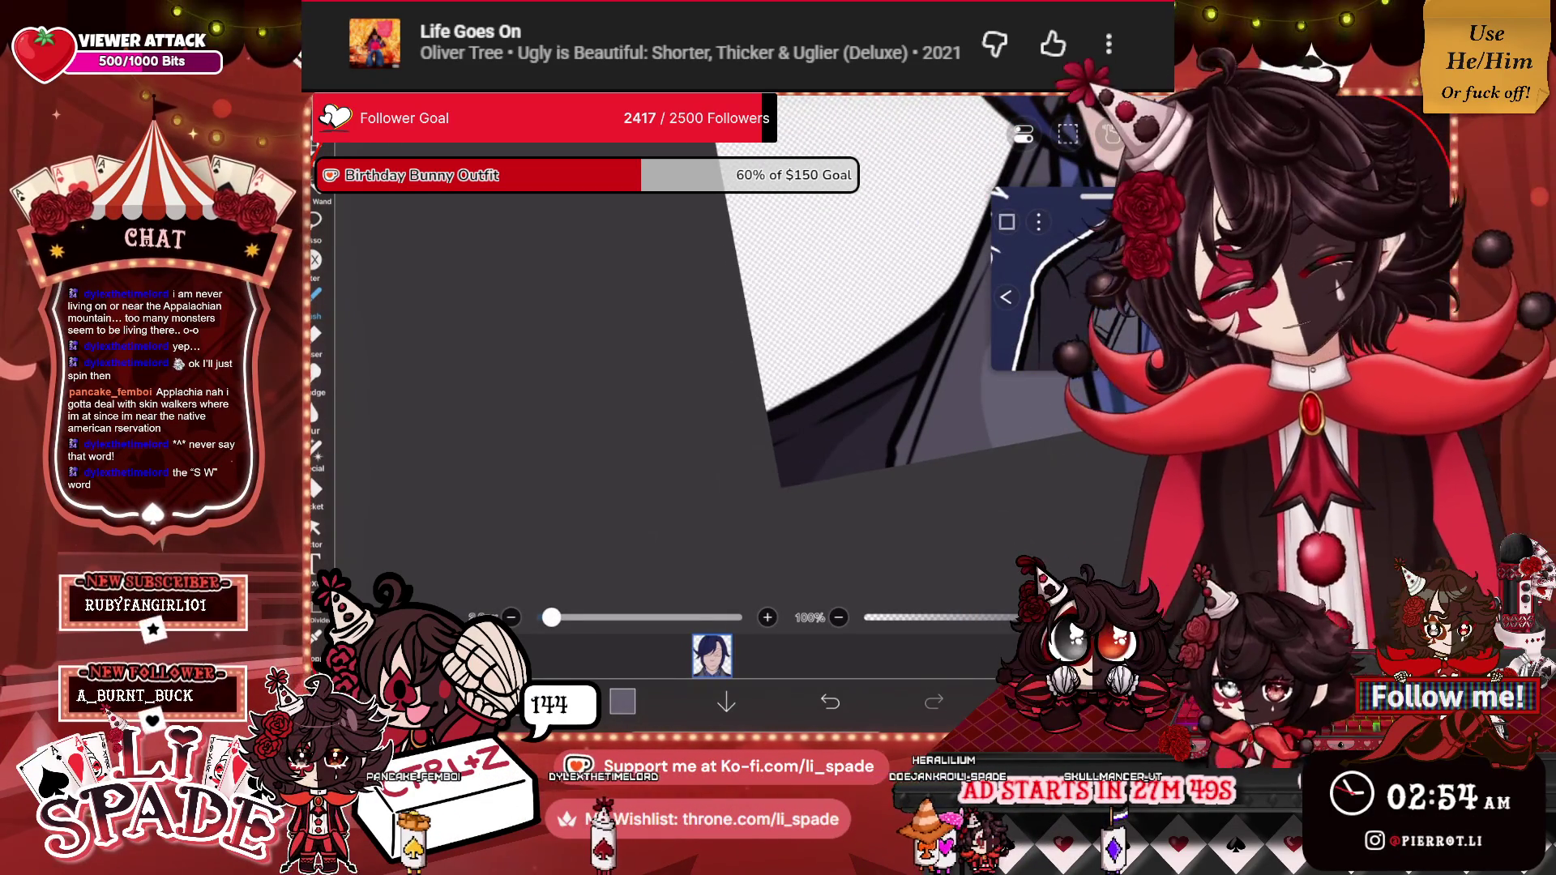
scroll(810, 365, down, 5)
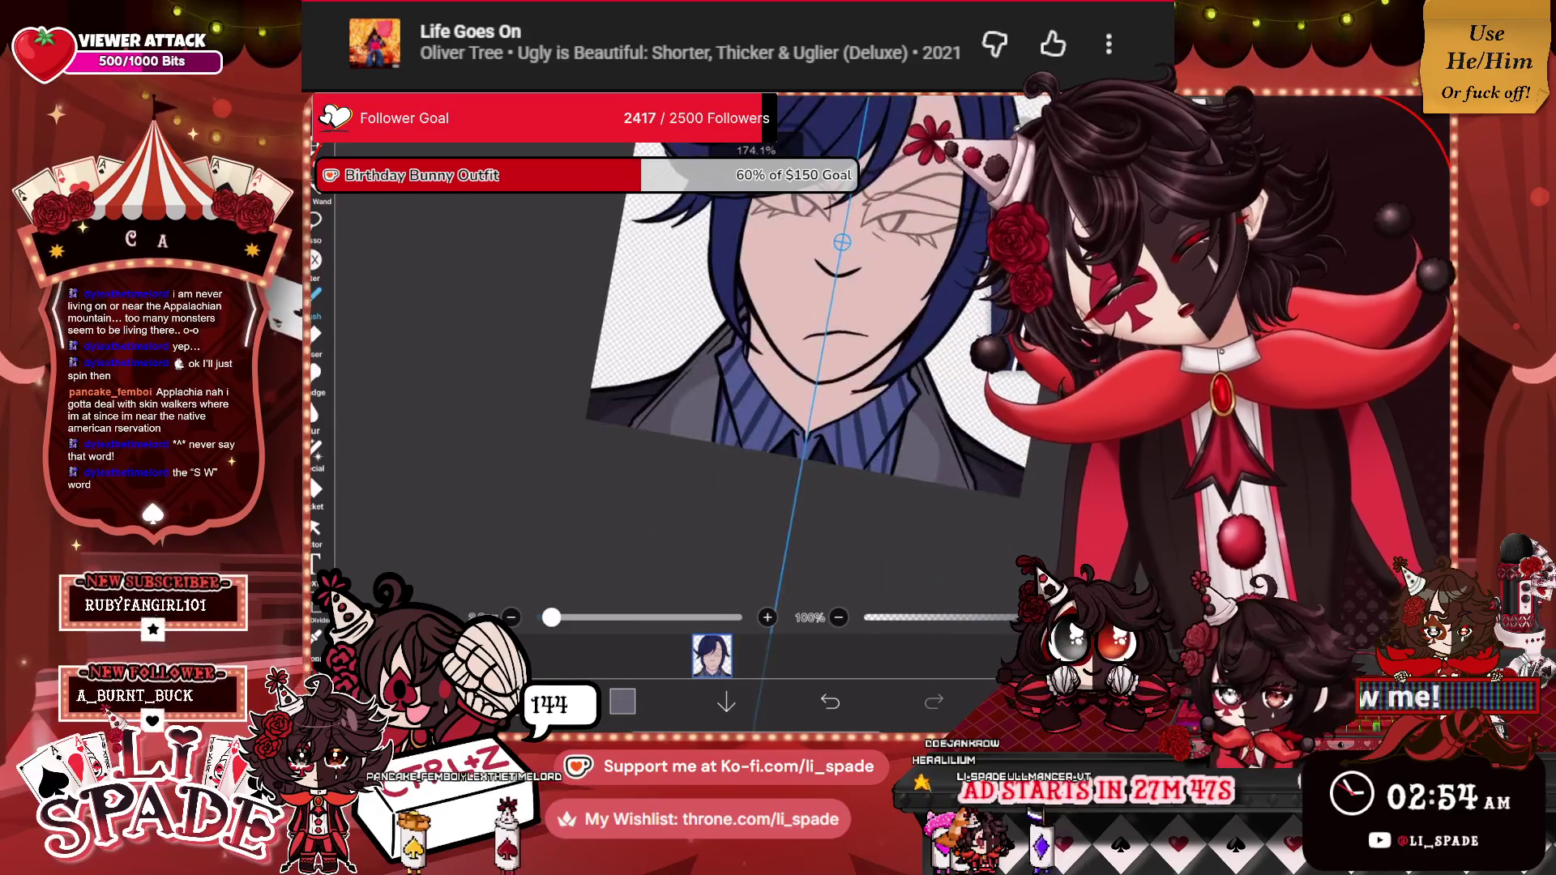
Add a new empty layer for shading.
click(711, 655)
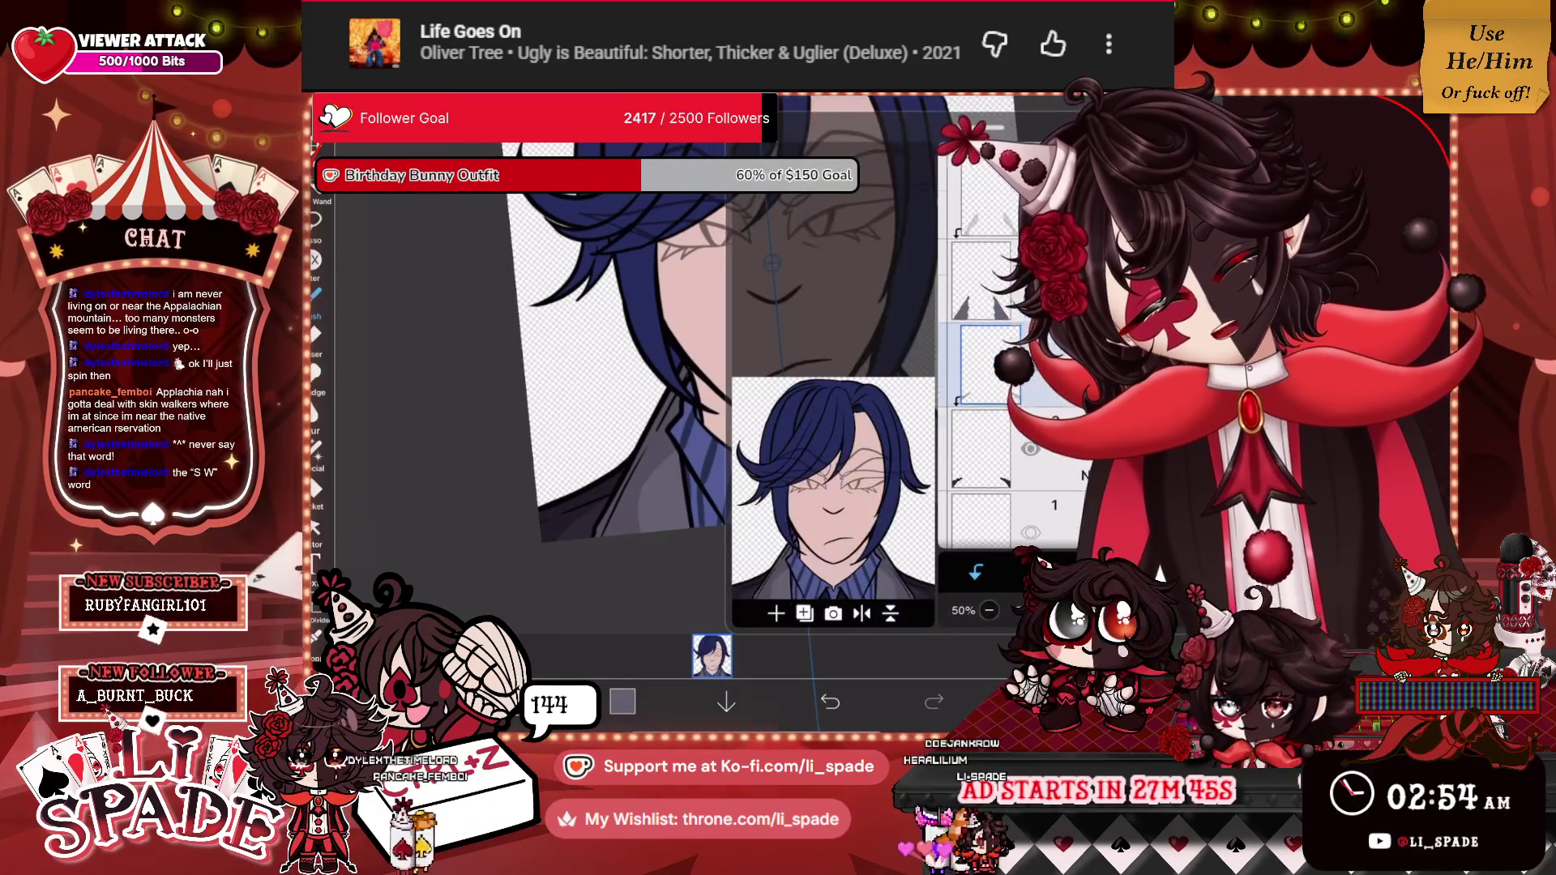
scroll(1005, 486, up, 3)
click(776, 614)
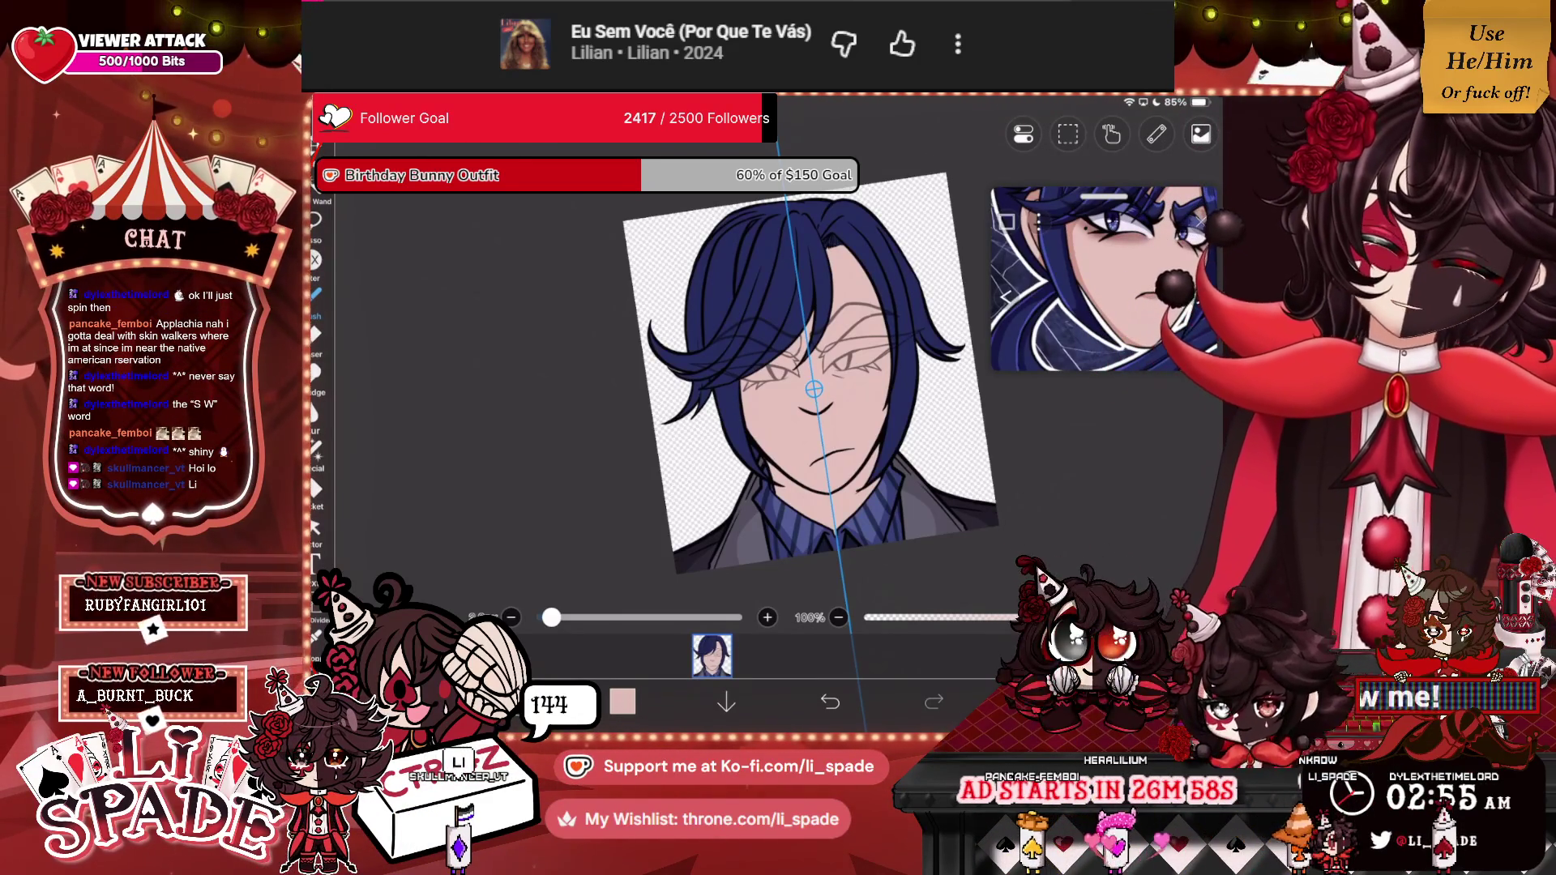
click(1156, 133)
Turn off the symmetry ruler and add a new Multiply layer above layer 8.
click(1009, 259)
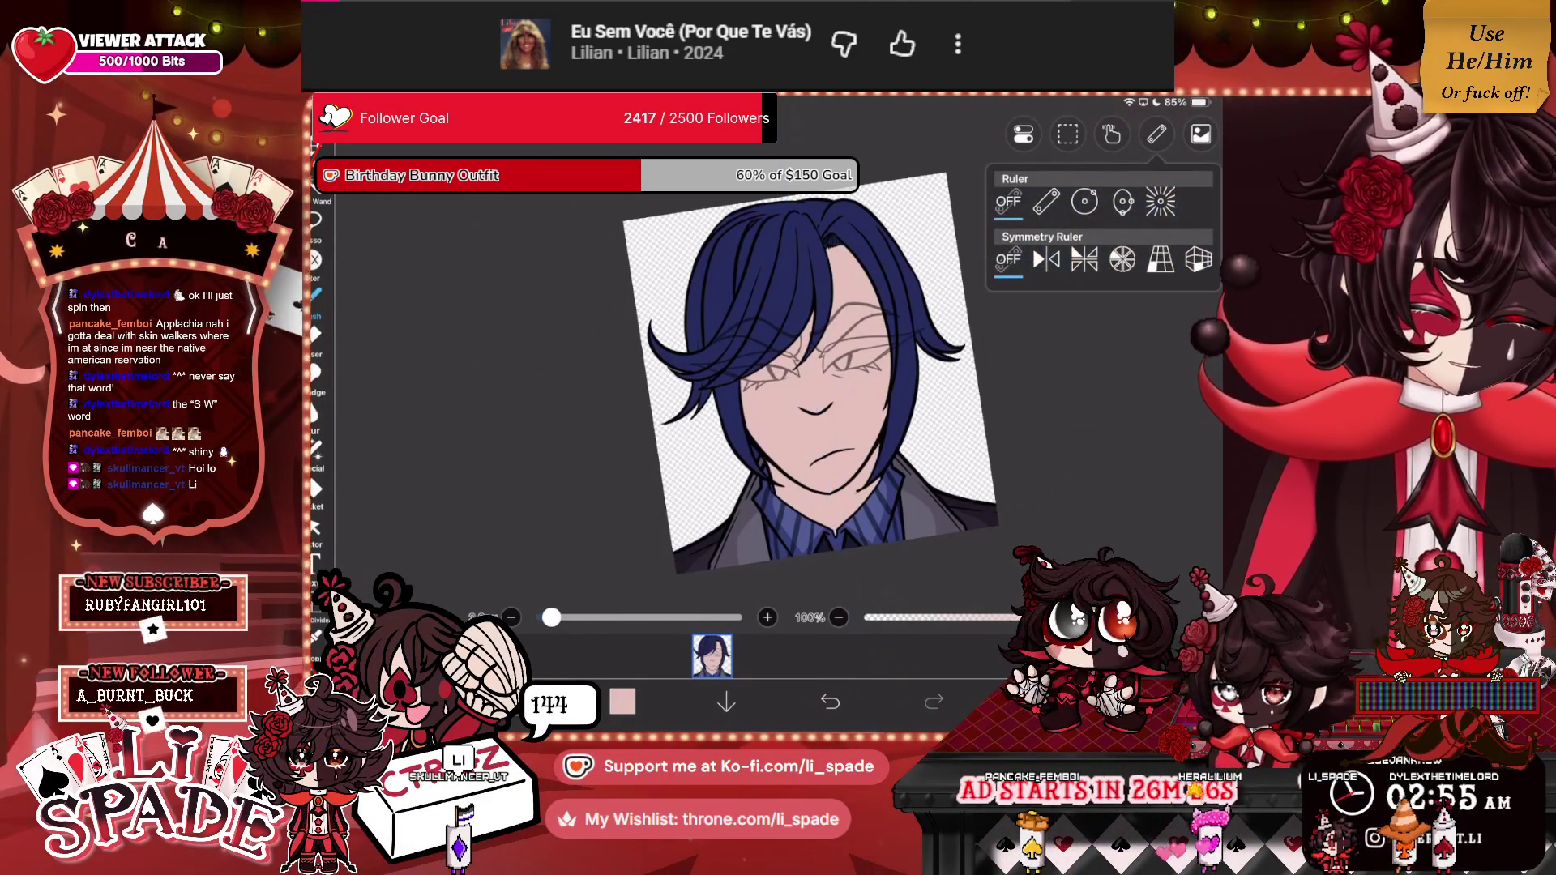
scroll(1062, 348, up, 1)
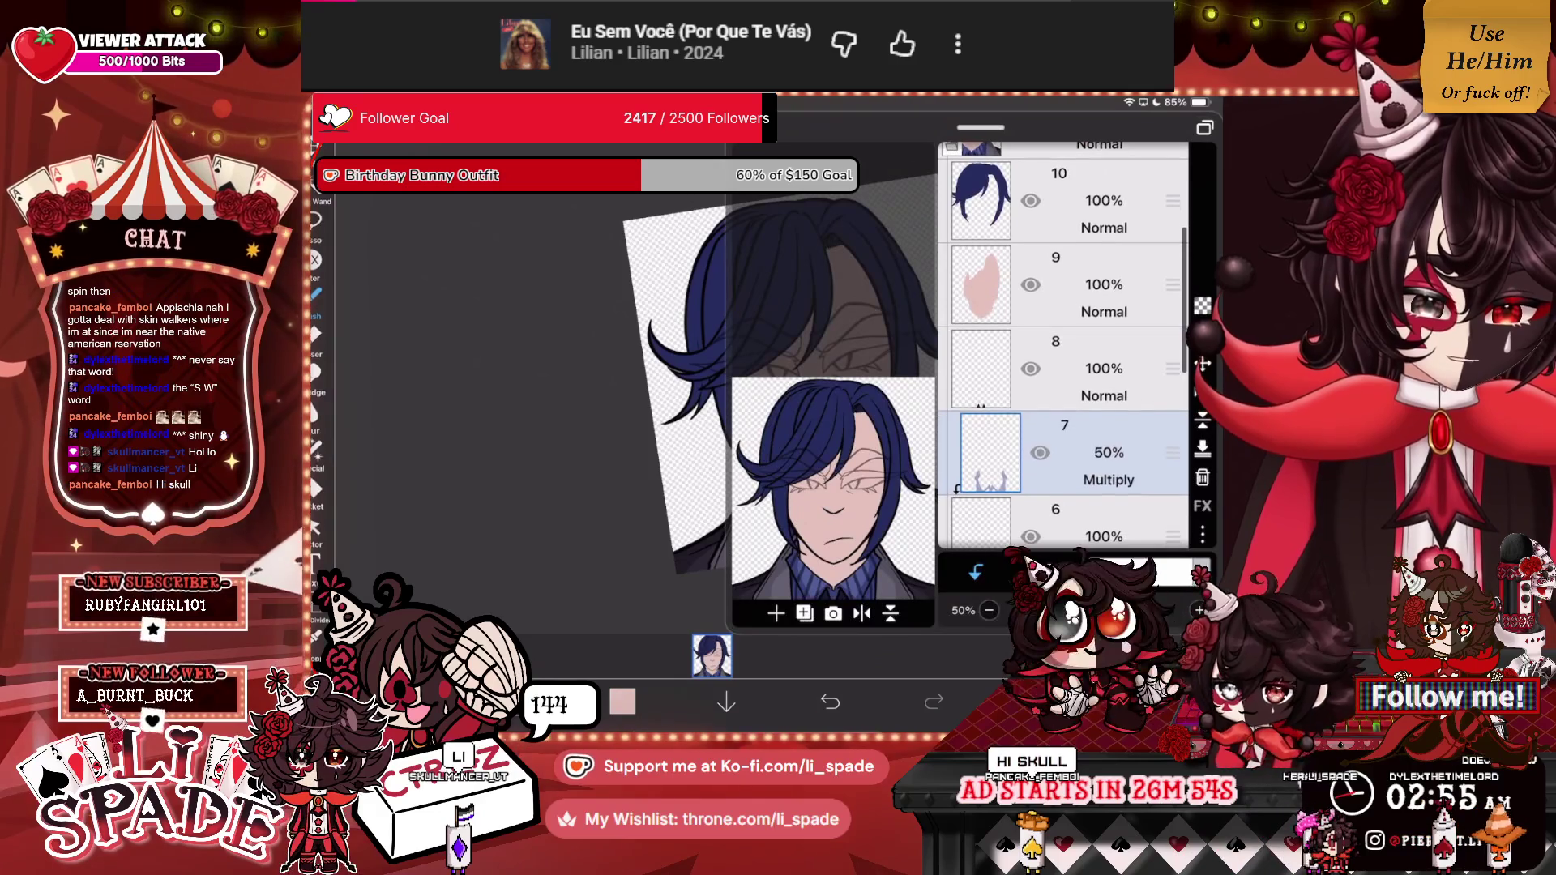
click(1061, 369)
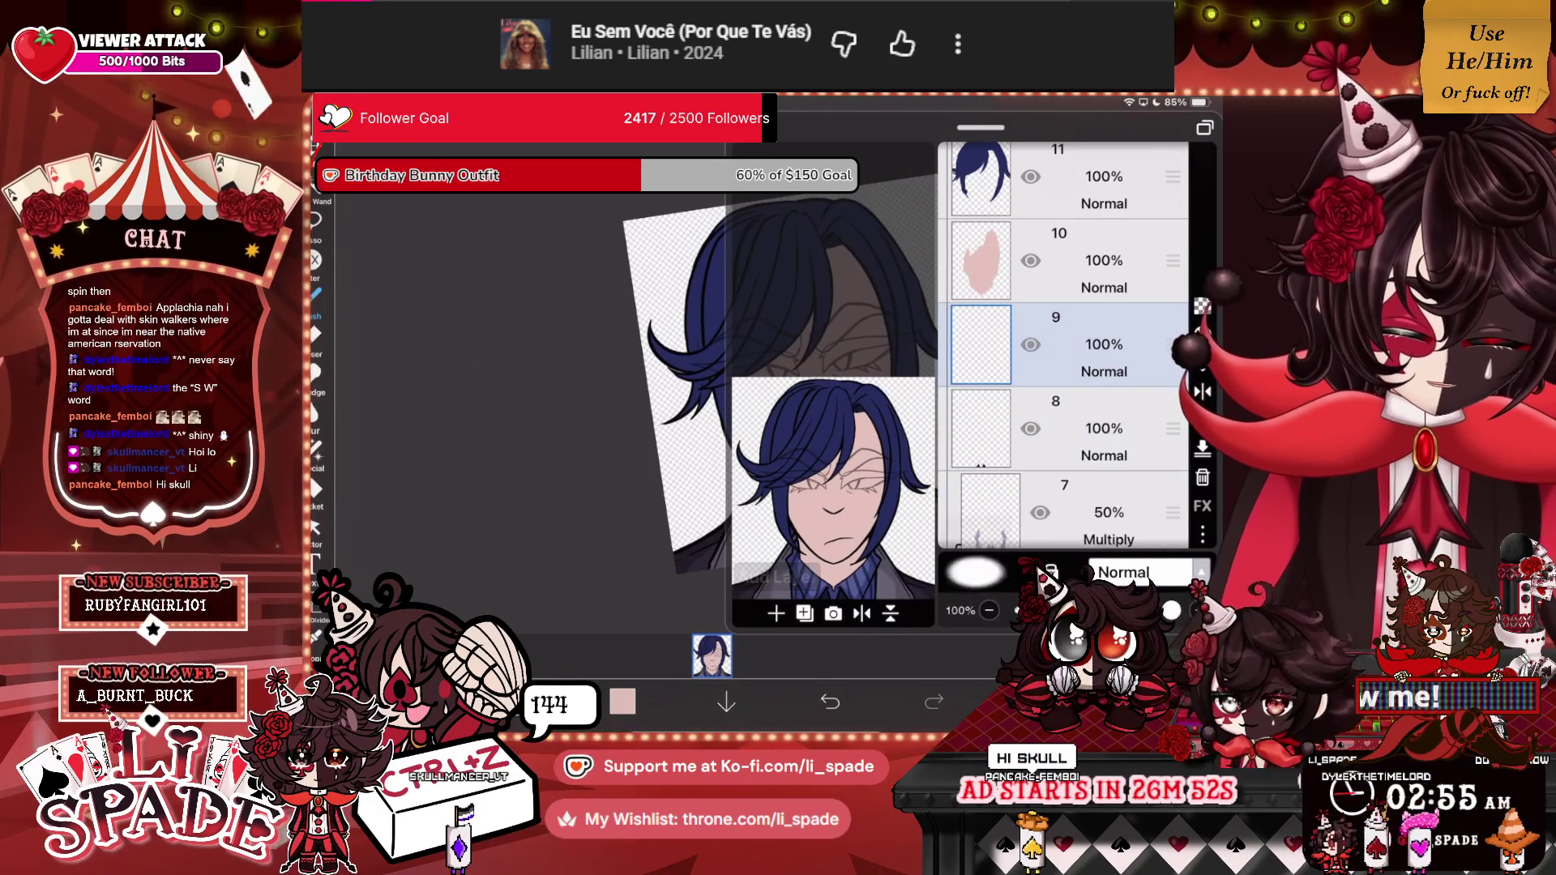
click(1143, 572)
click(1093, 238)
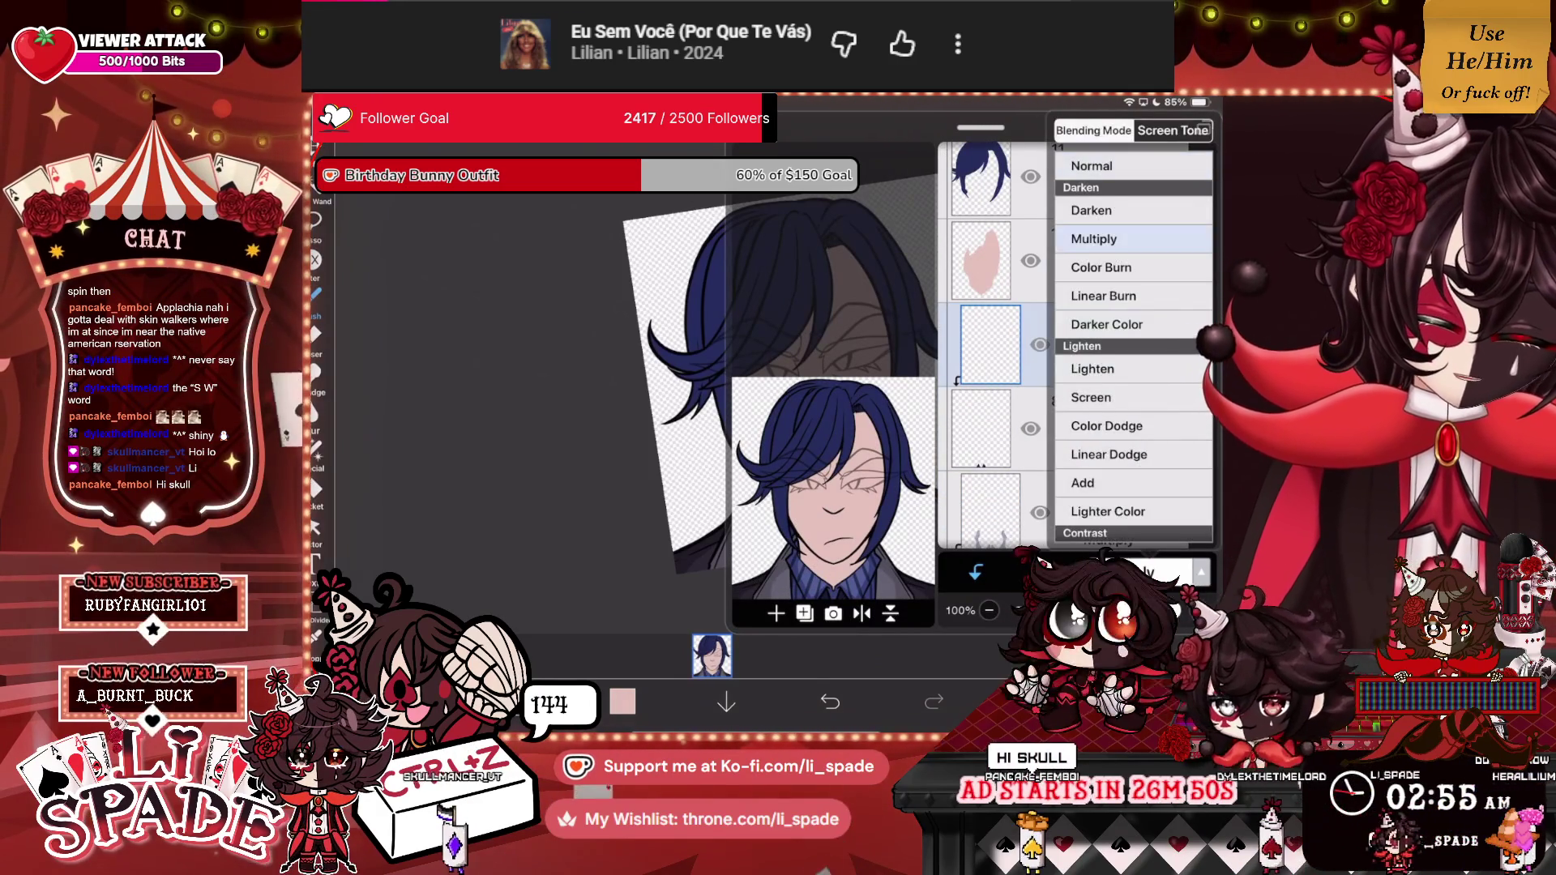
scroll(730, 364, up, 5)
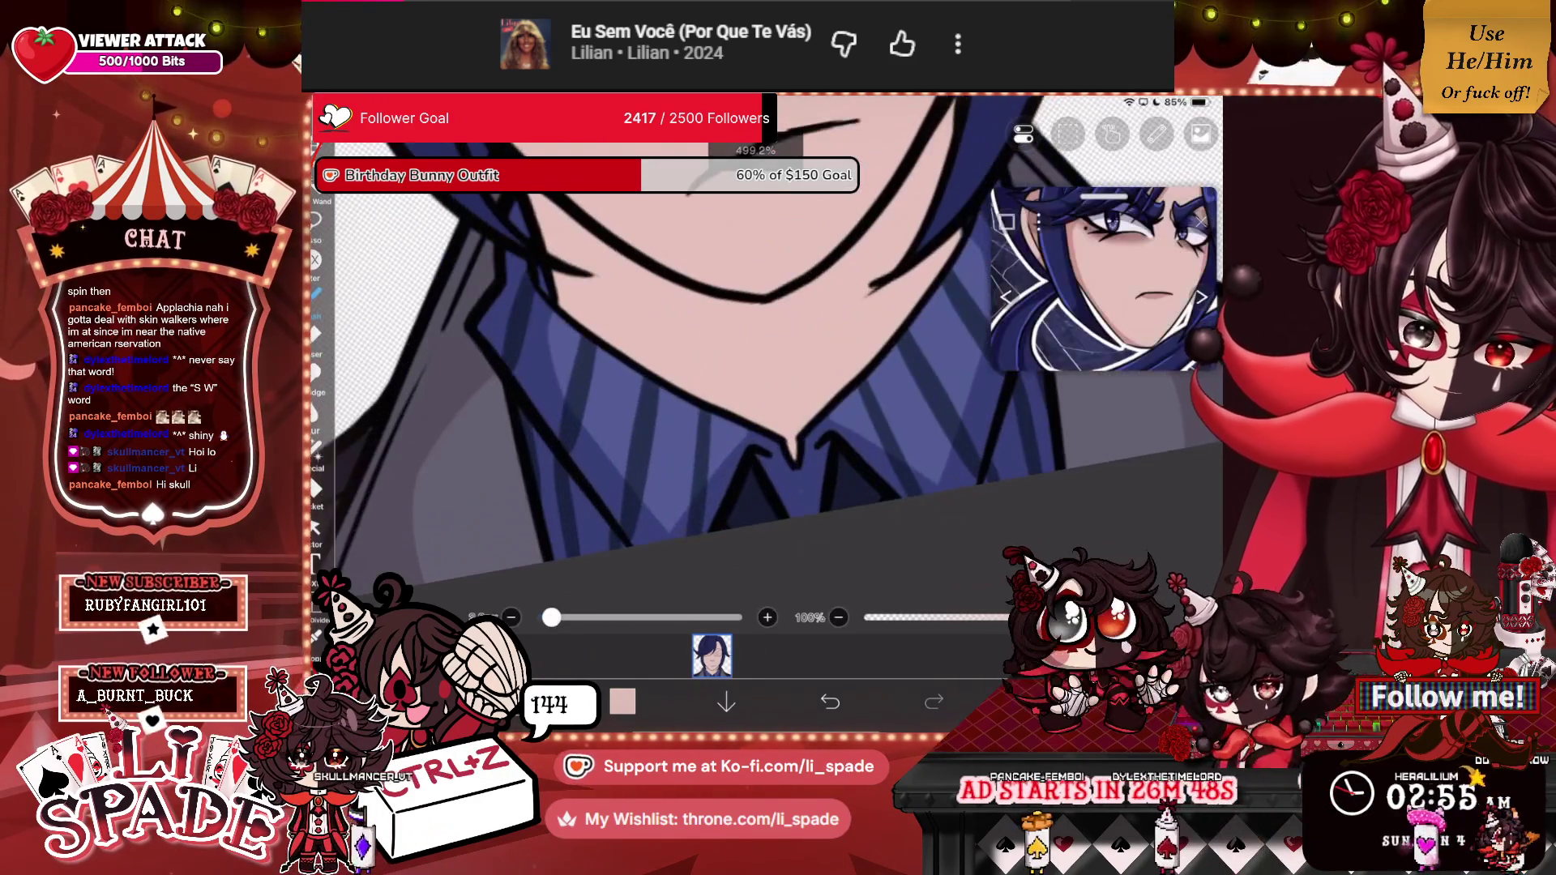
Eyedrop the dark navy from the shirt, then the pale pink skin colour from the face.
click(859, 446)
scroll(730, 364, up, 2)
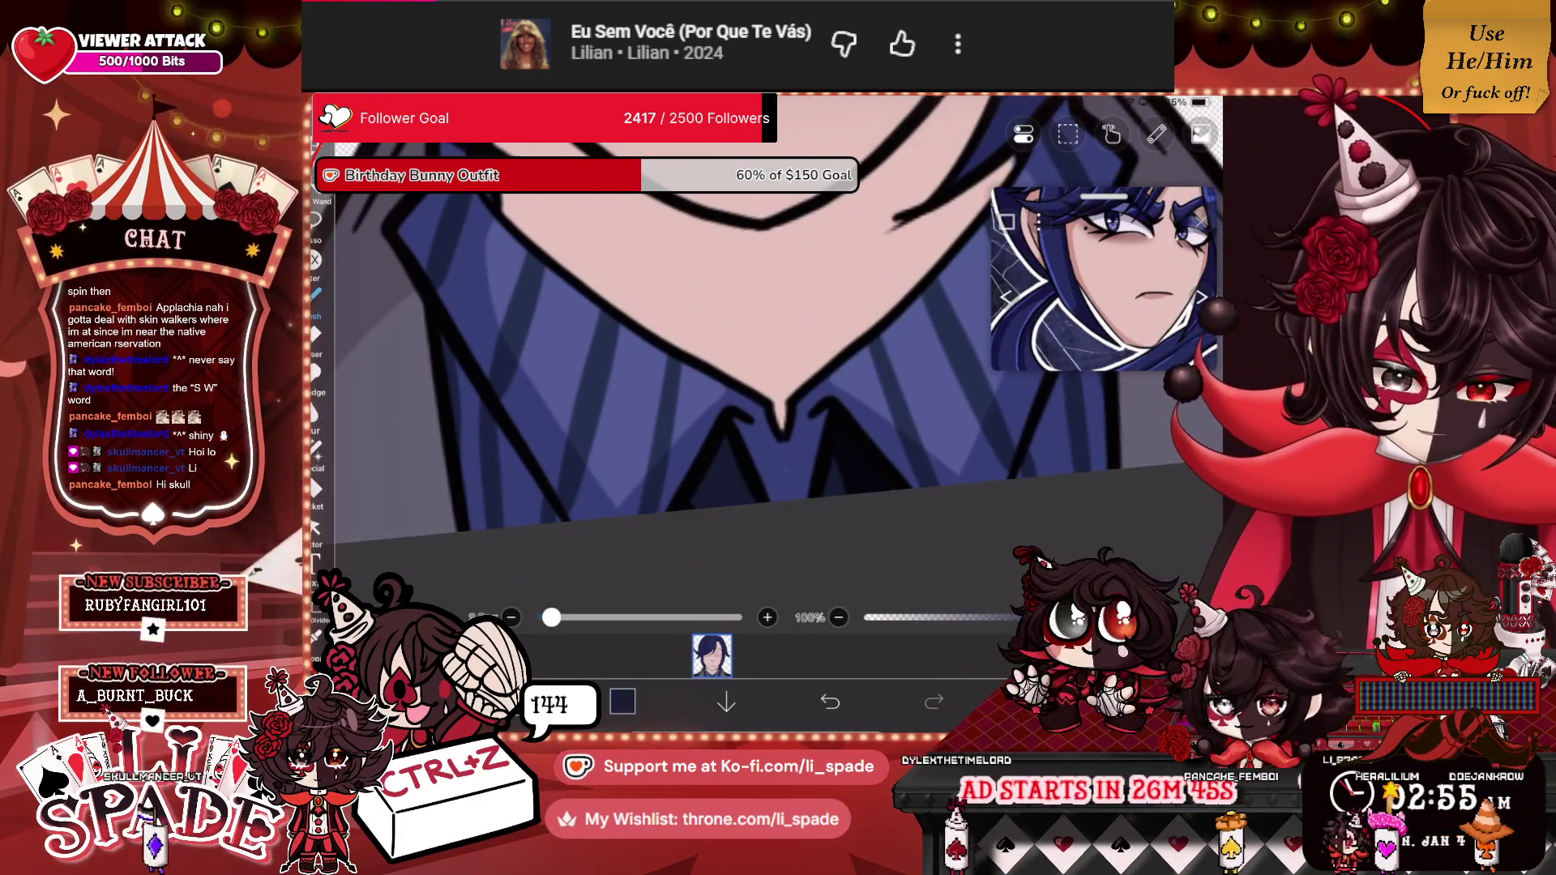
click(712, 655)
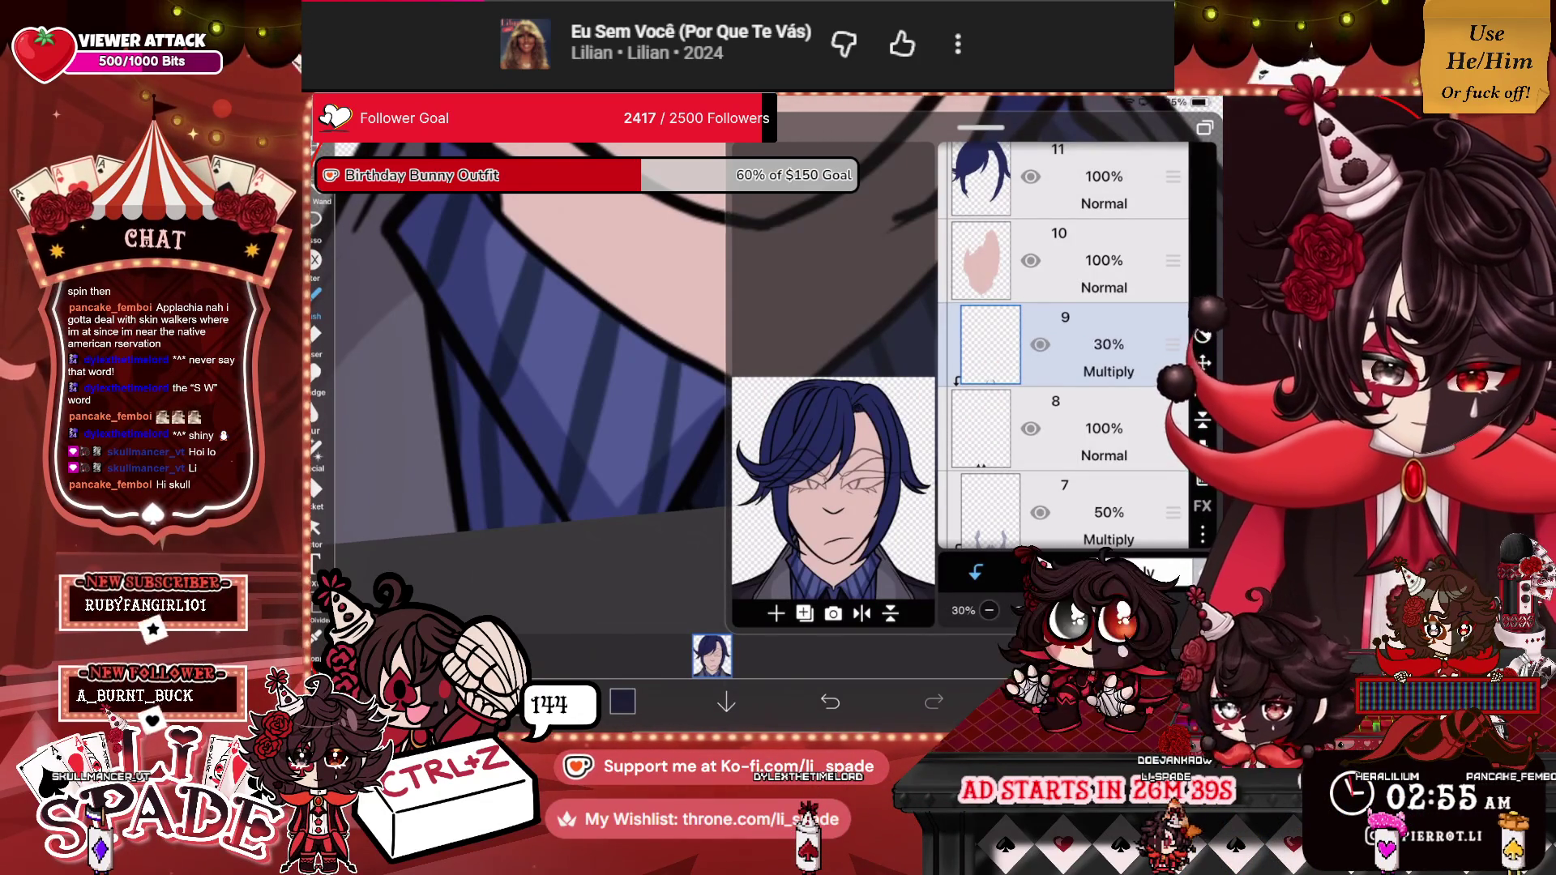
click(711, 655)
scroll(810, 372, down, 3)
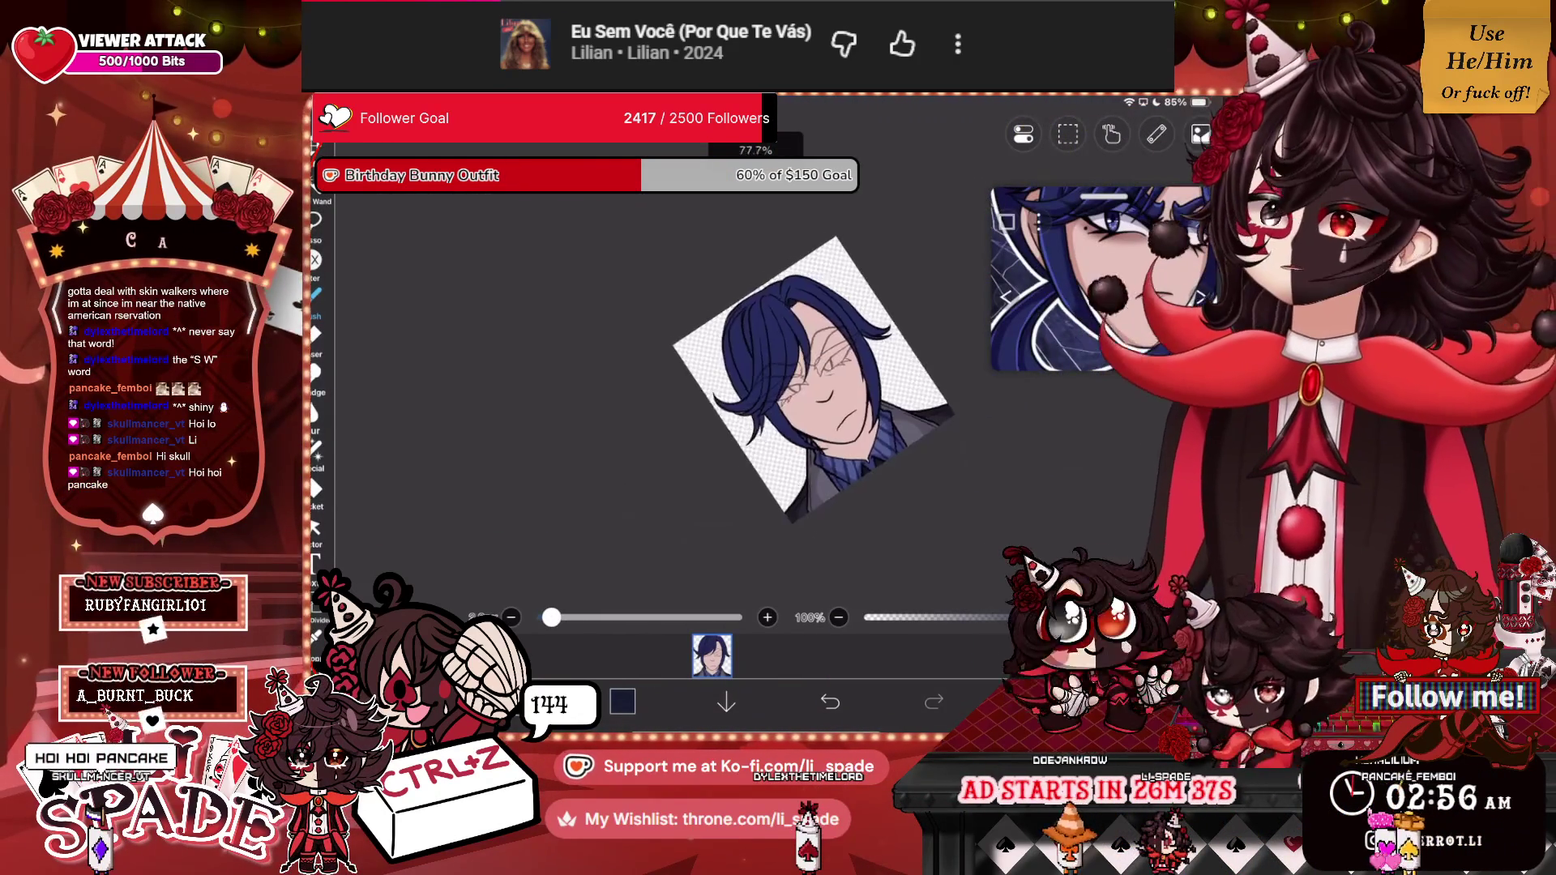
scroll(810, 381, up, 1)
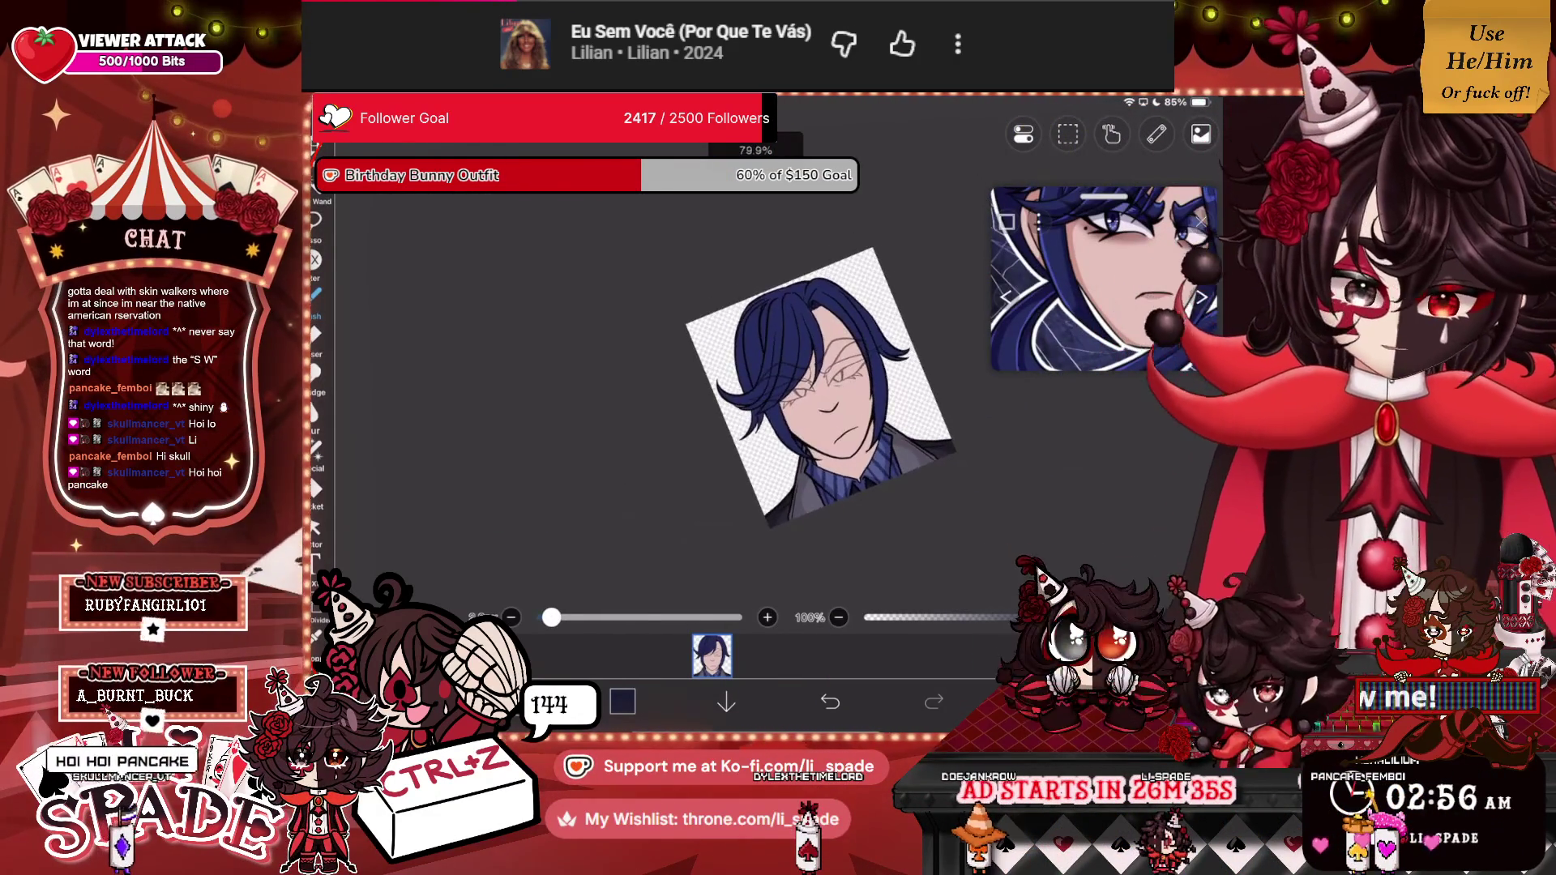
scroll(810, 380, up, 3)
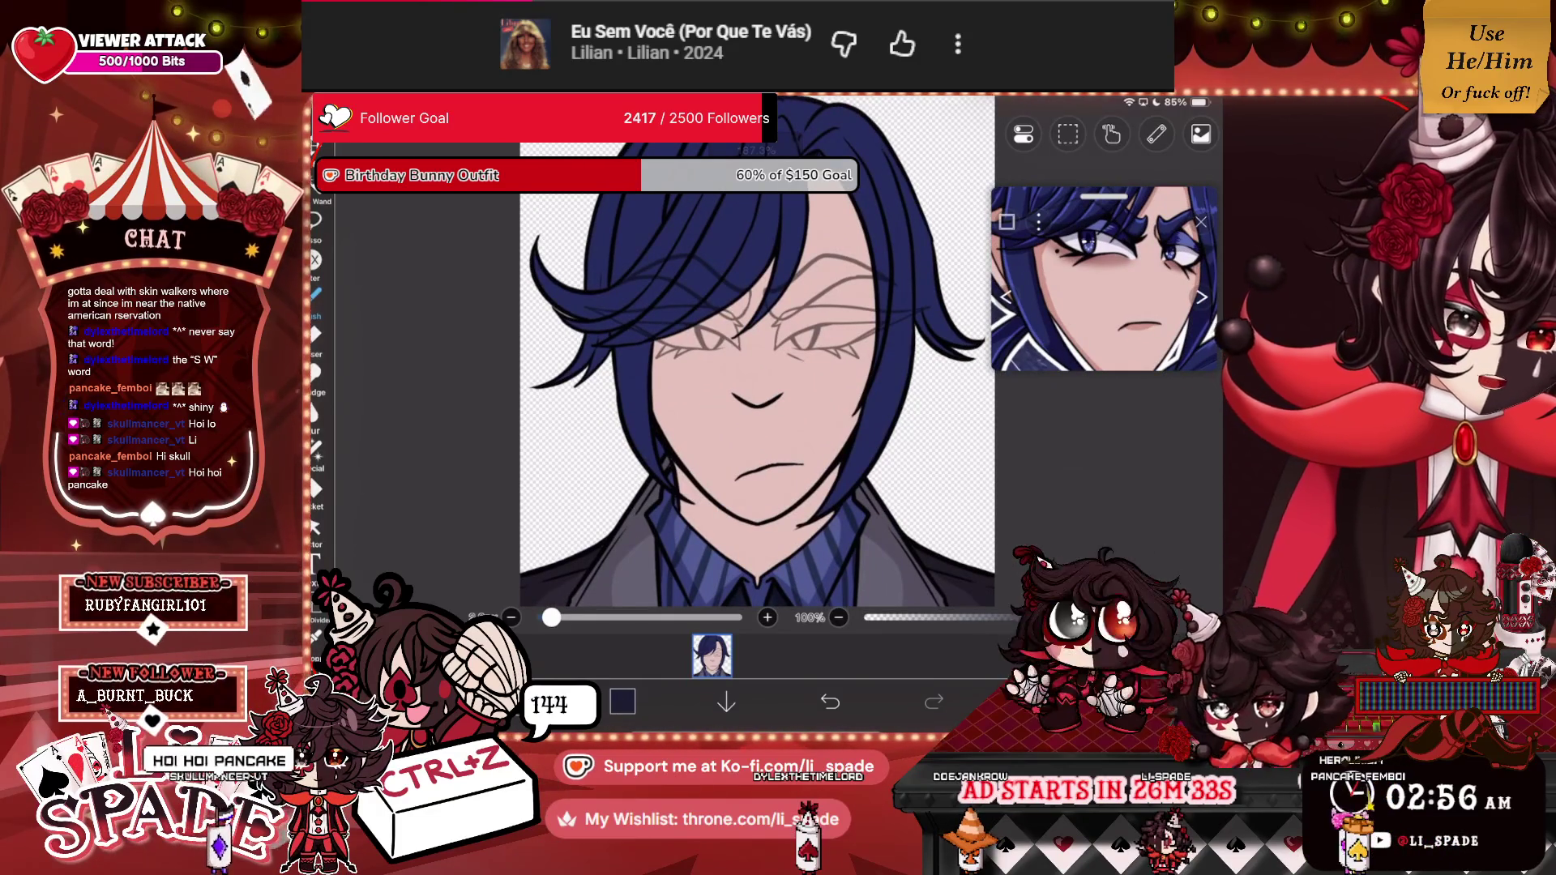
click(810, 389)
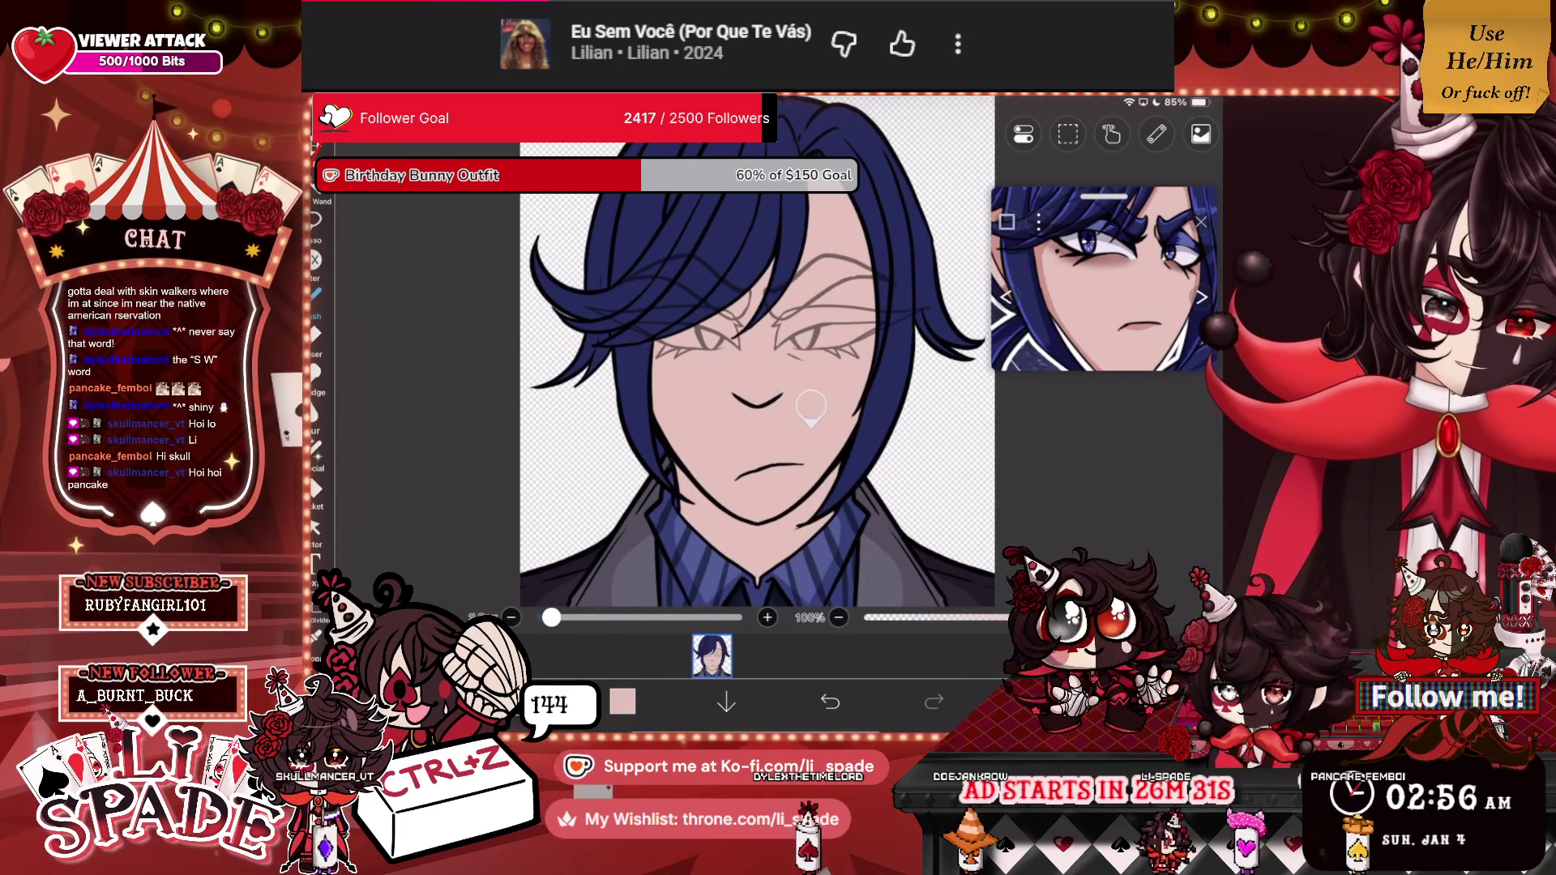
click(711, 655)
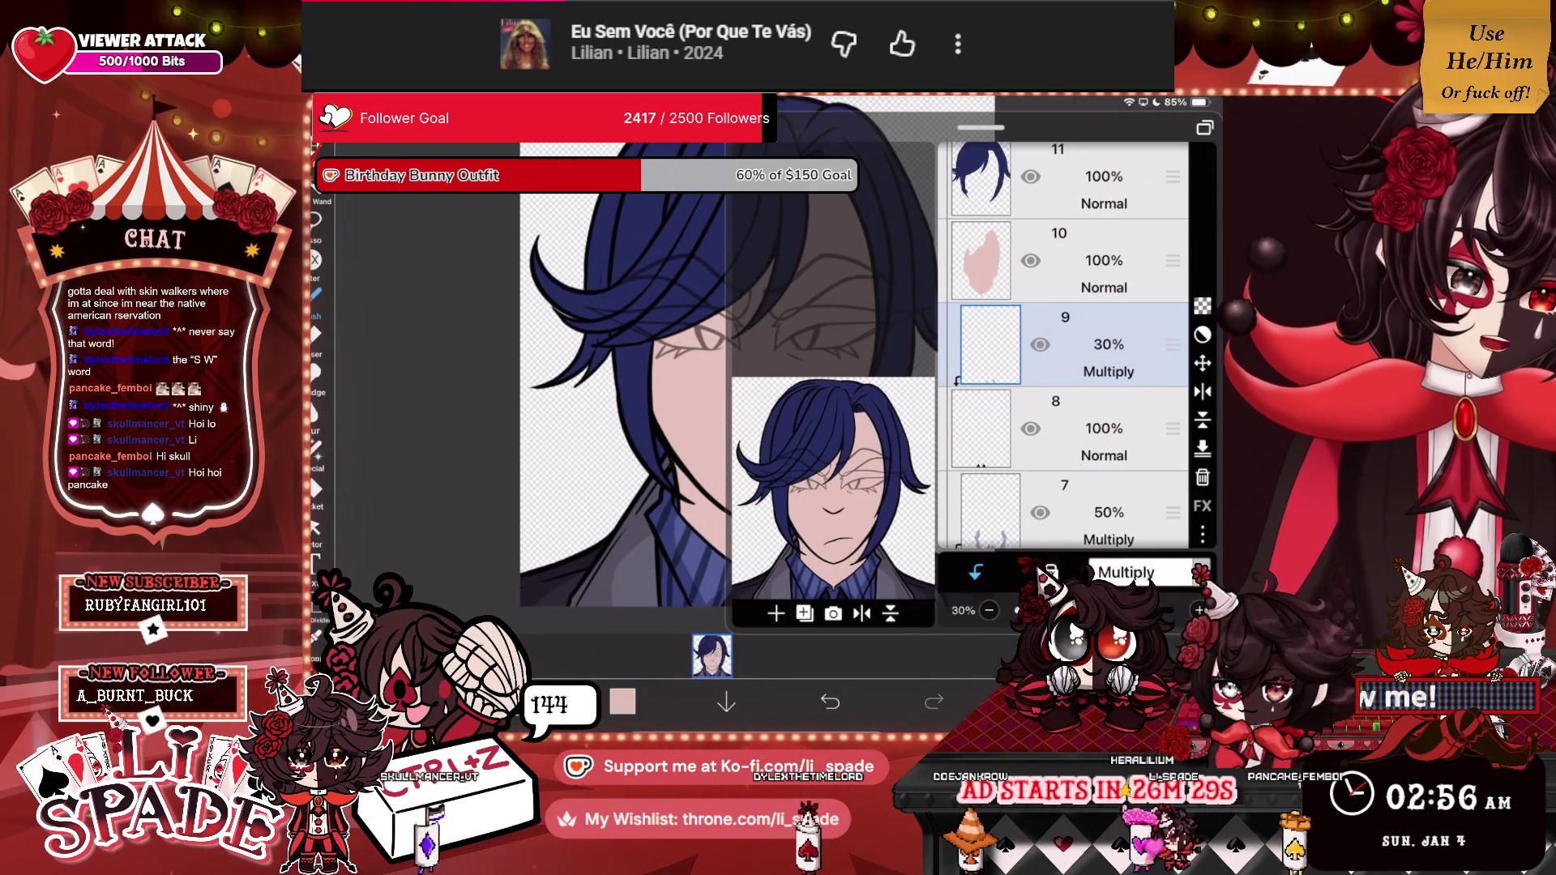
Add a layer above the skin layer, set to Multiply at about 50% opacity.
click(775, 613)
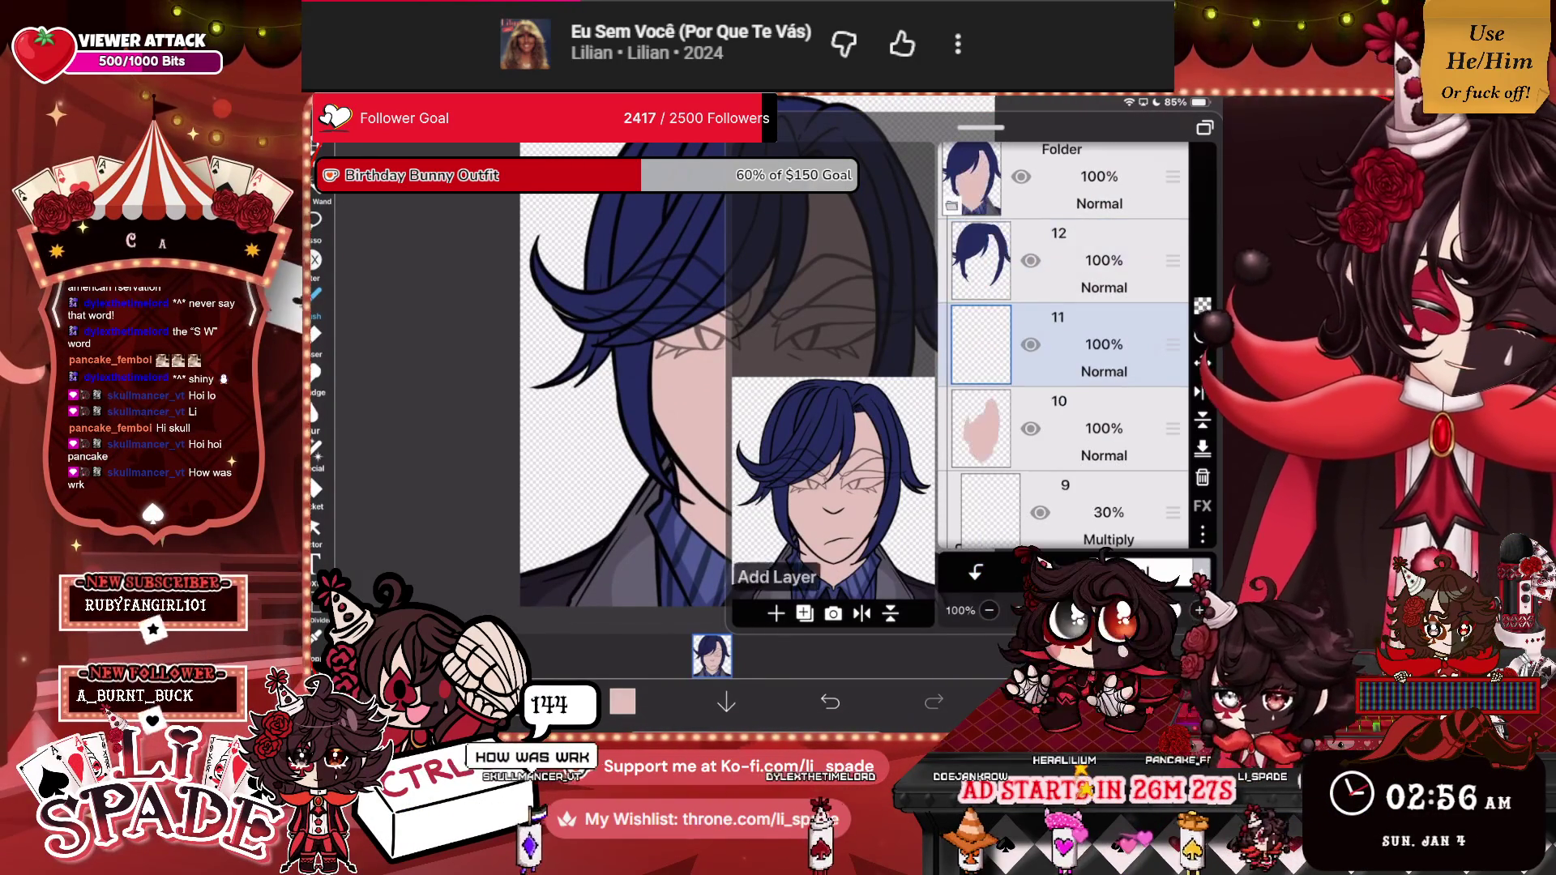
click(1142, 572)
click(1094, 238)
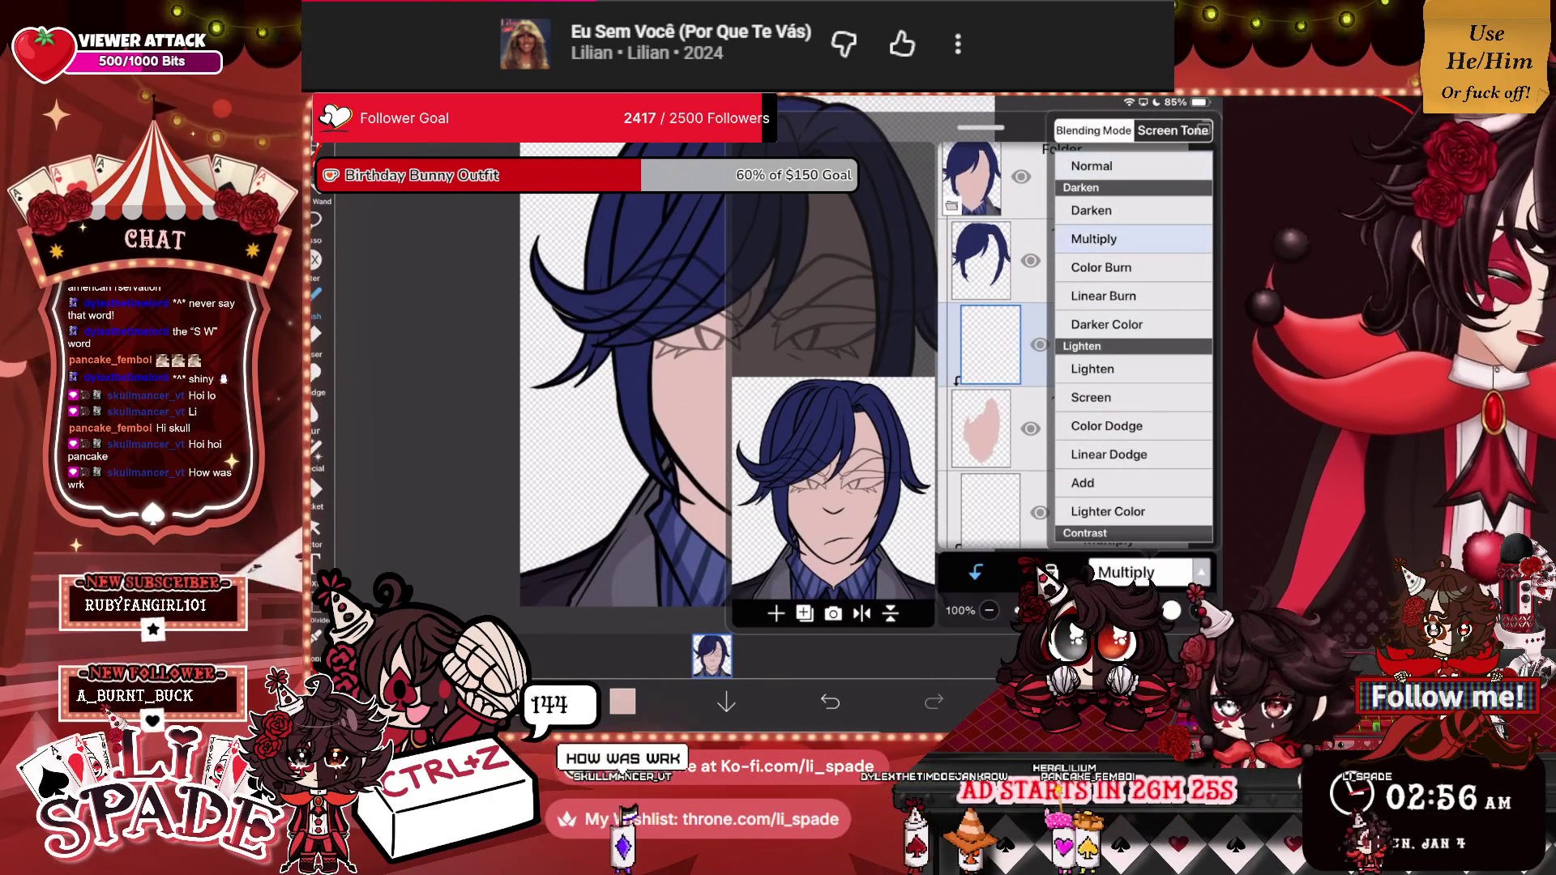
drag(1171, 610, 1074, 610)
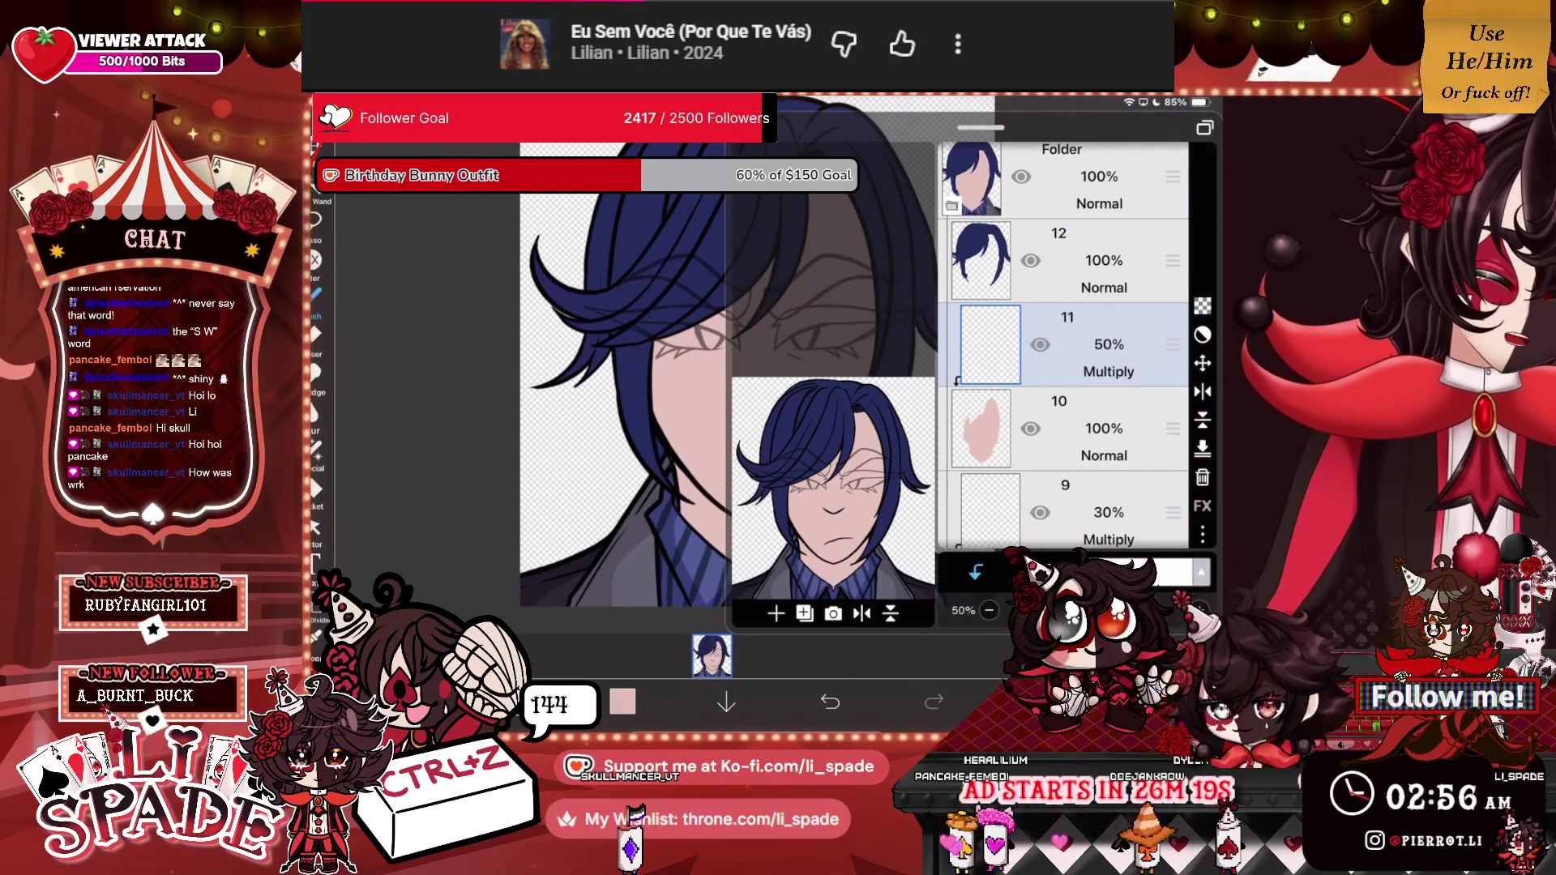
click(711, 655)
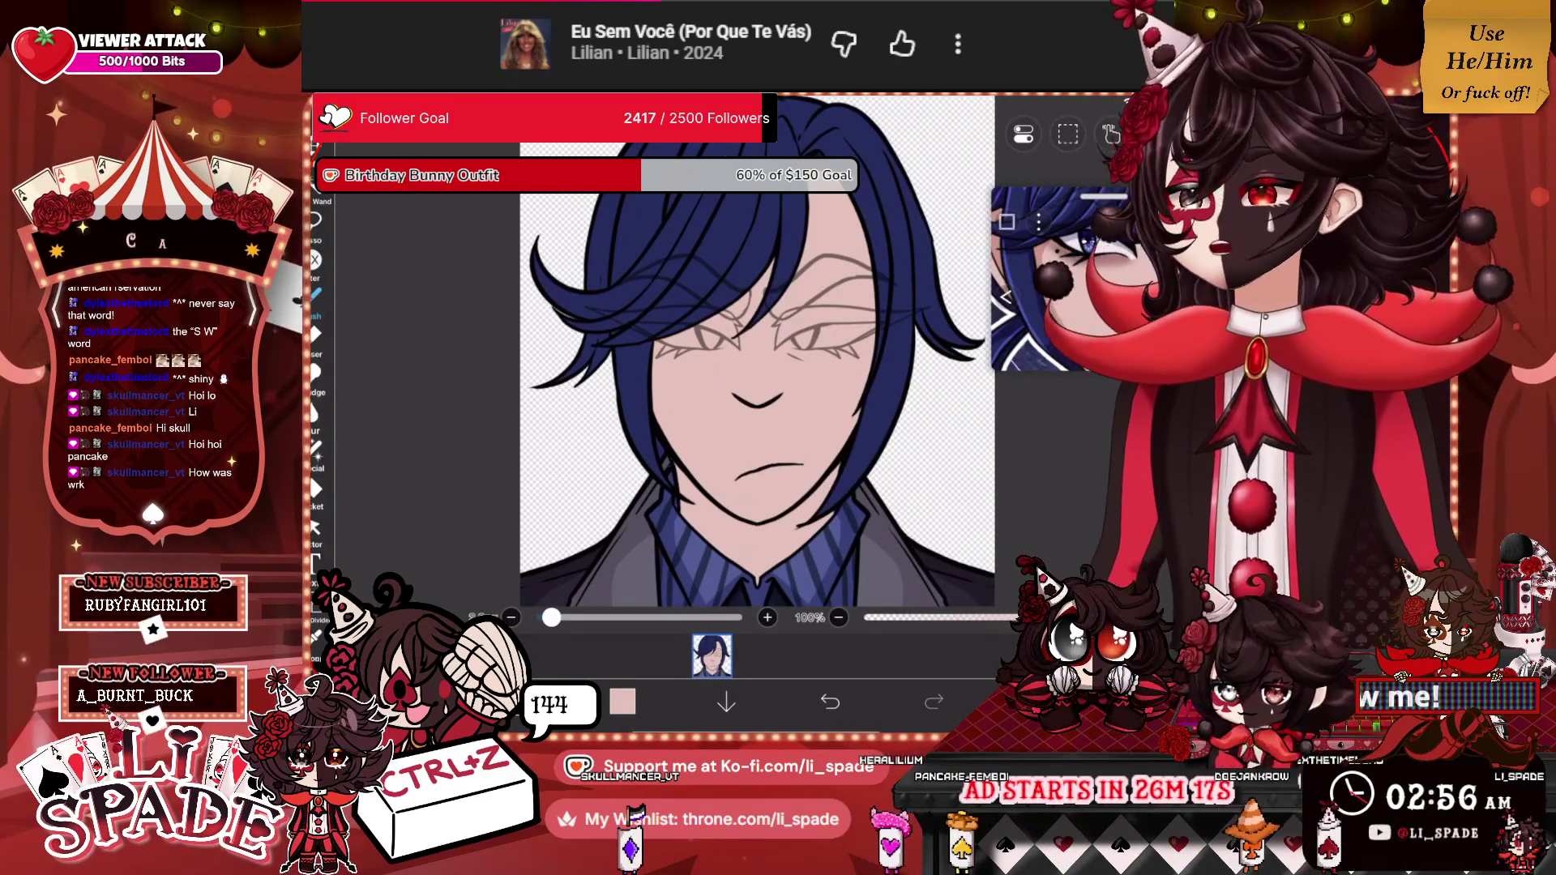
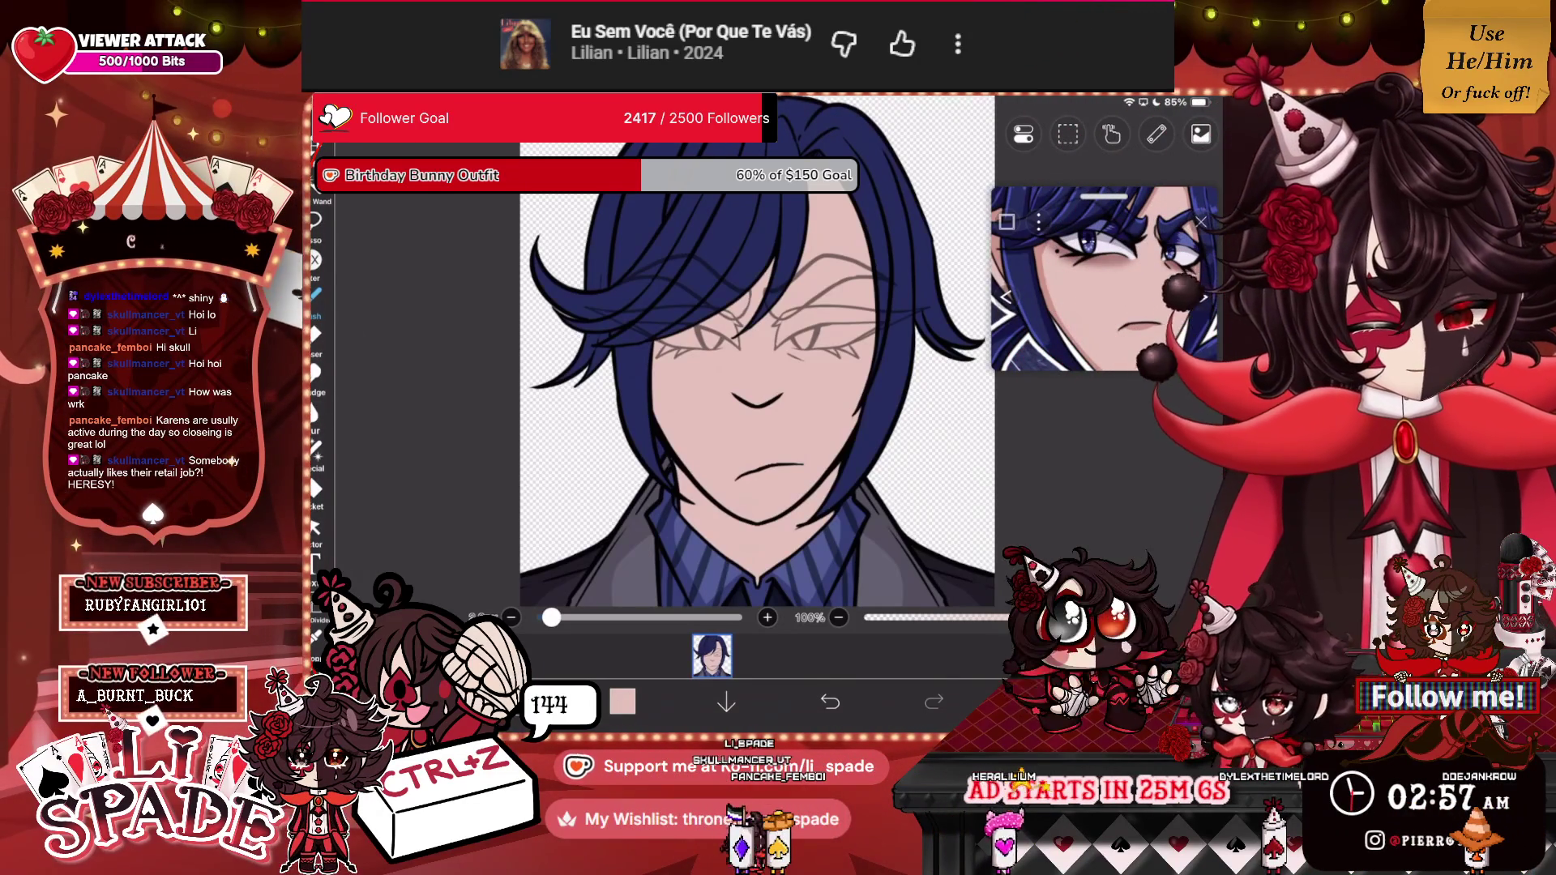
Ink a bold line across the face and a dark line in the hair.
scroll(758, 365, up, 5)
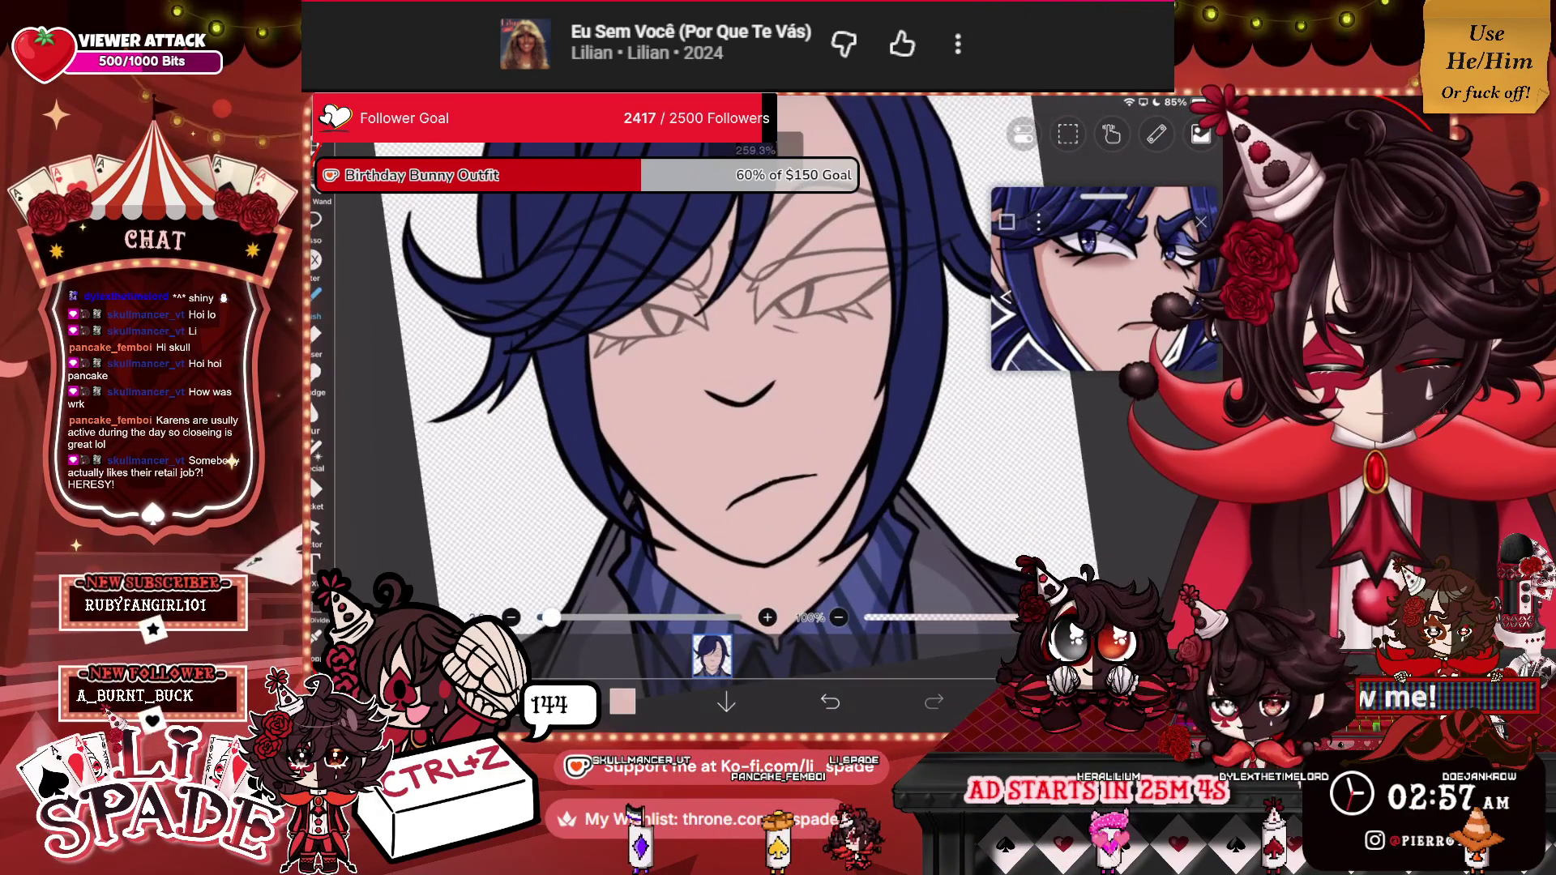
key(l)
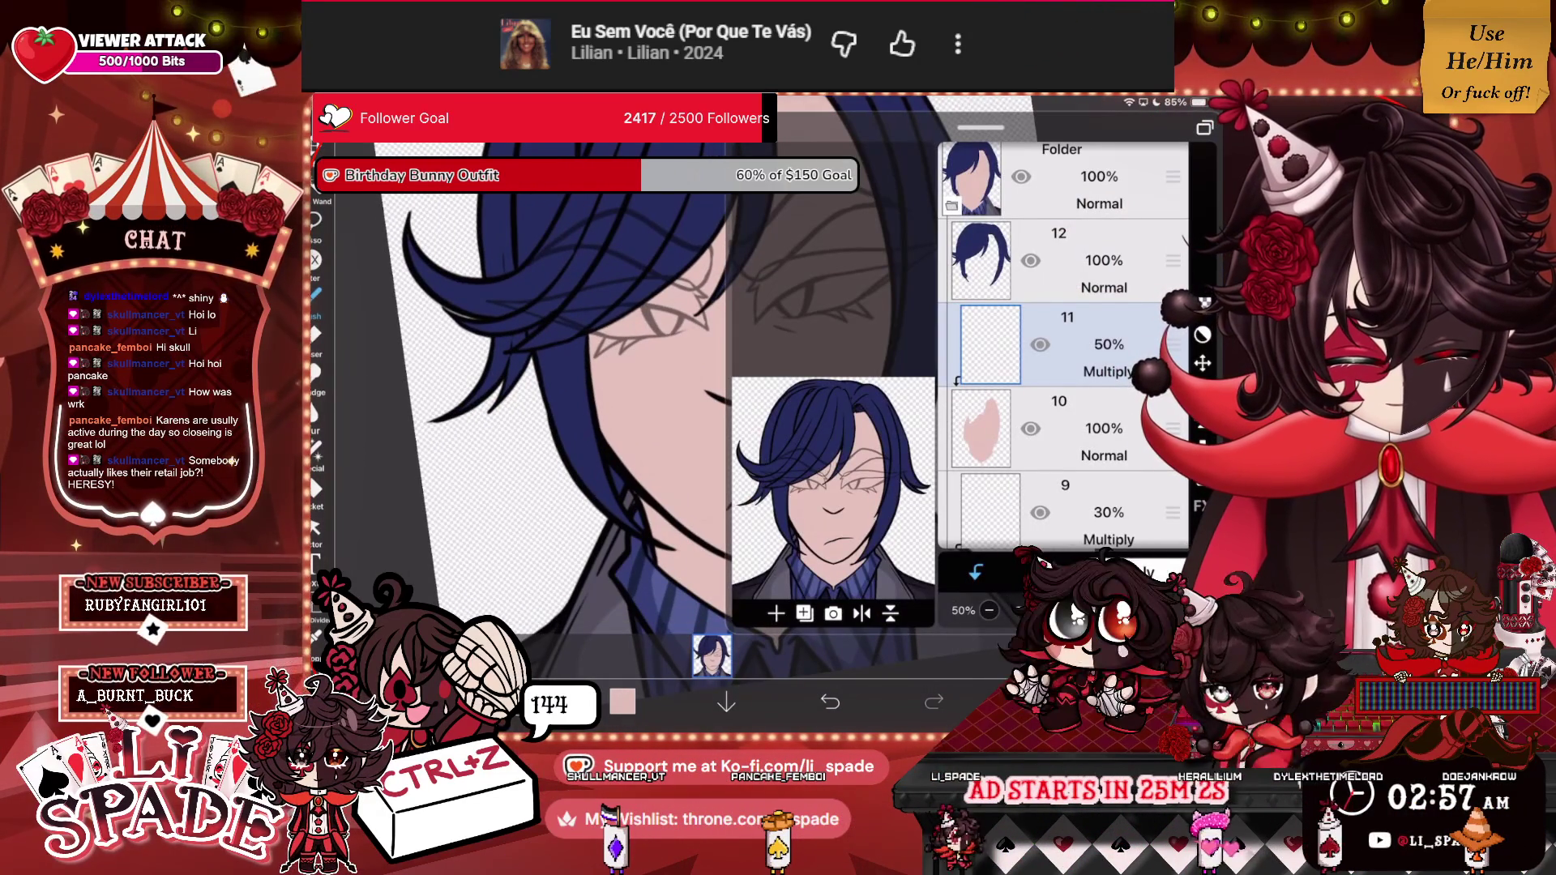
scroll(706, 389, up, 3)
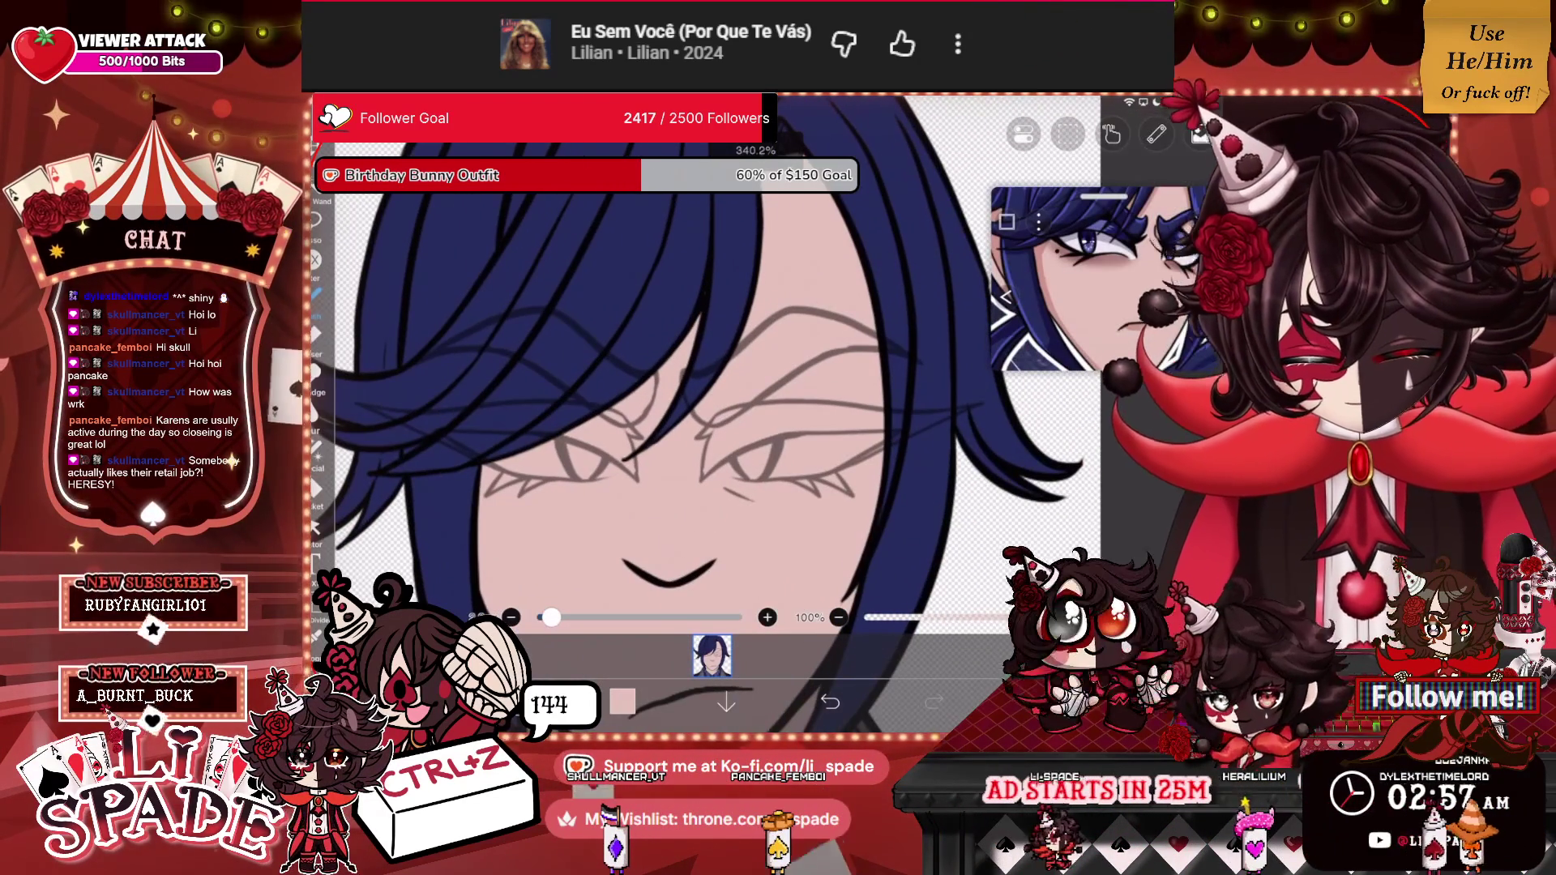
mouse_move(640, 454)
mouse_down()
mouse_move(709, 397)
mouse_move(790, 197)
mouse_up()
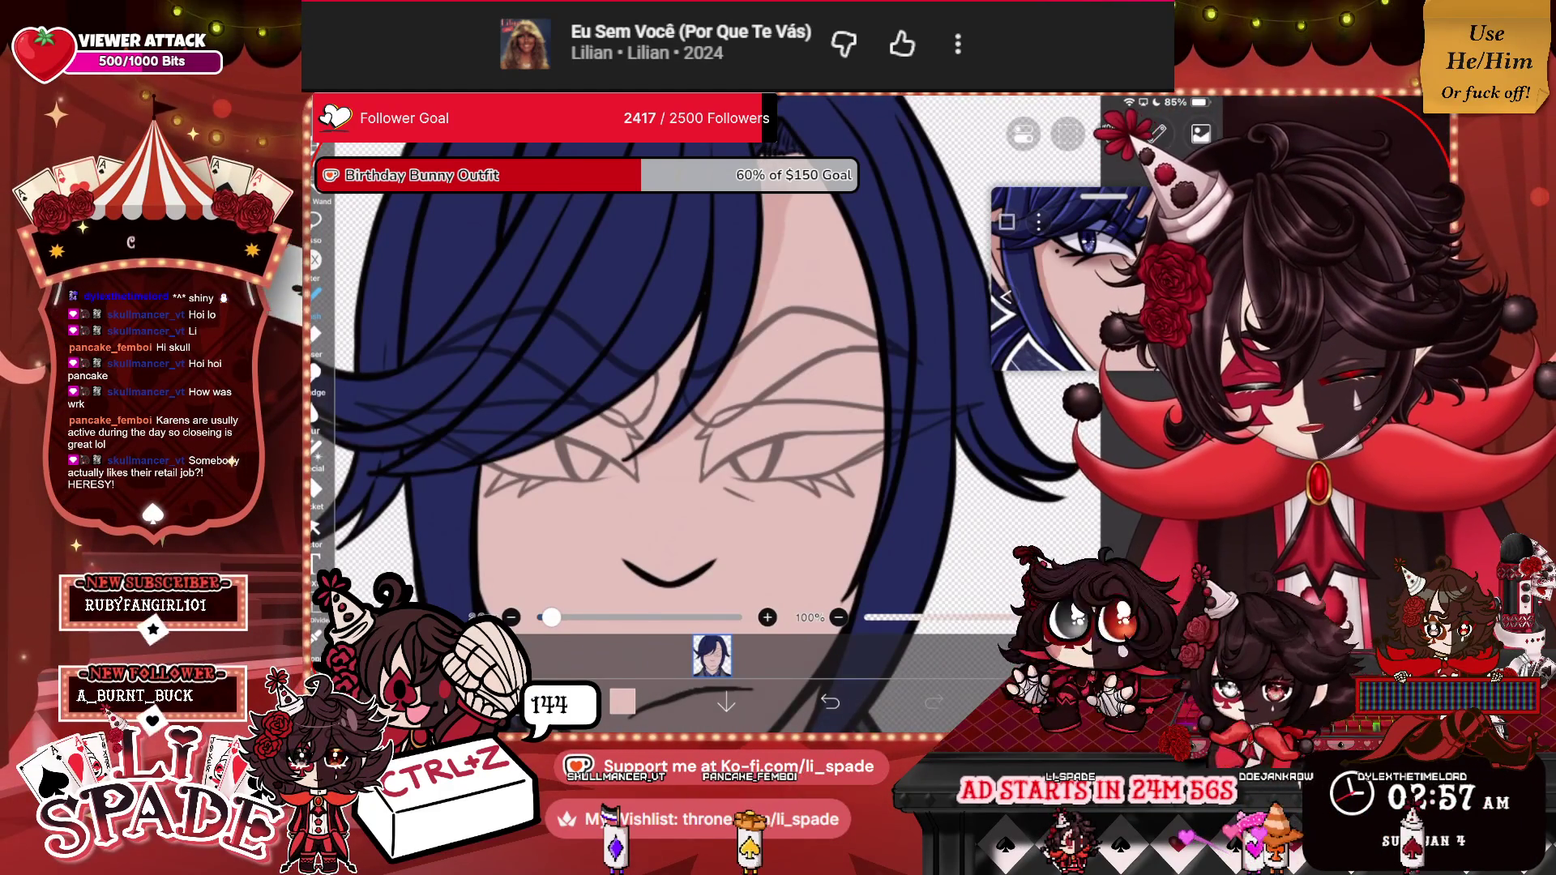
scroll(705, 405, up, 1)
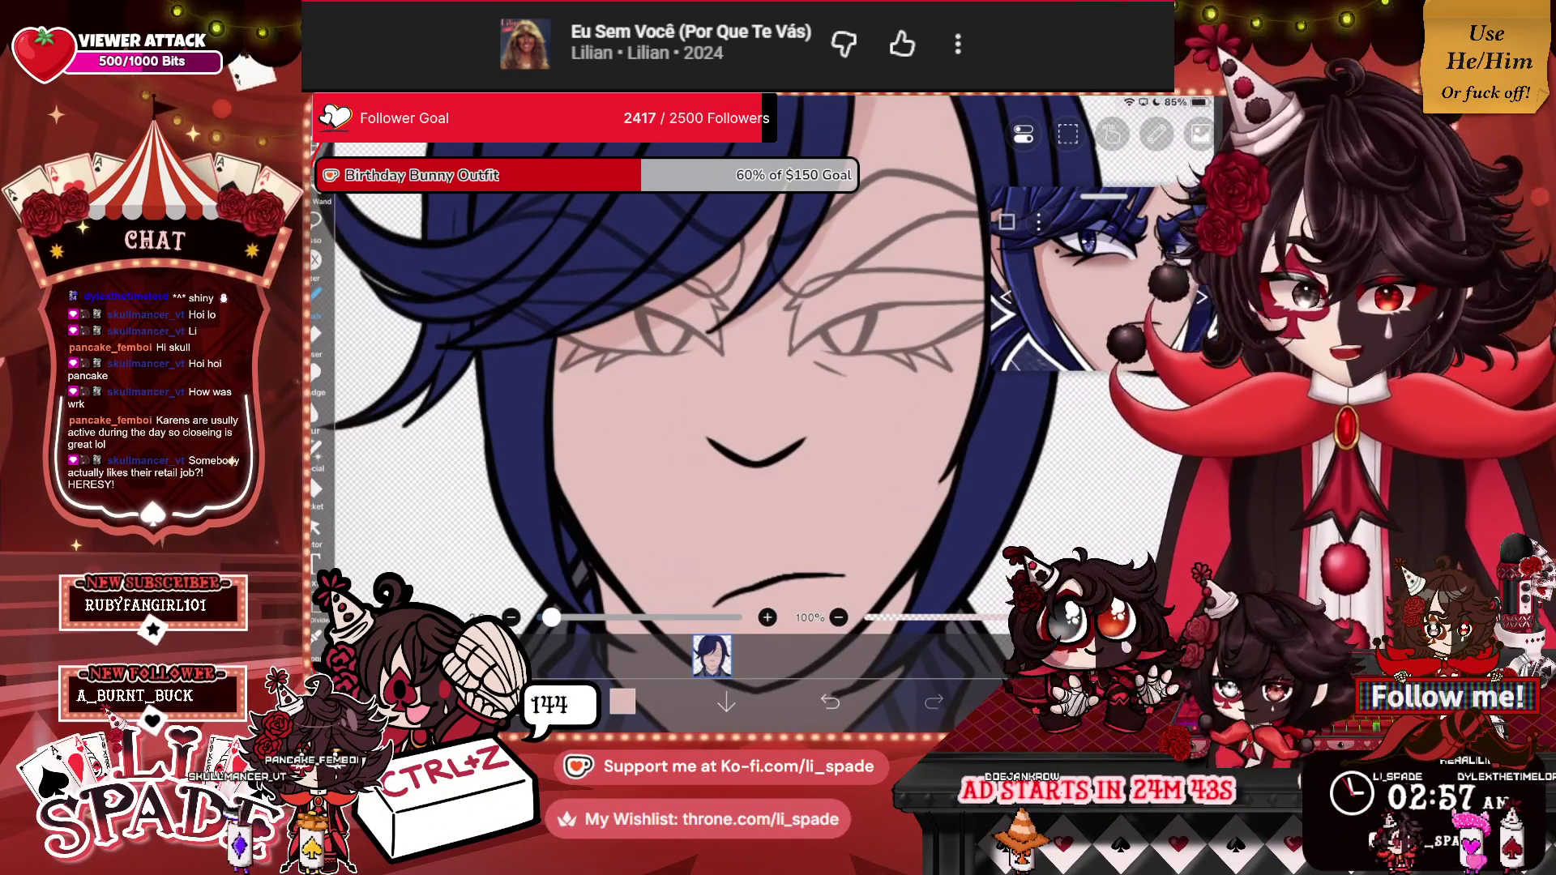
scroll(672, 389, up, 3)
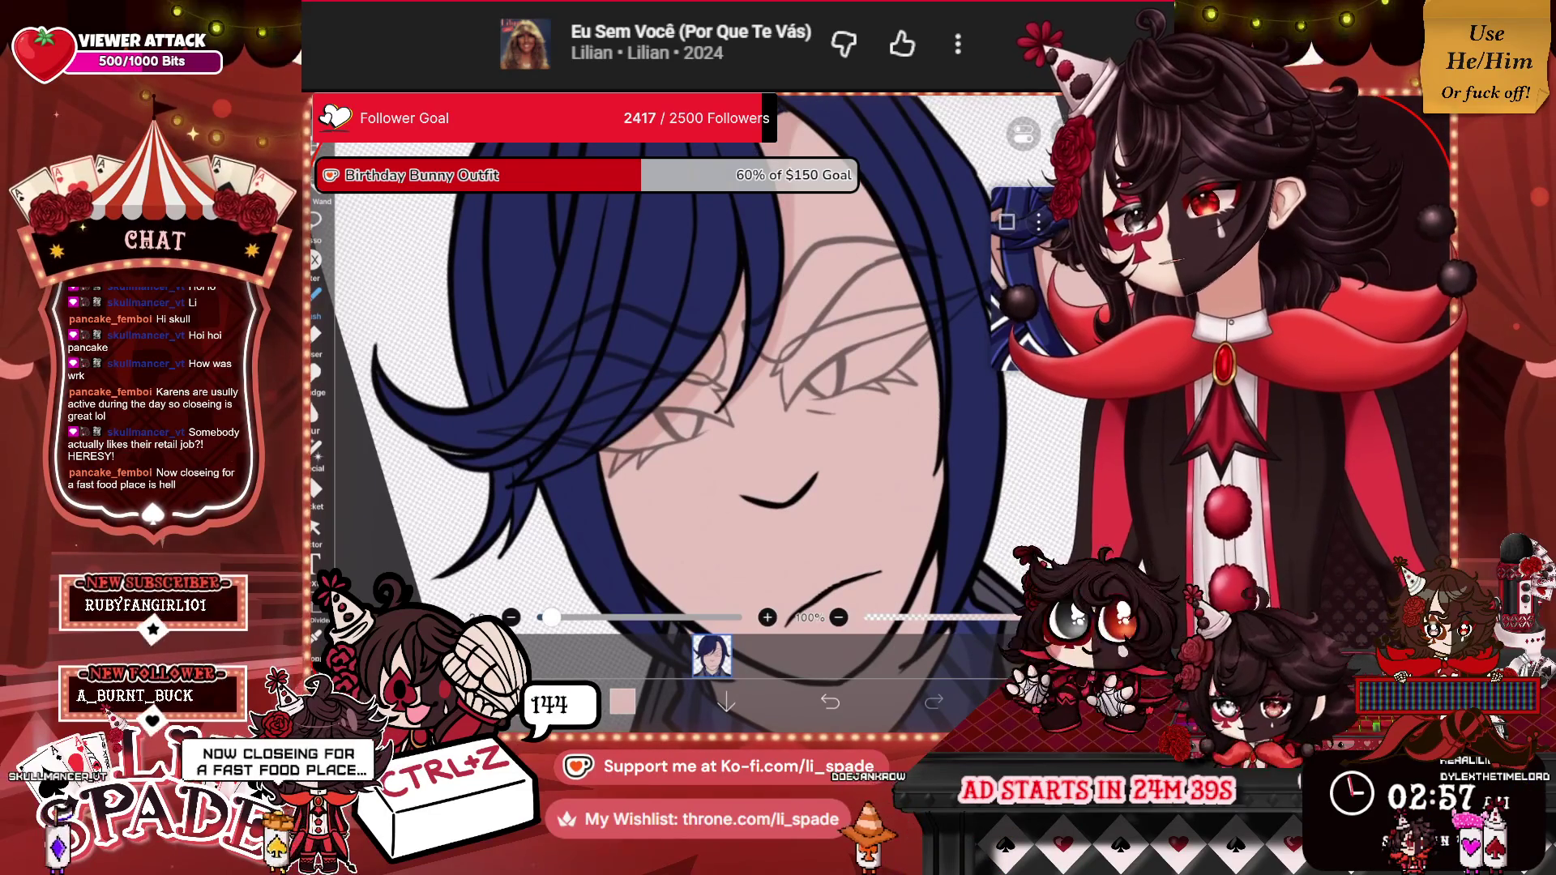
scroll(697, 389, up, 3)
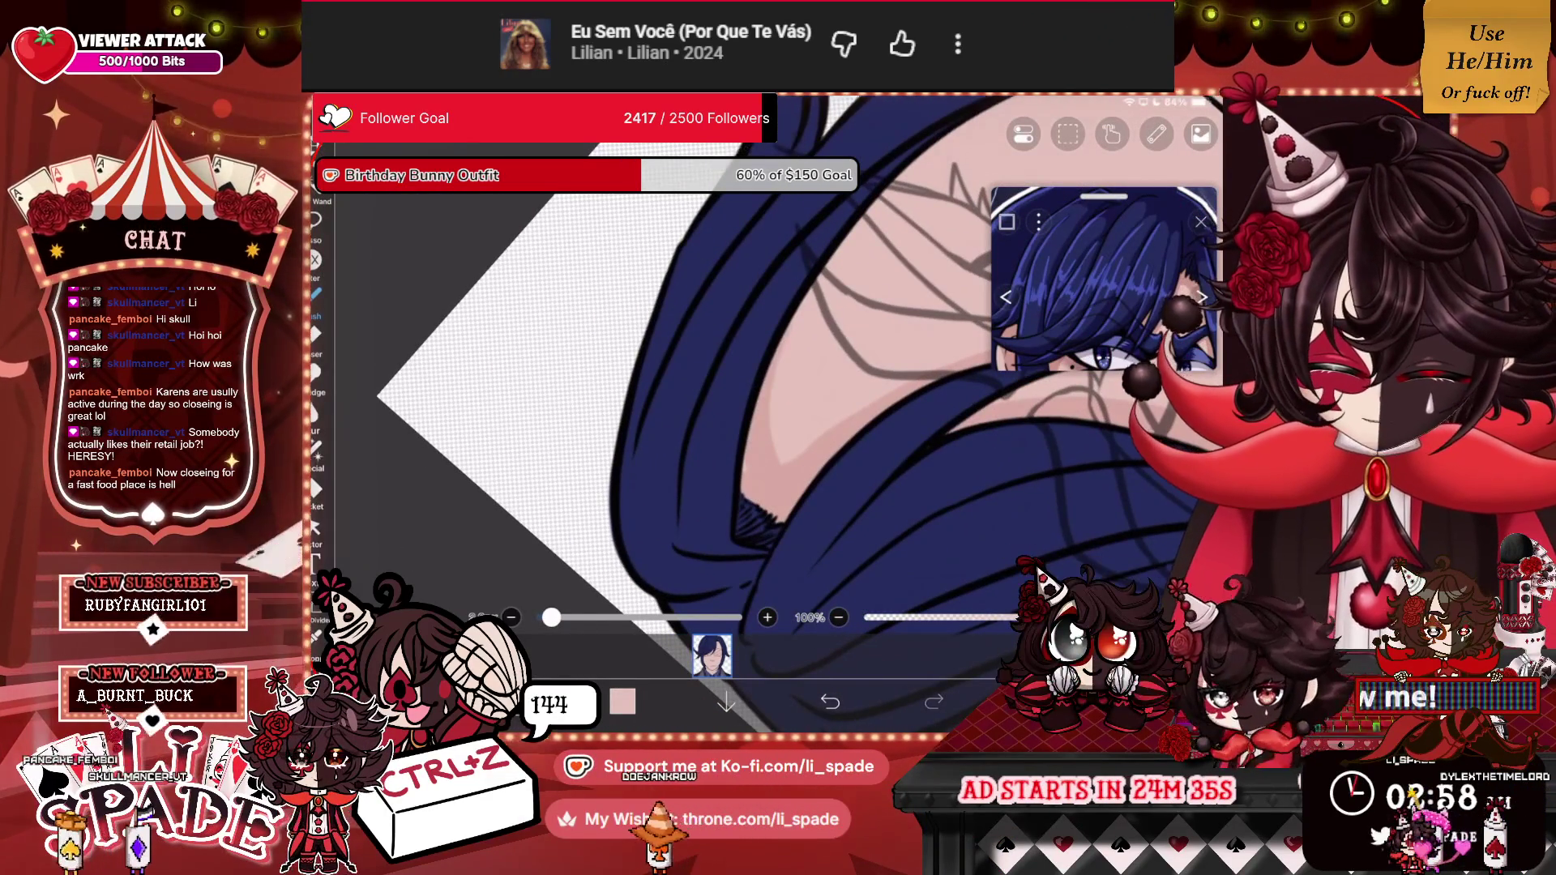
mouse_move(783, 458)
mouse_down()
mouse_move(776, 409)
mouse_move(883, 191)
mouse_up()
Ink the face's right and left edges and thicken the right eye curve.
scroll(713, 389, down, 2)
scroll(811, 405, up, 2)
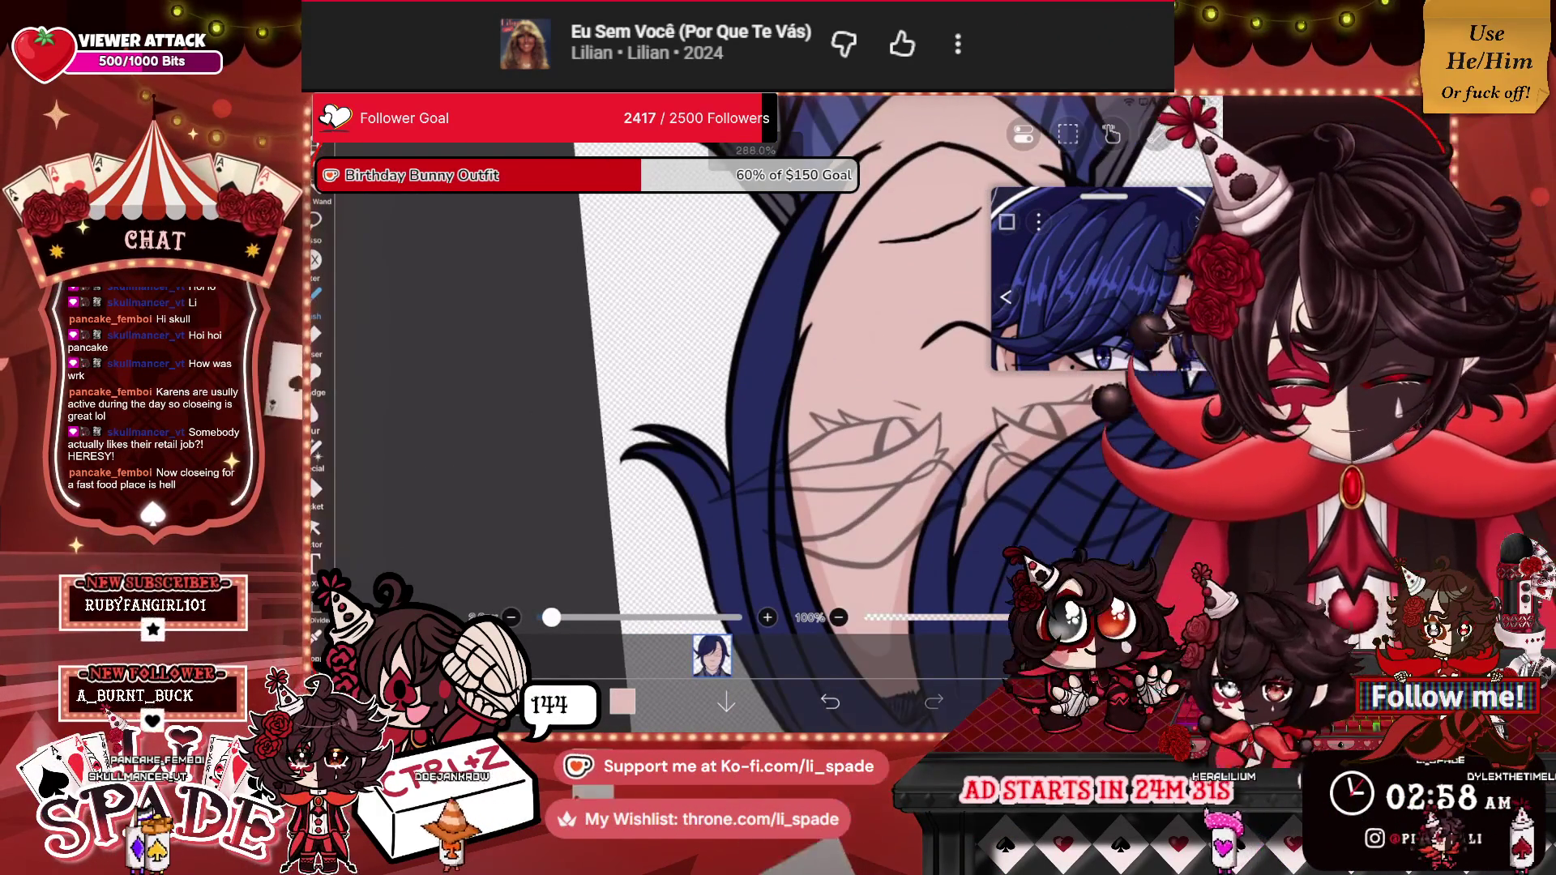
drag(800, 336, 834, 255)
scroll(729, 405, up, 3)
mouse_move(728, 501)
mouse_down()
mouse_move(727, 401)
mouse_move(813, 231)
mouse_up()
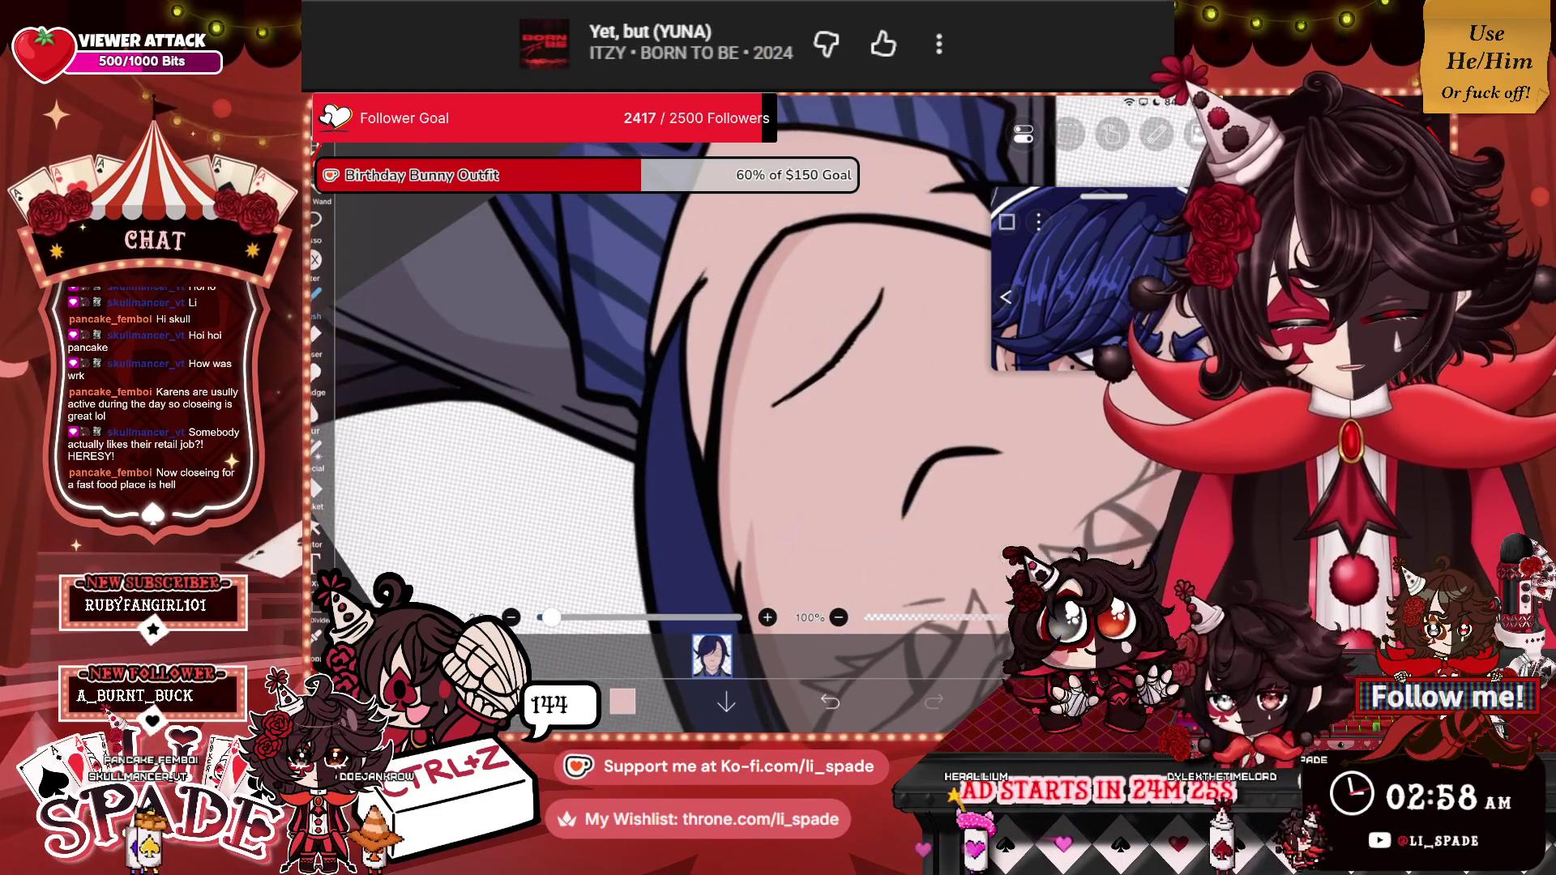
scroll(730, 389, up, 3)
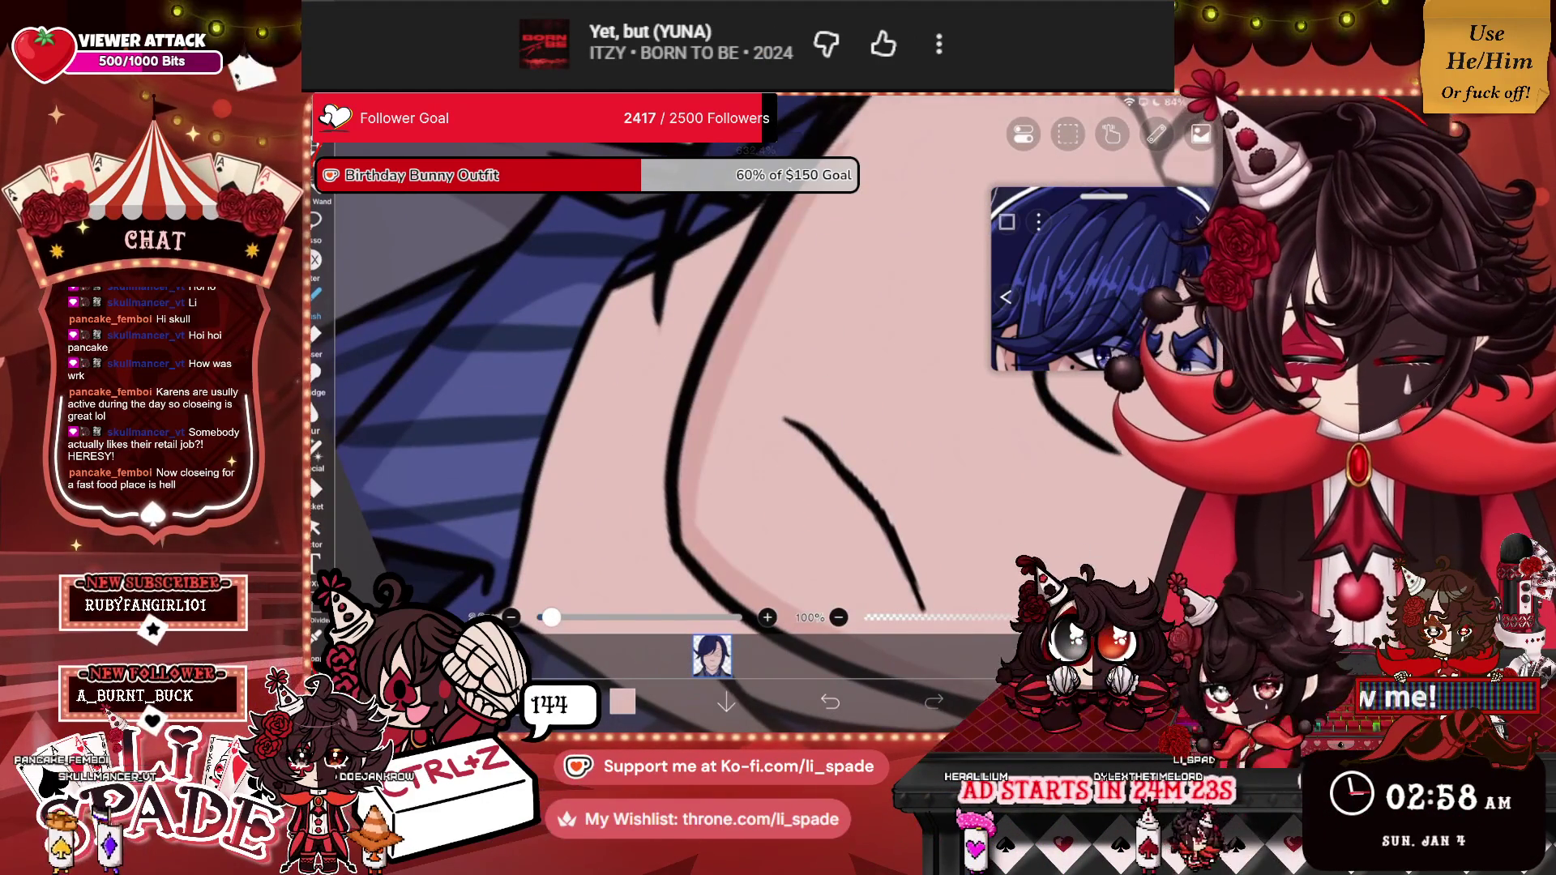
scroll(730, 389, down, 2)
drag(694, 501, 721, 277)
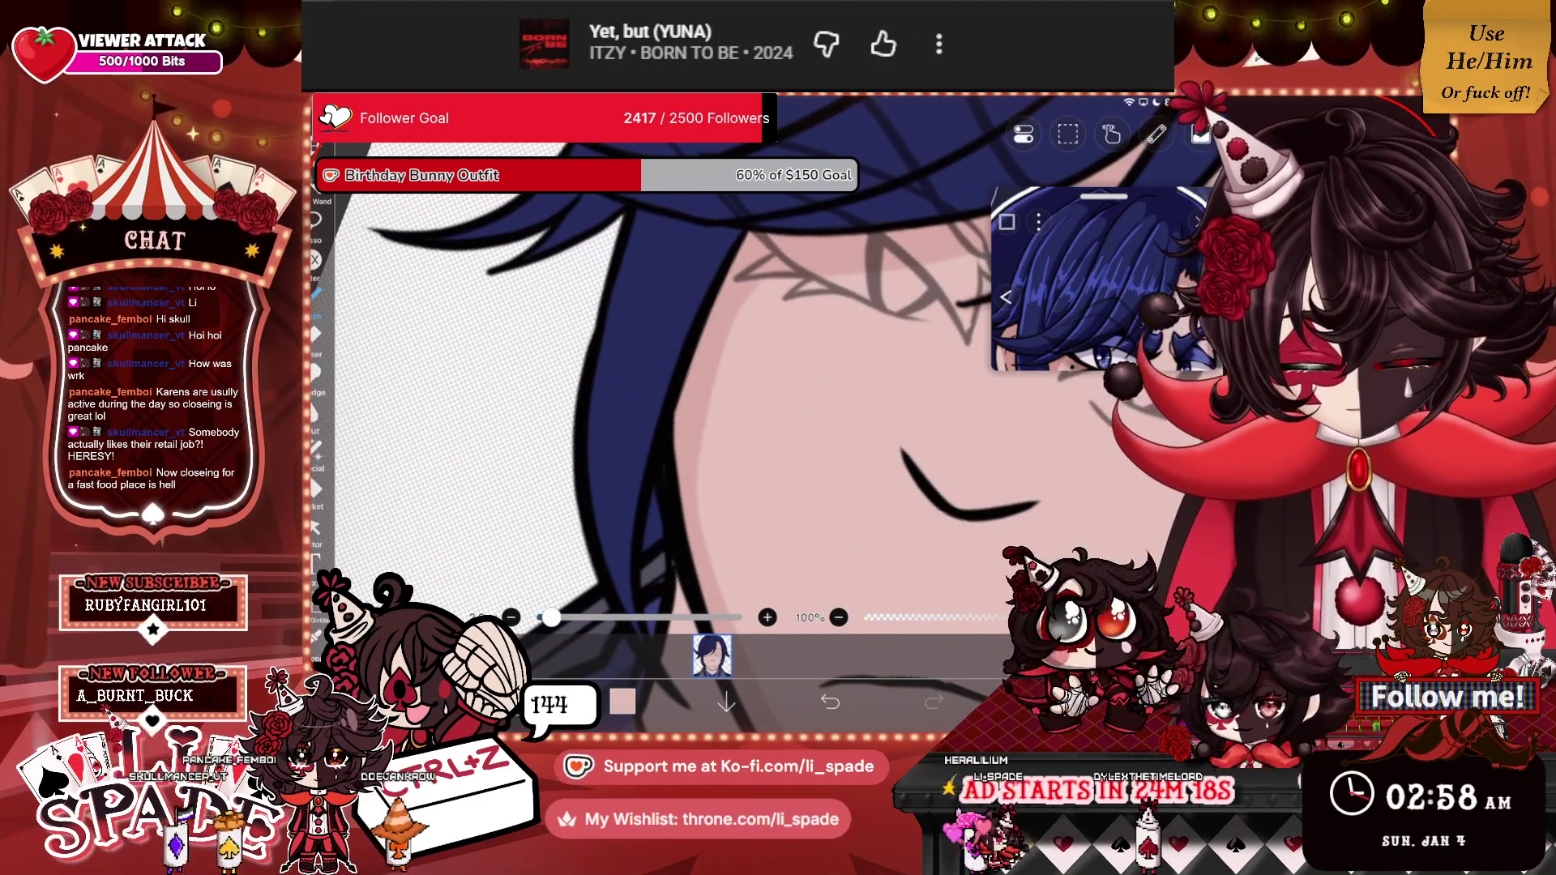
scroll(664, 364, down, 5)
scroll(665, 365, up, 10)
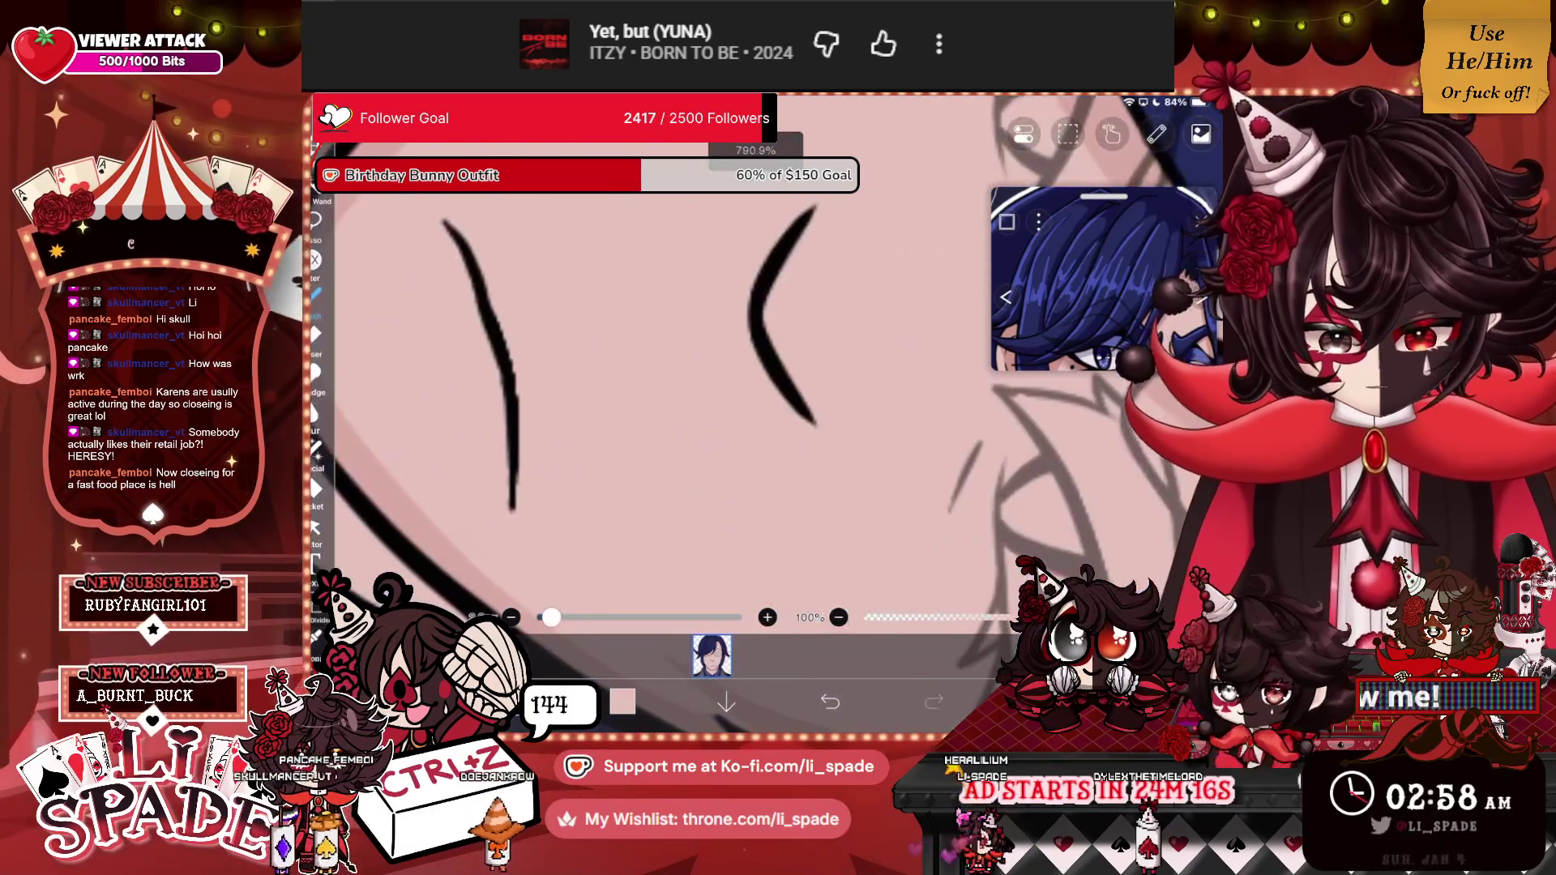
drag(799, 253, 839, 437)
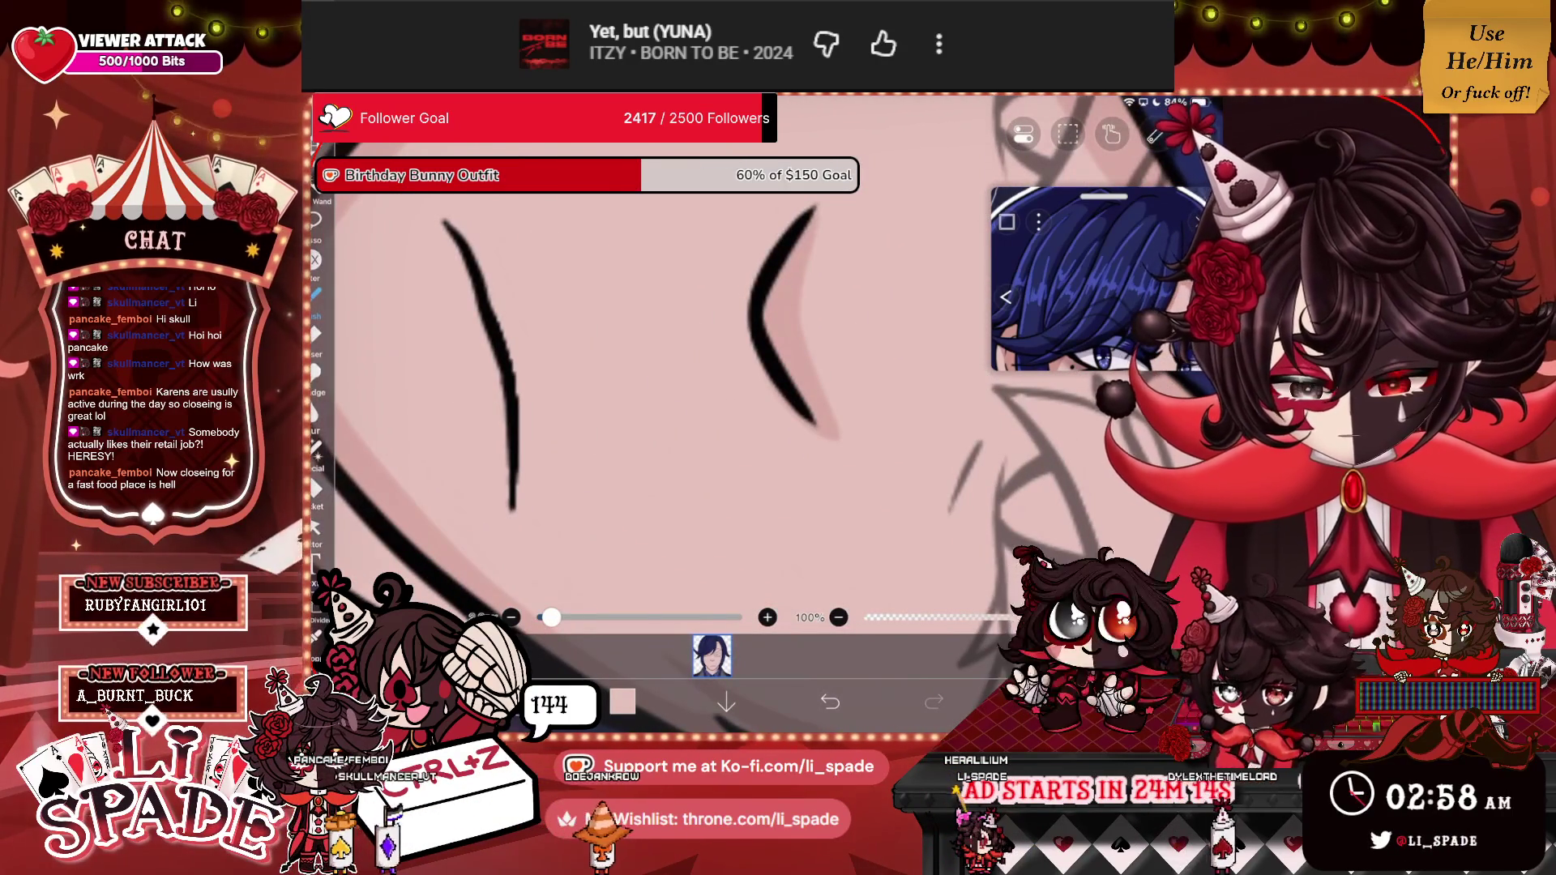
Soft-brush faint shading beside the eye line and on the neck below the mouth.
scroll(664, 365, up, 2)
mouse_move(621, 209)
mouse_down()
mouse_move(588, 320)
mouse_move(632, 404)
mouse_up()
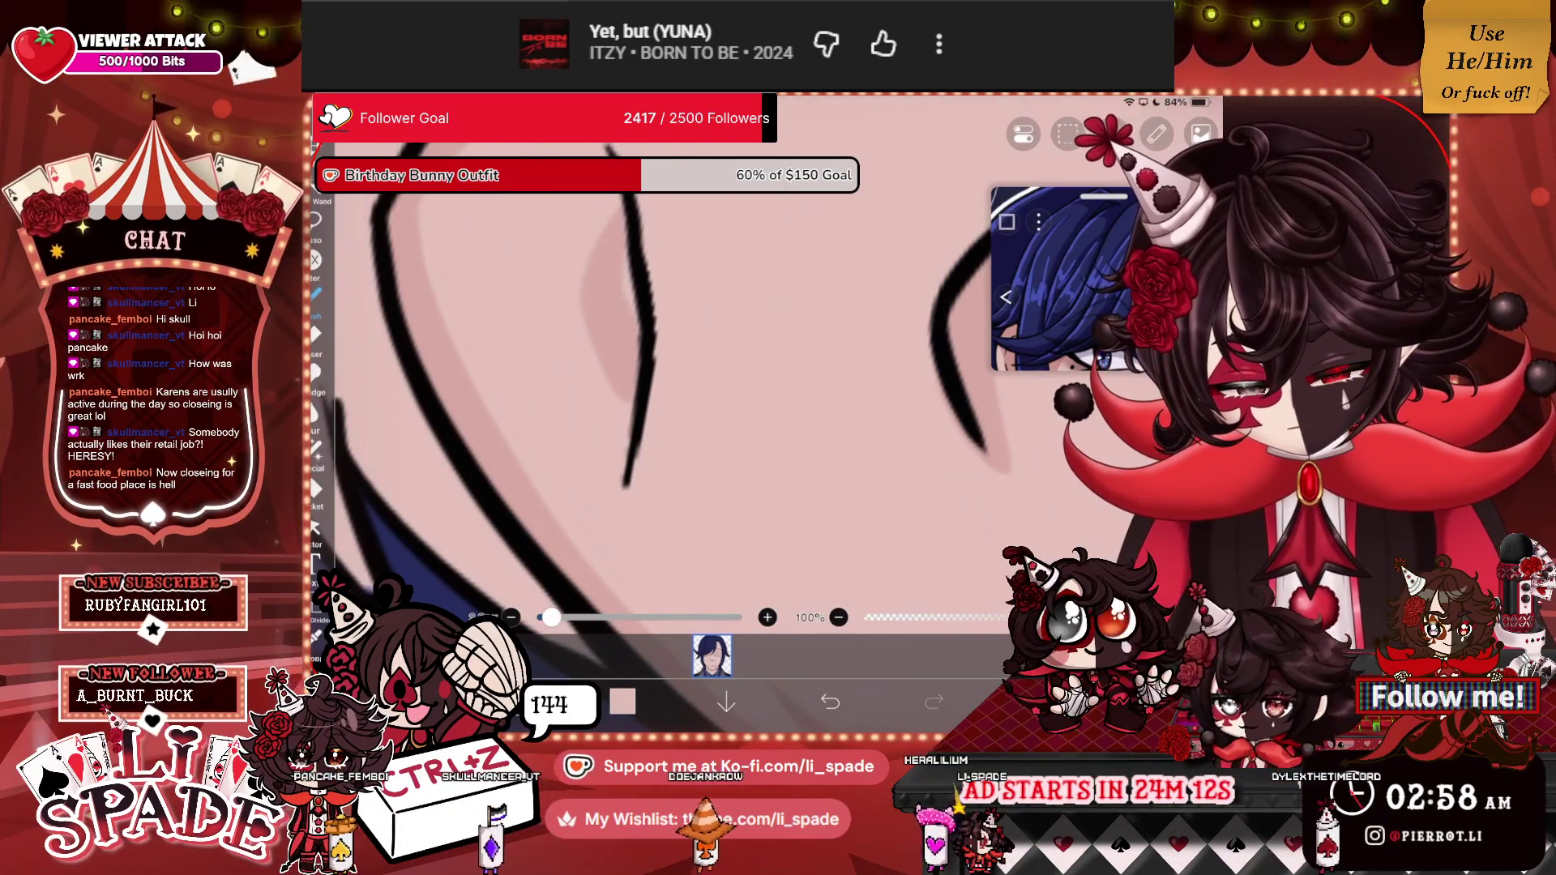
scroll(729, 364, down, 5)
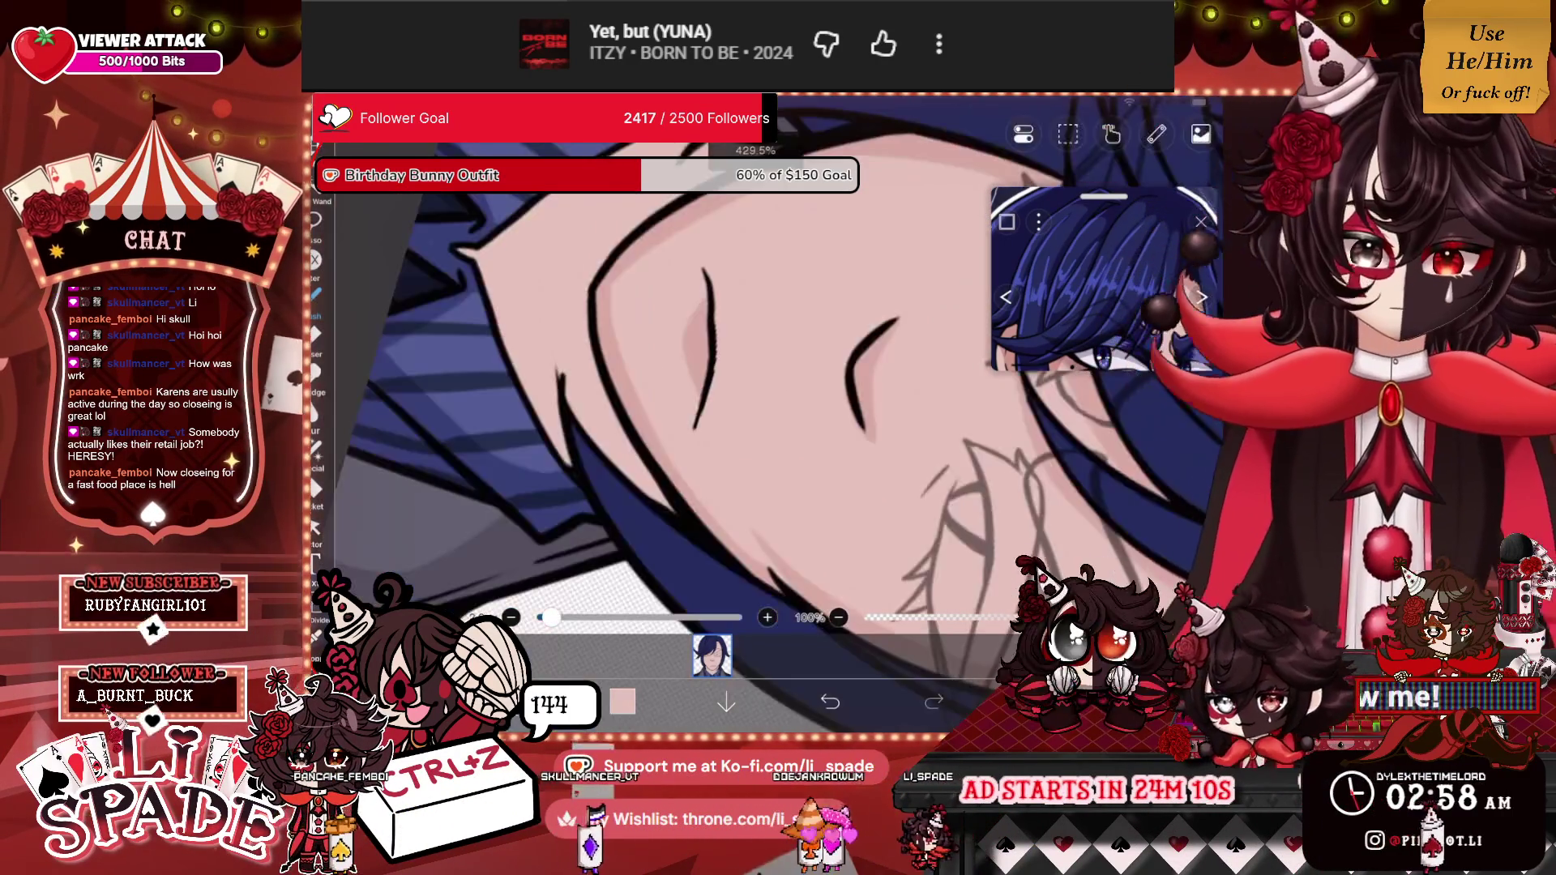
scroll(778, 325, up, 3)
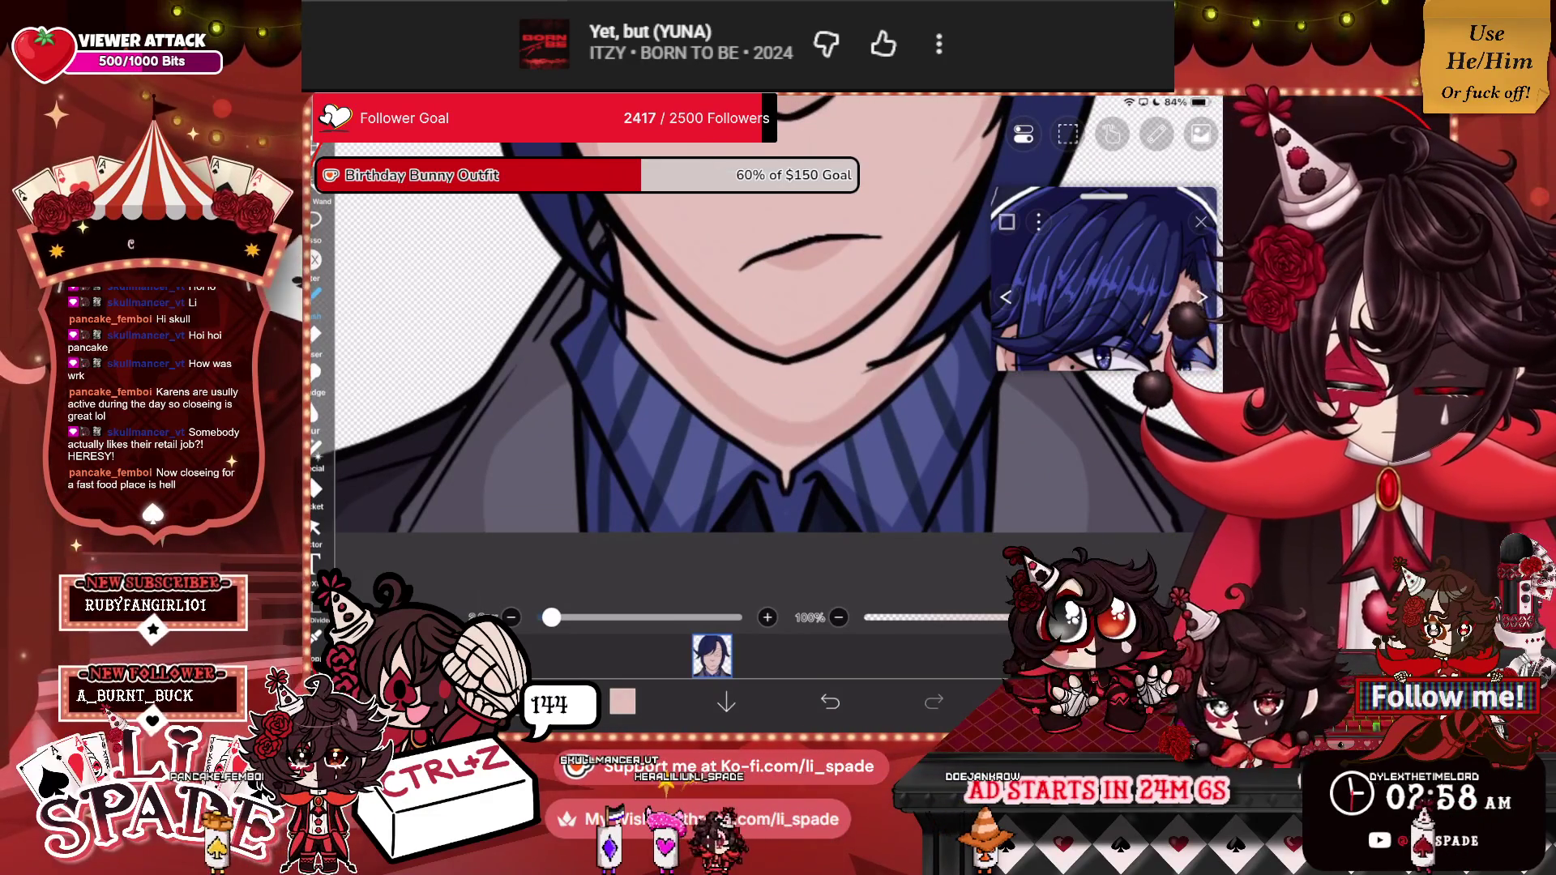
drag(656, 284, 835, 401)
mouse_move(713, 348)
mouse_down()
mouse_move(843, 389)
mouse_move(904, 295)
mouse_up()
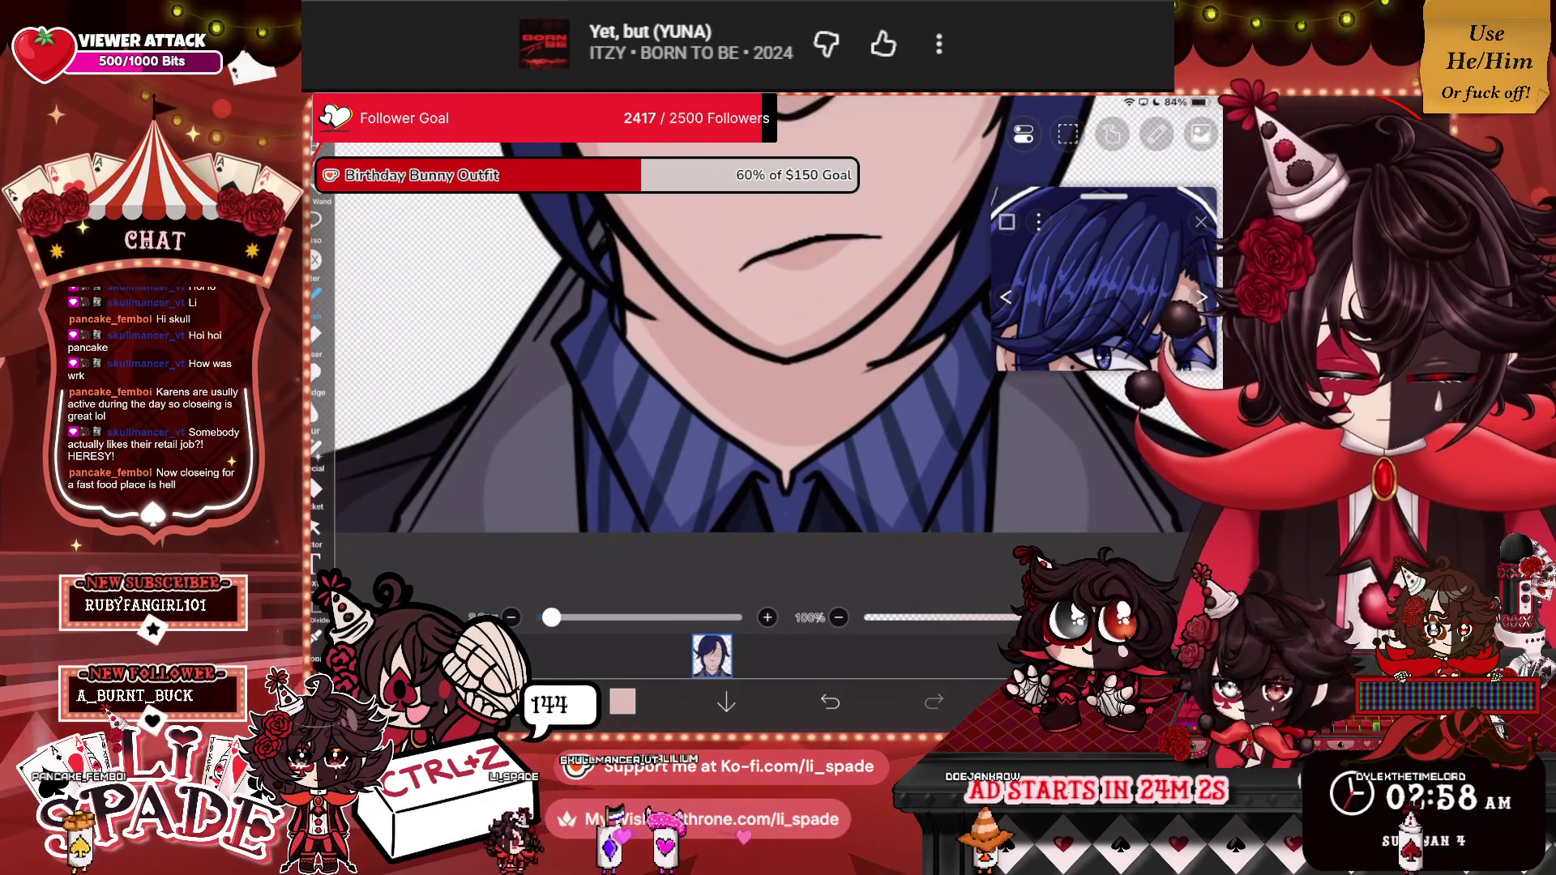
scroll(778, 324, down, 3)
scroll(825, 290, down, 3)
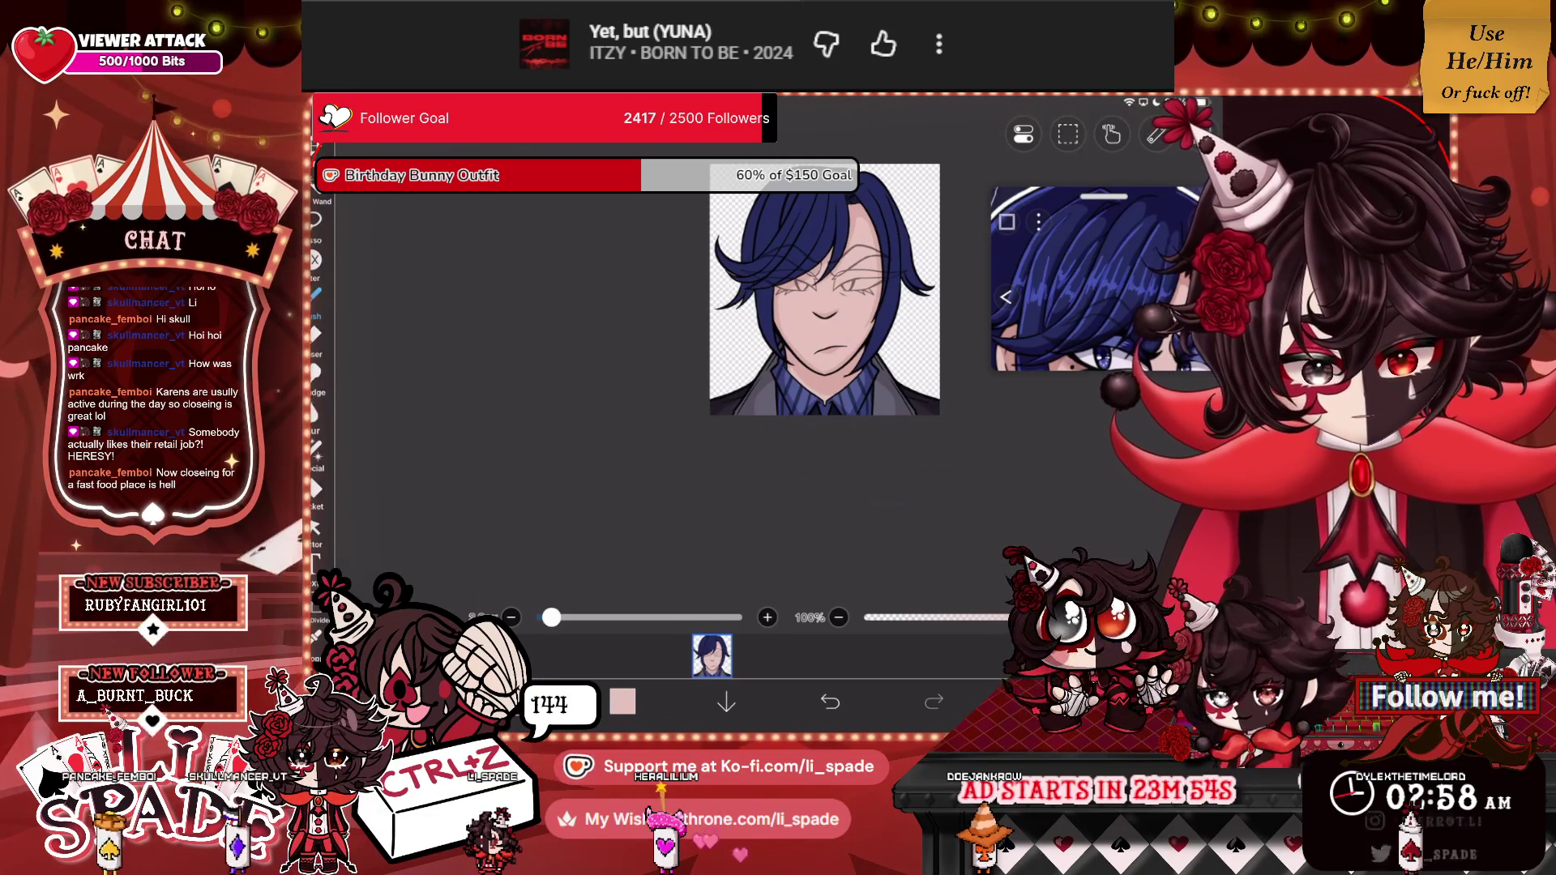
Switch the drawing colour to black and check the top and 50% opacity Folders.
scroll(1102, 280, up, 3)
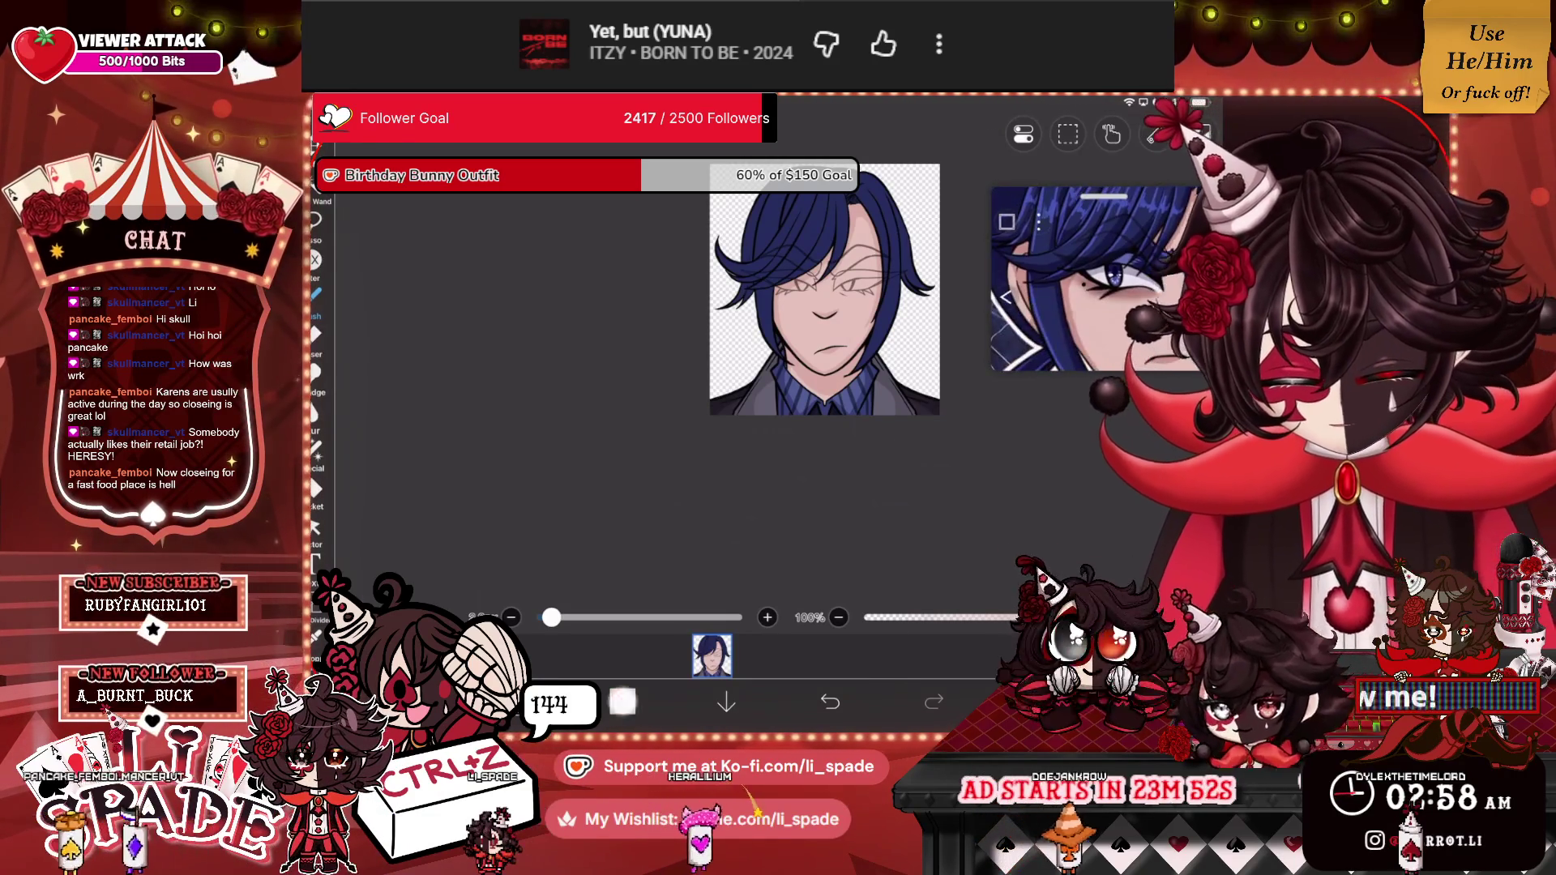
click(623, 701)
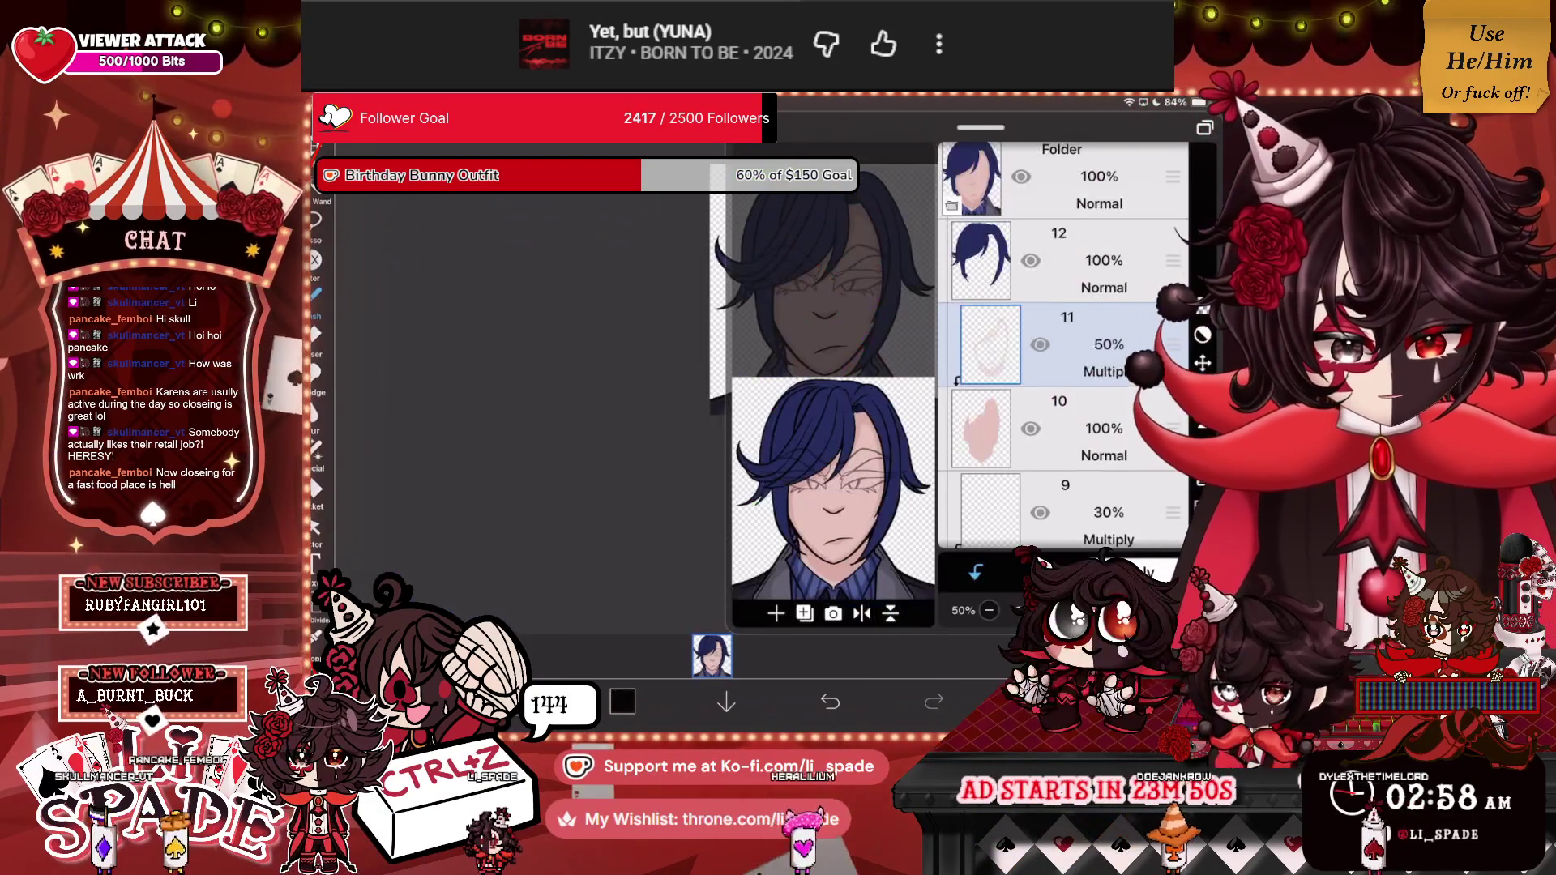
scroll(1061, 340, up, 5)
click(1062, 268)
scroll(1061, 341, down, 2)
click(1070, 438)
scroll(1062, 341, down, 4)
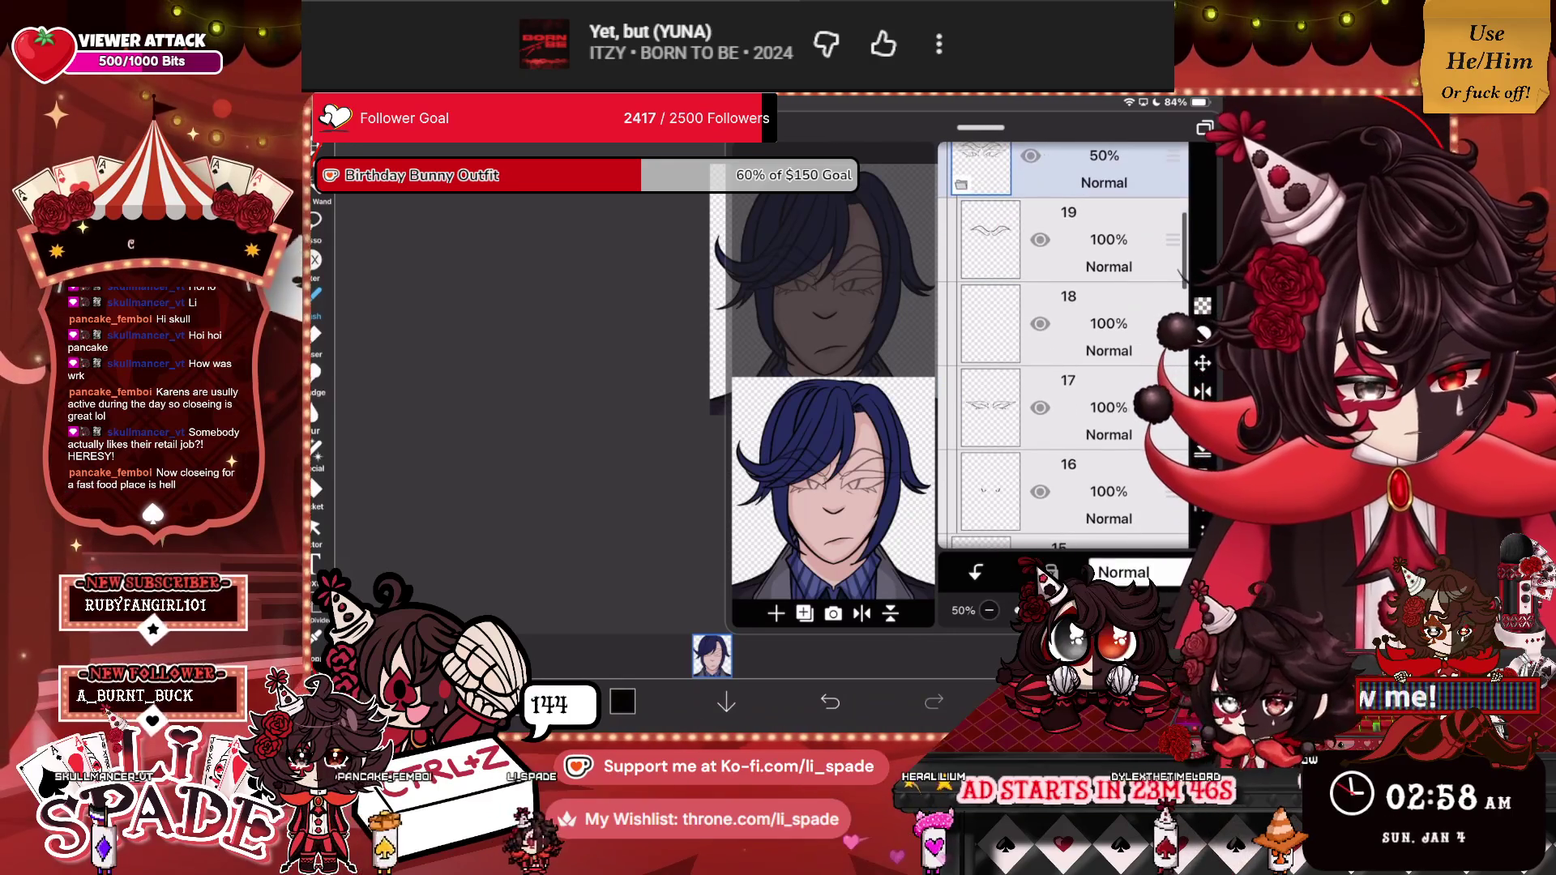
scroll(824, 289, up, 10)
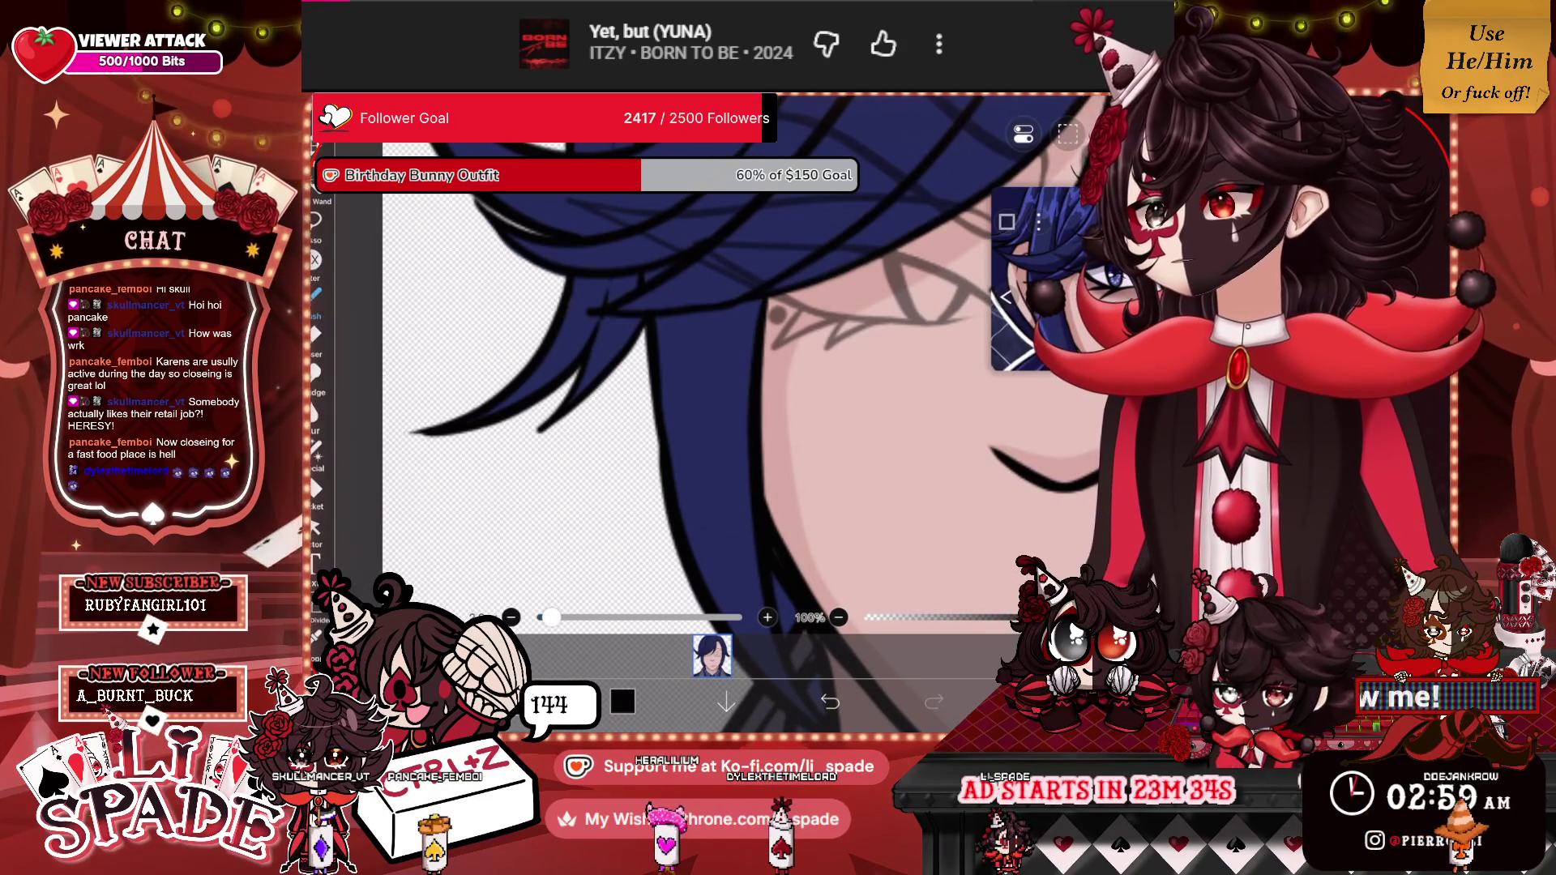
scroll(730, 389, down, 5)
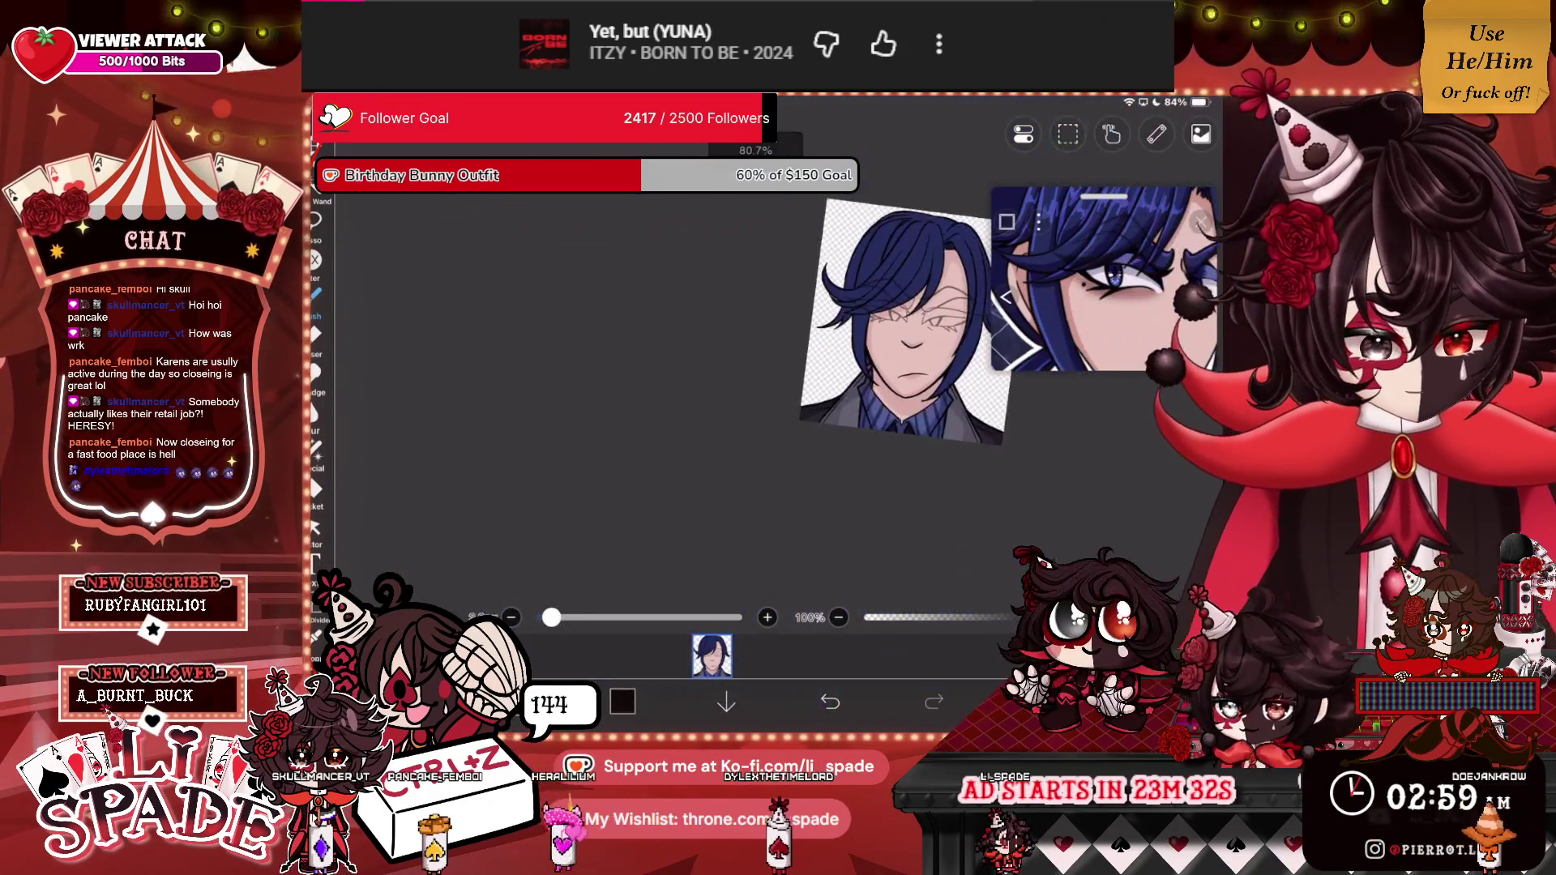
scroll(802, 324, up, 5)
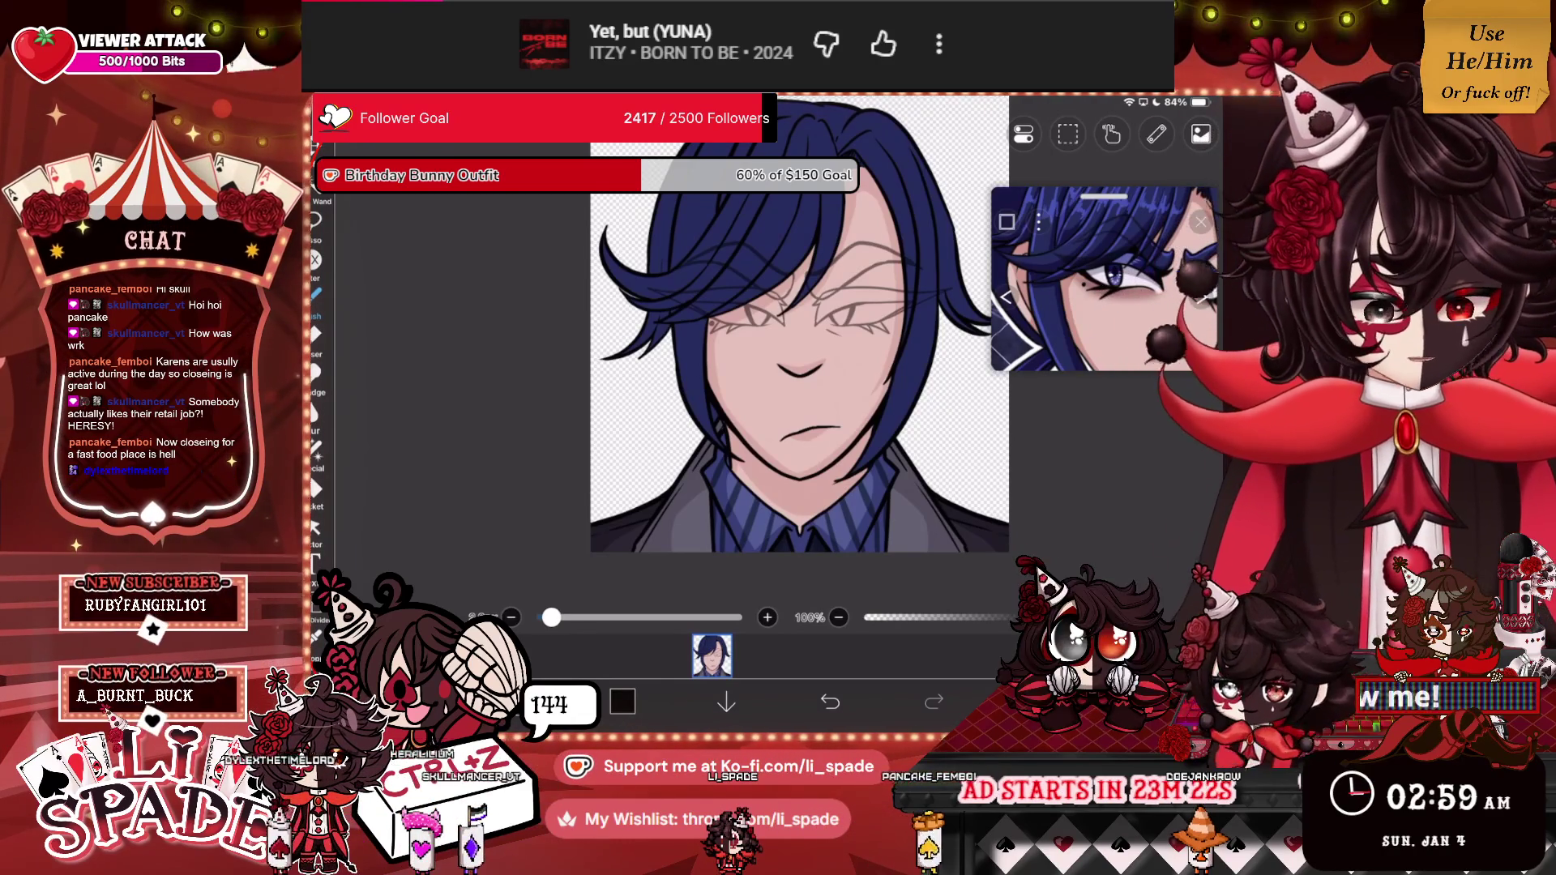
Add empty layer 13 above hair layer 12 and sample the reference's navy hair colour.
click(711, 656)
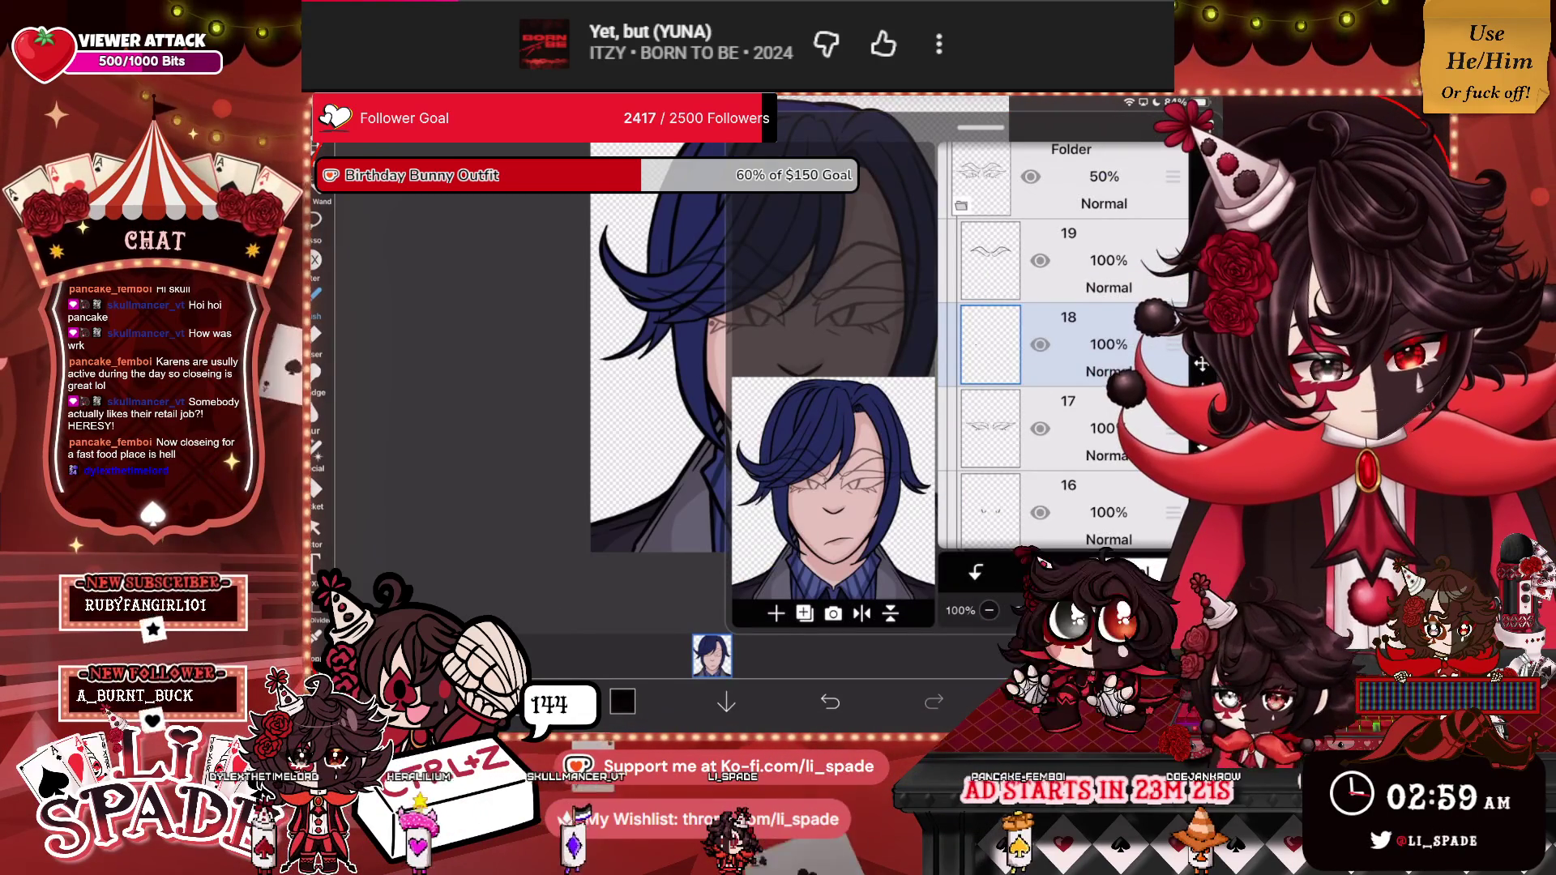
scroll(1061, 348, down, 8)
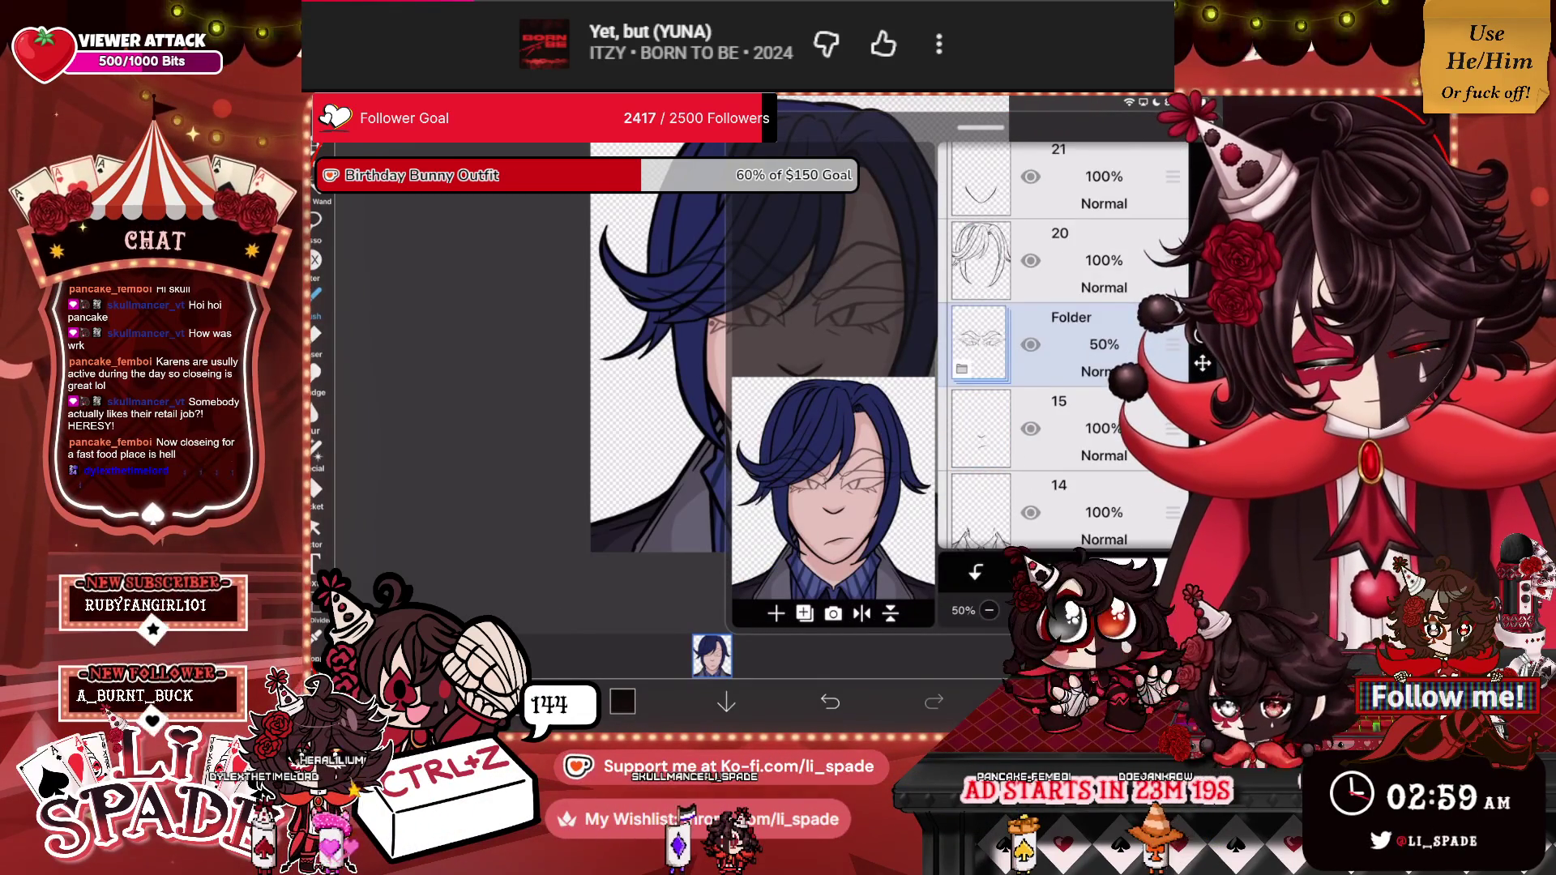
click(1062, 267)
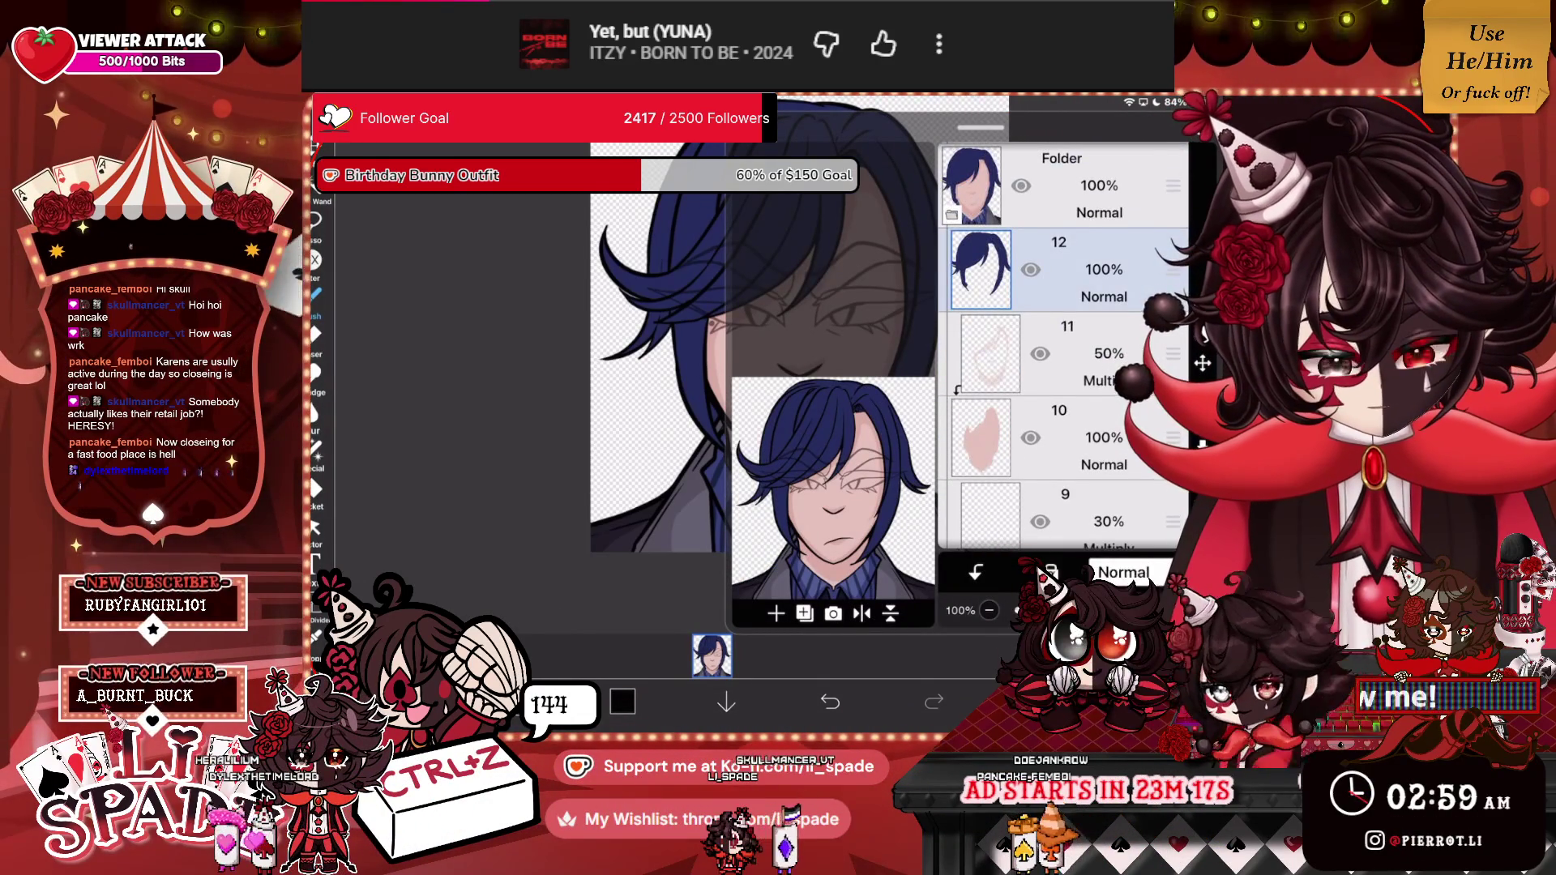
click(1203, 162)
click(711, 656)
scroll(1104, 280, up, 2)
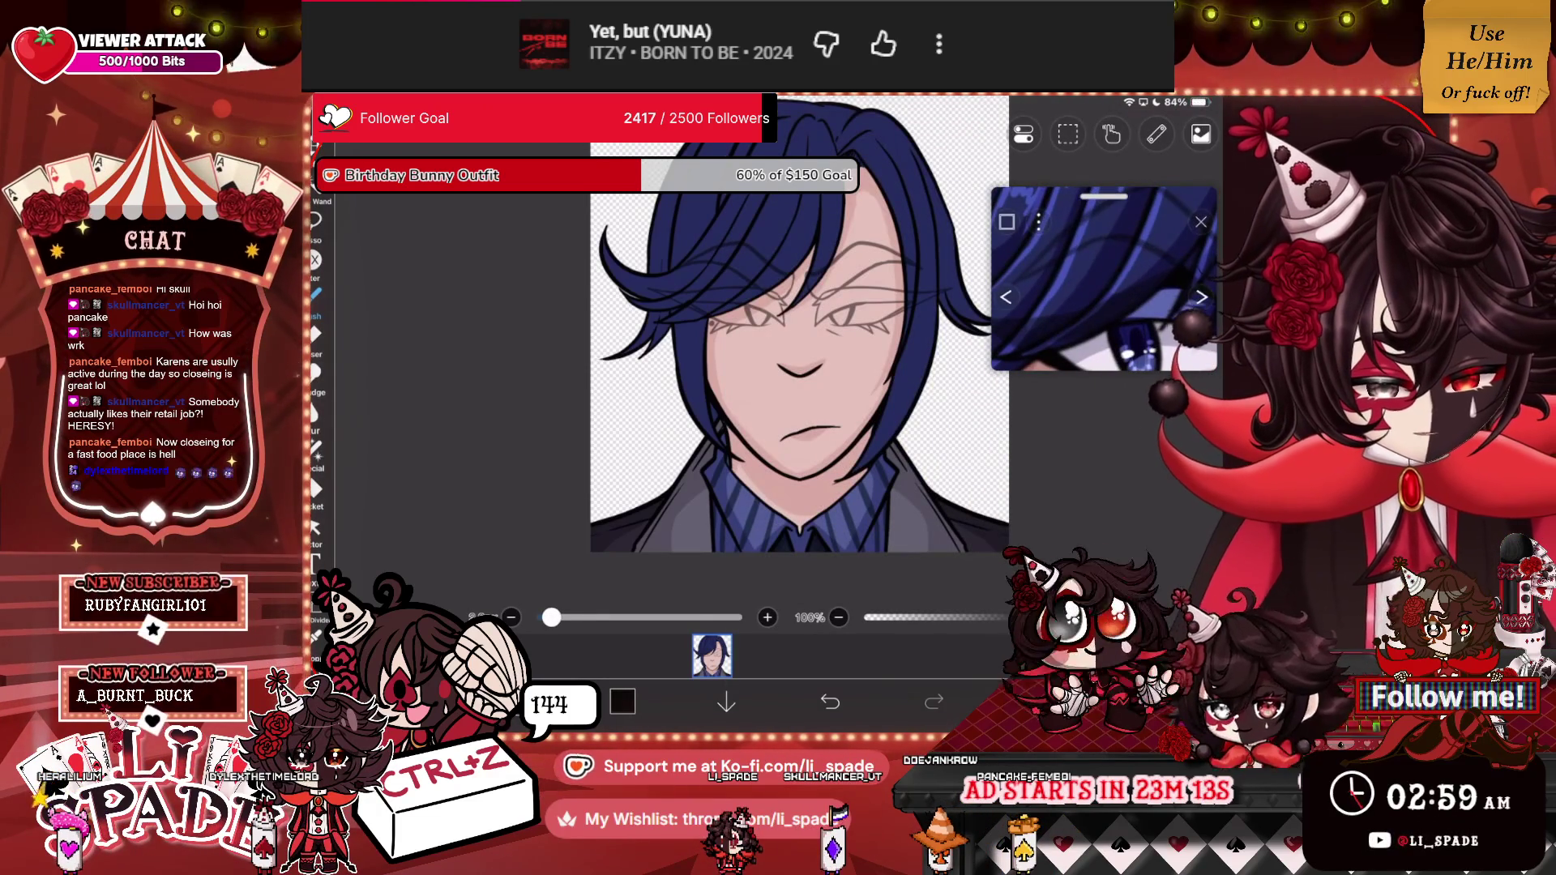
click(1077, 202)
scroll(799, 349, down, 3)
drag(1104, 332, 1094, 284)
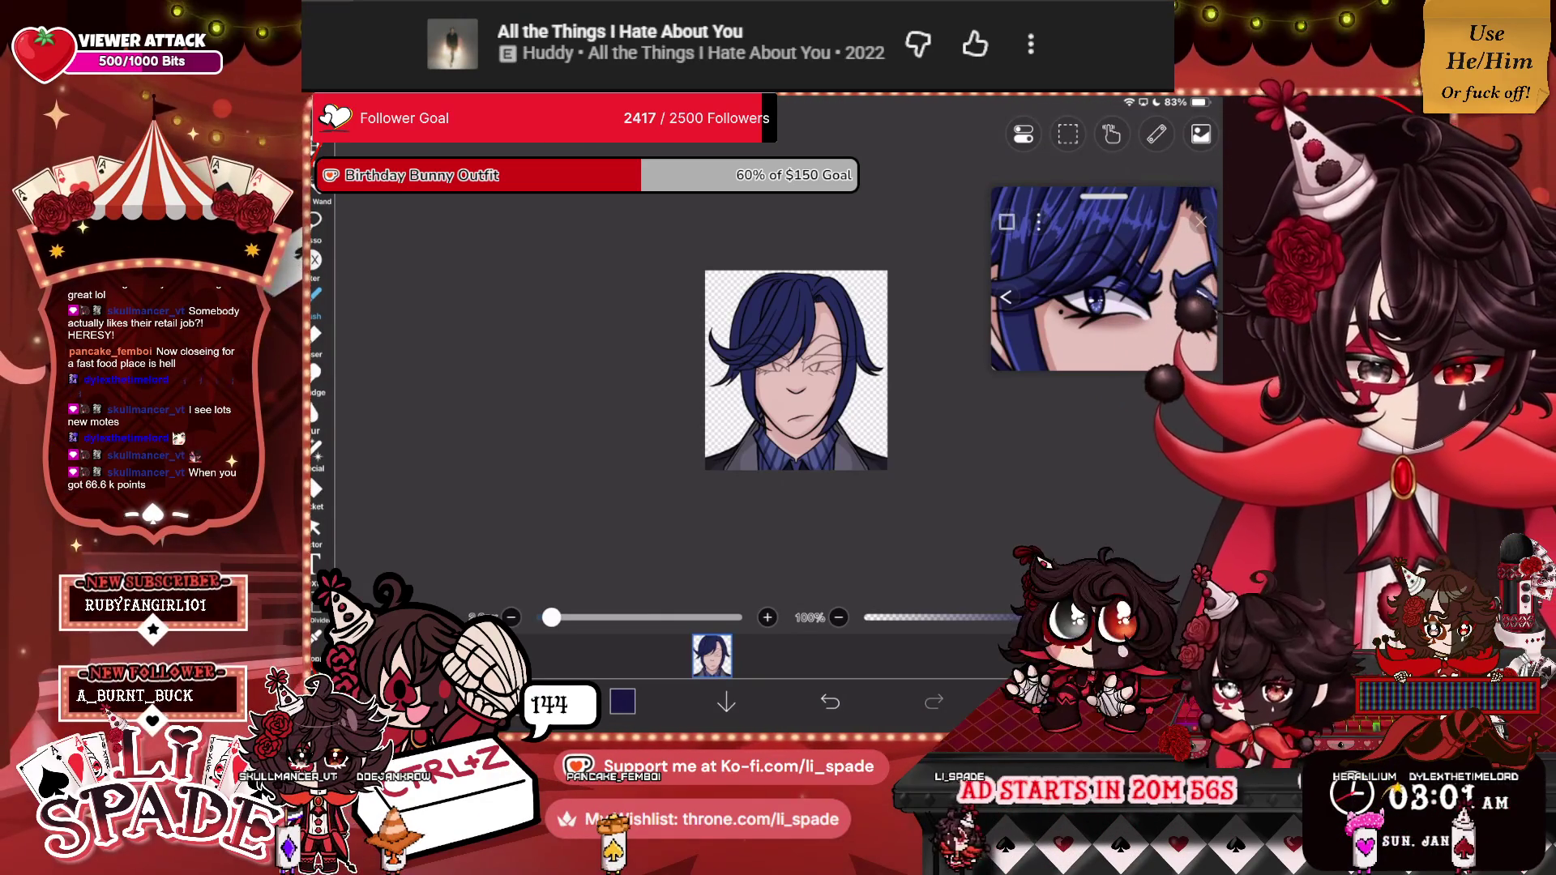
Sample the navy hair colour from the reference and work on layer 13.
scroll(796, 371, up, 5)
click(1137, 243)
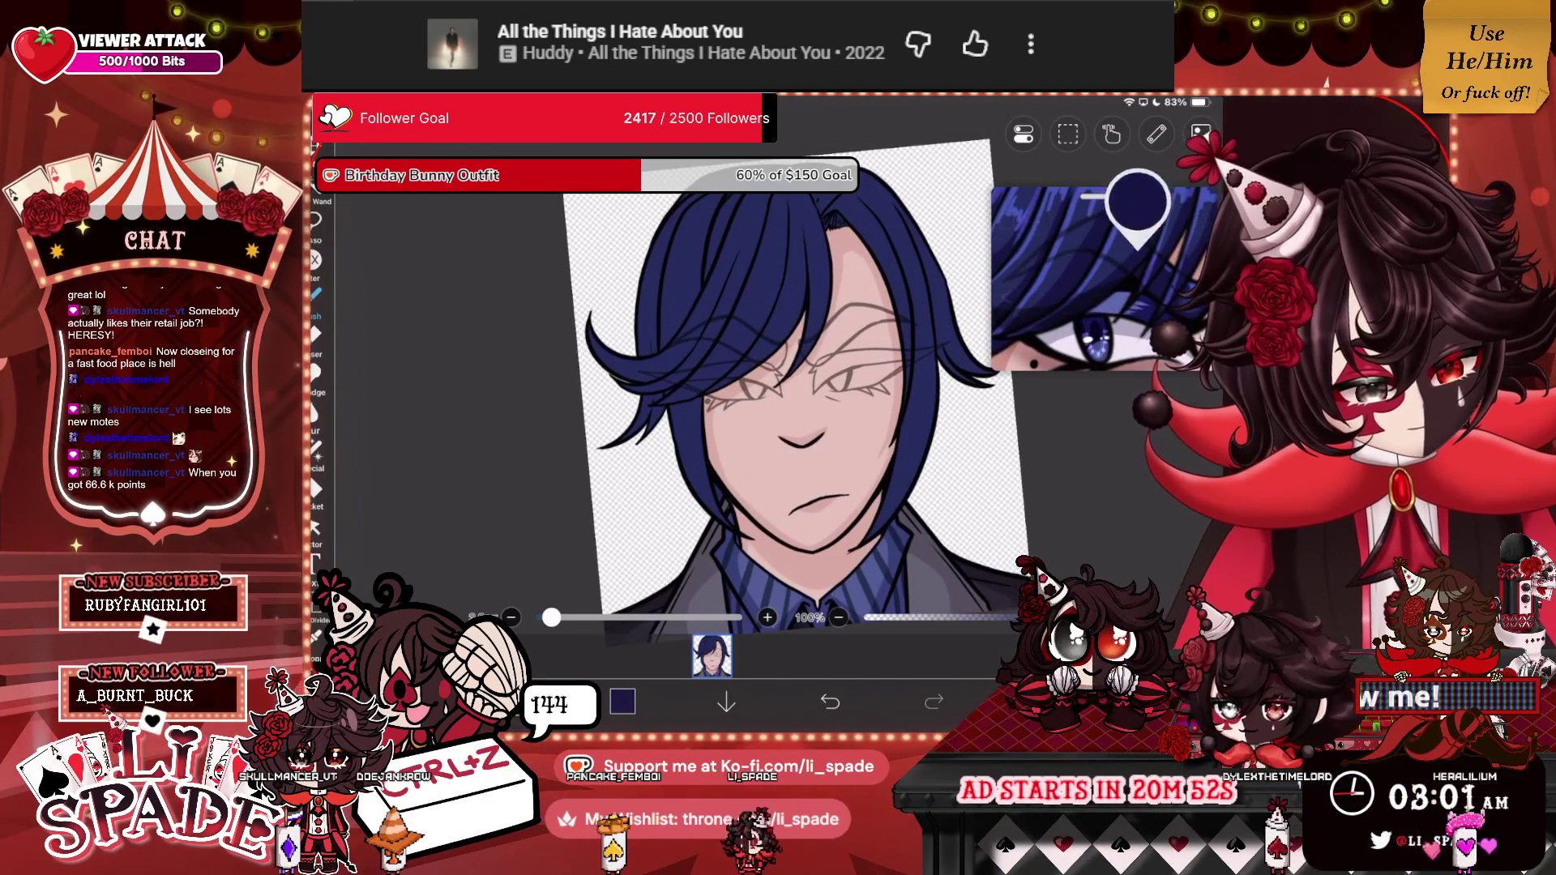
click(1038, 702)
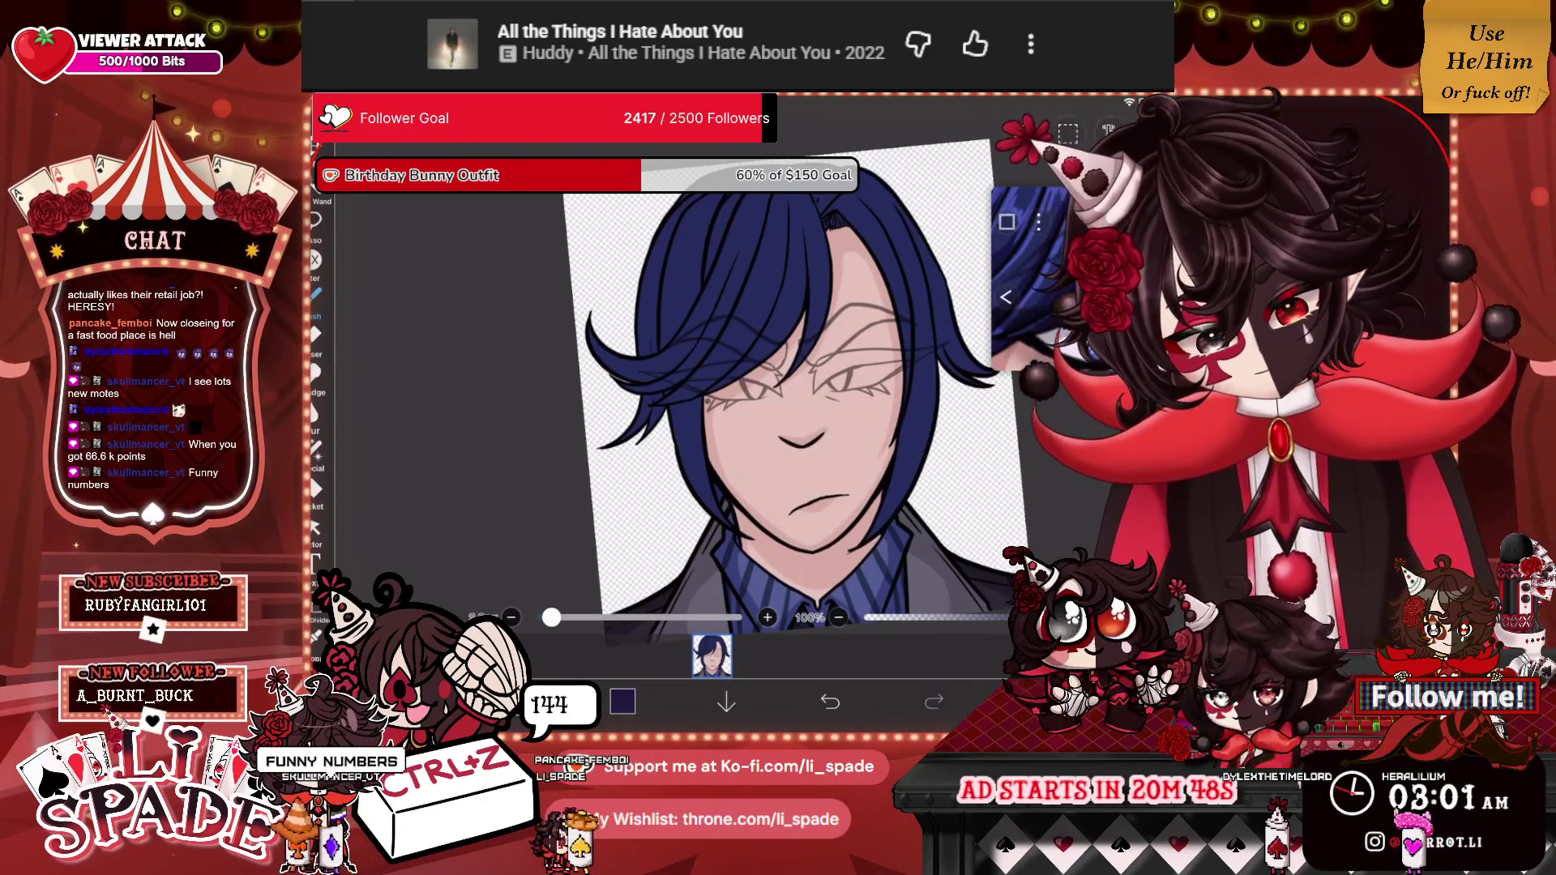
scroll(707, 336, up, 5)
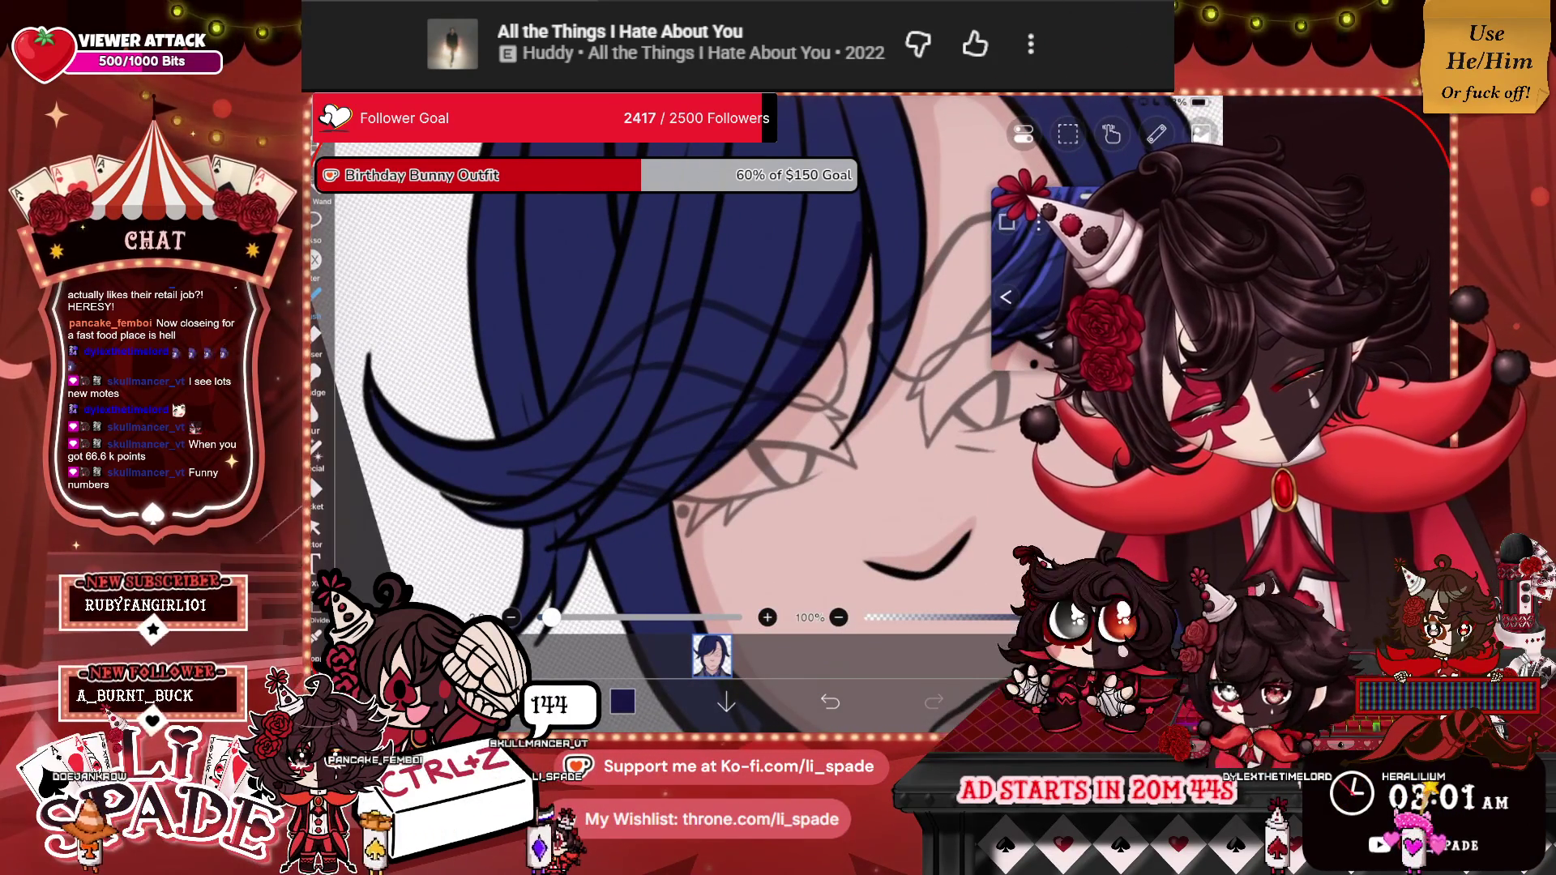
scroll(707, 364, up, 3)
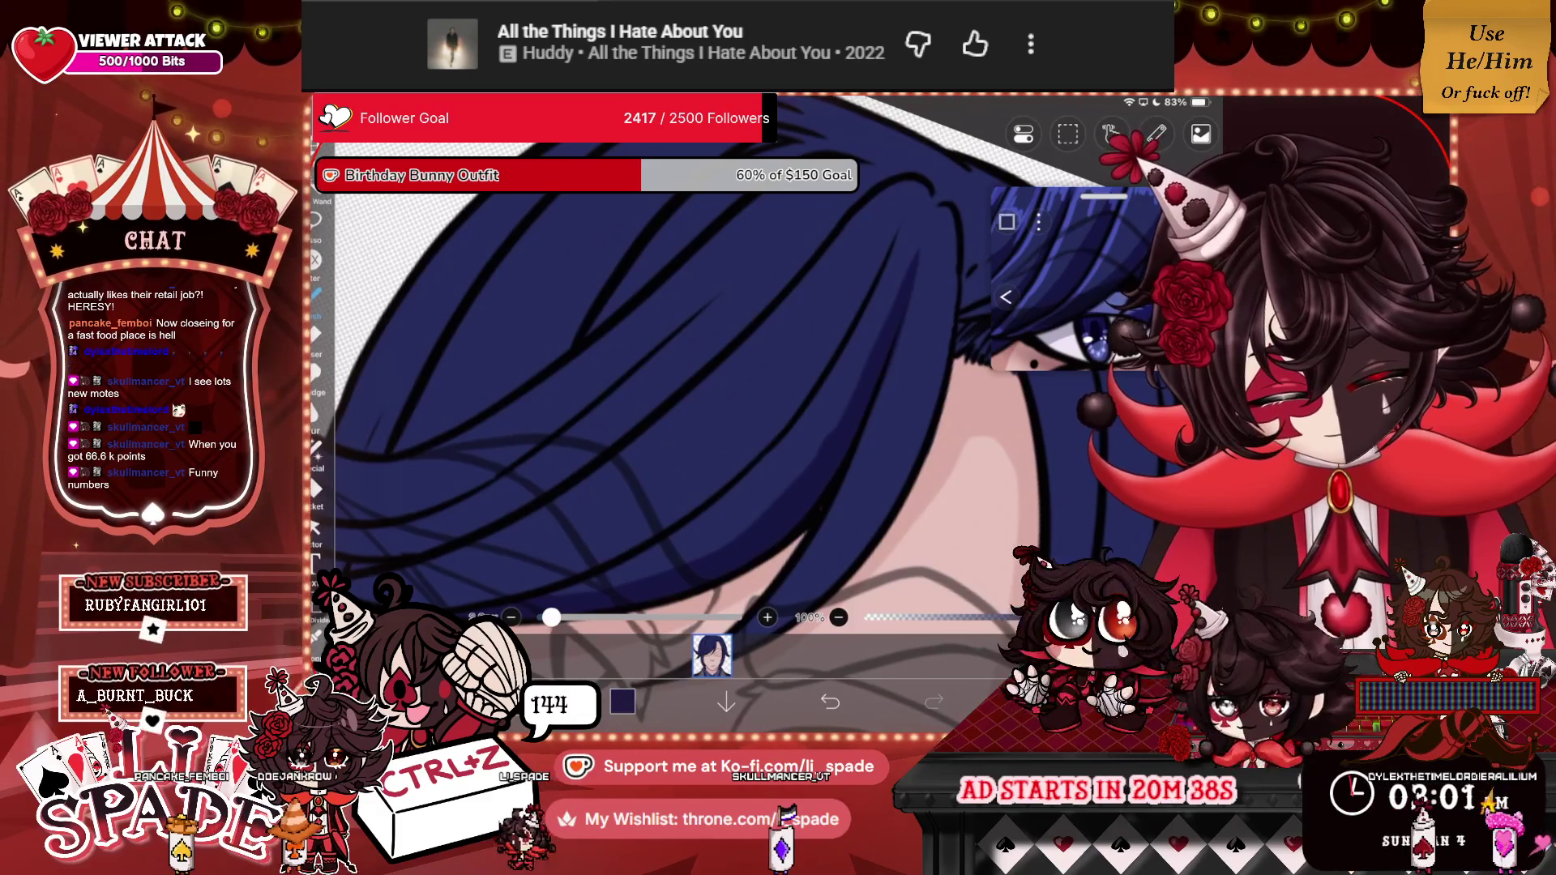
scroll(657, 389, down, 3)
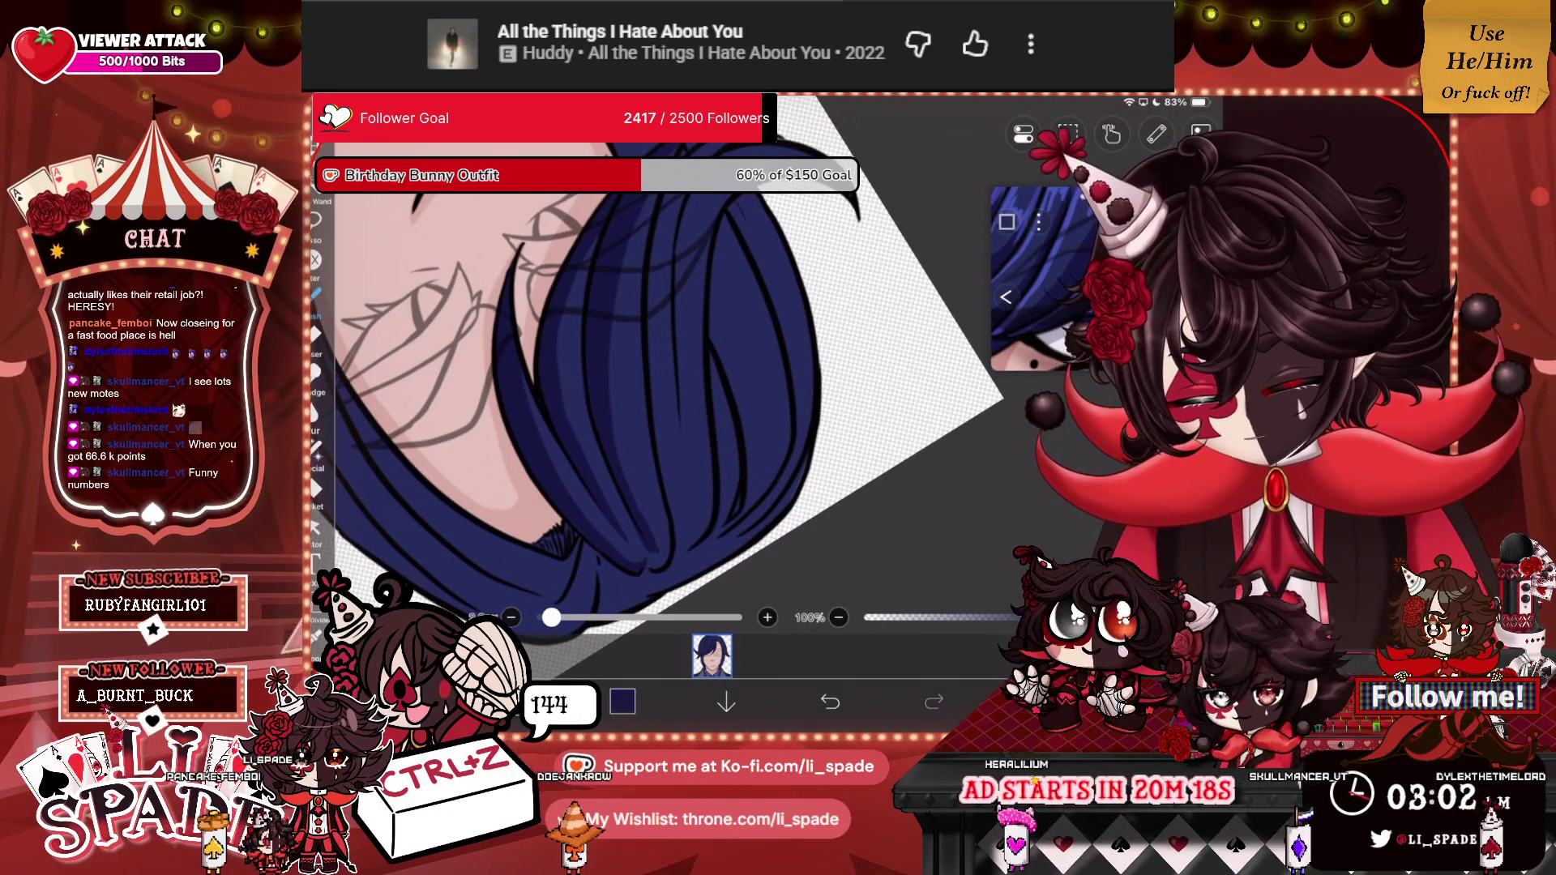
scroll(648, 364, down, 5)
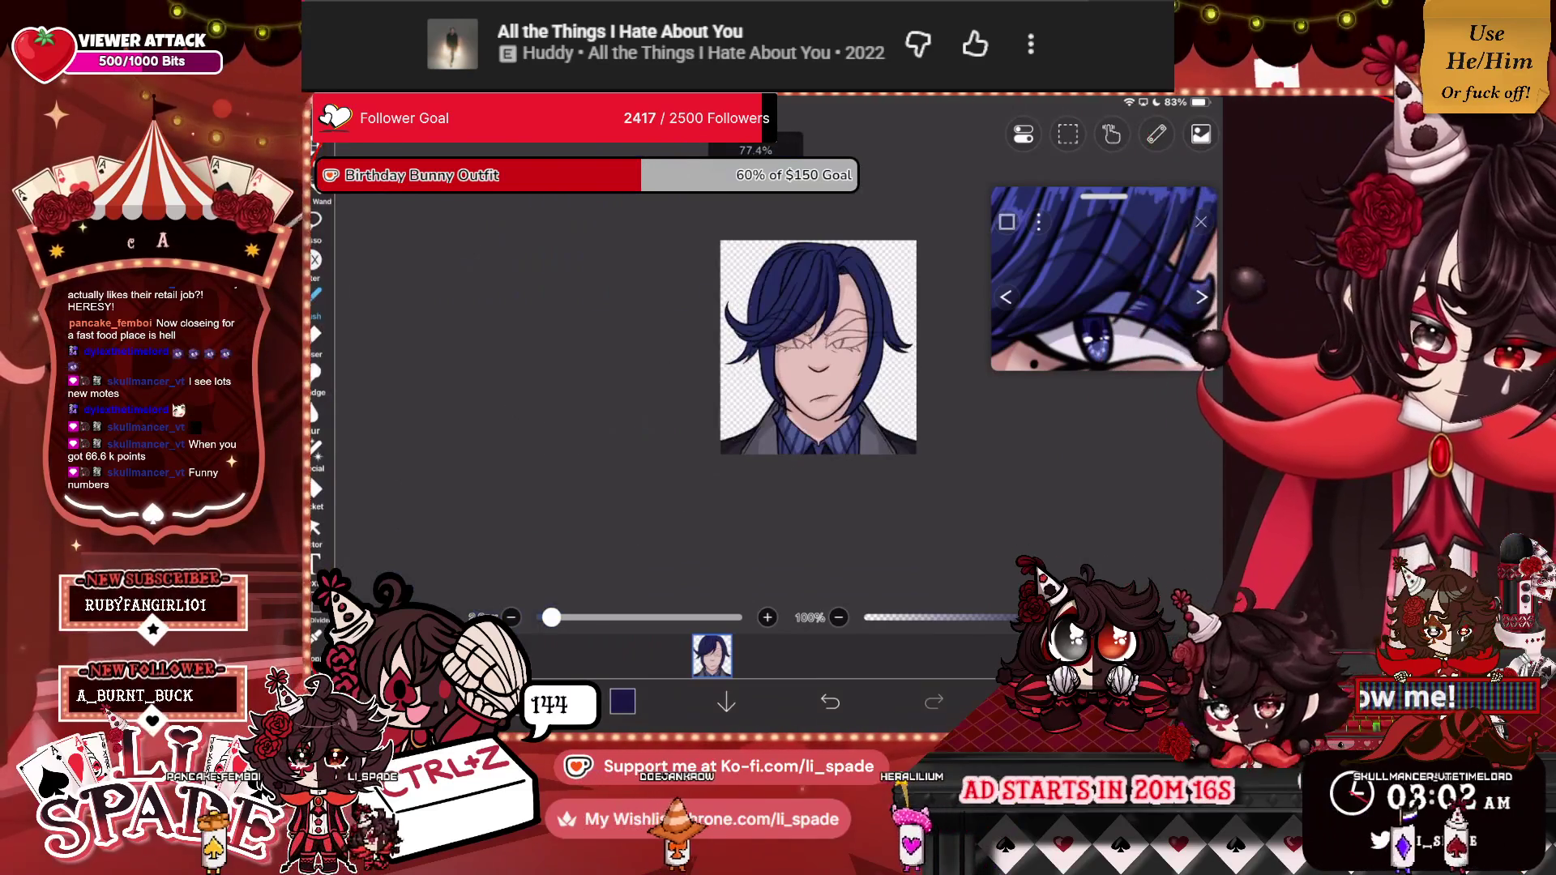
scroll(672, 389, up, 5)
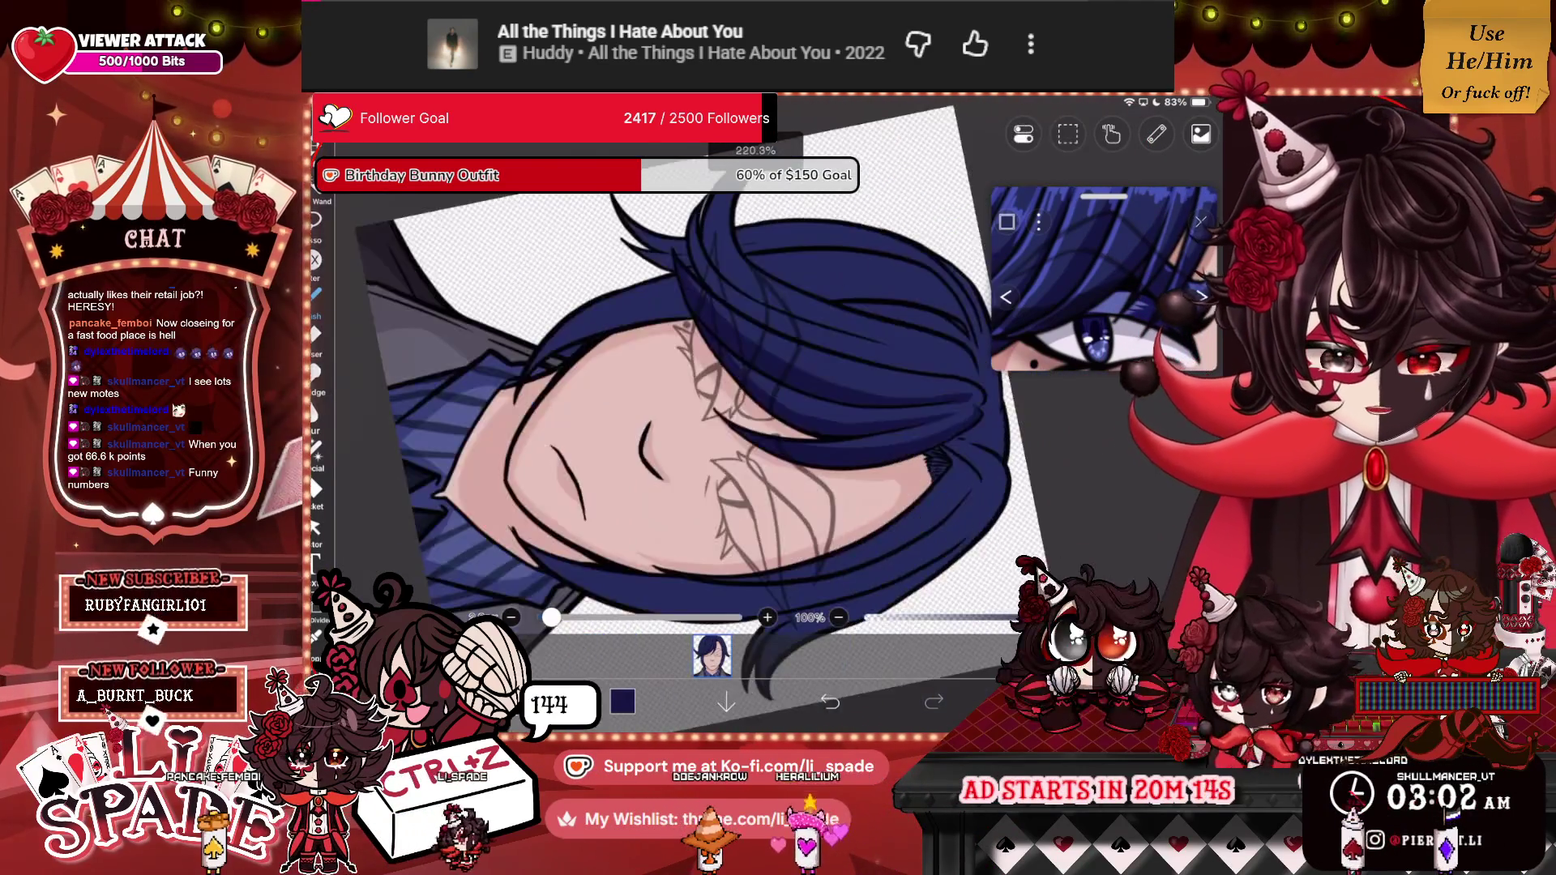
scroll(648, 389, down, 3)
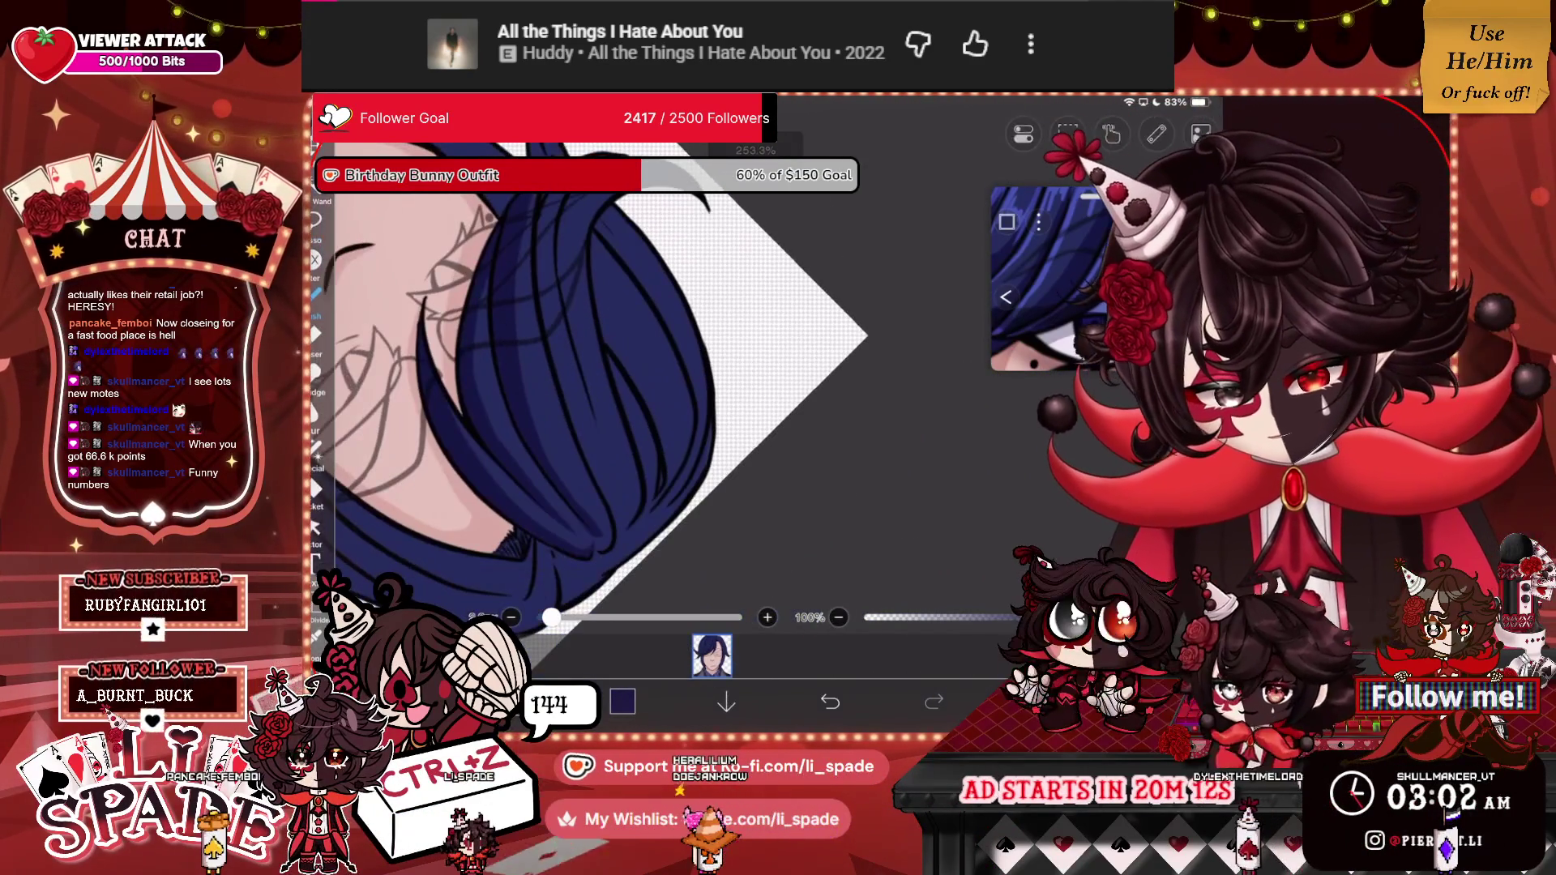
Draw two dark navy strand lines down and up through the hair.
mouse_move(539, 209)
mouse_down()
mouse_move(572, 401)
mouse_move(624, 543)
mouse_up()
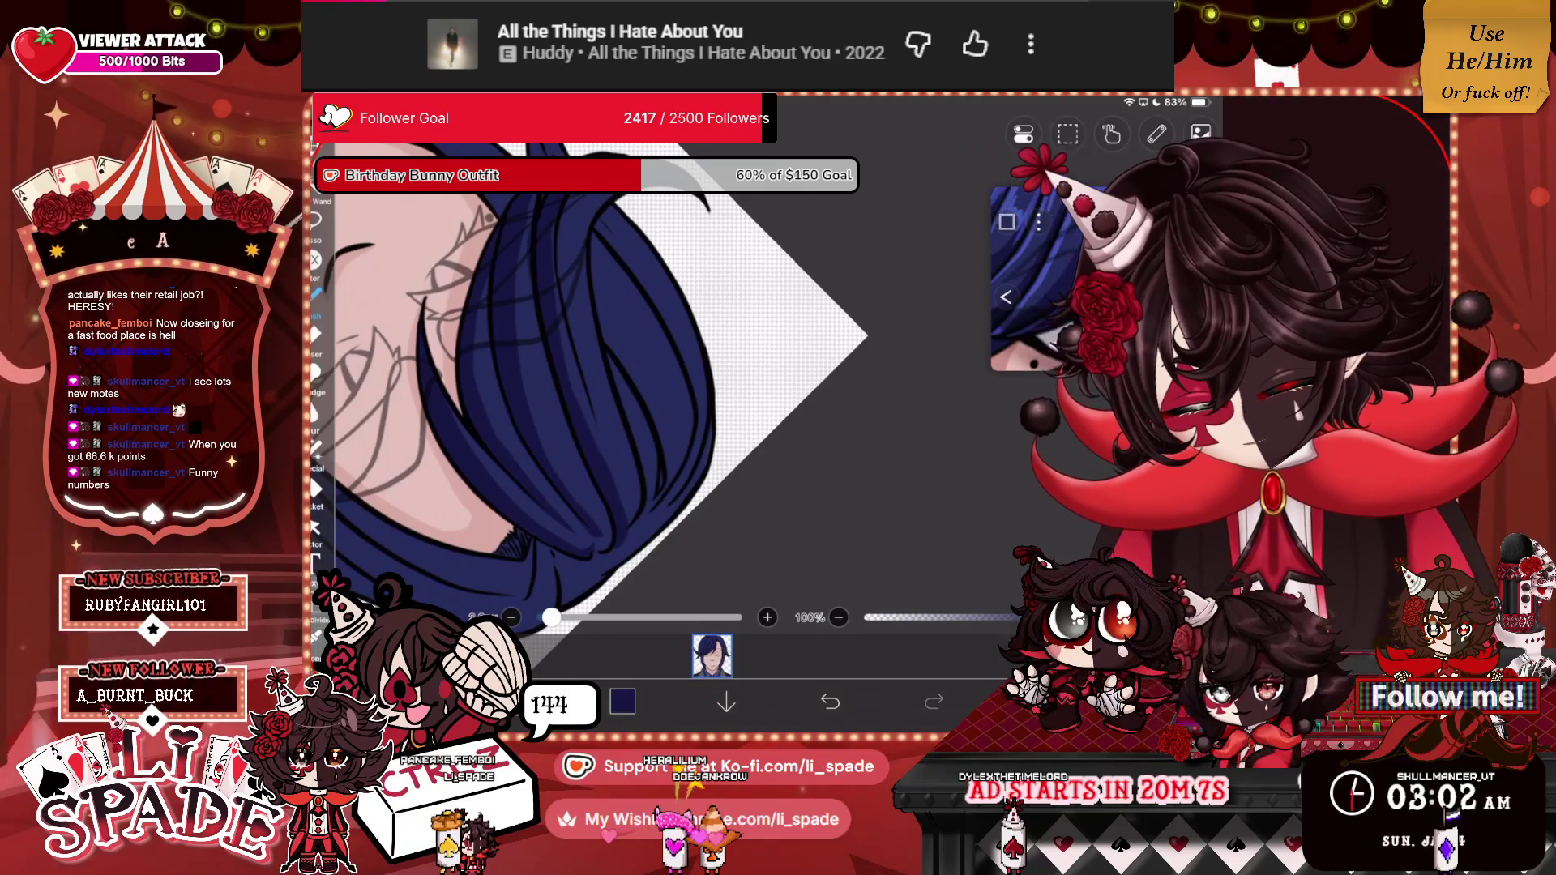
drag(599, 426, 571, 199)
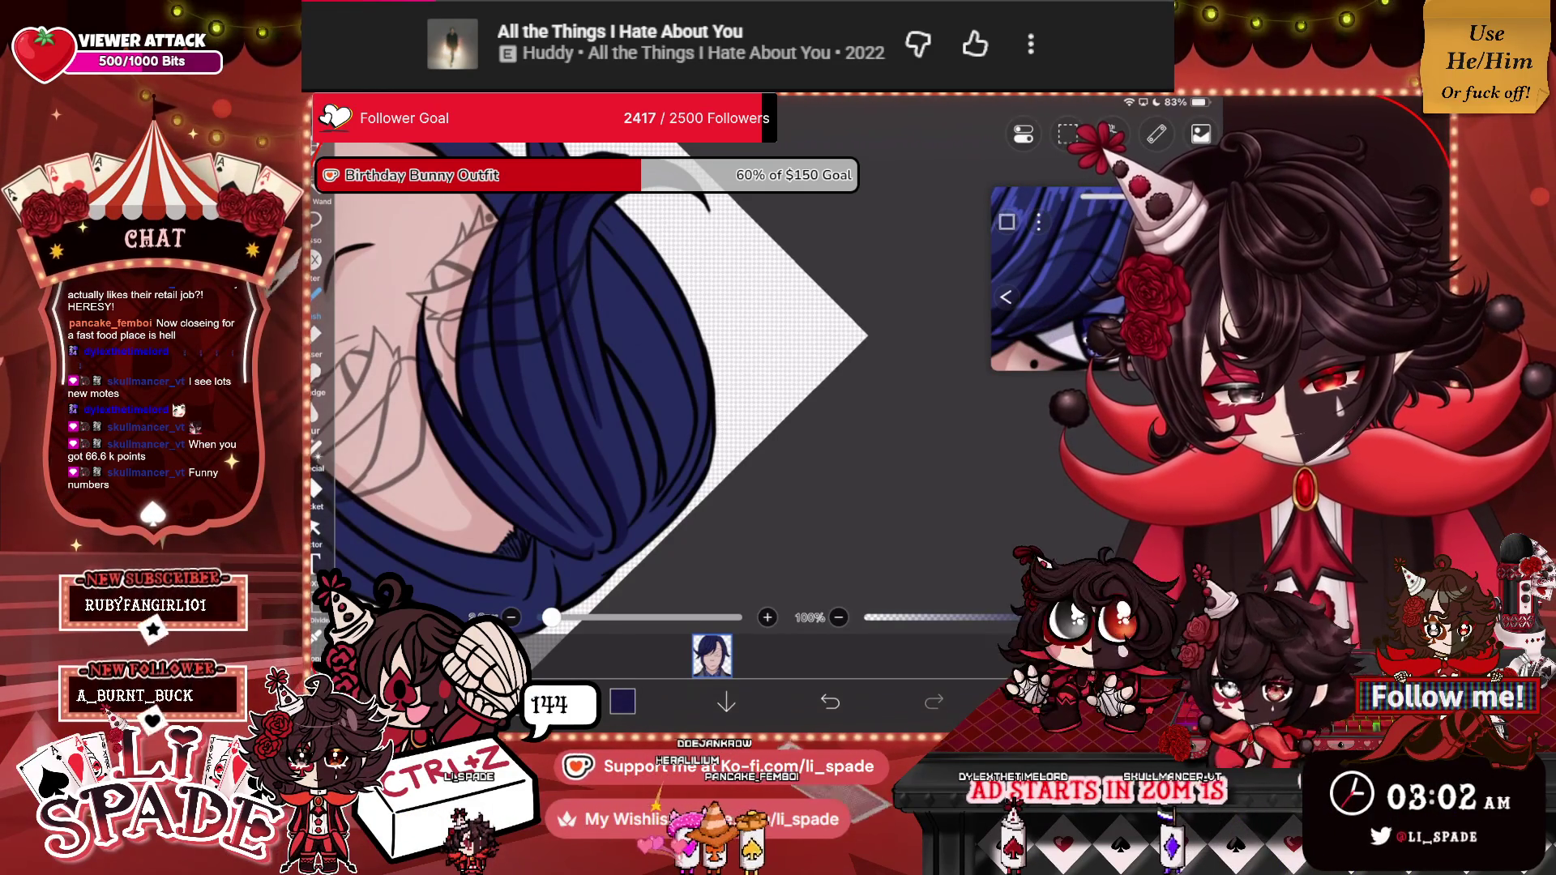
scroll(583, 405, down, 5)
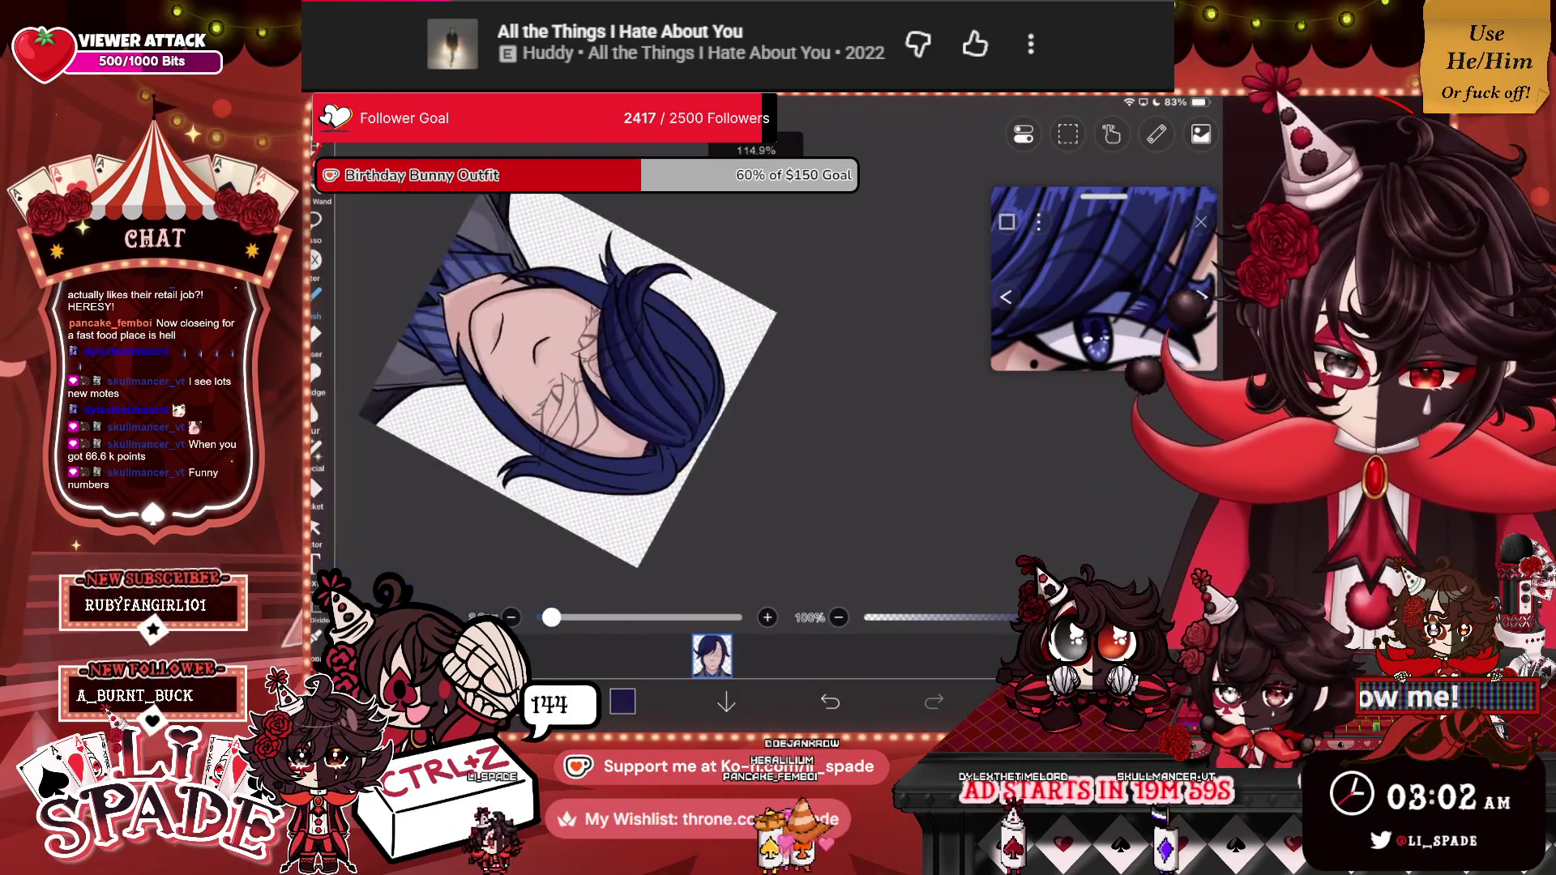
scroll(729, 389, up, 5)
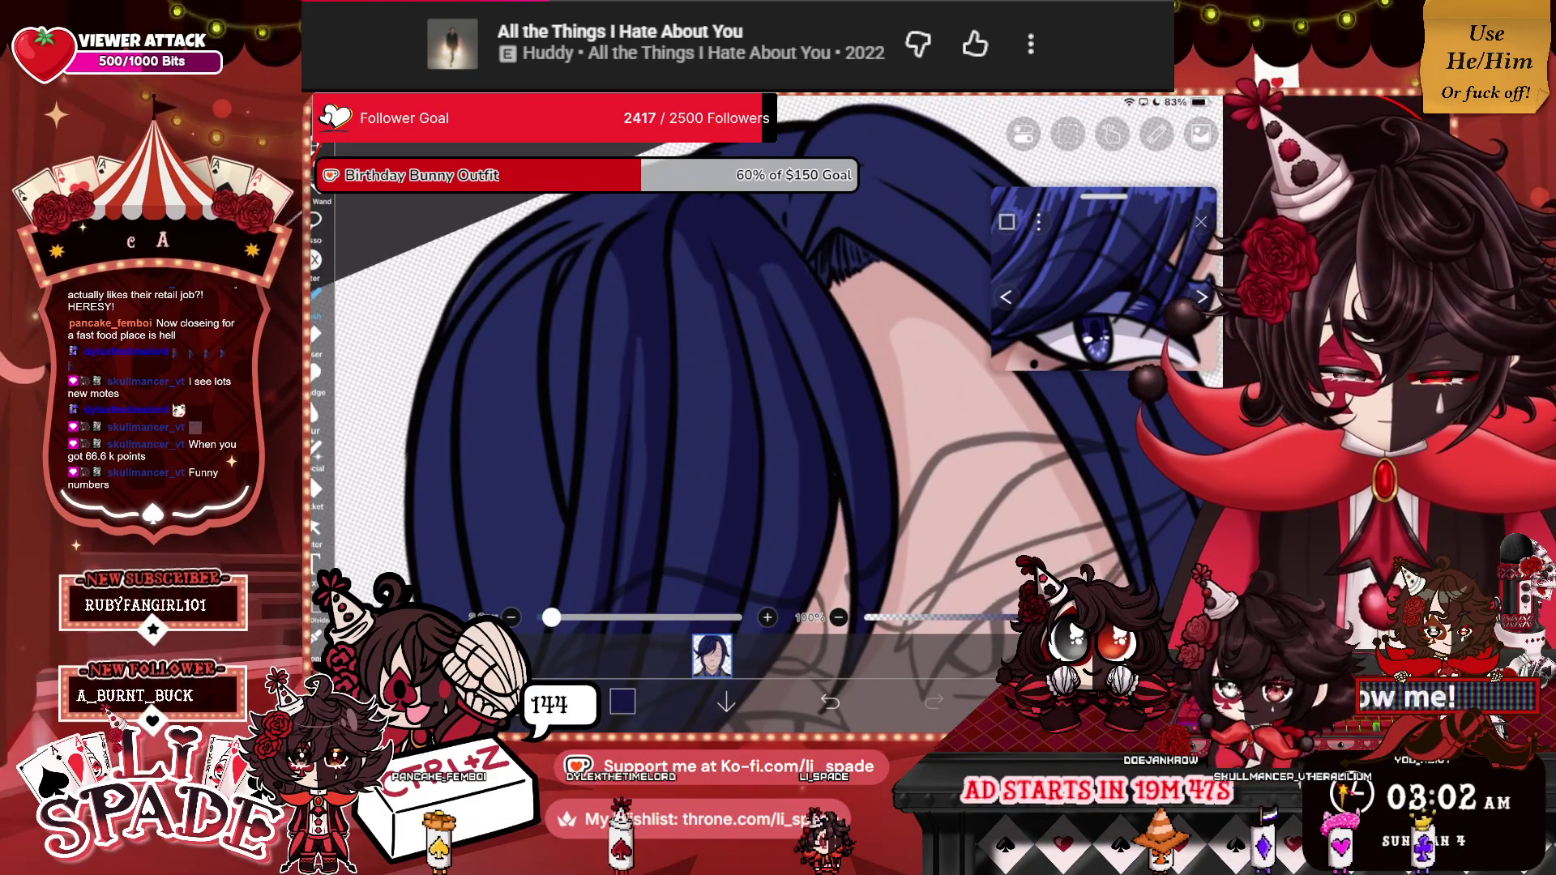
scroll(810, 380, down, 5)
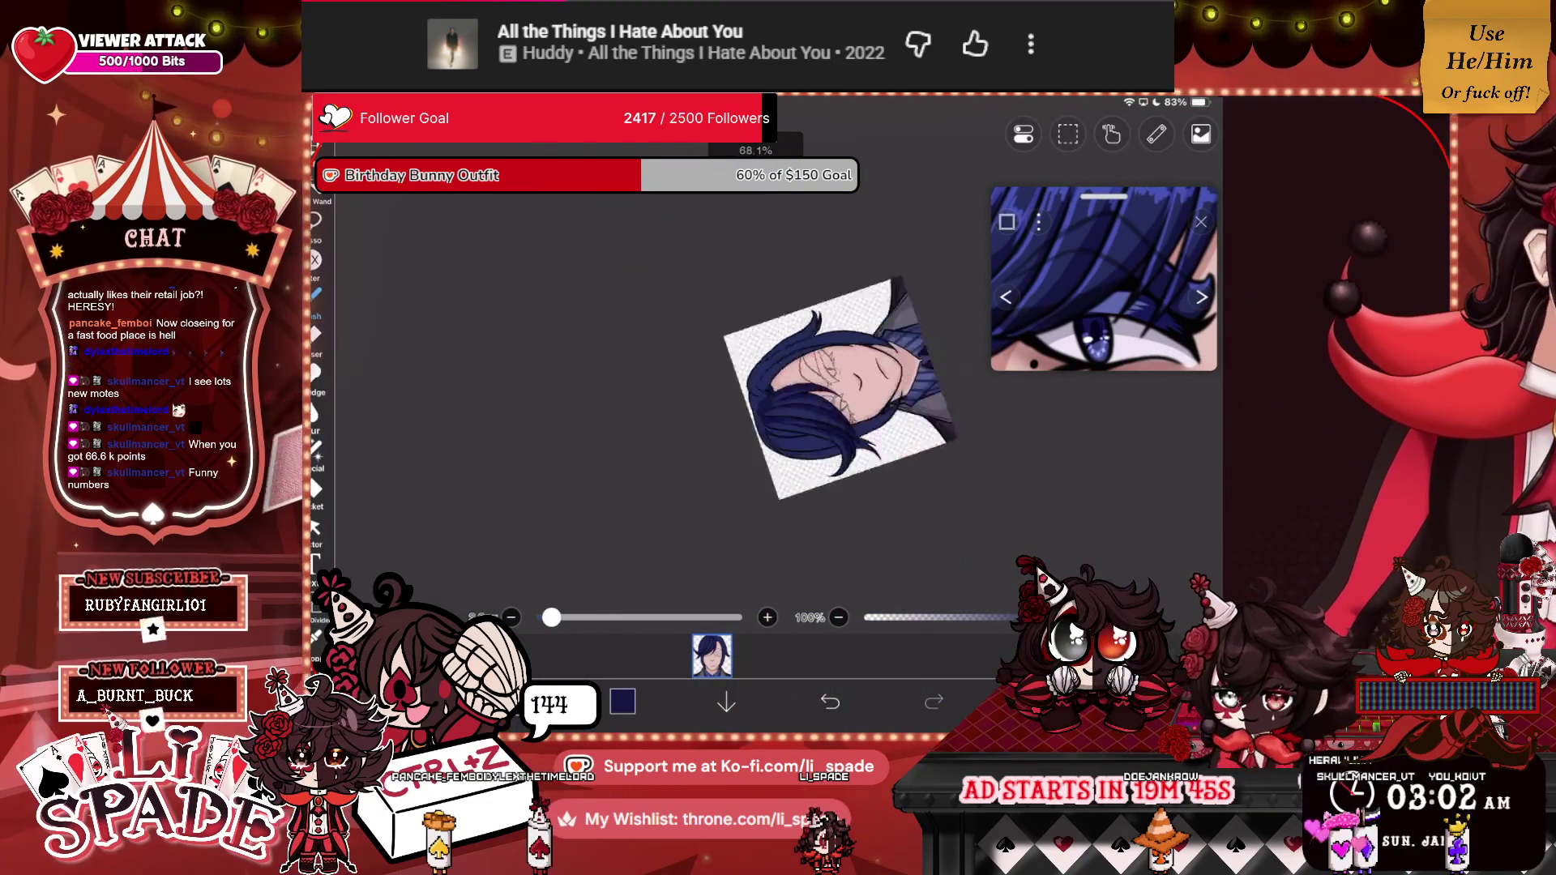
scroll(810, 389, up, 10)
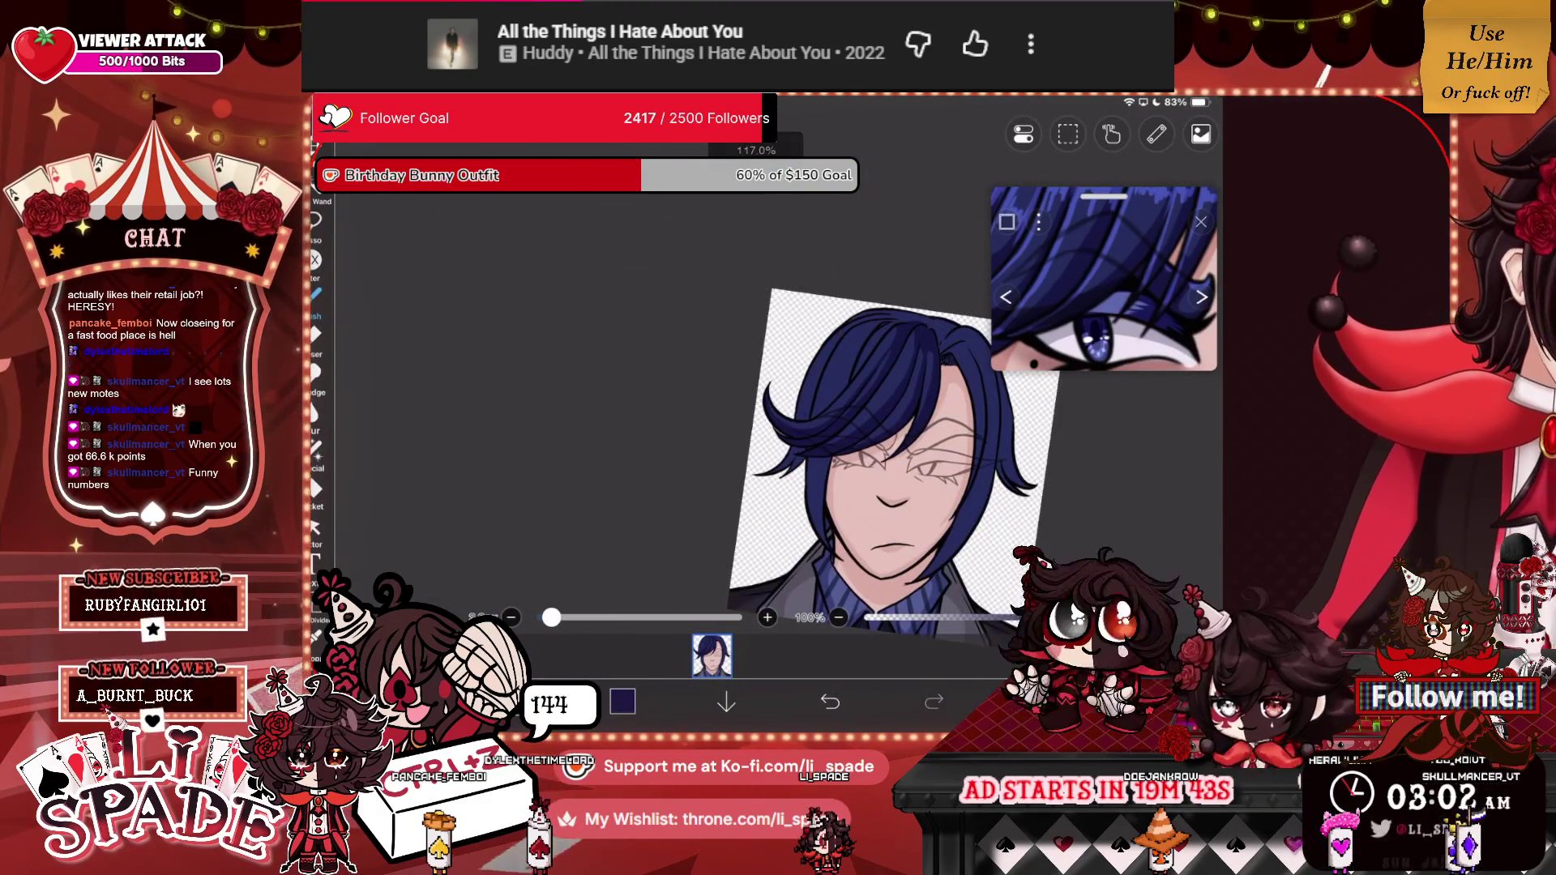
scroll(810, 406, up, 3)
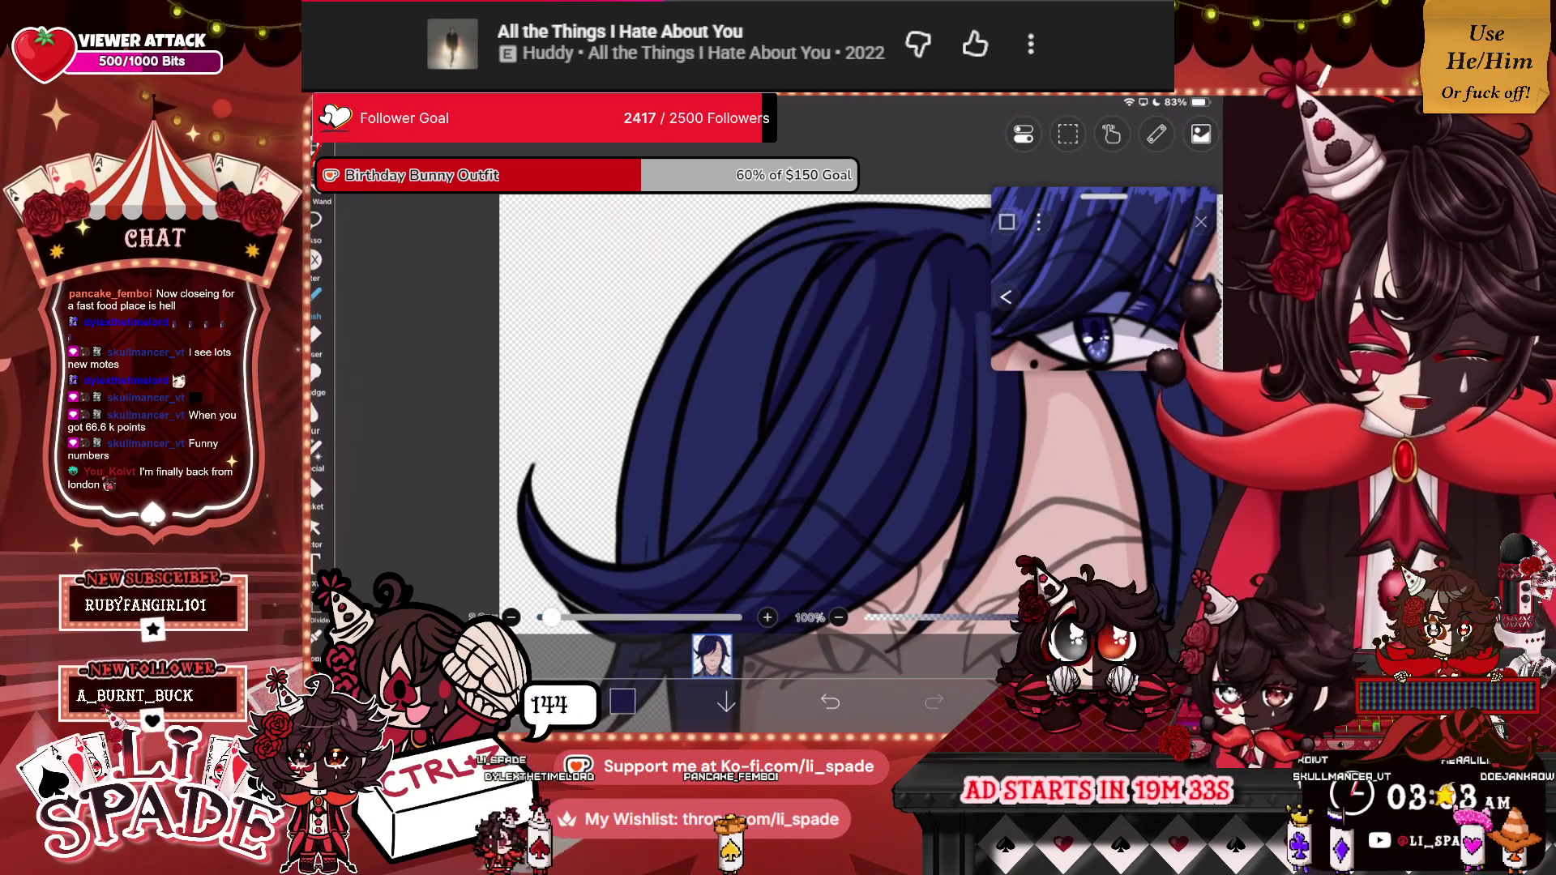
scroll(810, 405, down, 3)
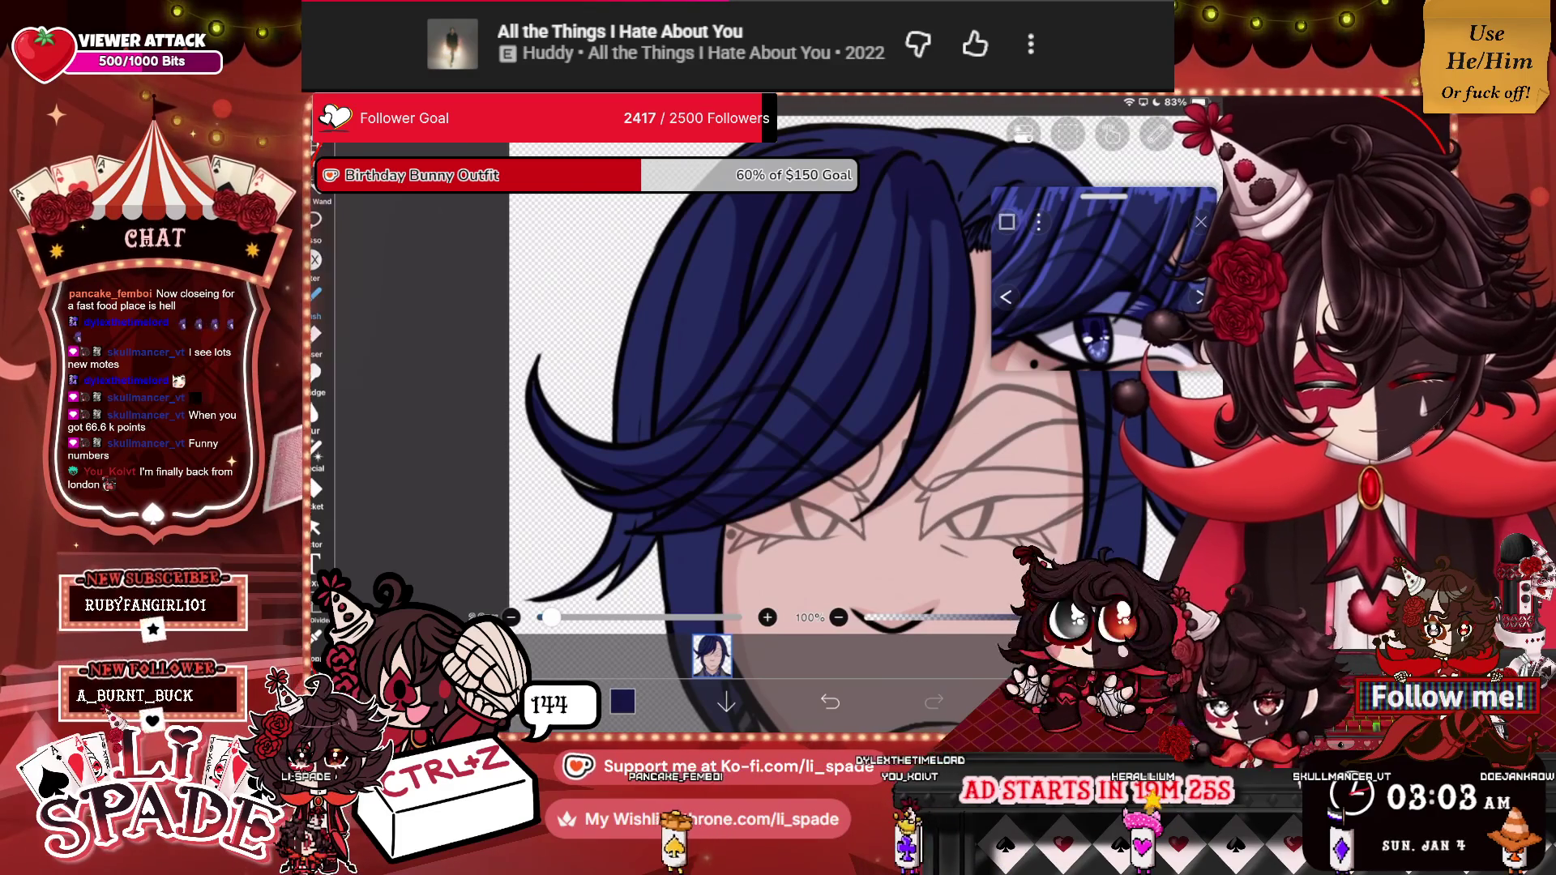
scroll(810, 406, down, 3)
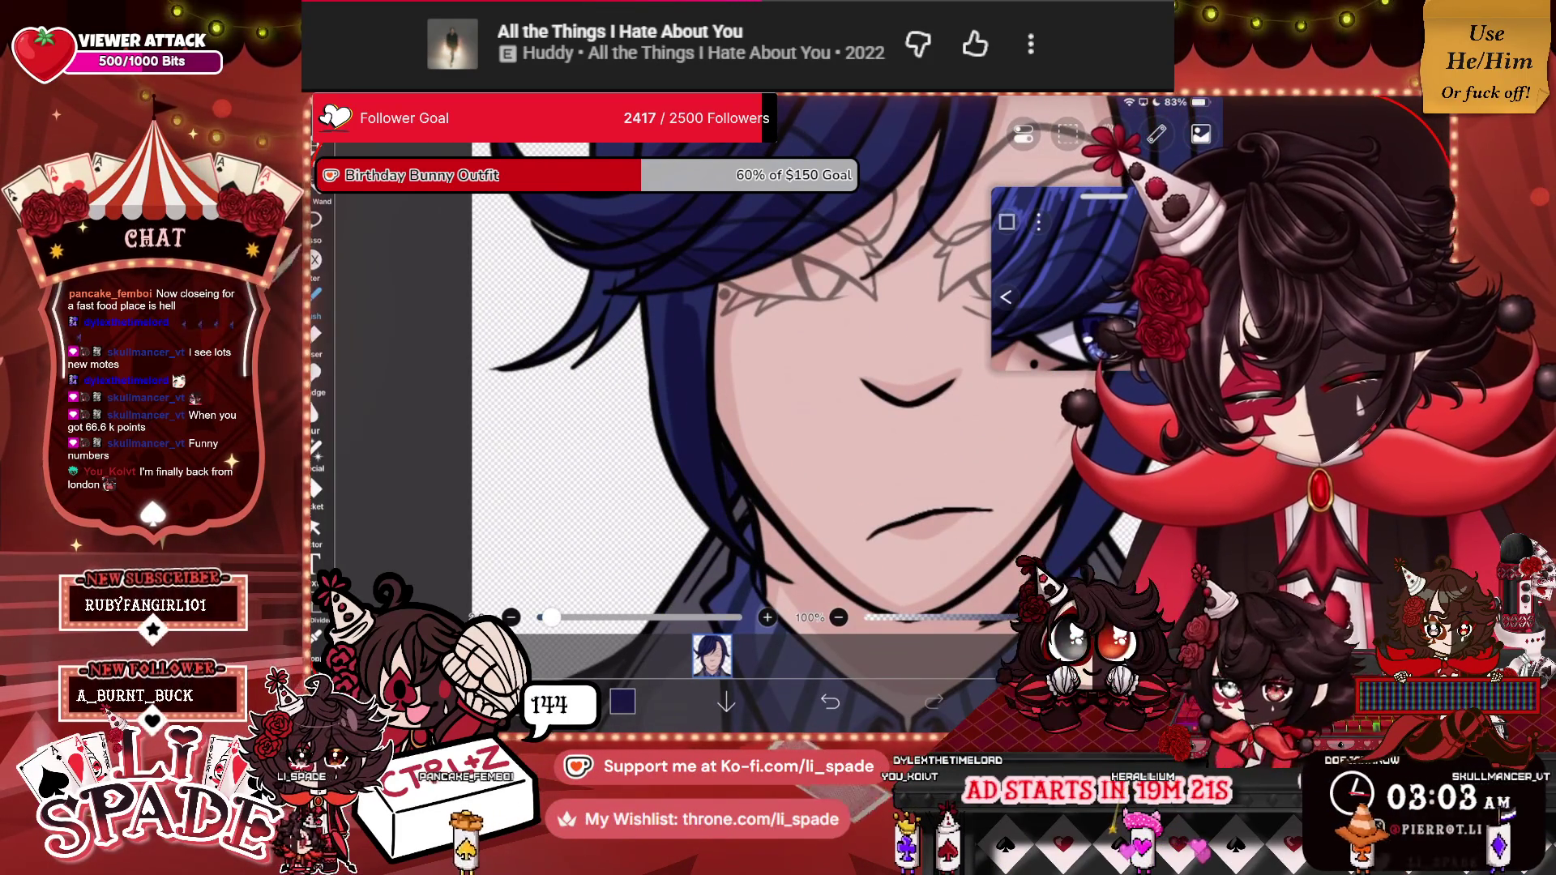
scroll(810, 389, up, 5)
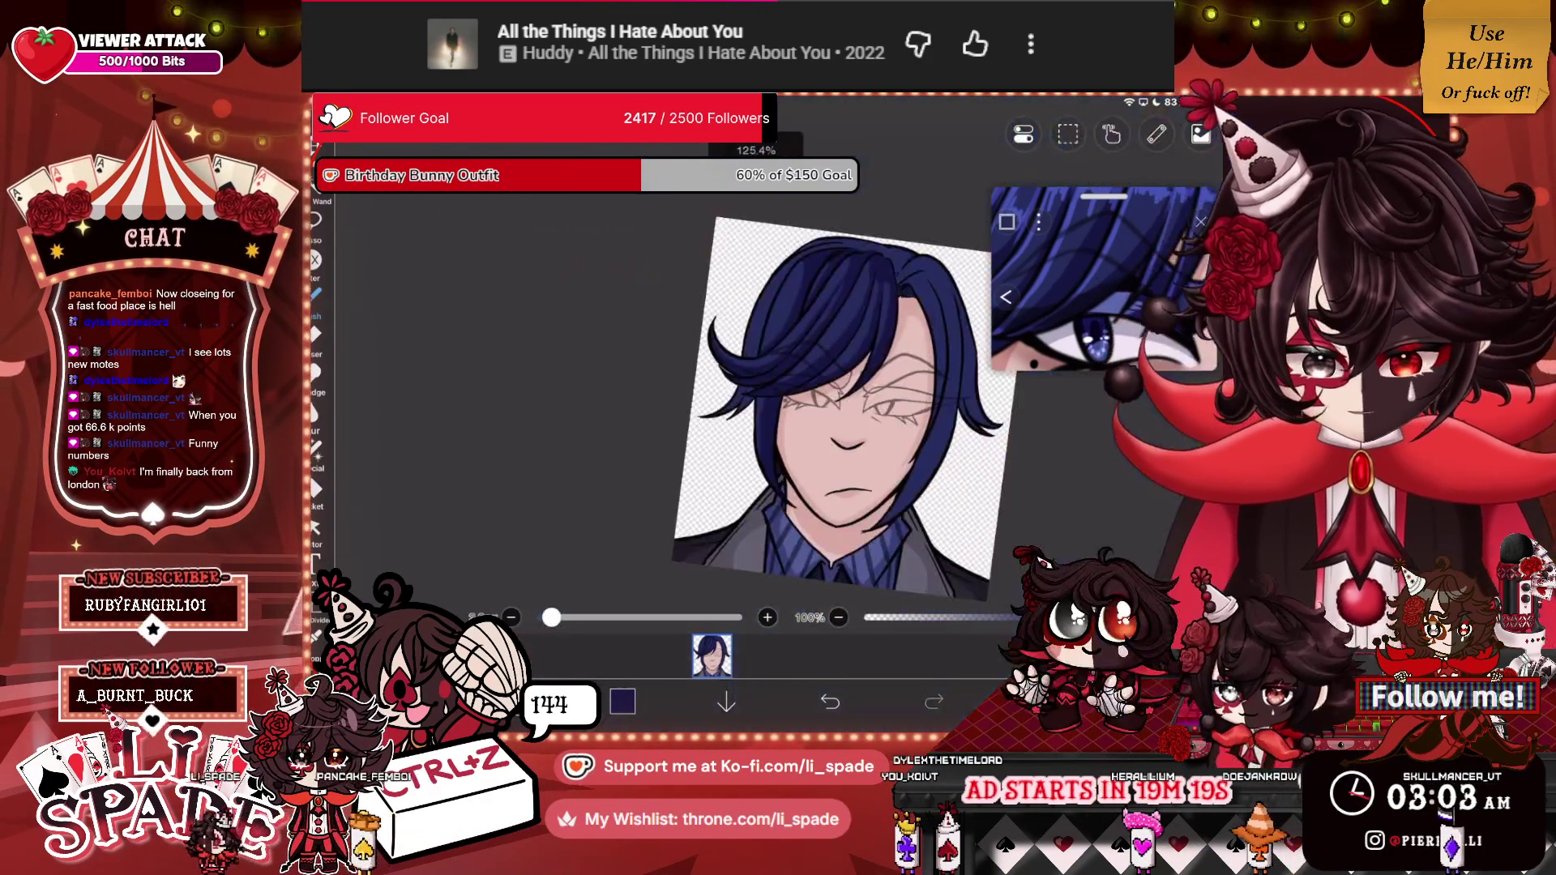
scroll(843, 389, up, 5)
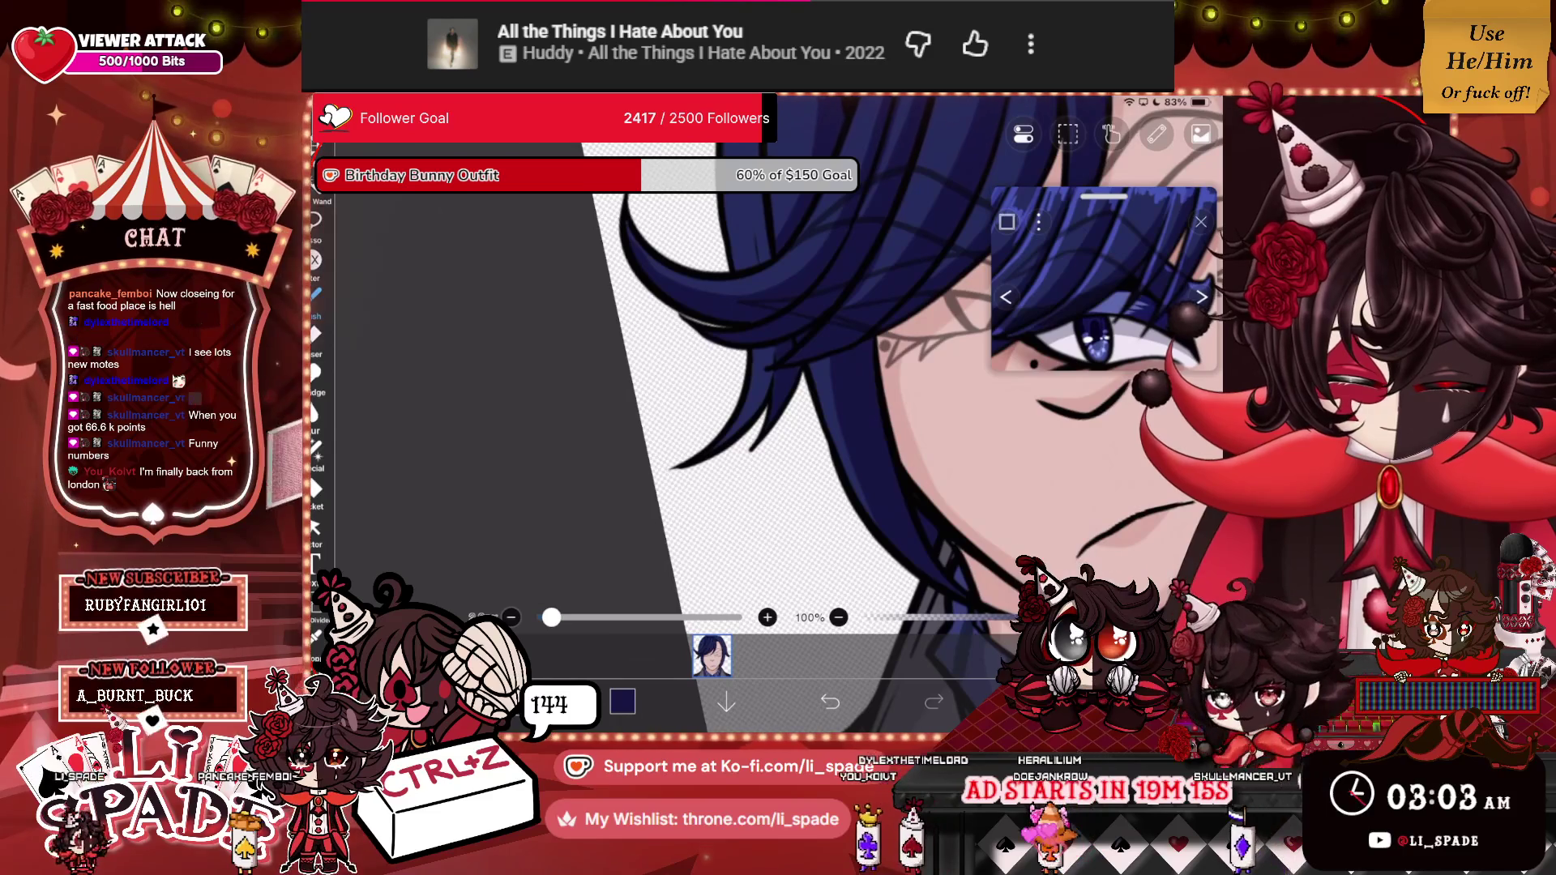
scroll(810, 389, up, 5)
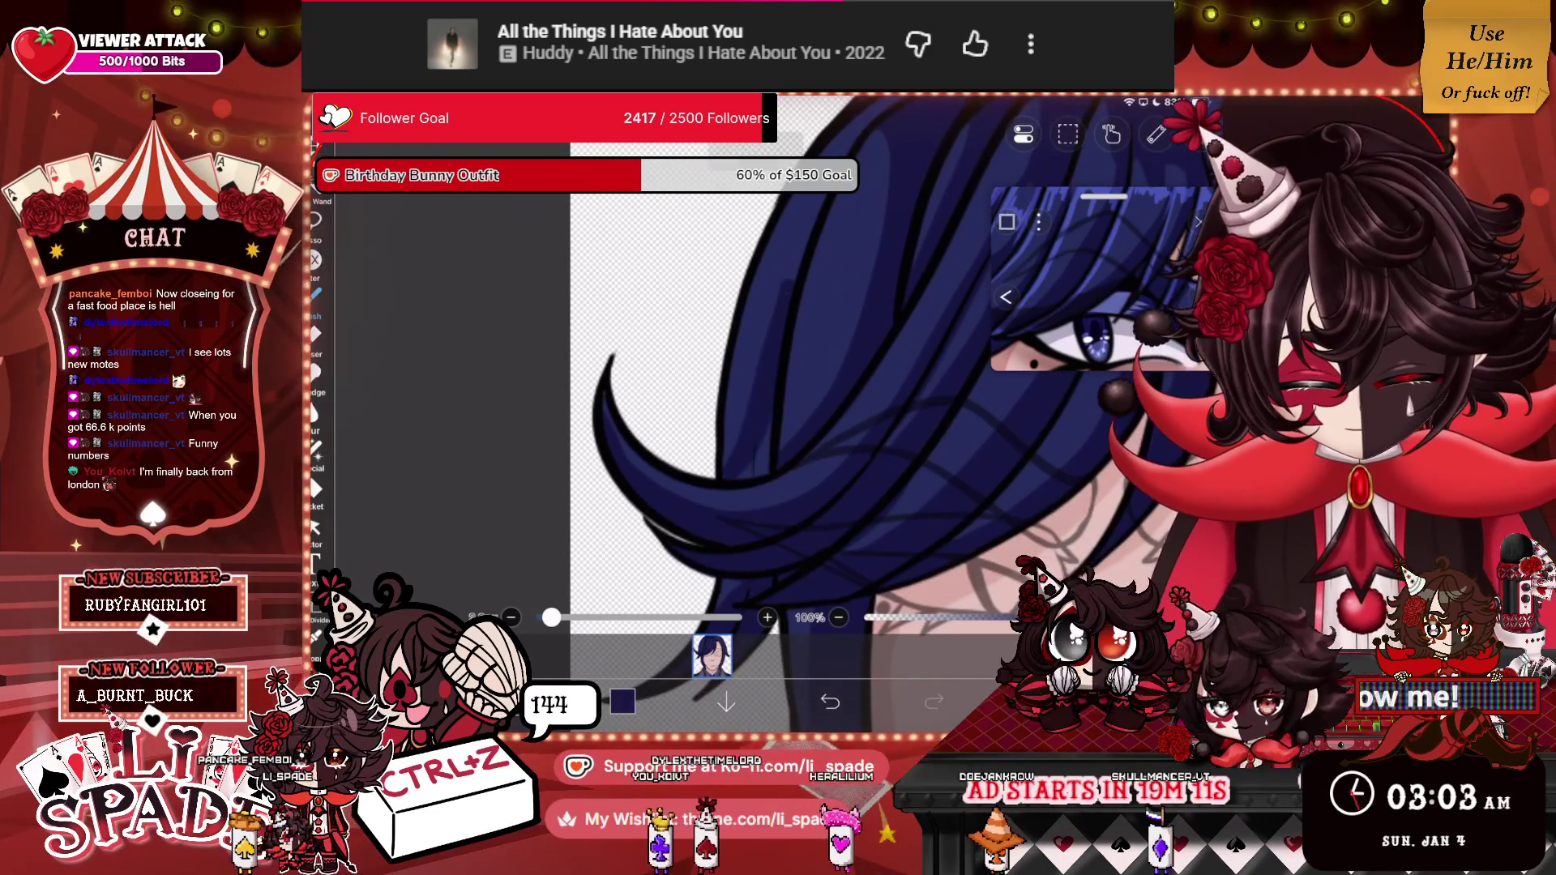
scroll(810, 389, down, 1)
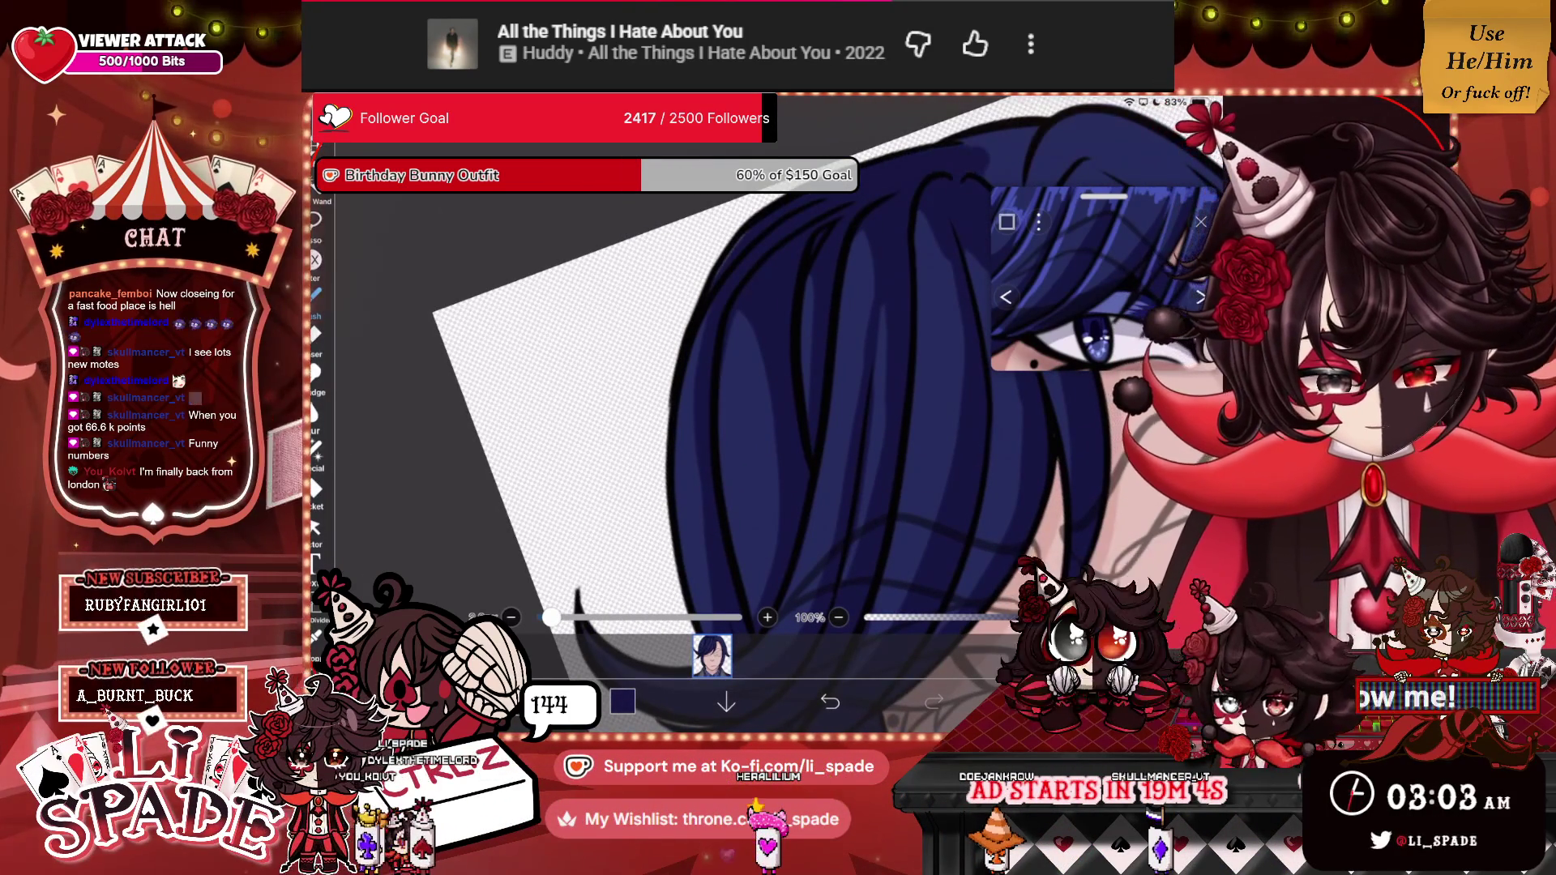
scroll(778, 405, down, 3)
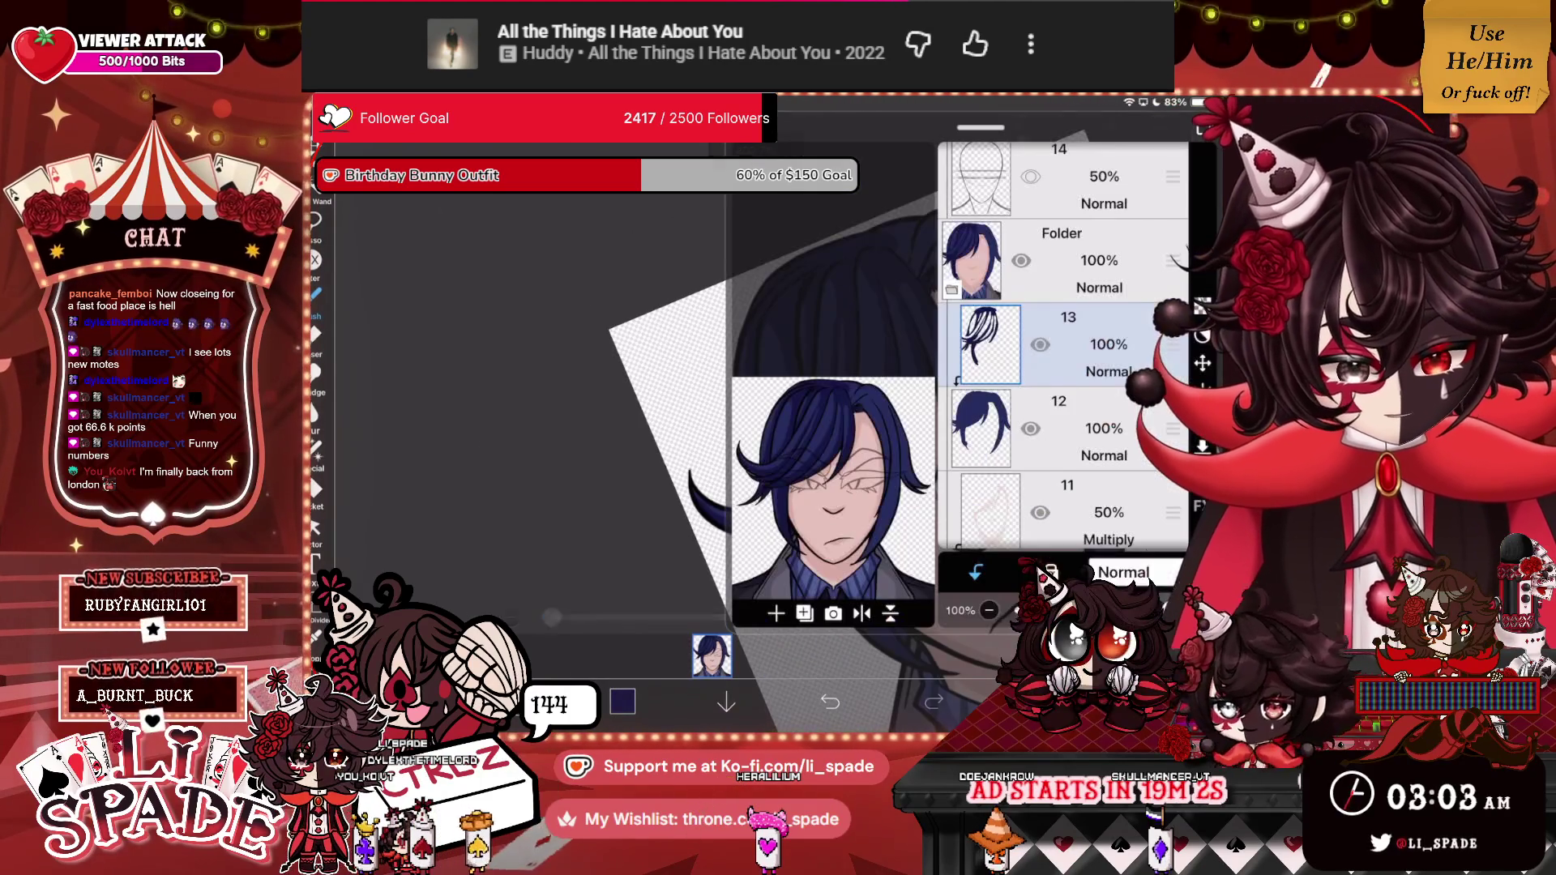
Collapse the hair-layer folder into one entry below layers 16, 15 and 14.
scroll(739, 409, up, 3)
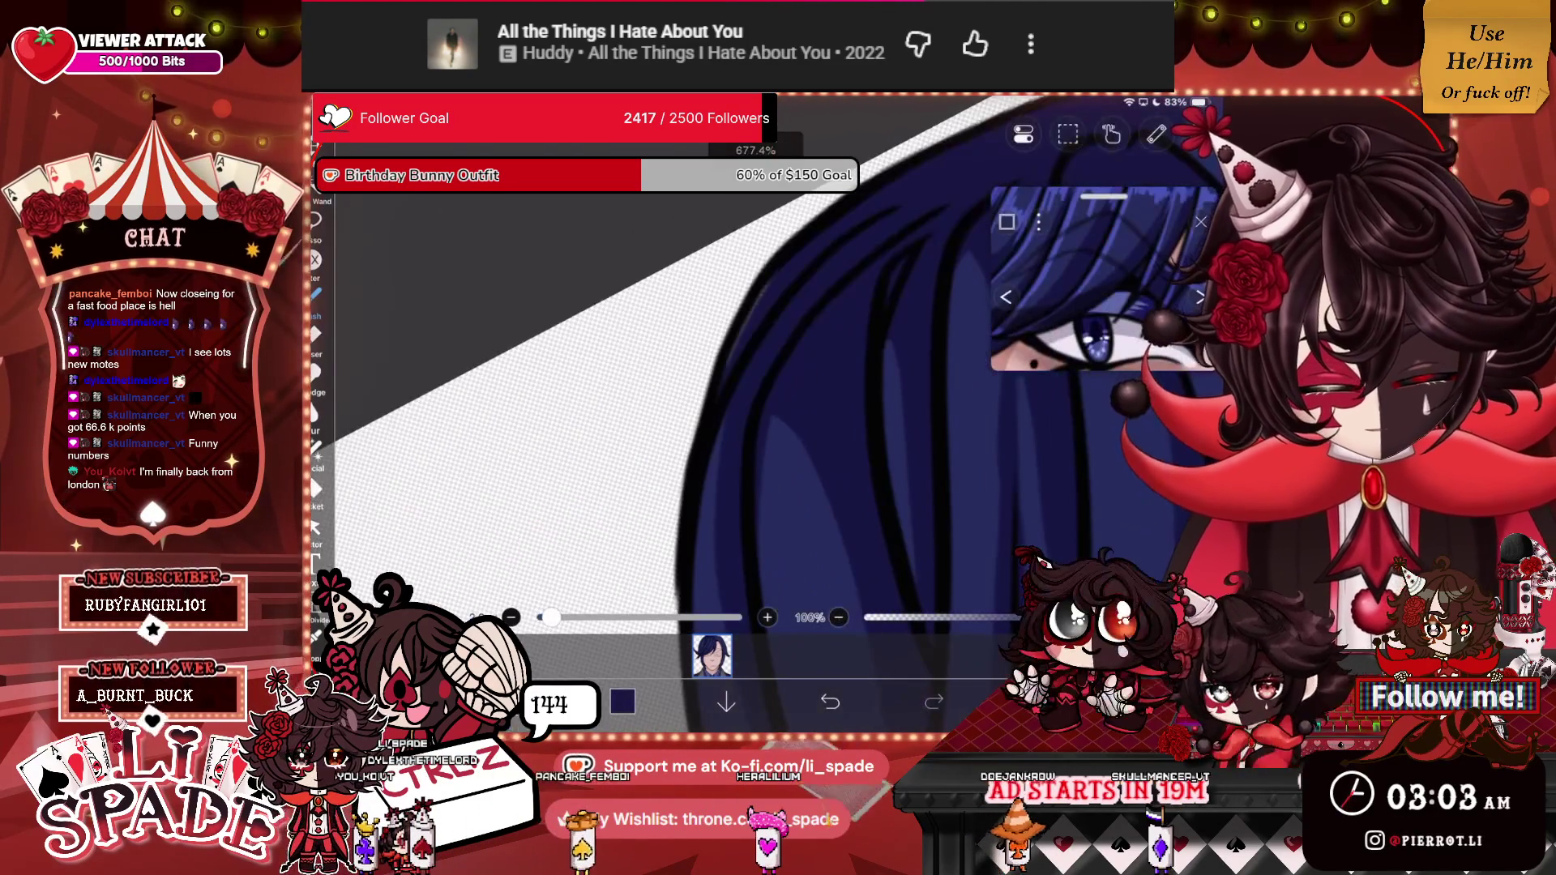
scroll(859, 421, down, 3)
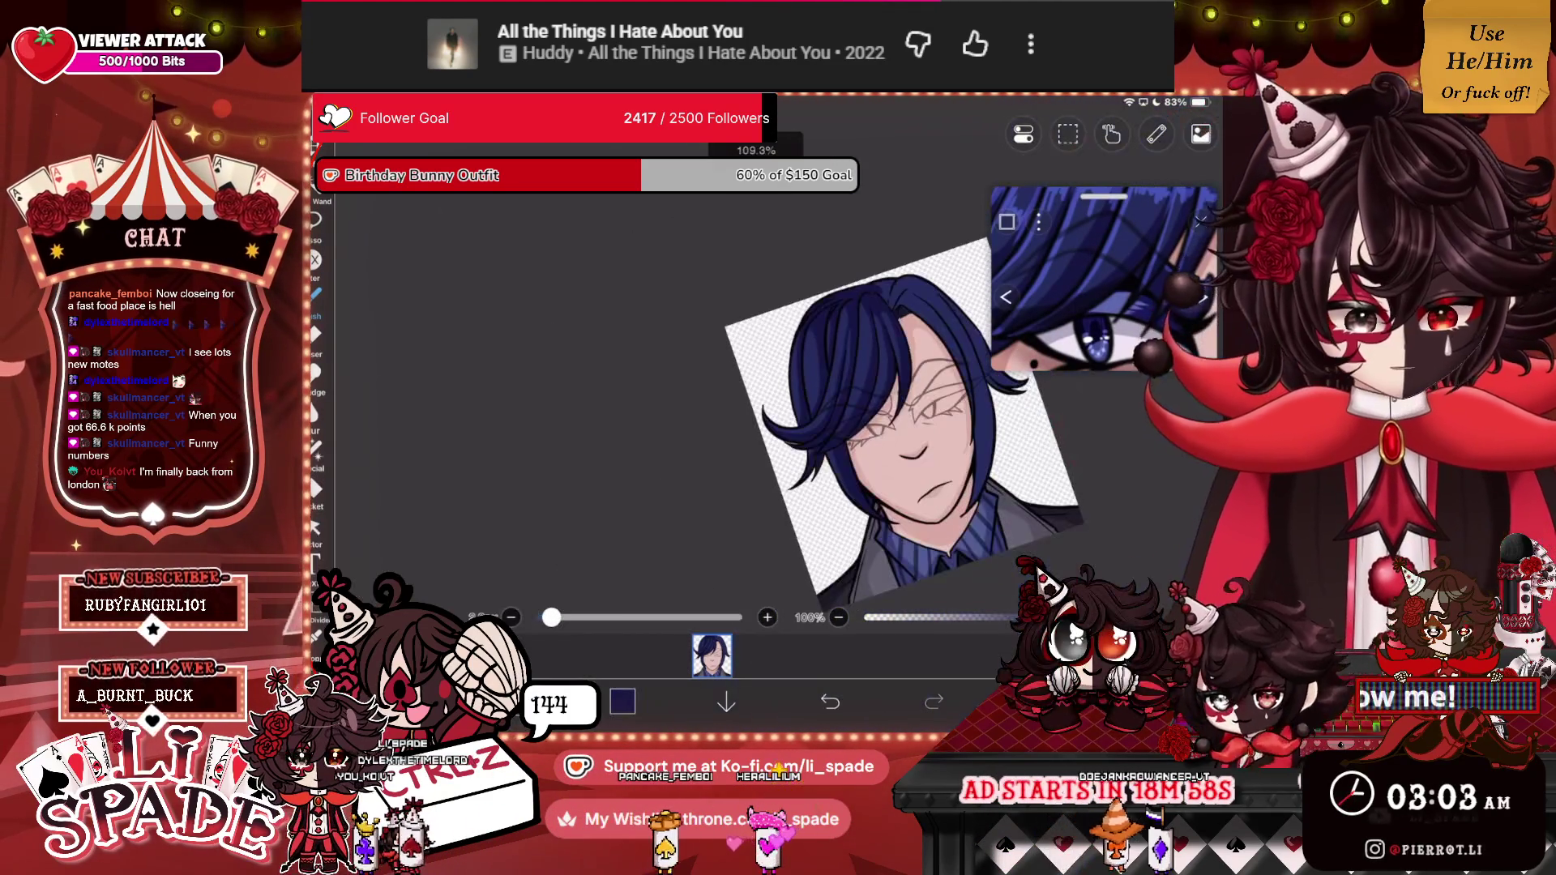
scroll(860, 381, down, 1)
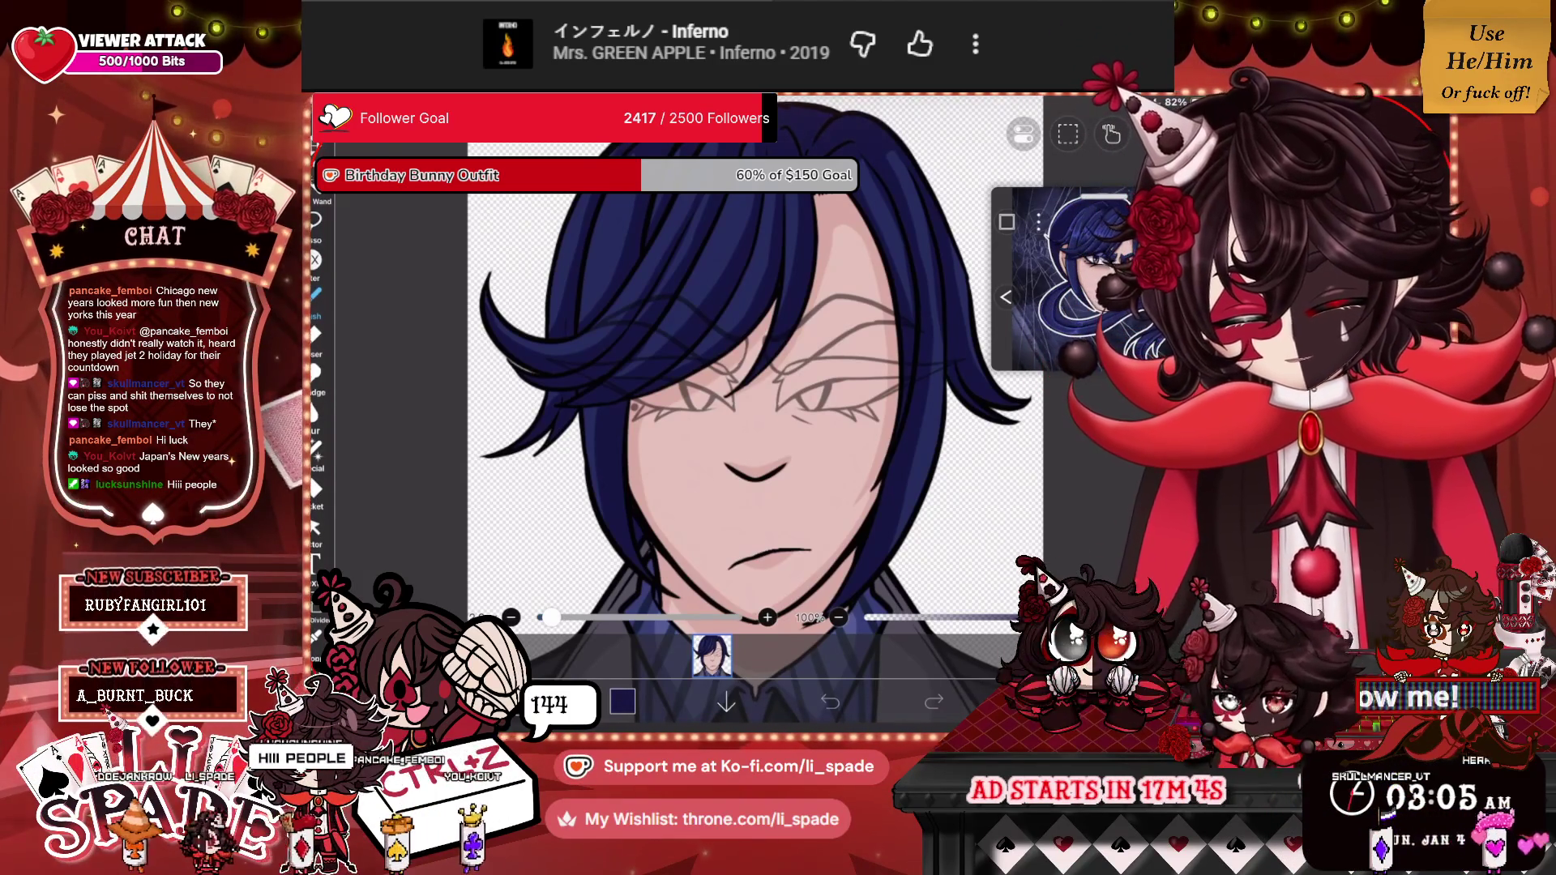
scroll(768, 359, down, 5)
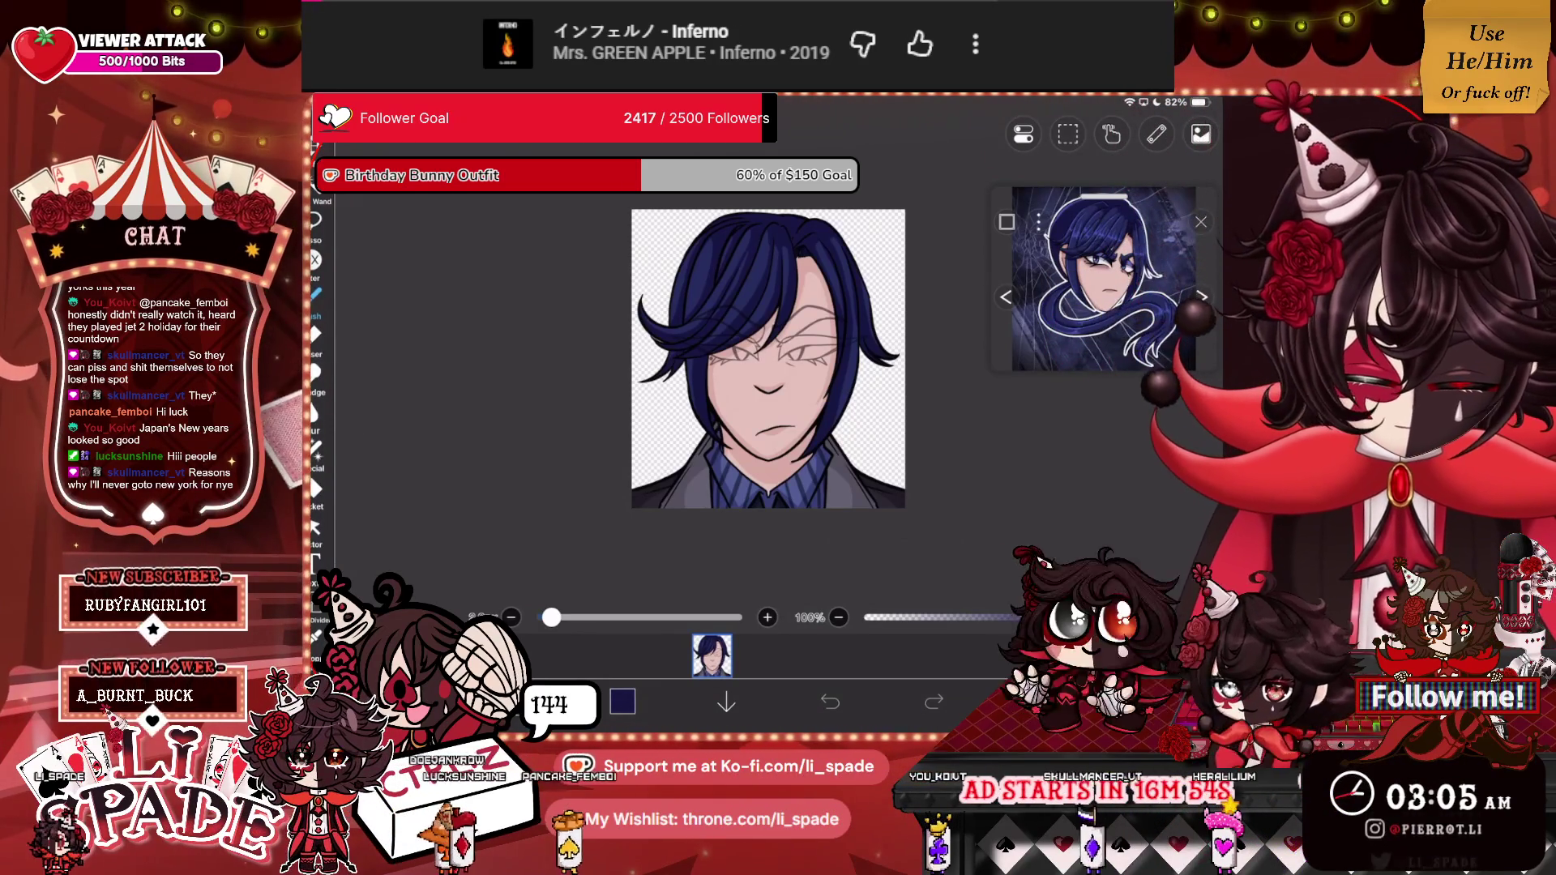
click(1054, 260)
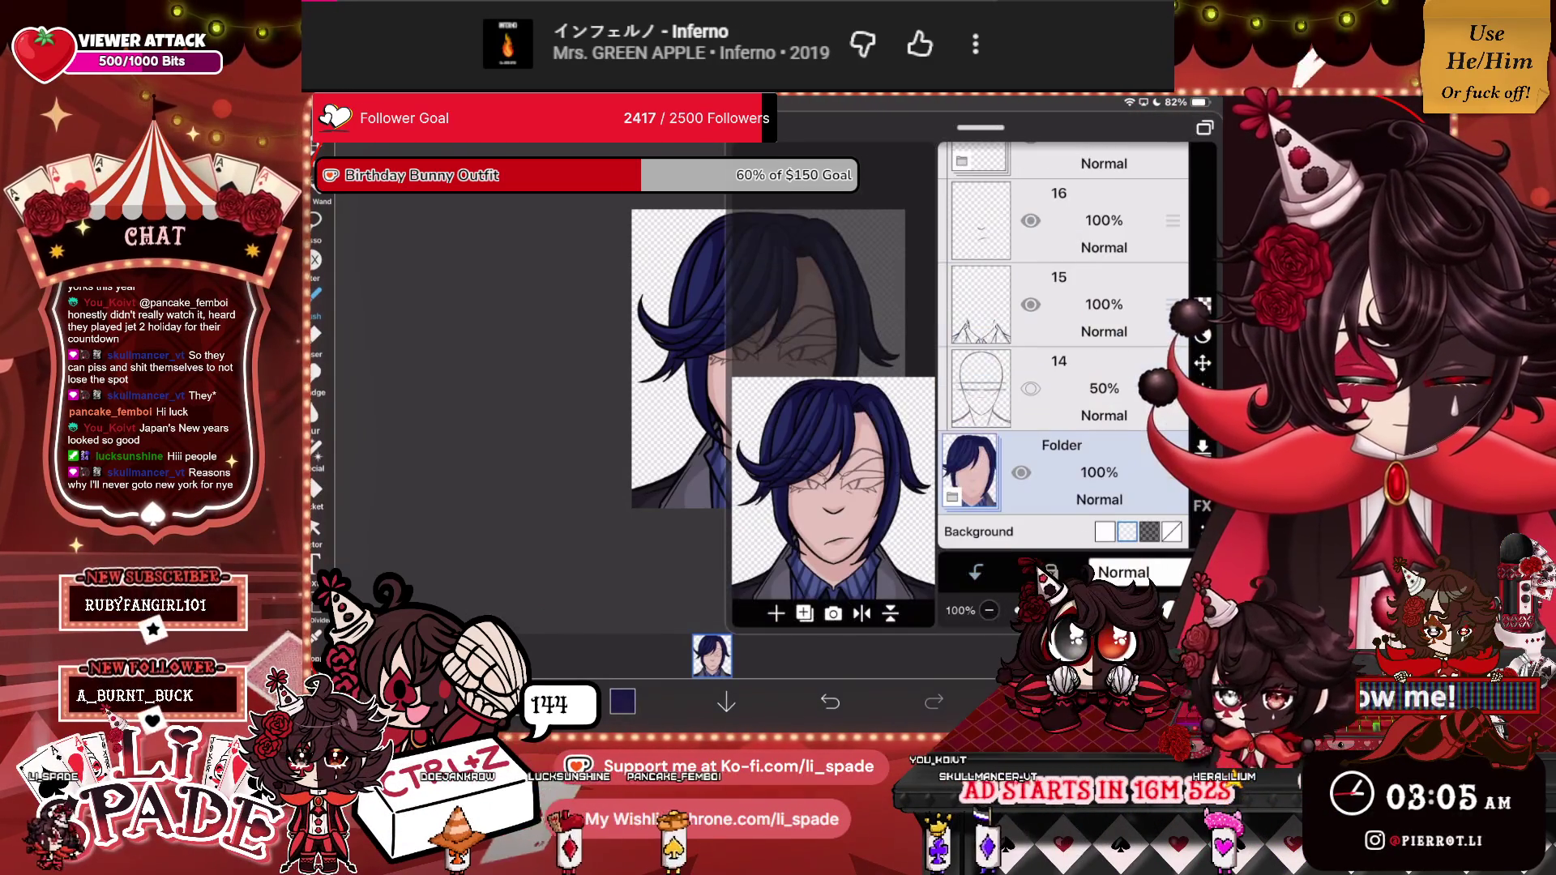
Select layer 16, switch the reference to the eye close-up, and sample a dusty pink.
scroll(1062, 341, up, 5)
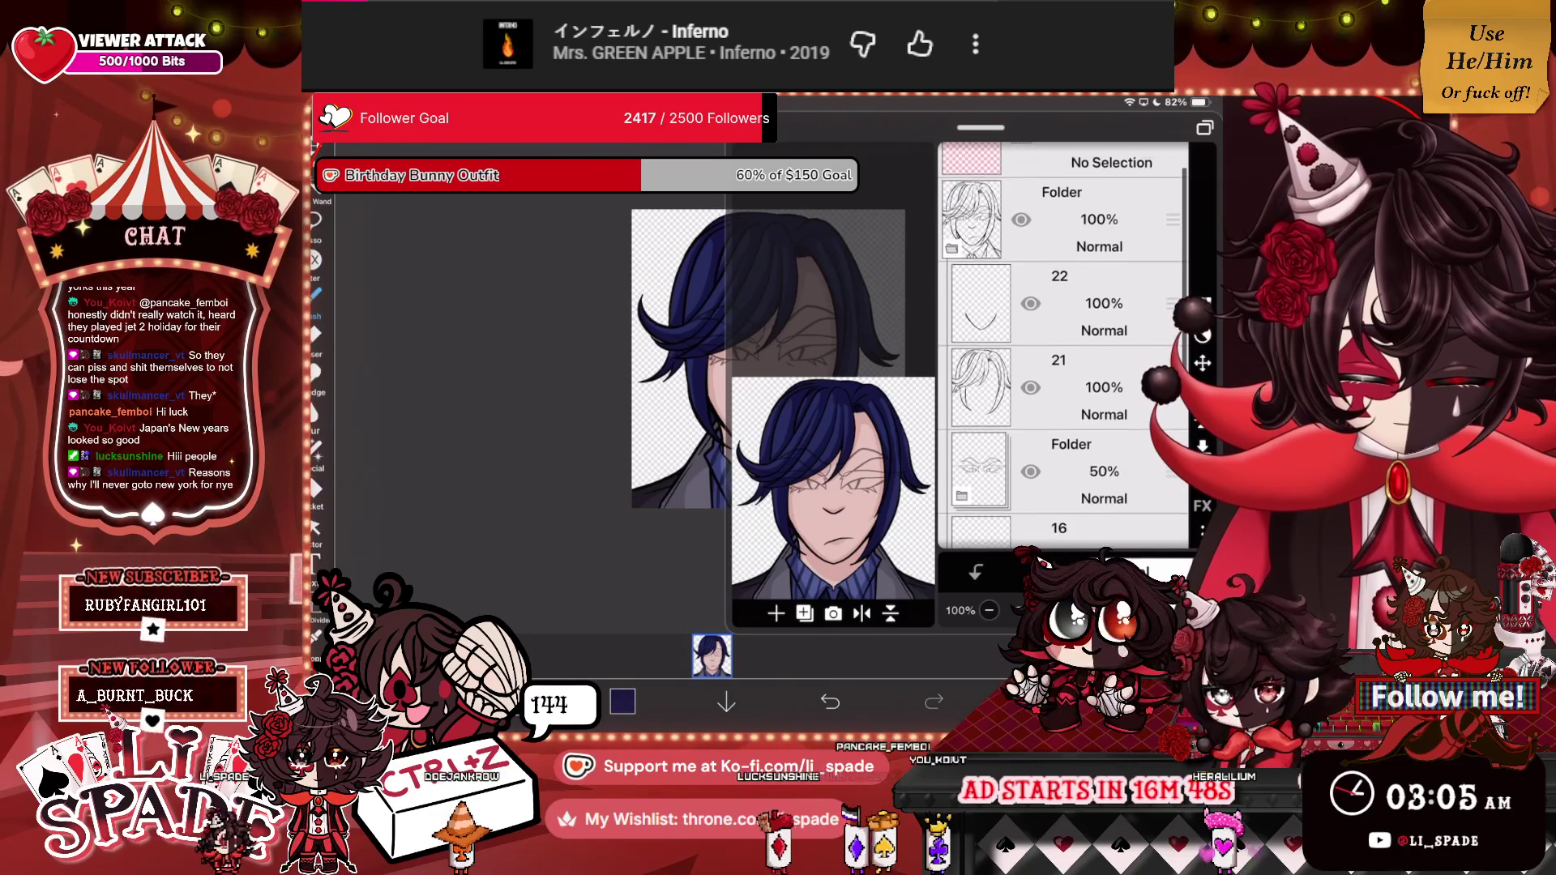
scroll(1062, 340, down, 2)
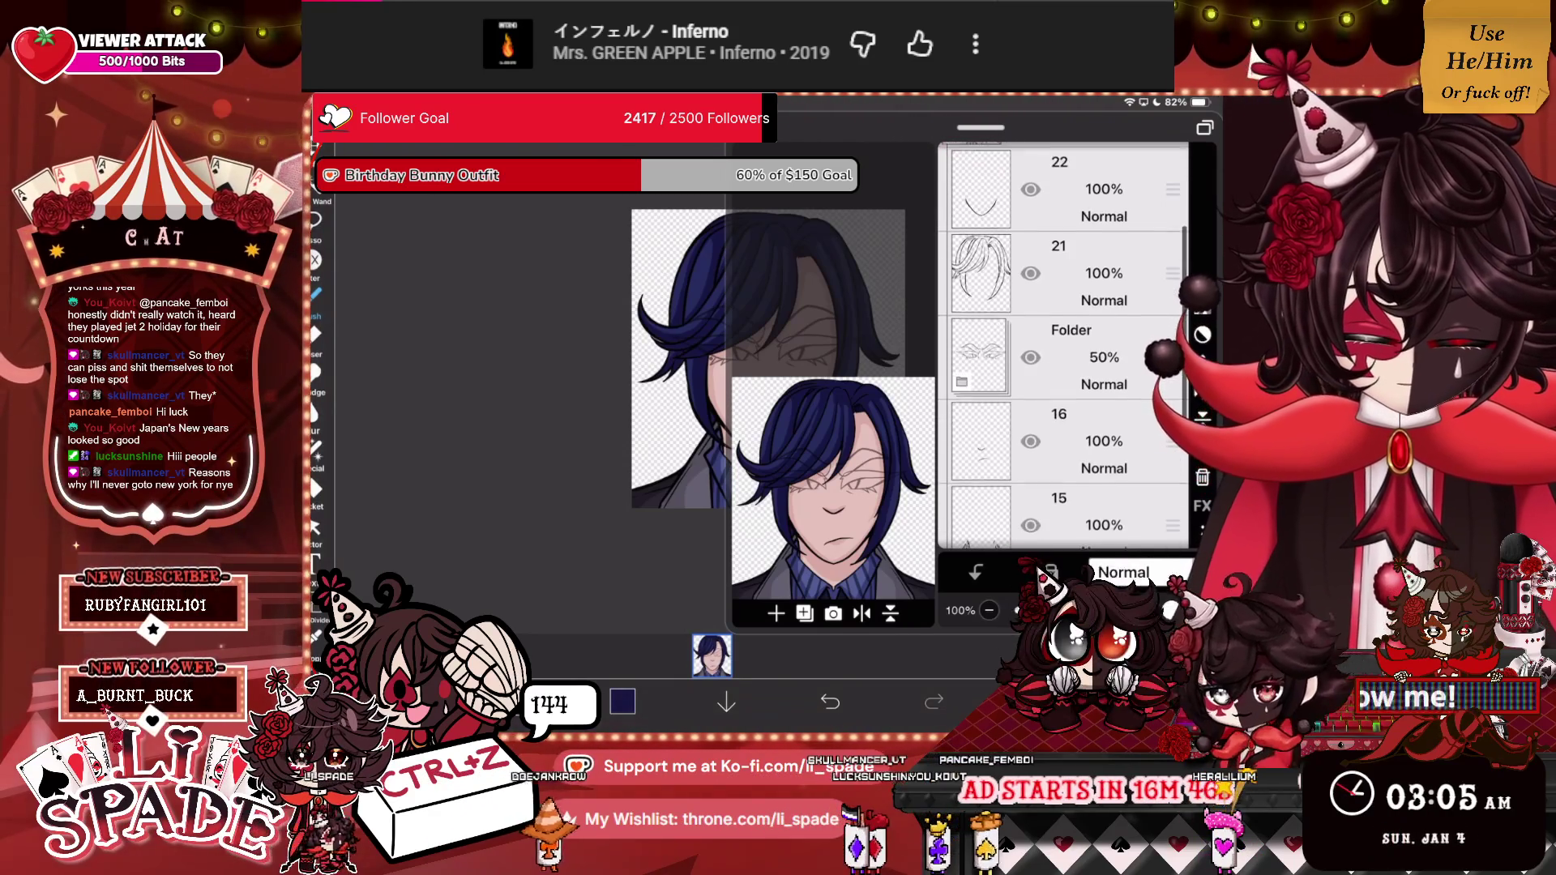
click(1062, 443)
click(975, 572)
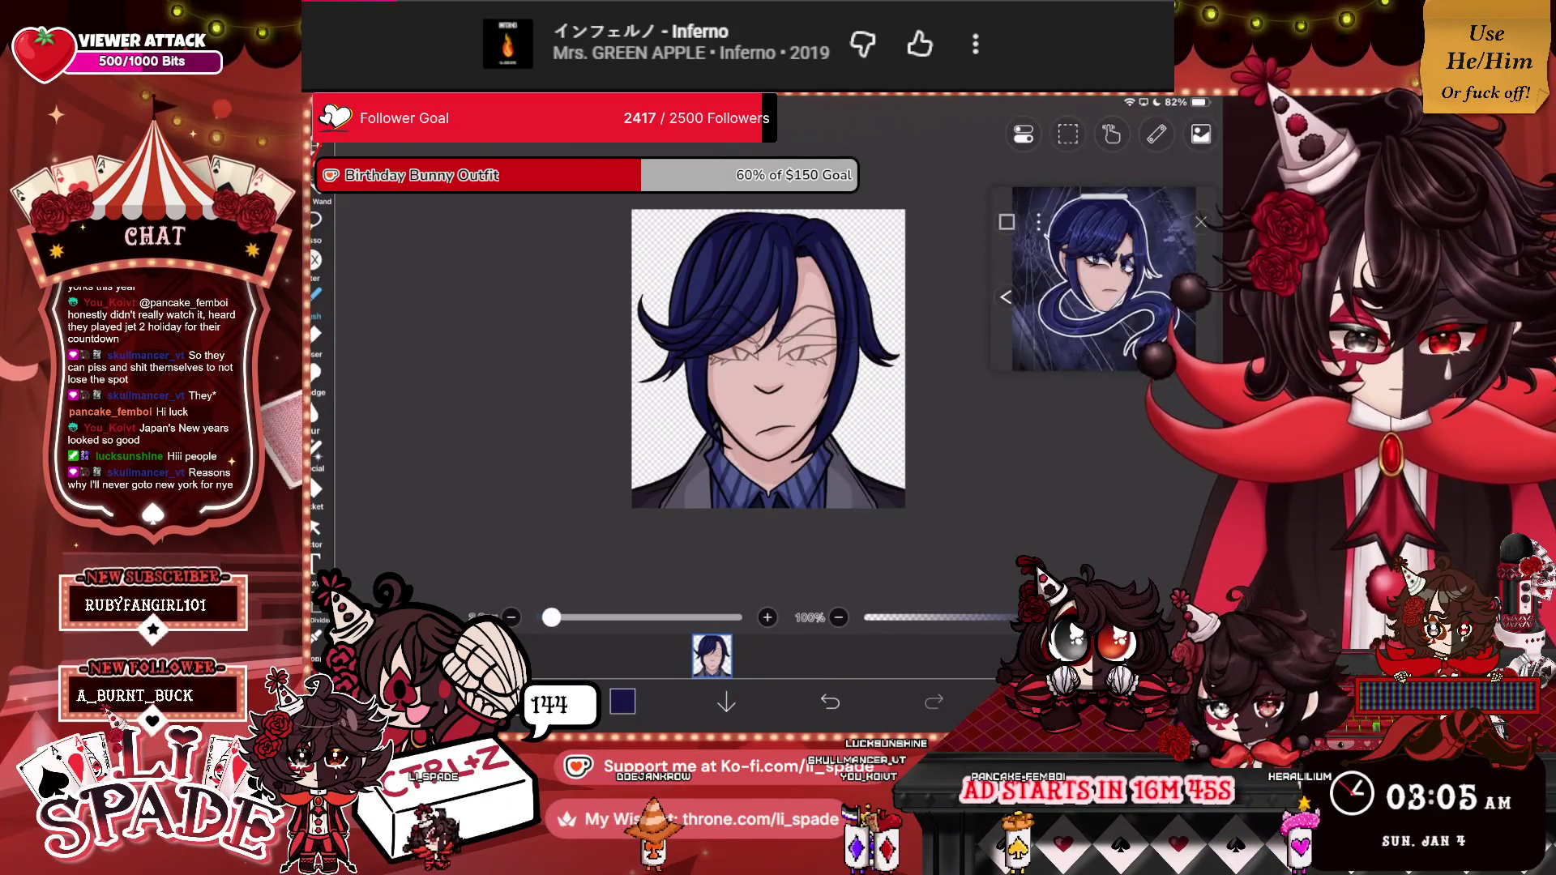
click(1006, 297)
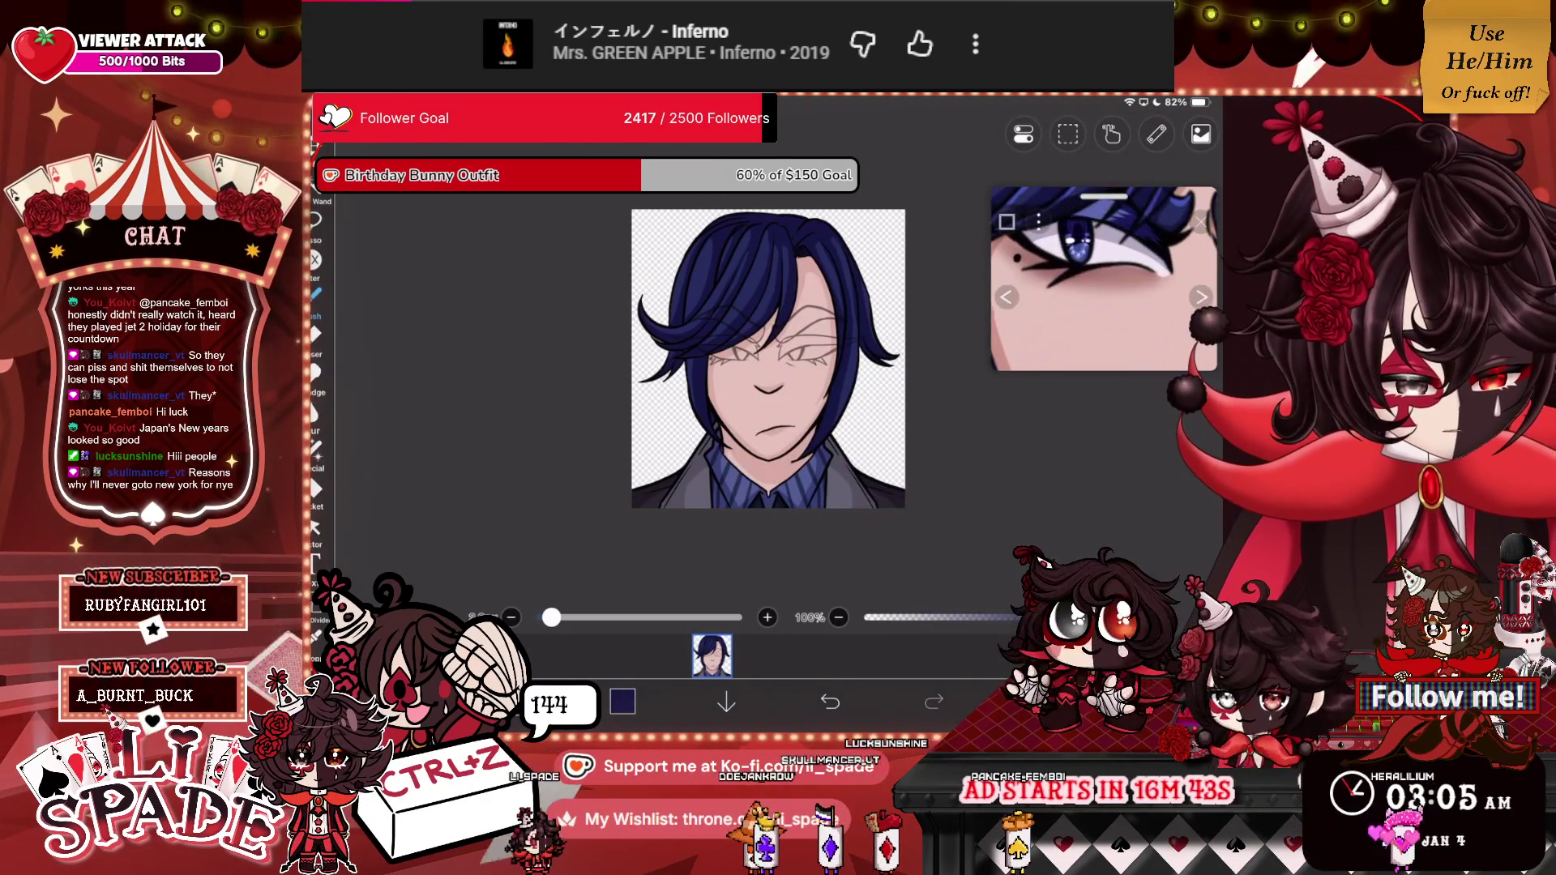
click(1102, 235)
click(1037, 702)
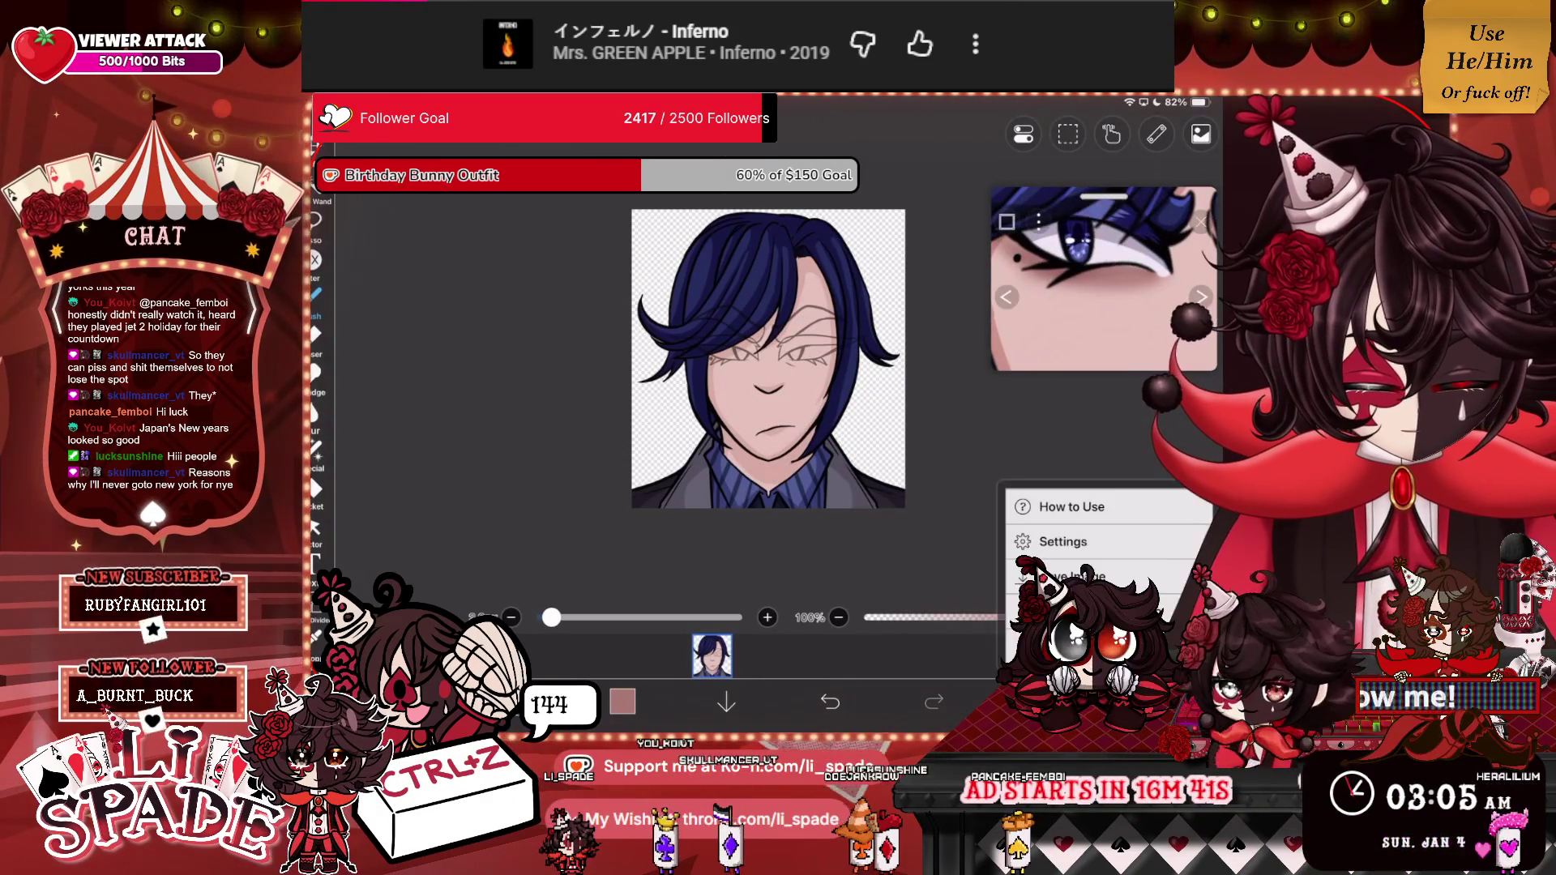
Save the artwork, browse My Gallery, and reopen Untitled48 for editing.
click(1053, 491)
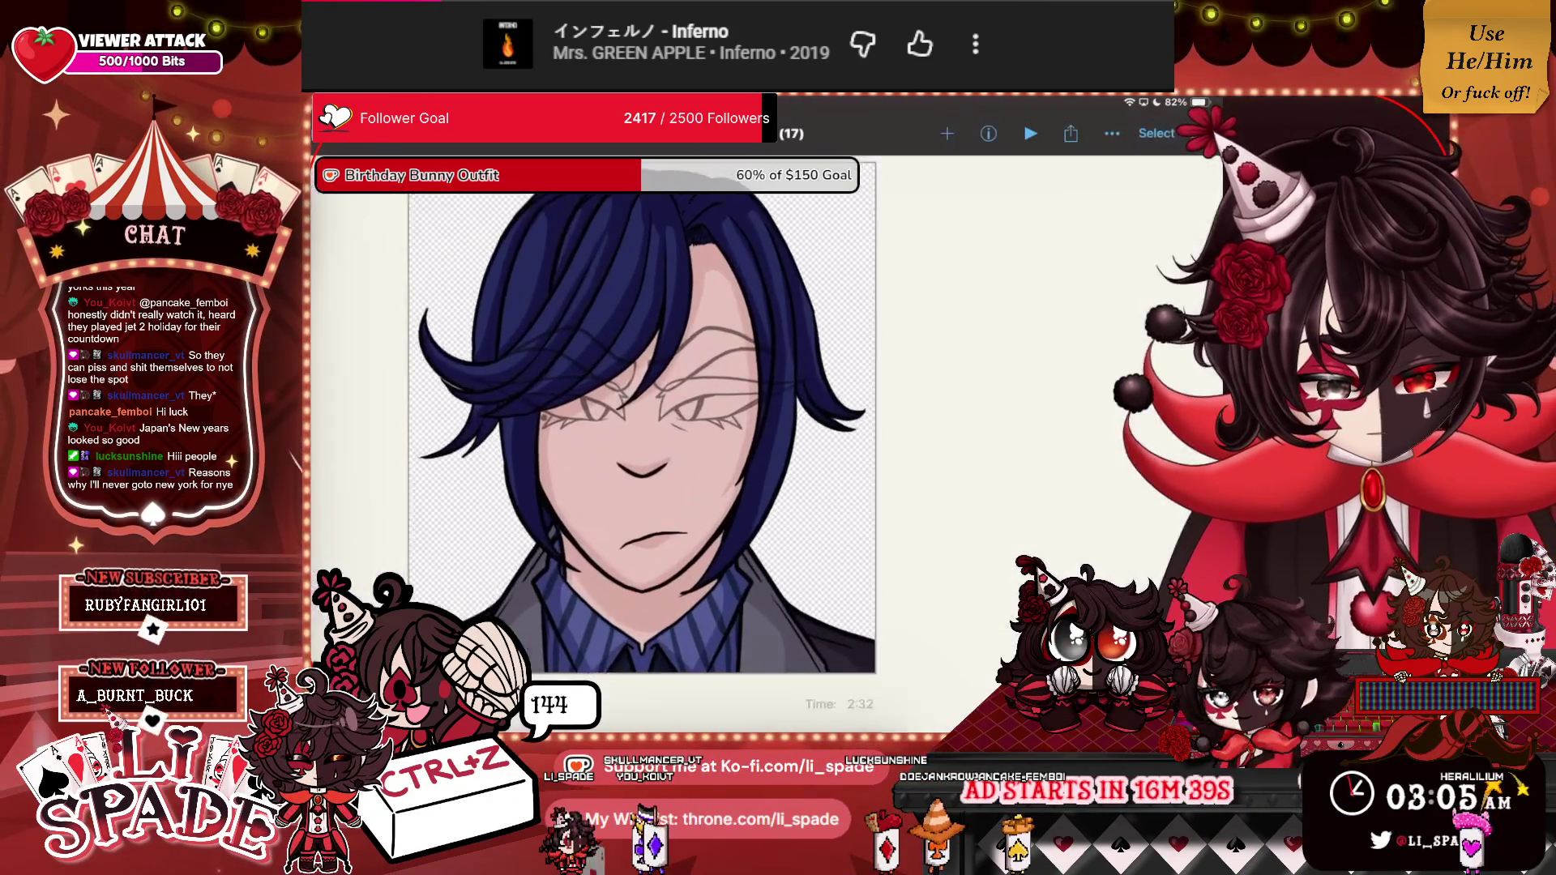
drag(811, 405, 486, 405)
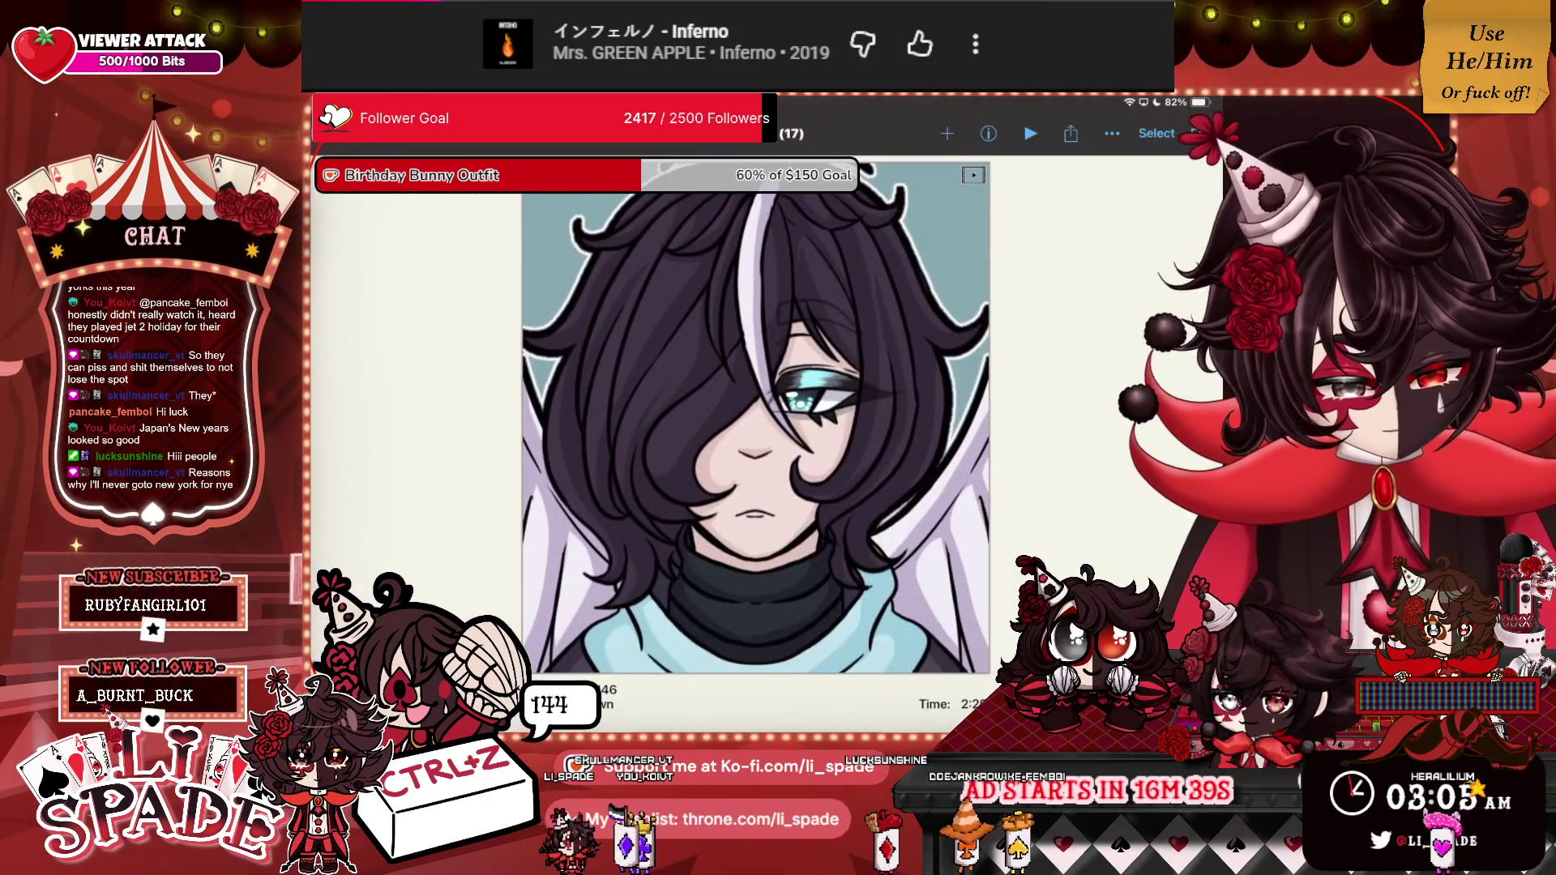
click(1201, 133)
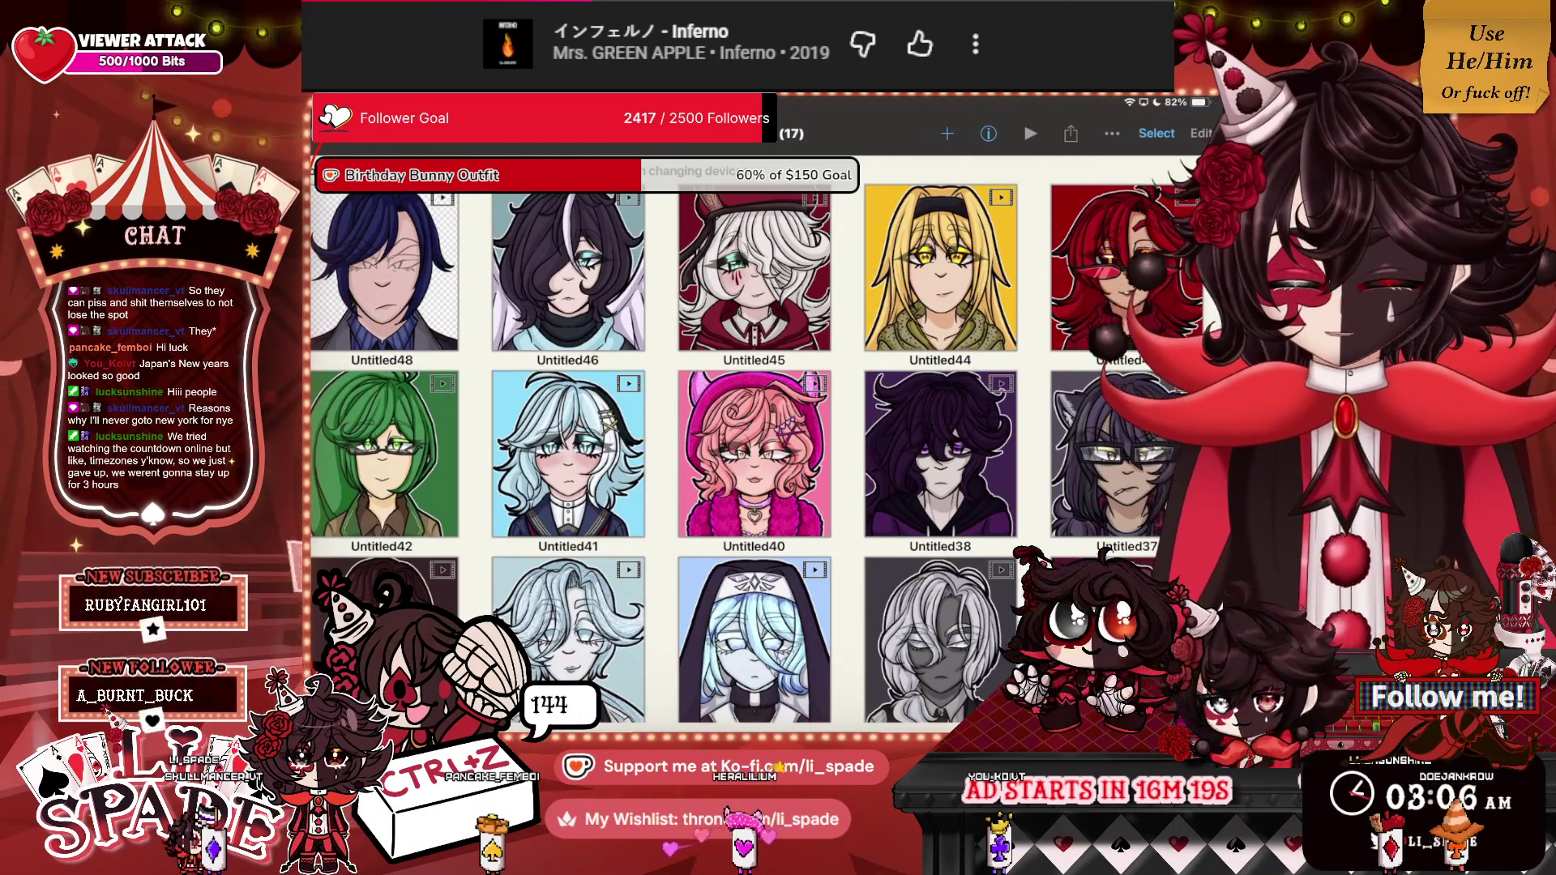
click(384, 271)
click(755, 422)
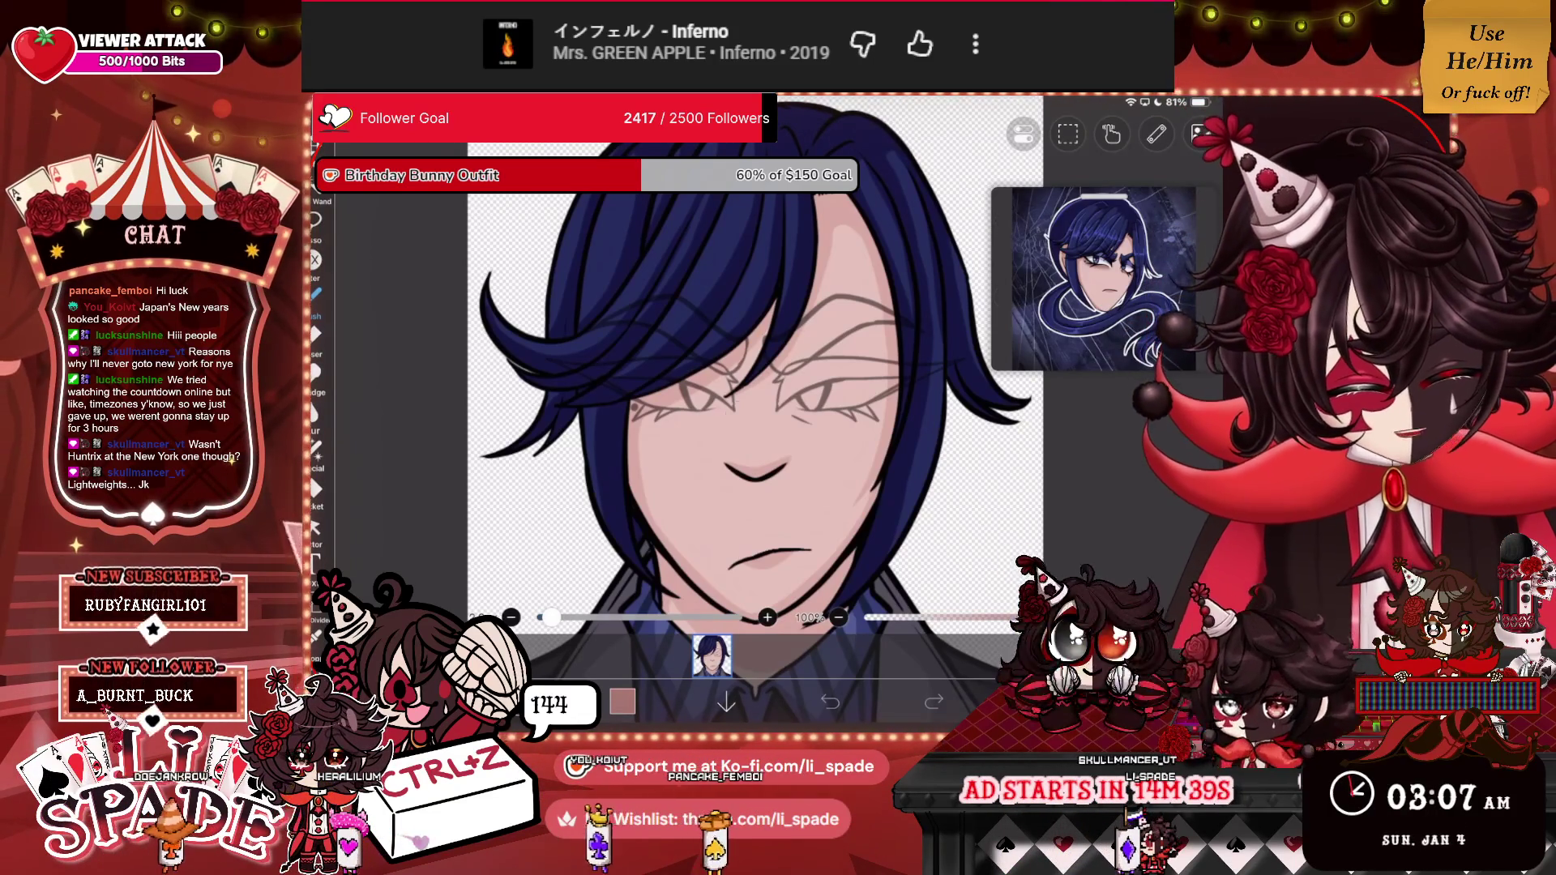
Select the 50% lineart folder in the layer list.
click(712, 655)
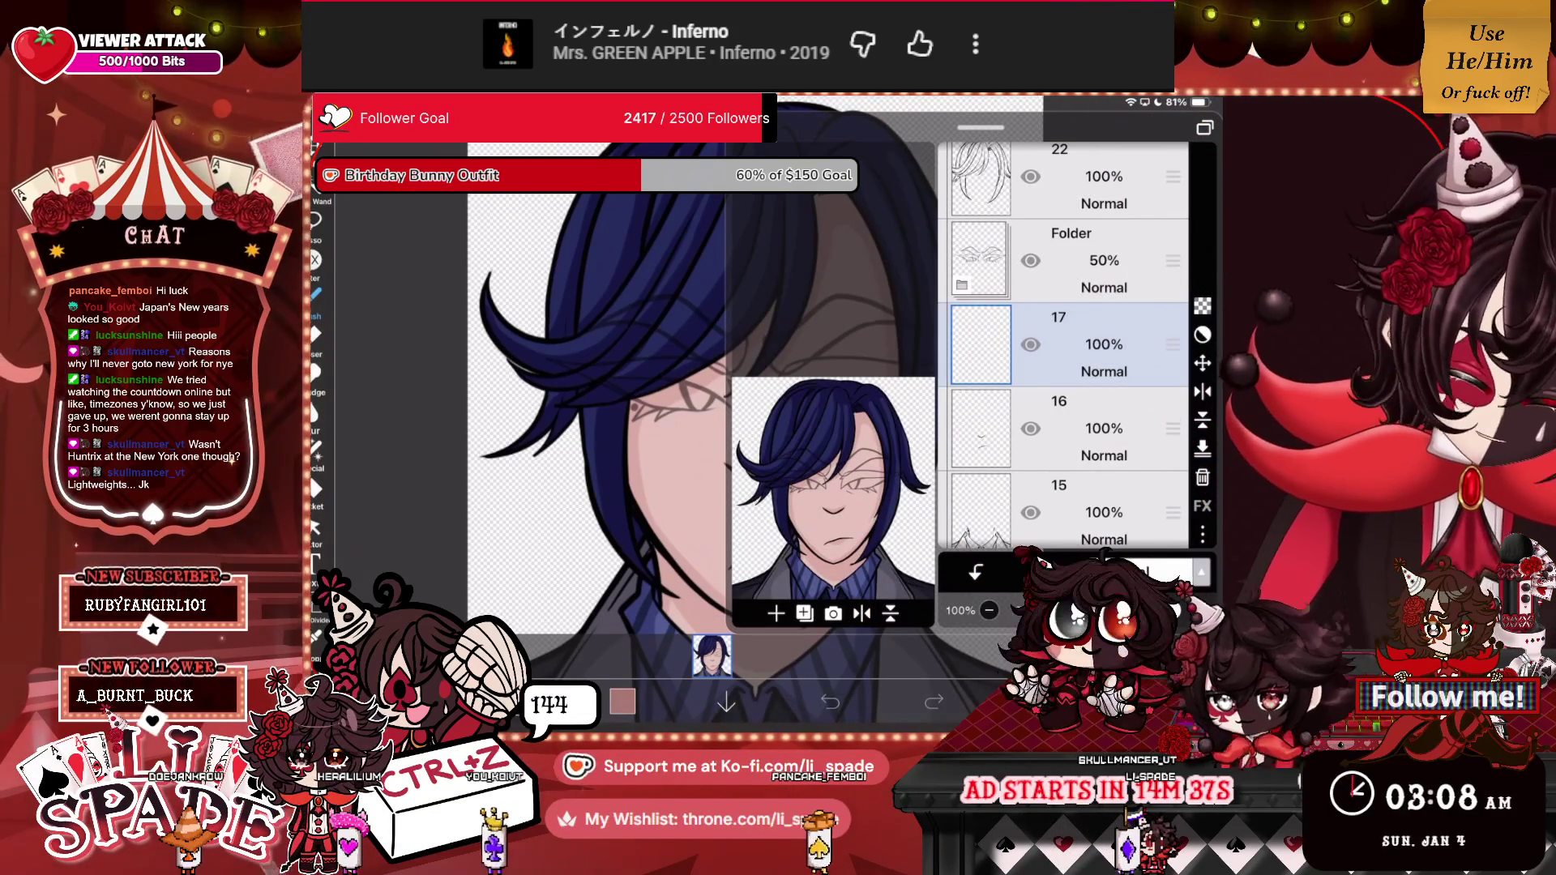
click(1071, 261)
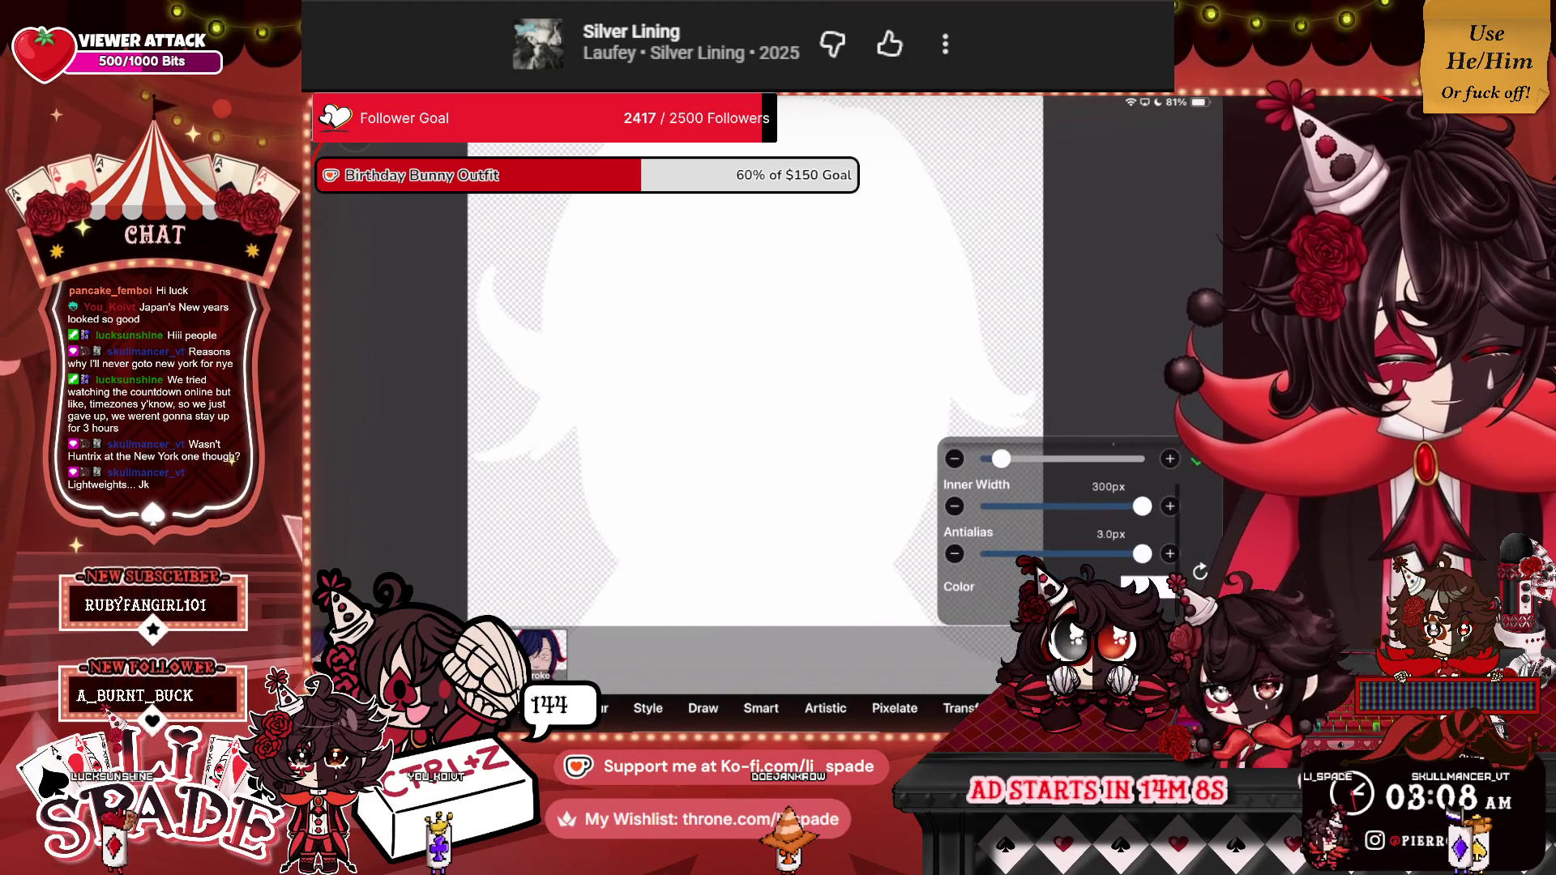
Apply a black (#000000) Border silhouette and move layer 24 beneath the art folders.
click(1167, 602)
click(1095, 464)
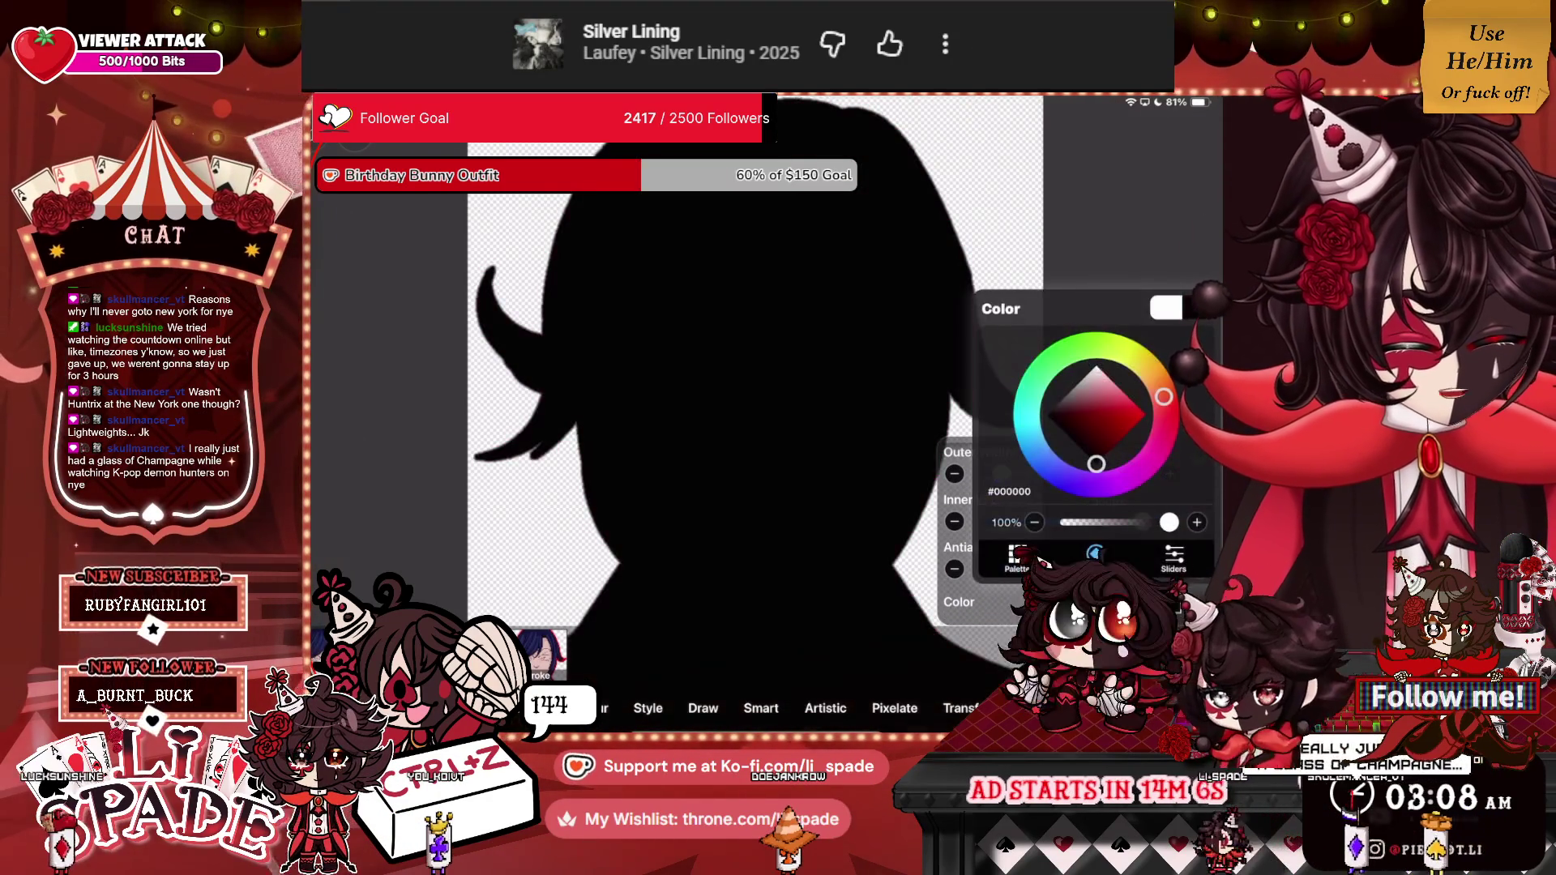
click(1199, 459)
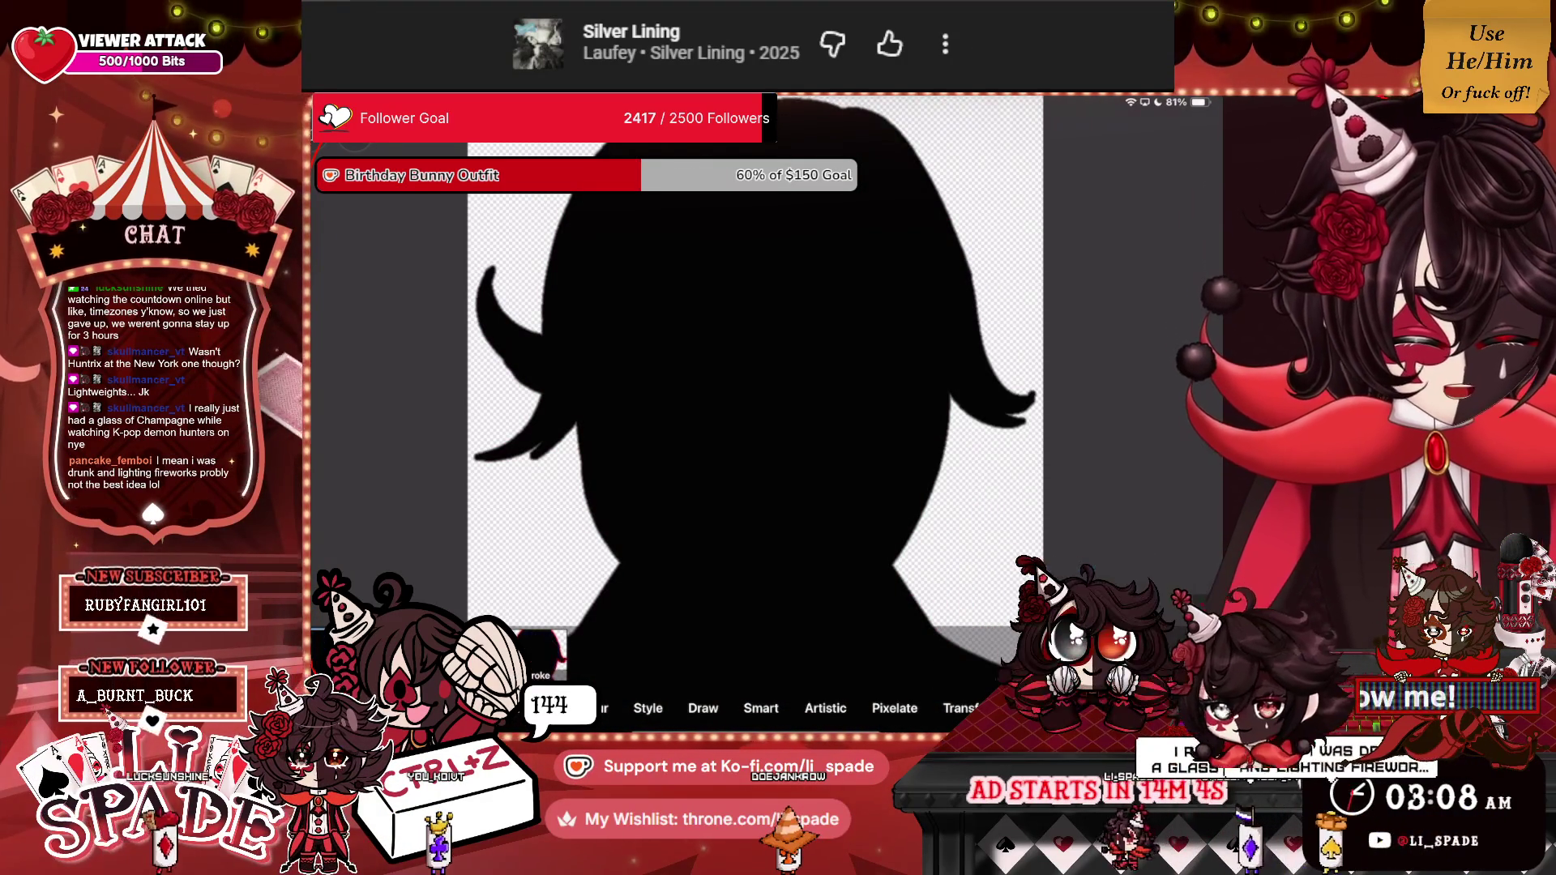
click(1037, 702)
drag(1173, 267, 1173, 486)
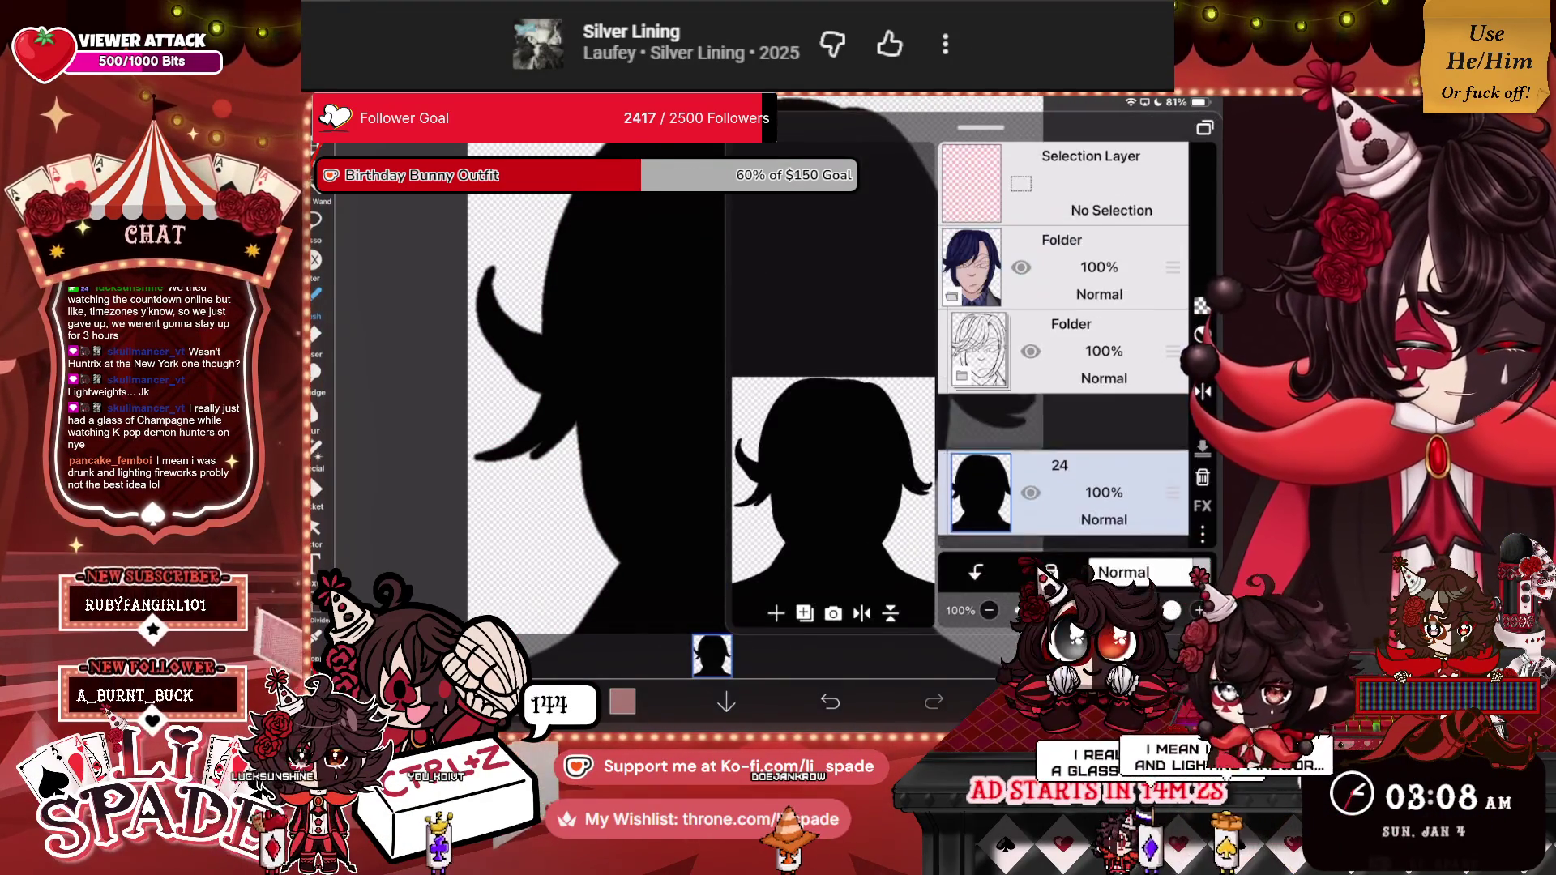
drag(981, 127, 981, 277)
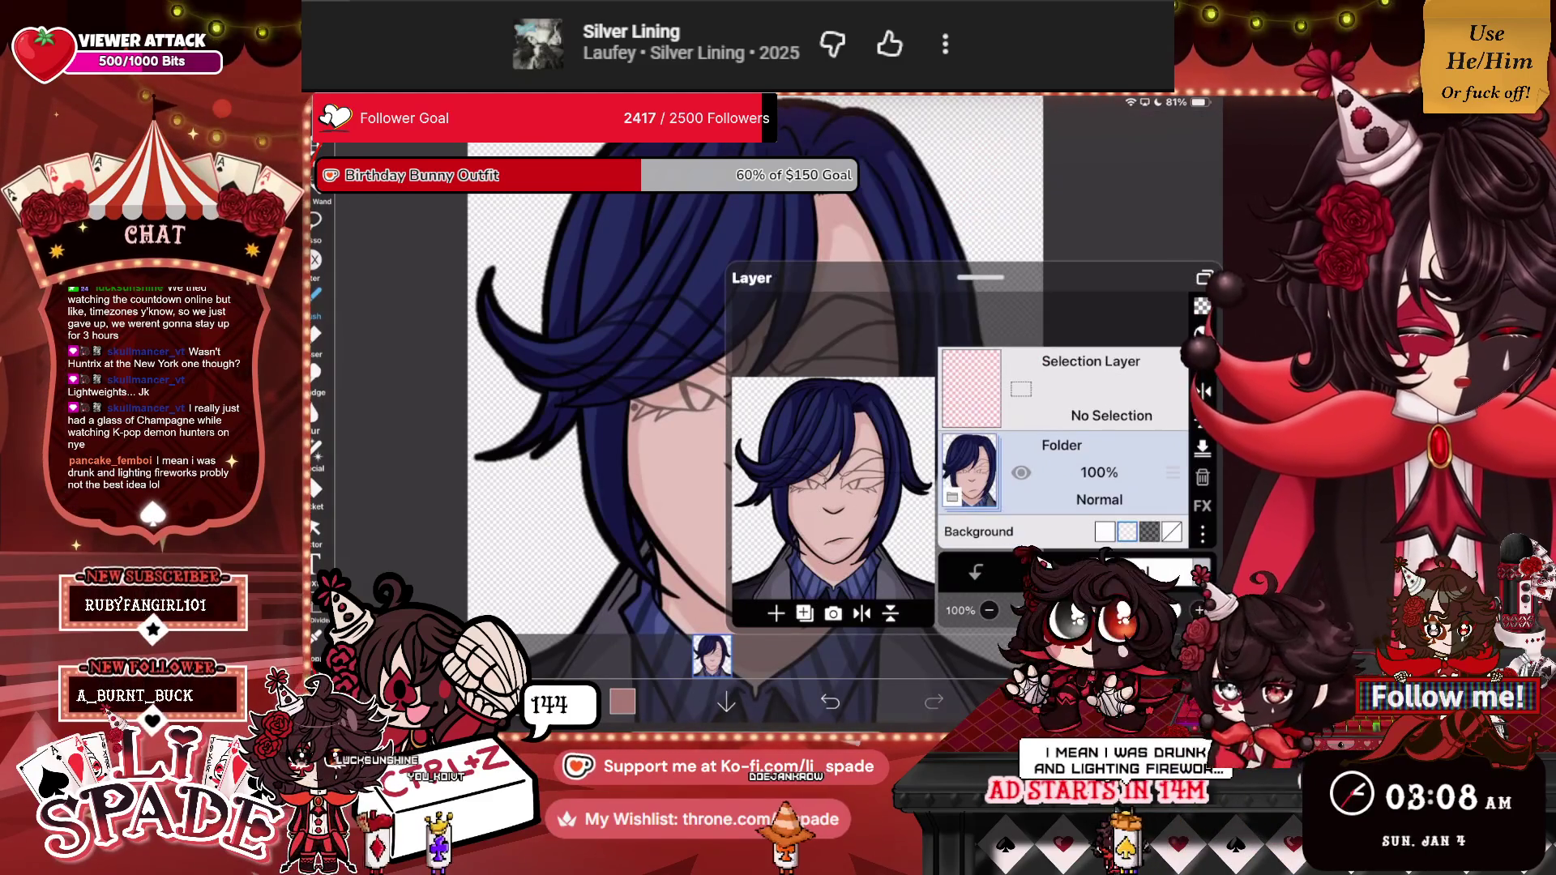
Add layer 25 and give it a white Border filter silhouette.
click(775, 613)
click(711, 655)
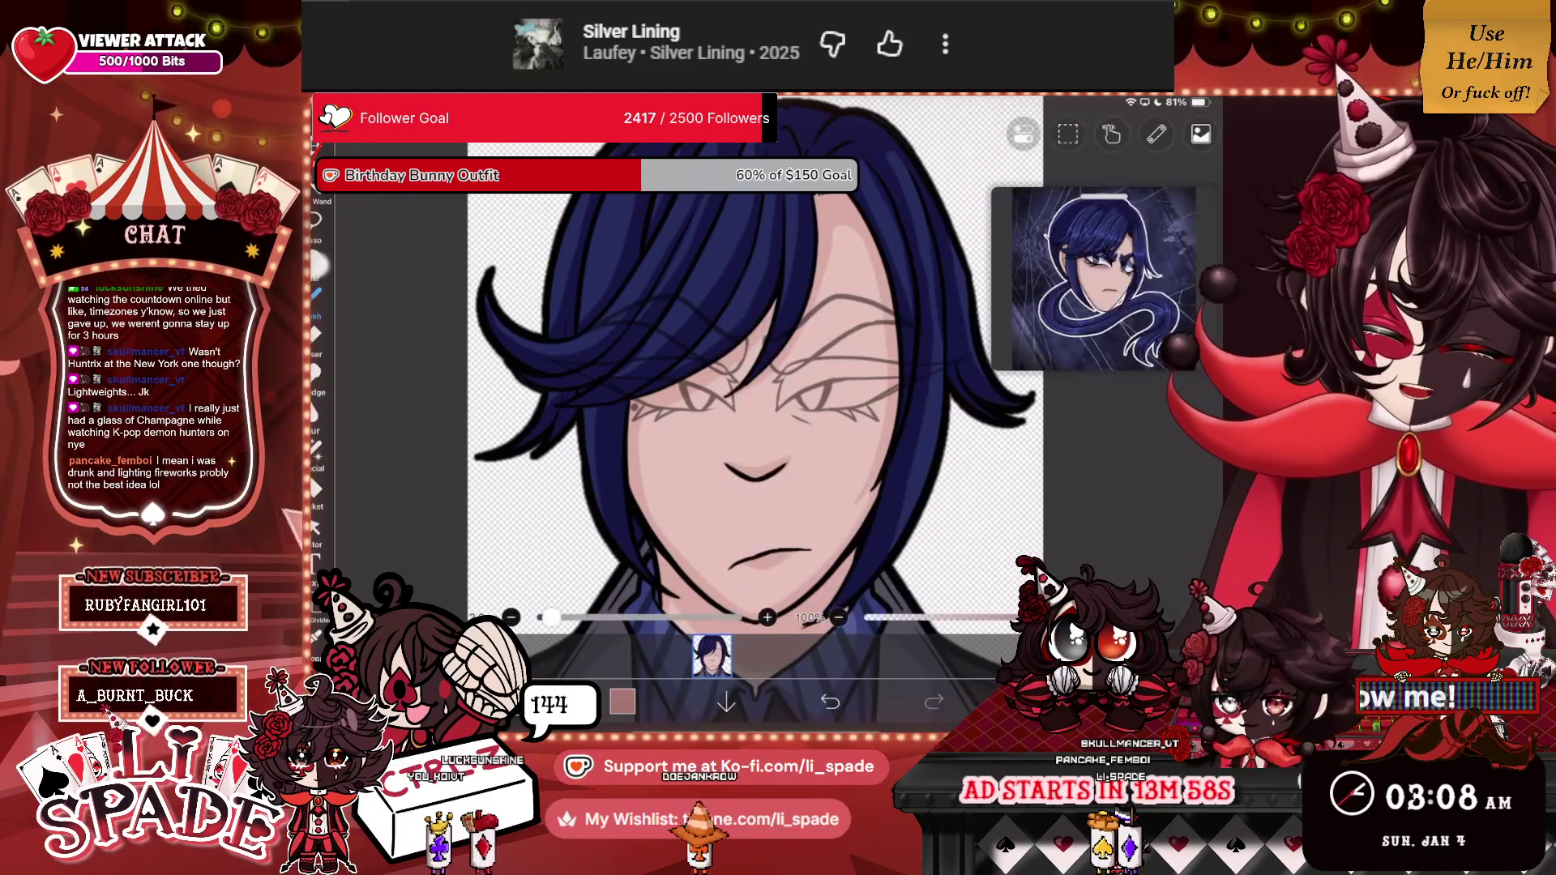
click(541, 652)
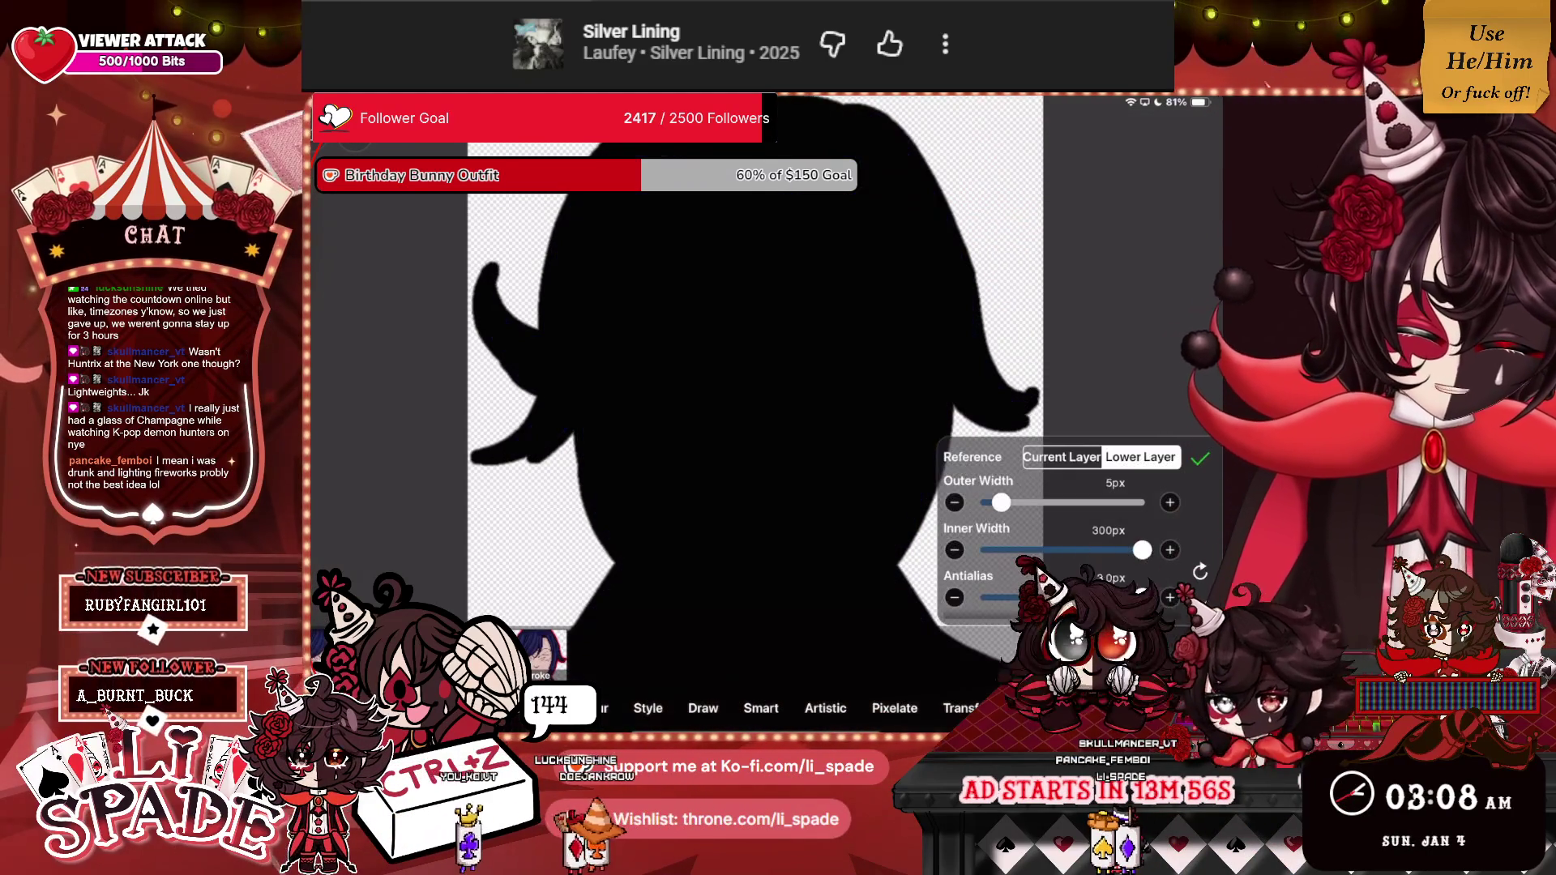
scroll(1070, 527, down, 1)
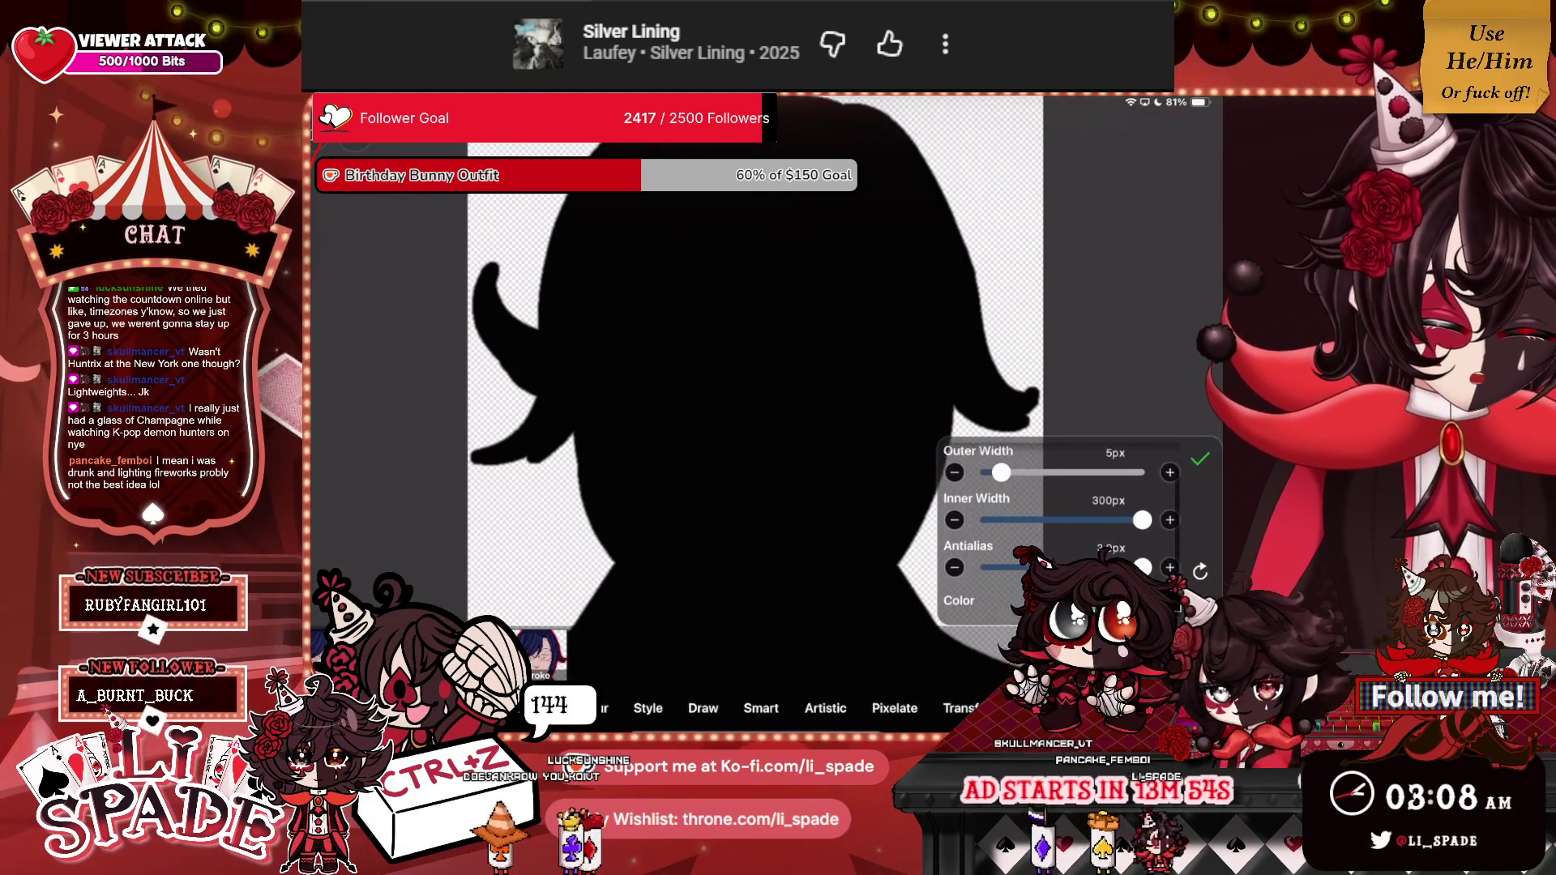
click(1167, 606)
mouse_move(1047, 416)
mouse_down()
mouse_move(1107, 379)
mouse_move(1096, 366)
mouse_up()
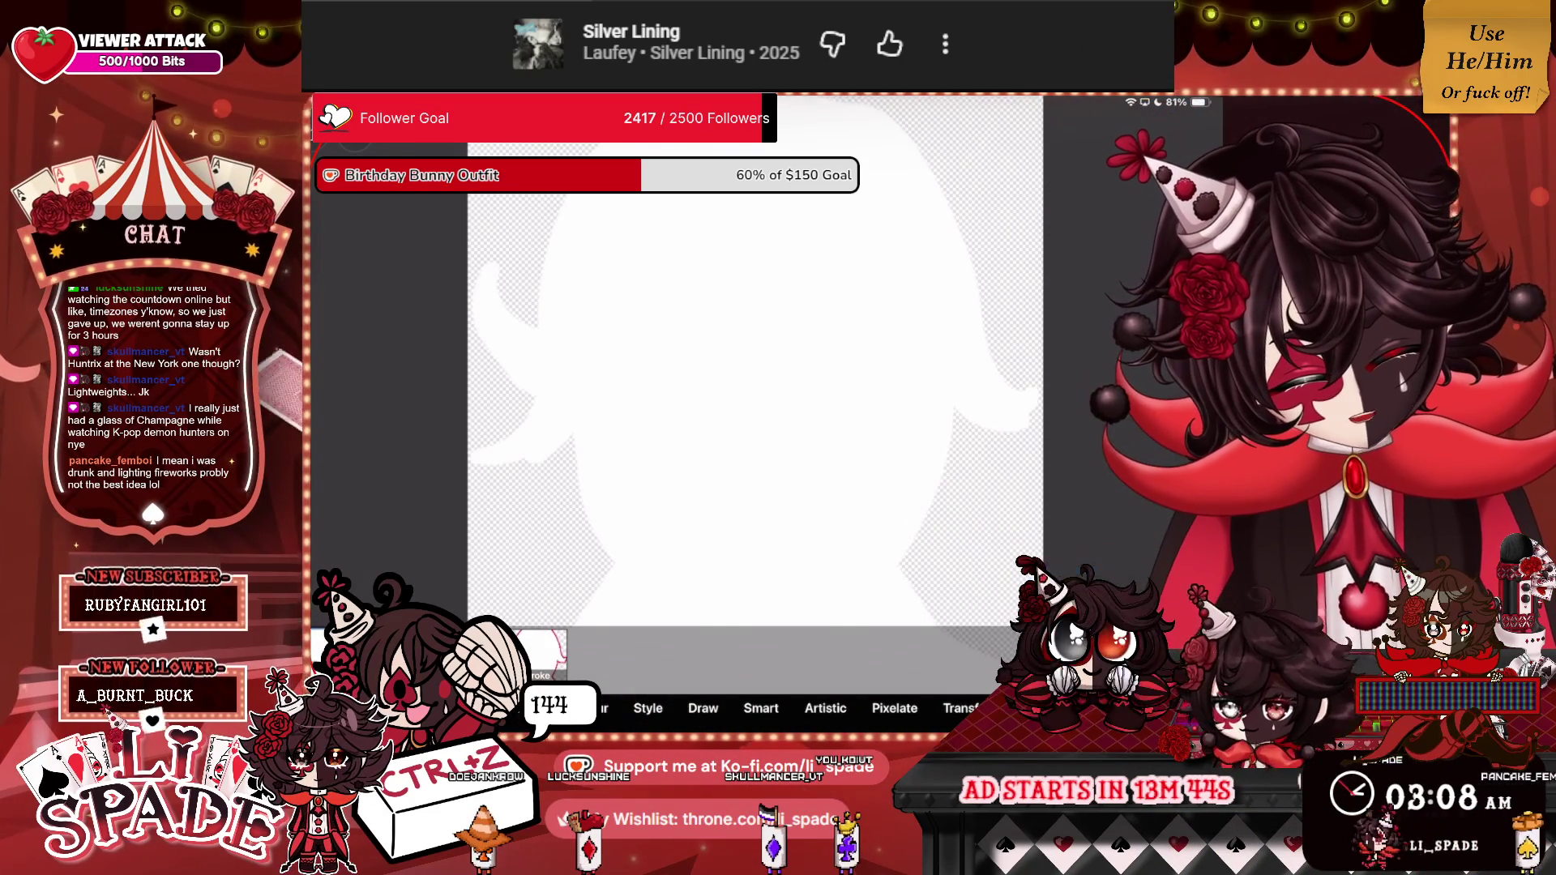
click(712, 655)
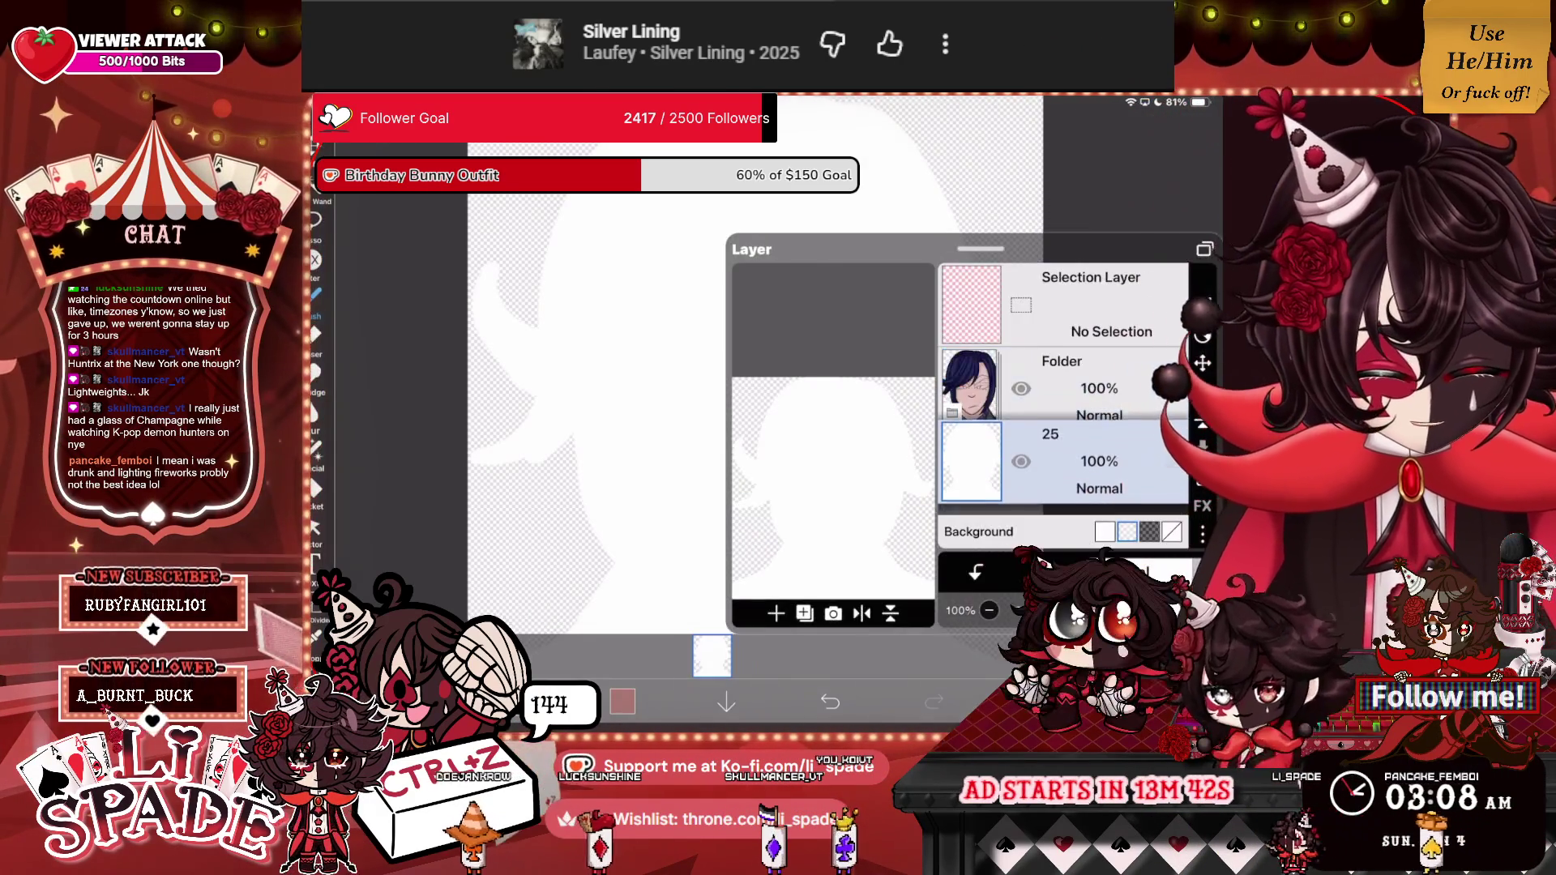
click(1062, 381)
scroll(1062, 365, down, 3)
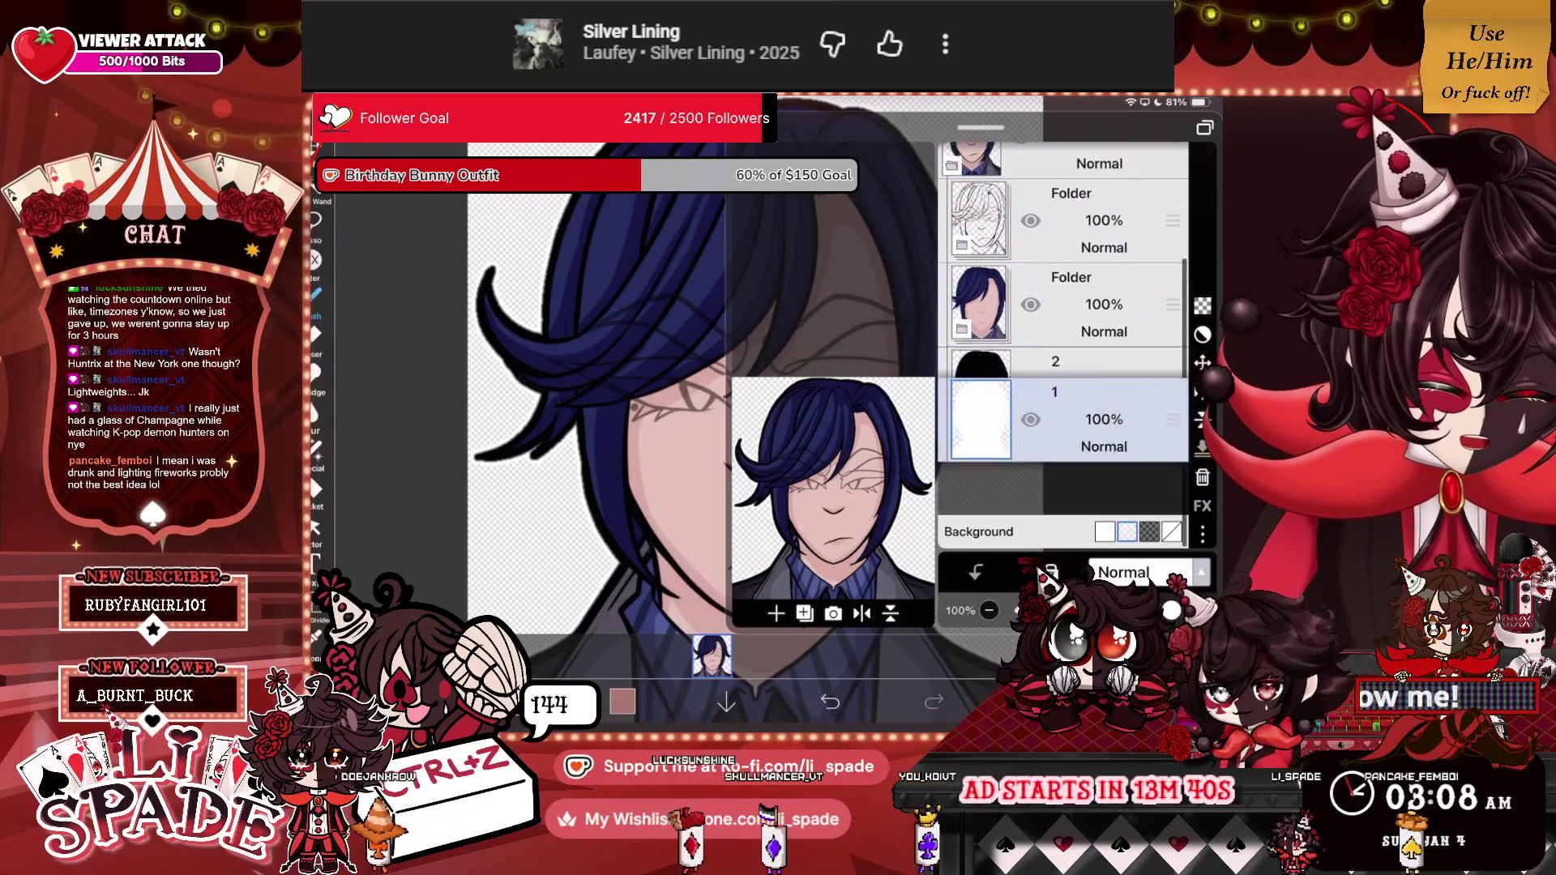
Move the white silhouette beneath the black one and set a dark checkered background.
click(1061, 410)
drag(1173, 411, 1173, 472)
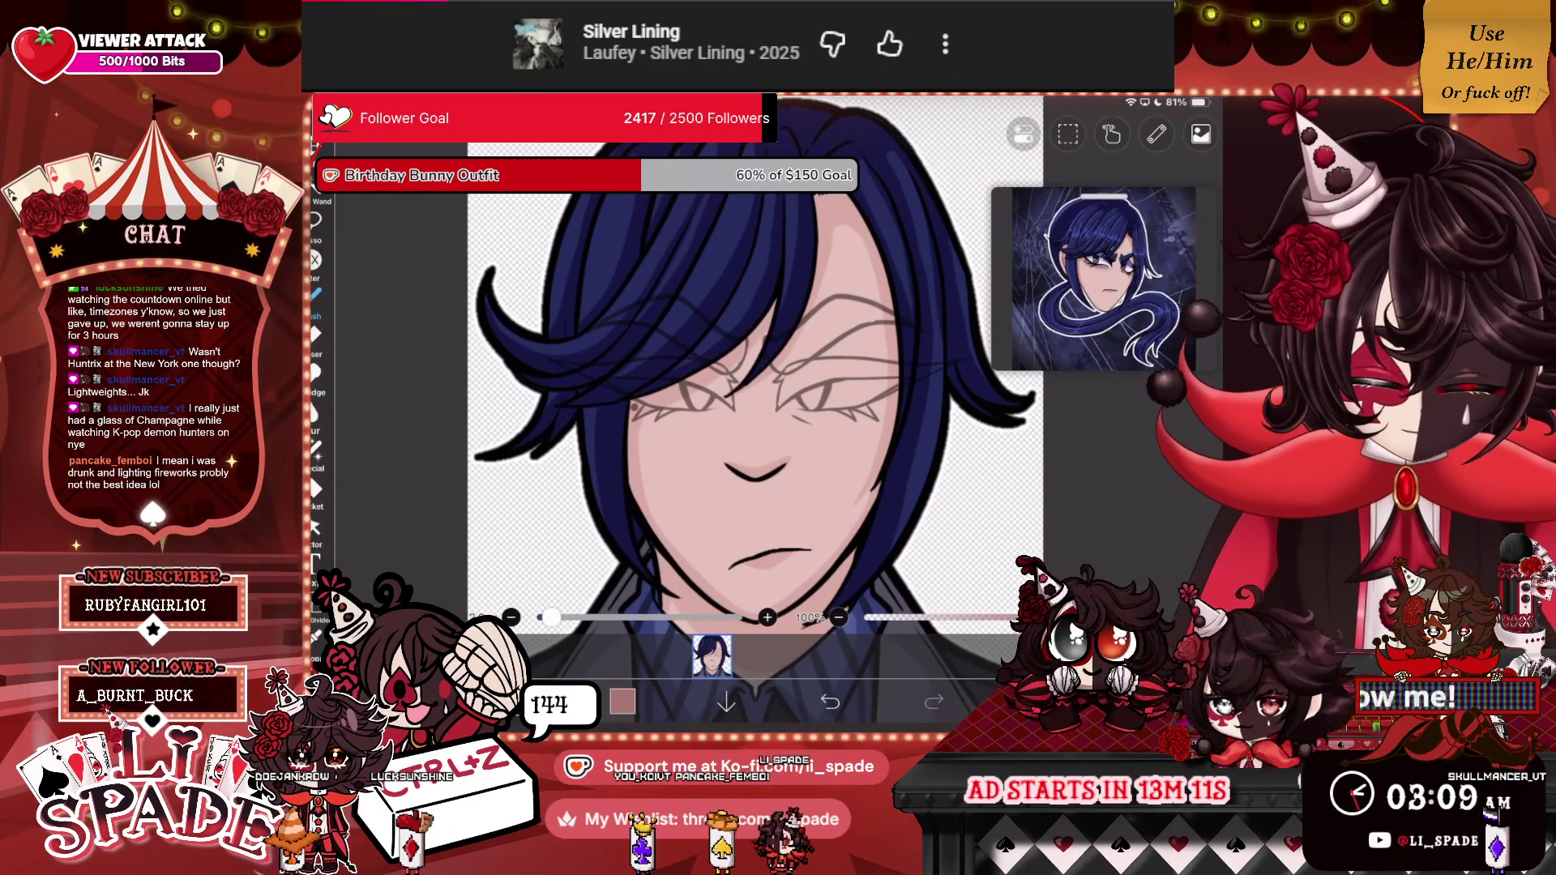
click(712, 655)
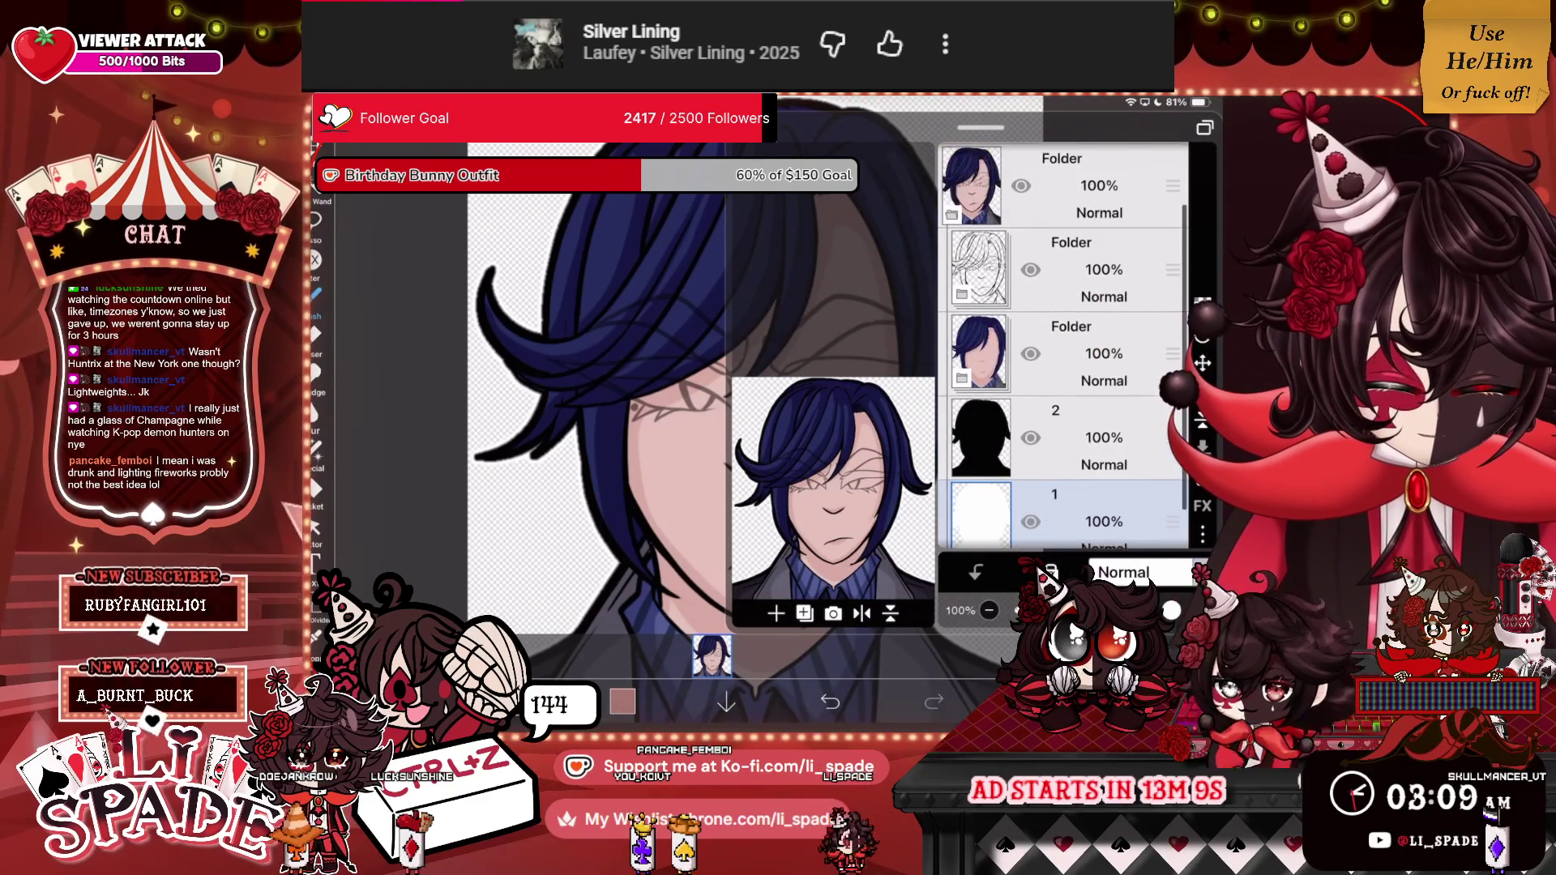
click(1149, 532)
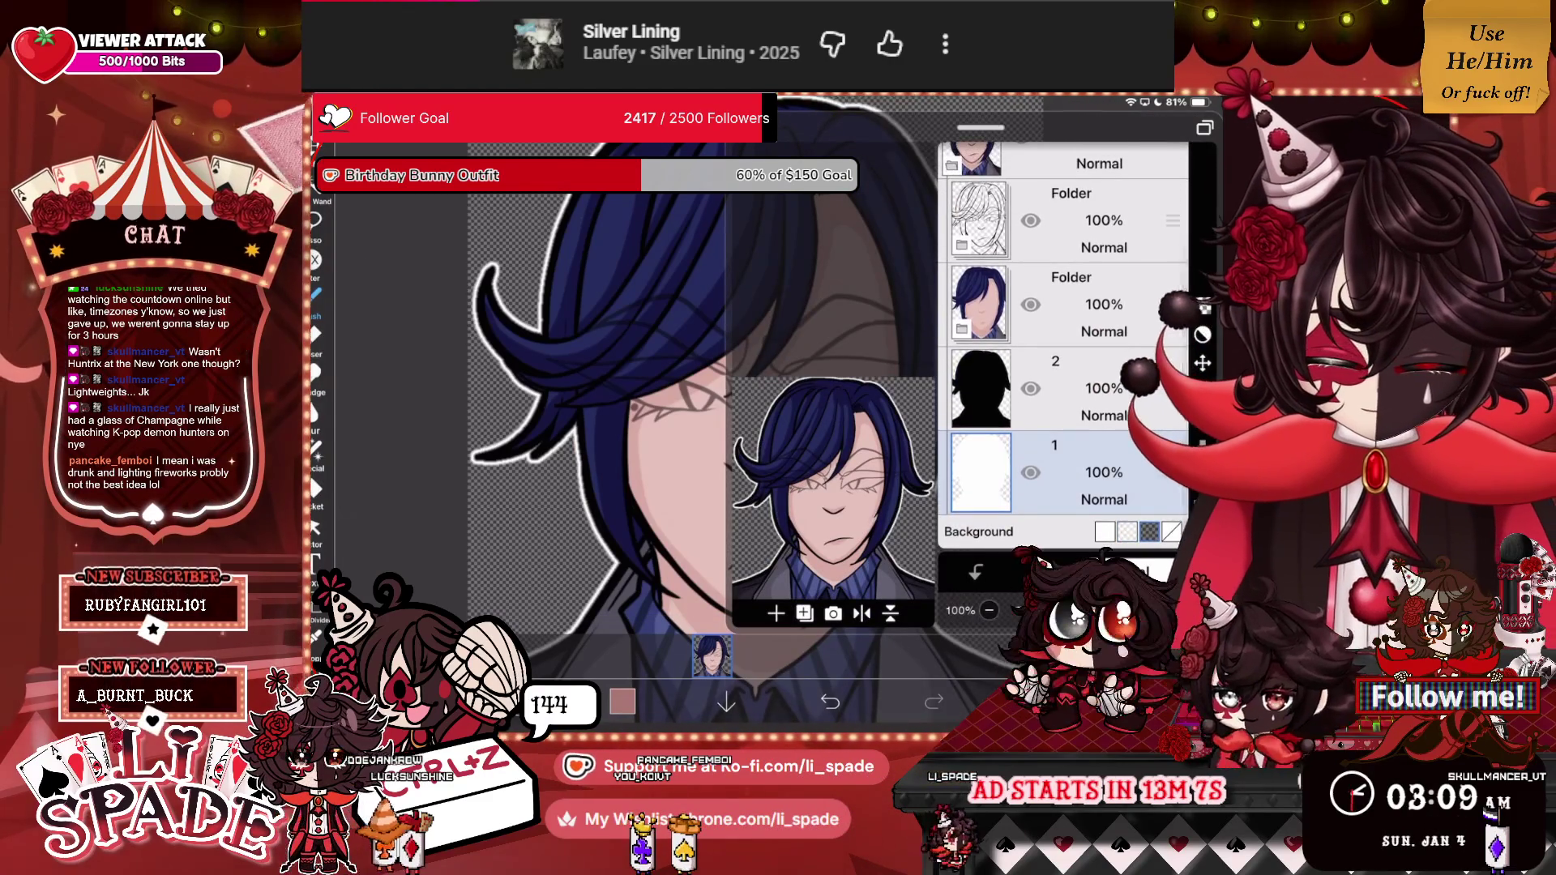
click(711, 655)
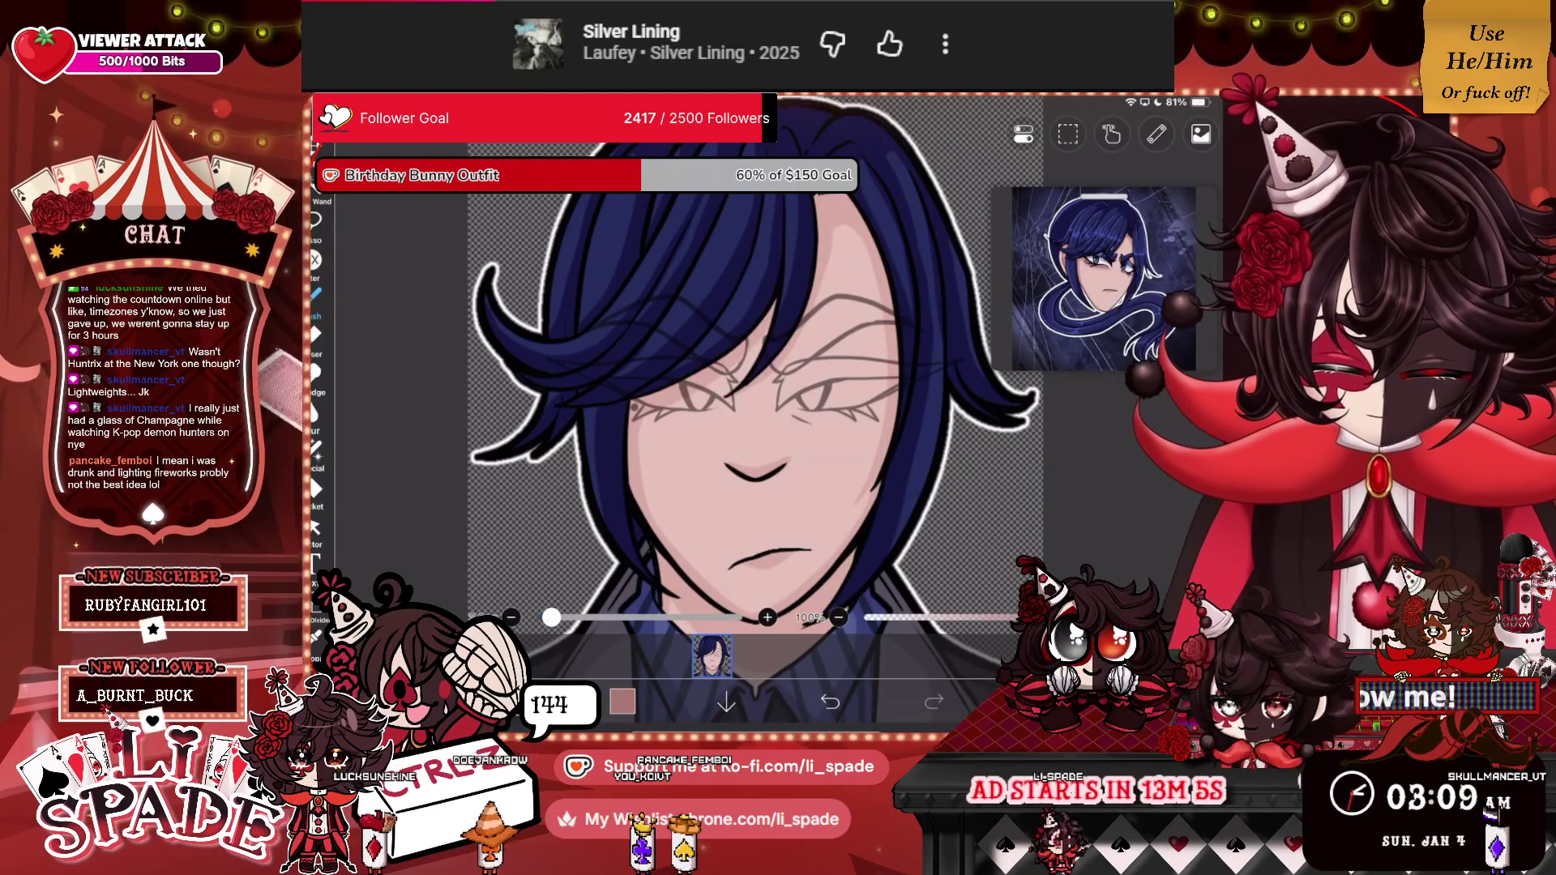
click(712, 655)
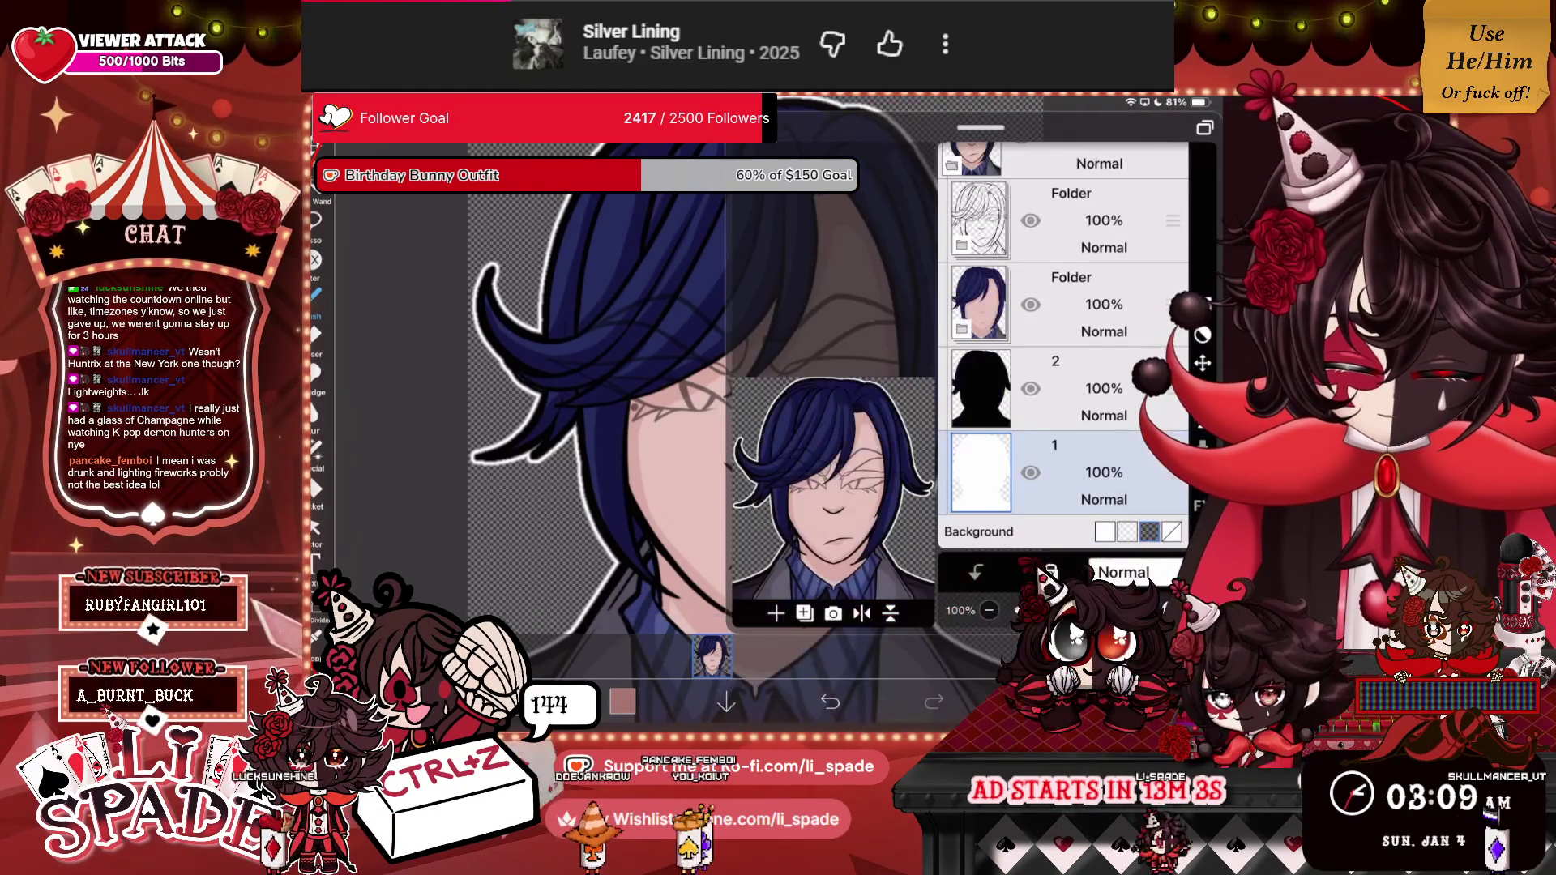
Hide the coloured art and silhouette layers and add a new animation frame.
click(1030, 220)
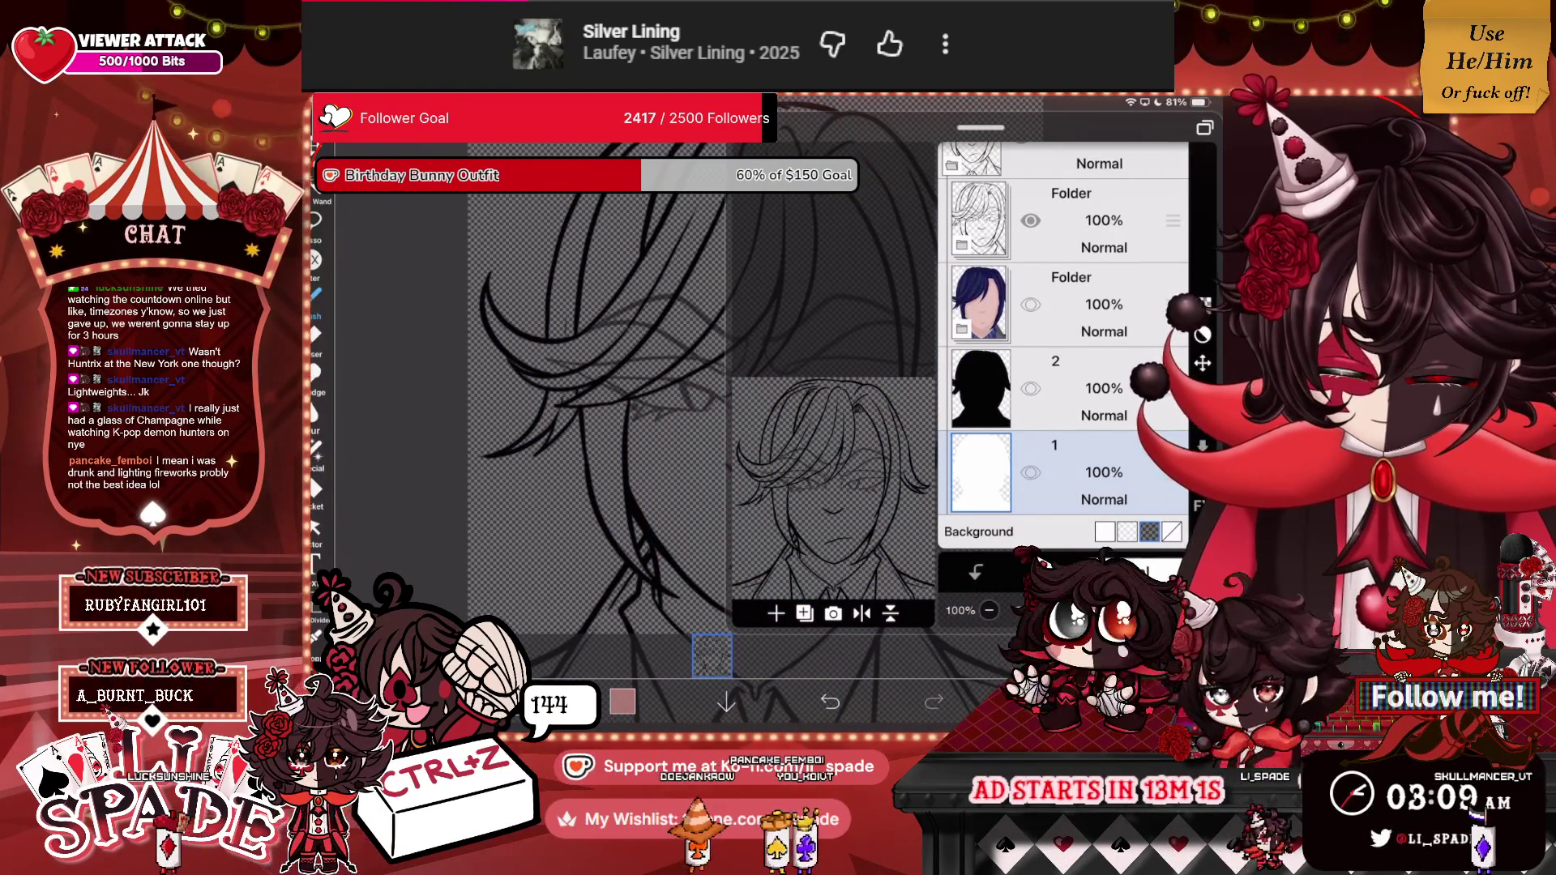
scroll(1061, 324, up, 3)
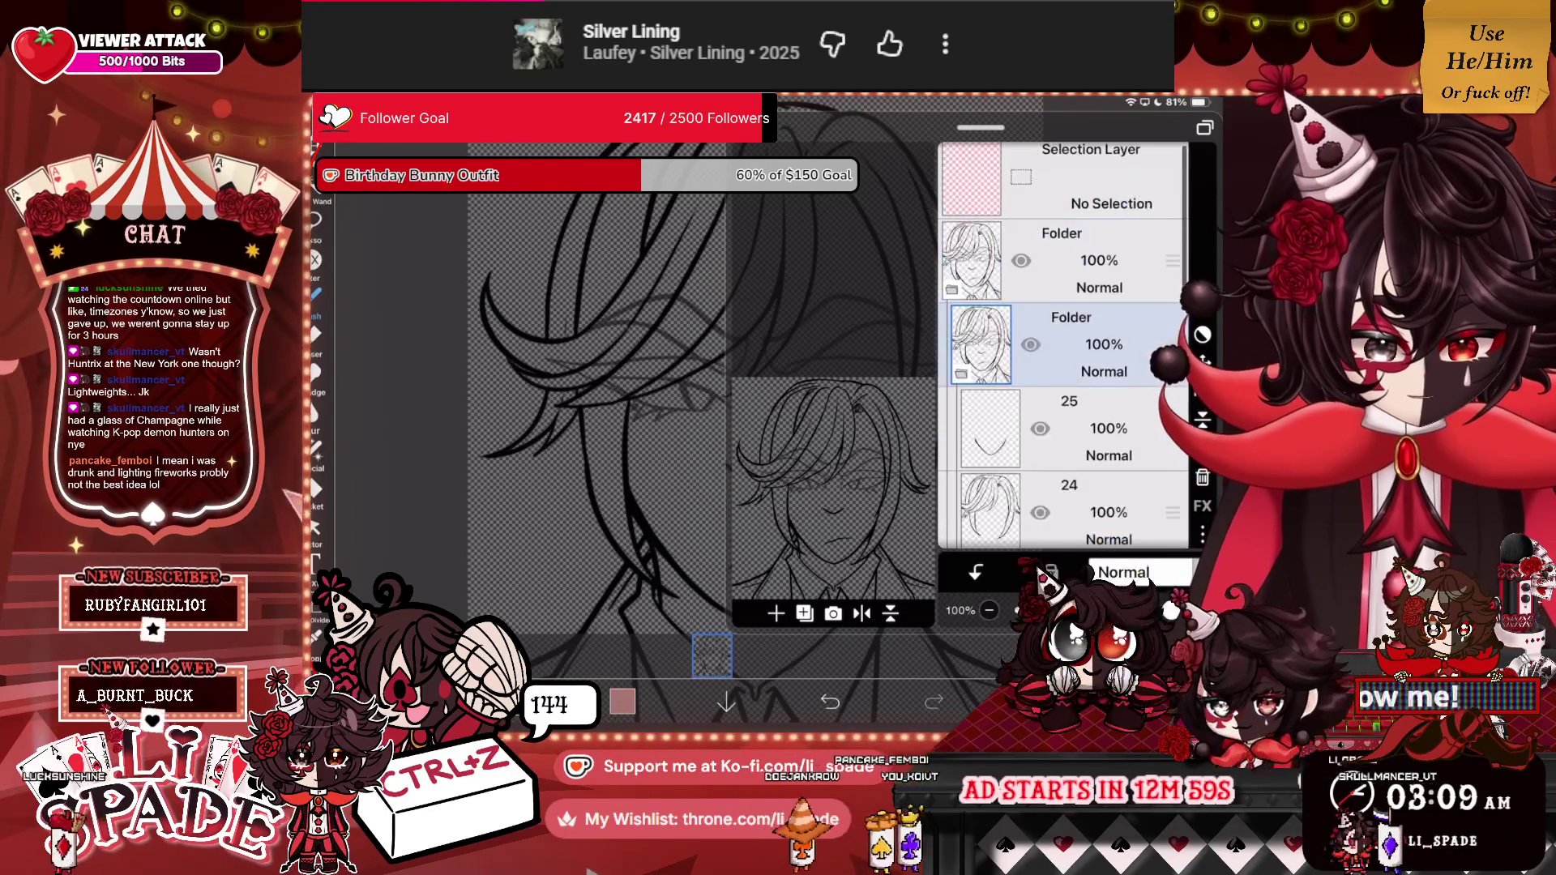
click(1061, 171)
scroll(1062, 341, down, 1)
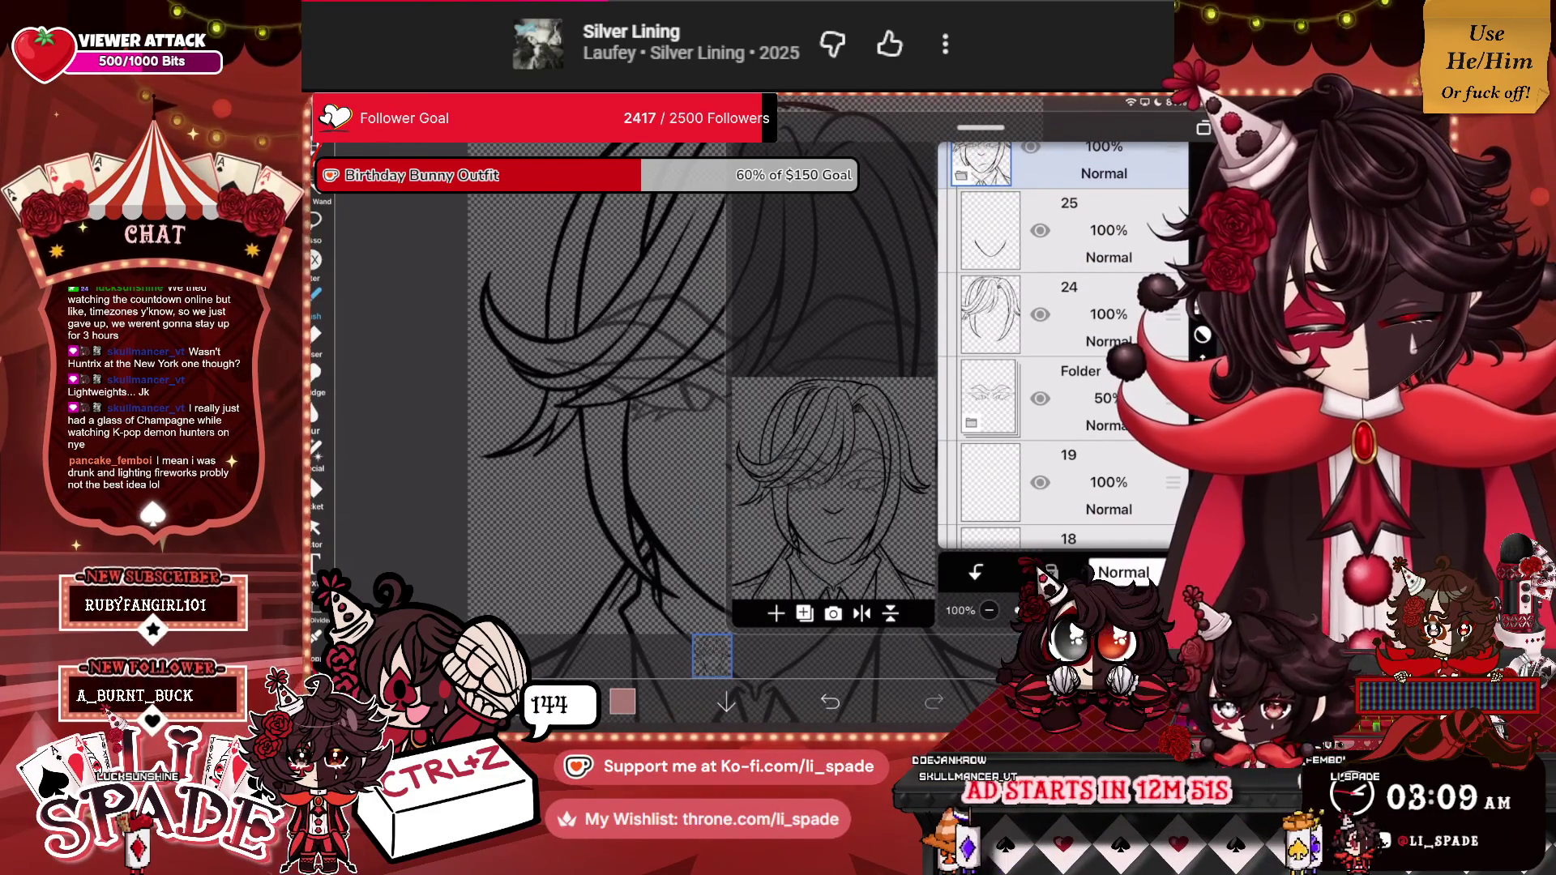
click(1078, 397)
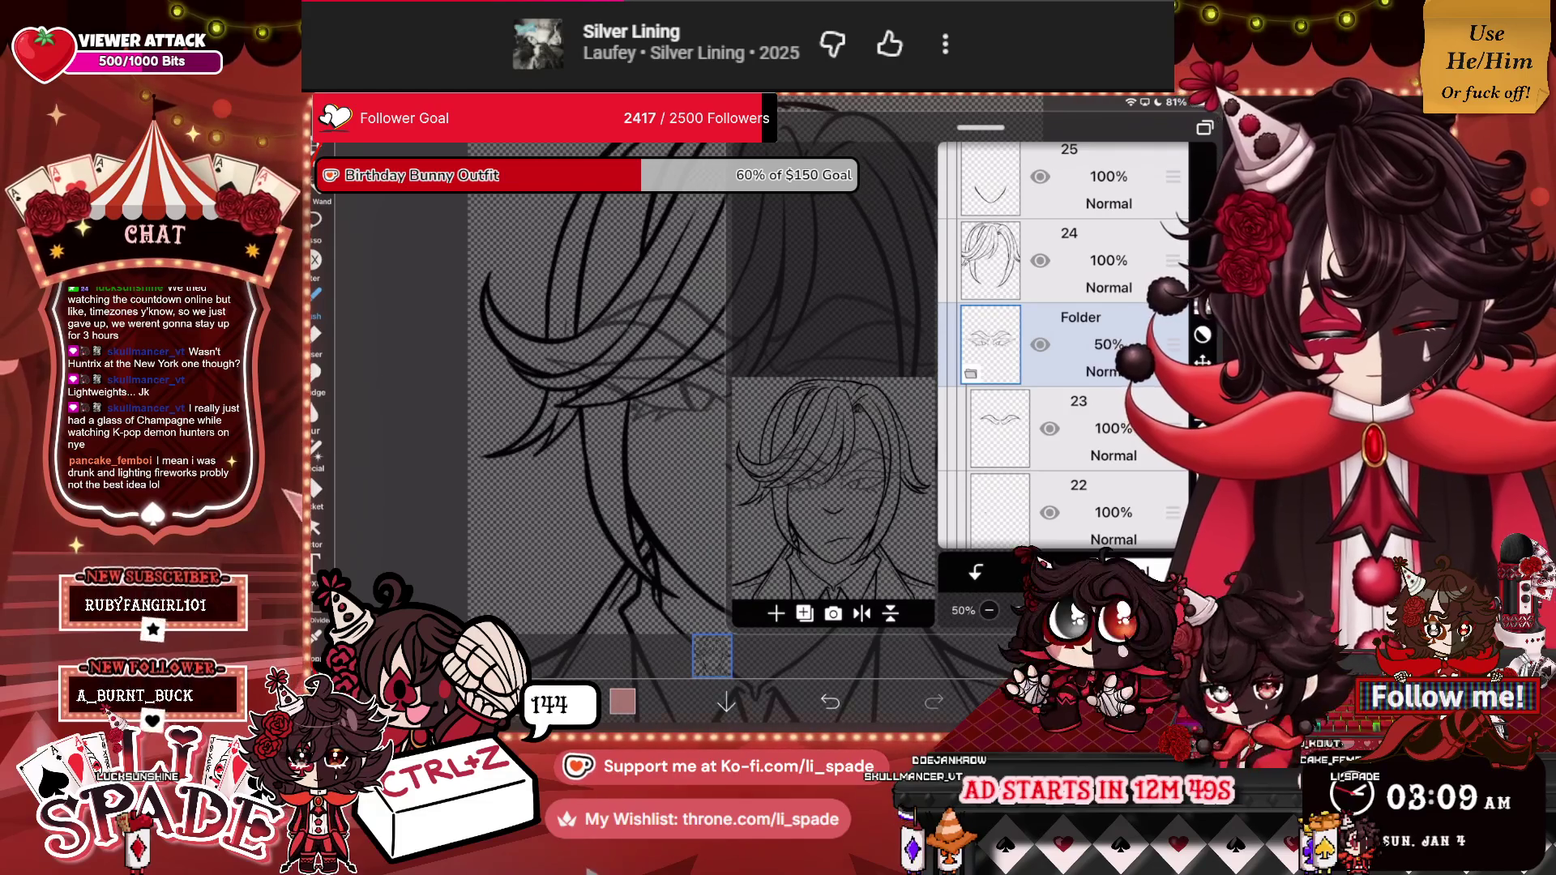
click(990, 344)
click(711, 656)
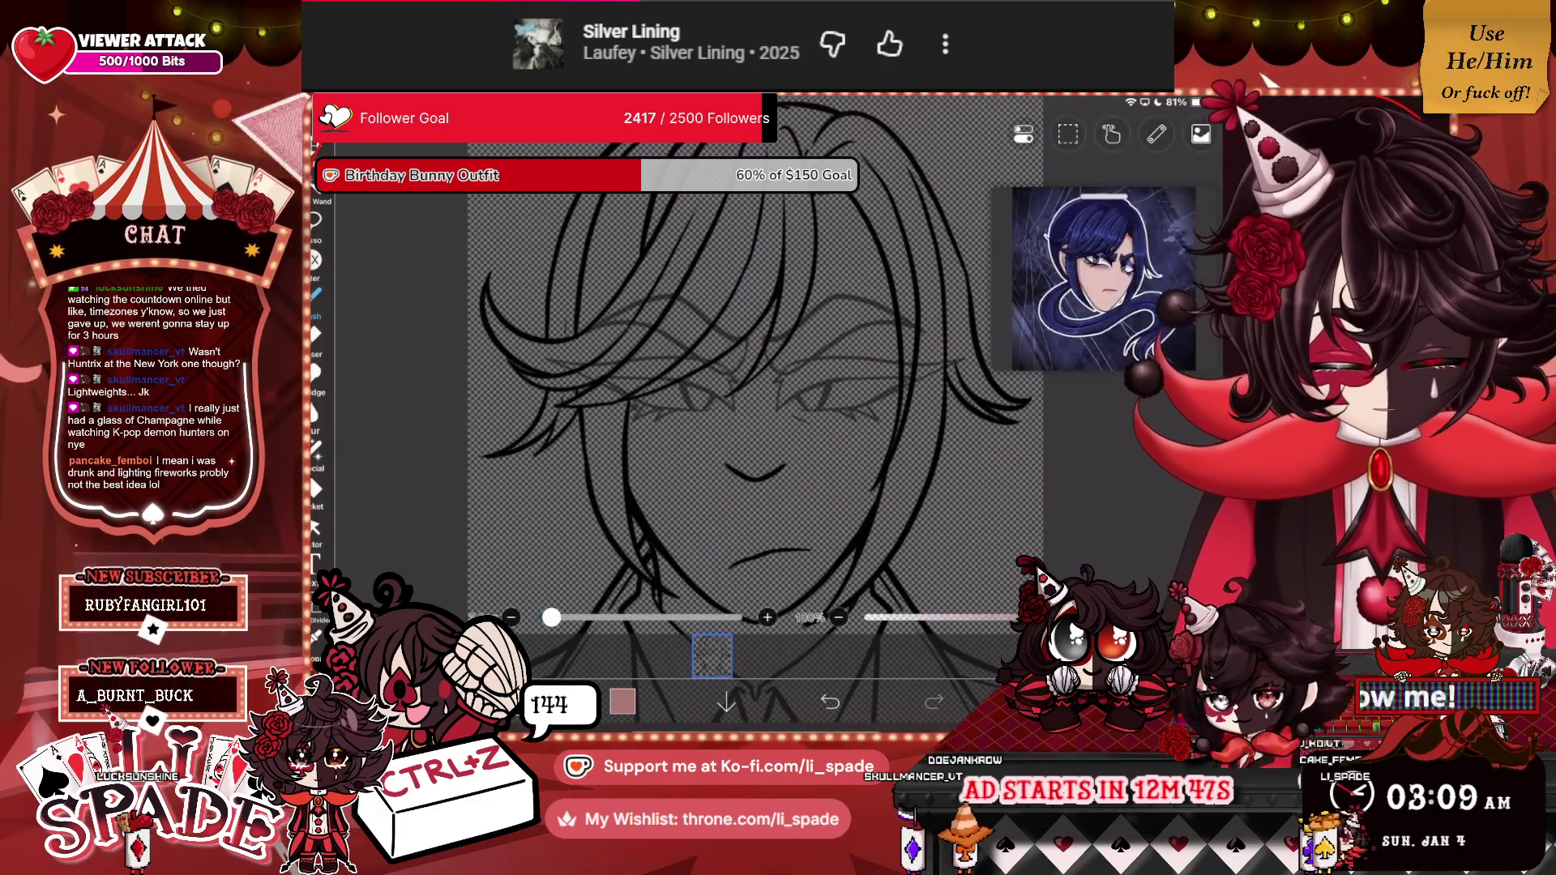
click(711, 656)
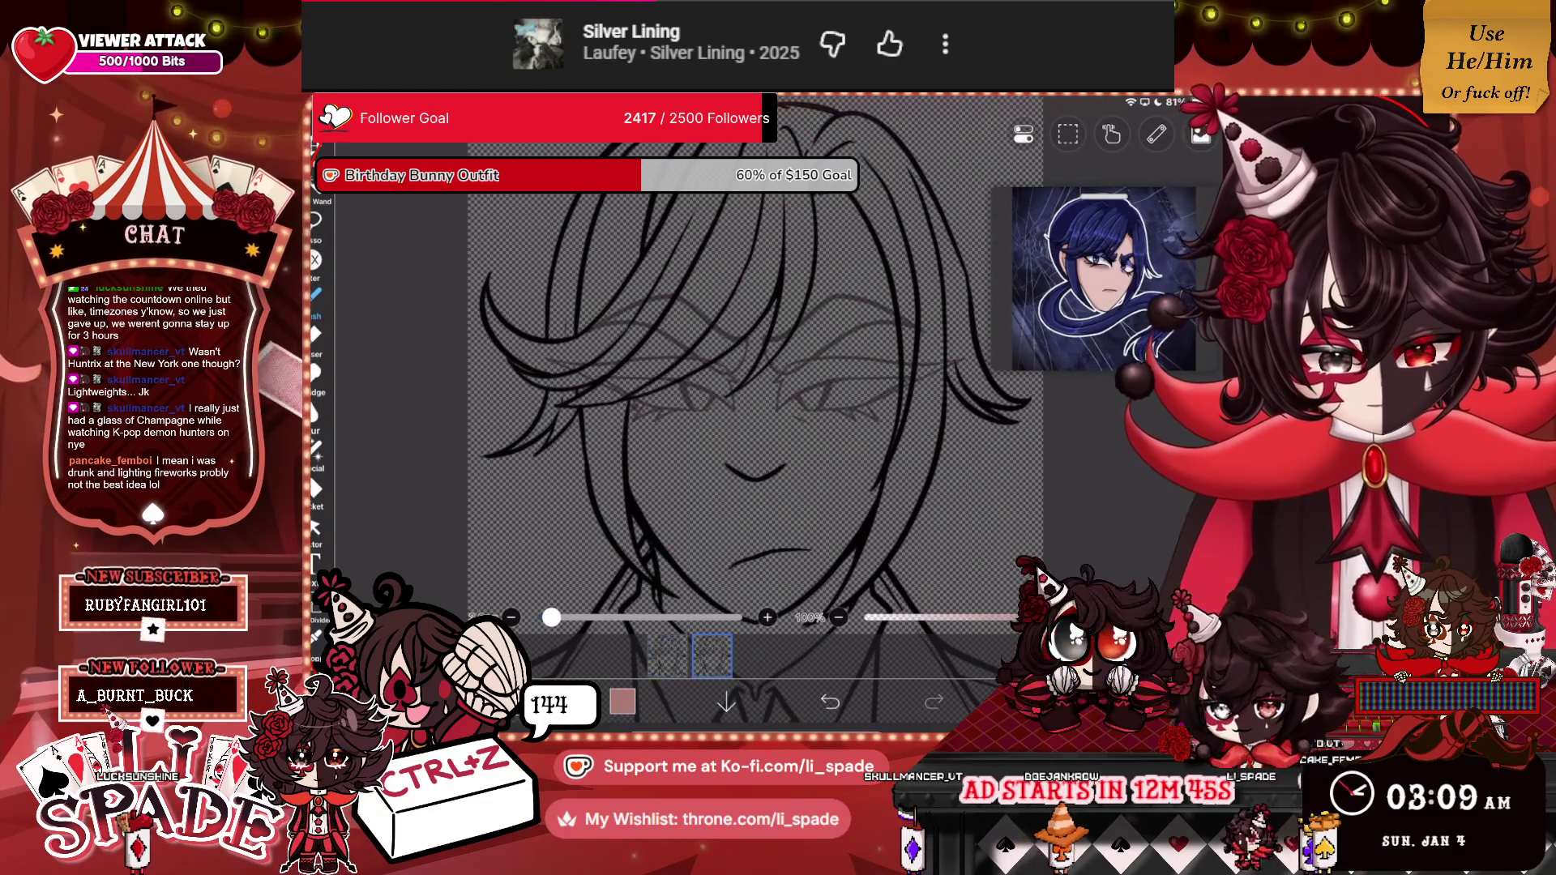
Select eye-lineart layer 21 and start a Transform (Ctrl+T) on it.
click(711, 656)
scroll(1062, 341, down, 3)
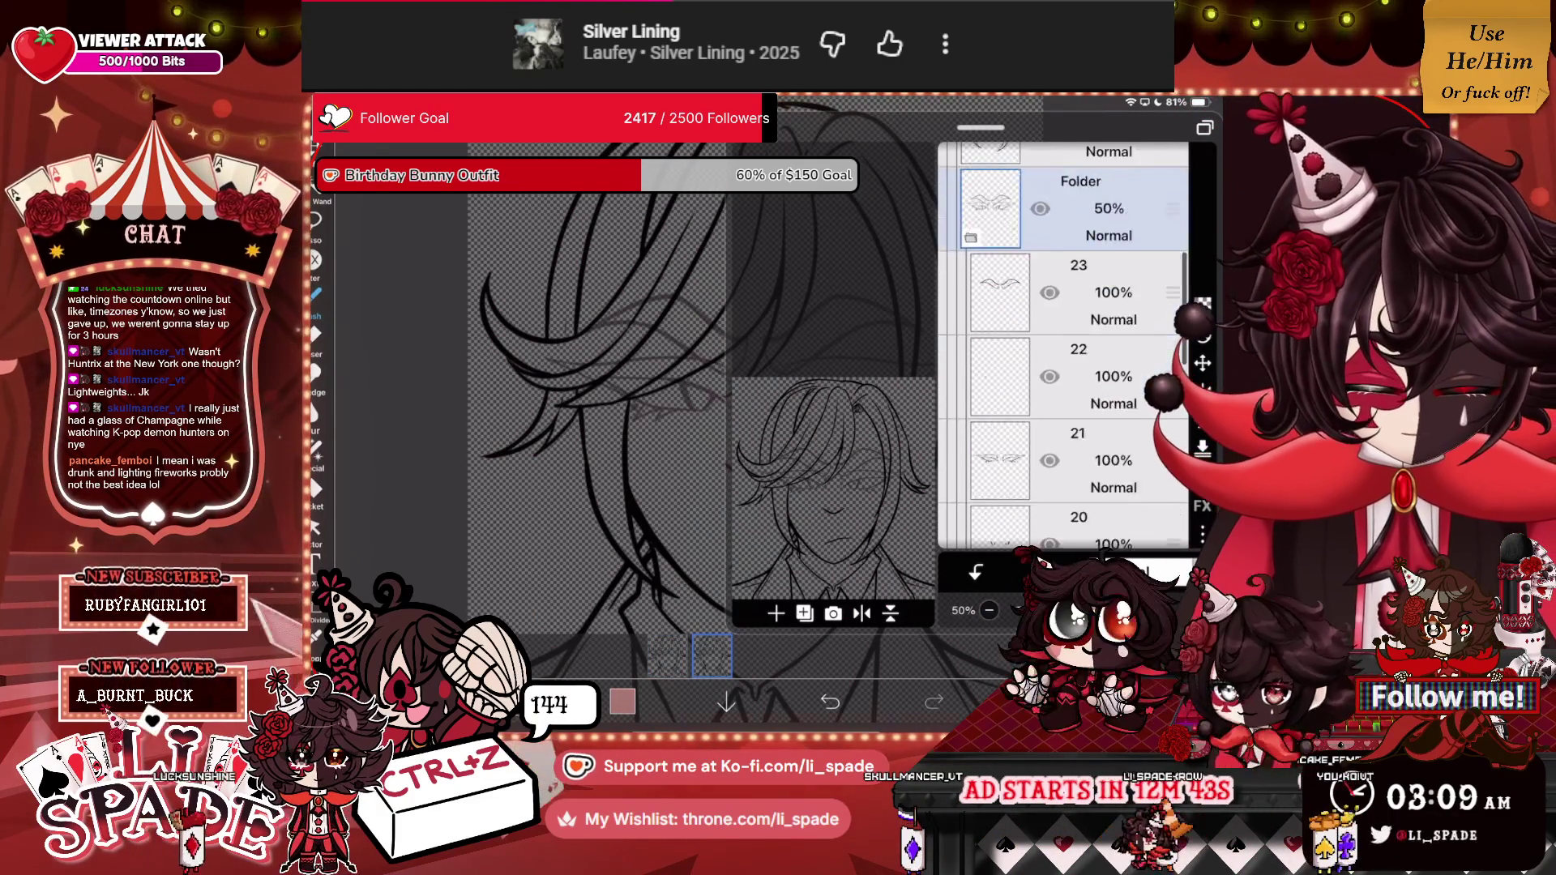
click(1078, 423)
key(ctrl+t)
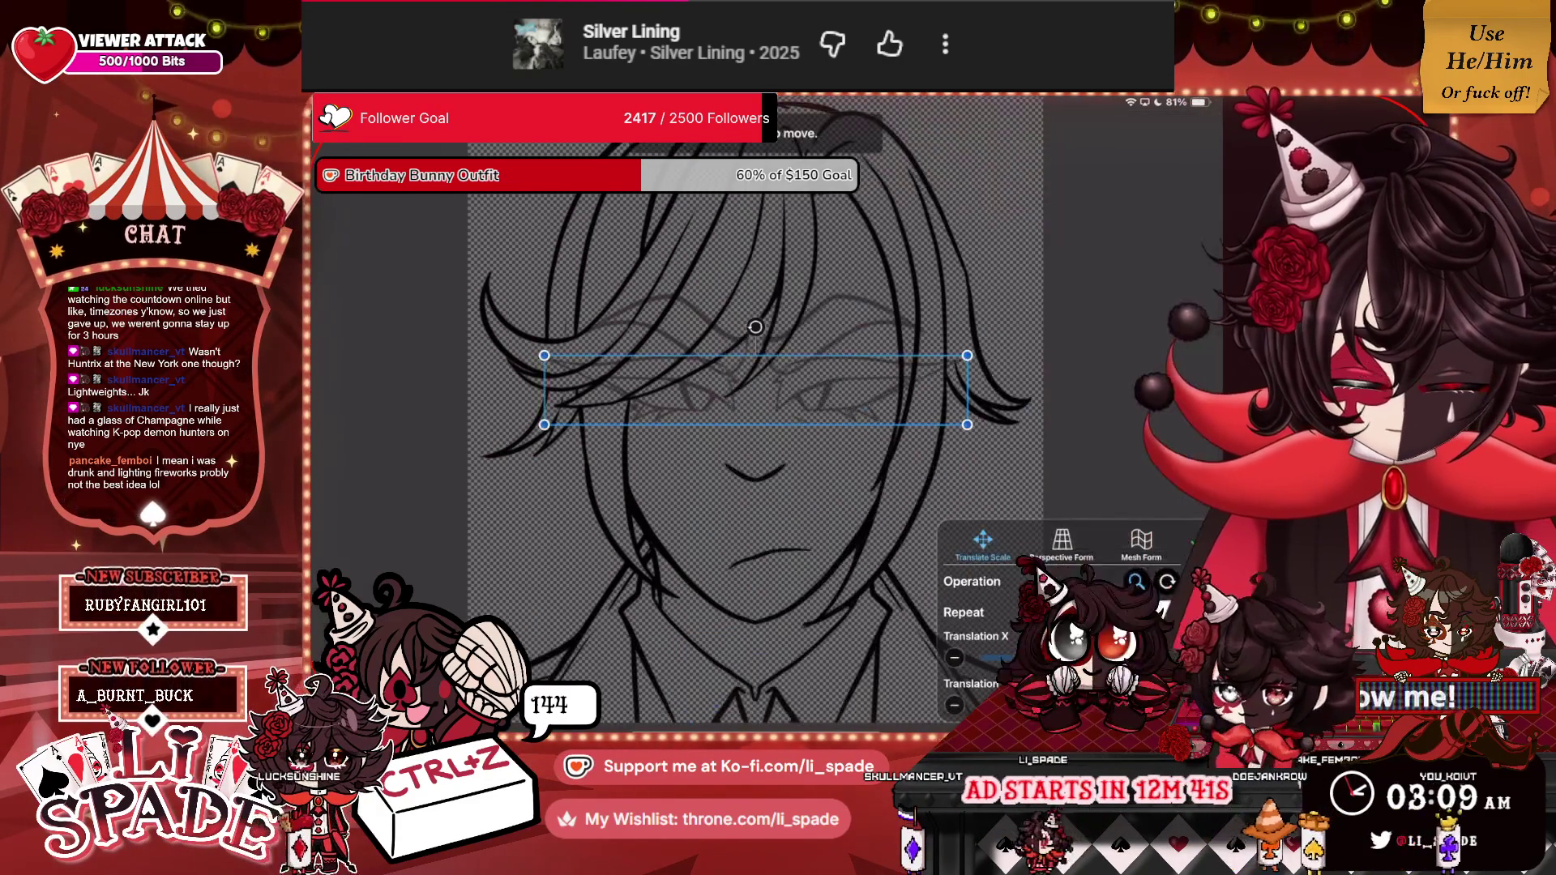
Squash layer 21's eyes slightly in Perspective Form, pulling the top down and the bottom up.
click(1062, 541)
drag(755, 354, 755, 365)
drag(756, 425, 756, 424)
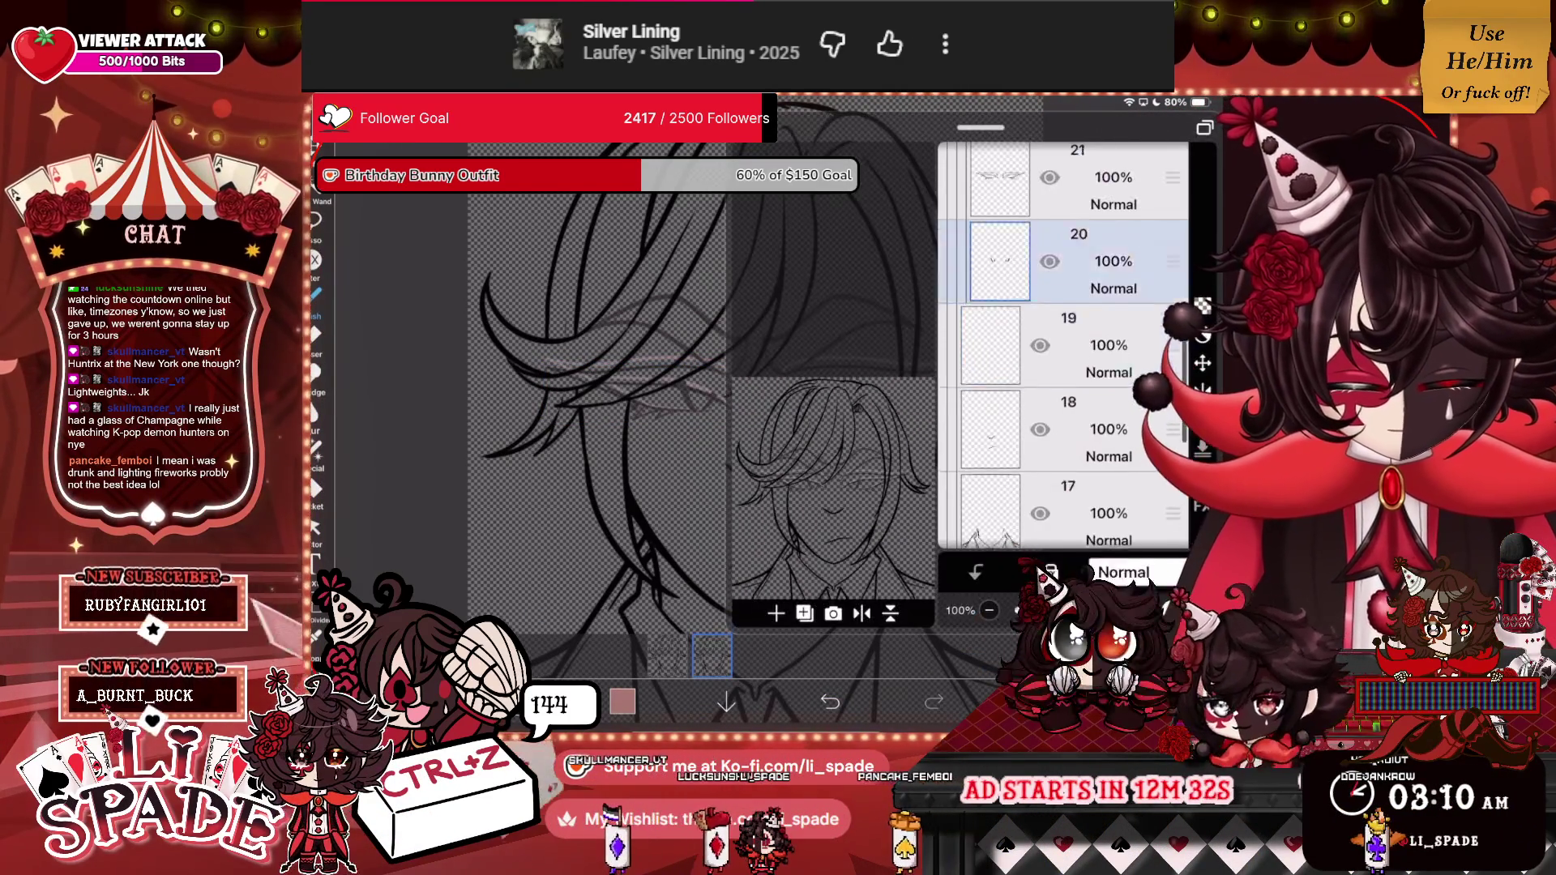
scroll(1062, 340, down, 5)
scroll(1061, 340, up, 3)
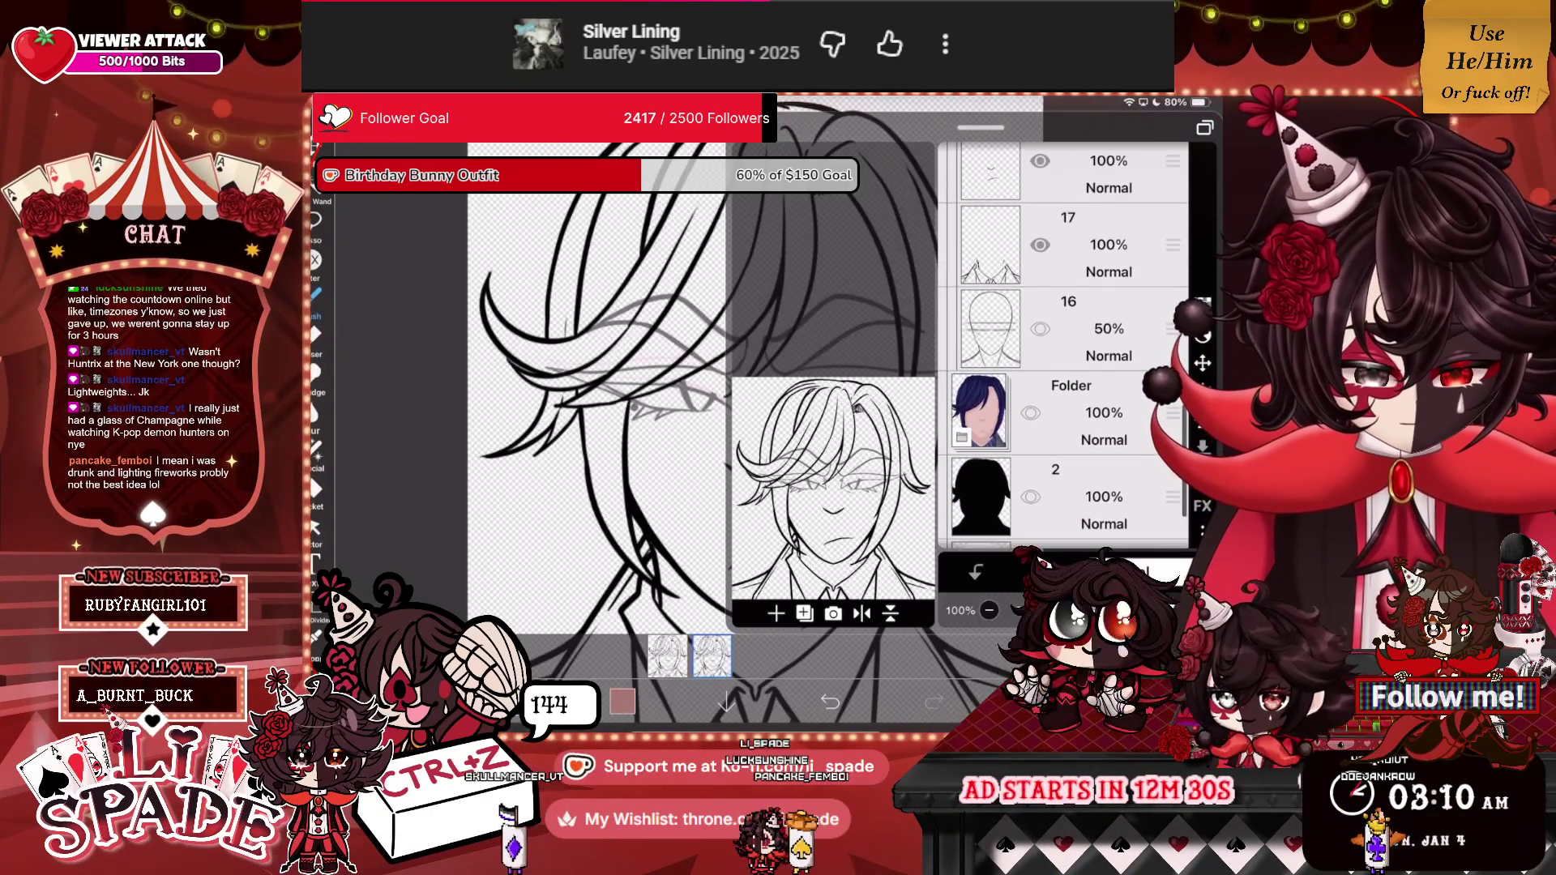
scroll(1062, 340, up, 5)
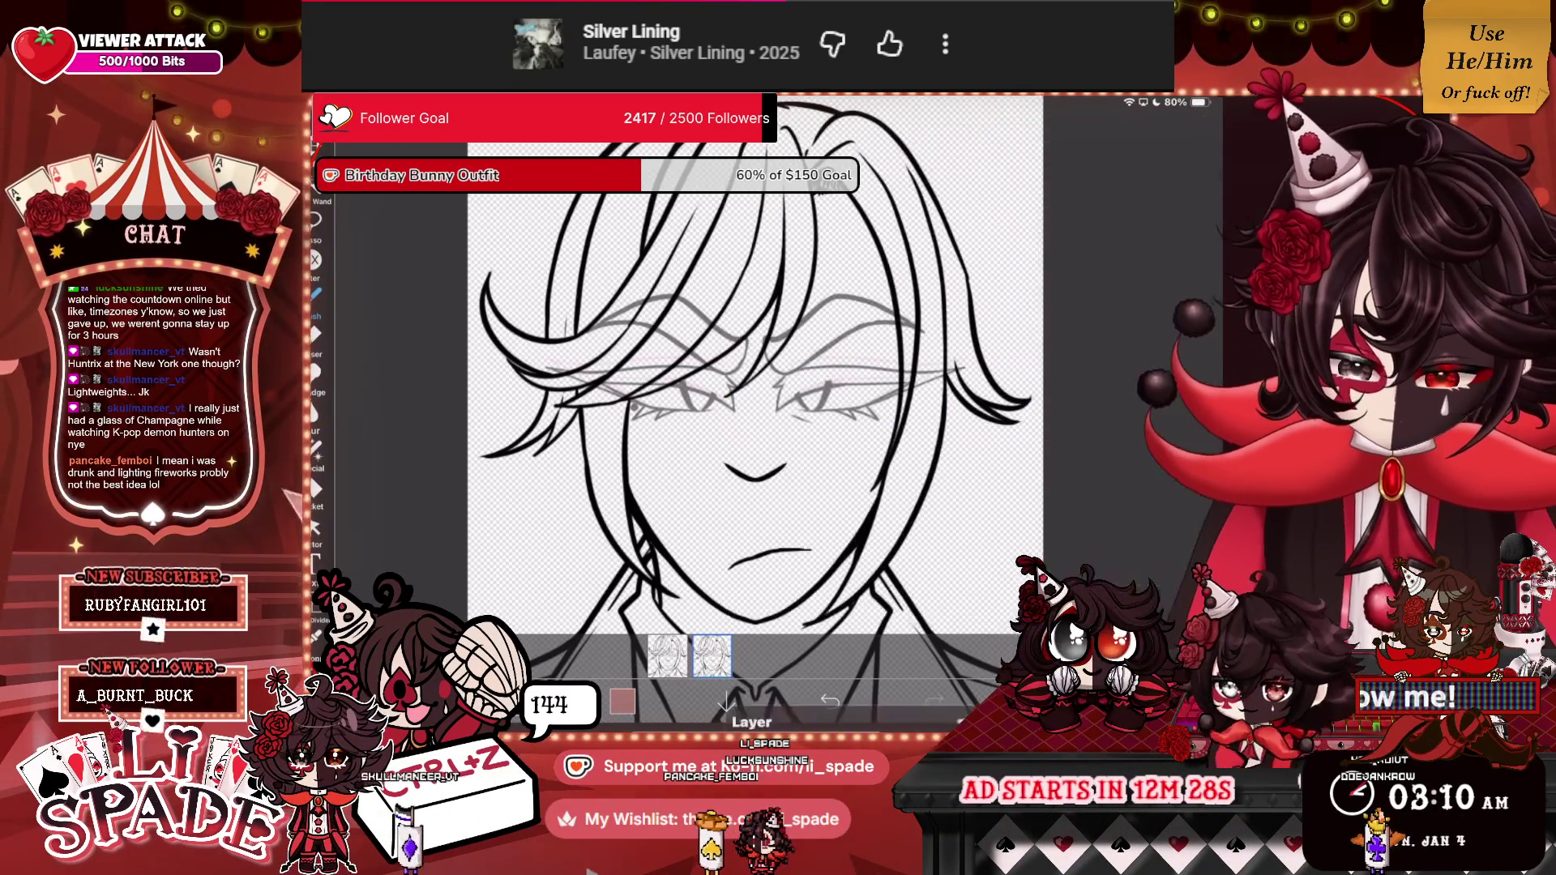
scroll(810, 389, up, 5)
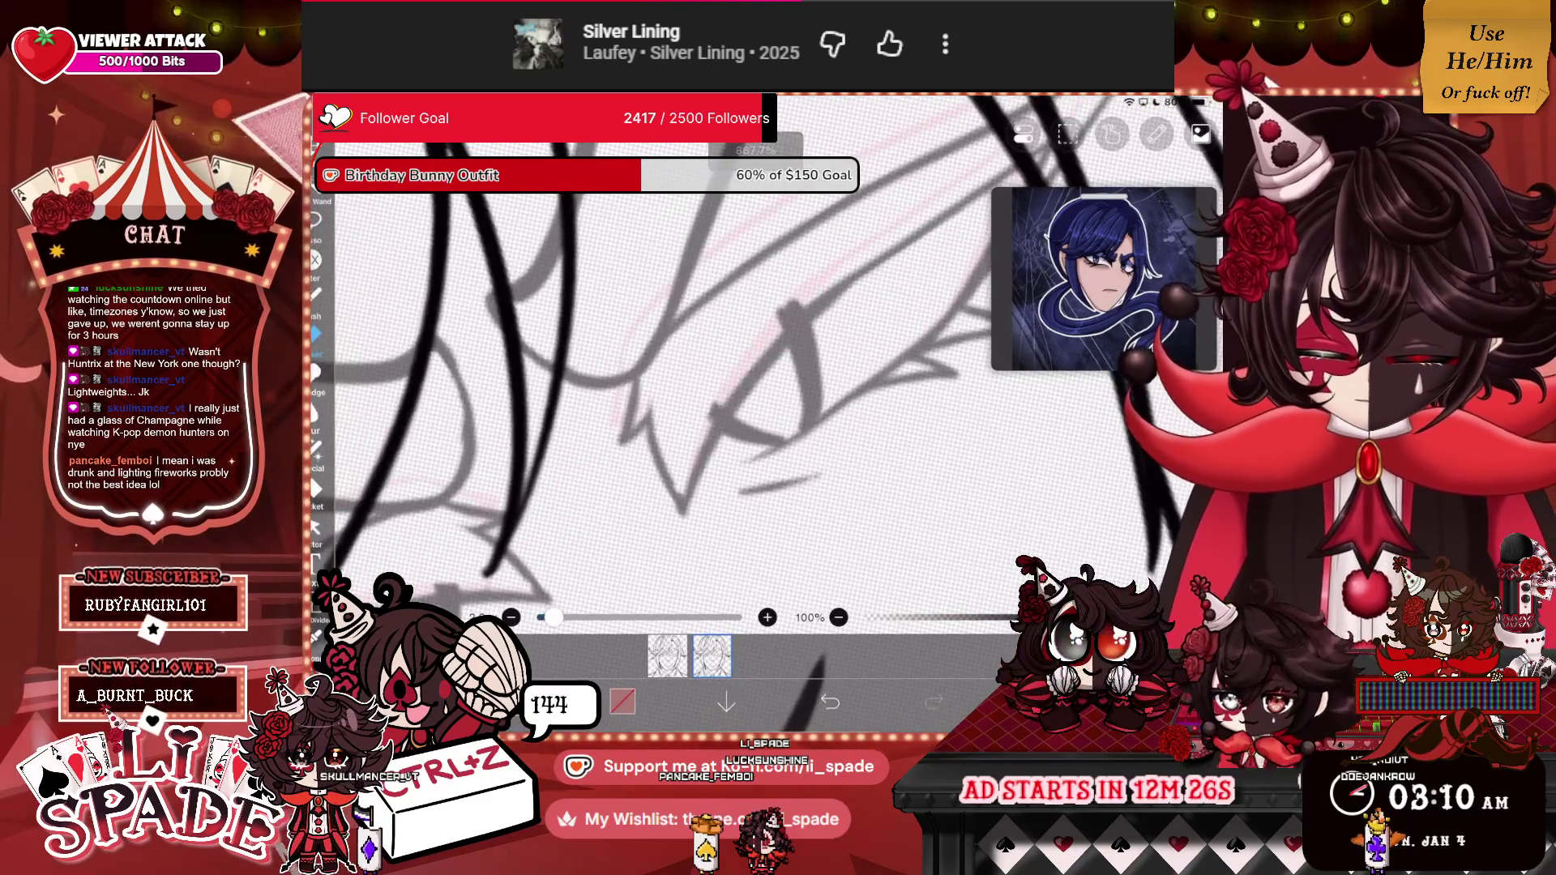
scroll(729, 365, up, 3)
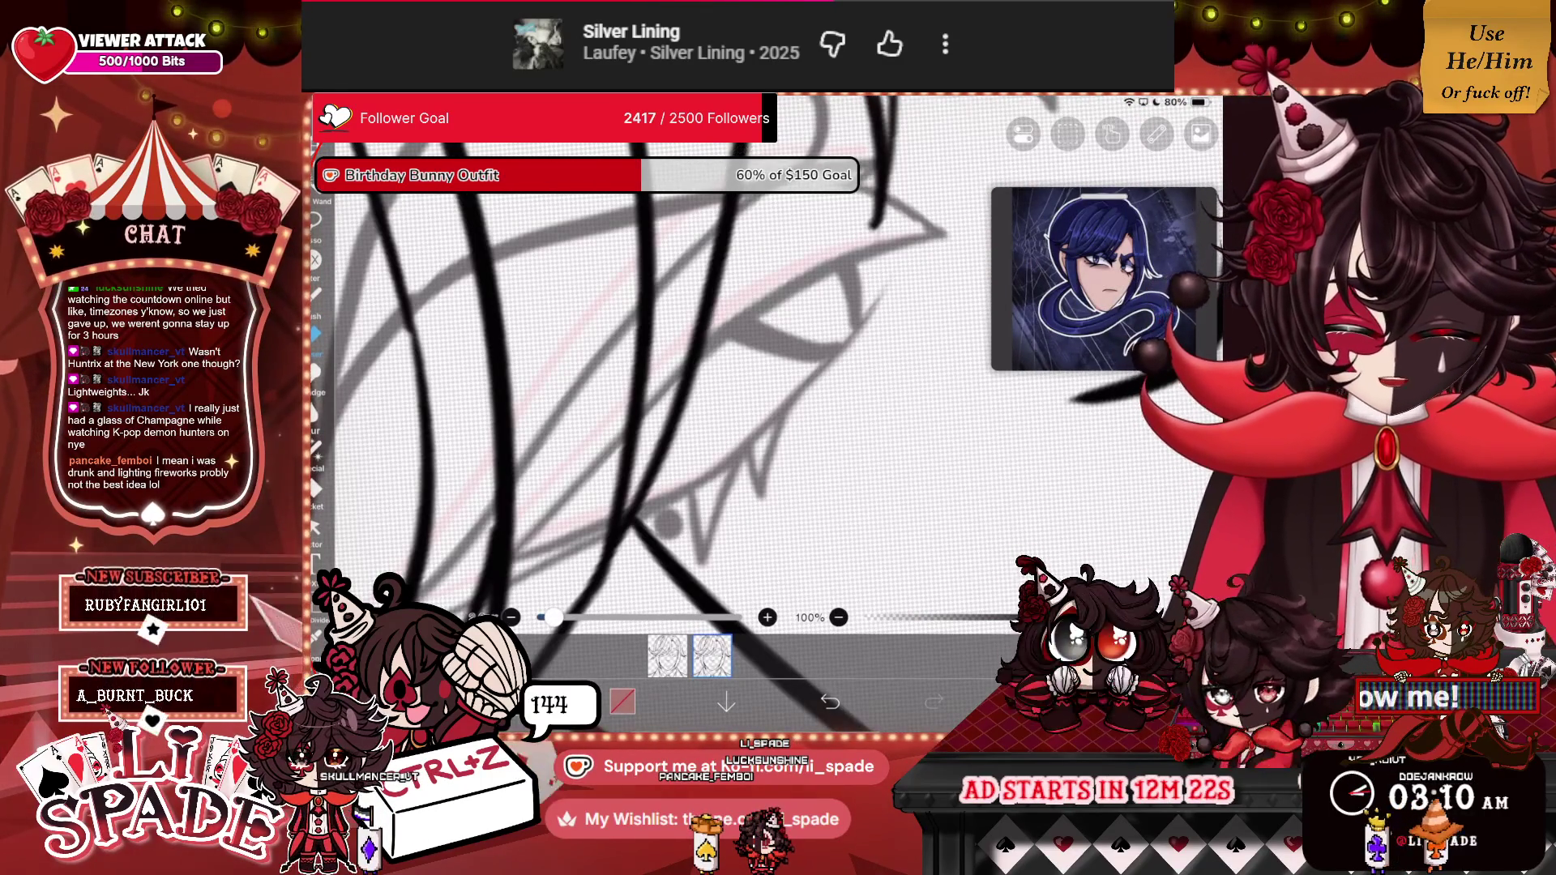
scroll(730, 389, down, 5)
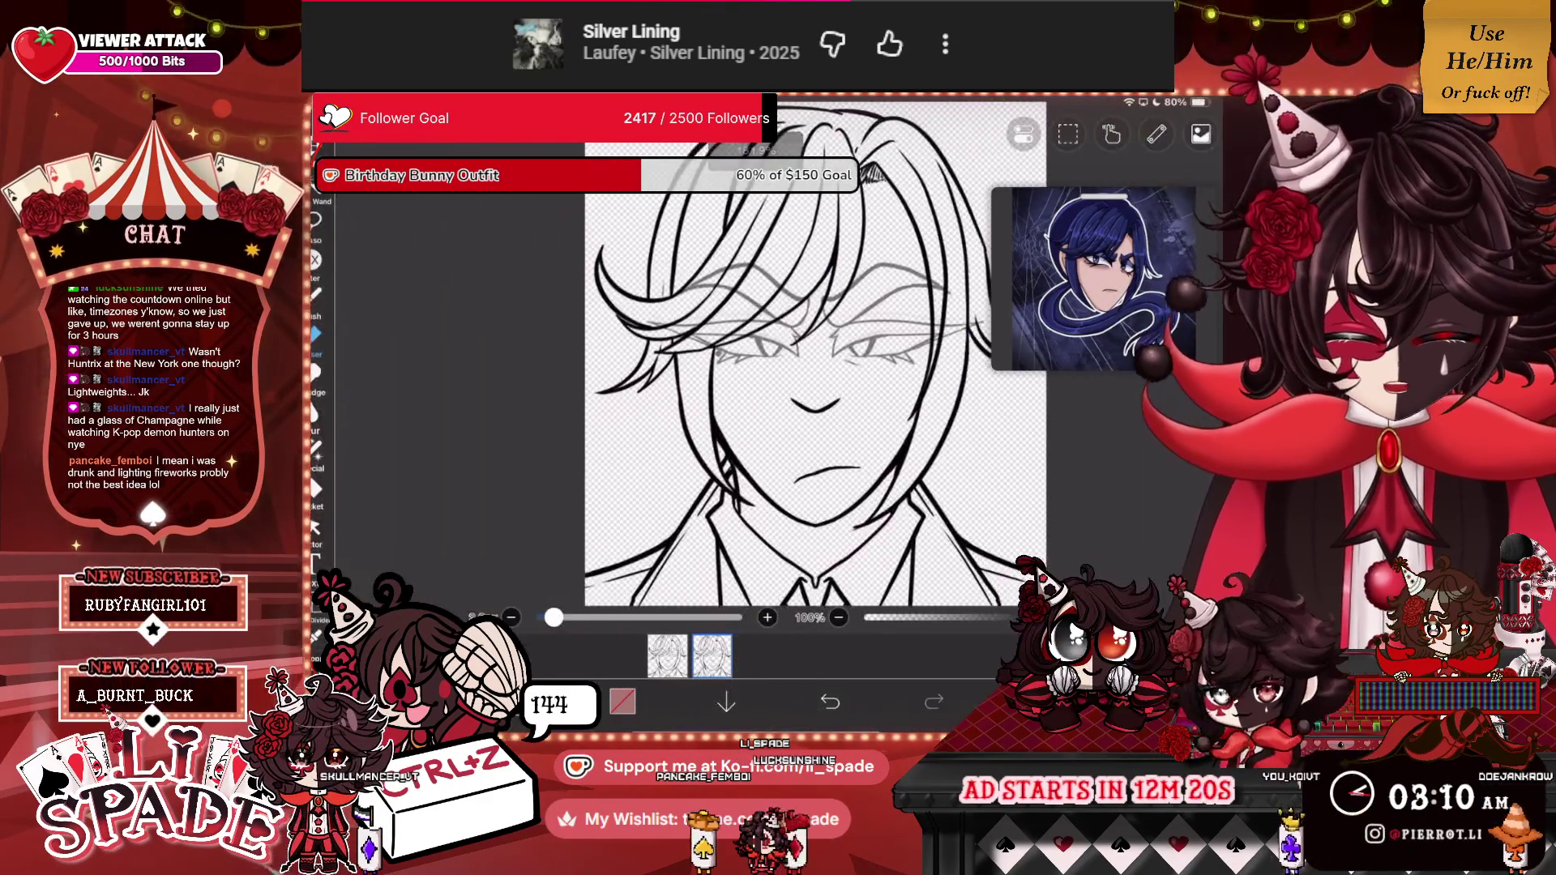
Select layer 23 and box its brow lines for transforming.
click(1037, 702)
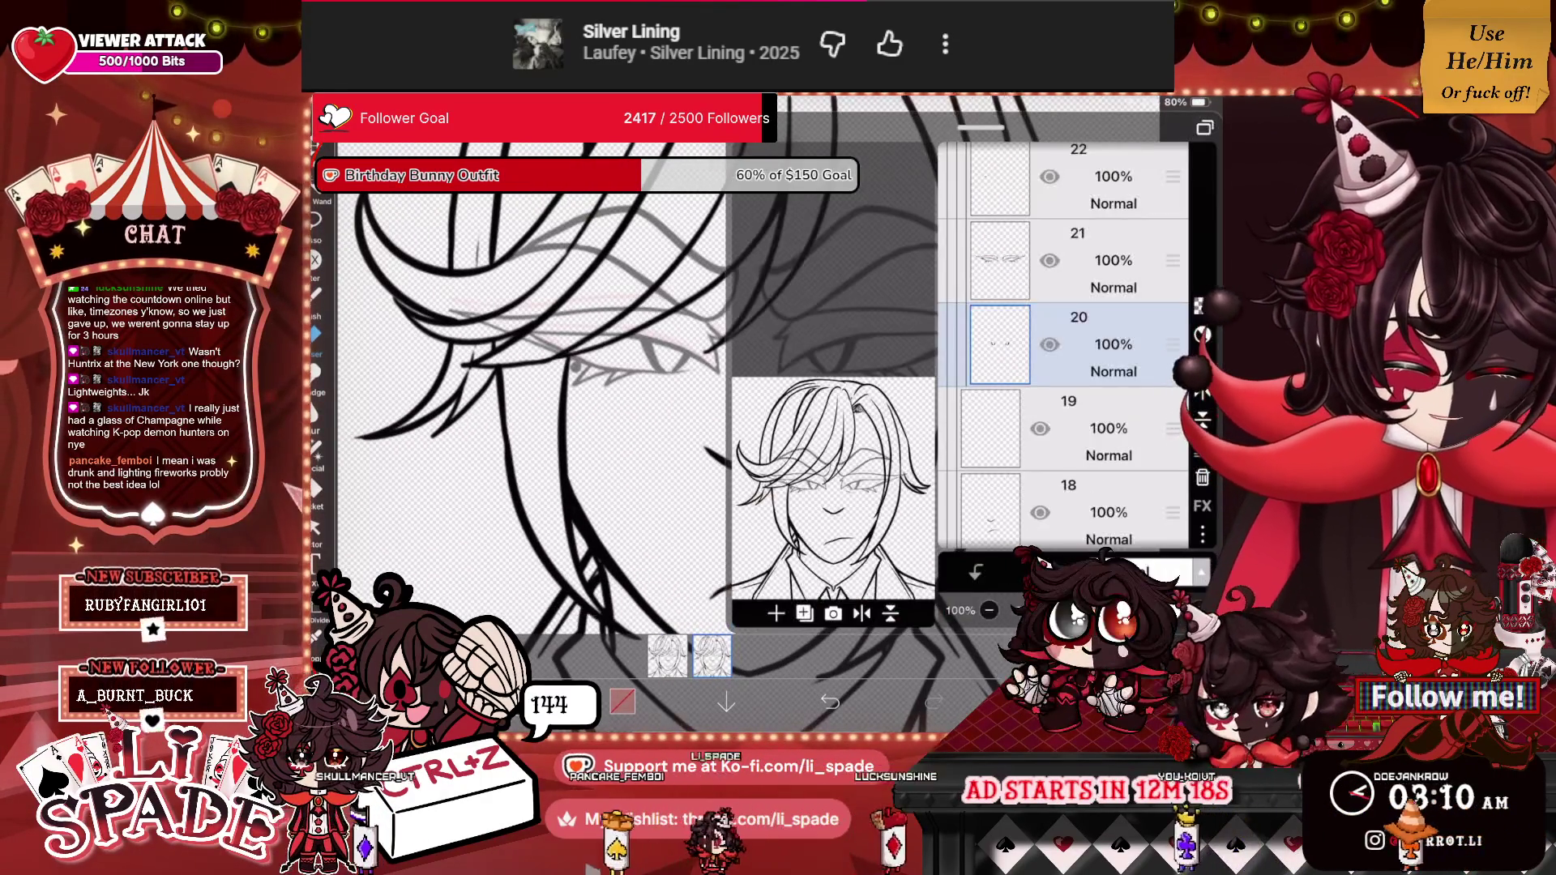
scroll(1062, 349, up, 2)
click(1077, 269)
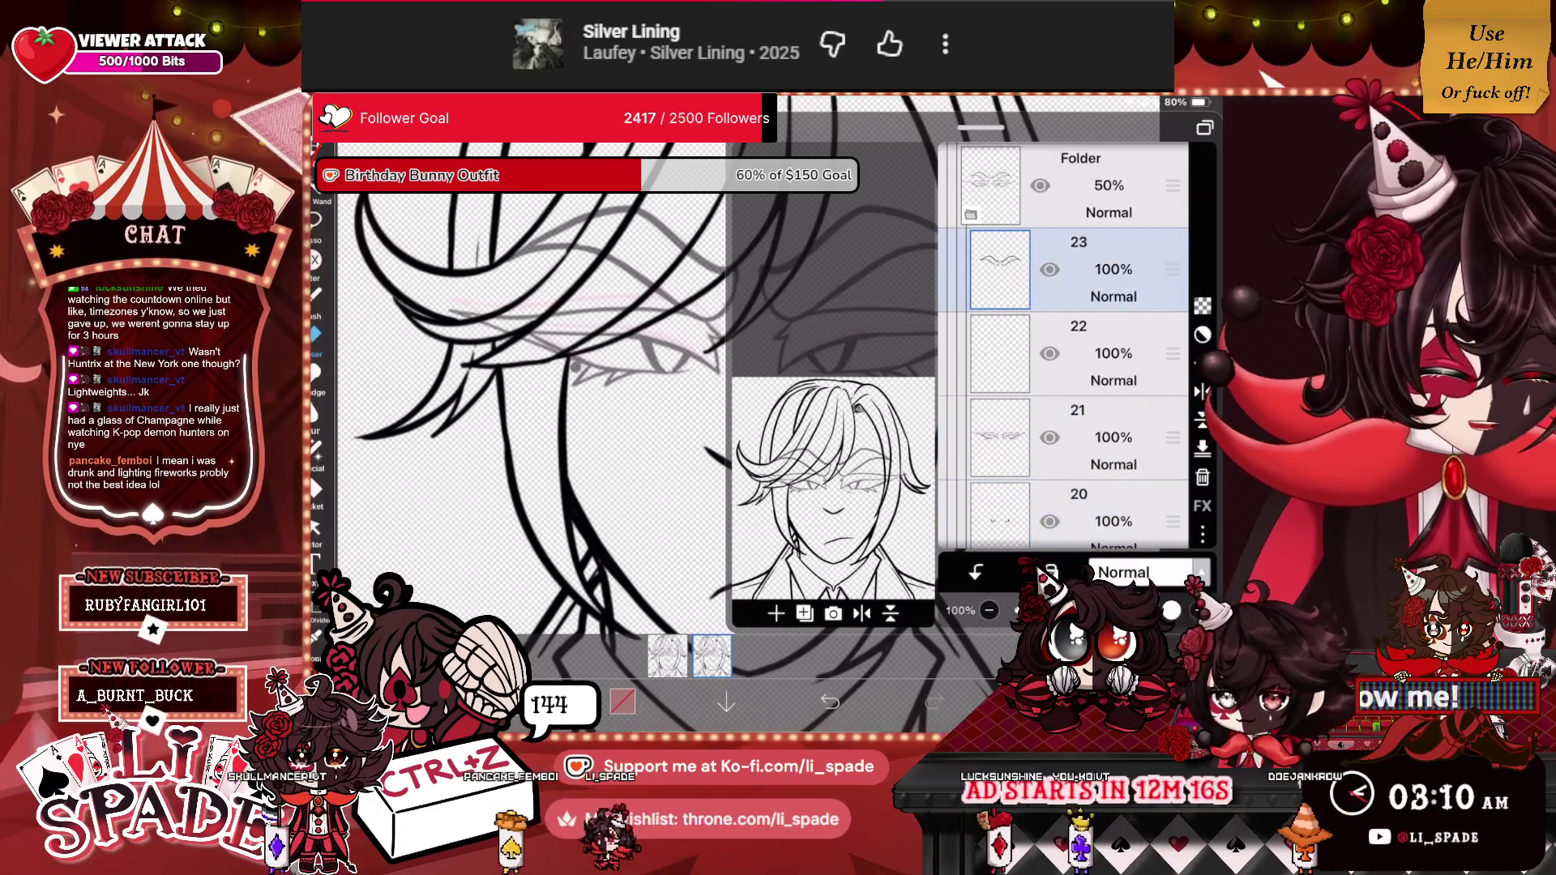
click(1203, 363)
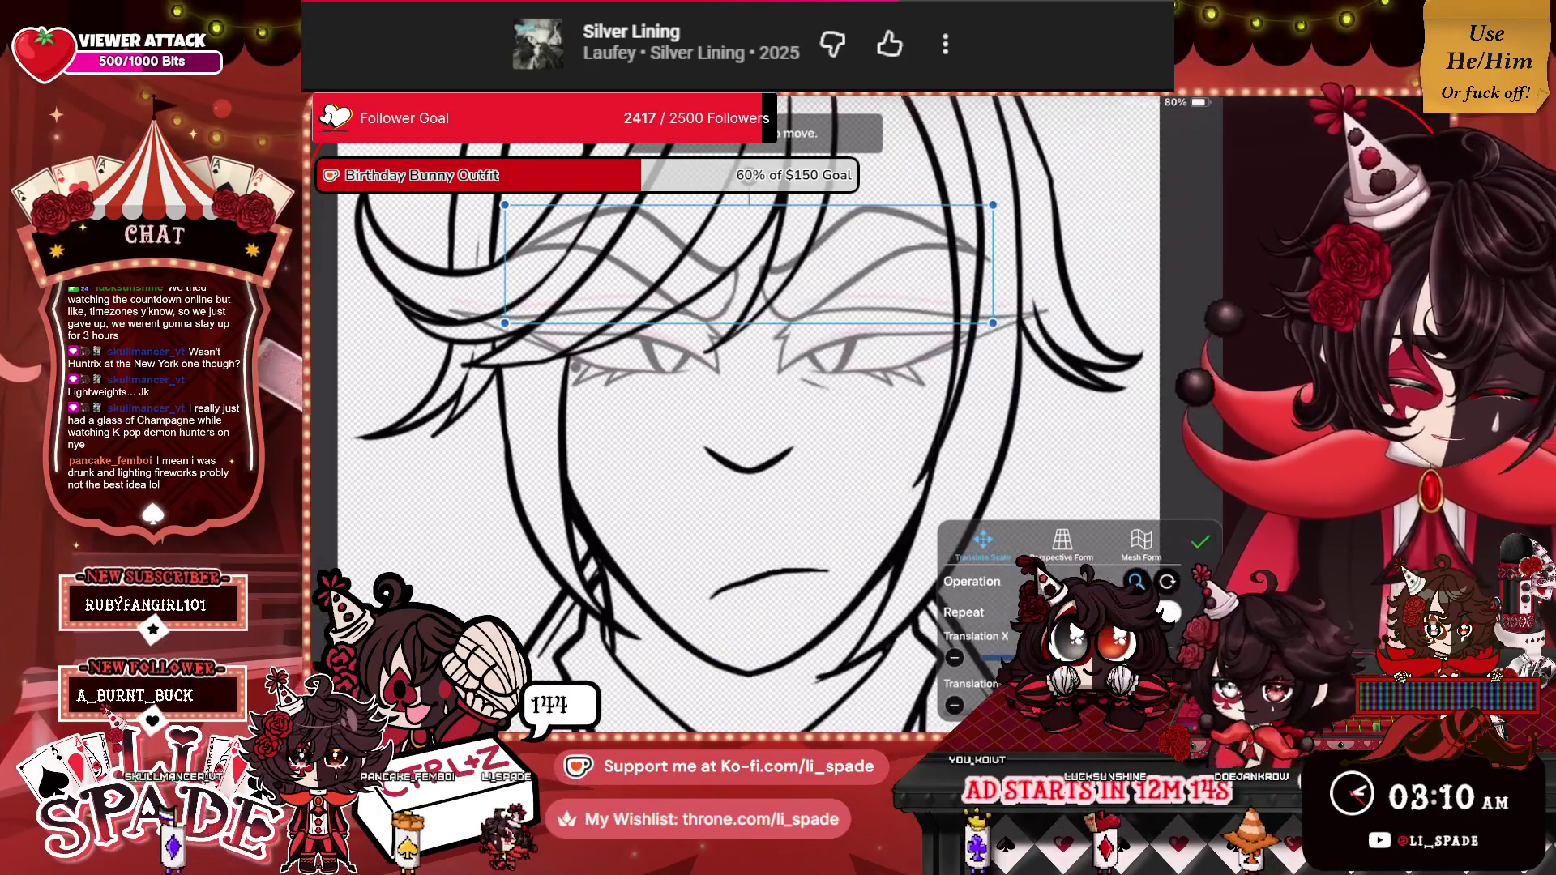
Move layer 23's brow lines down slightly, confirm the transform, and close the layer list.
drag(749, 263, 749, 282)
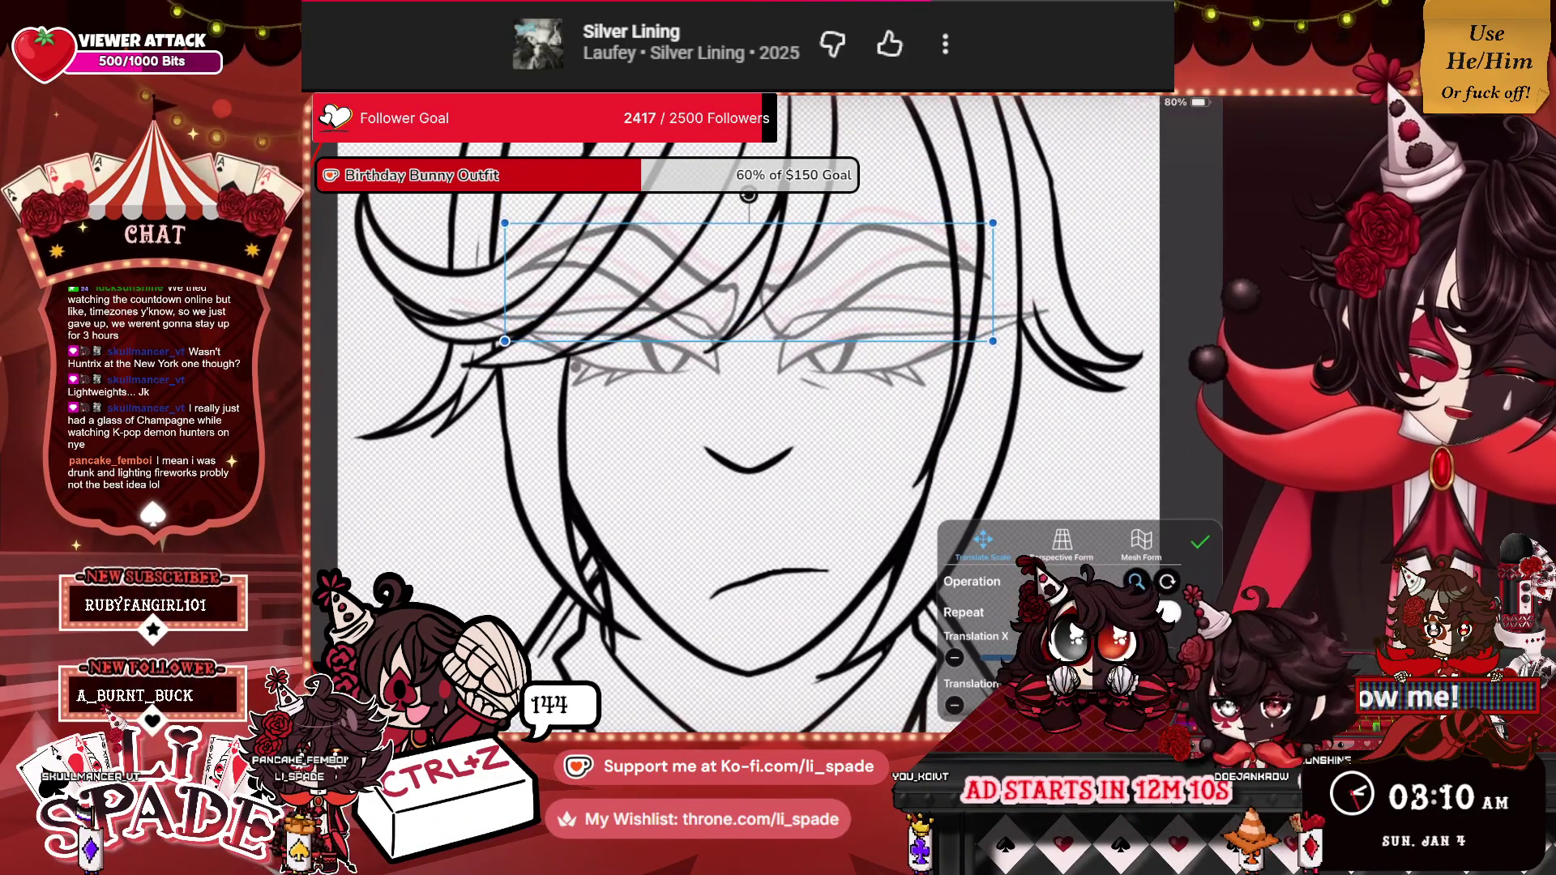
click(1200, 542)
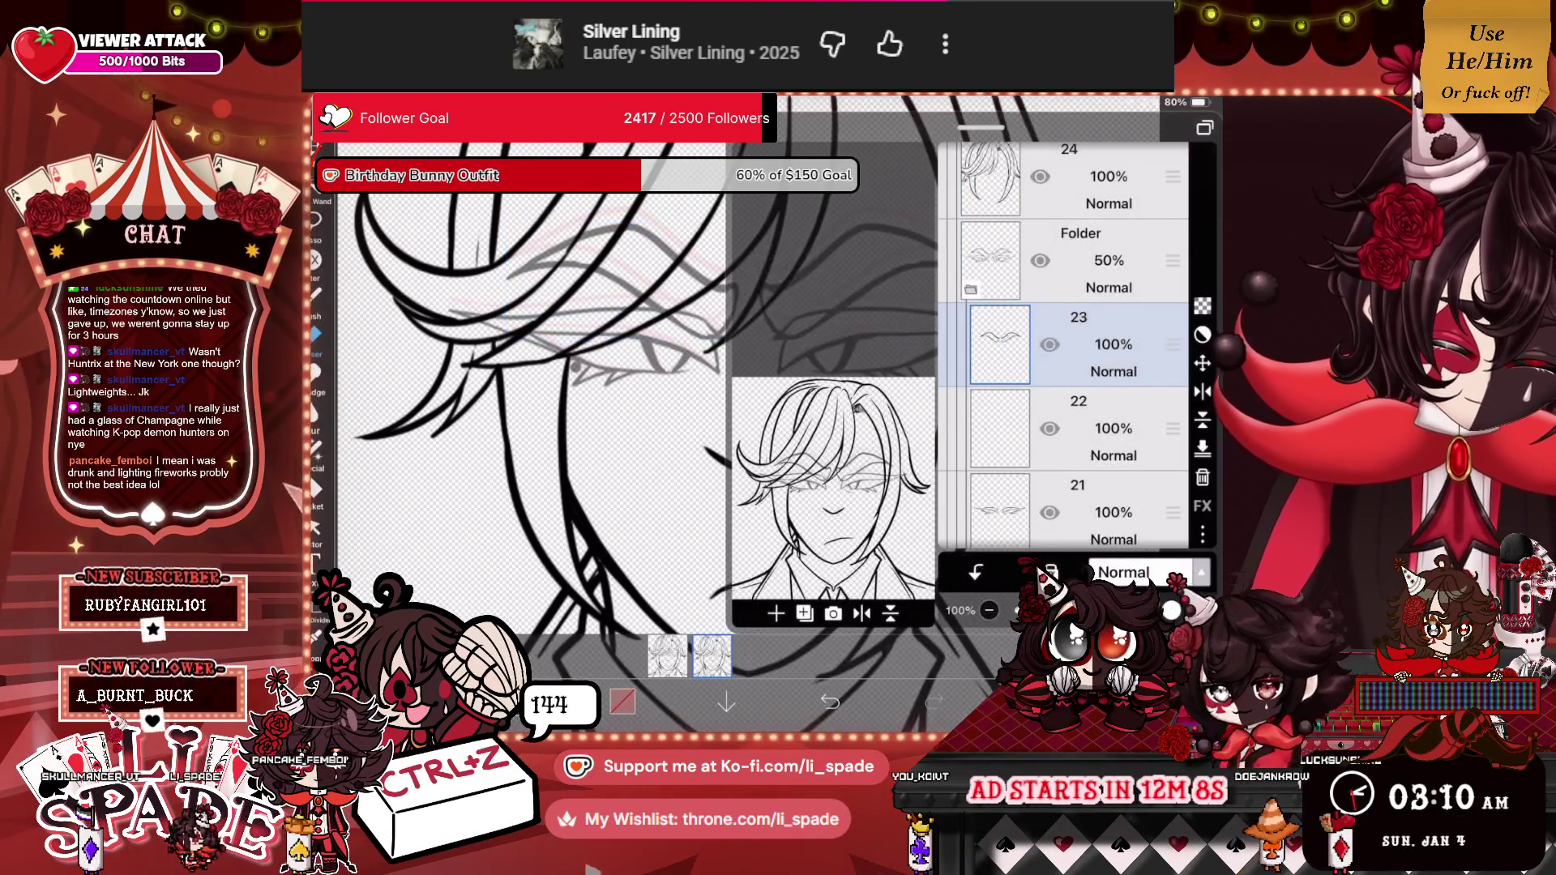
click(1037, 702)
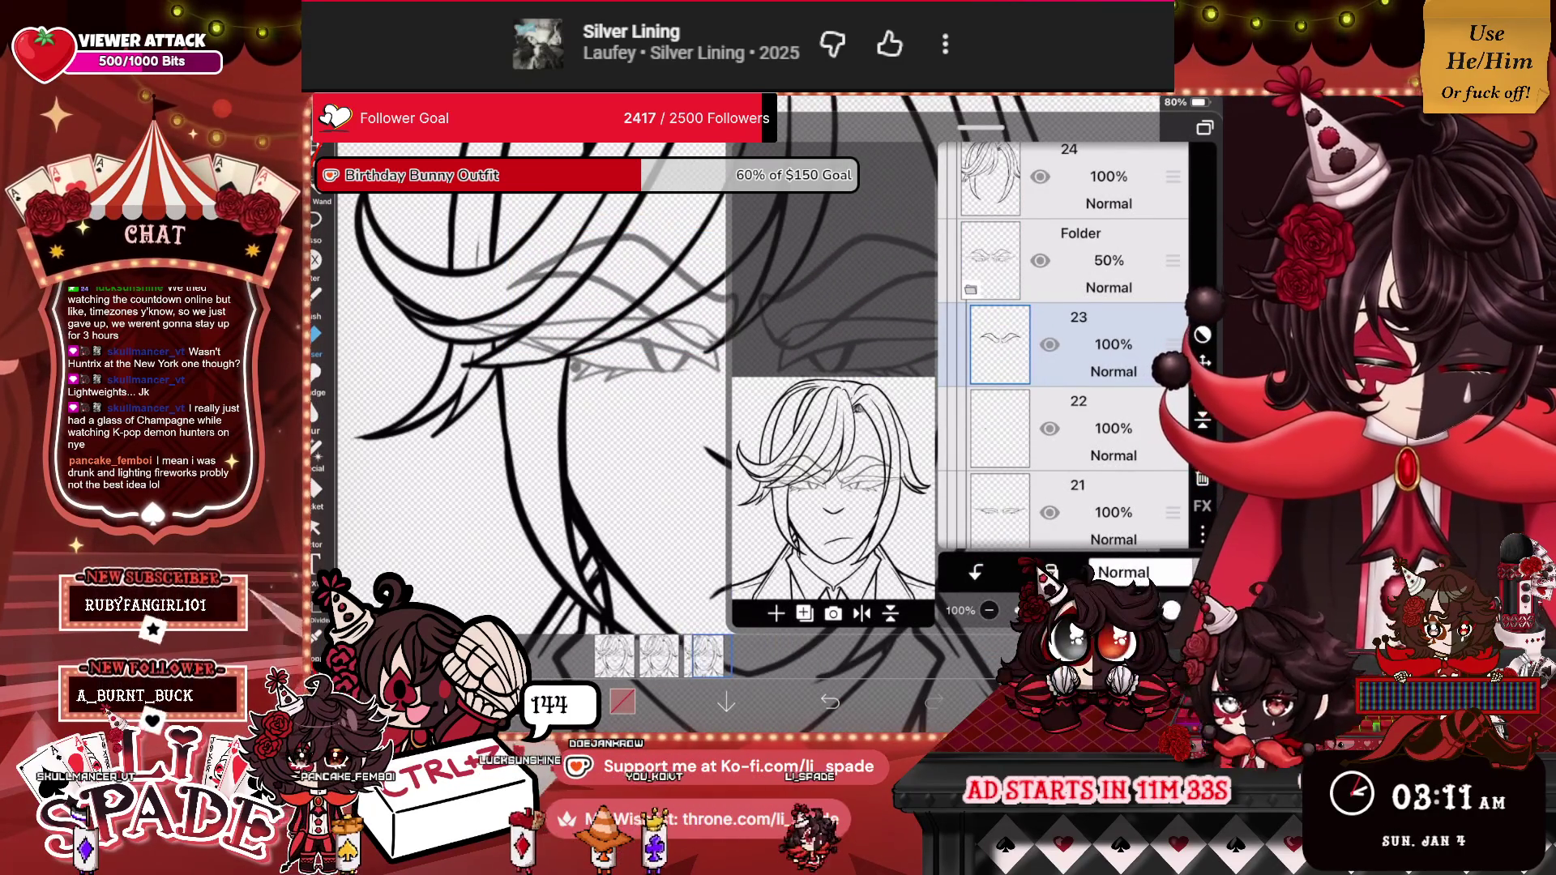
Duplicate the third animation frame to make a fourth frame.
click(711, 655)
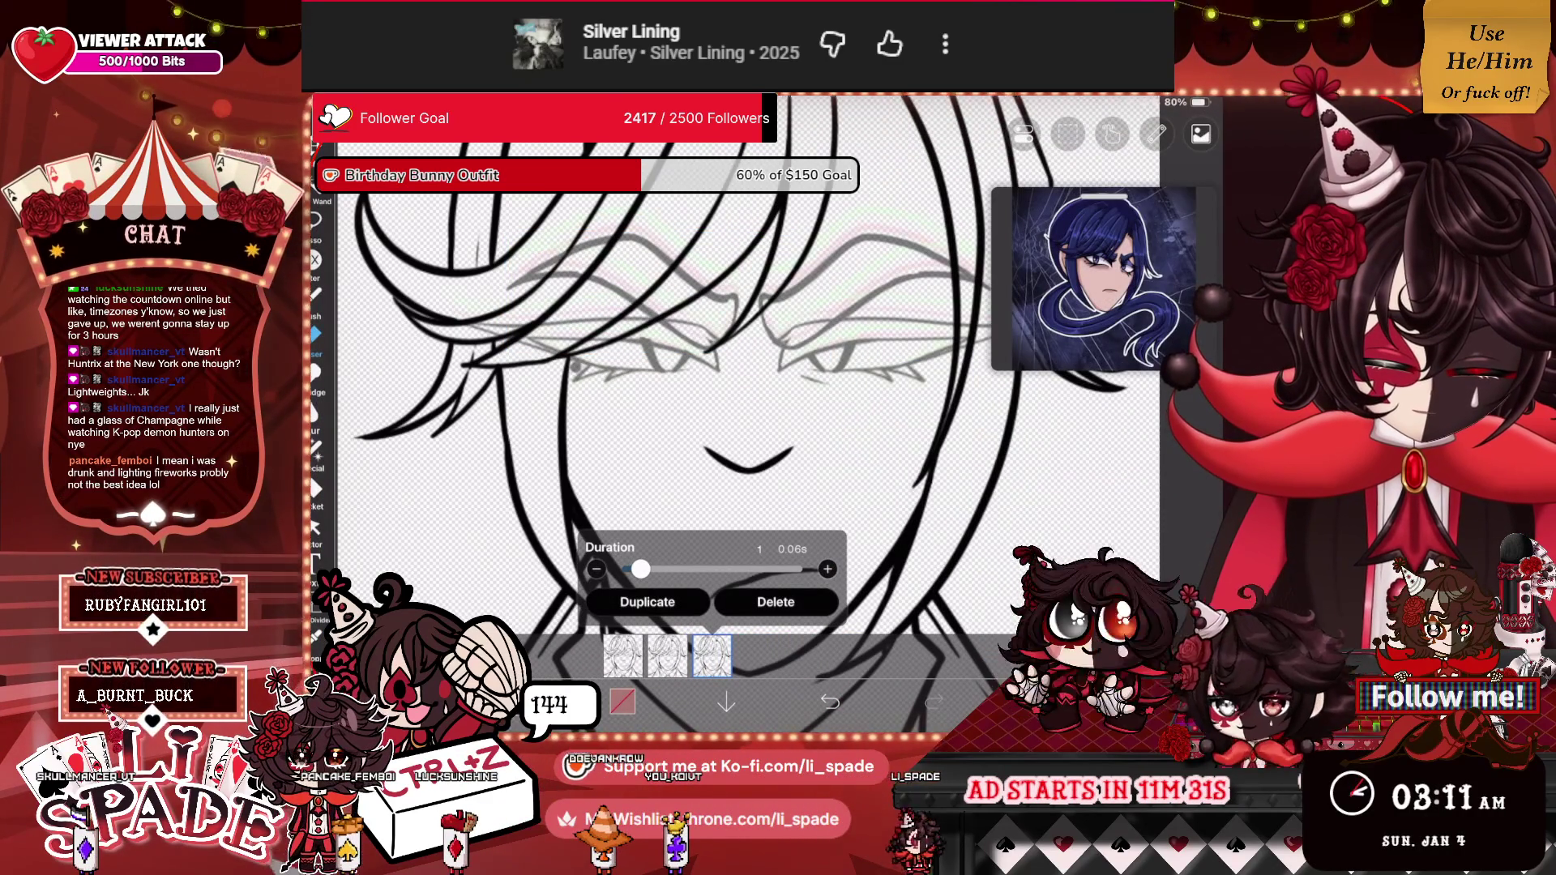
click(932, 701)
click(1045, 325)
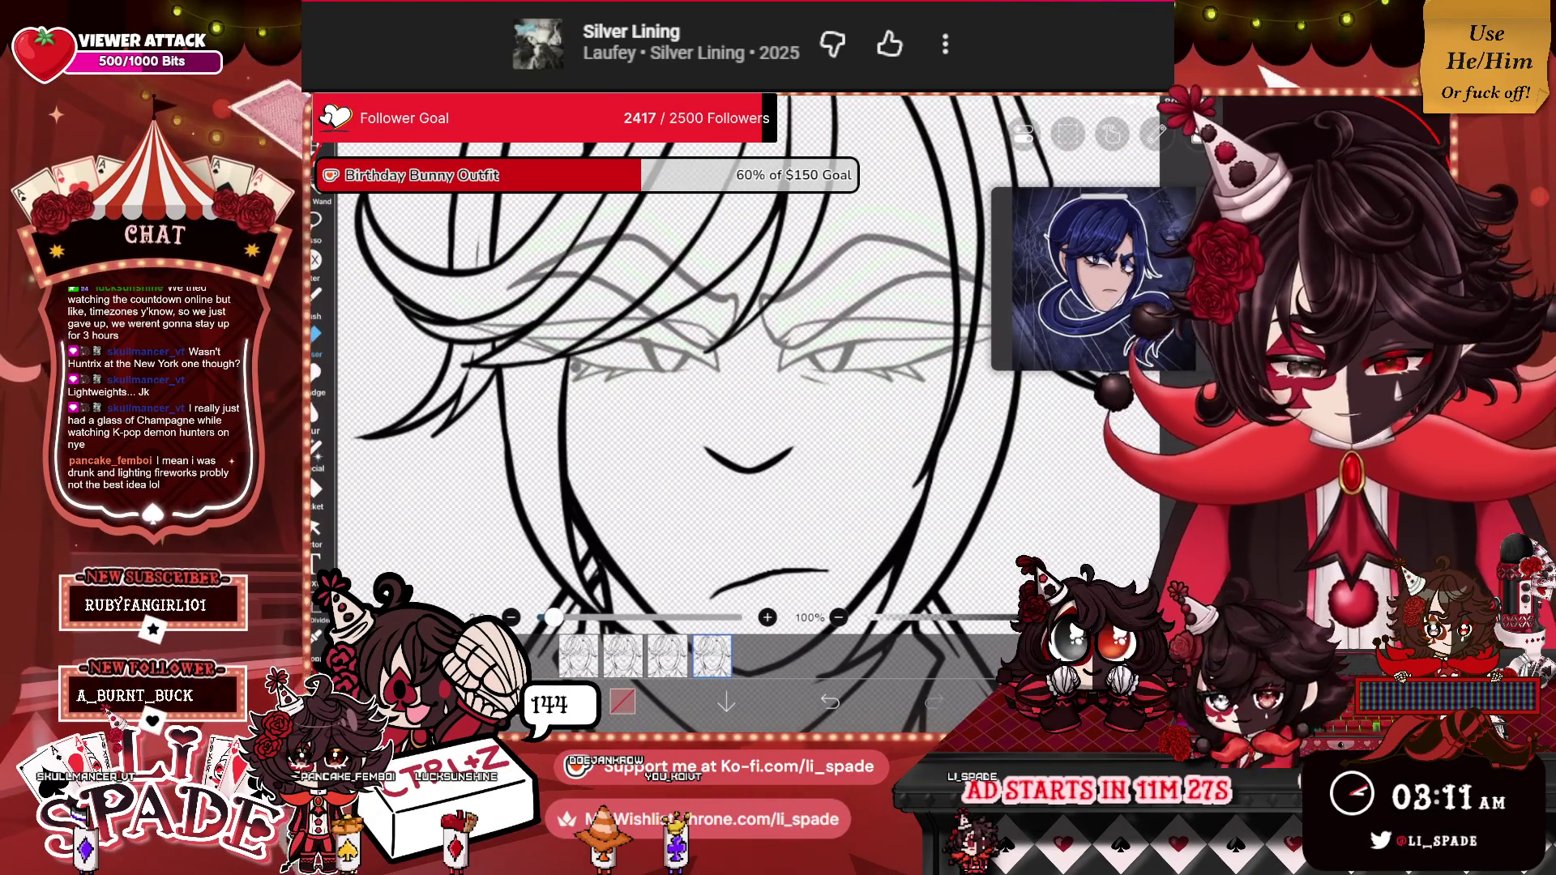
Hide the eye strokes on layers 21 and 20.
click(1038, 701)
scroll(1062, 341, down, 2)
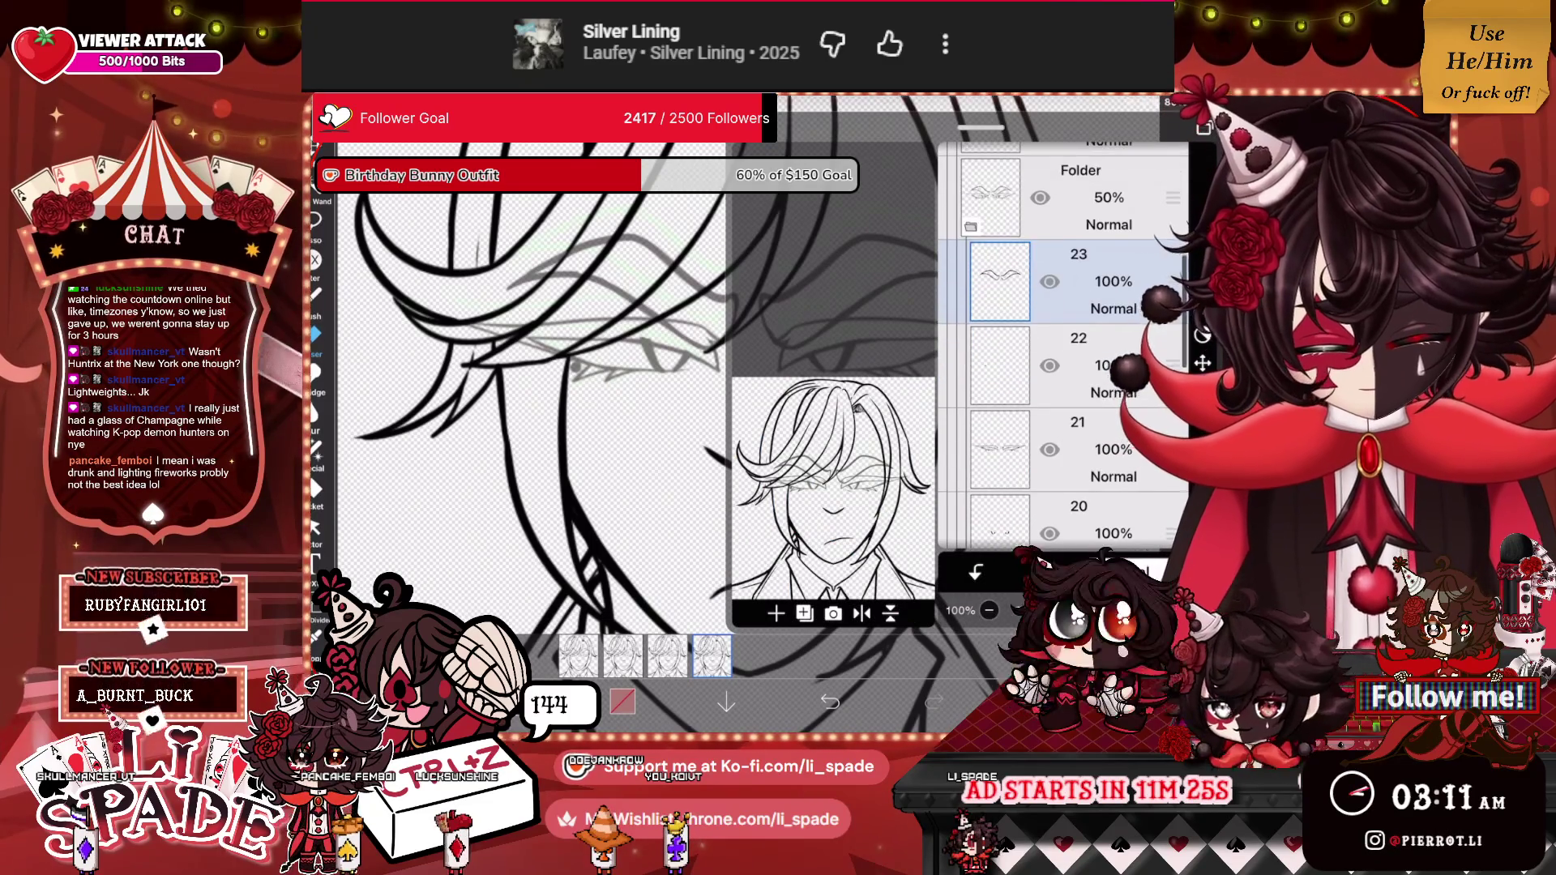
click(1078, 450)
click(1050, 450)
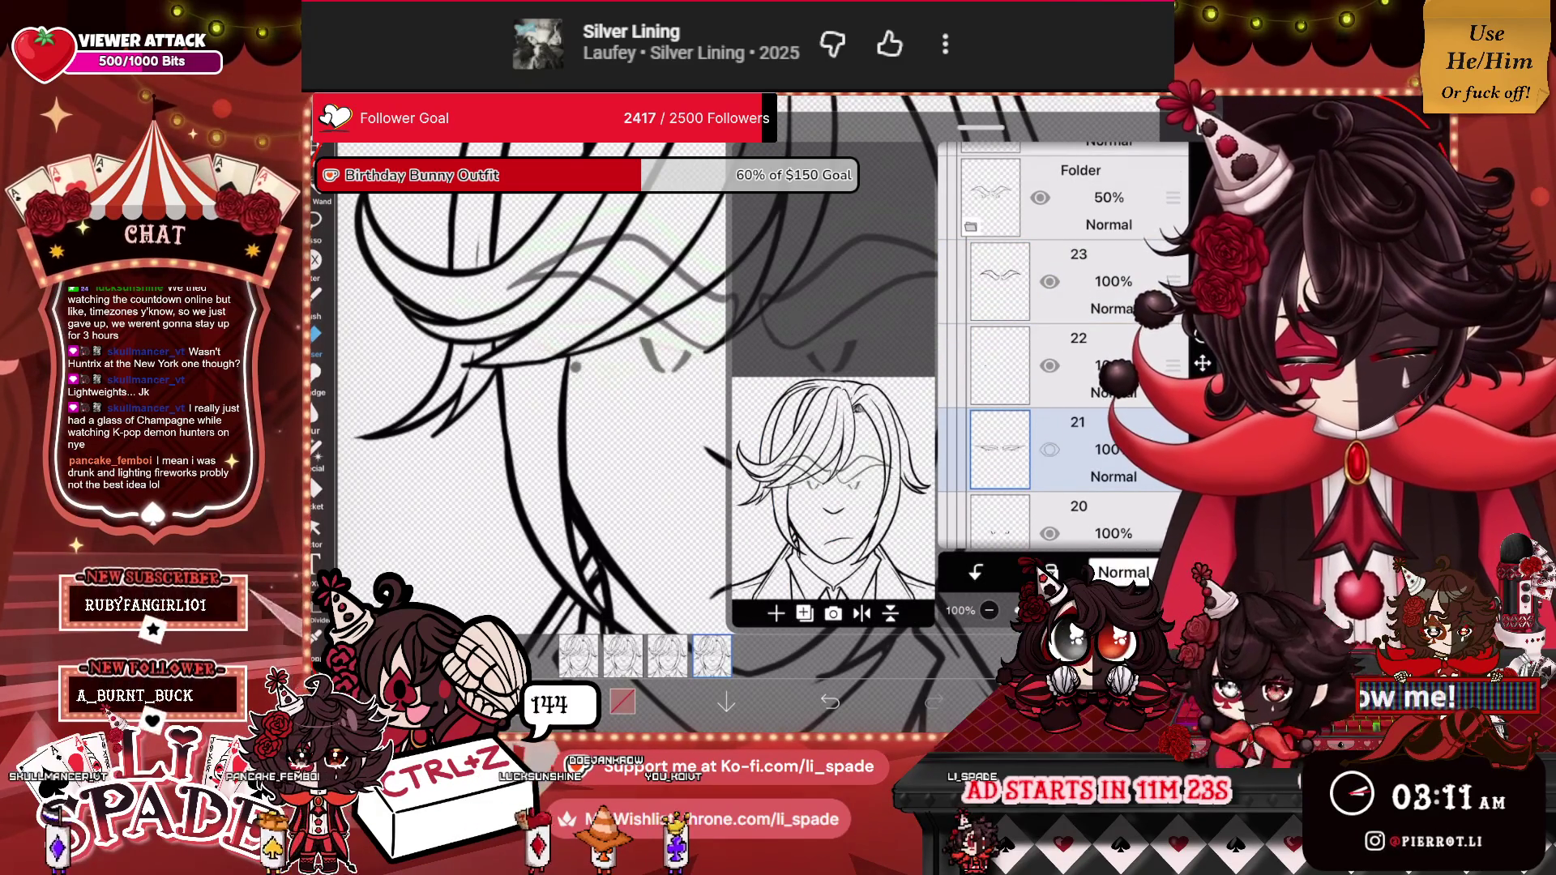
click(1050, 533)
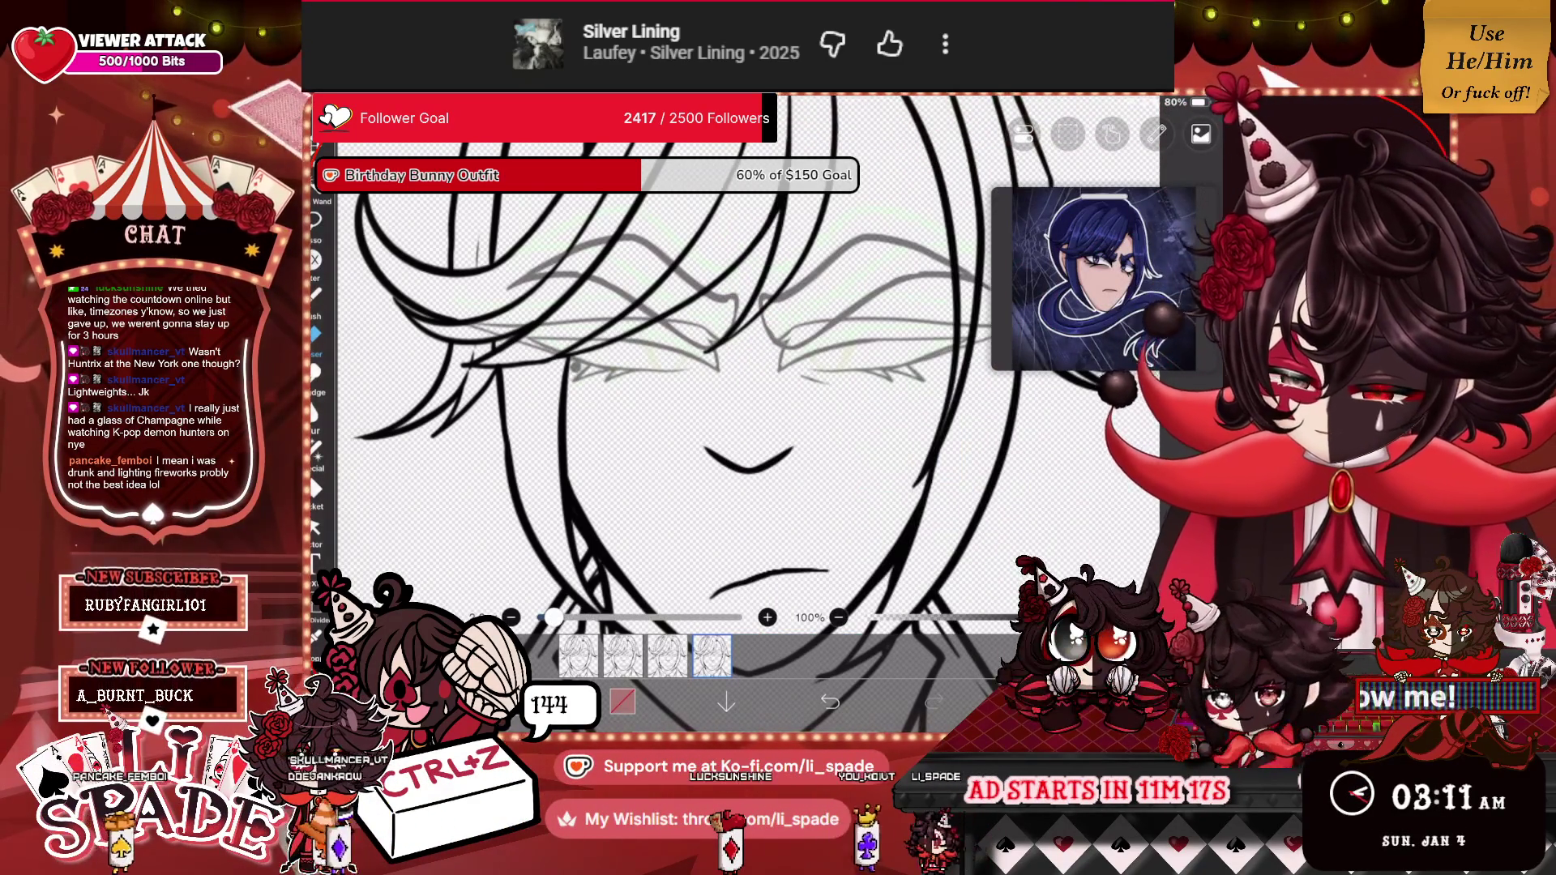
scroll(729, 365, down, 2)
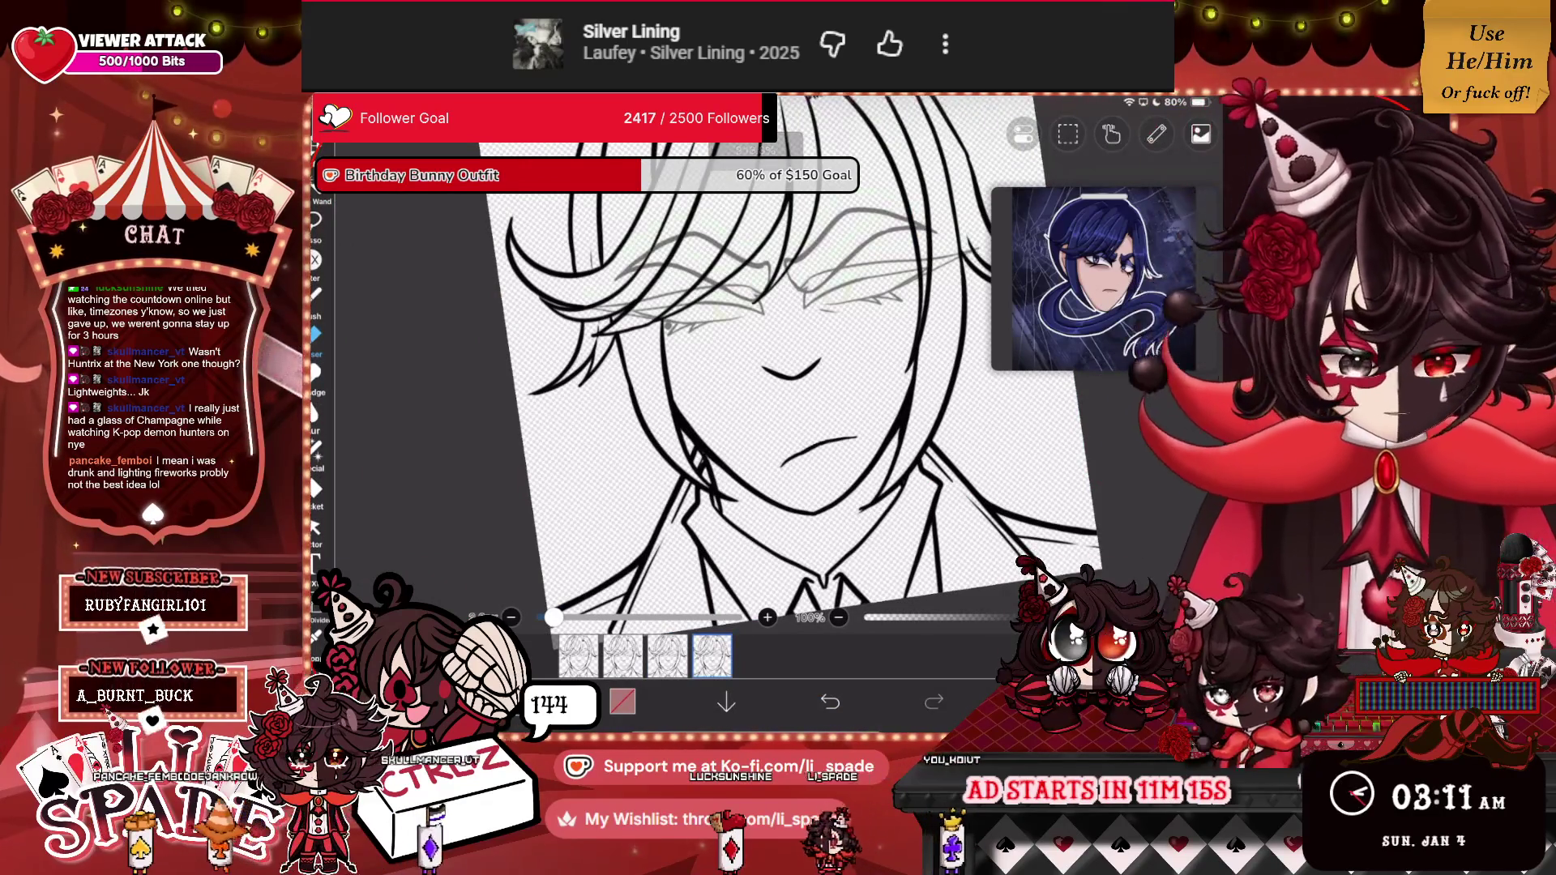
Turn on the Mirror ruler so a symmetry guide divides the face.
click(1157, 134)
click(1046, 259)
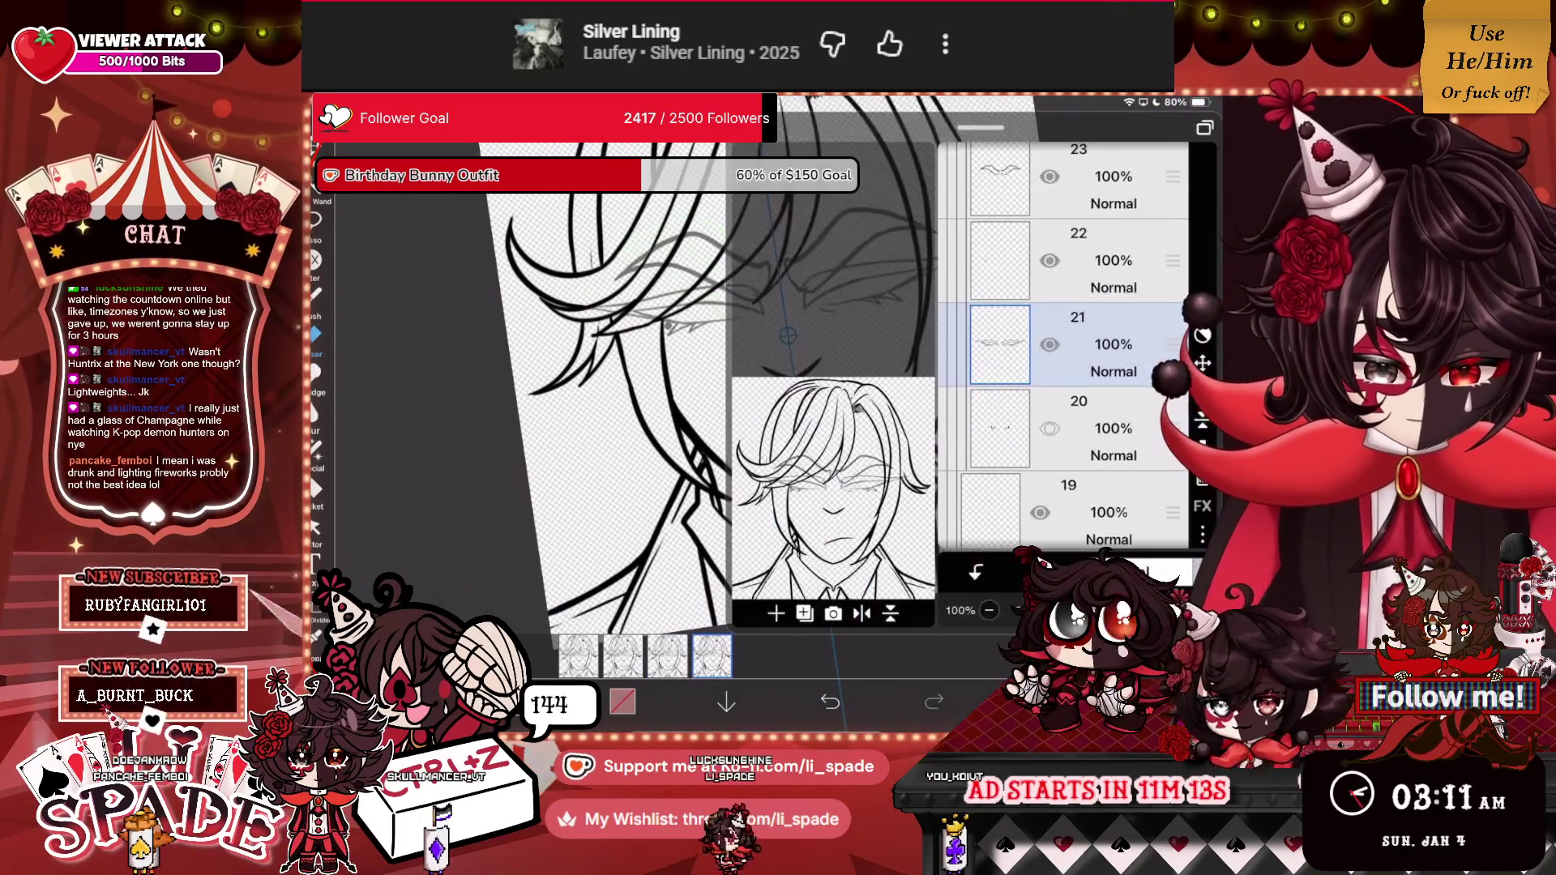
scroll(730, 365, up, 3)
scroll(729, 365, right, 2)
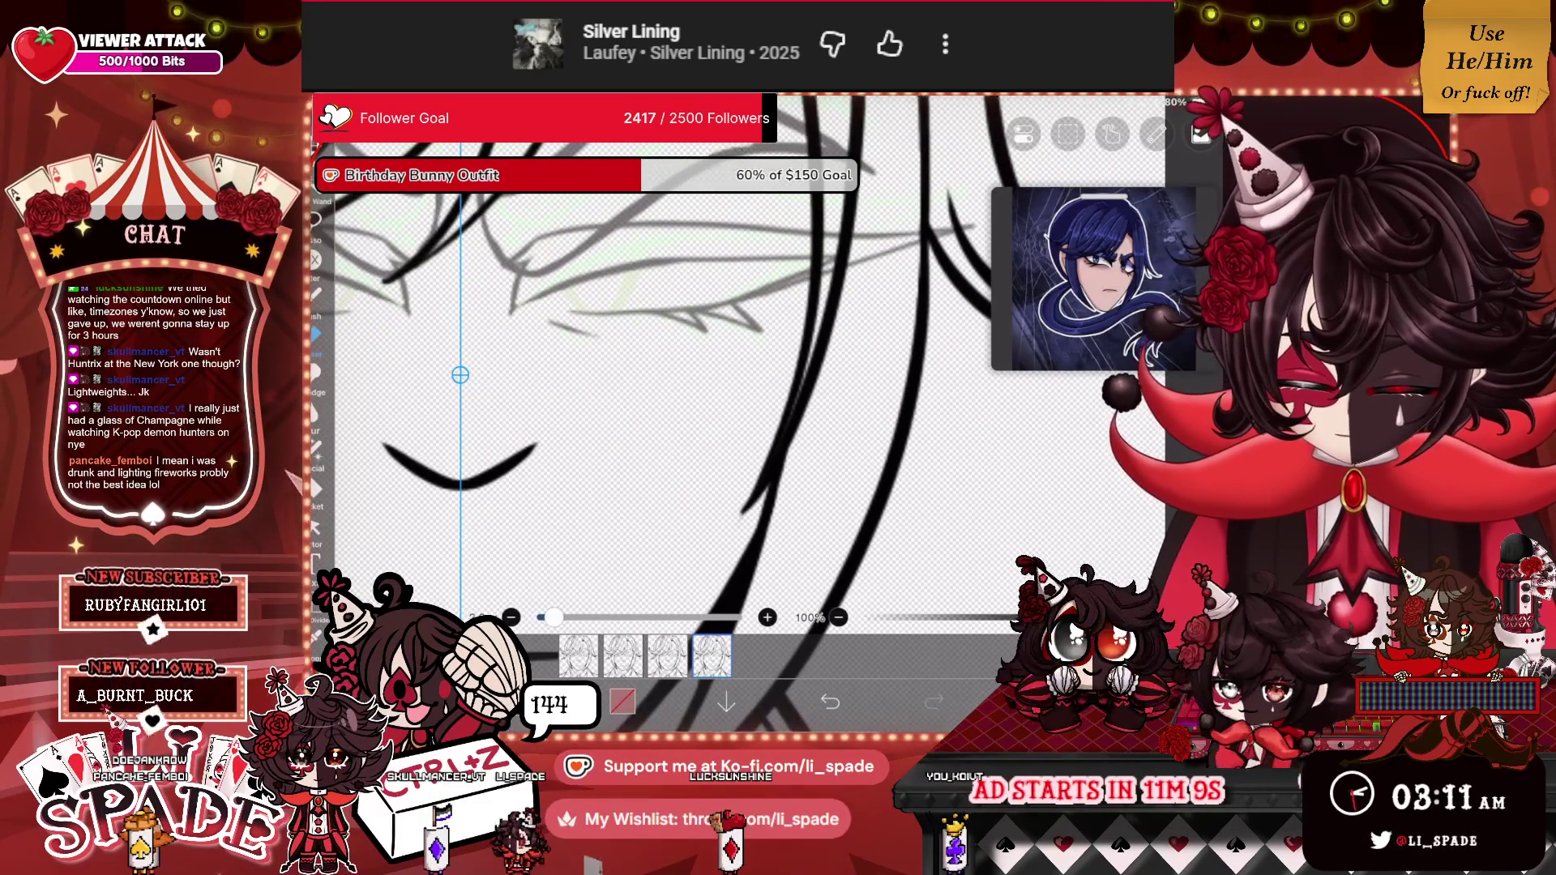
Undo a change, reselect layer 21, test and undo an eye-line stroke, then shrink the brush.
click(830, 702)
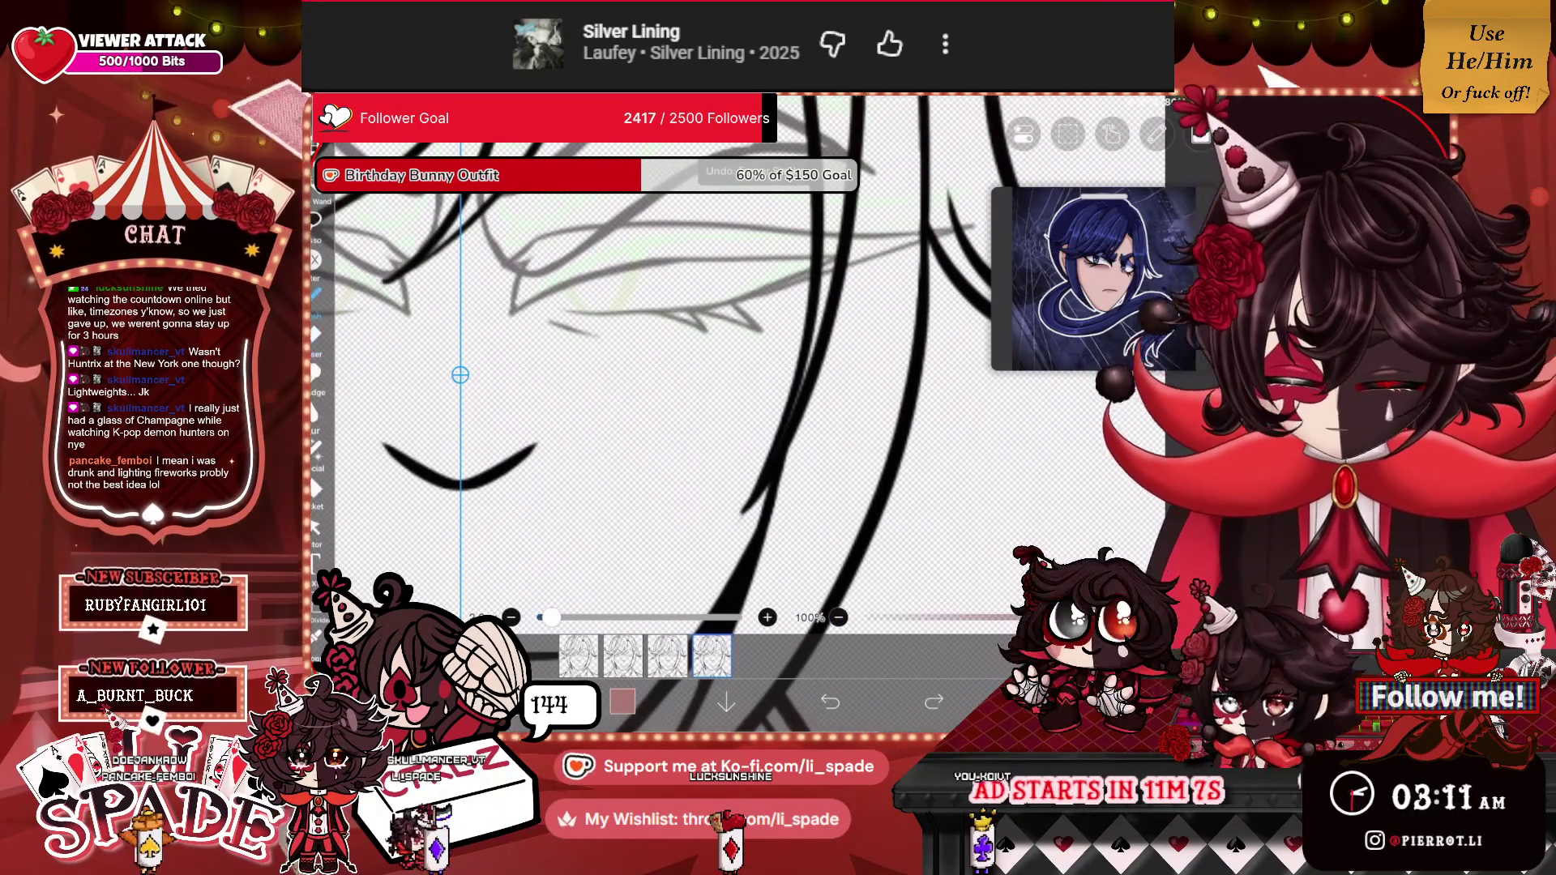
click(1112, 171)
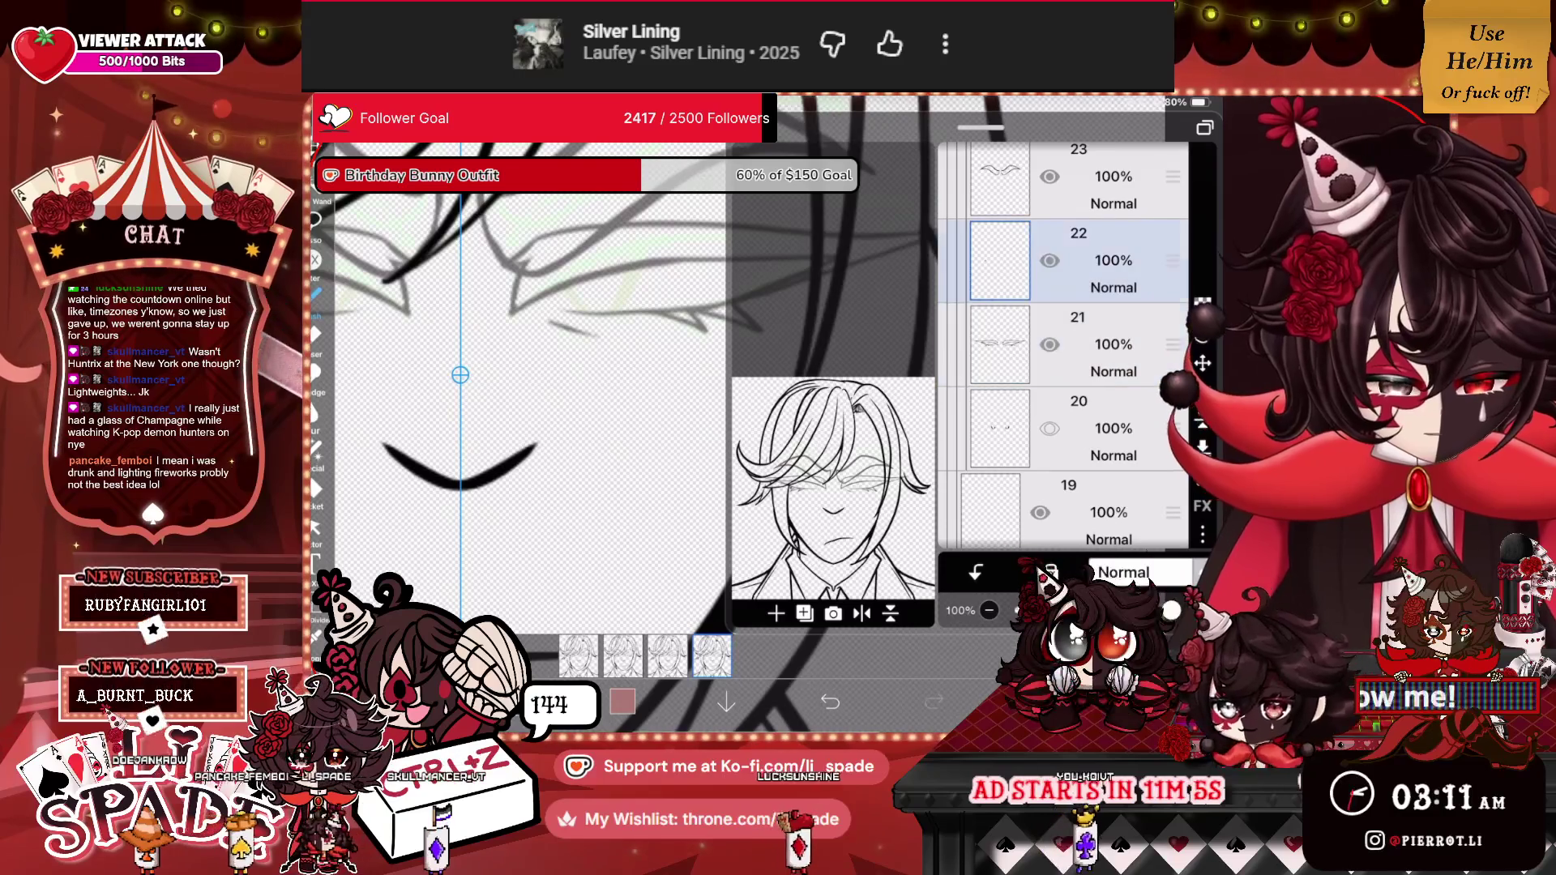
click(1078, 260)
click(1078, 345)
click(567, 405)
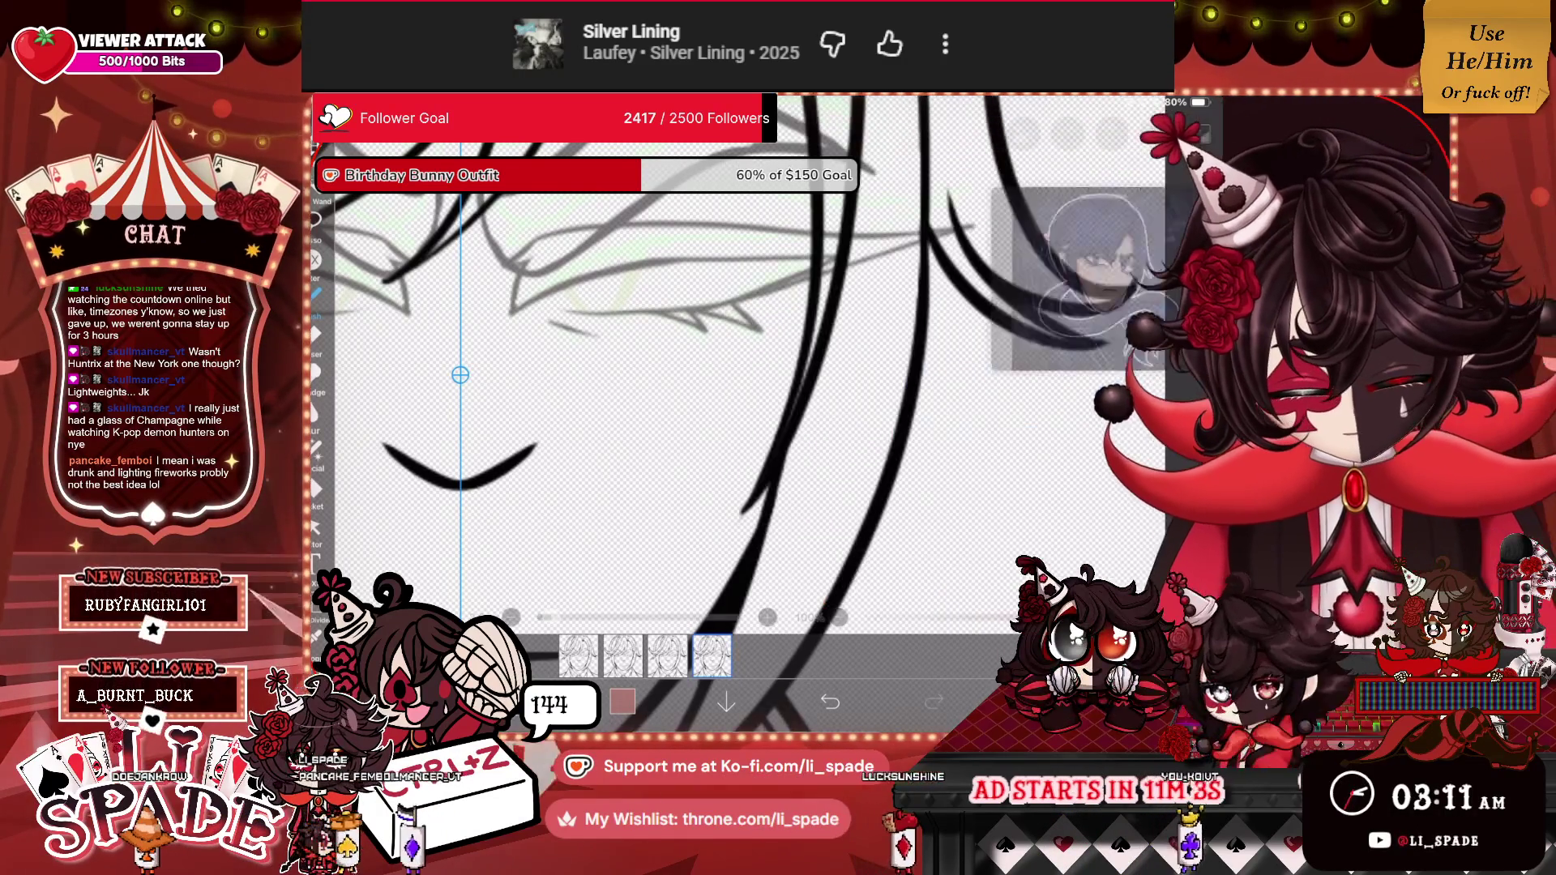
drag(364, 312, 697, 306)
key(ctrl+z)
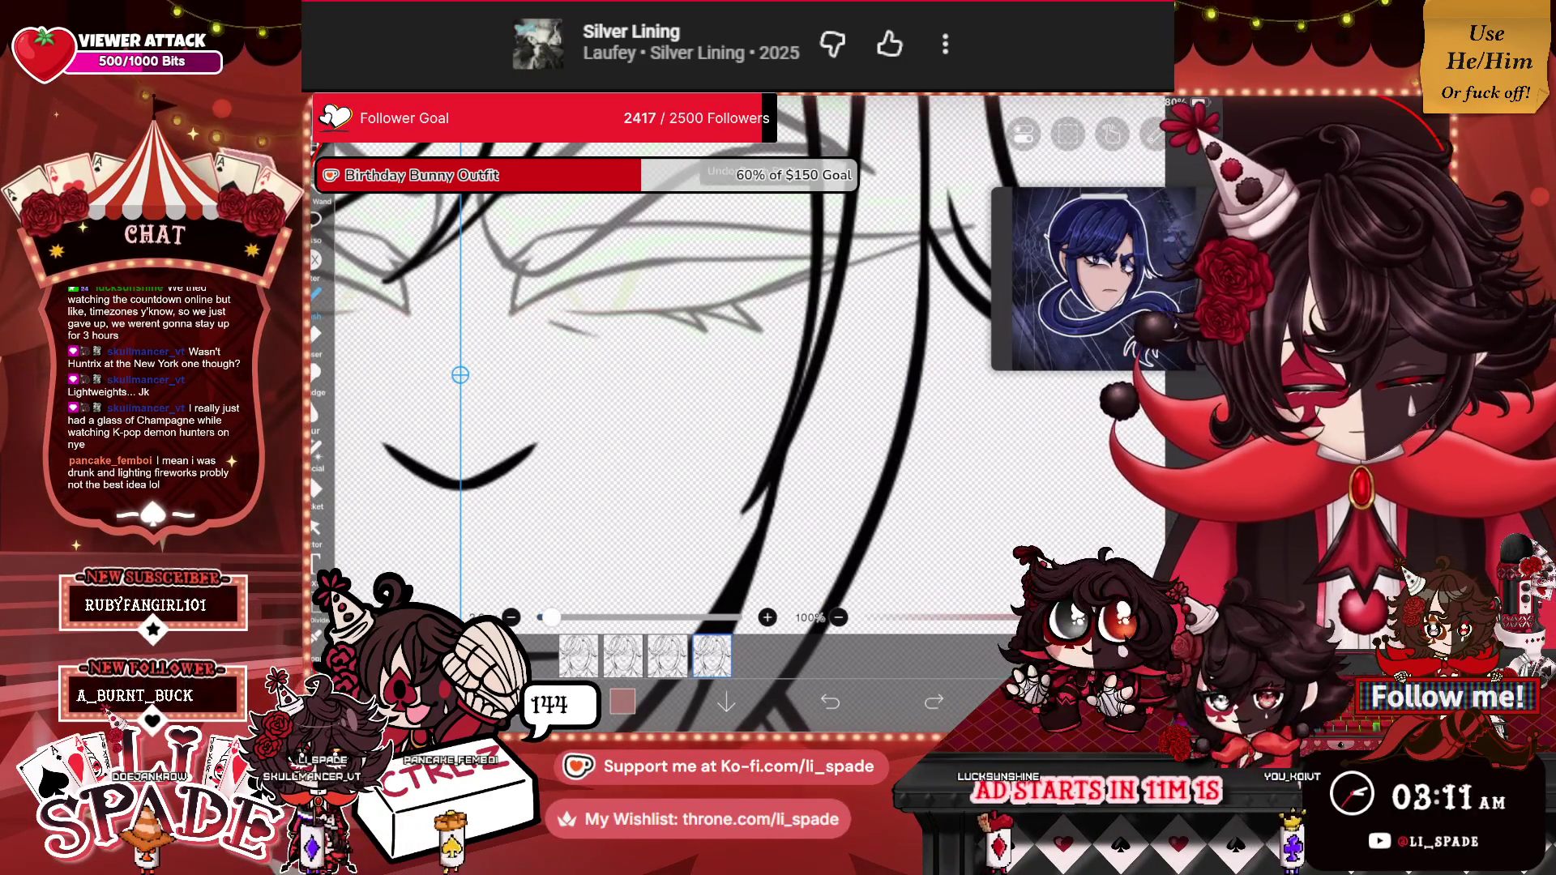
click(511, 618)
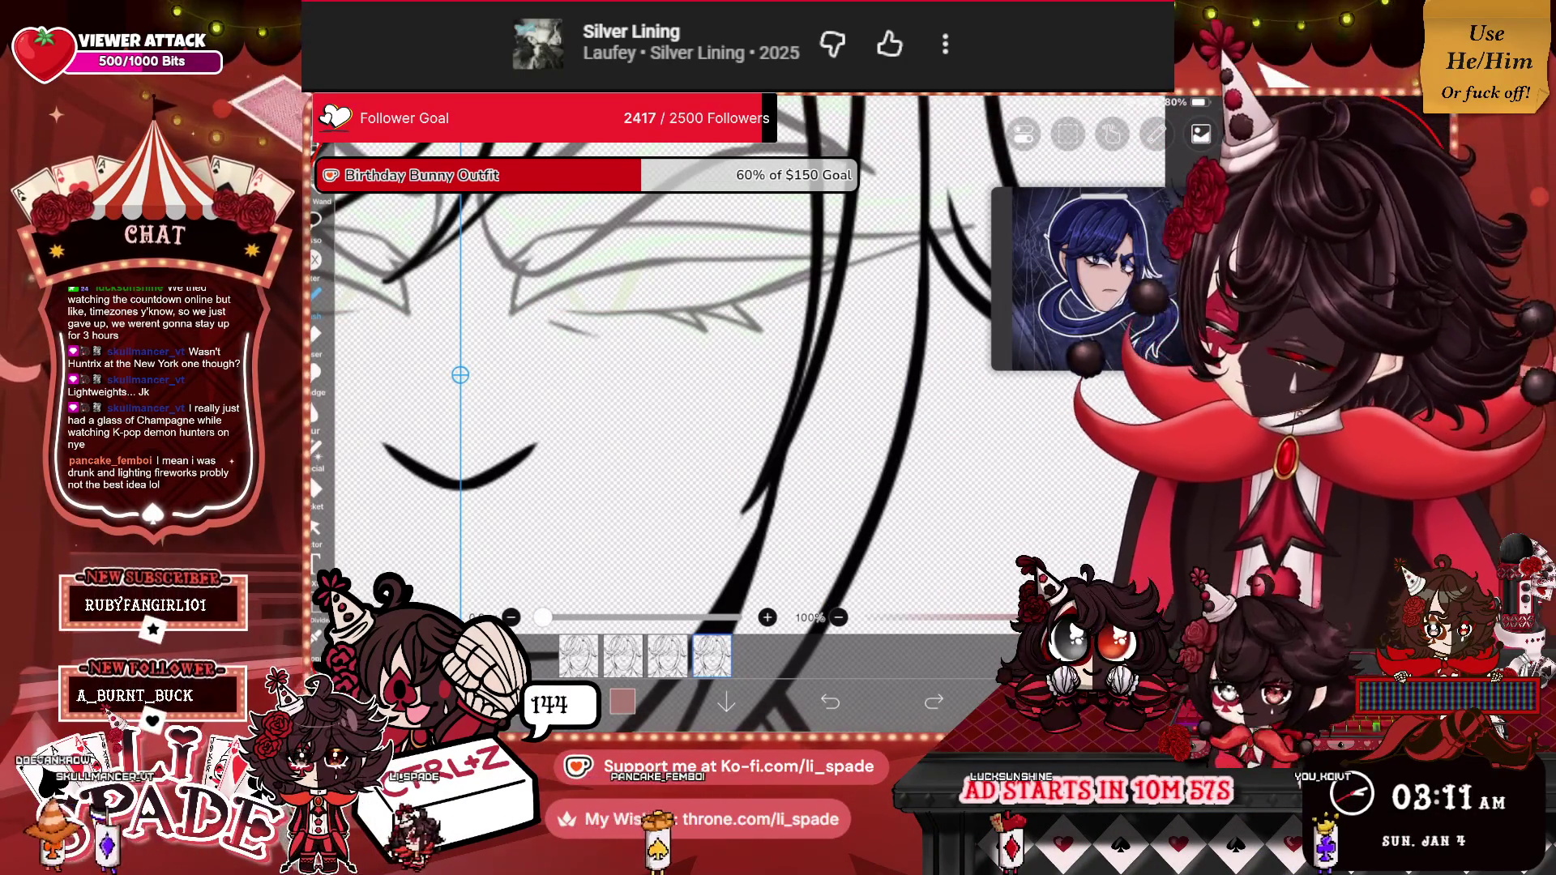
Set the drawing colour to black.
click(623, 702)
click(384, 206)
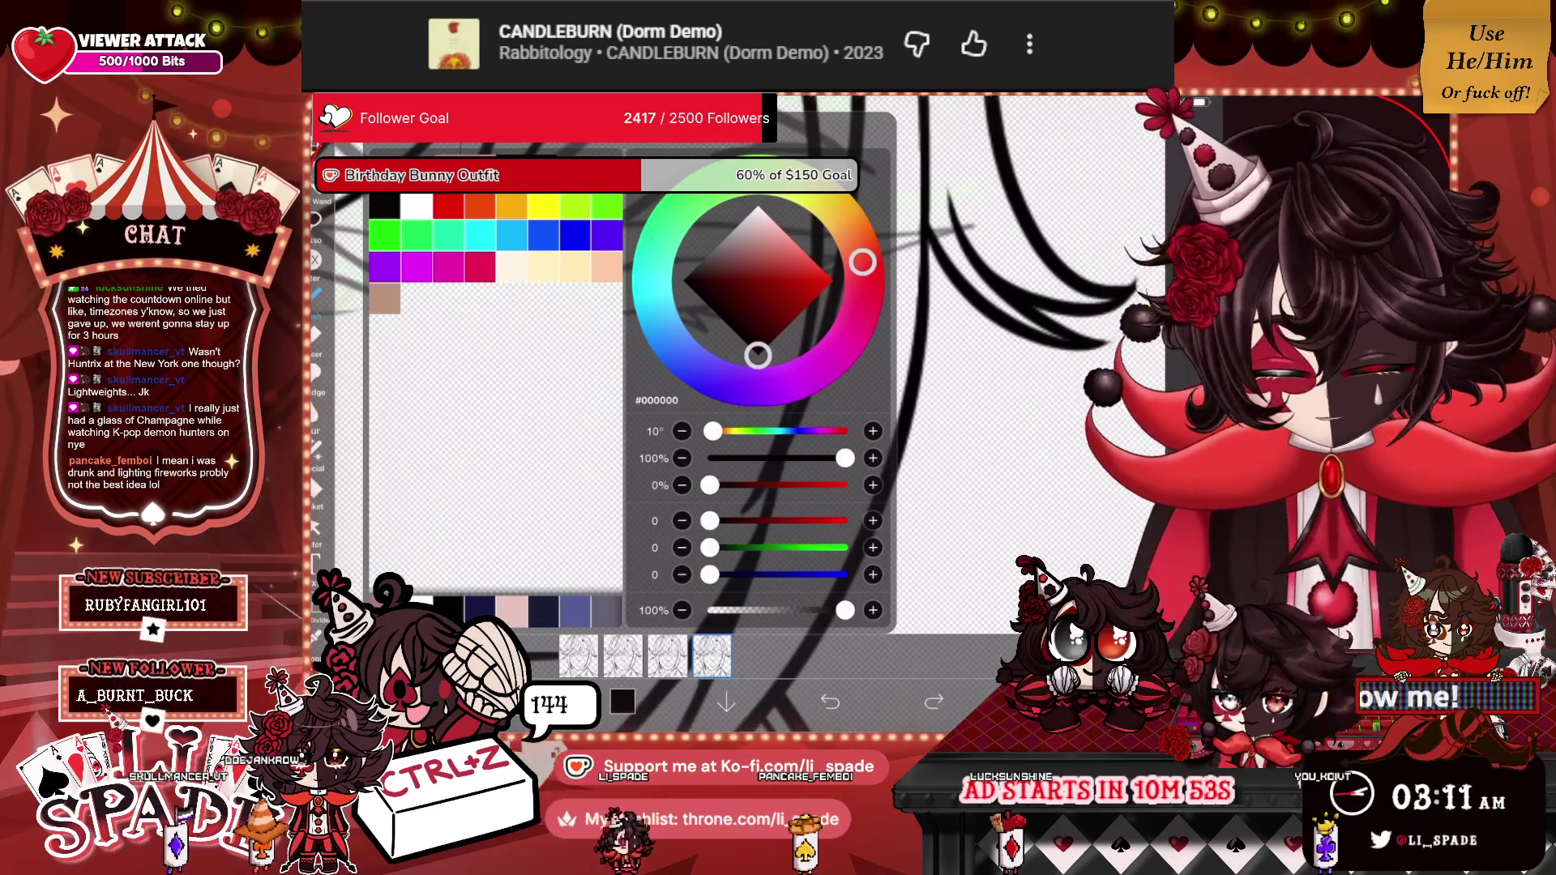
click(622, 702)
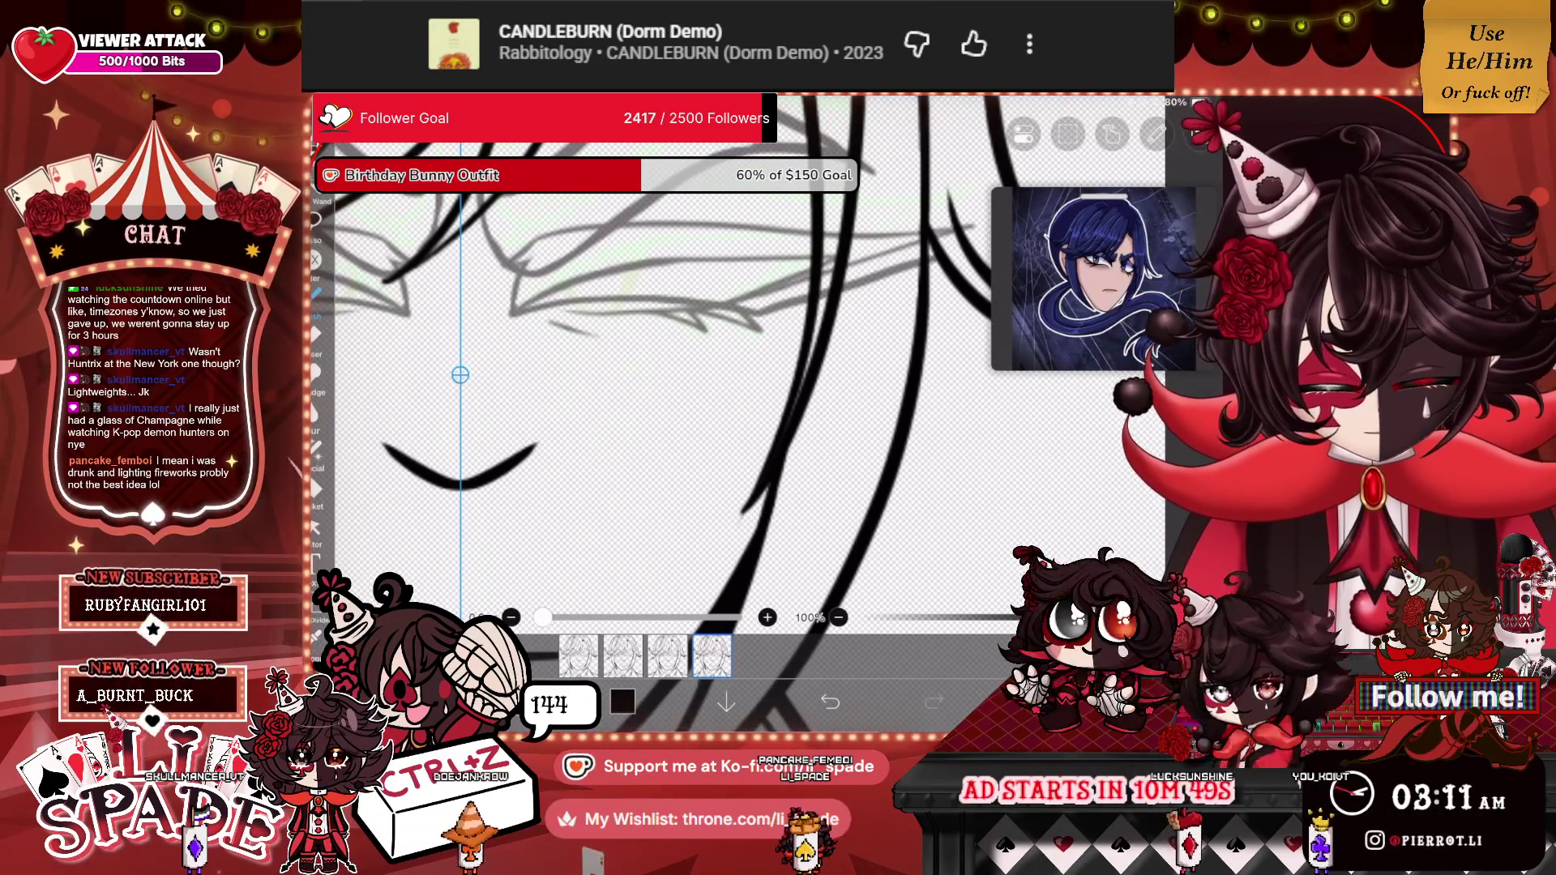
Undo the last eyelid stroke and redraw dark closed-eye lines across the eyes.
key(ctrl+z)
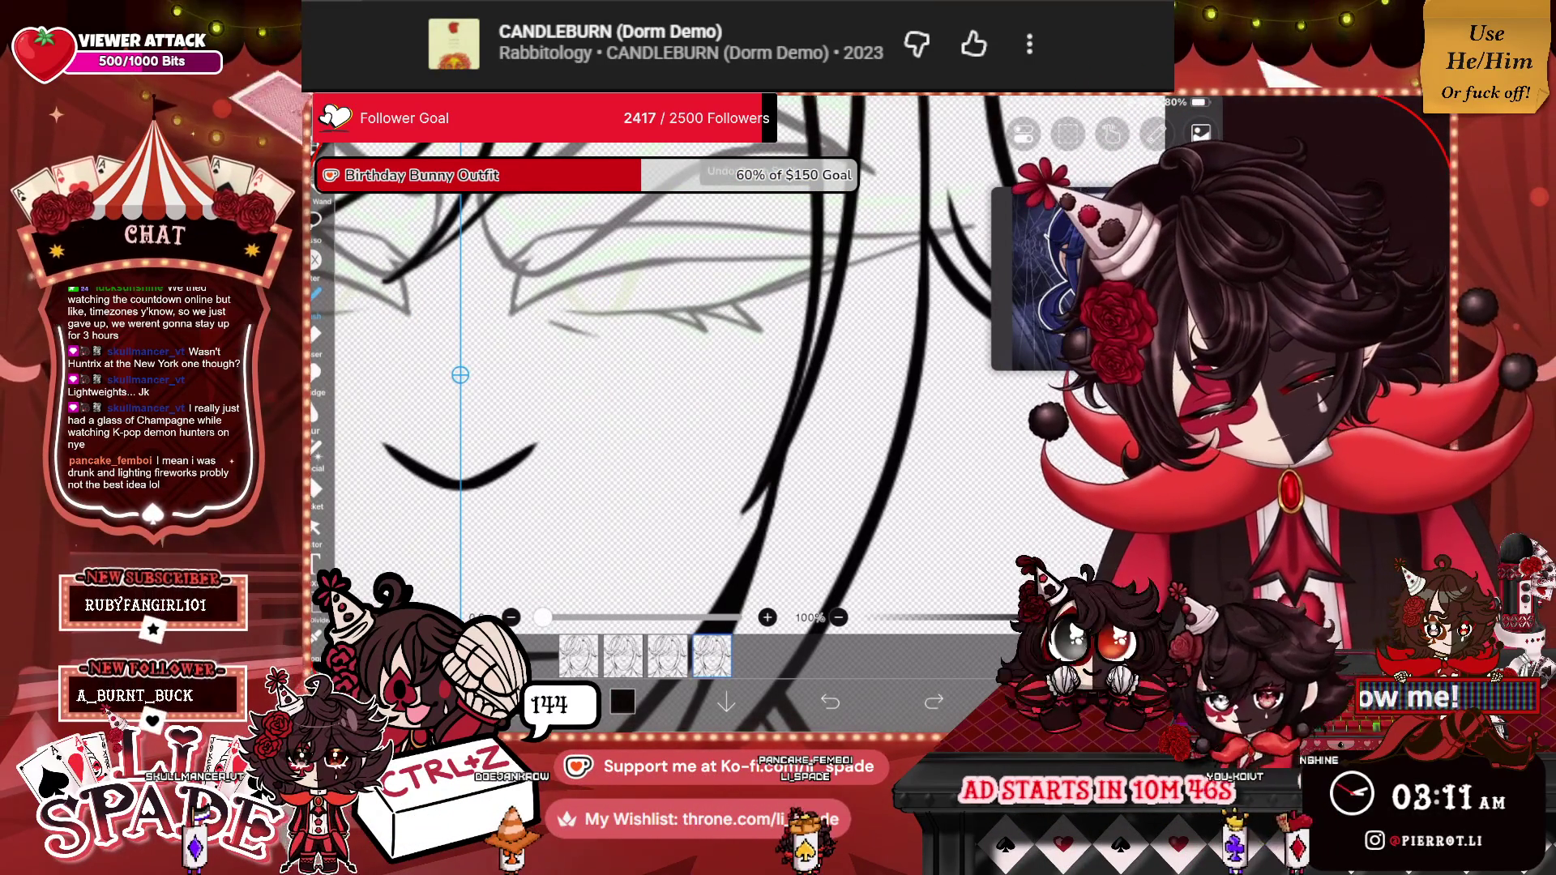
drag(518, 310, 705, 293)
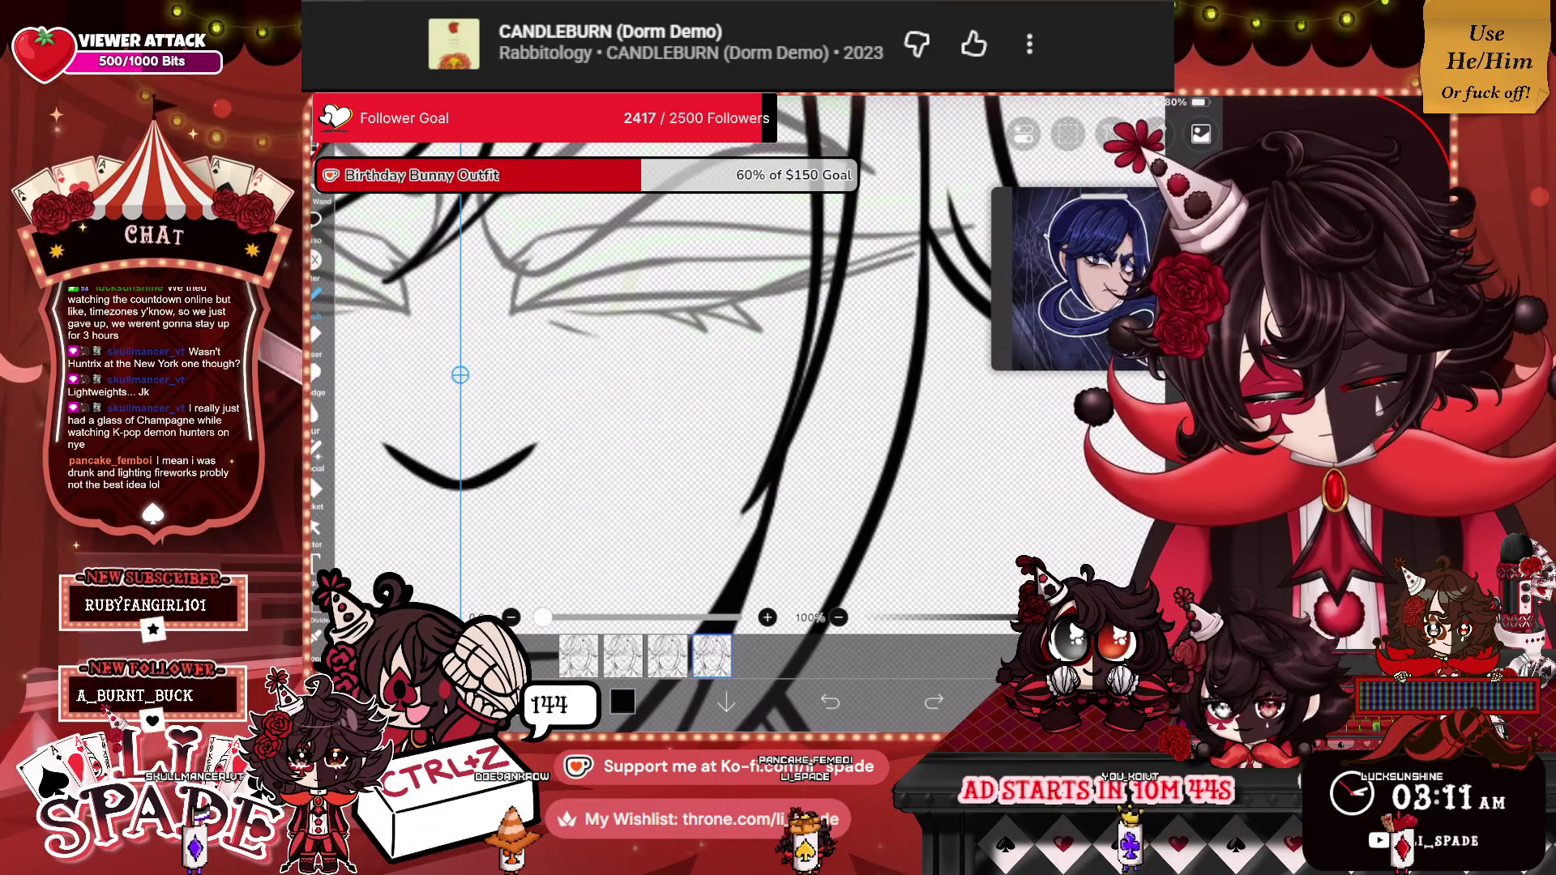
mouse_move(782, 260)
mouse_down()
mouse_move(600, 259)
mouse_move(406, 296)
mouse_up()
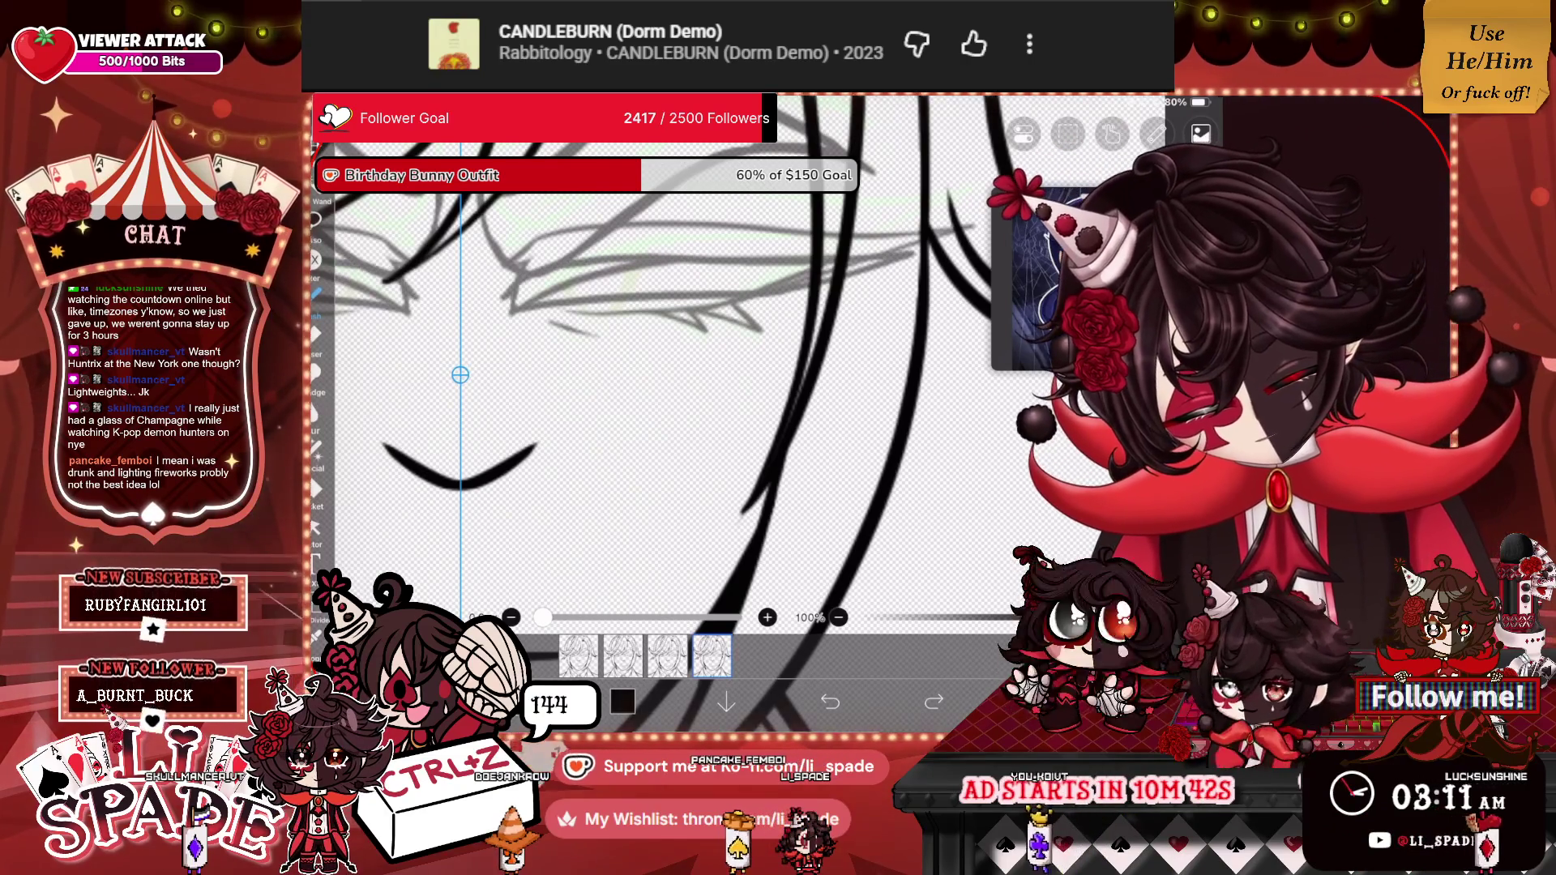
scroll(673, 397, down, 5)
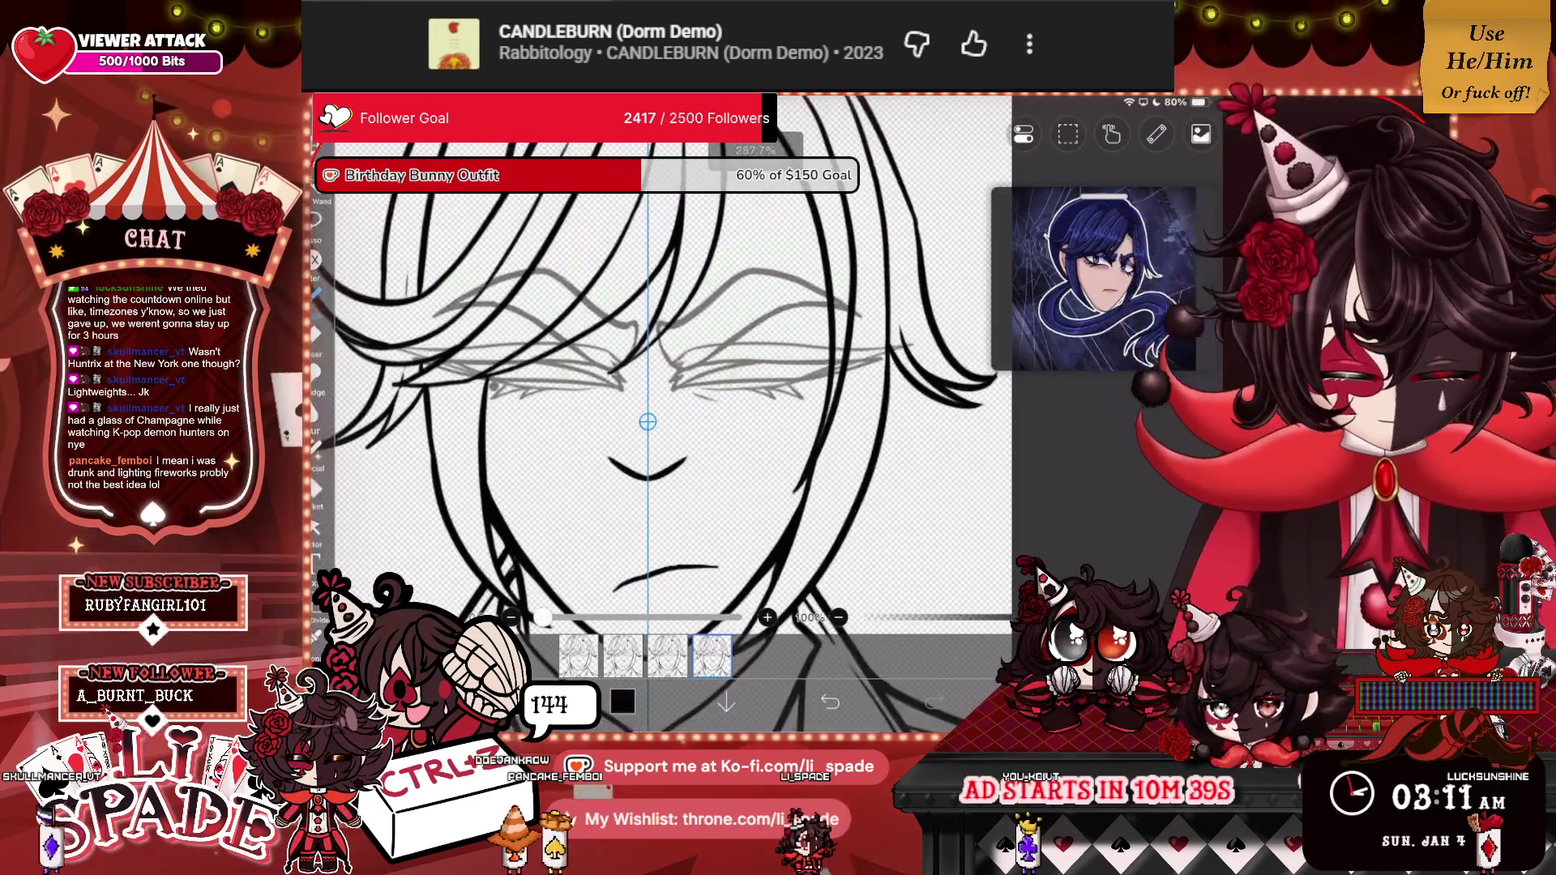
click(1201, 133)
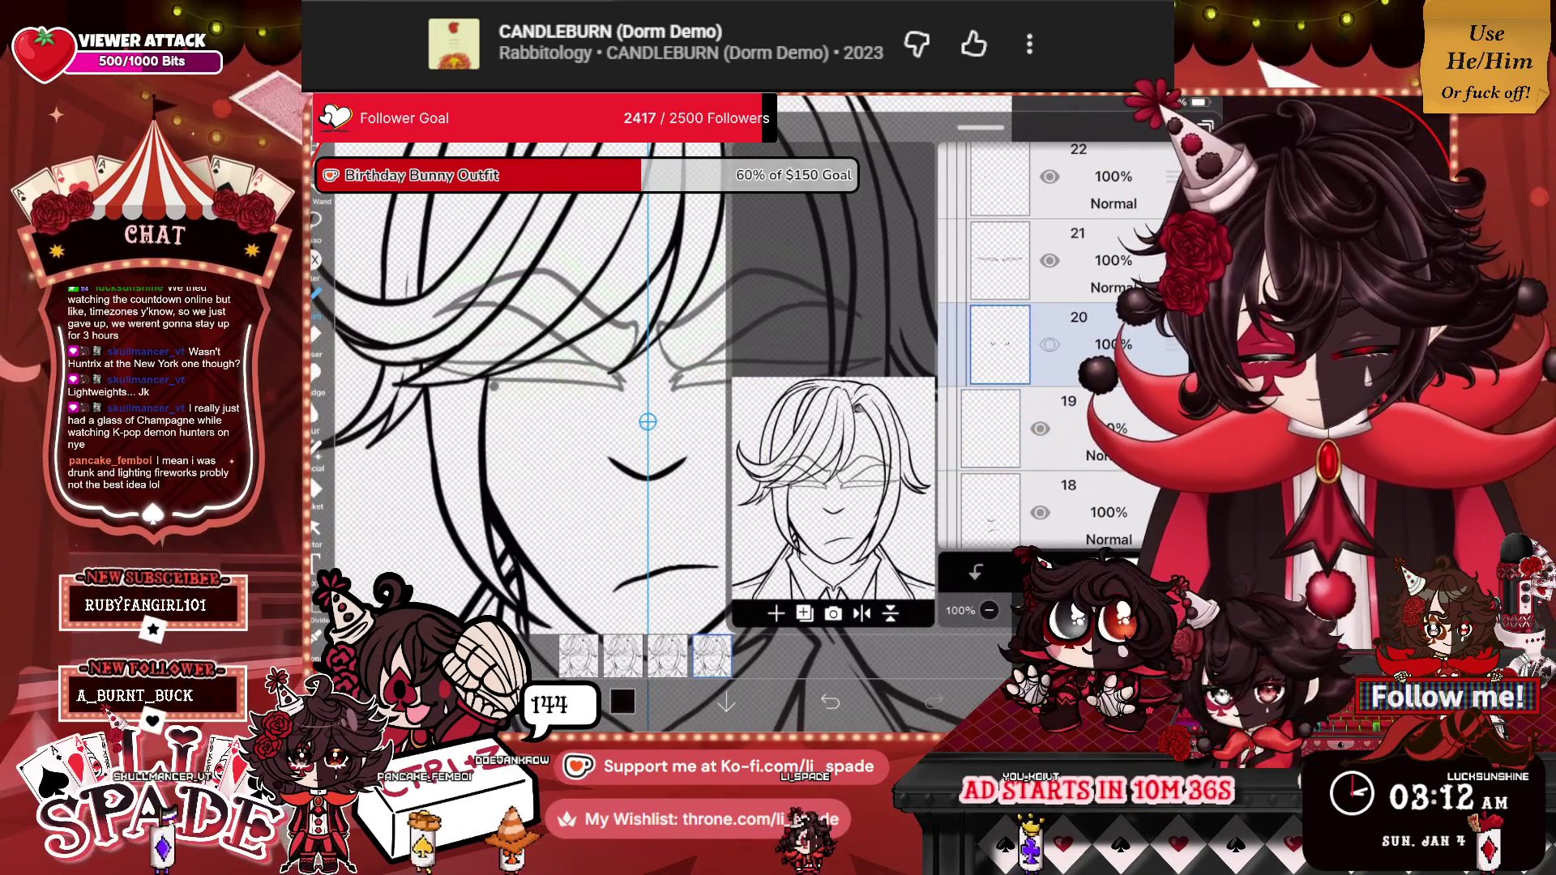
Pick layer 23, dismiss its transform box, switch to layer 21, and open the ruler settings.
scroll(1070, 340, up, 3)
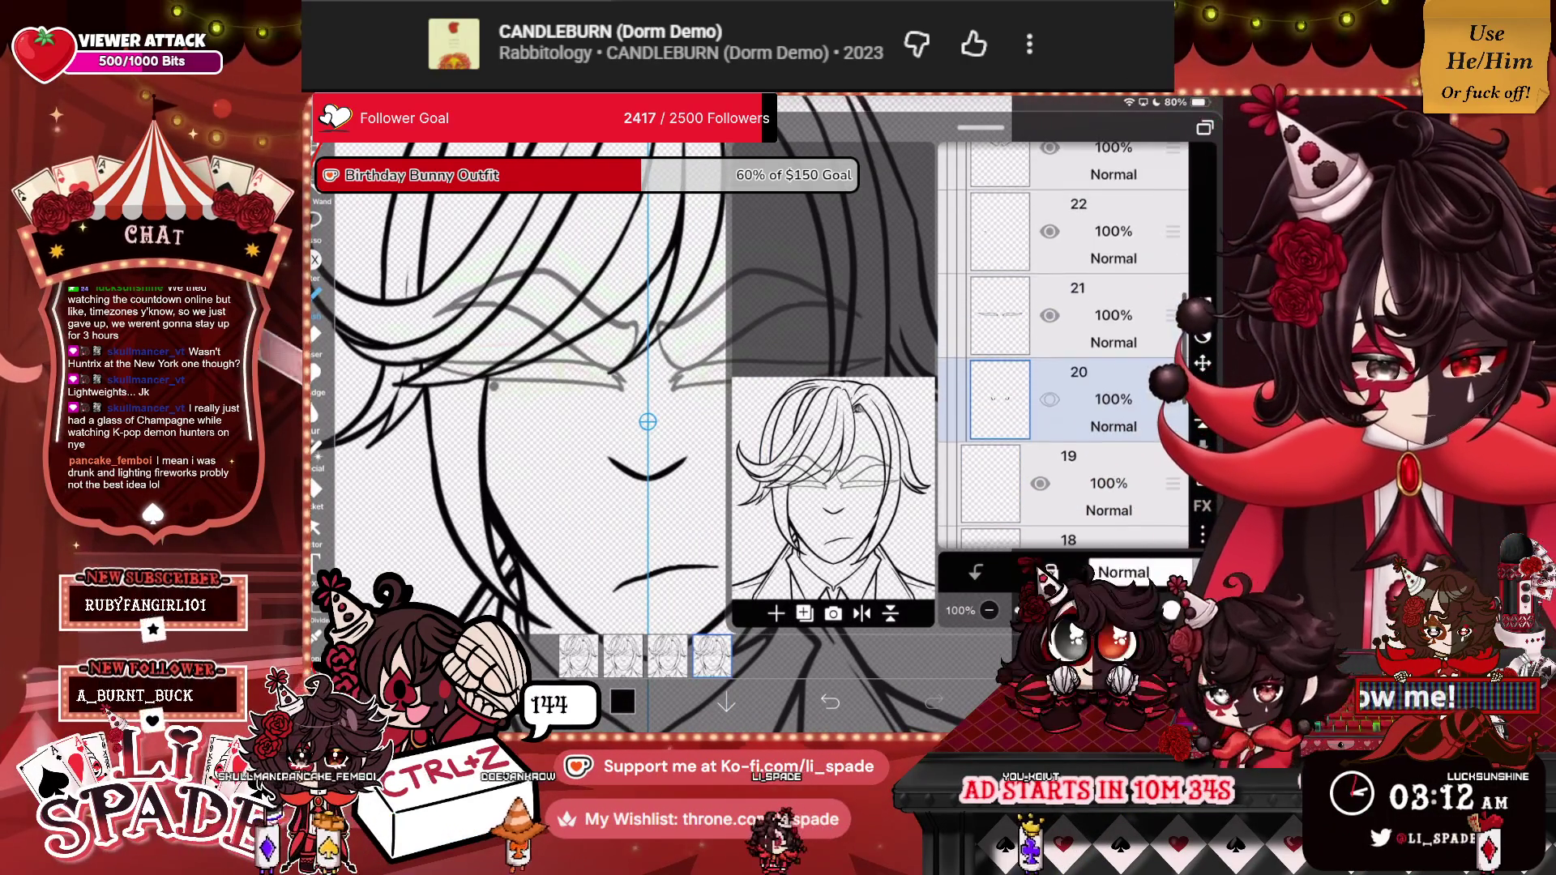
click(1078, 344)
click(1202, 363)
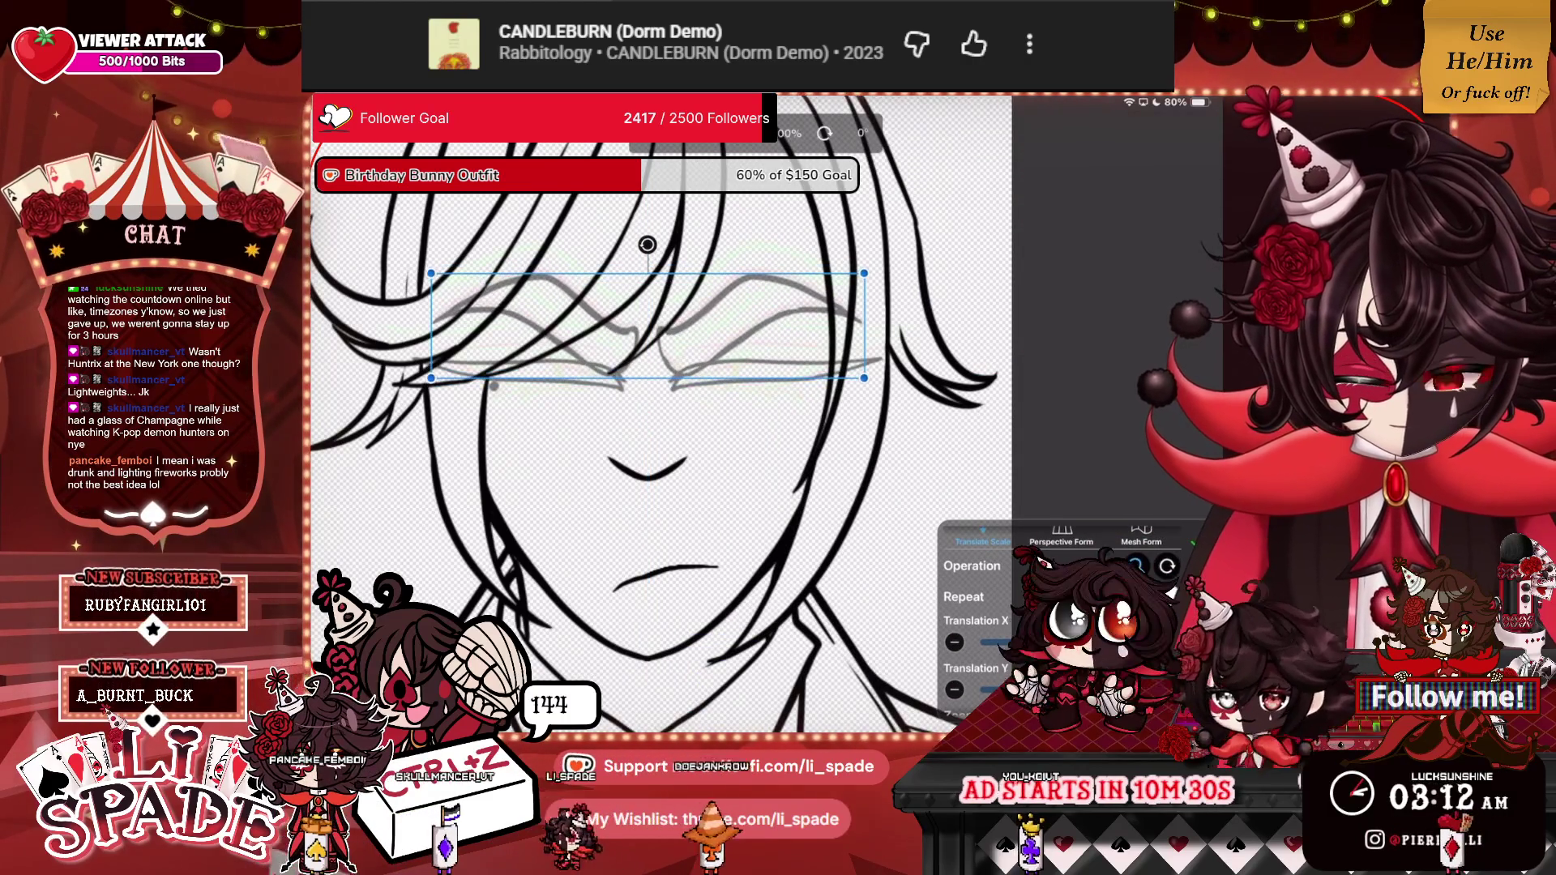
click(1196, 544)
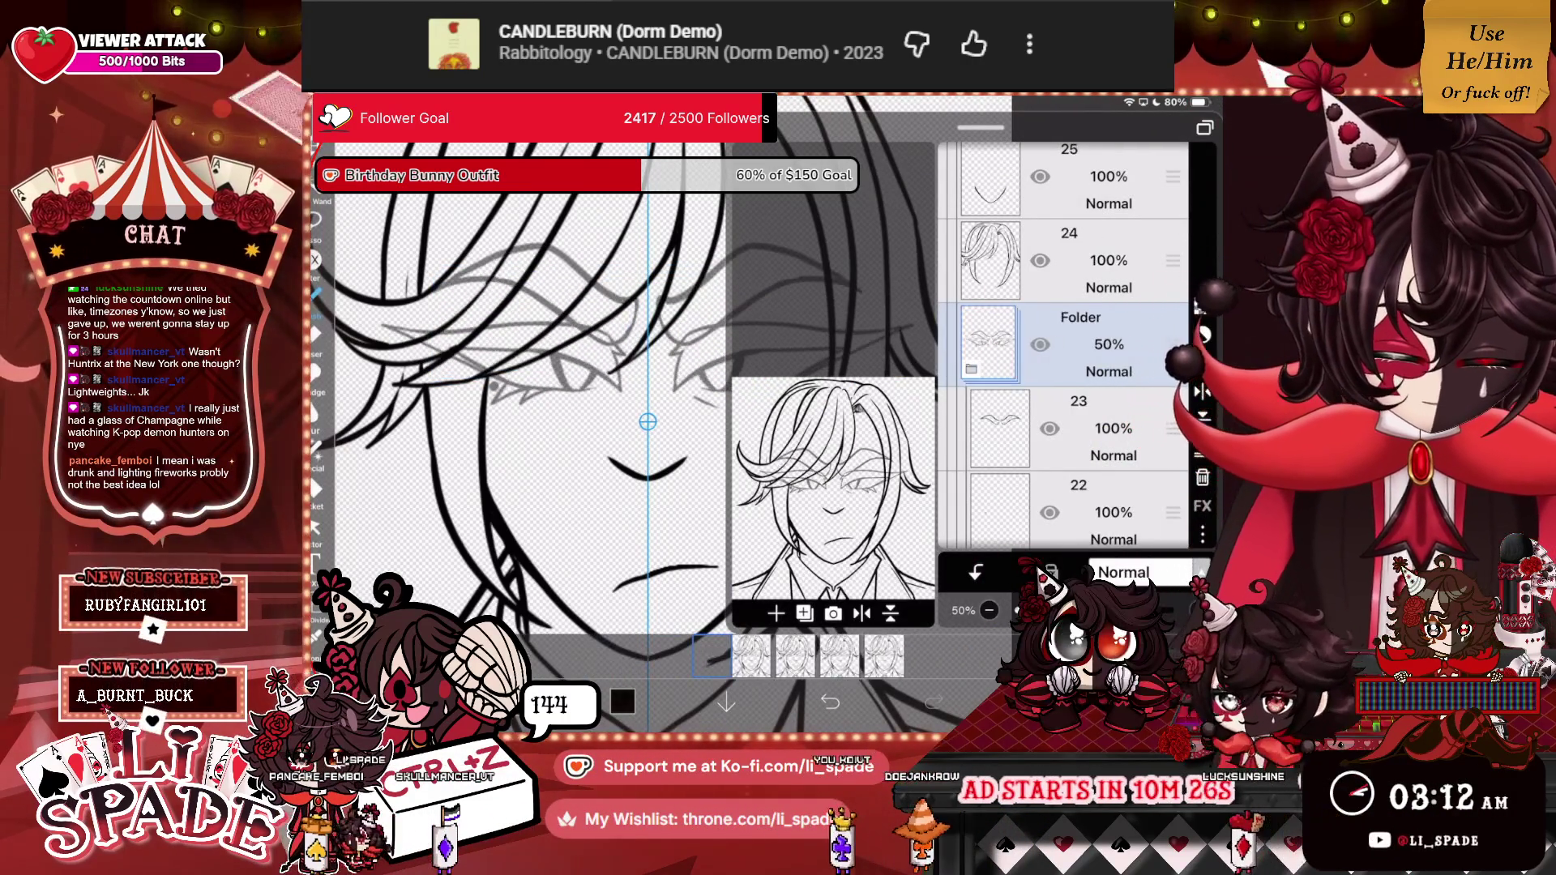
click(1078, 428)
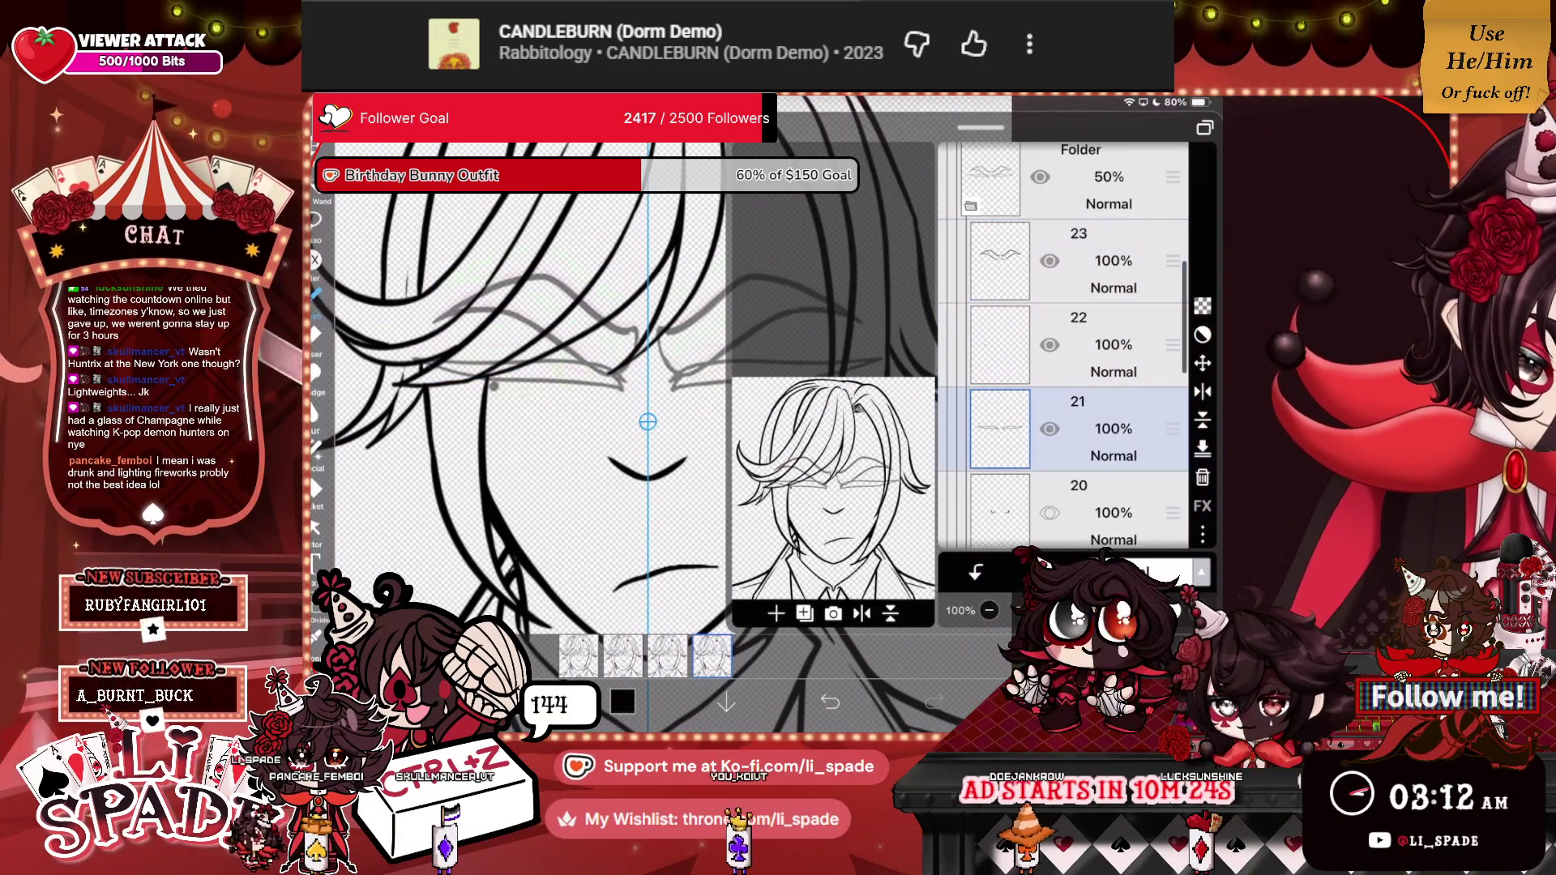
scroll(729, 389, up, 5)
click(1024, 134)
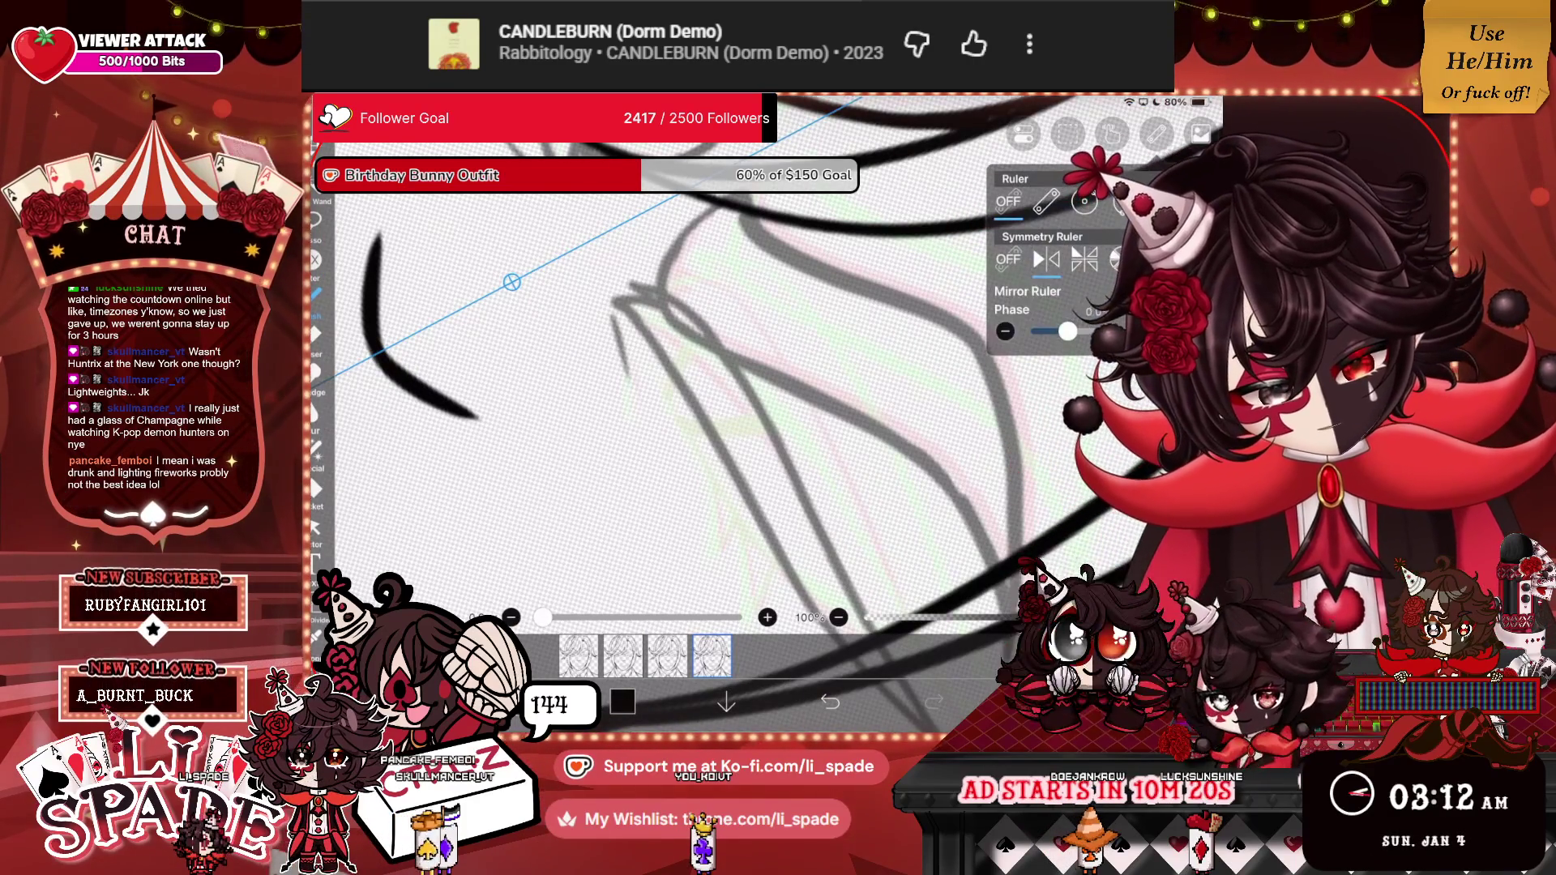
Turn the ruler guide off, undo the last stroke, and zoom to check the half-open eyes.
click(1009, 201)
click(1023, 133)
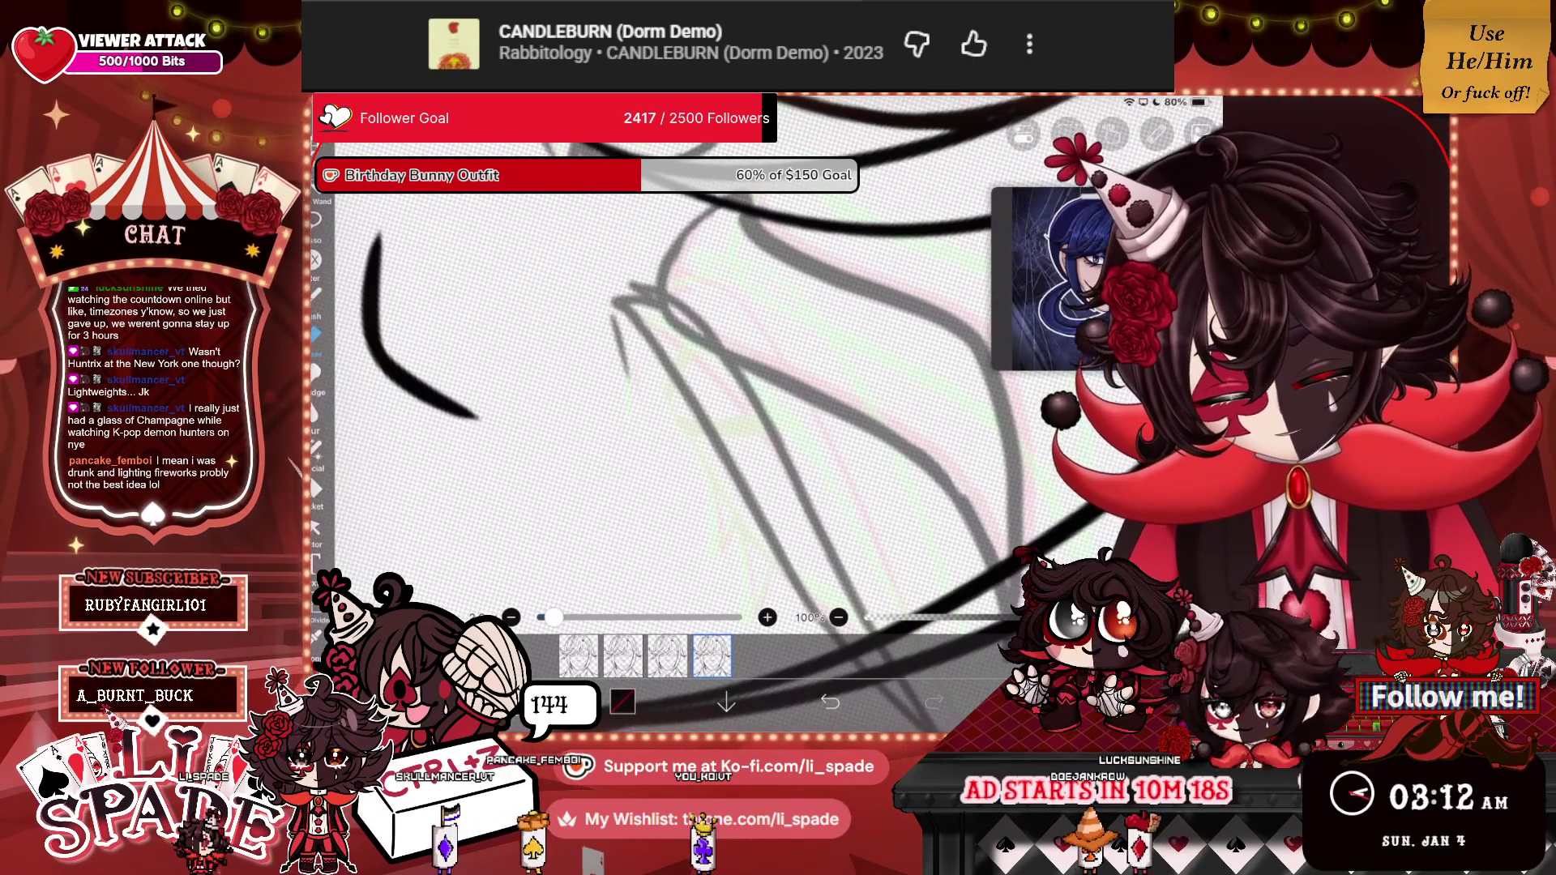
key(ctrl+z)
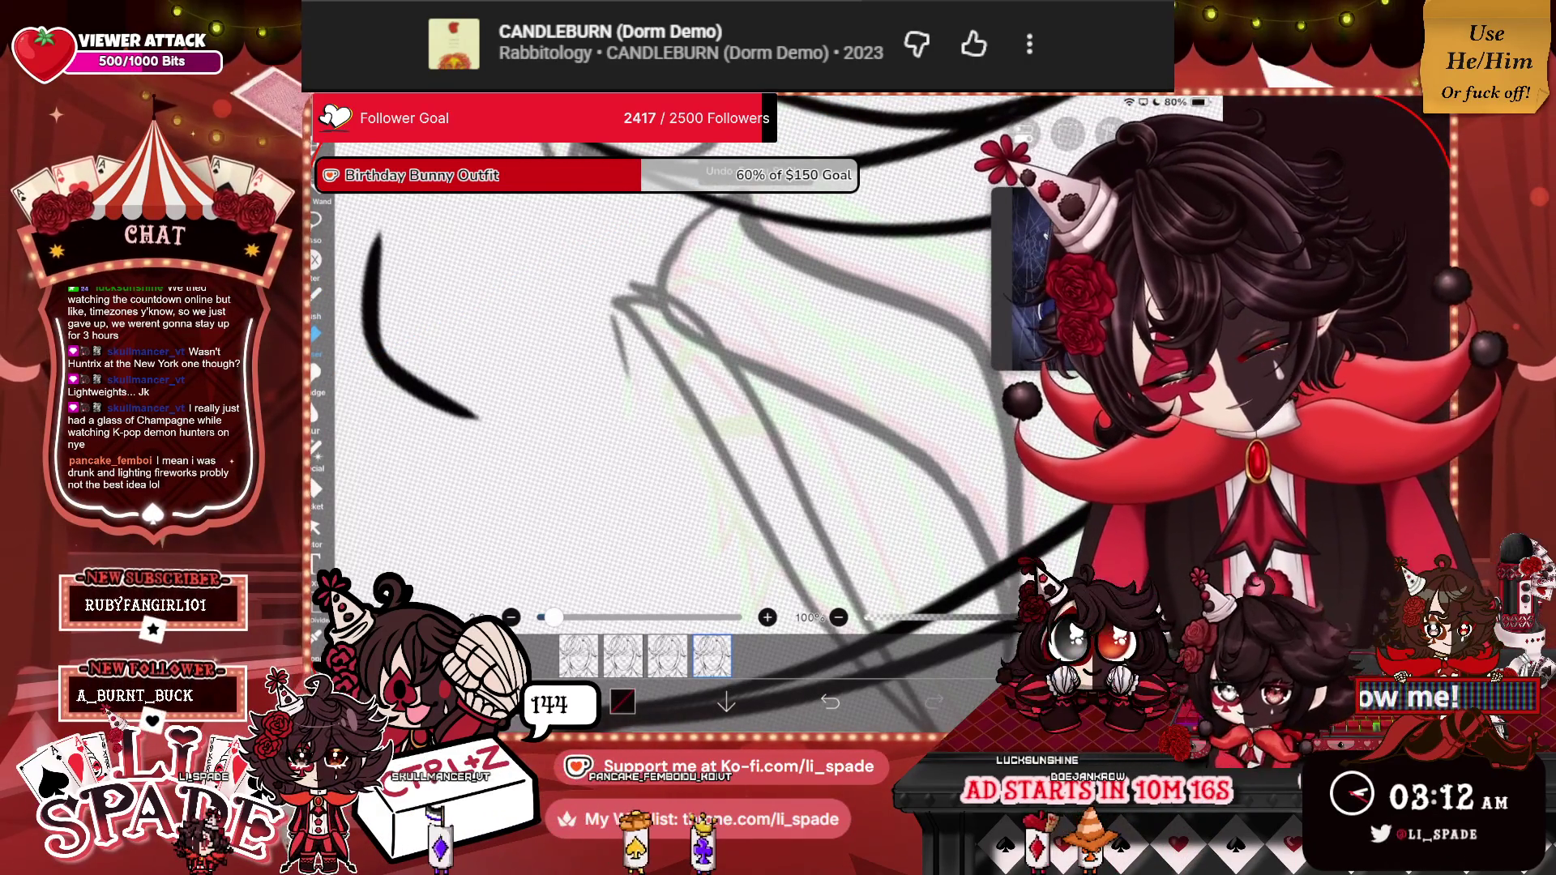
scroll(648, 389, down, 5)
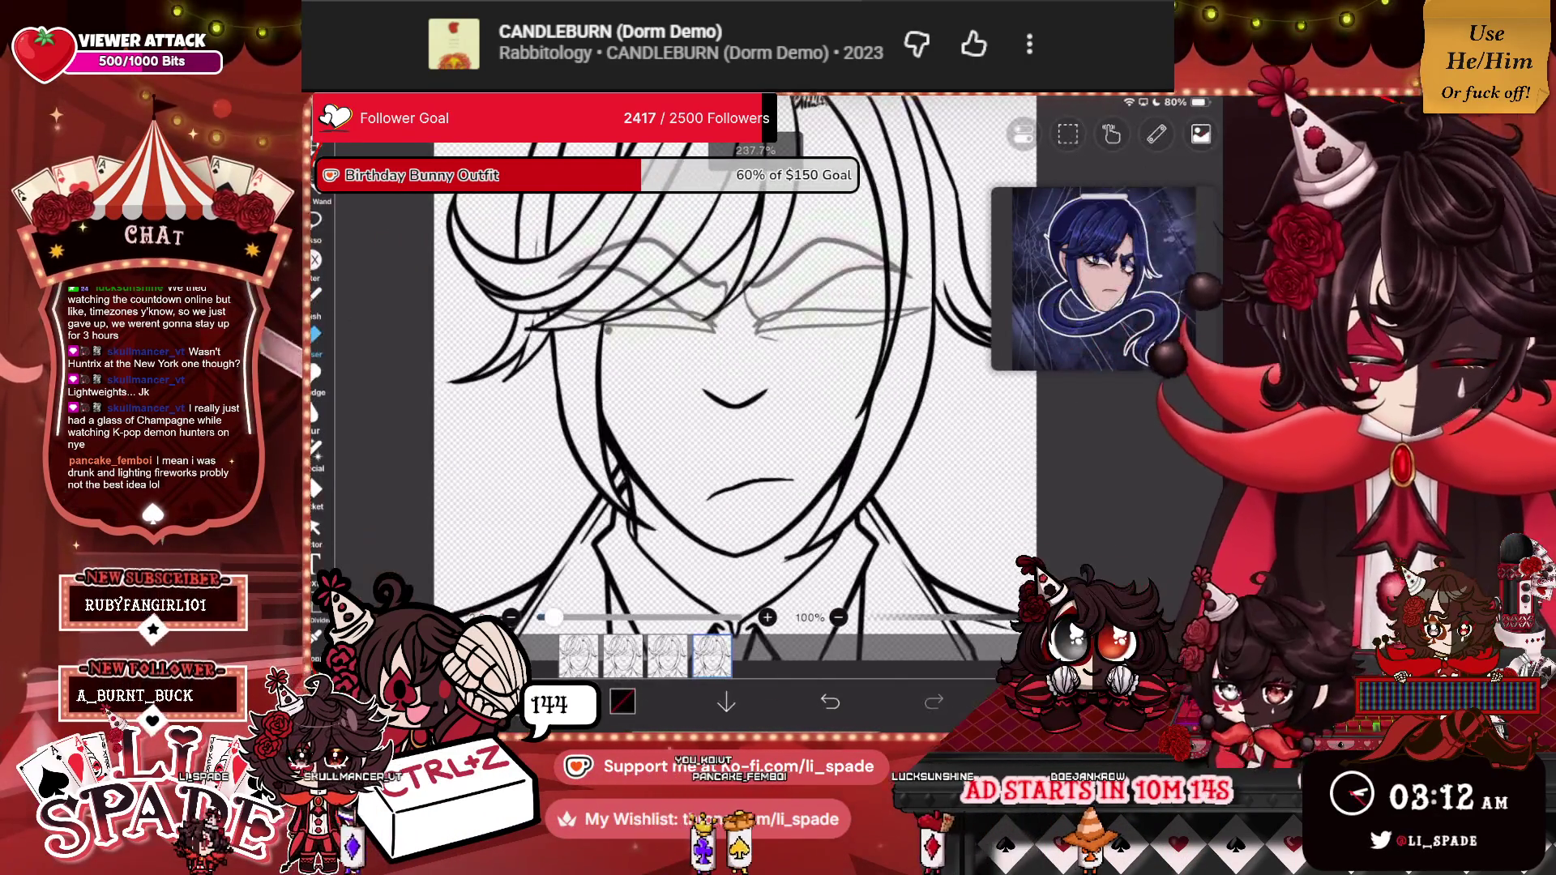
scroll(729, 364, up, 3)
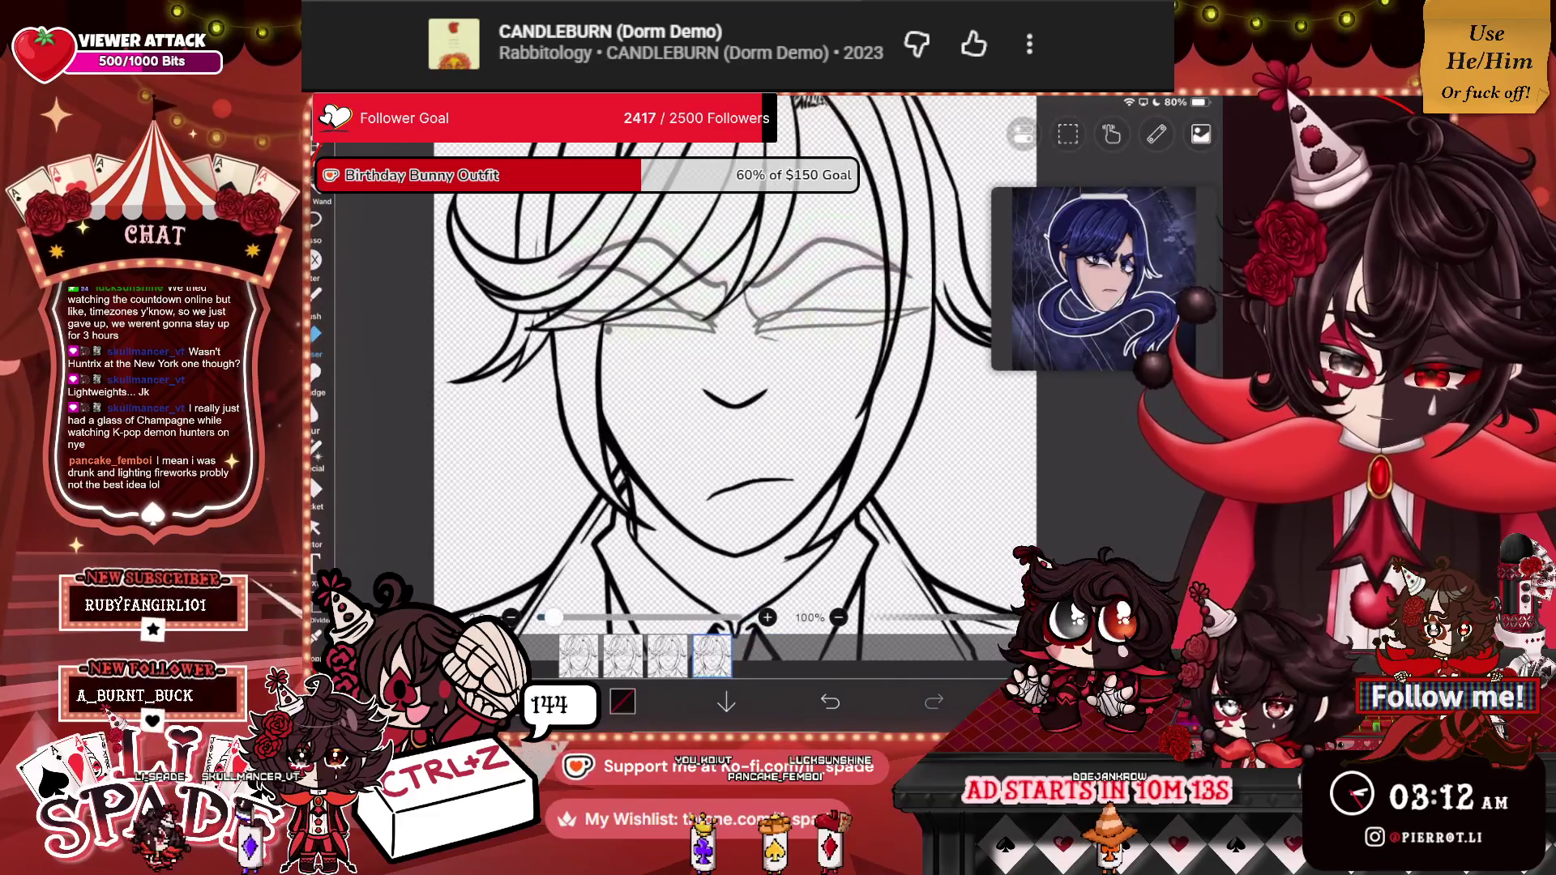
scroll(714, 365, up, 5)
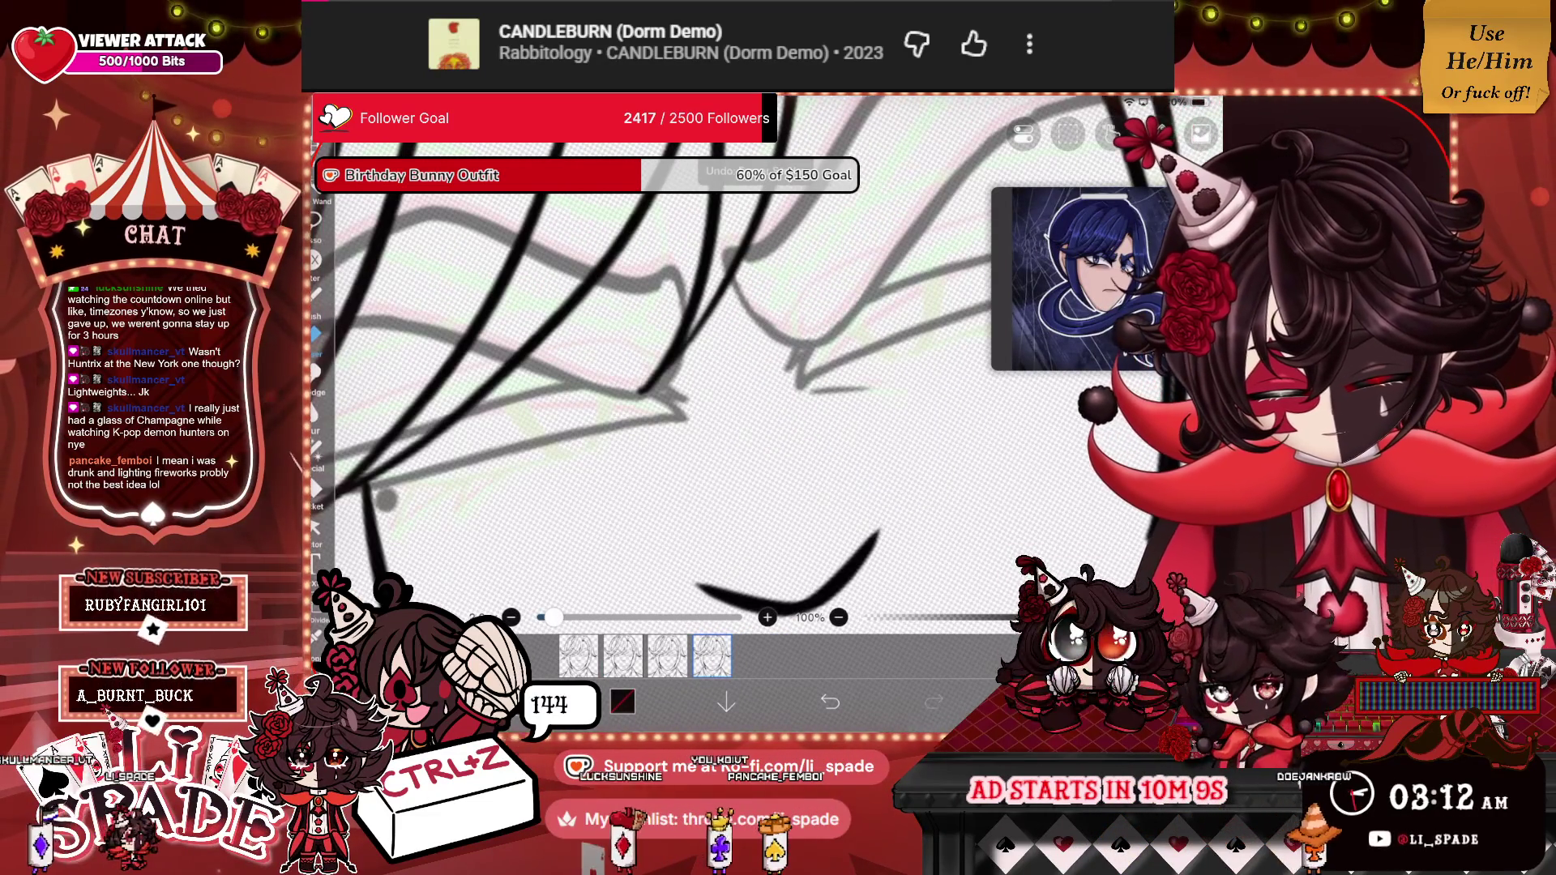
scroll(697, 389, down, 5)
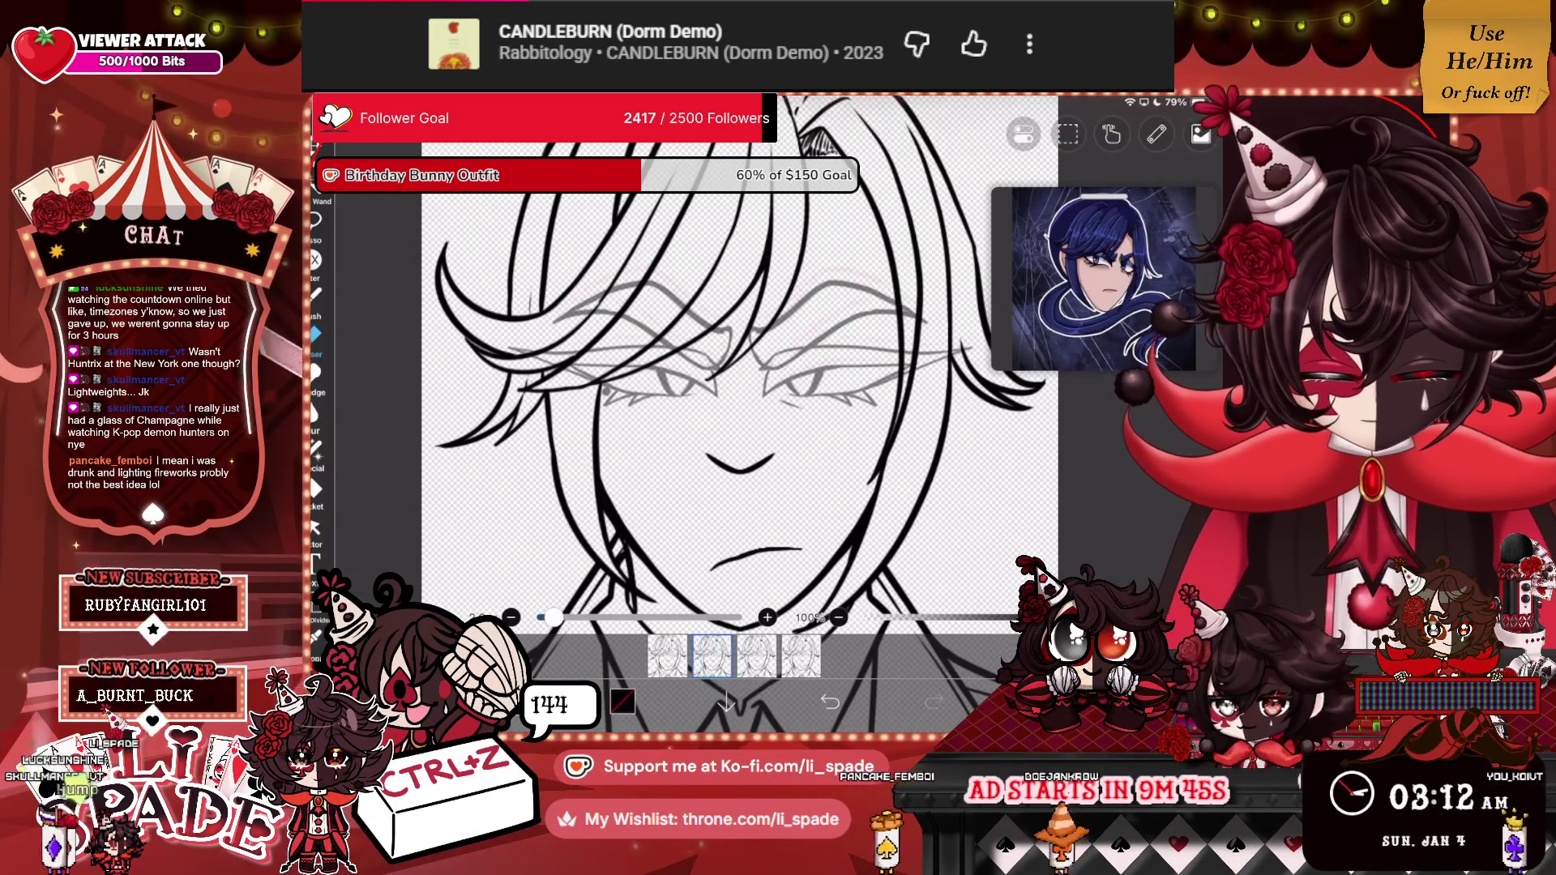
Undo the stray stroke on the half-open eye frame.
click(1200, 136)
scroll(1062, 324, down, 1)
click(1200, 135)
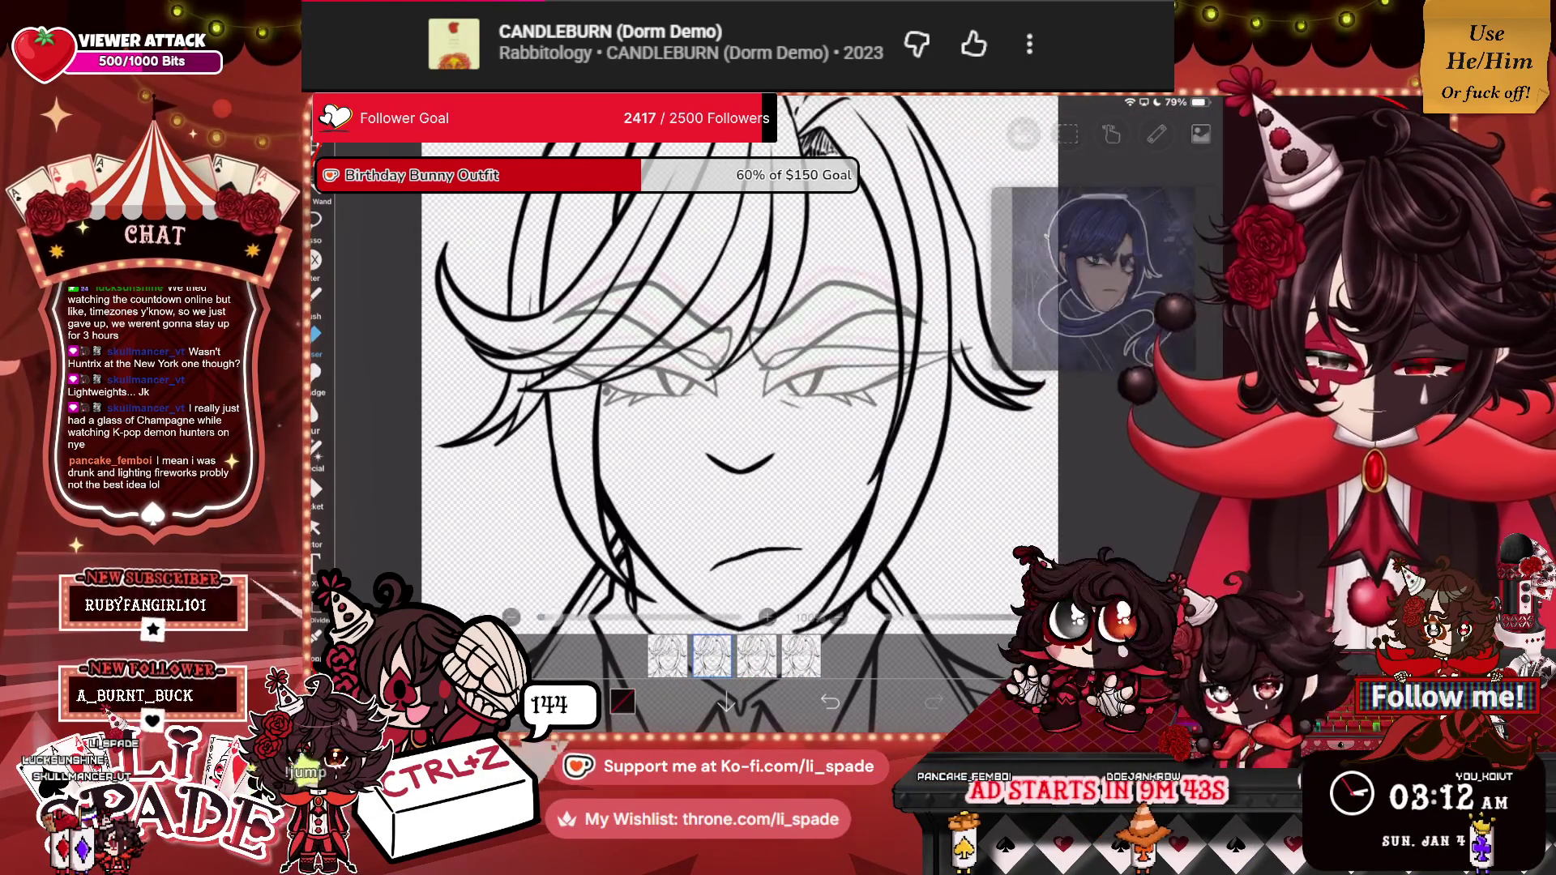
scroll(729, 365, up, 5)
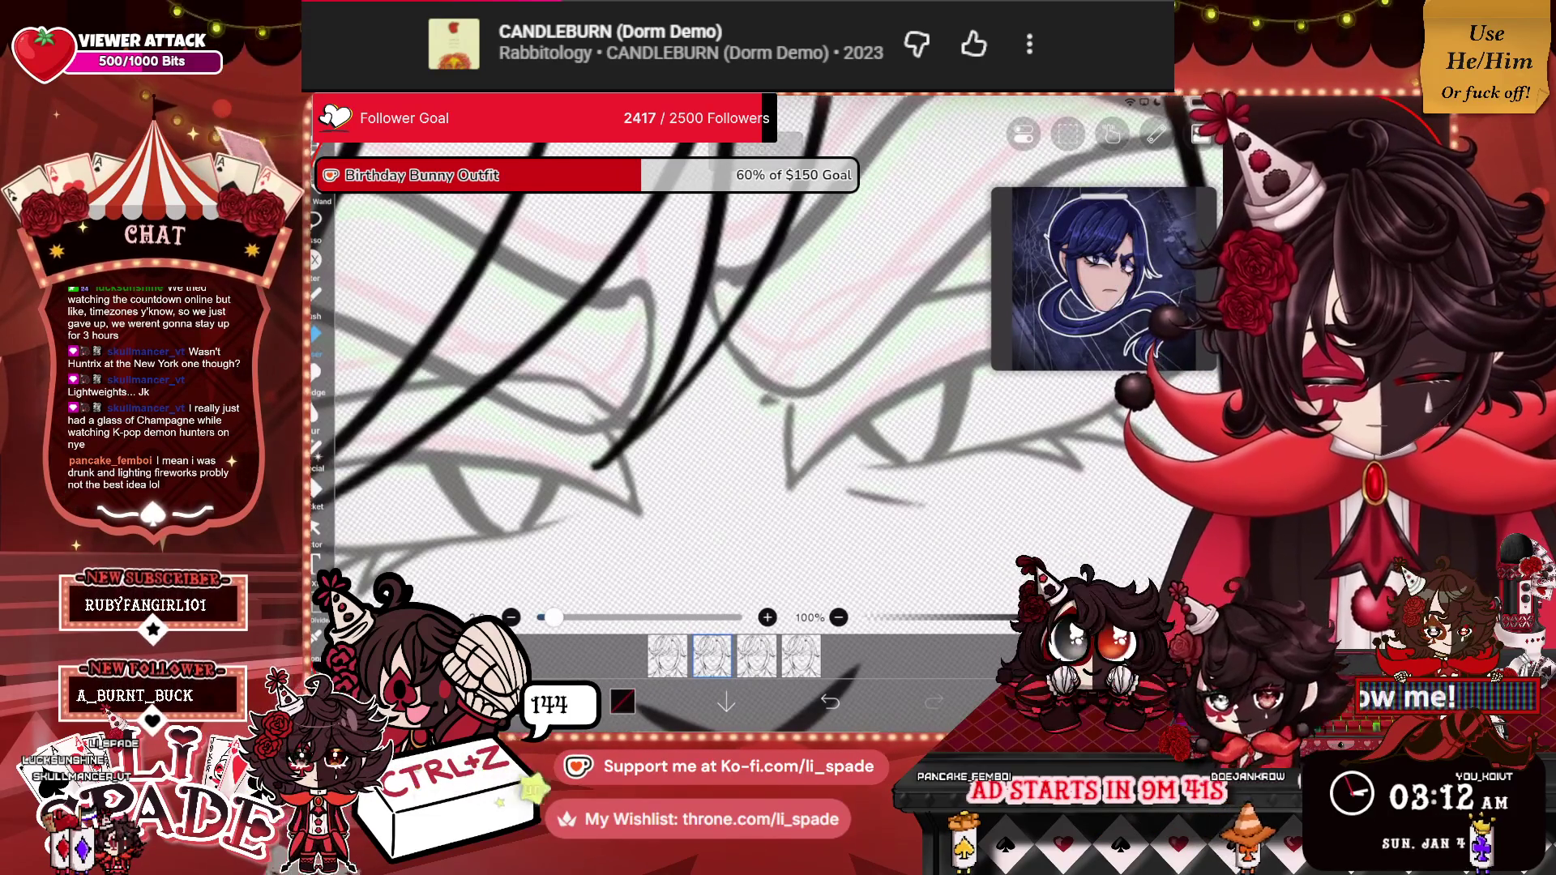
key(ctrl+z)
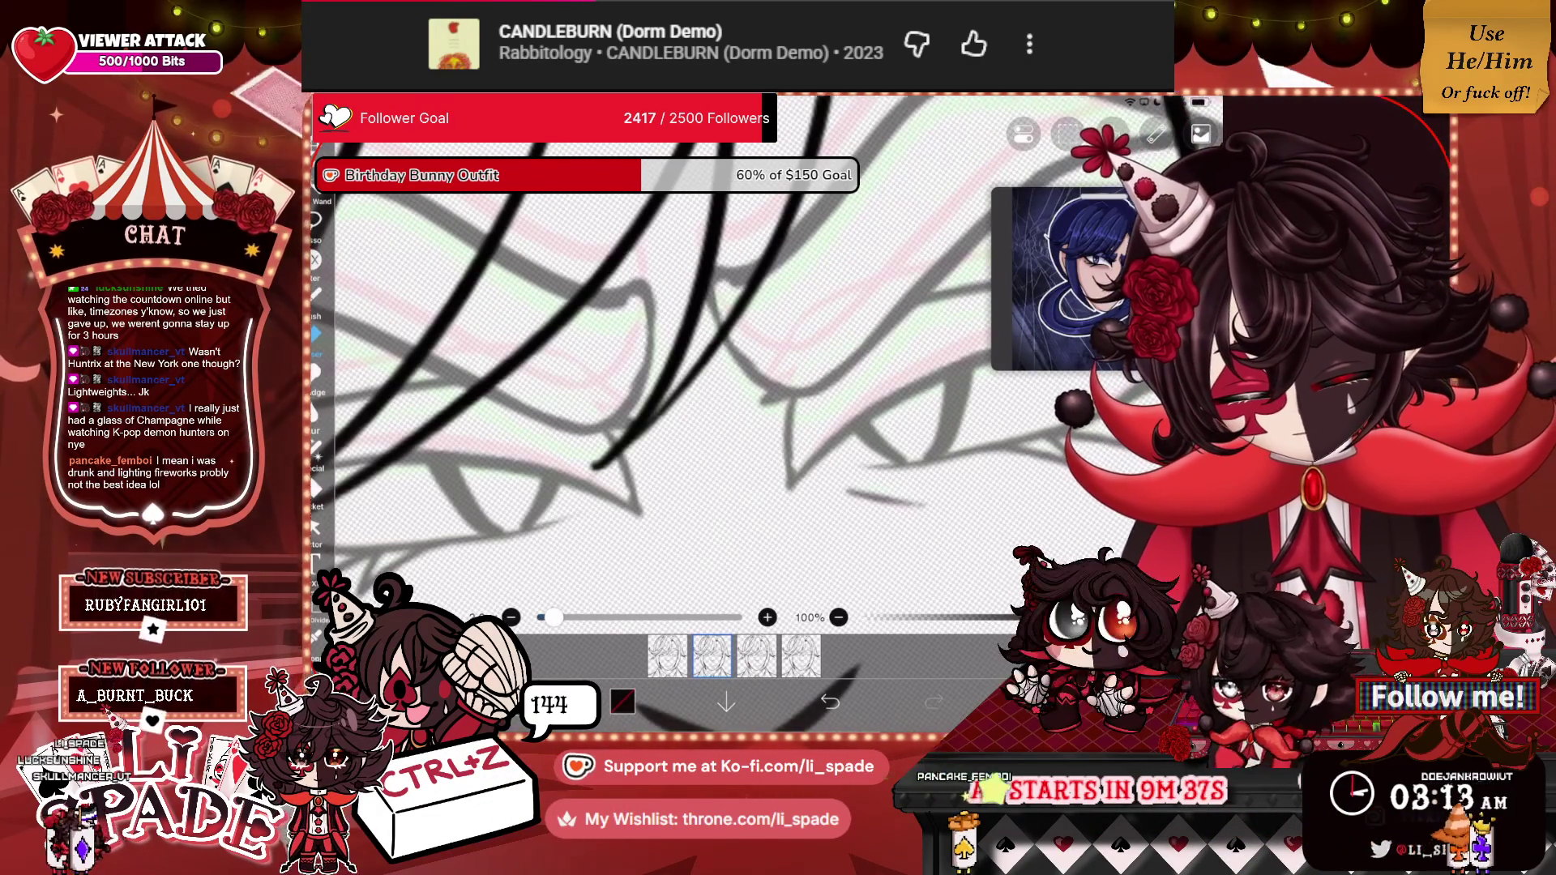
scroll(697, 397, down, 5)
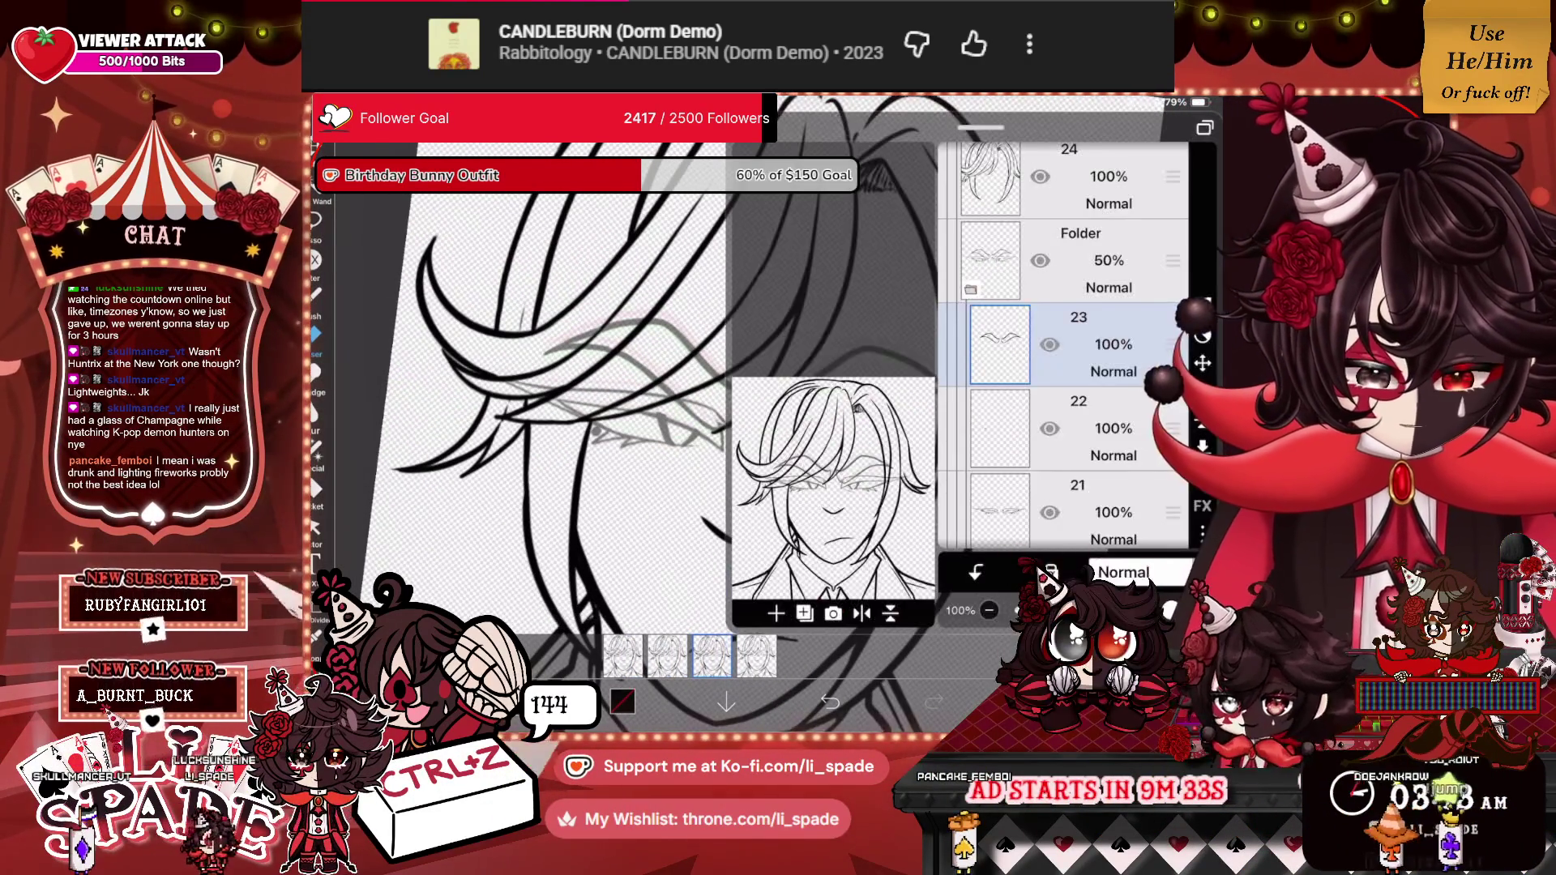
scroll(697, 389, up, 5)
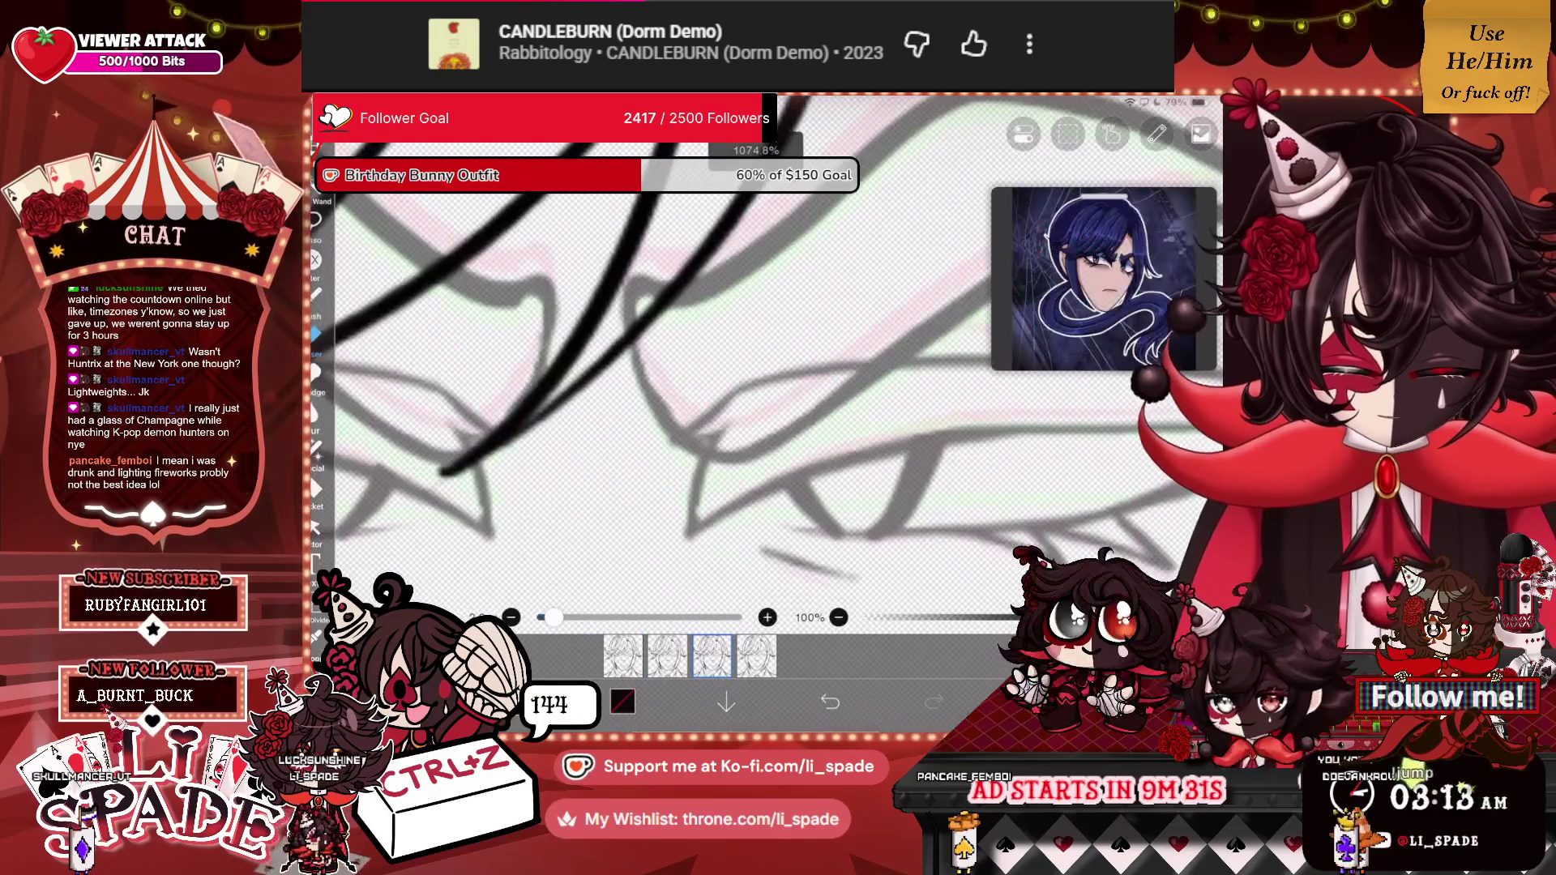
scroll(697, 389, down, 2)
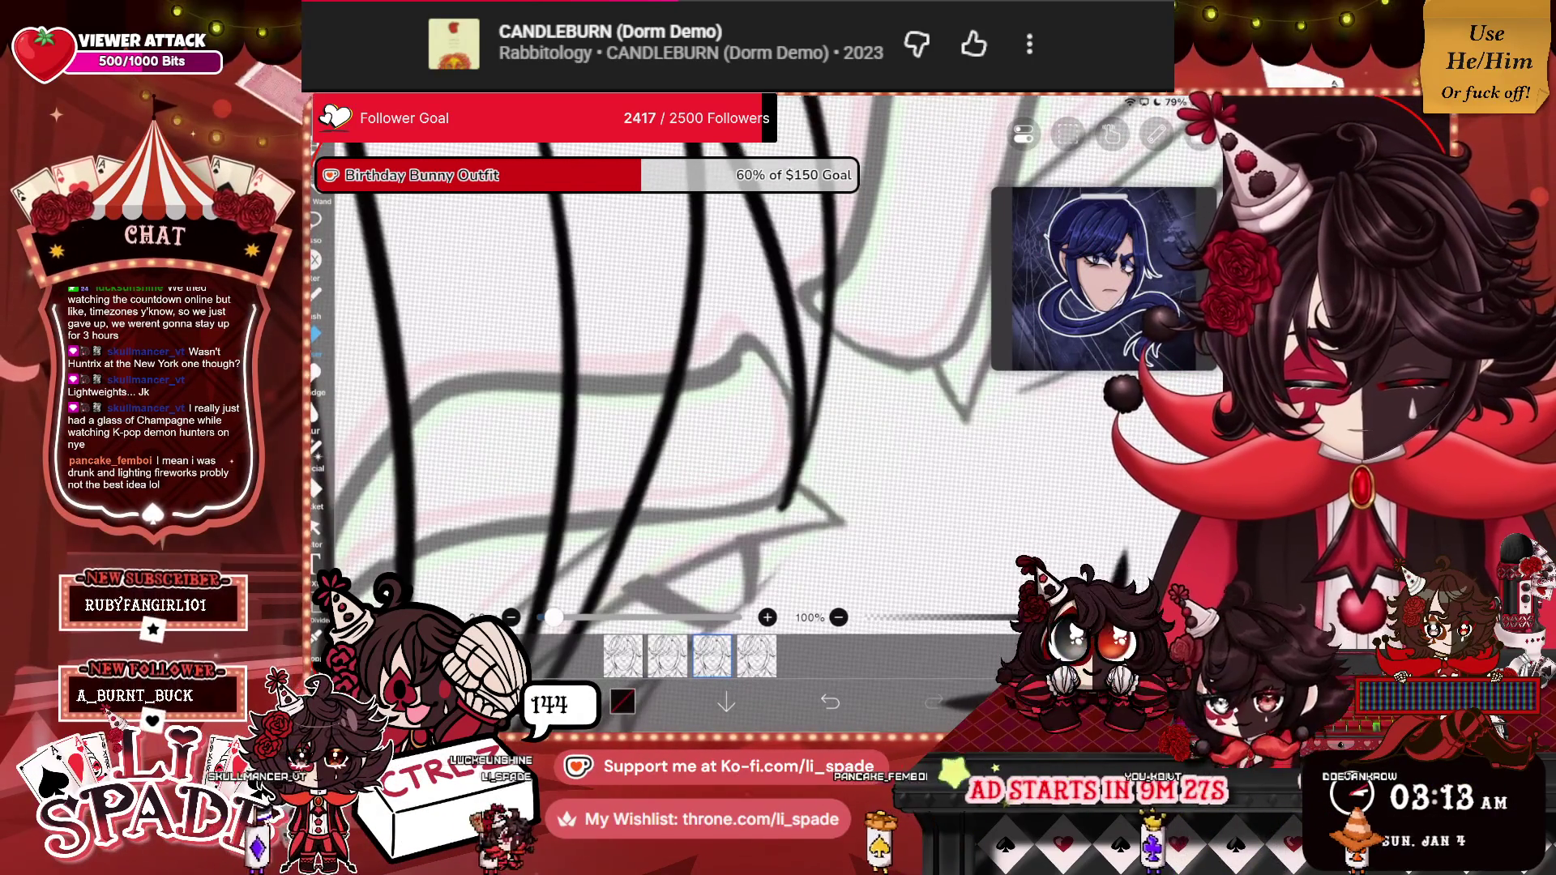
scroll(697, 389, down, 5)
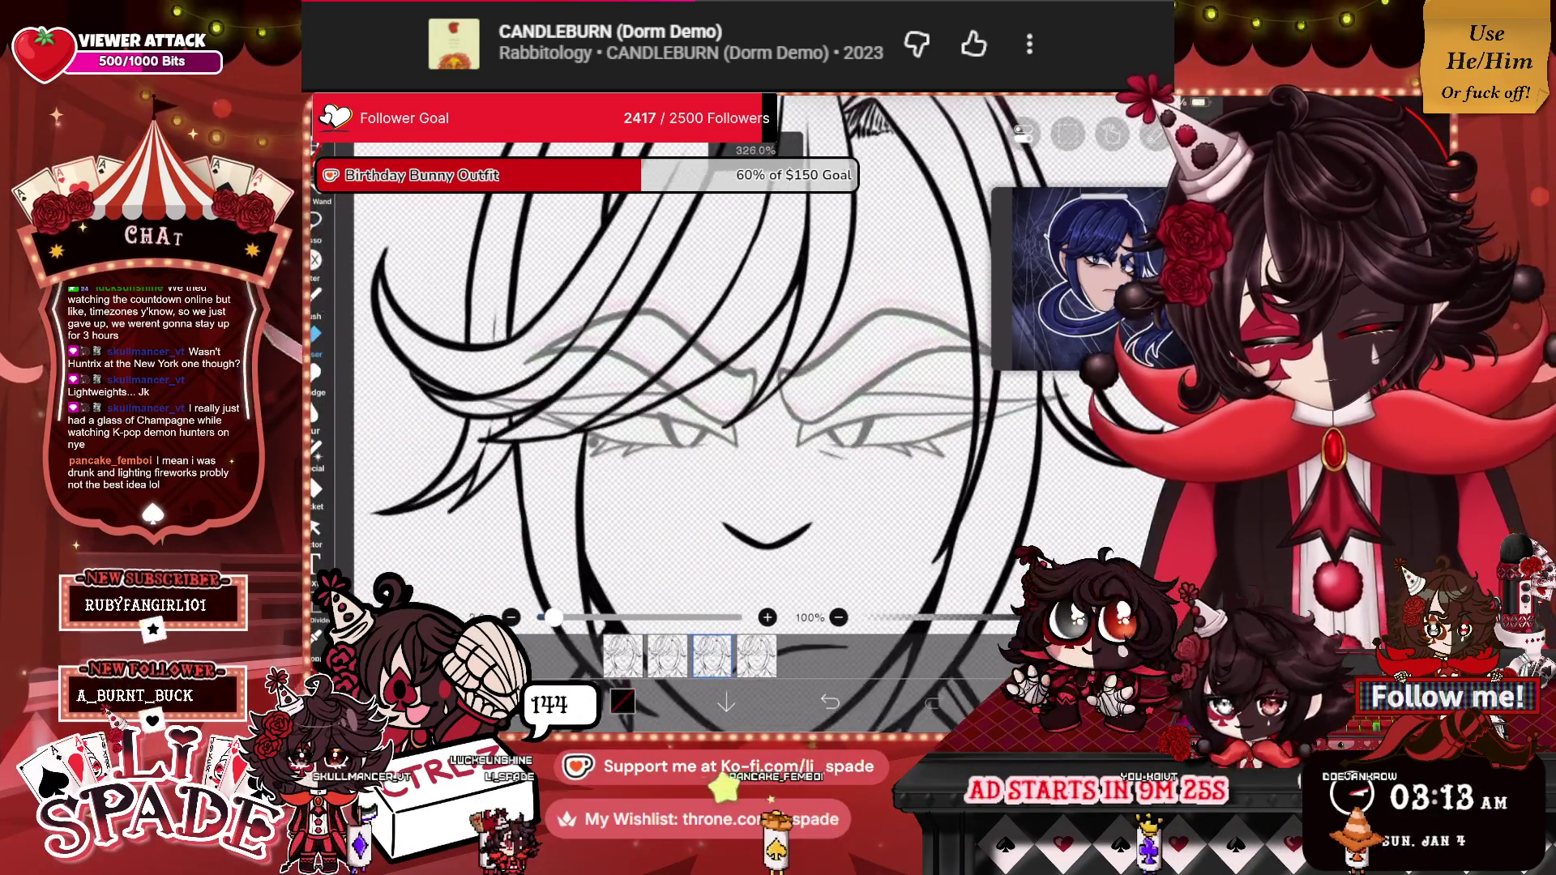
Check the layer list, then zoom in and out to inspect the eye lines.
click(1036, 702)
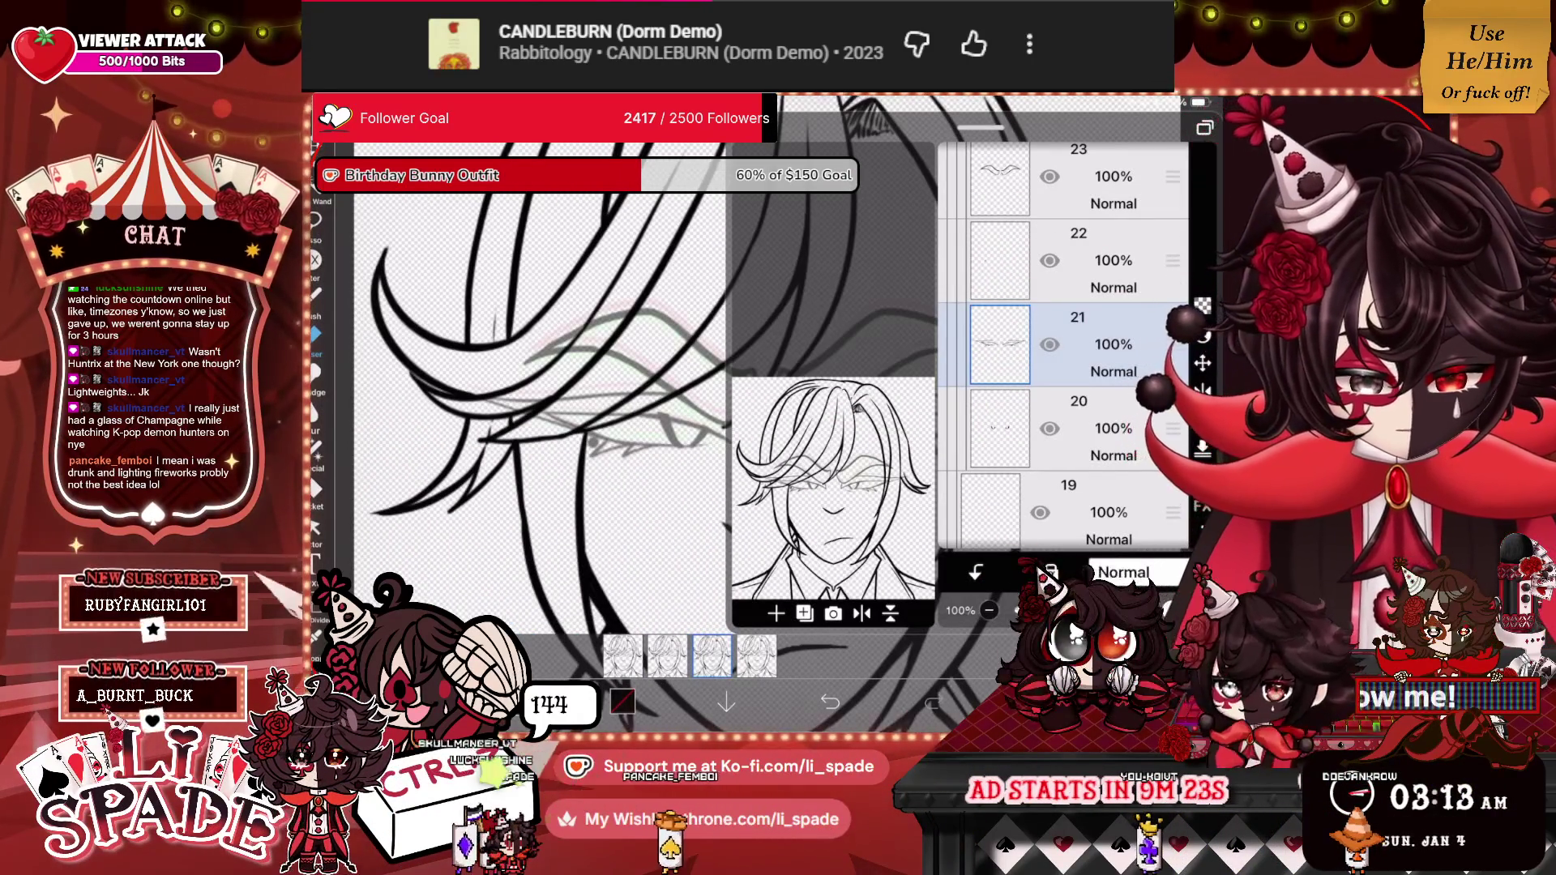
click(1036, 702)
scroll(697, 389, up, 5)
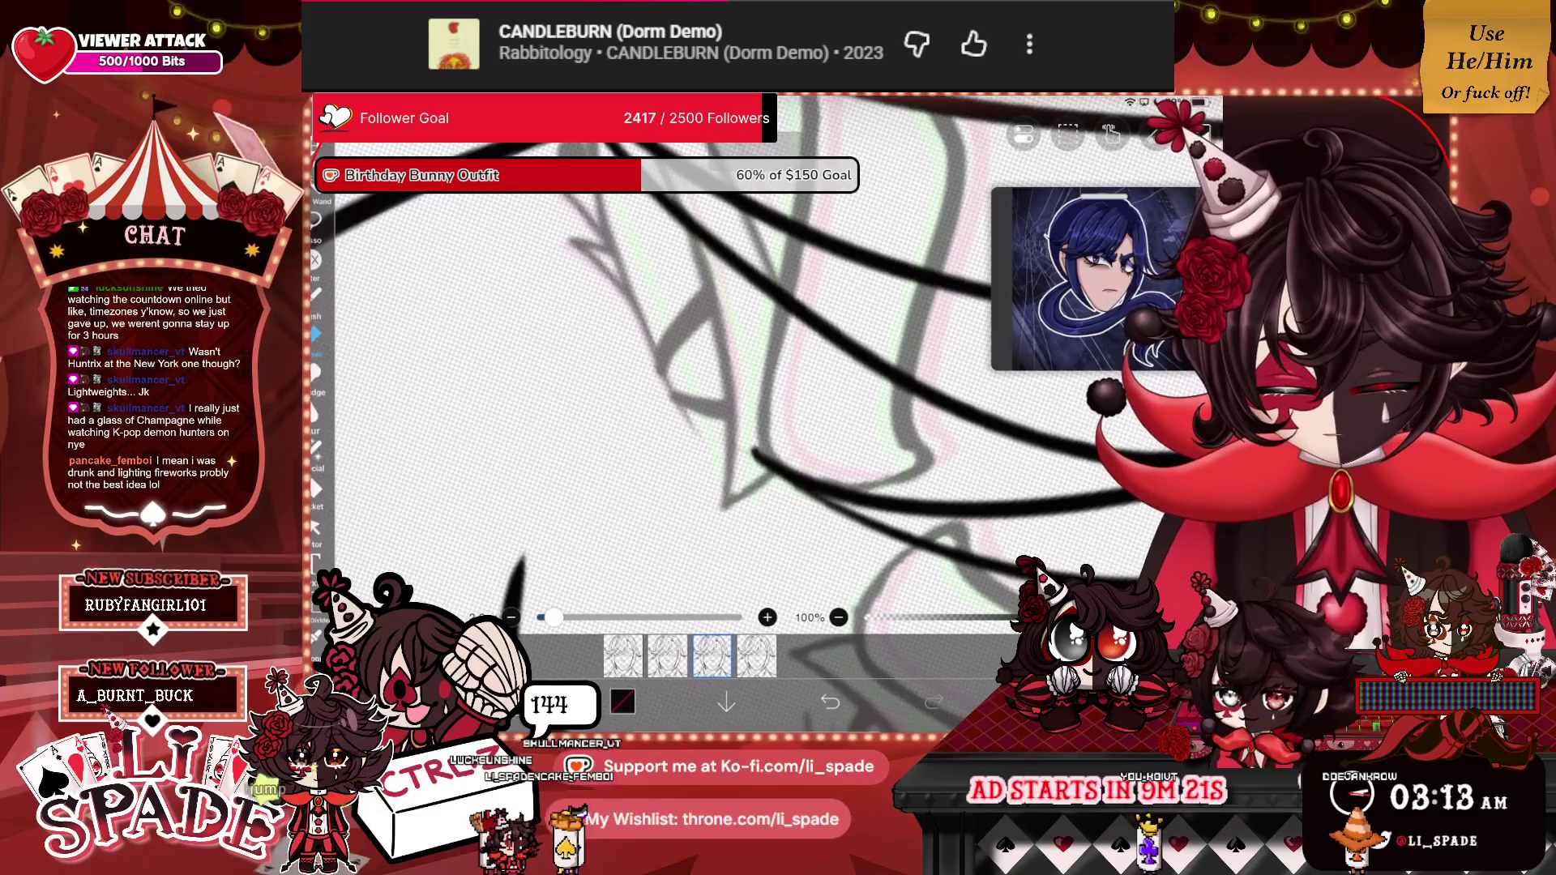
scroll(696, 389, down, 5)
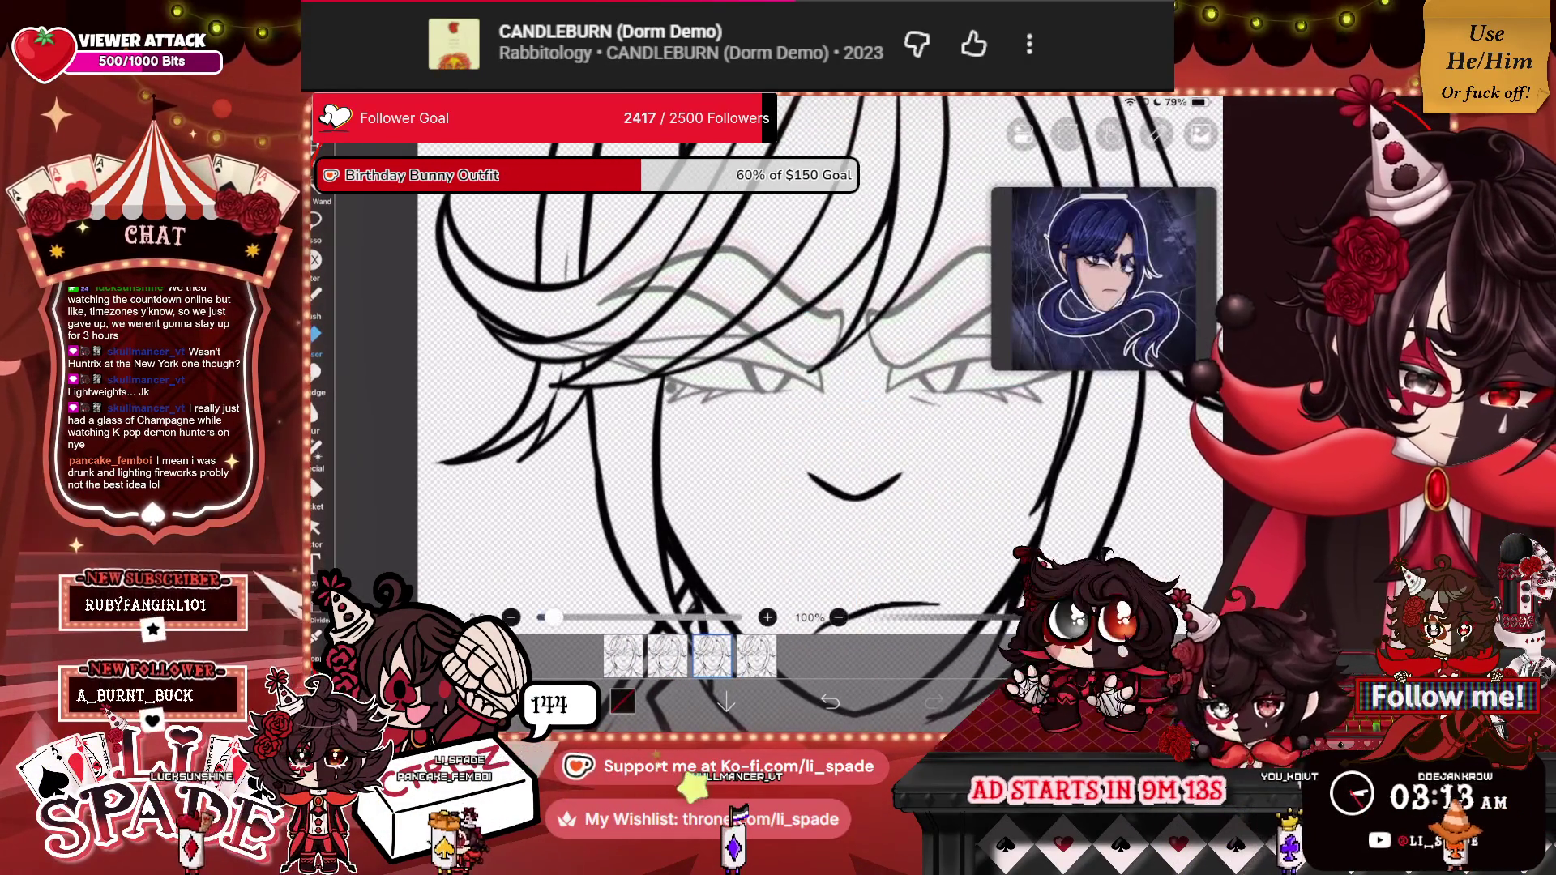
scroll(730, 389, up, 5)
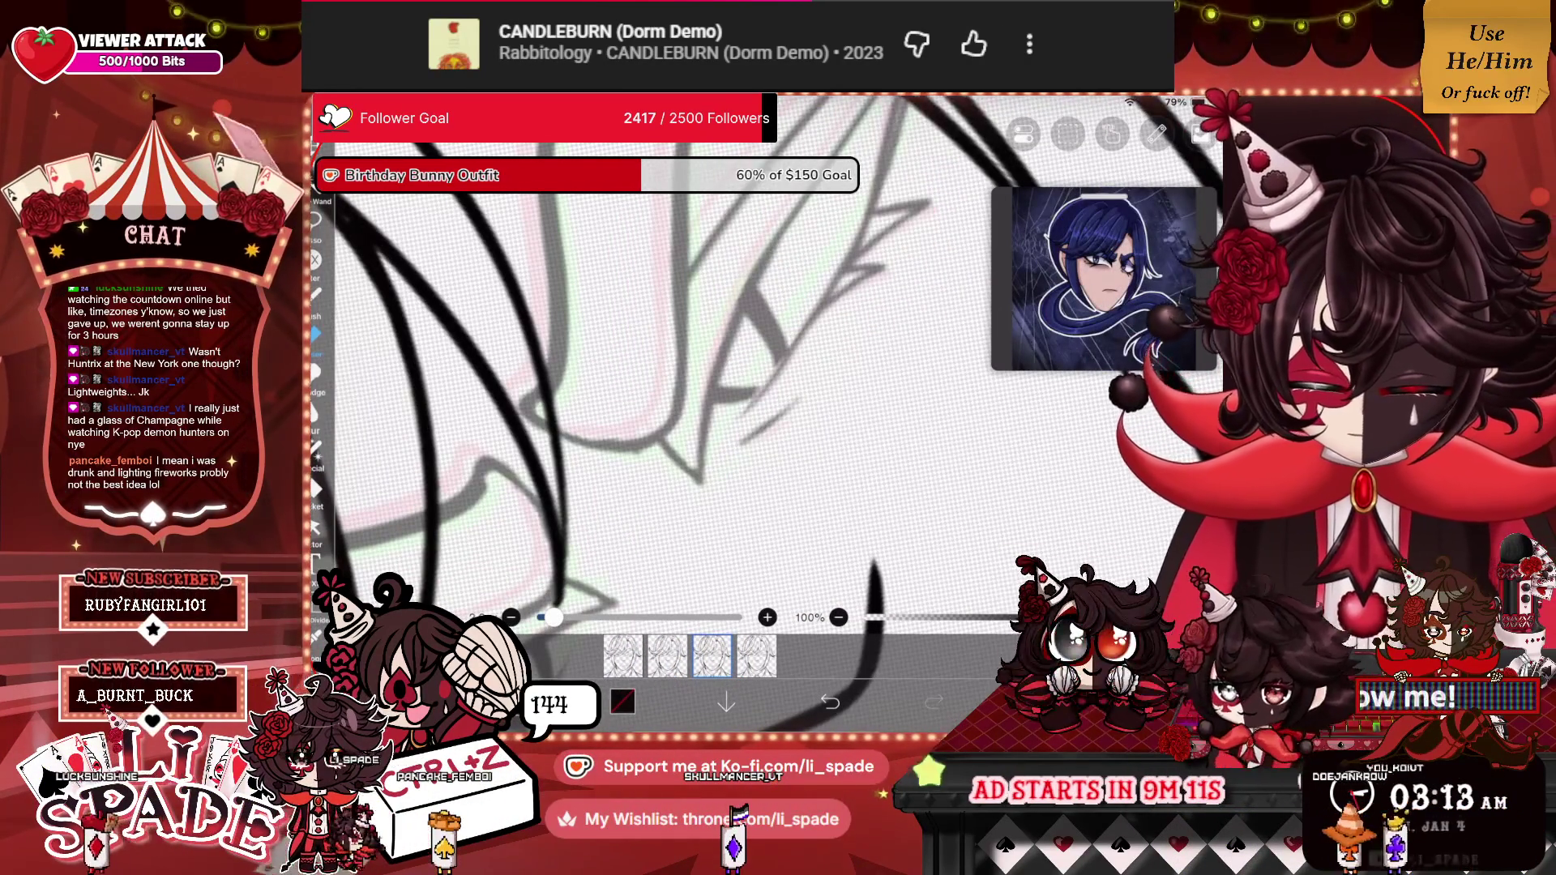
scroll(729, 389, up, 3)
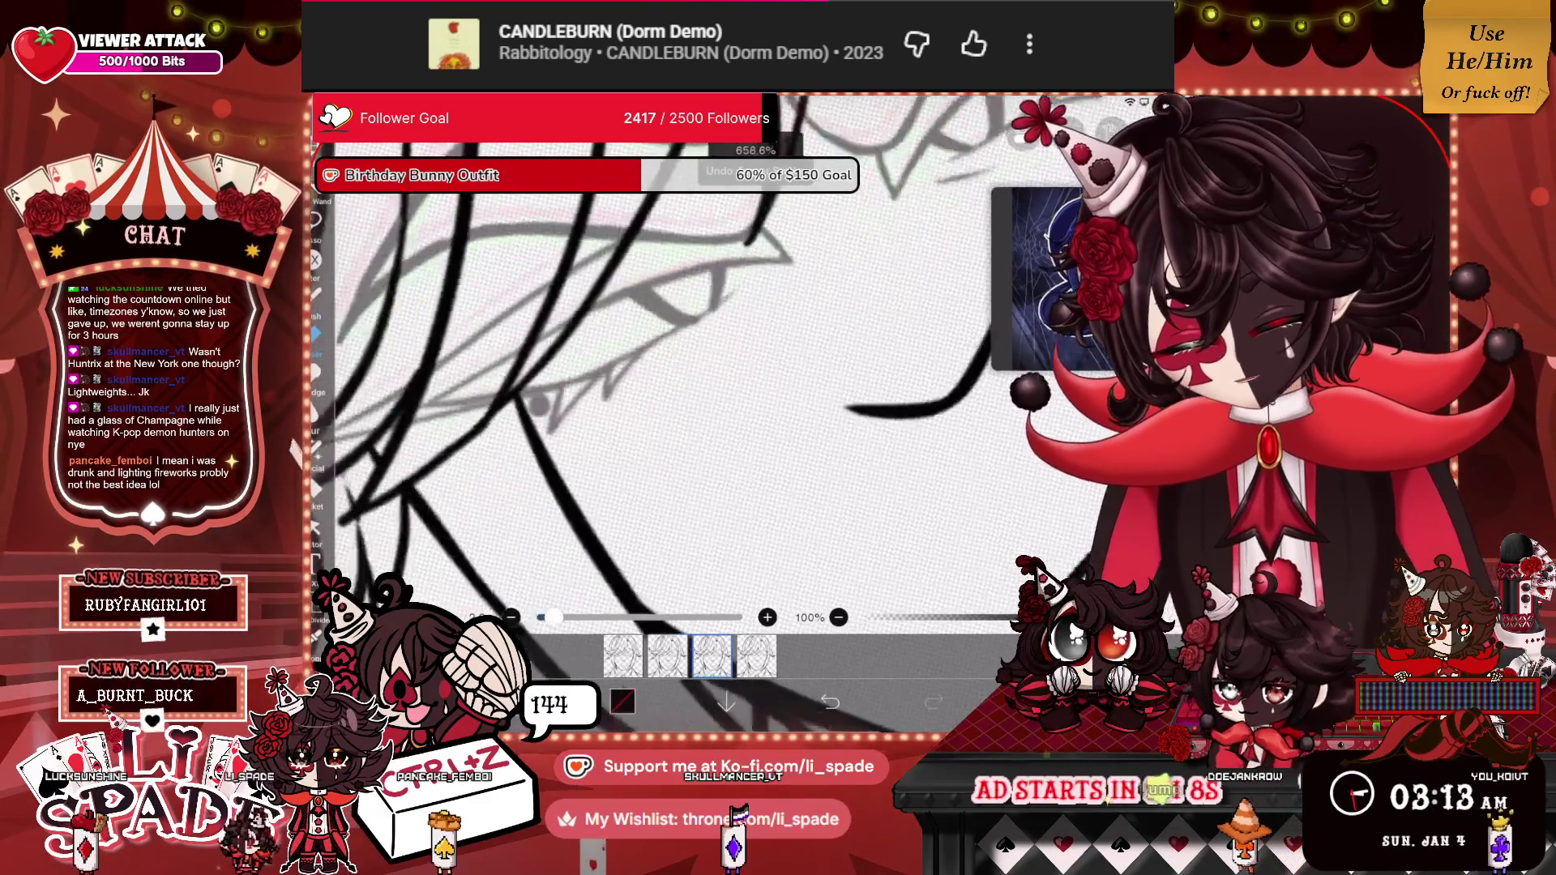
scroll(729, 389, down, 5)
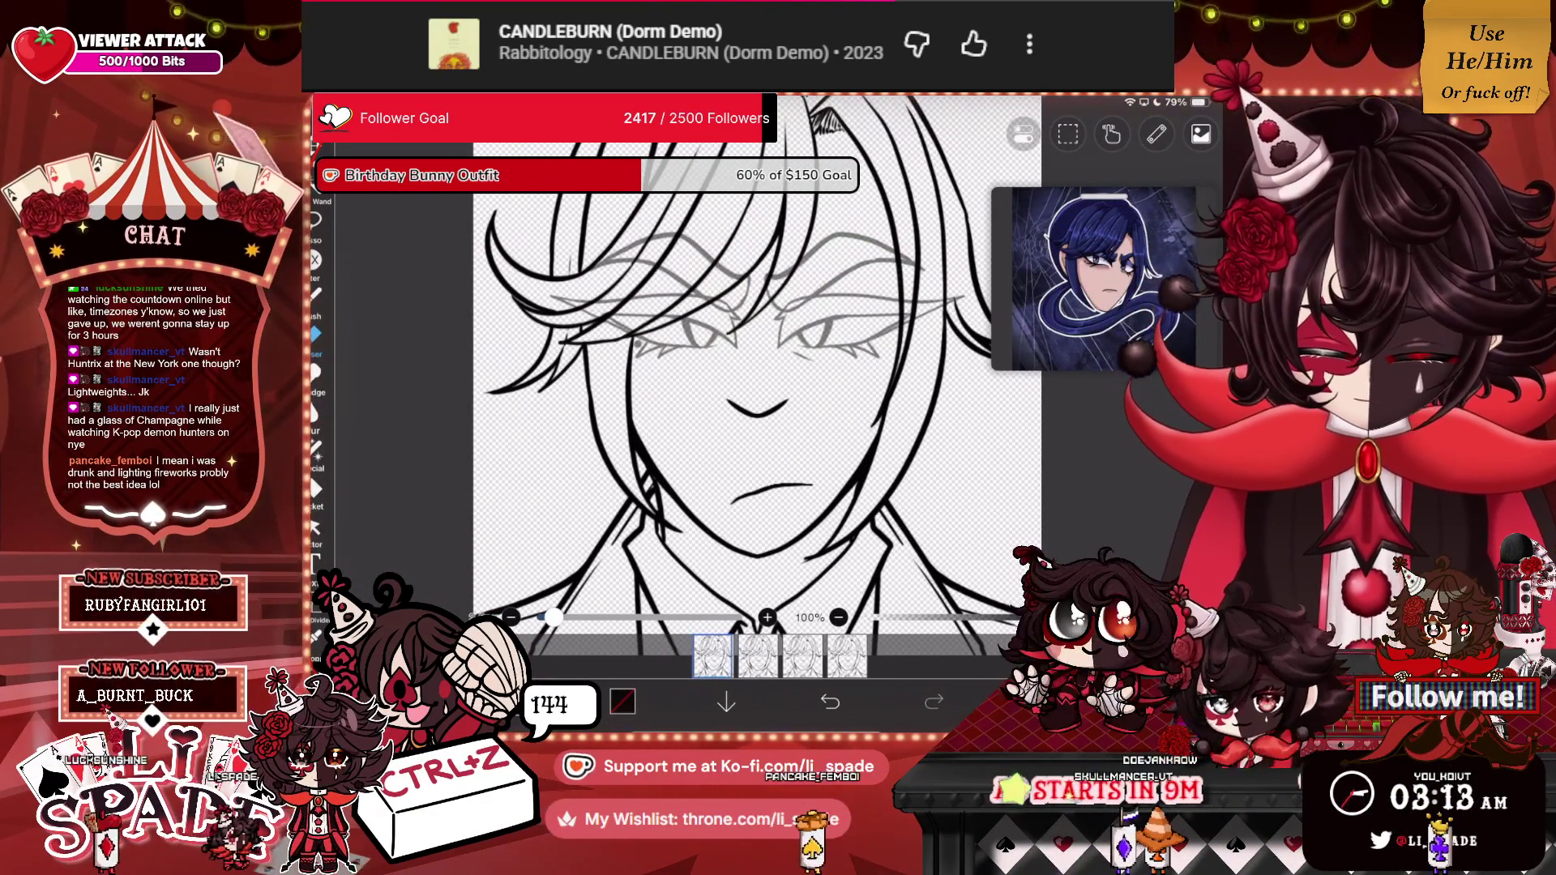
Select the eye-and-brow sketch folder in the layer list.
click(997, 702)
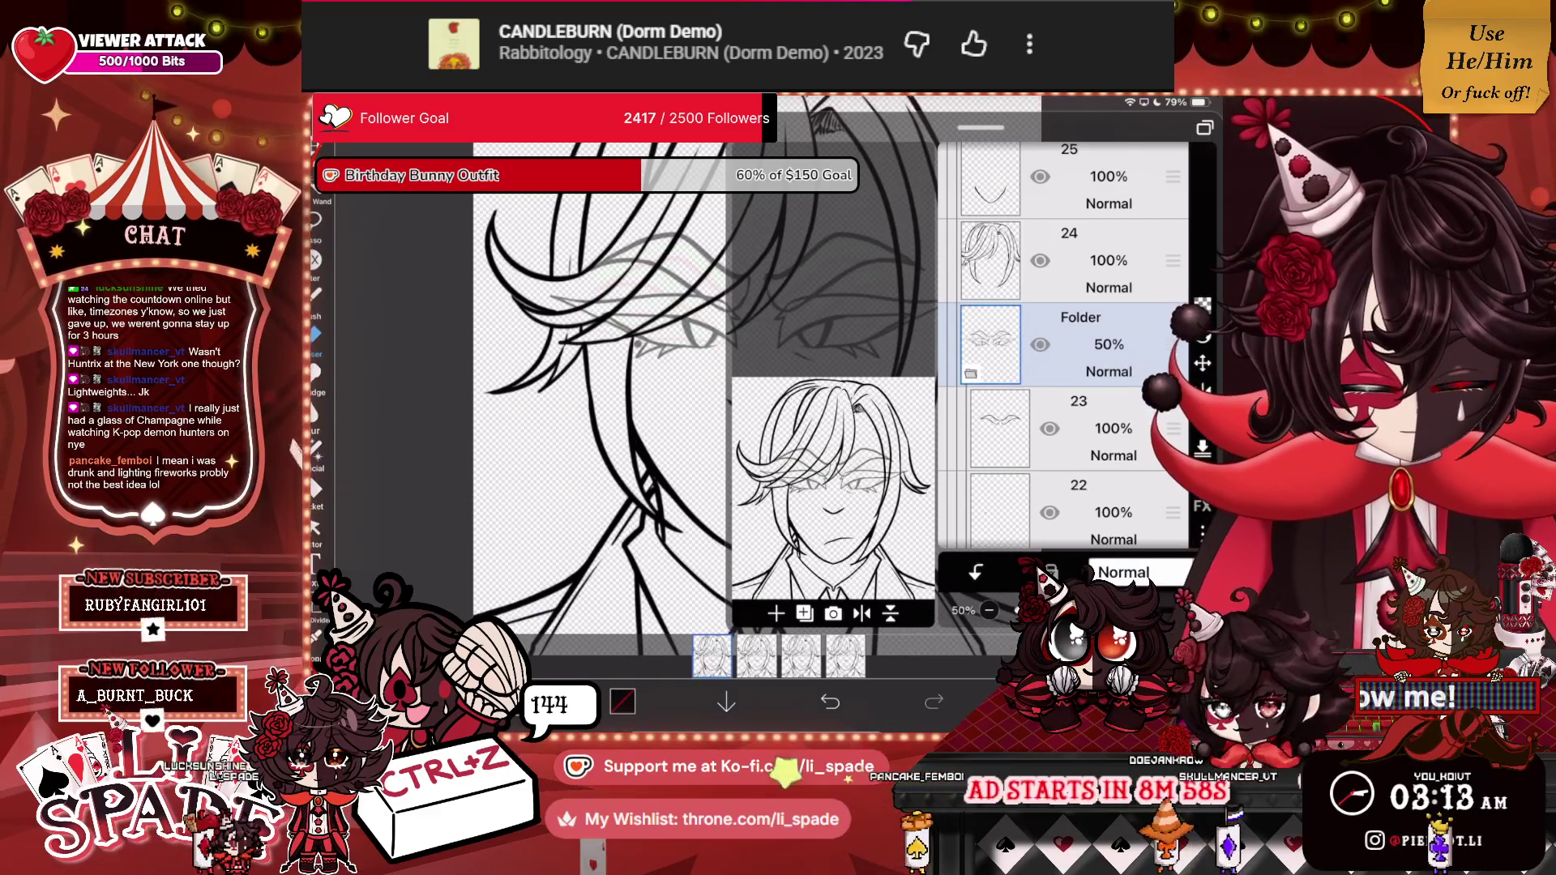
scroll(1034, 331, down, 2)
click(976, 572)
scroll(734, 273, up, 3)
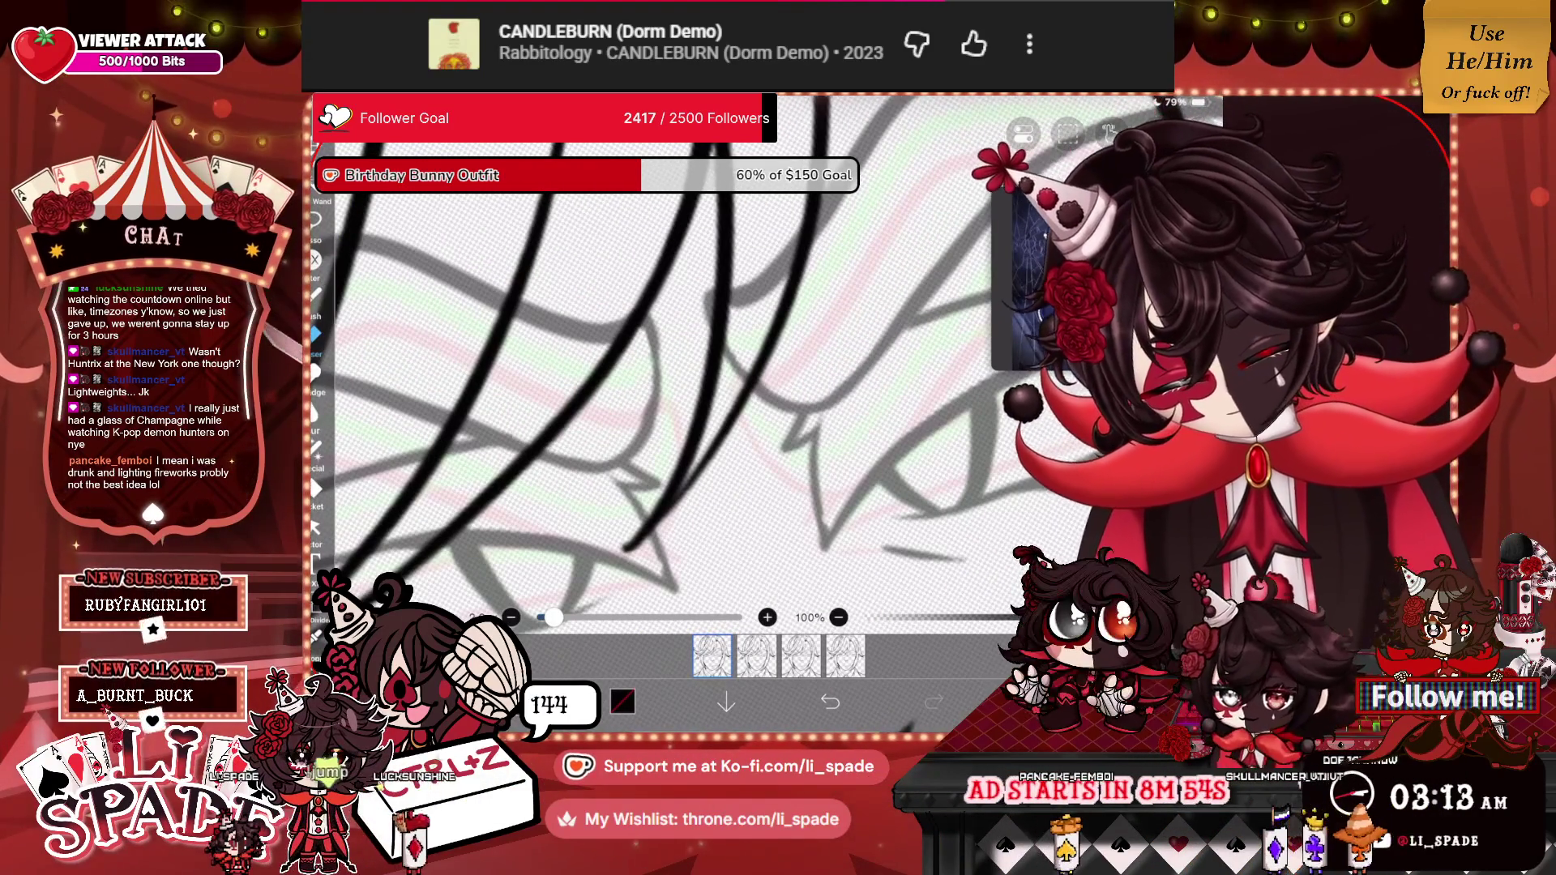
scroll(713, 402, down, 5)
scroll(670, 401, up, 2)
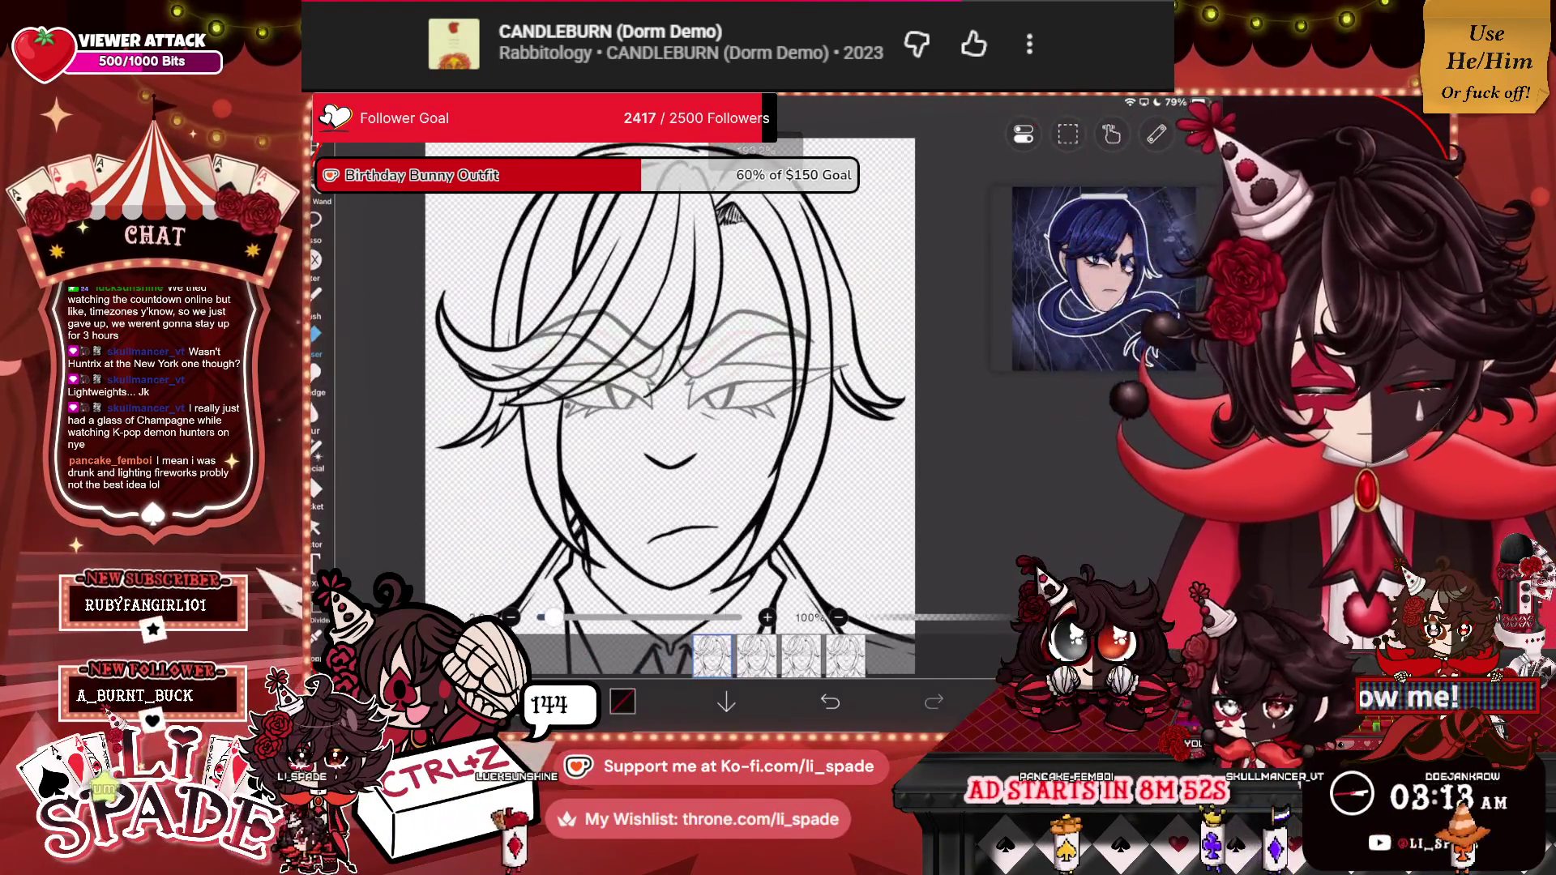
click(1037, 702)
scroll(1062, 348, down, 2)
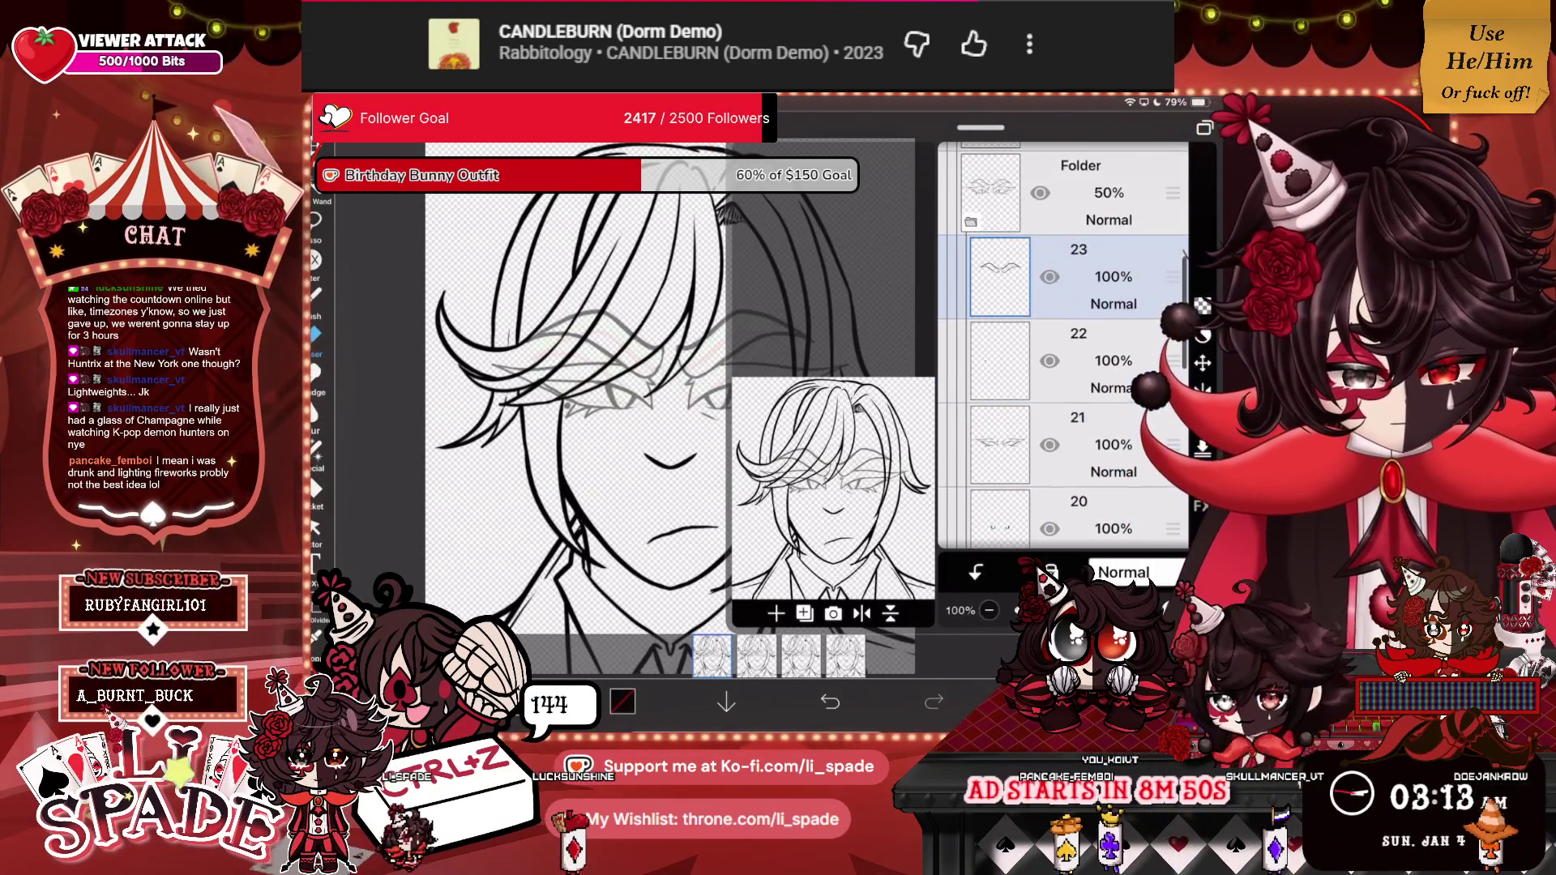
click(1078, 192)
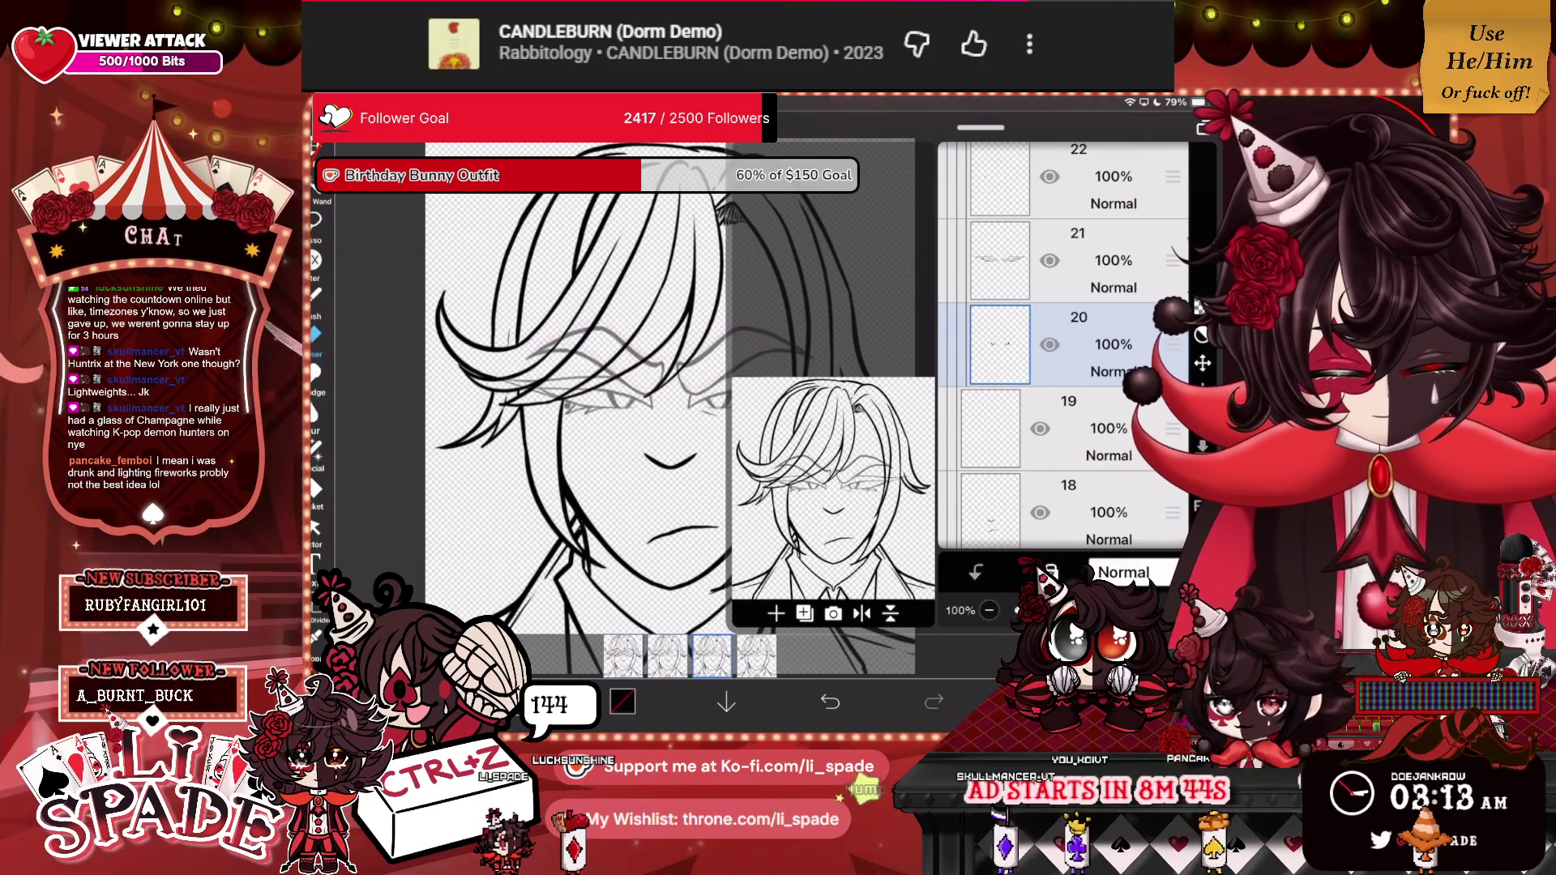
click(1070, 245)
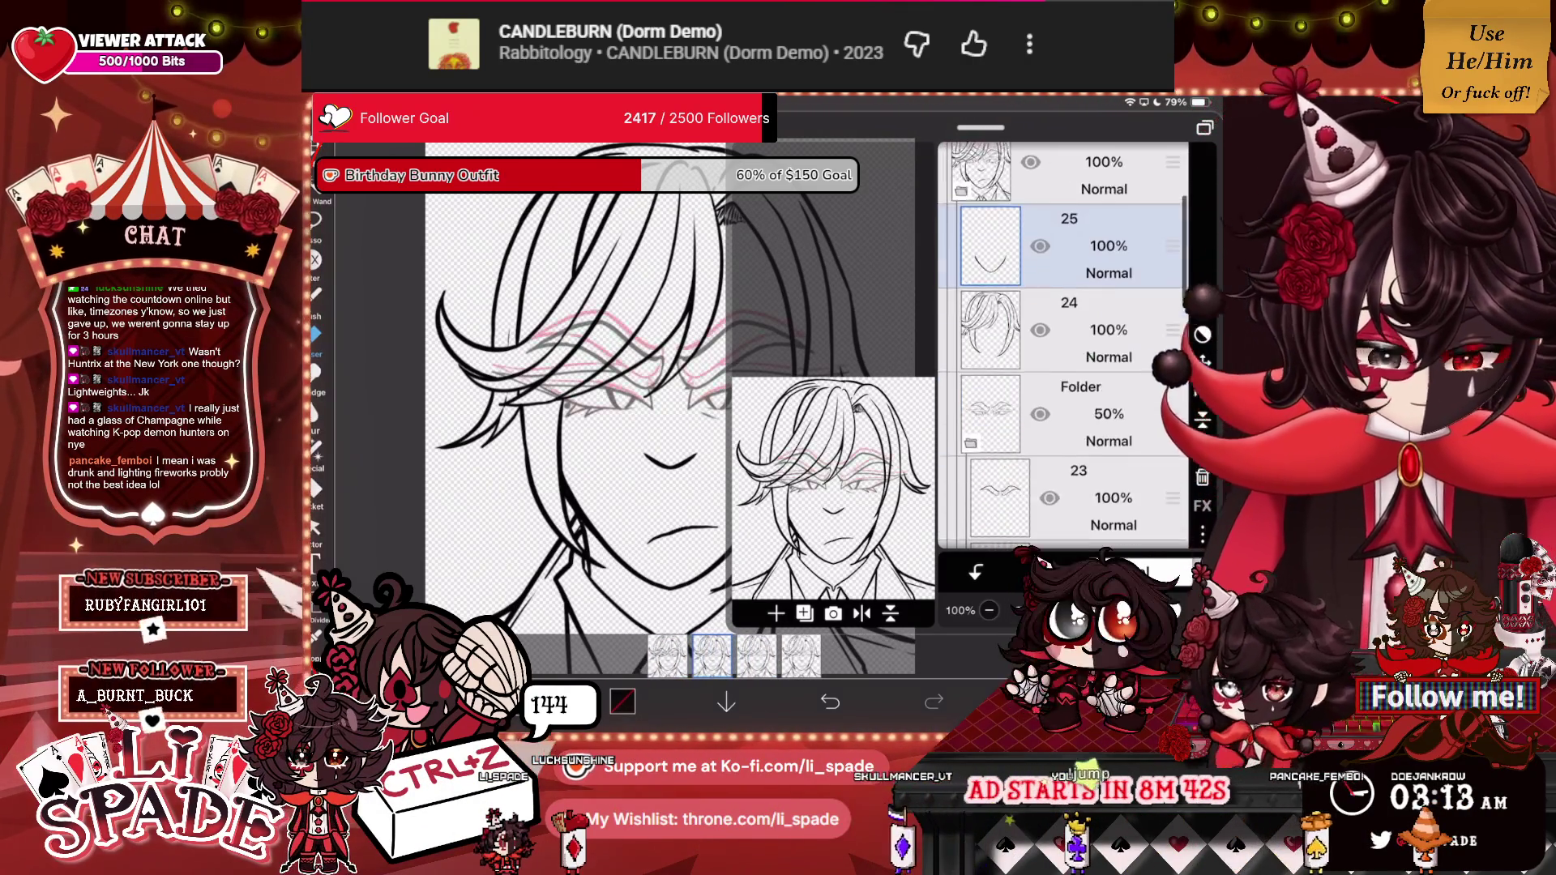
click(1077, 344)
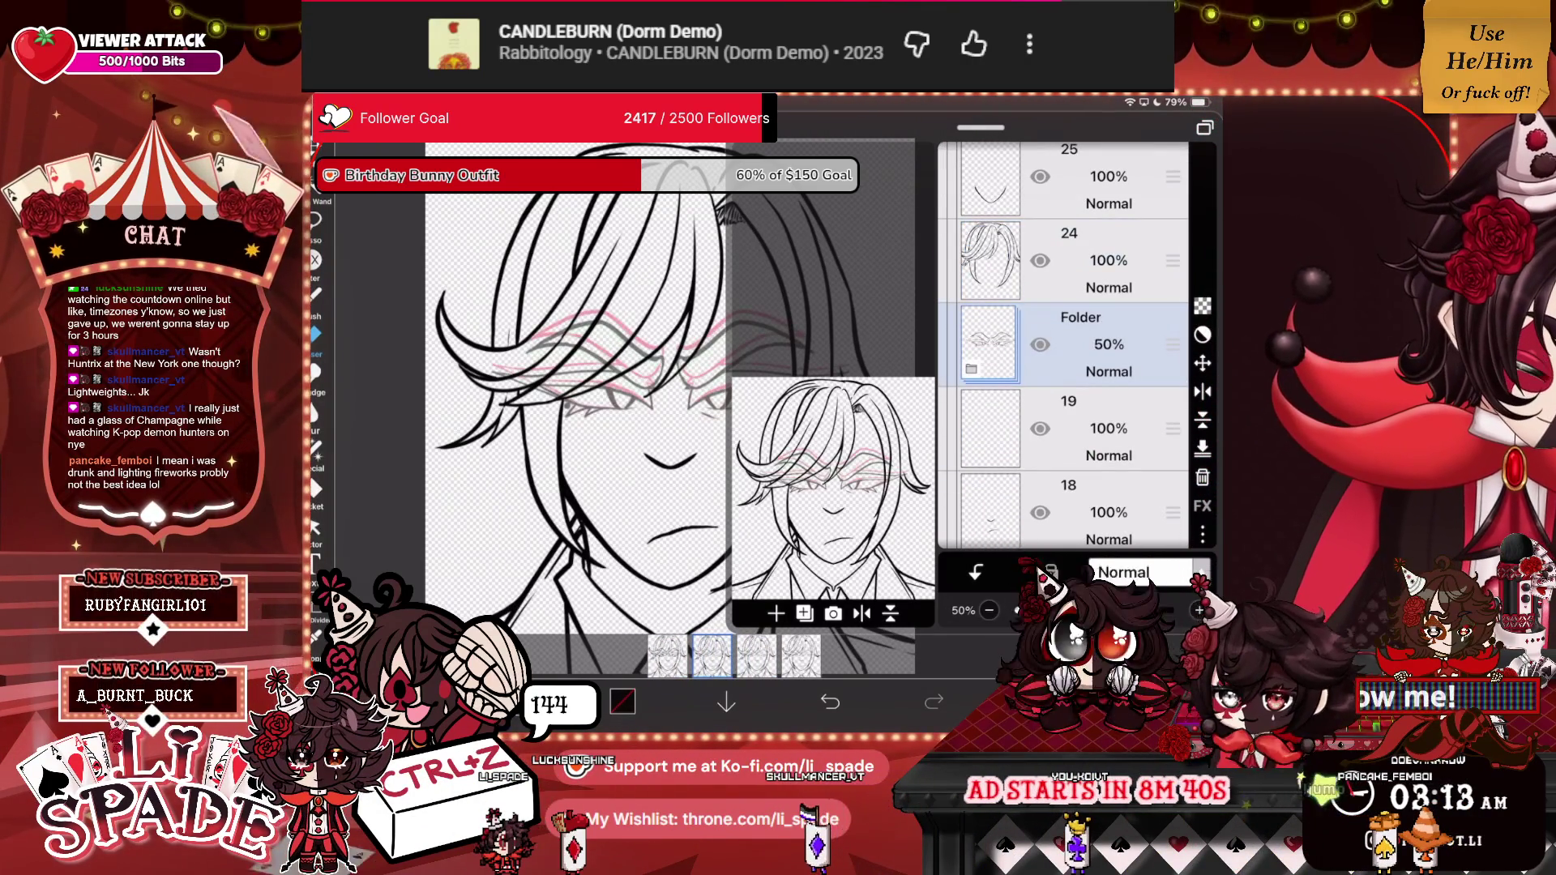
Raise the folder's opacity from 50% to 100% and merge it into layer 20.
drag(1094, 610, 1191, 610)
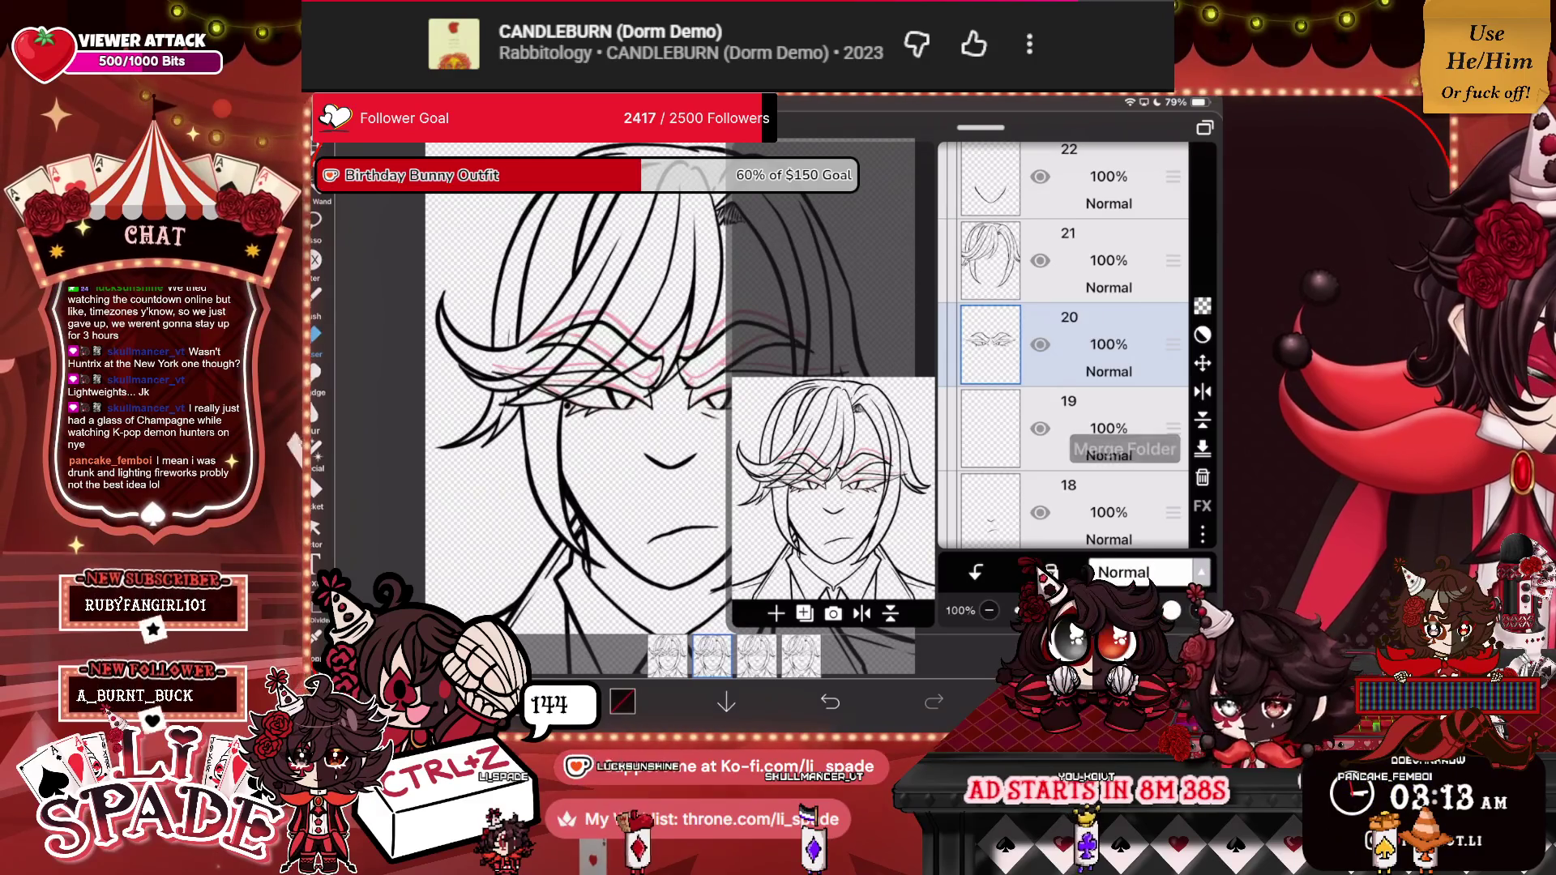
key(ctrl+z)
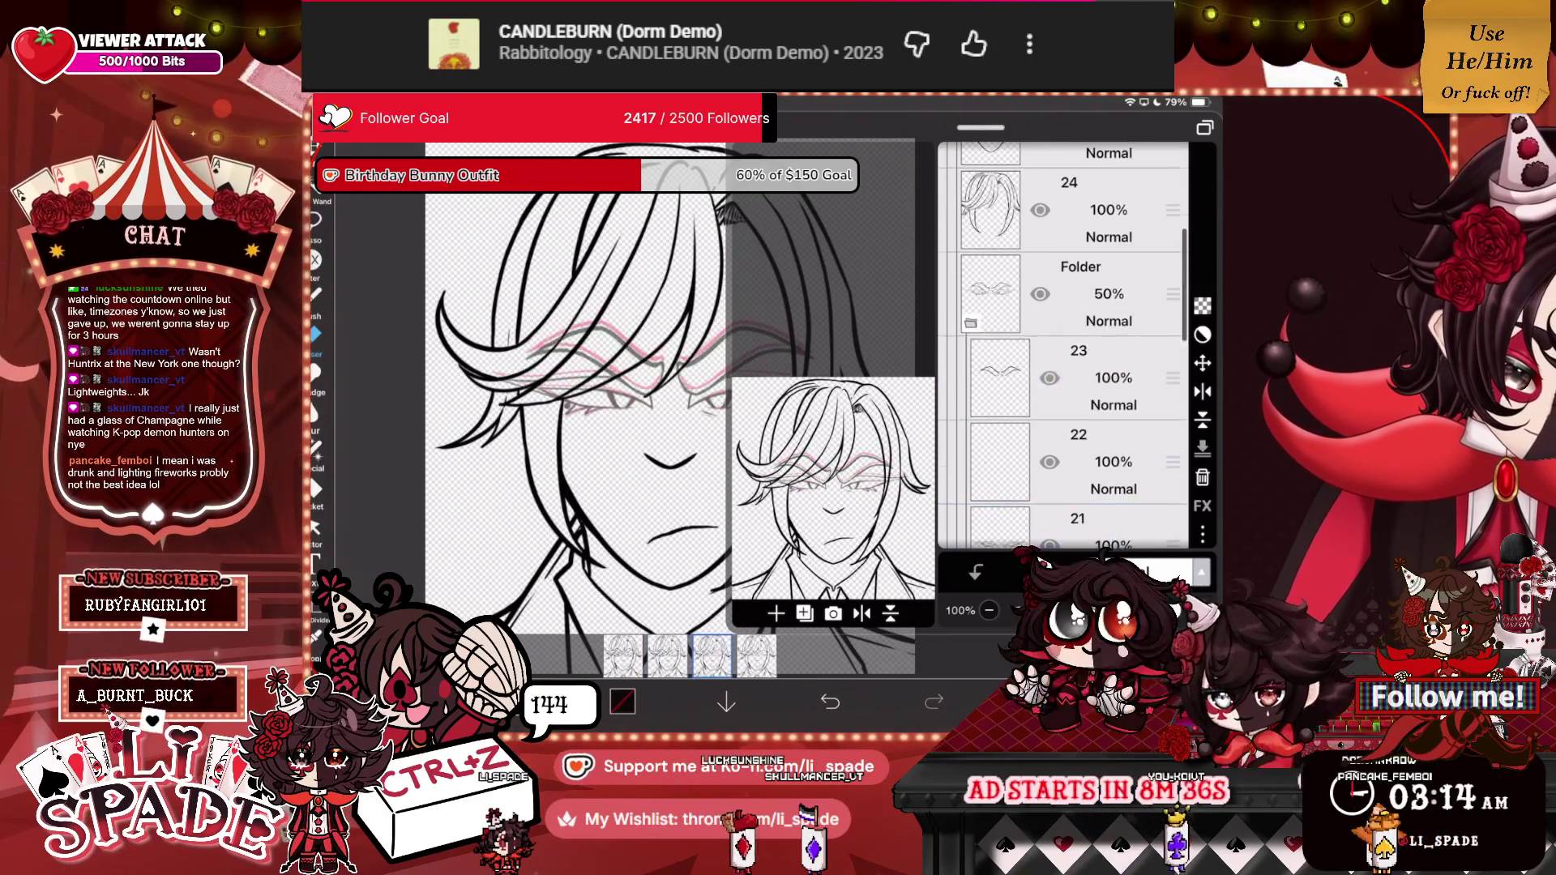
key(ctrl+y)
key(ctrl+y)
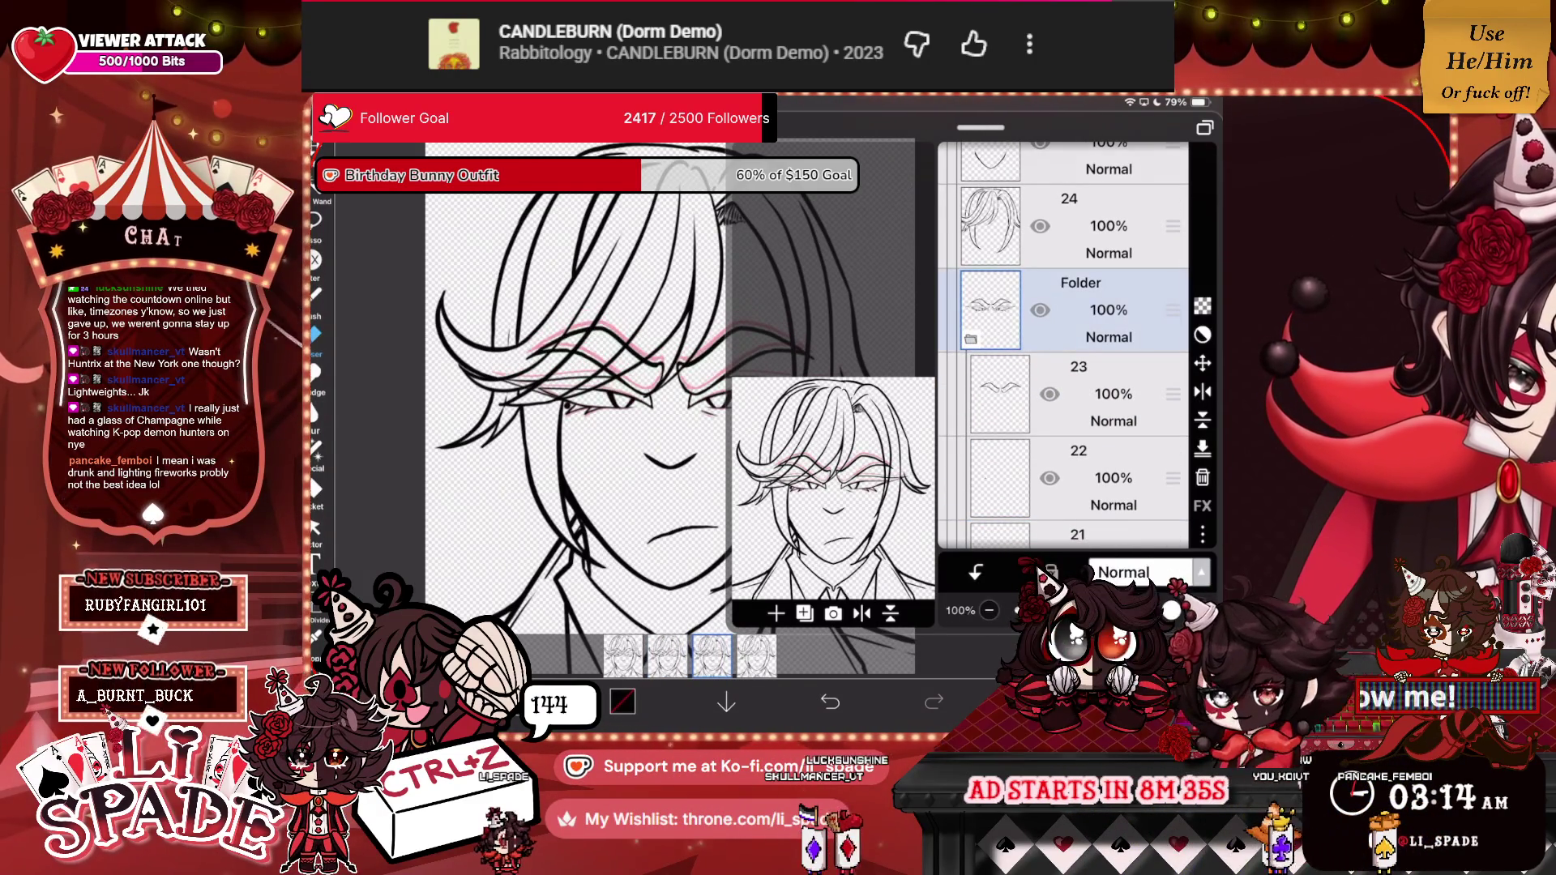
key(ctrl+z)
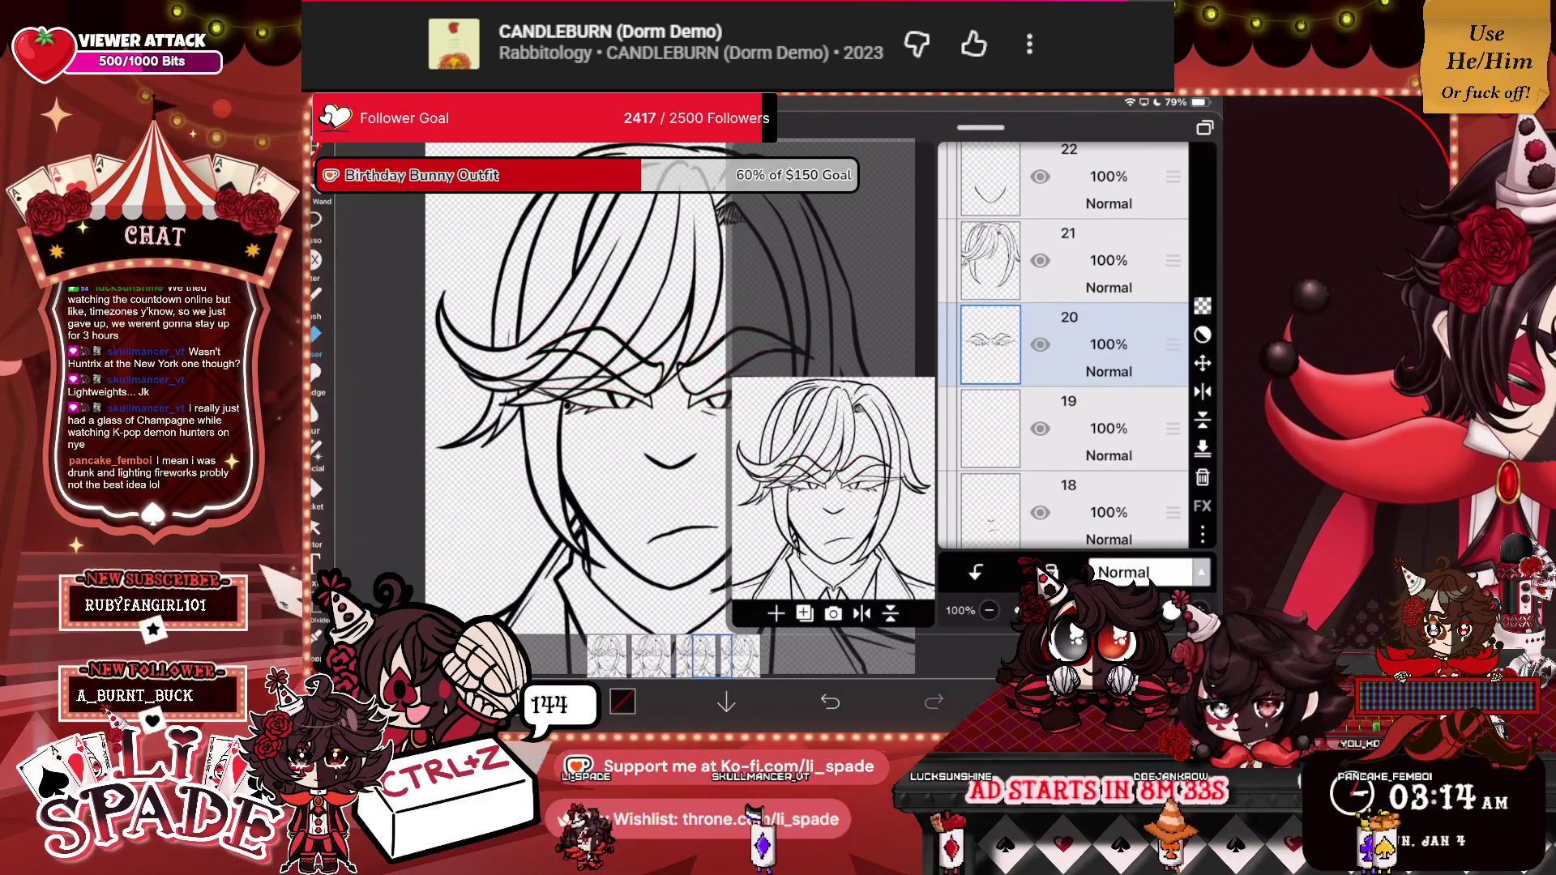
key(ctrl+y)
key(ctrl+y)
key(ctrl+y)
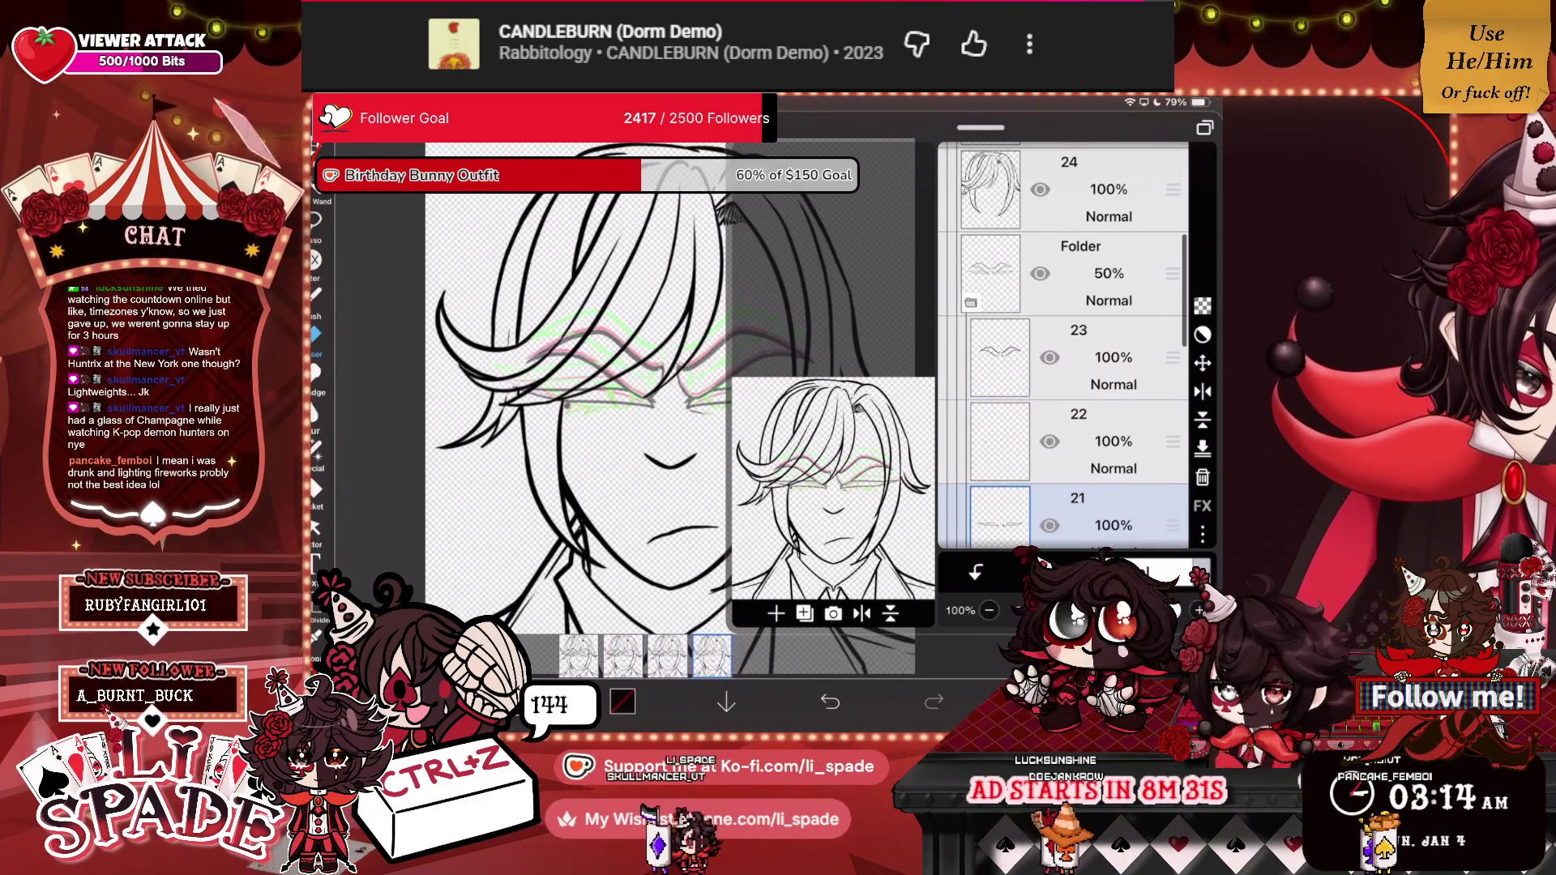
key(ctrl+y)
key(ctrl+z)
key(ctrl+z)
key(ctrl+z)
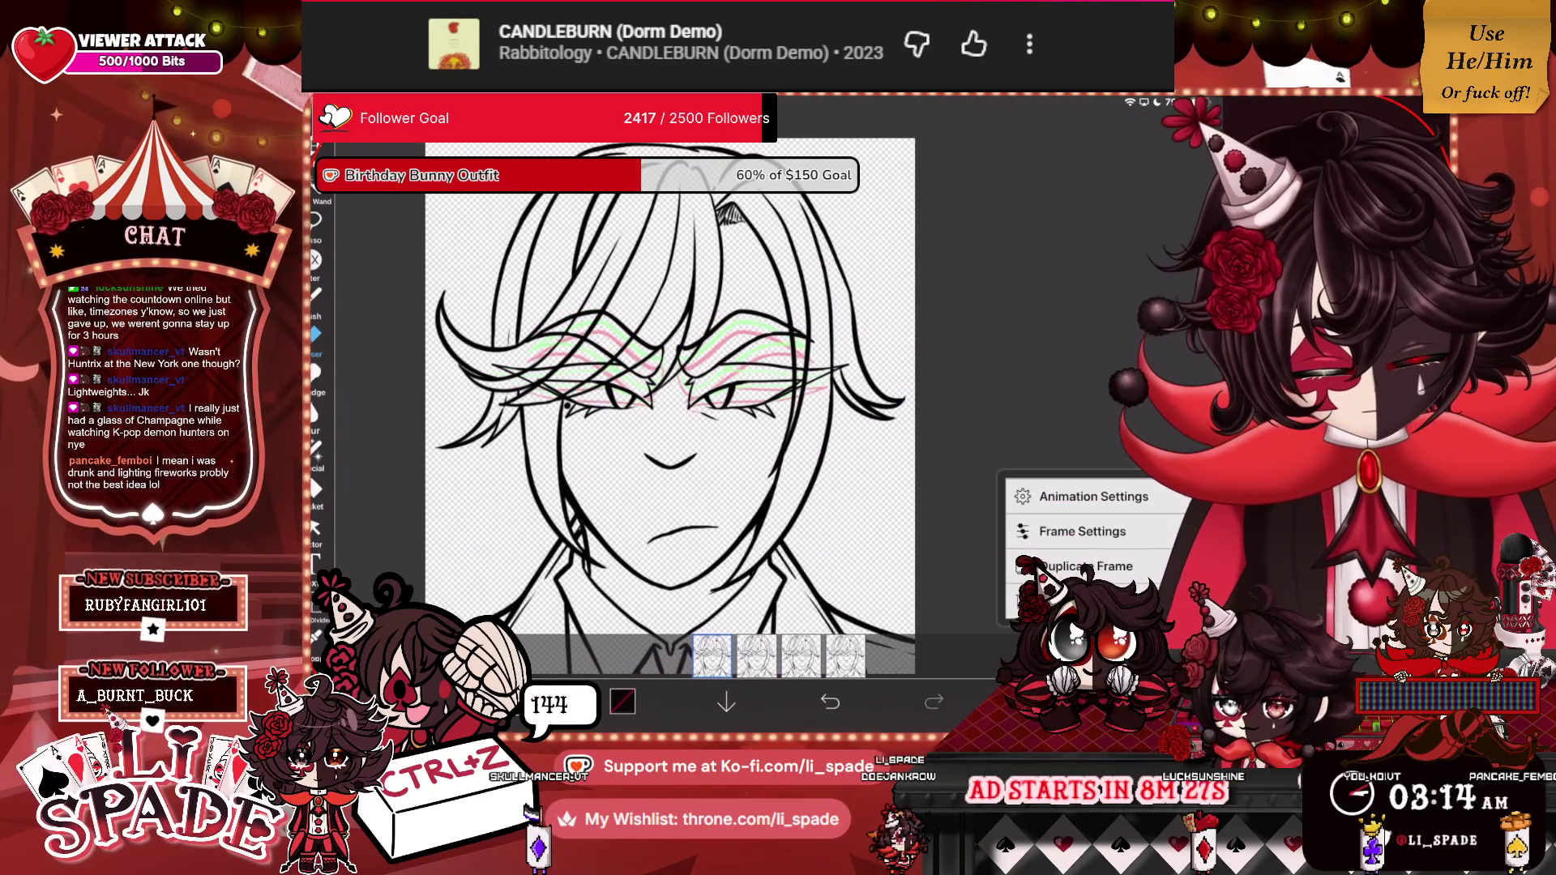
Check the fourth frame's duration and the Animation Settings, then return to frame 1.
click(1084, 528)
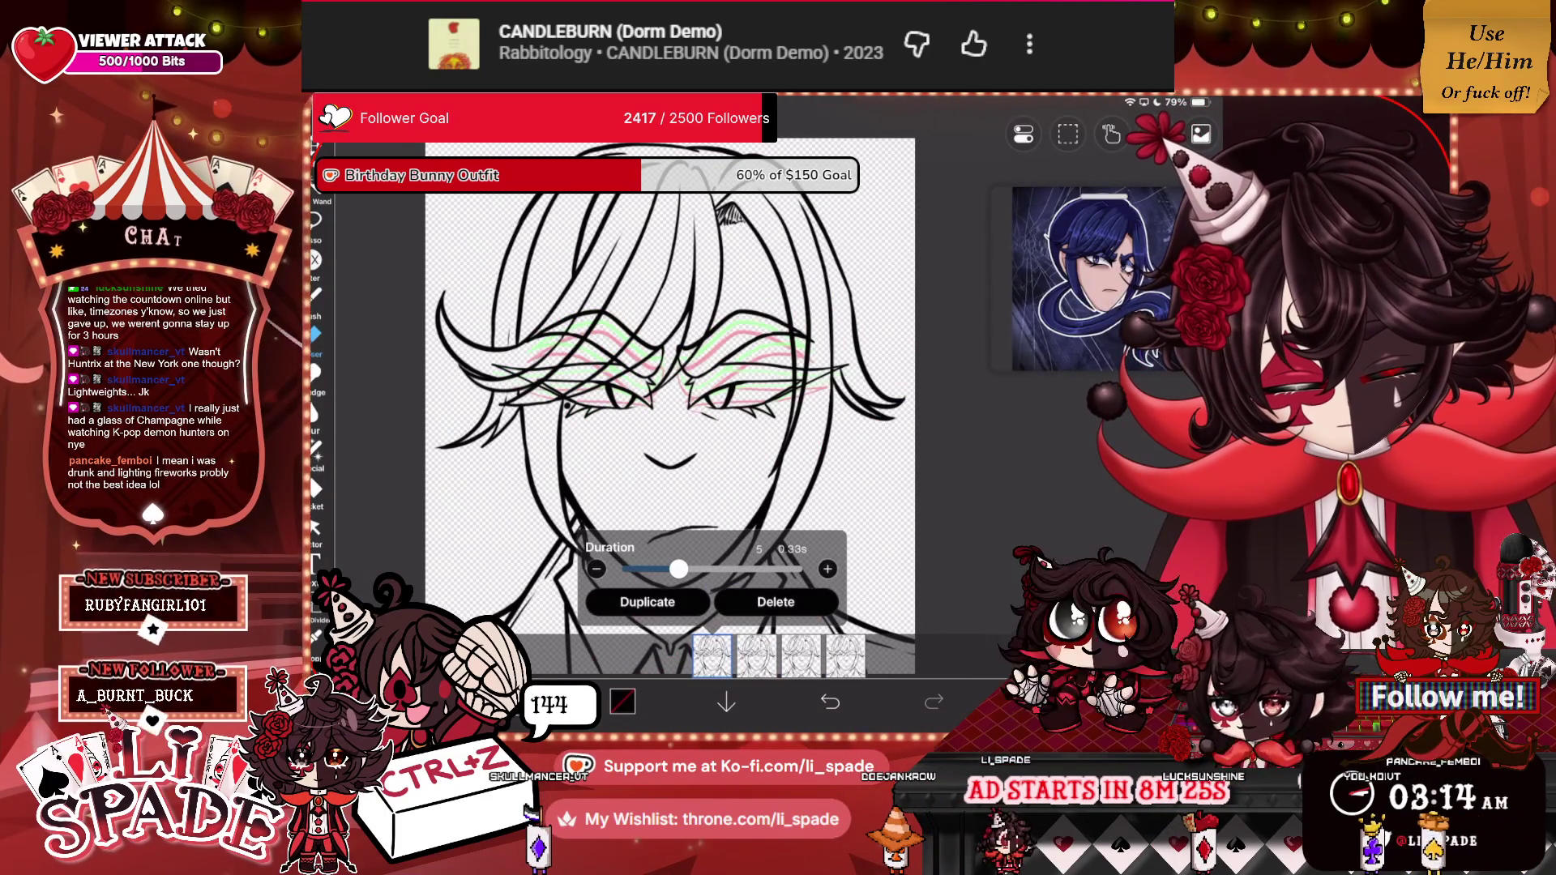
click(844, 655)
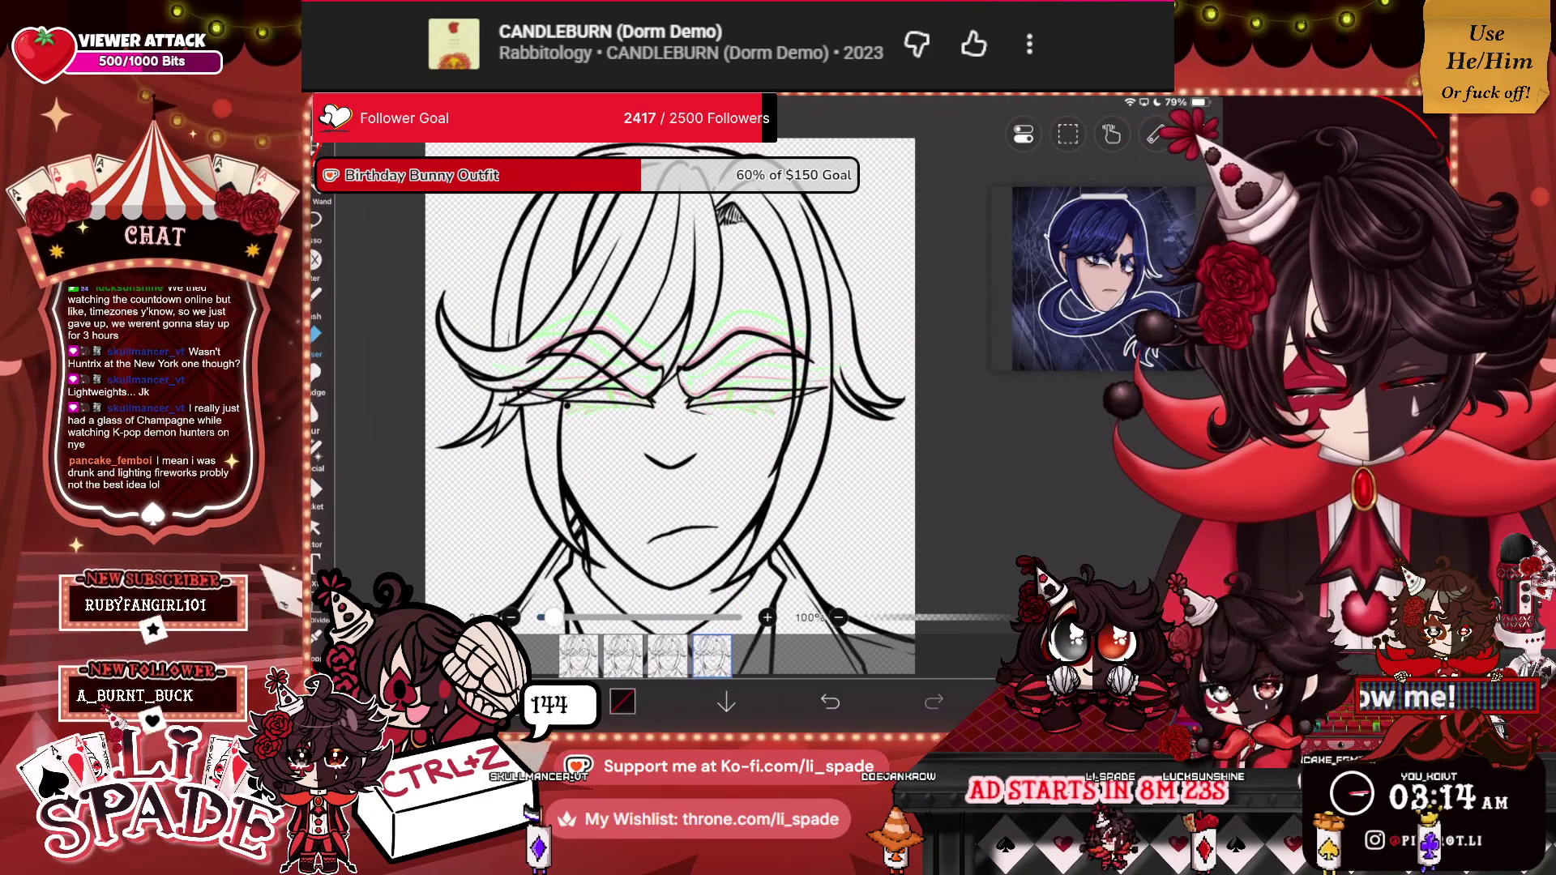
click(711, 655)
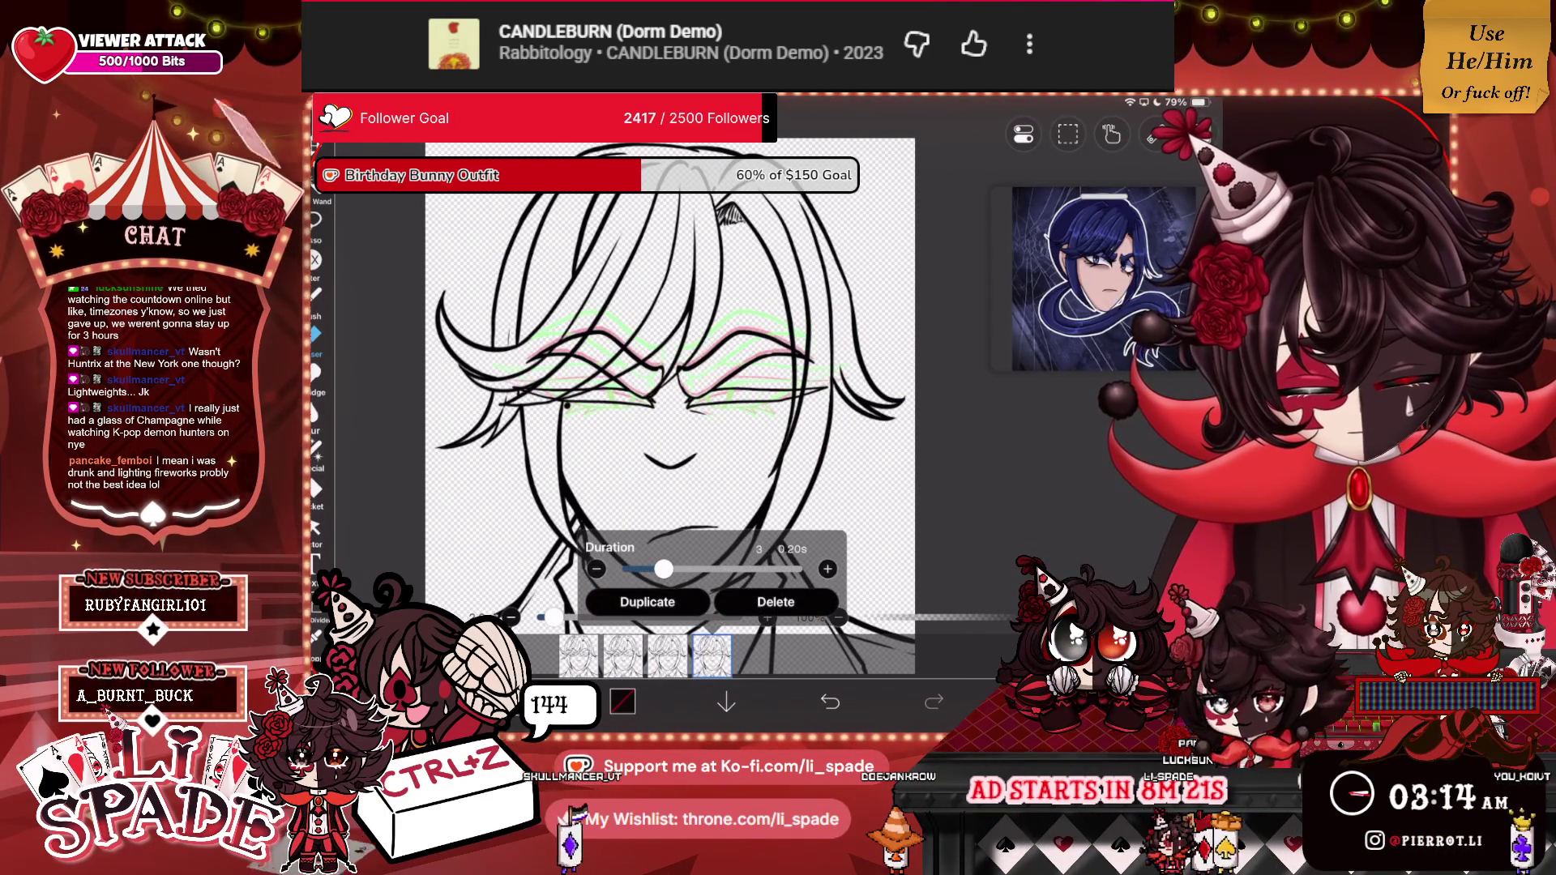
click(712, 655)
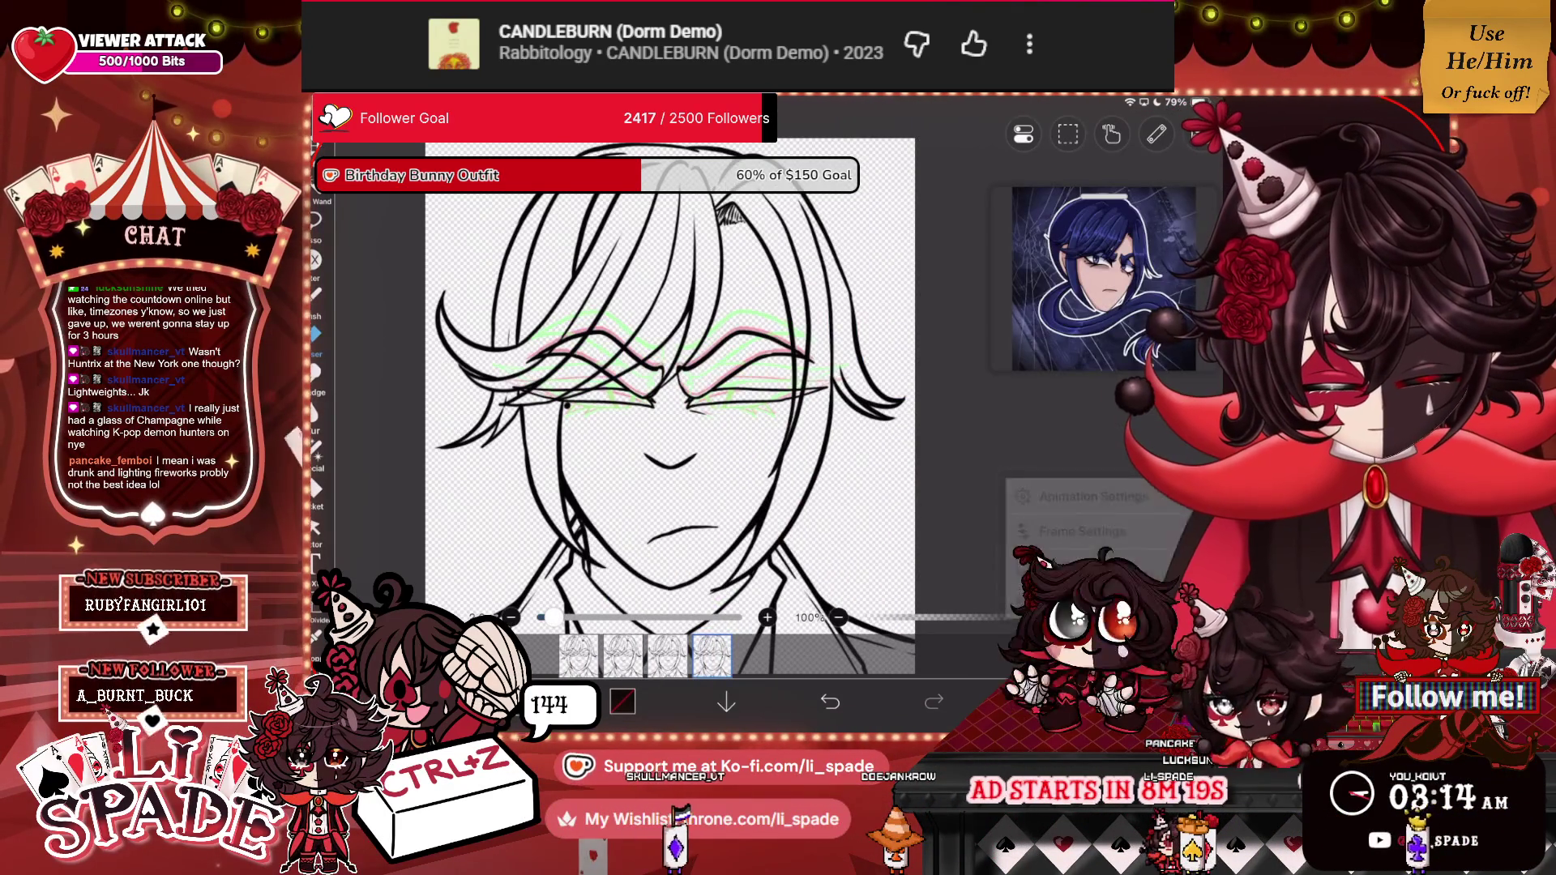
click(1045, 407)
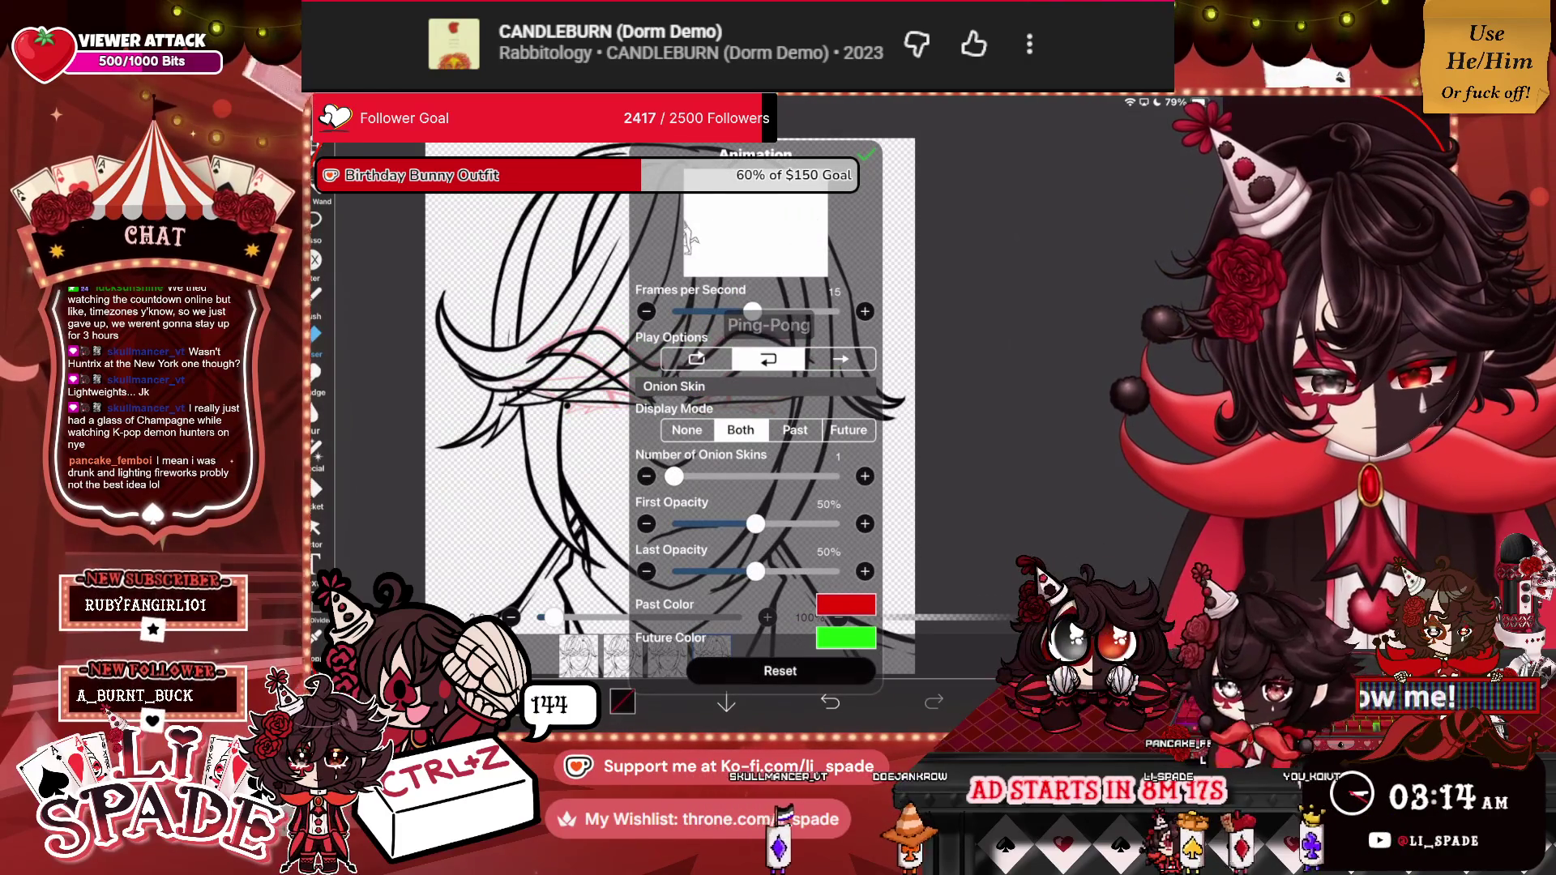
click(973, 486)
click(571, 654)
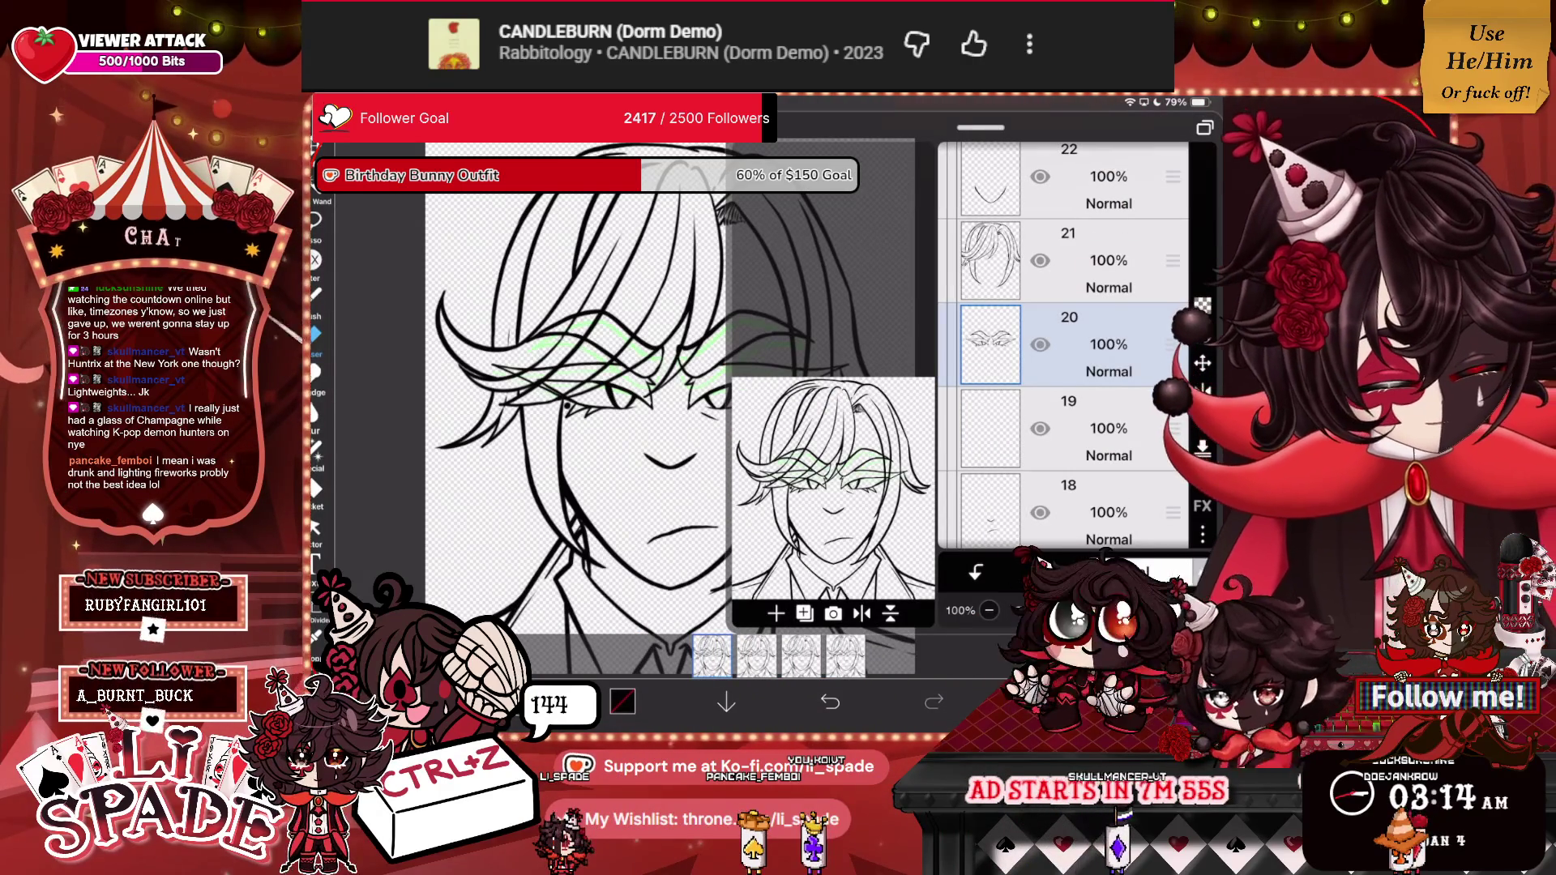
Lower sketch layer 20's opacity to 60% and duplicate it as layer 21.
drag(1189, 610, 1093, 610)
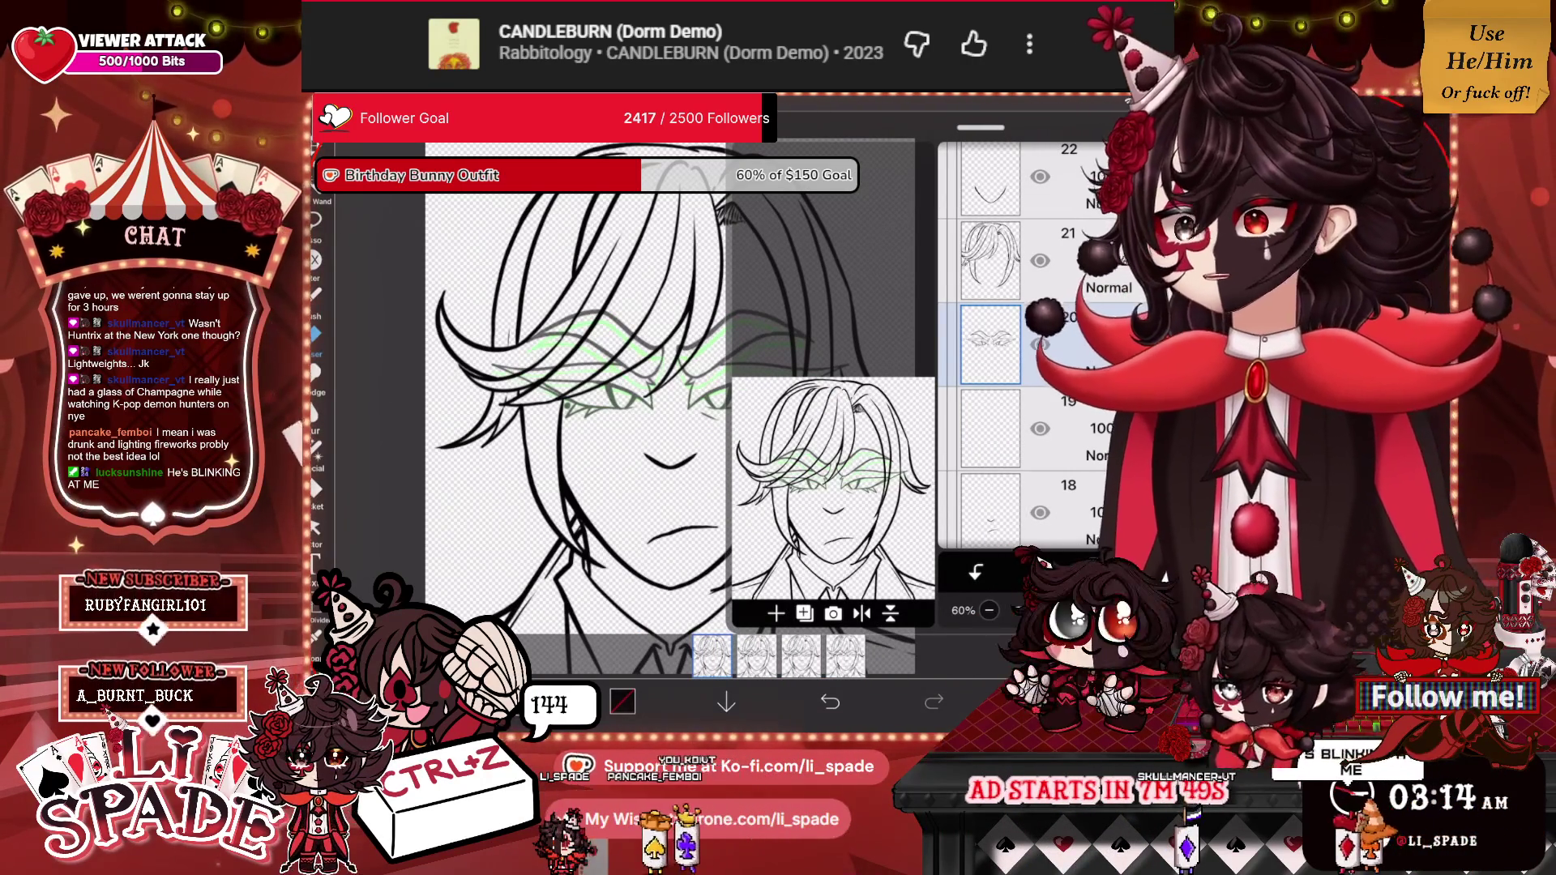
click(804, 613)
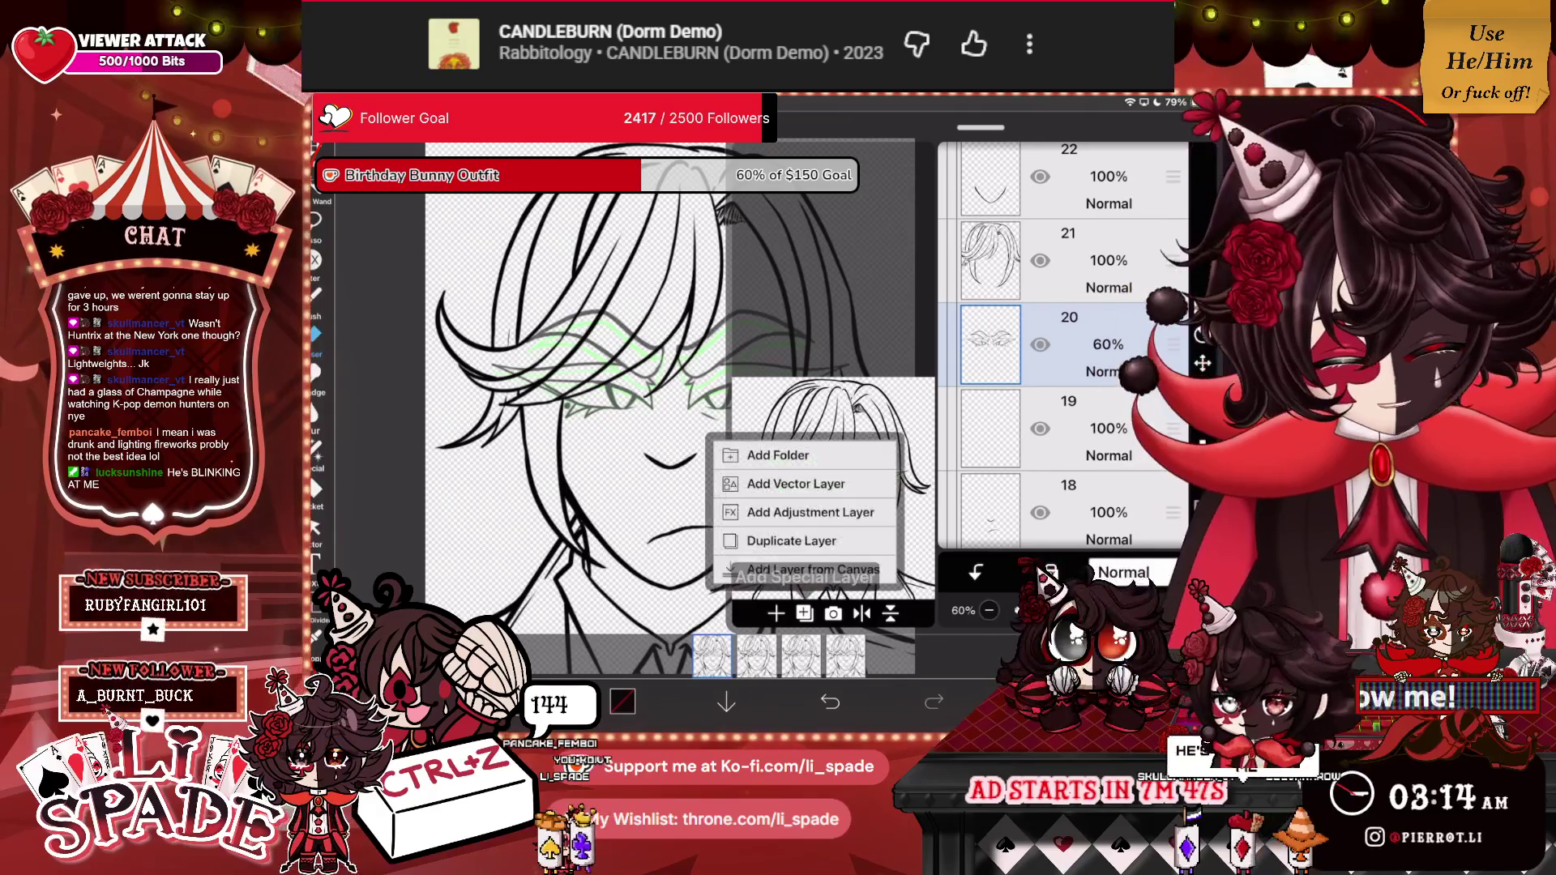
click(791, 540)
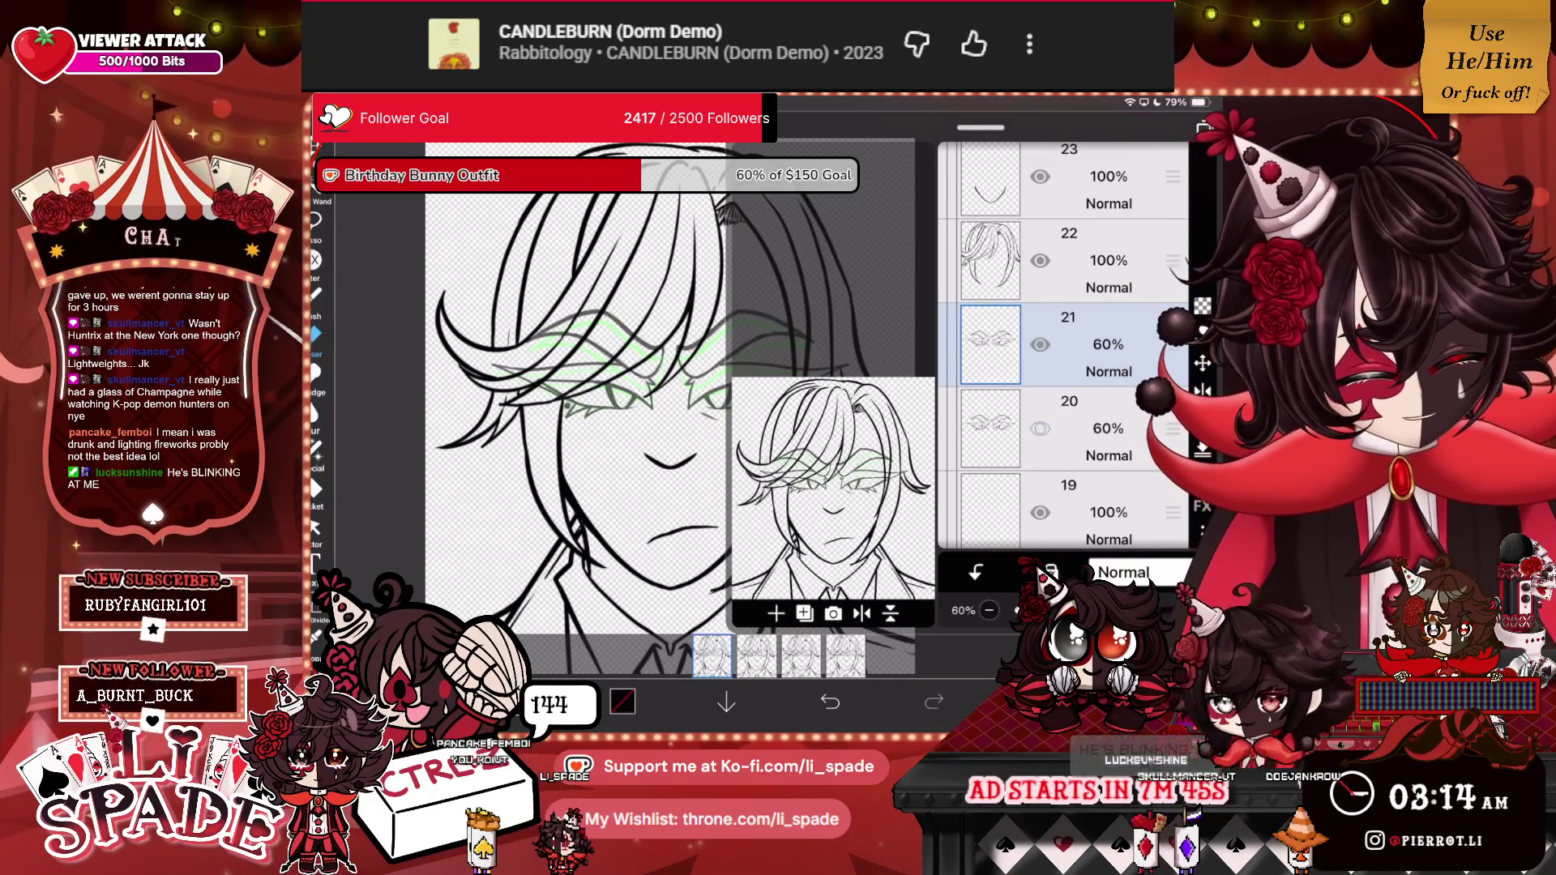
scroll(673, 389, up, 5)
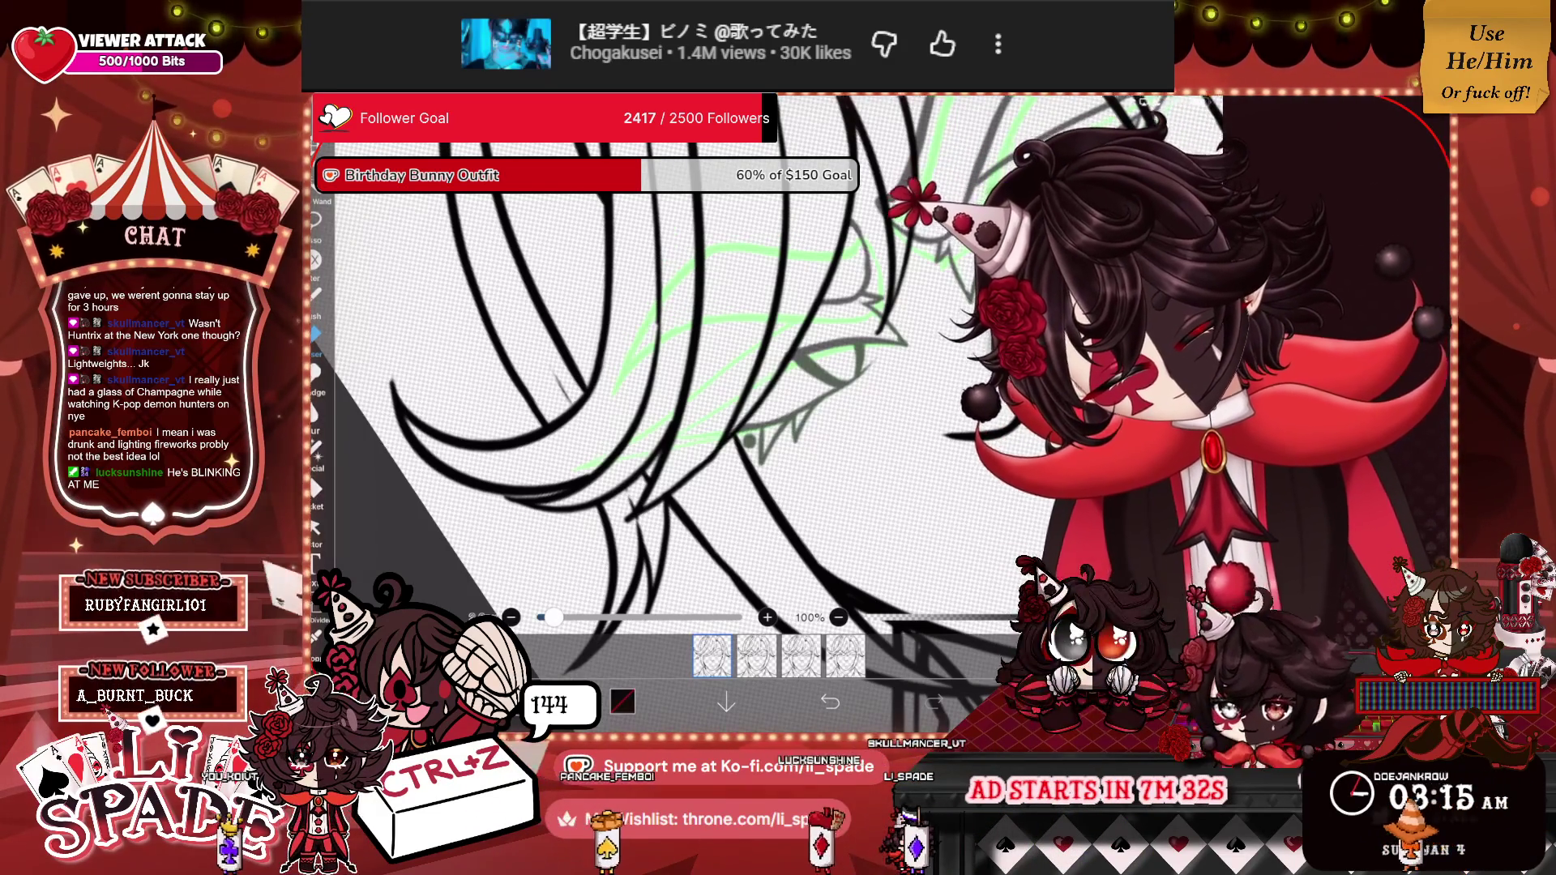
Shade the hair strands with dark grey strokes, then zoom back out to the whole face.
scroll(705, 365, up, 5)
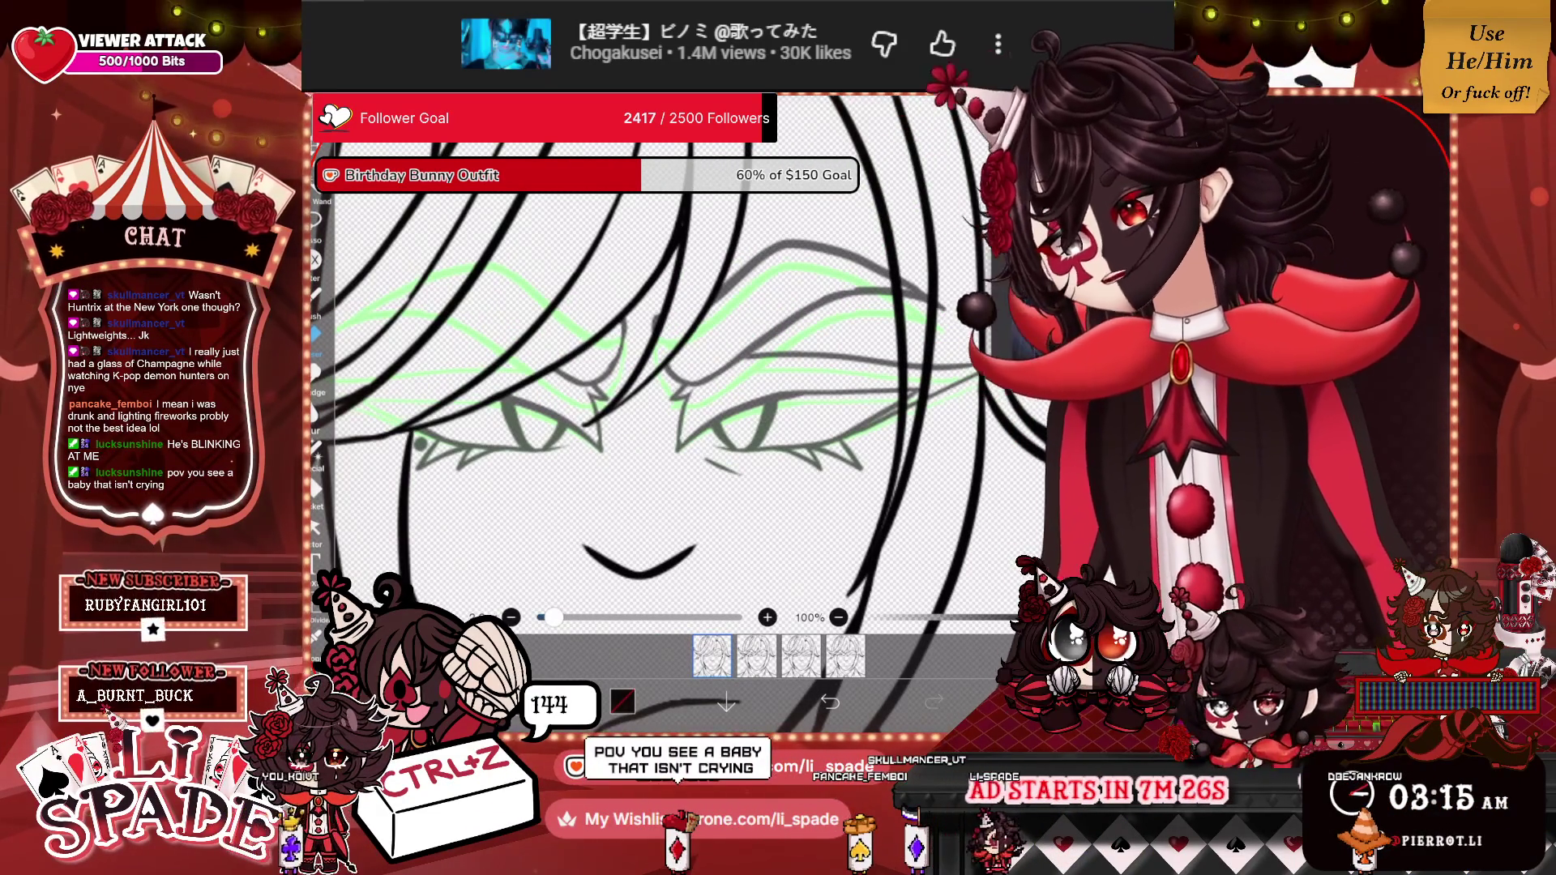
scroll(697, 389, up, 3)
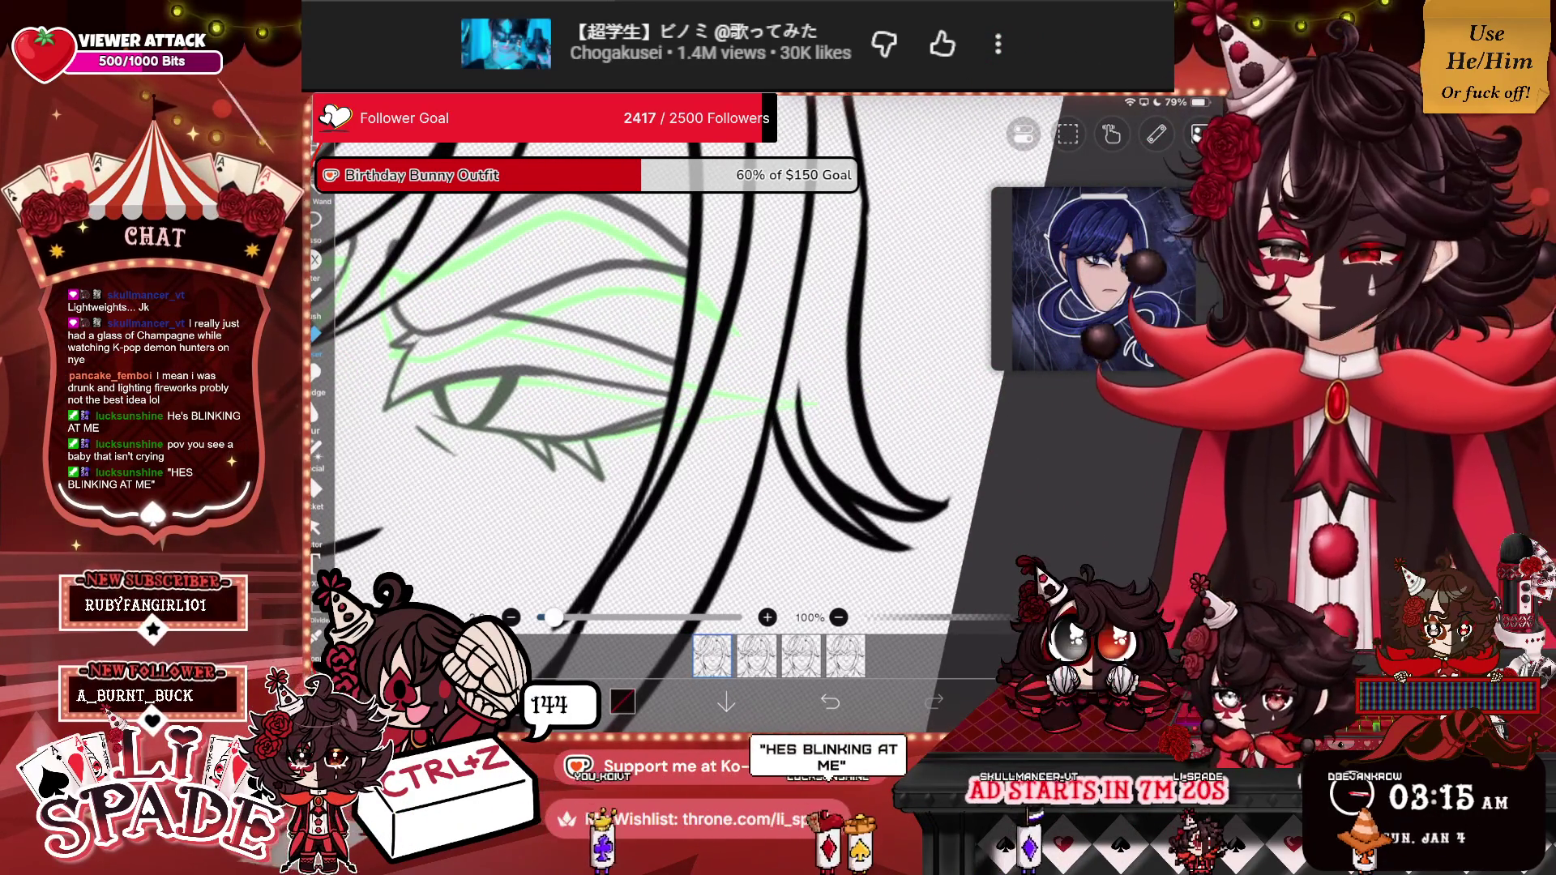
scroll(648, 389, down, 4)
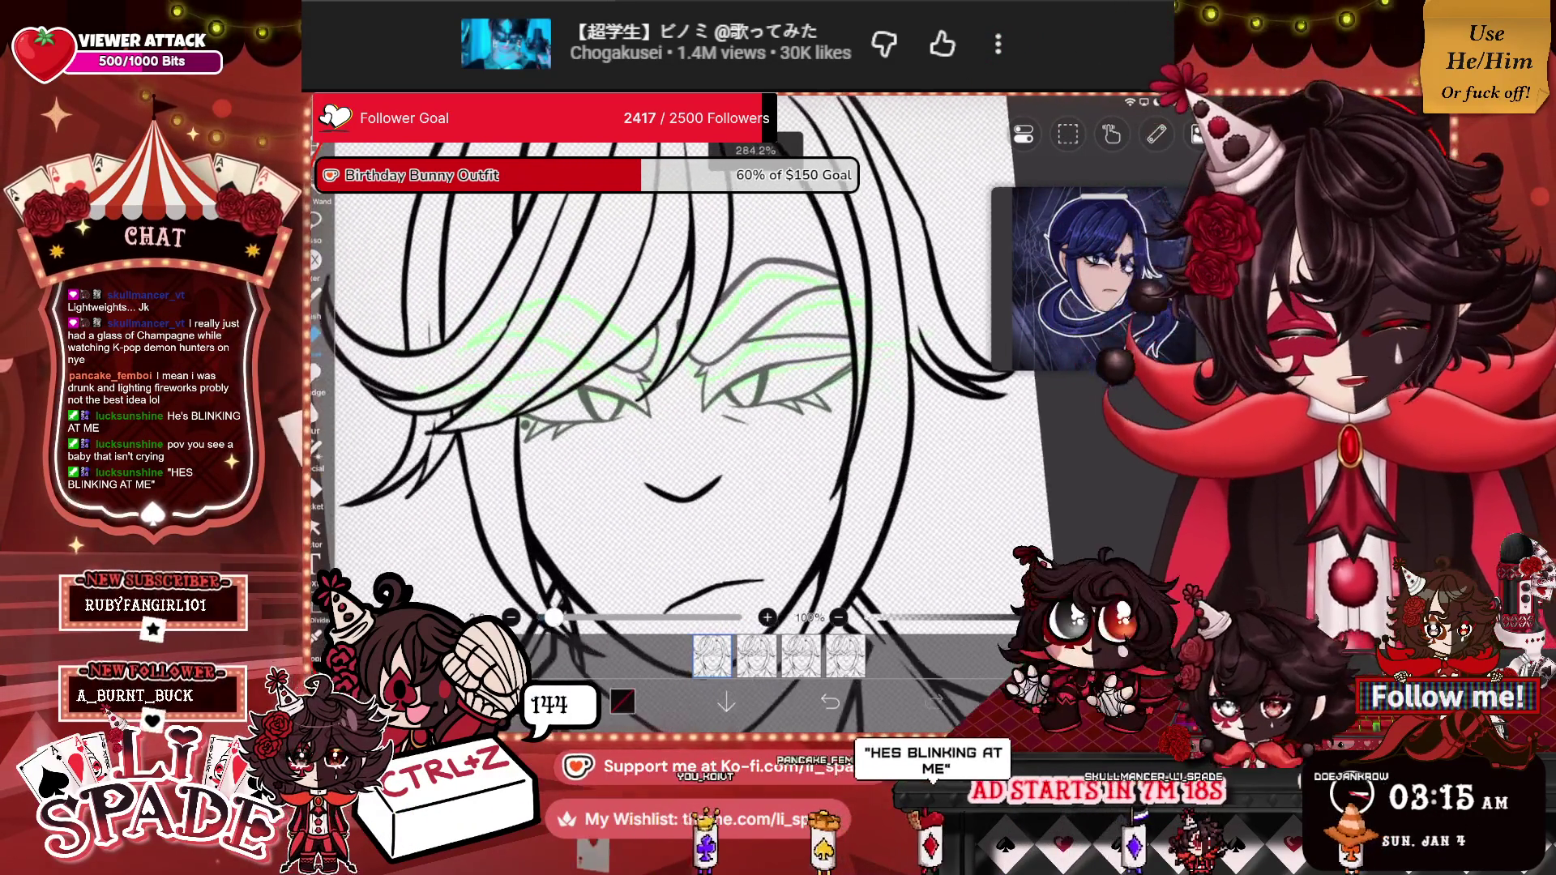
scroll(673, 389, up, 1)
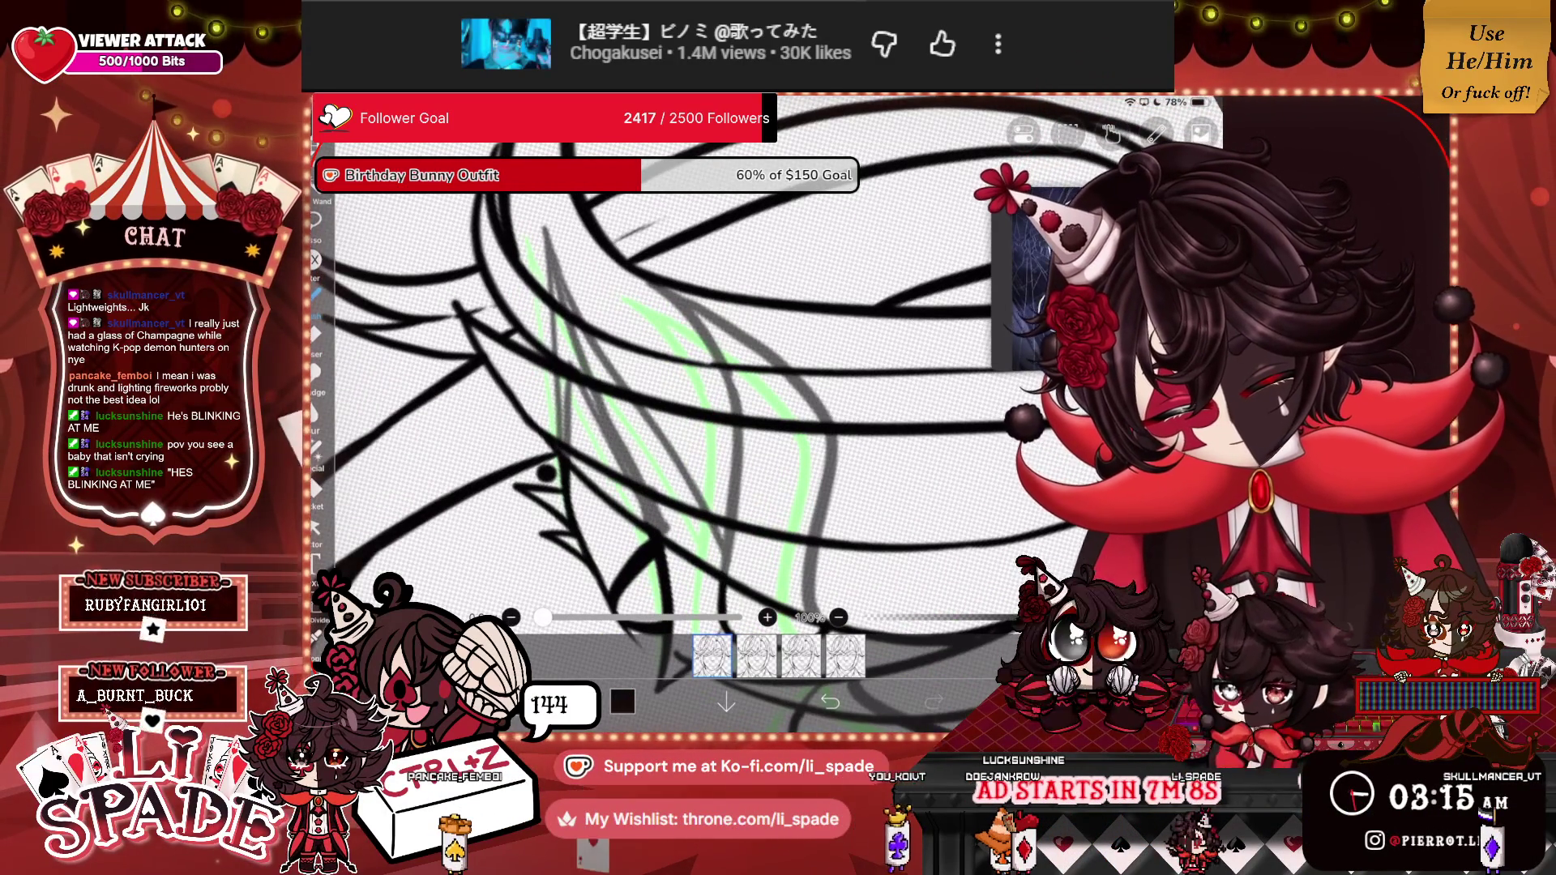
drag(604, 397, 709, 559)
drag(644, 438, 683, 501)
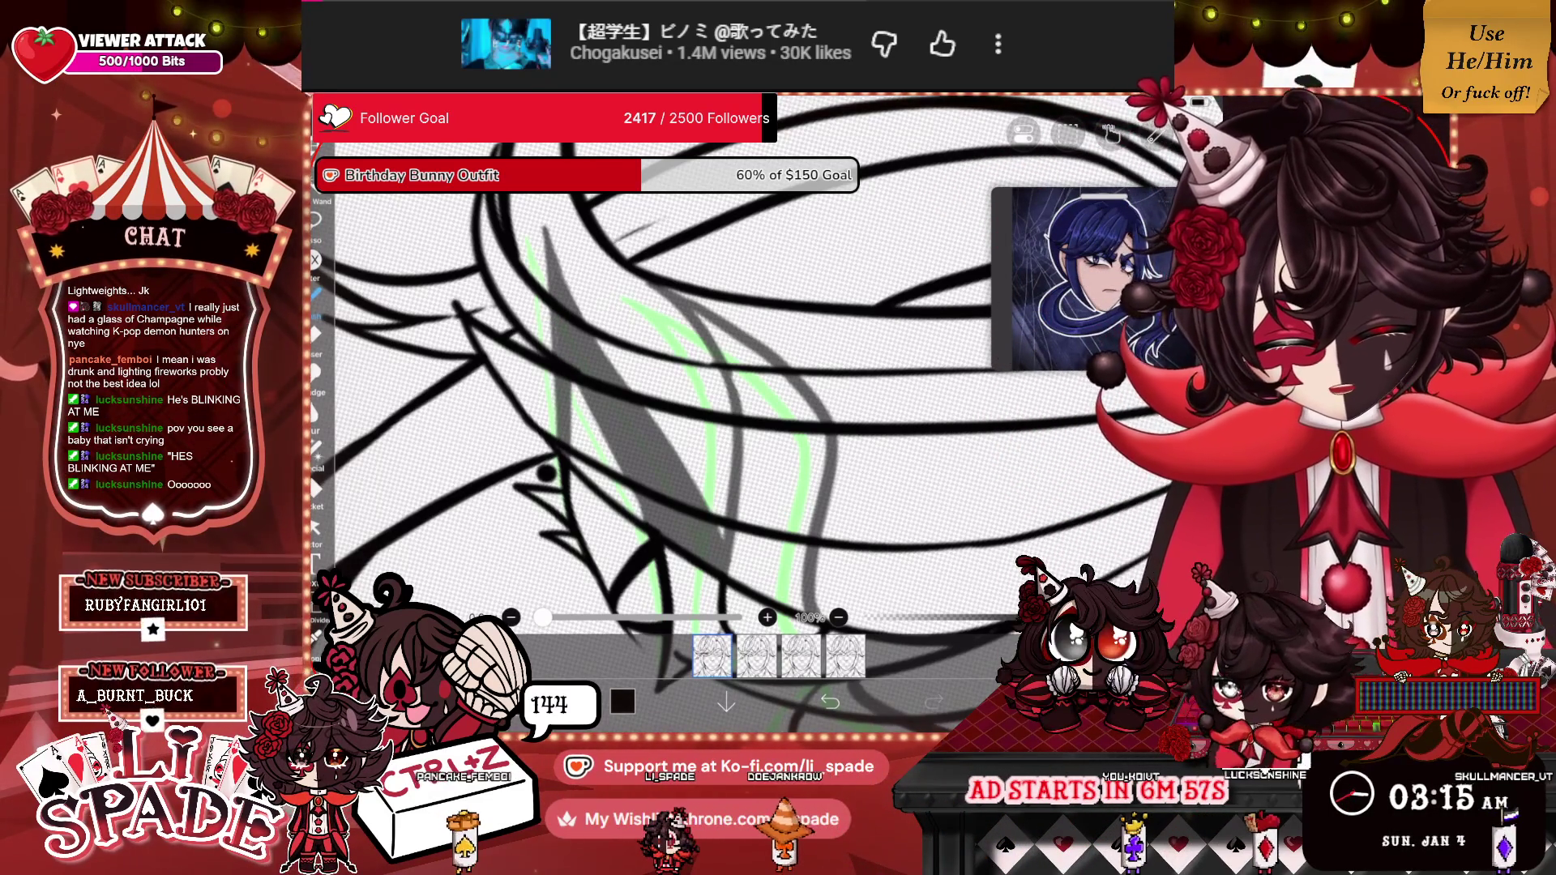
scroll(673, 389, down, 5)
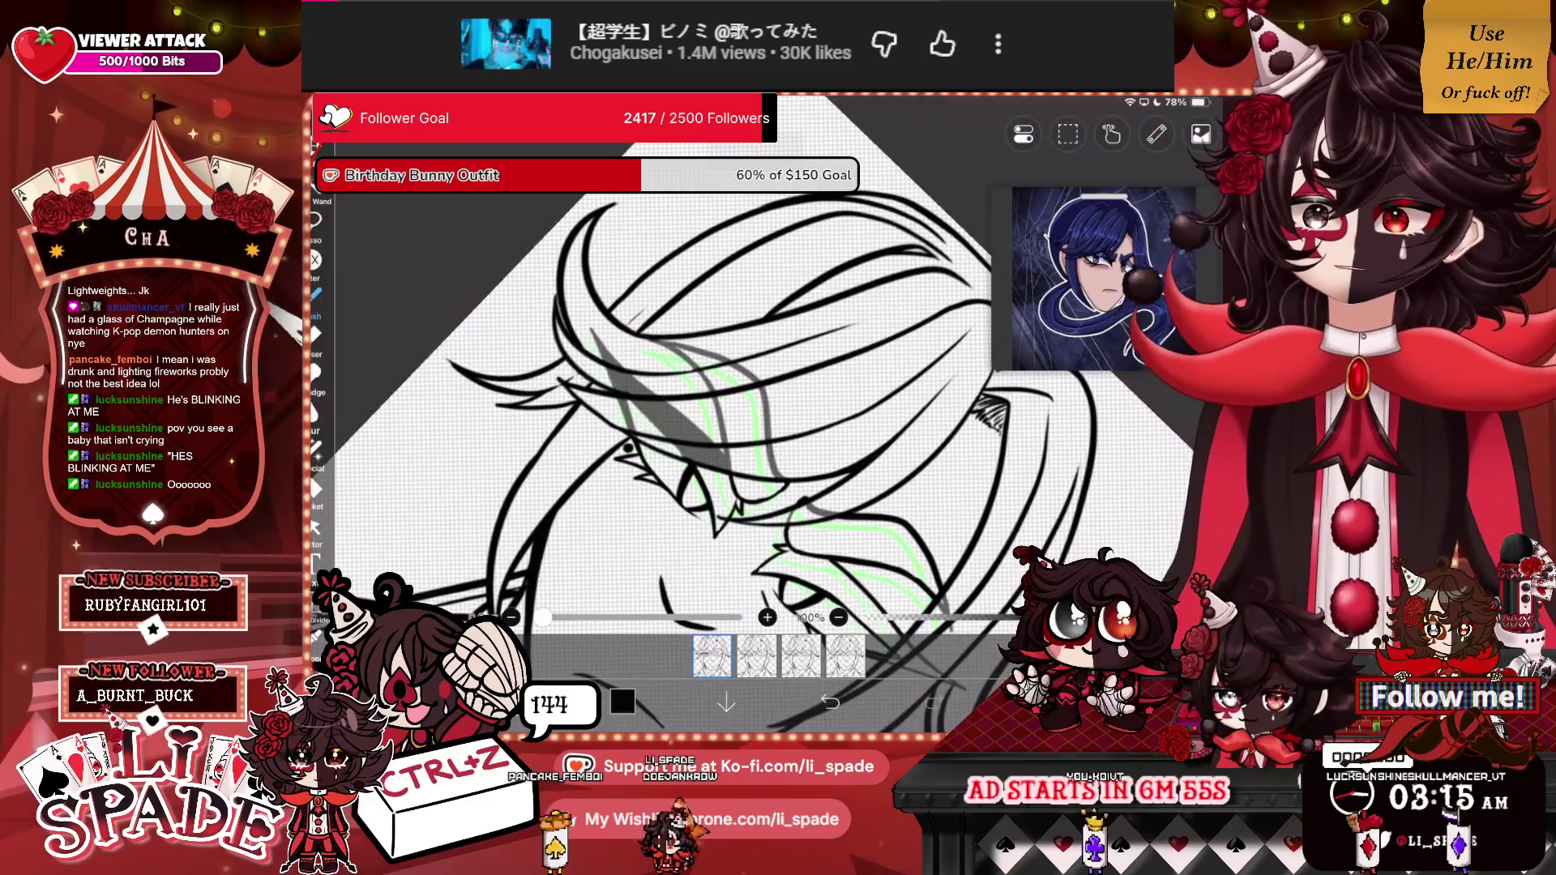
scroll(680, 401, up, 10)
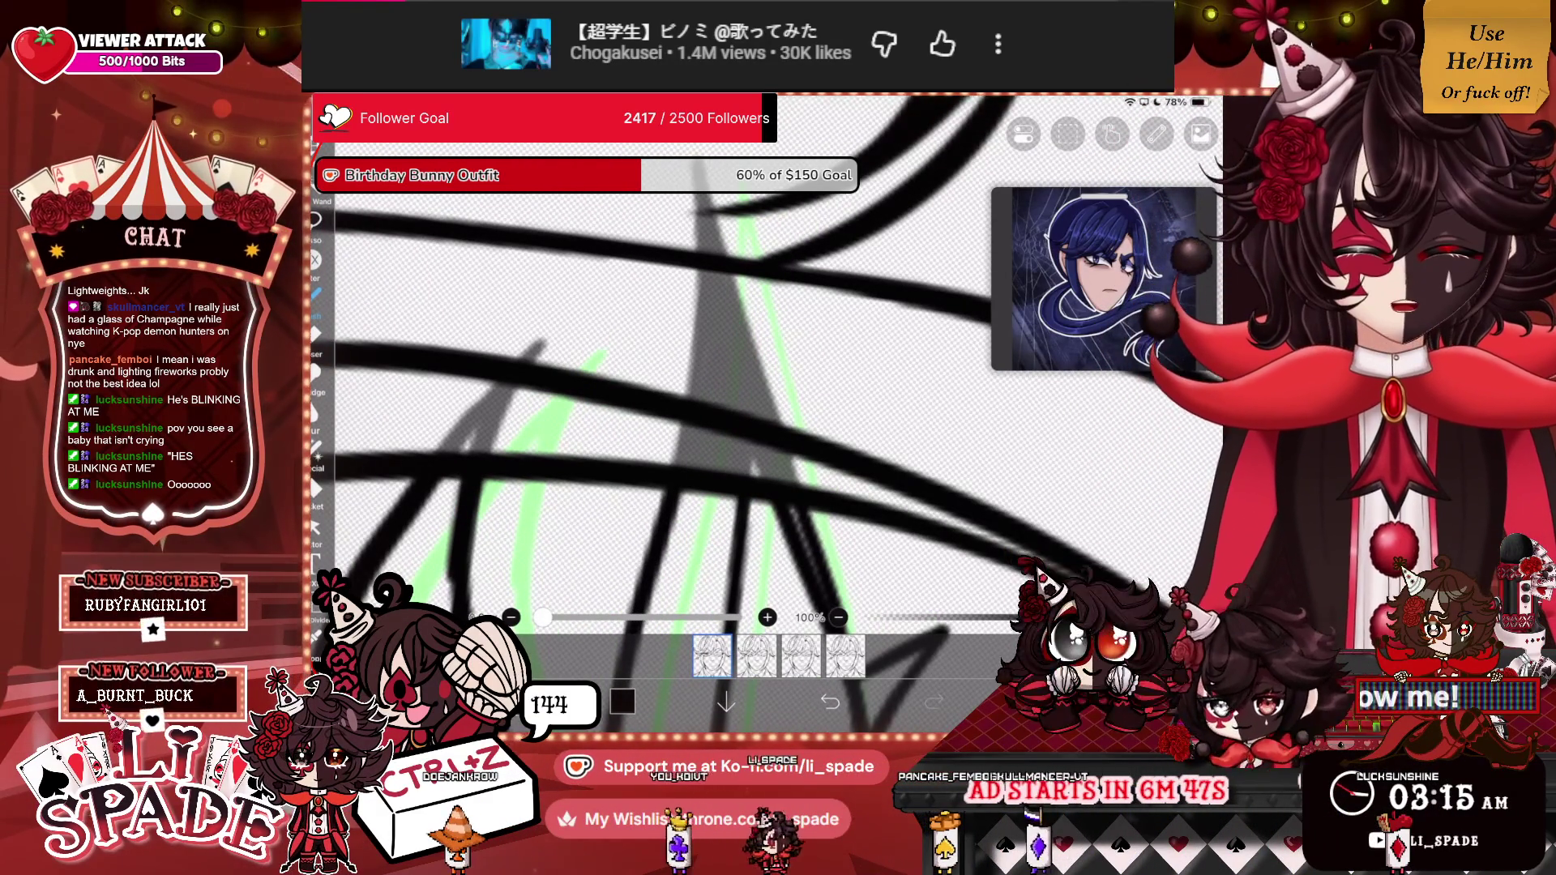
scroll(697, 381, down, 10)
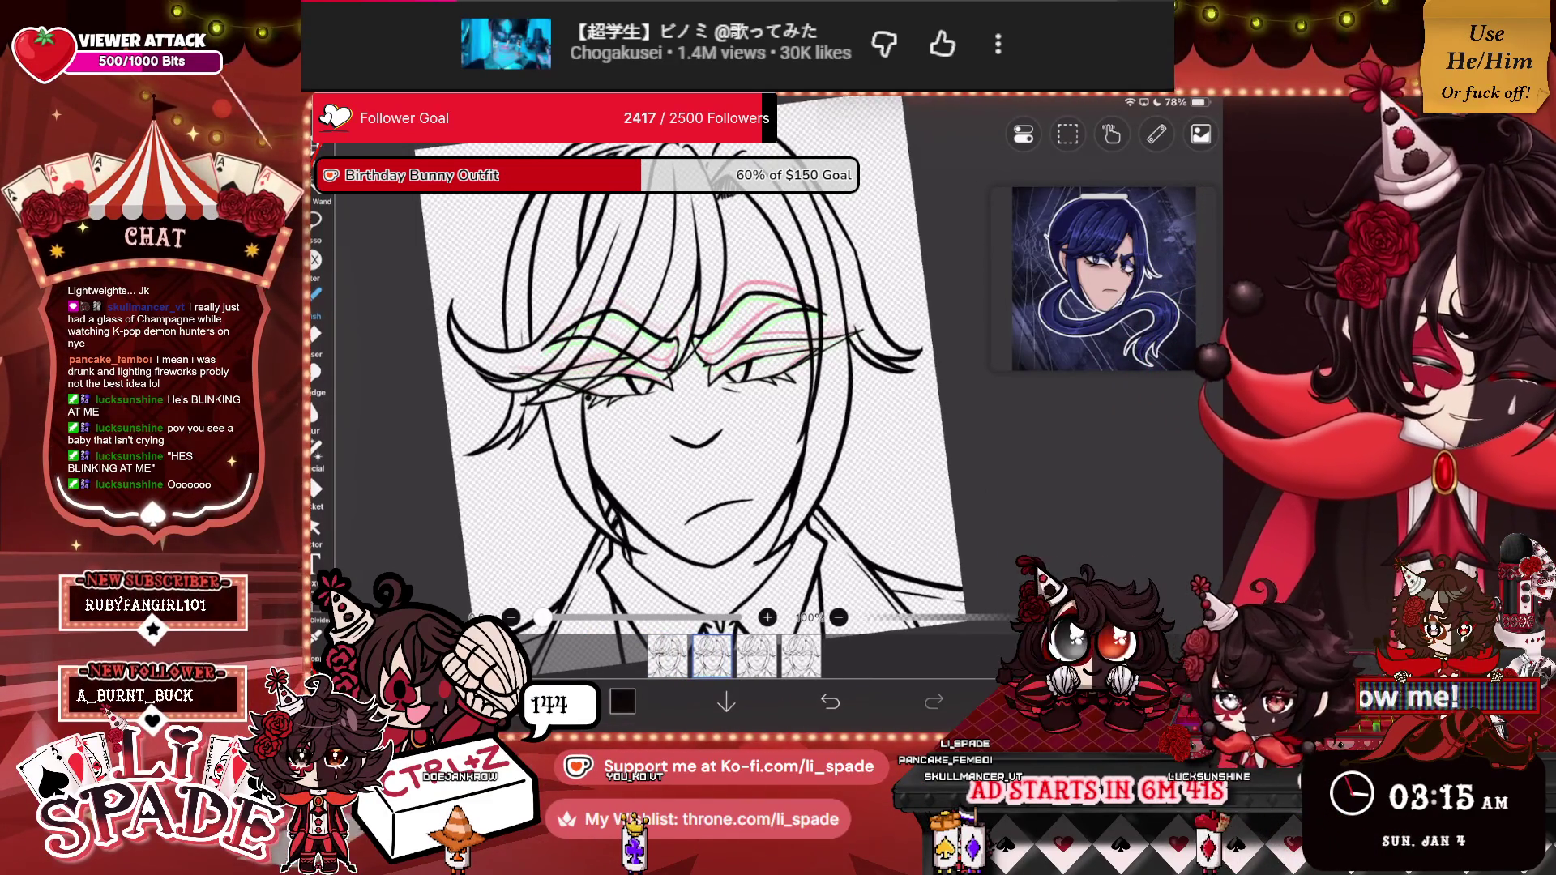
Fade eyebrow layer 20 to 50% opacity and duplicate it as new layer 21.
click(1038, 702)
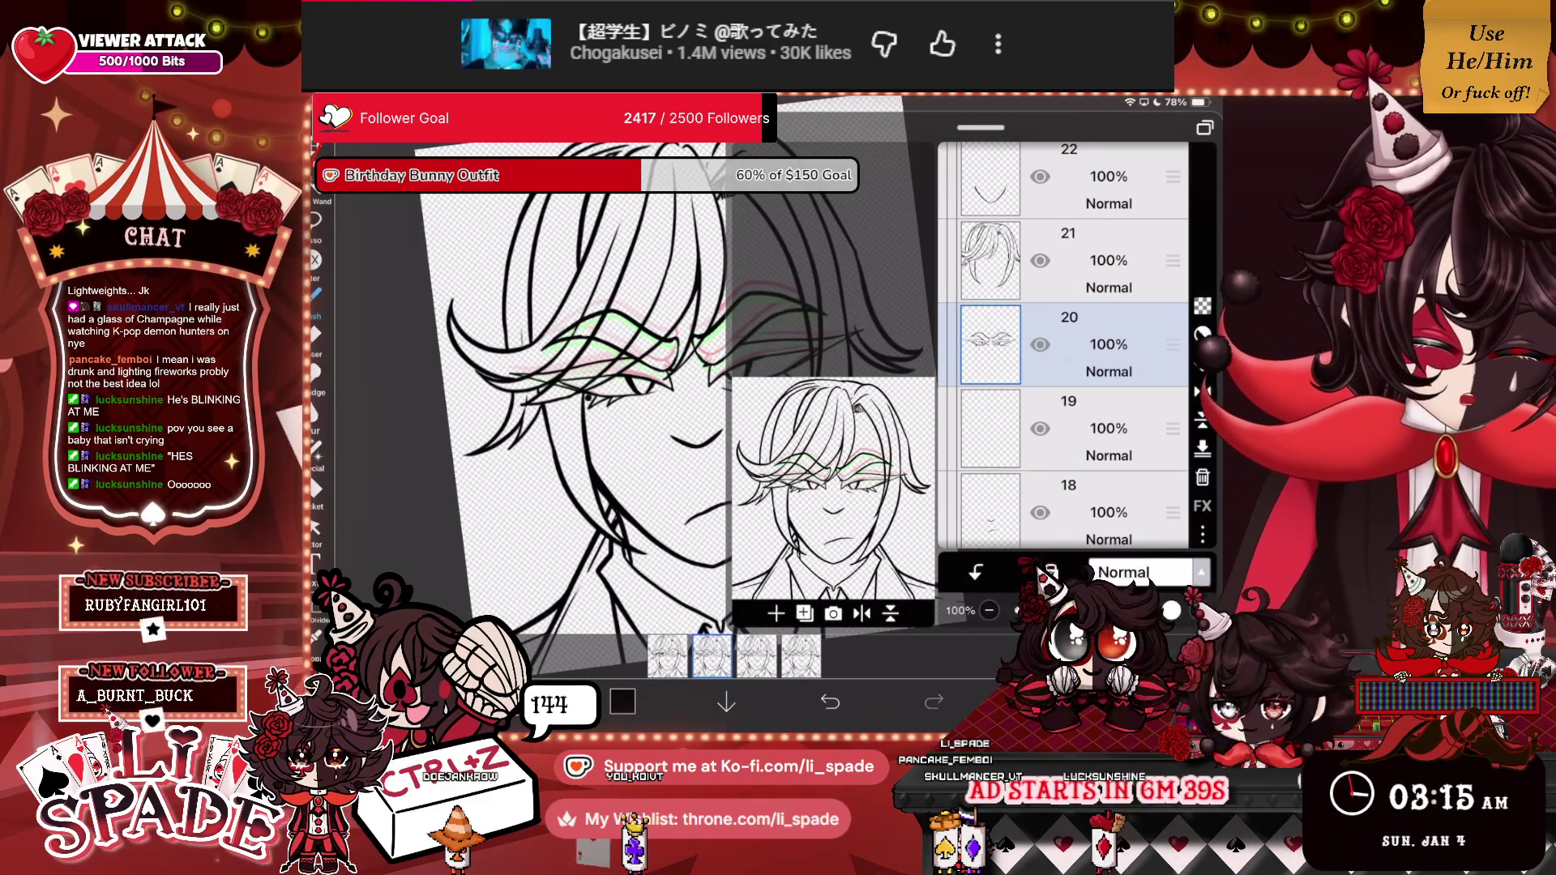
drag(1171, 610, 1090, 610)
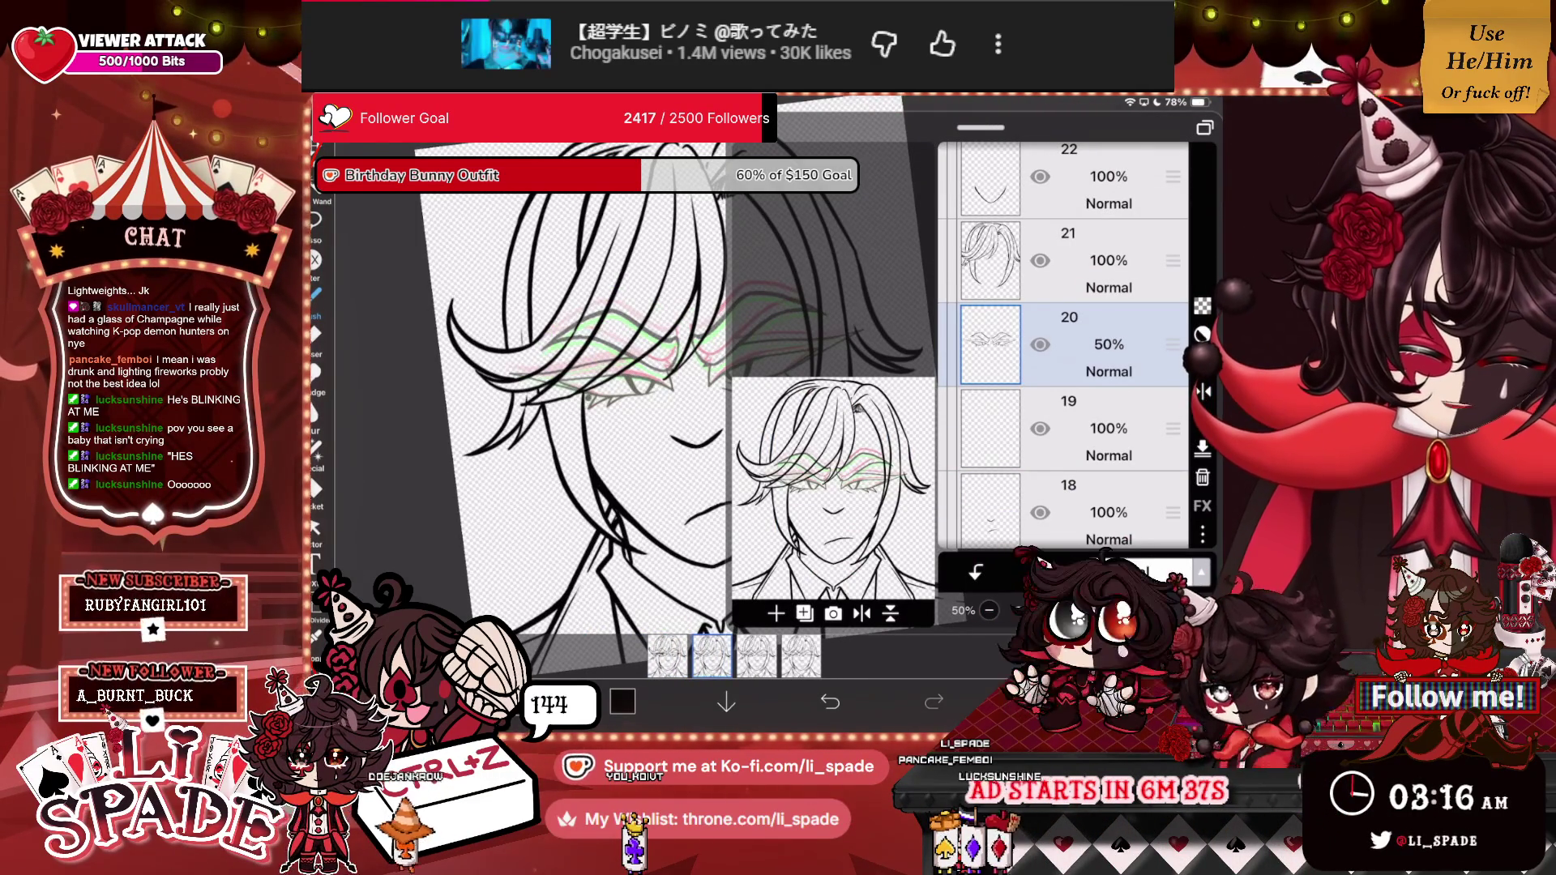
click(775, 613)
click(803, 551)
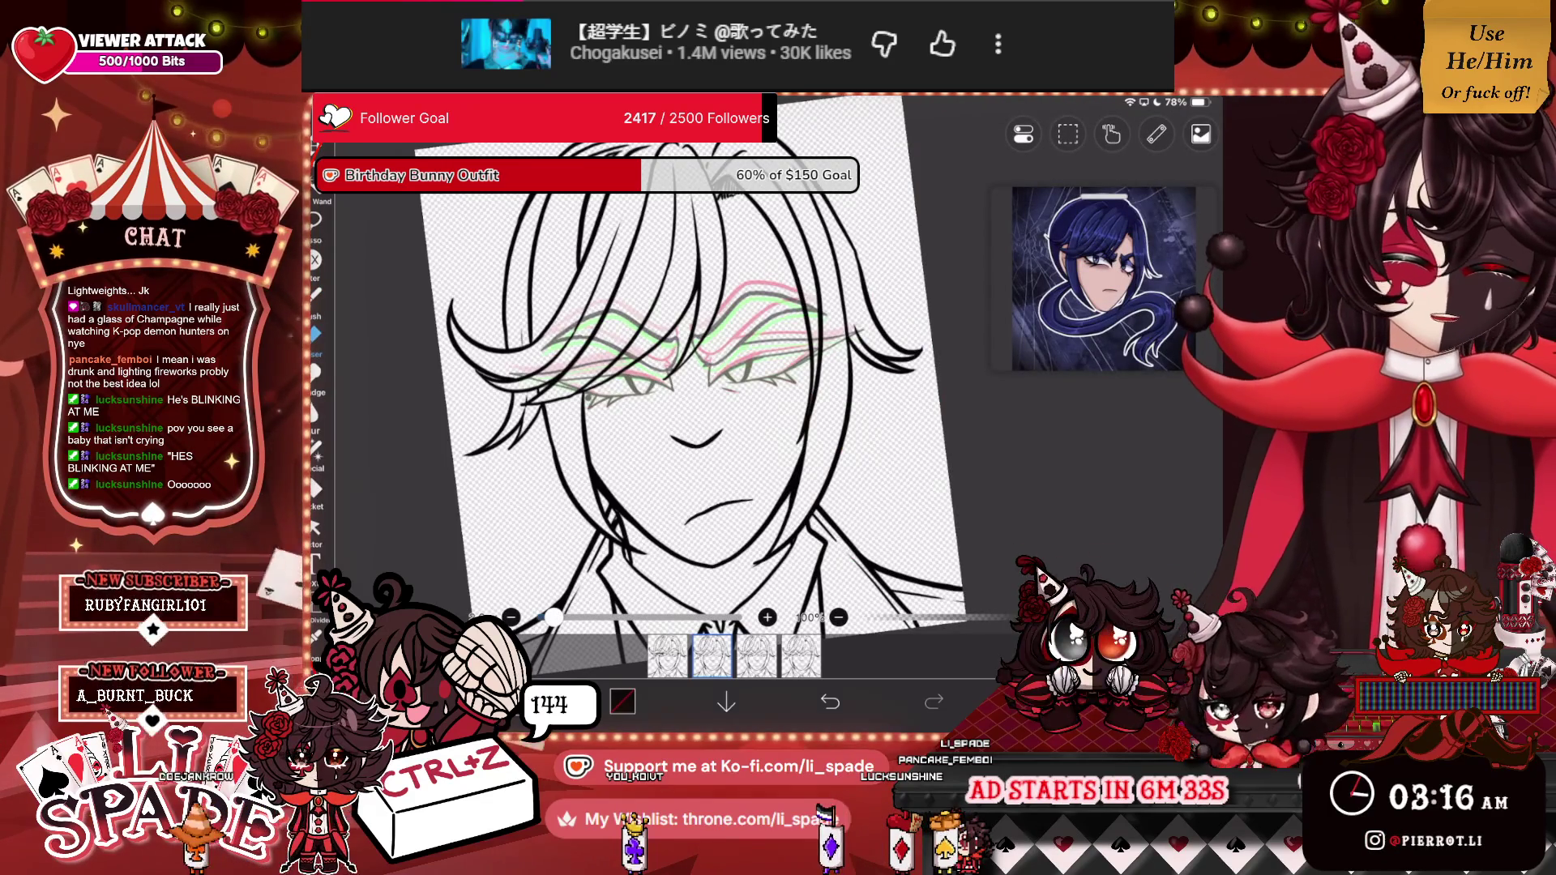
scroll(778, 365, up, 3)
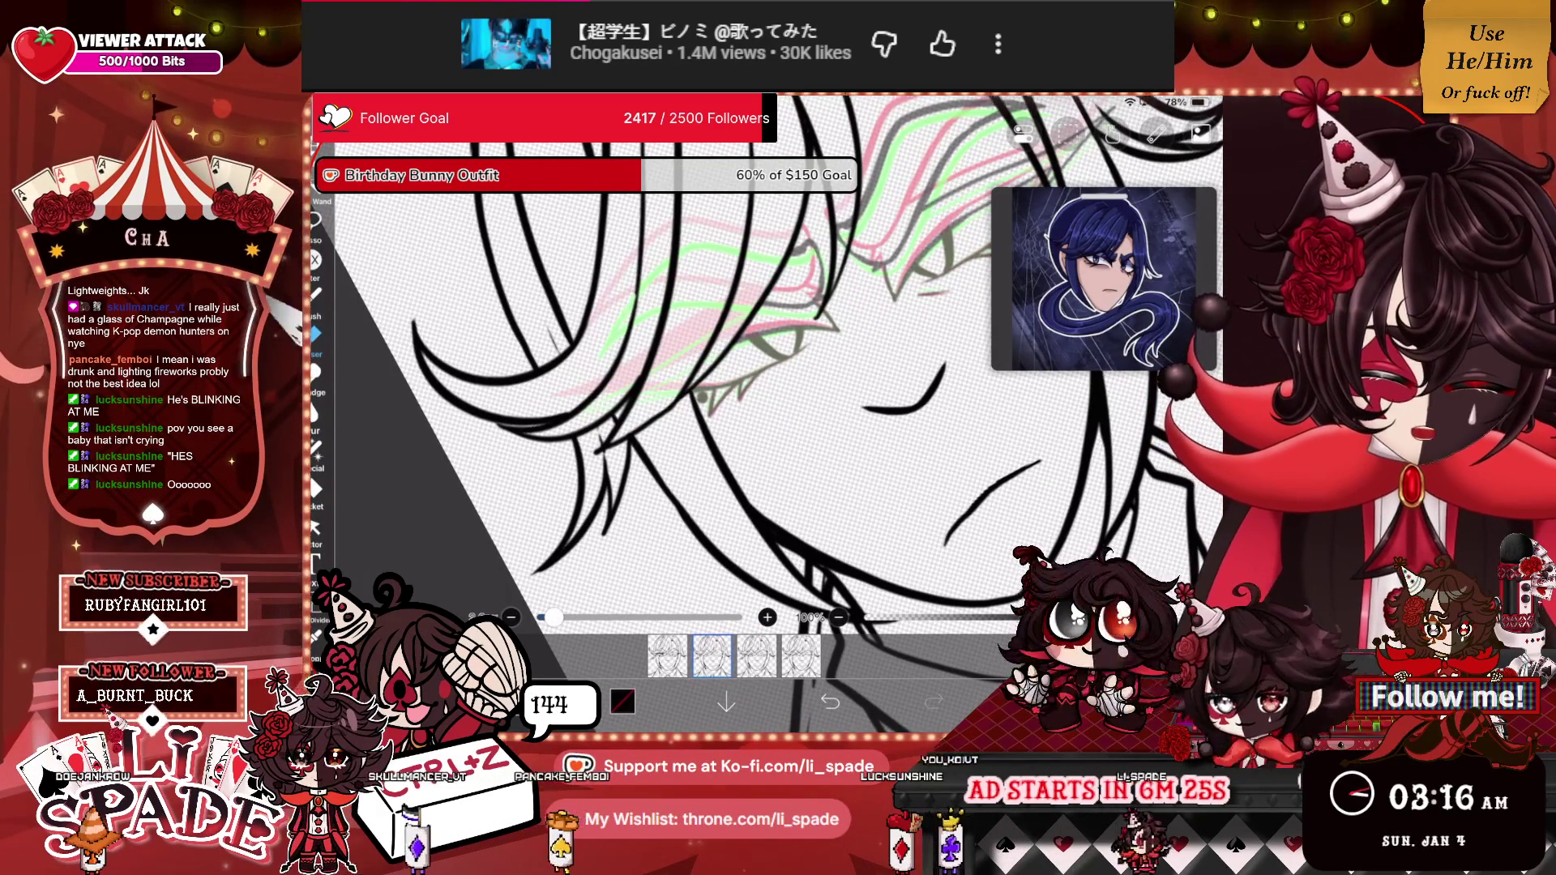
Make the original eyebrow layer 20 visible again beneath its duplicate.
scroll(672, 389, down, 3)
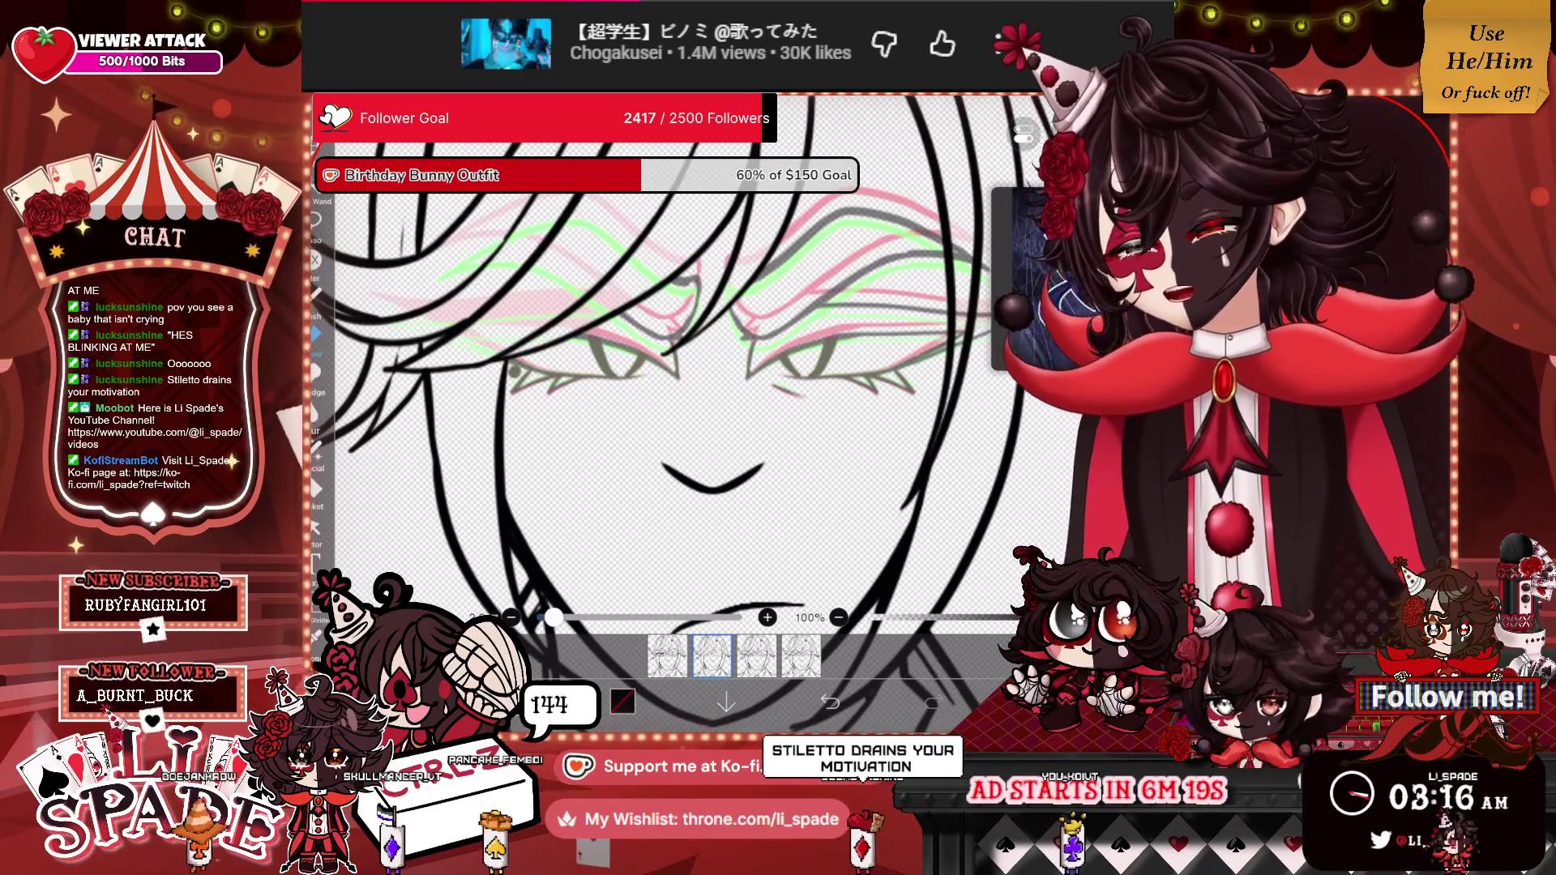
scroll(616, 364, up, 3)
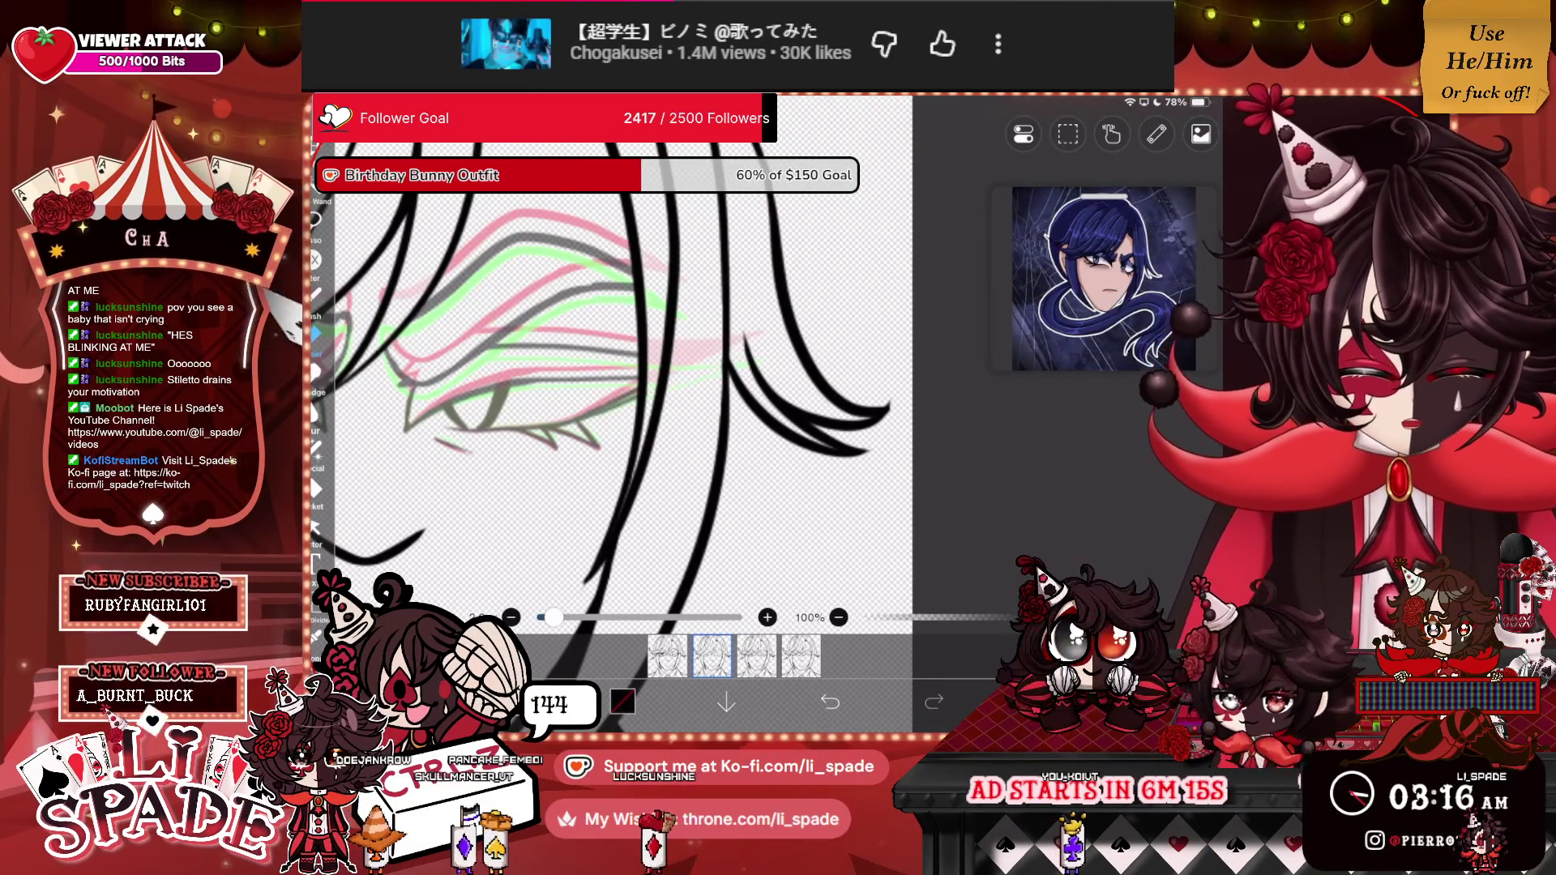
scroll(616, 389, down, 5)
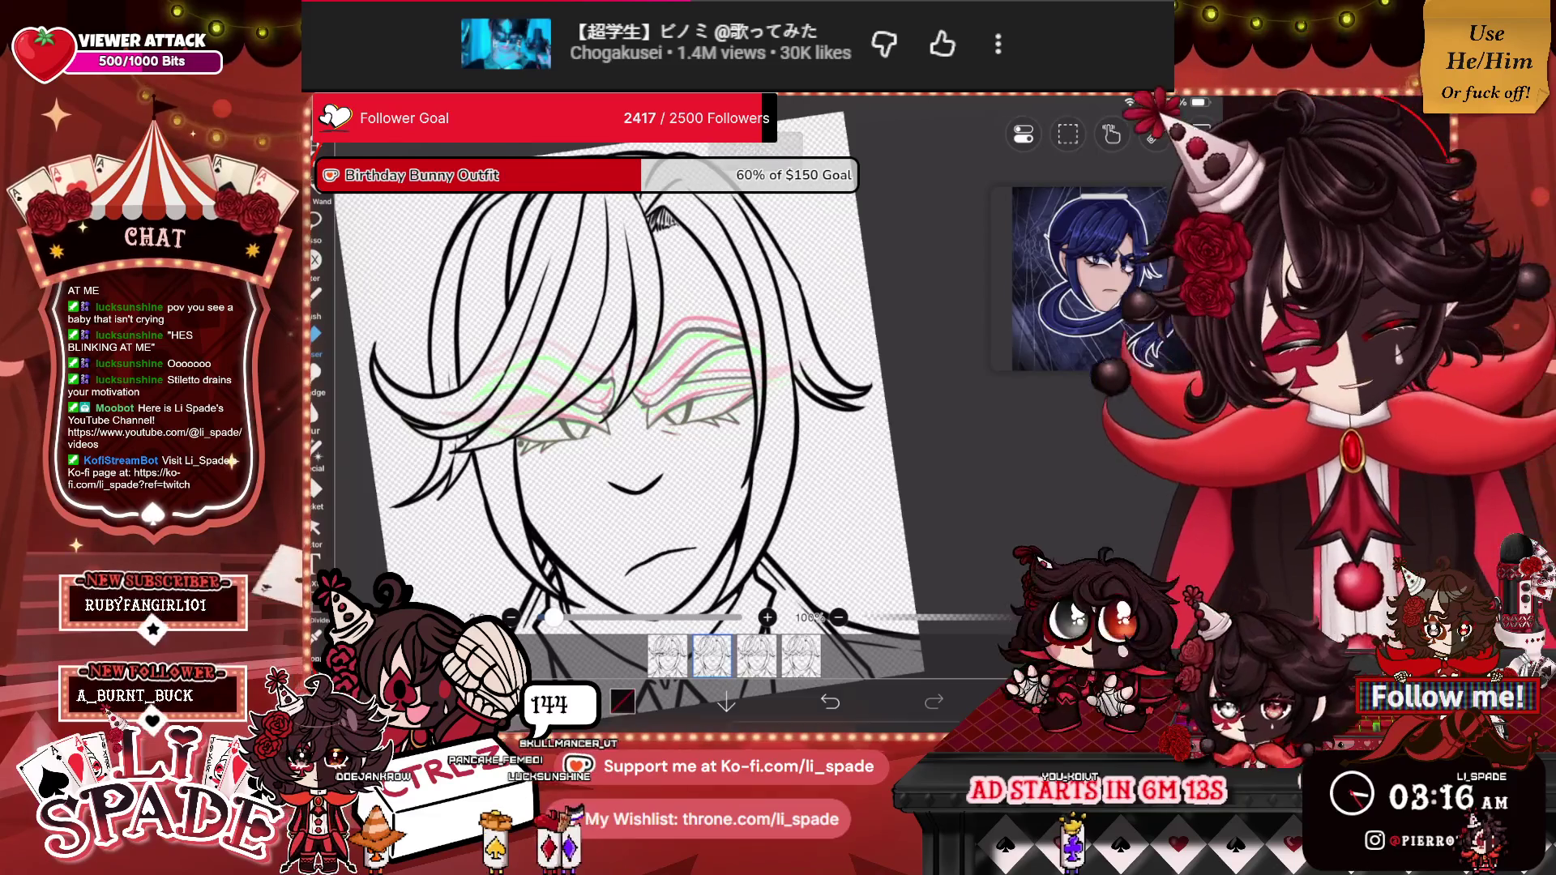
click(1040, 428)
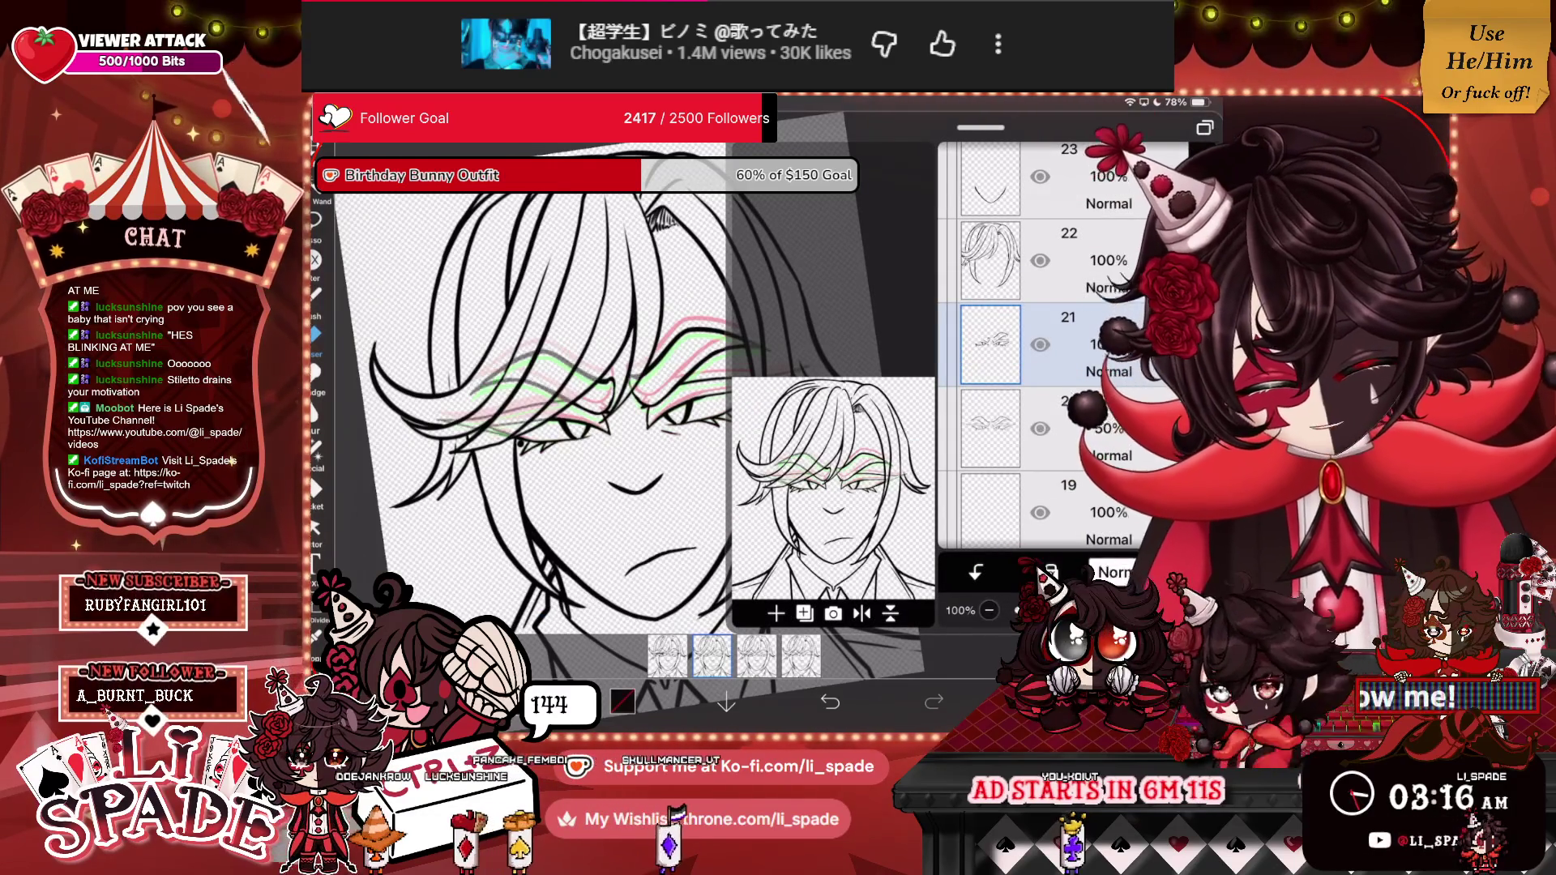
Select brow layer 20 as the working layer and inspect the face up close.
click(990, 429)
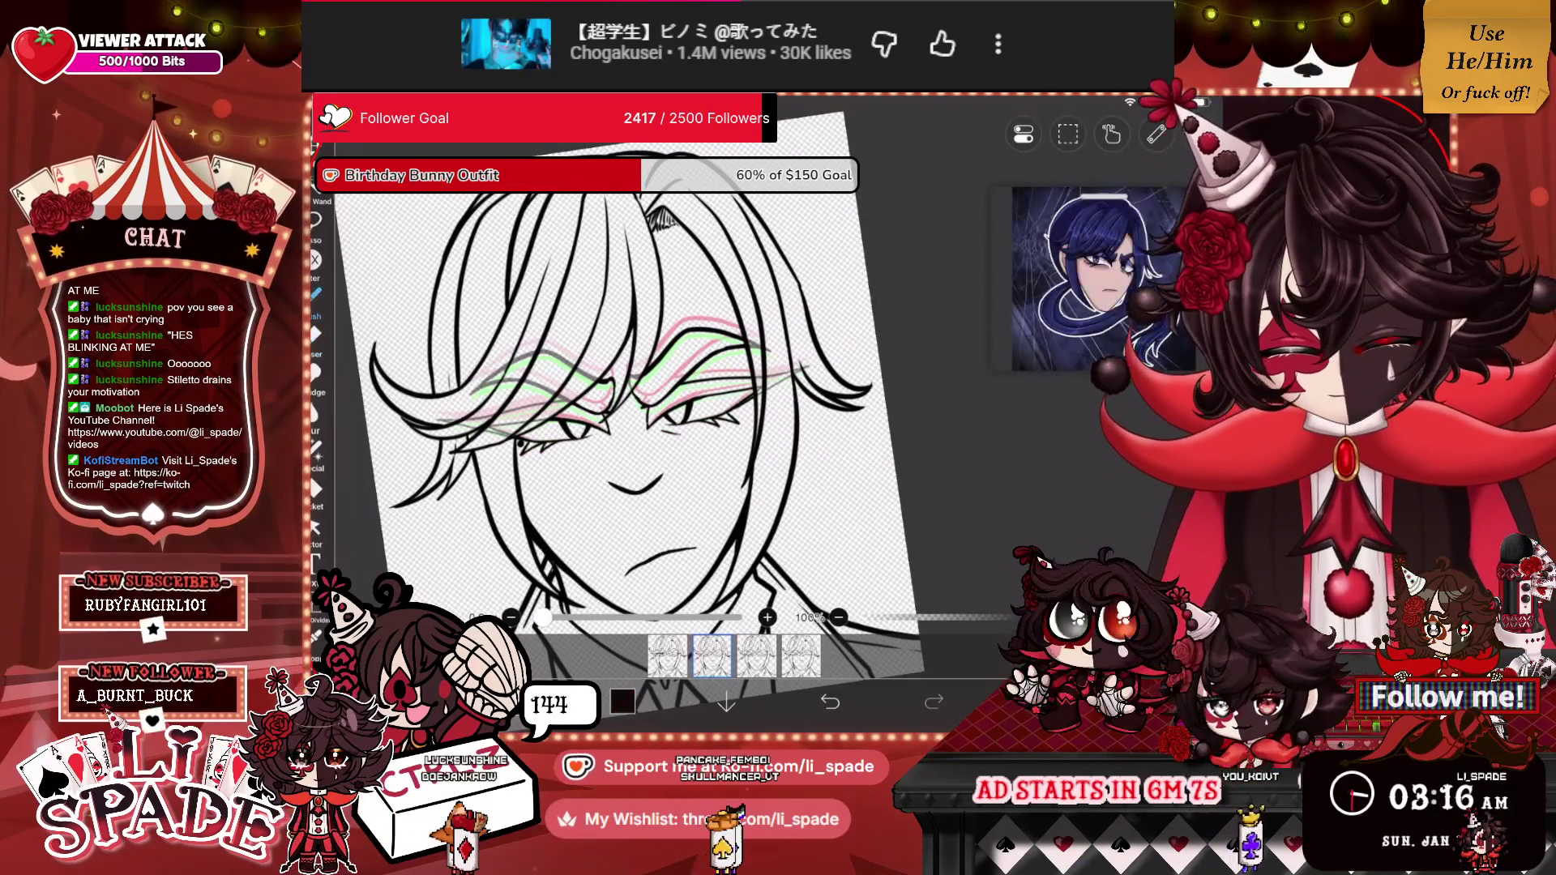
scroll(738, 372, up, 10)
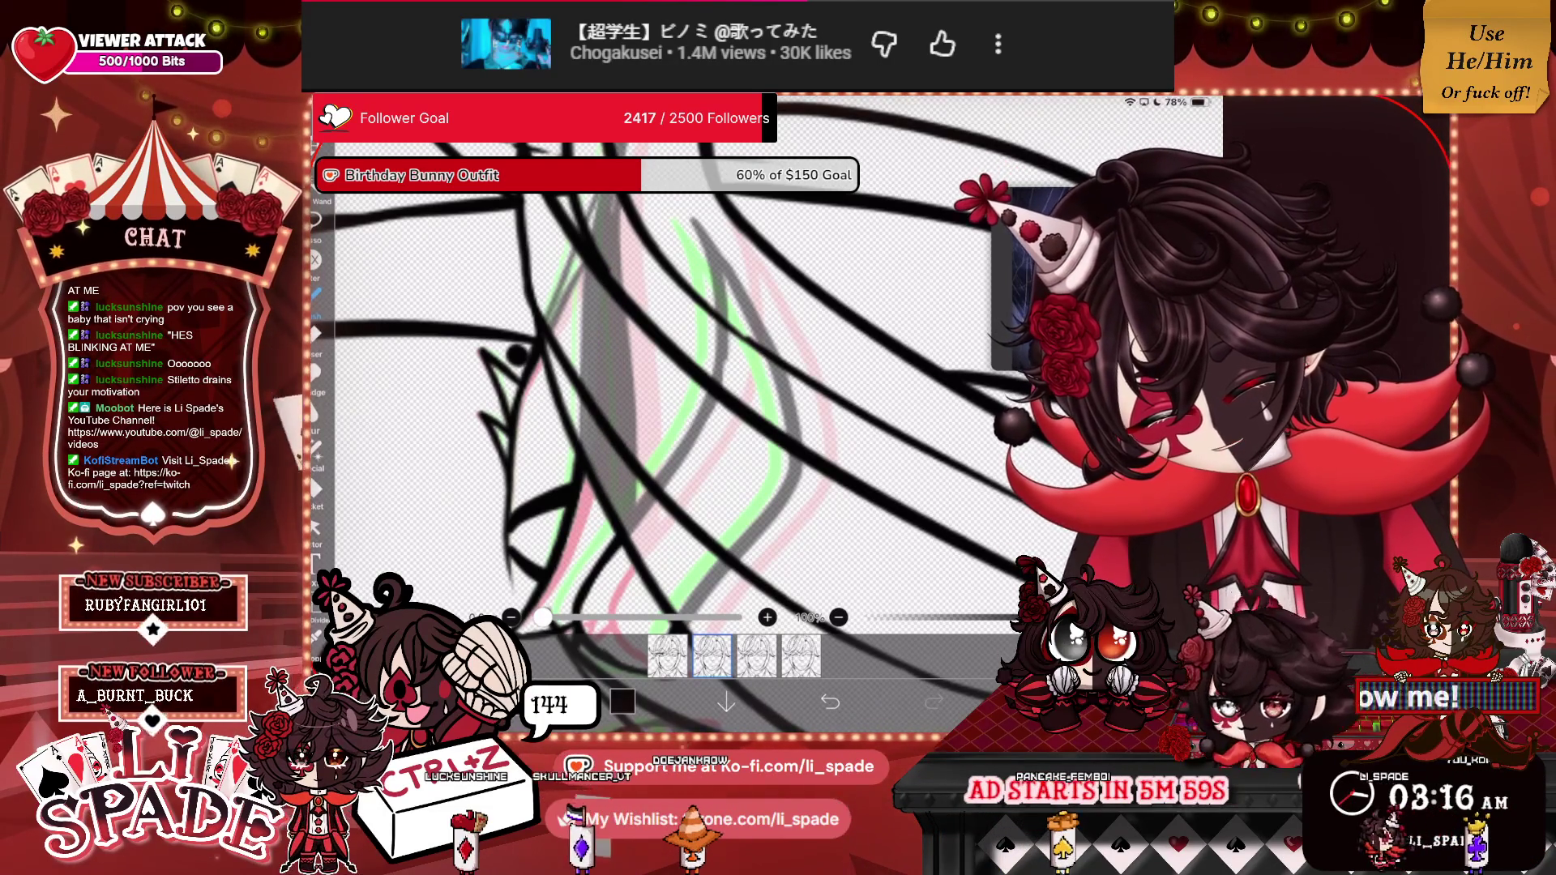
scroll(673, 389, up, 3)
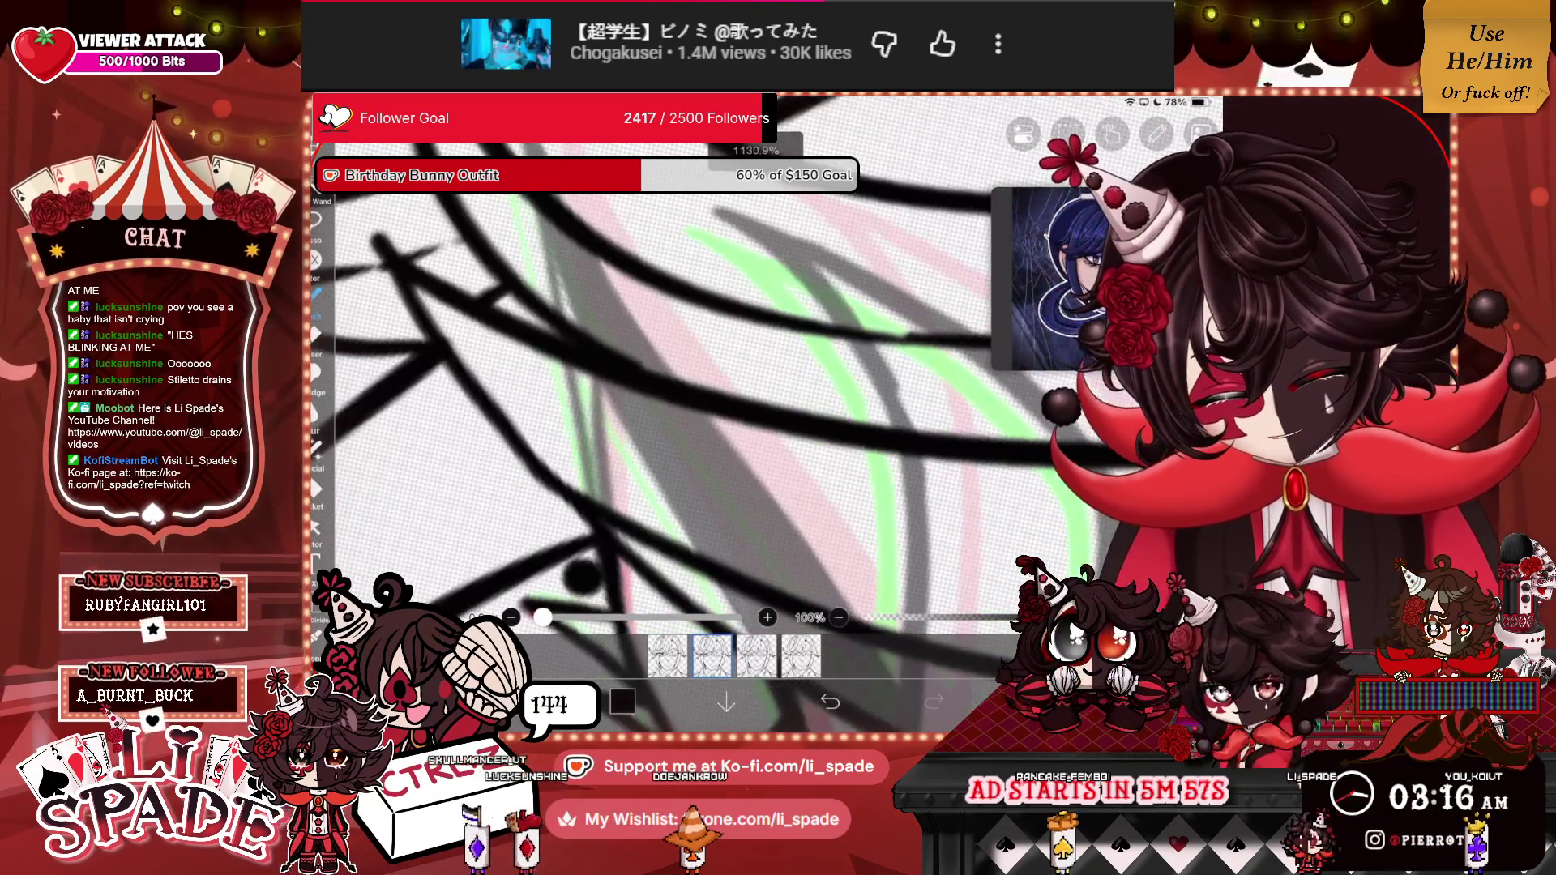
scroll(697, 397, down, 5)
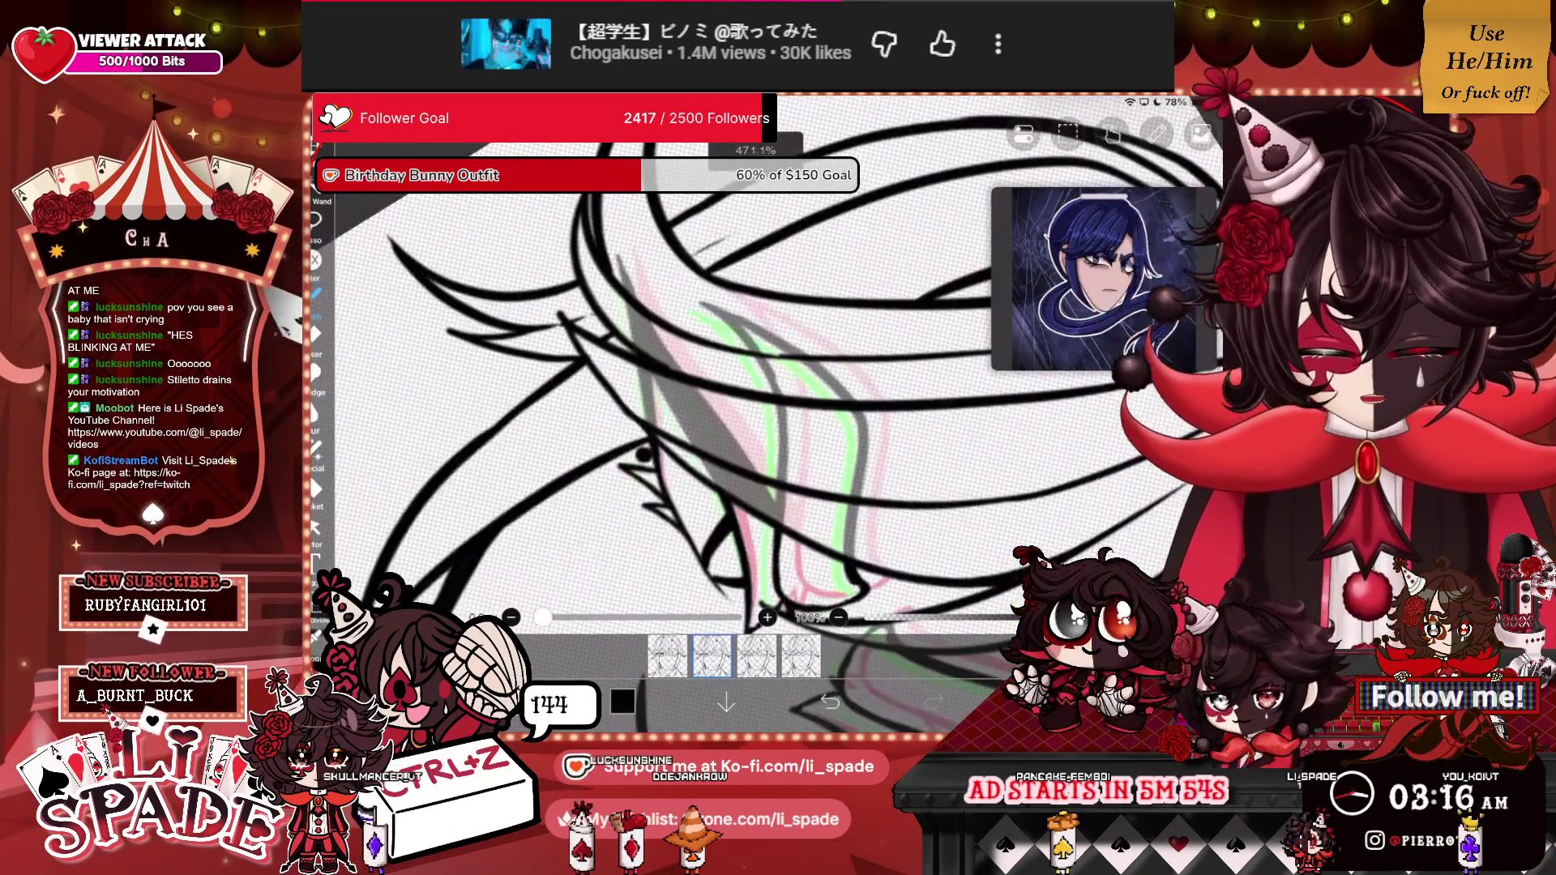
scroll(673, 389, up, 5)
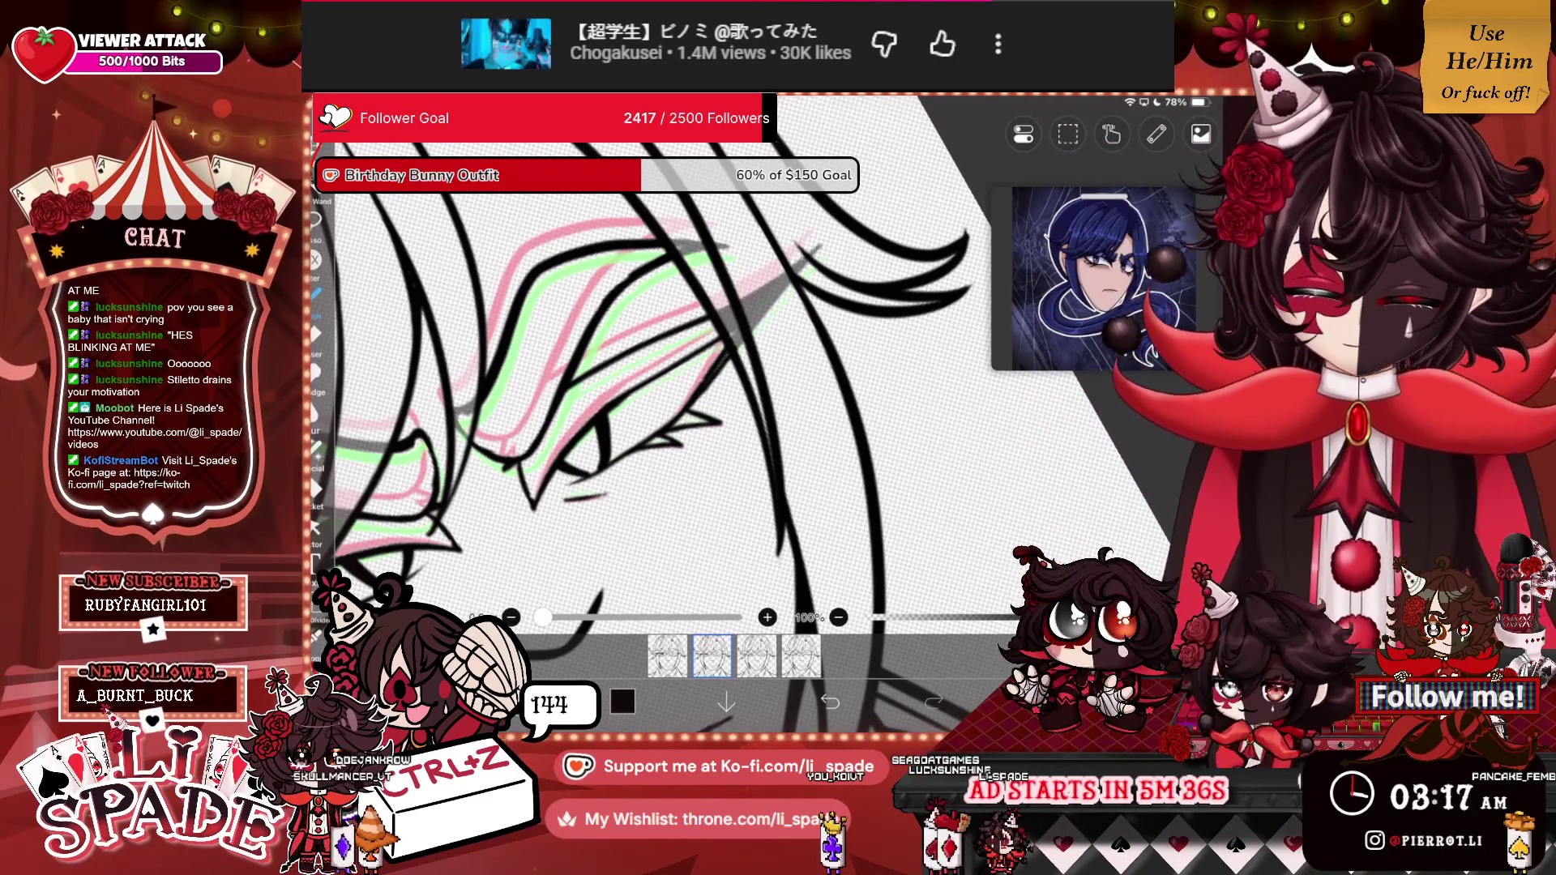
scroll(672, 364, down, 5)
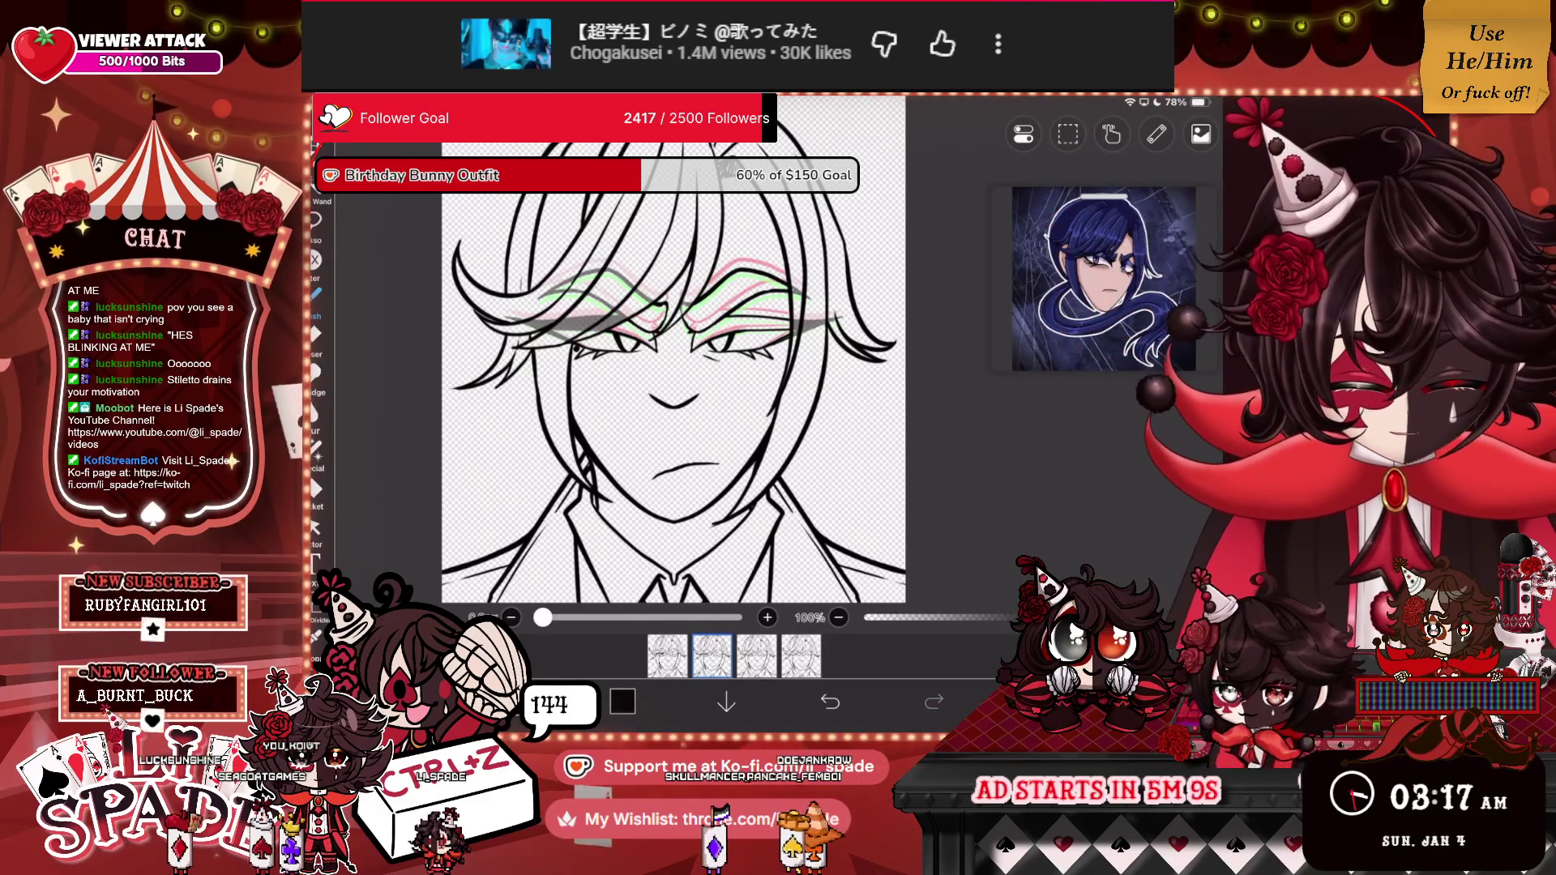
Play ahead to the third frame and fade layer 20 to about 50% opacity.
key(space)
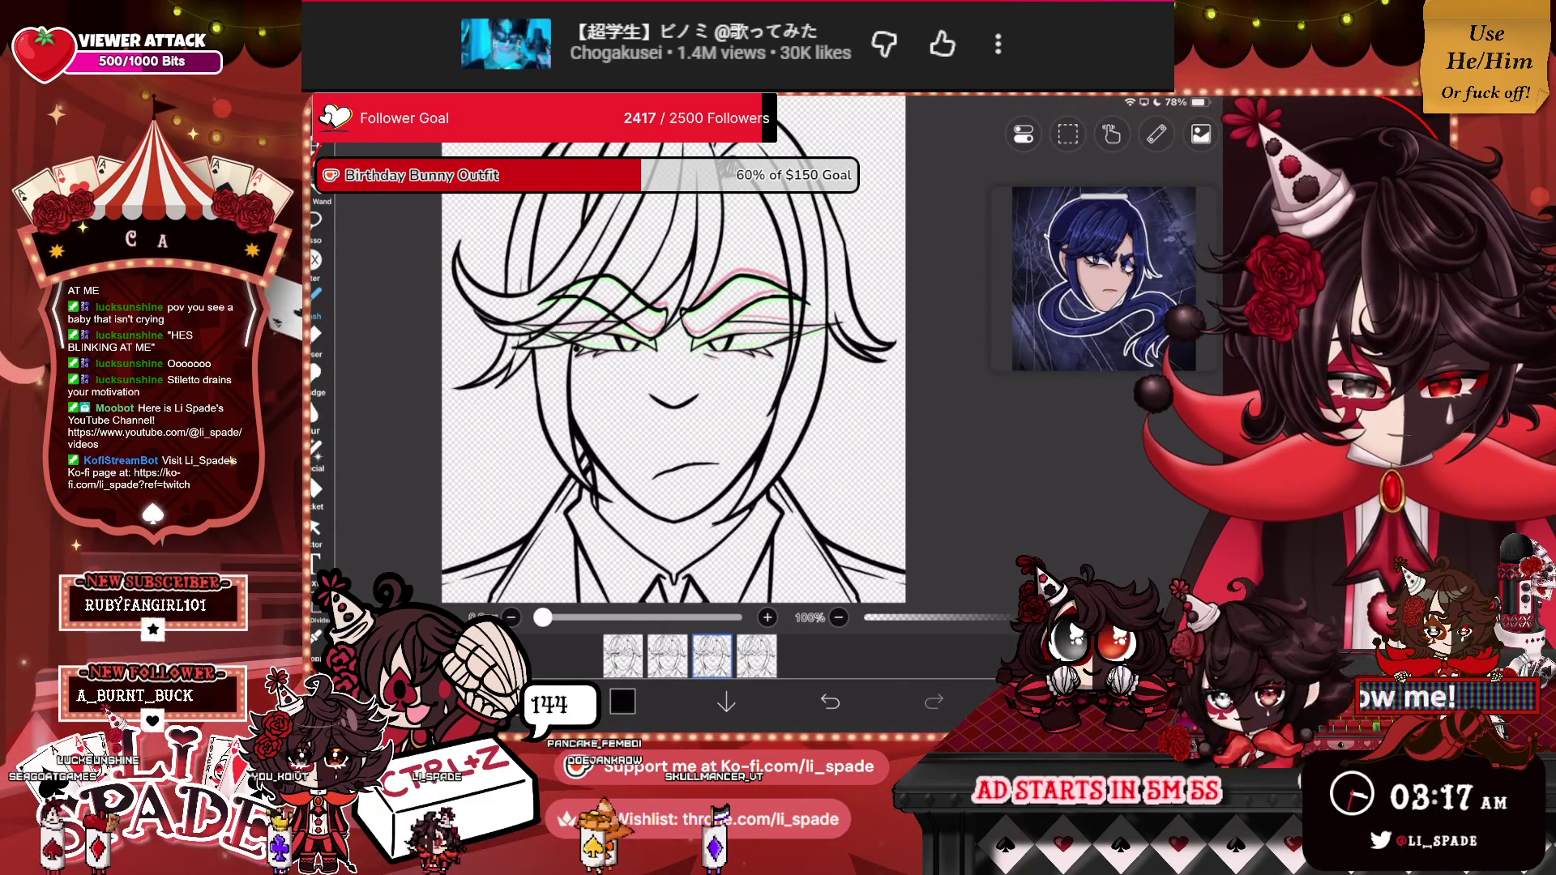
drag(1167, 611, 1079, 611)
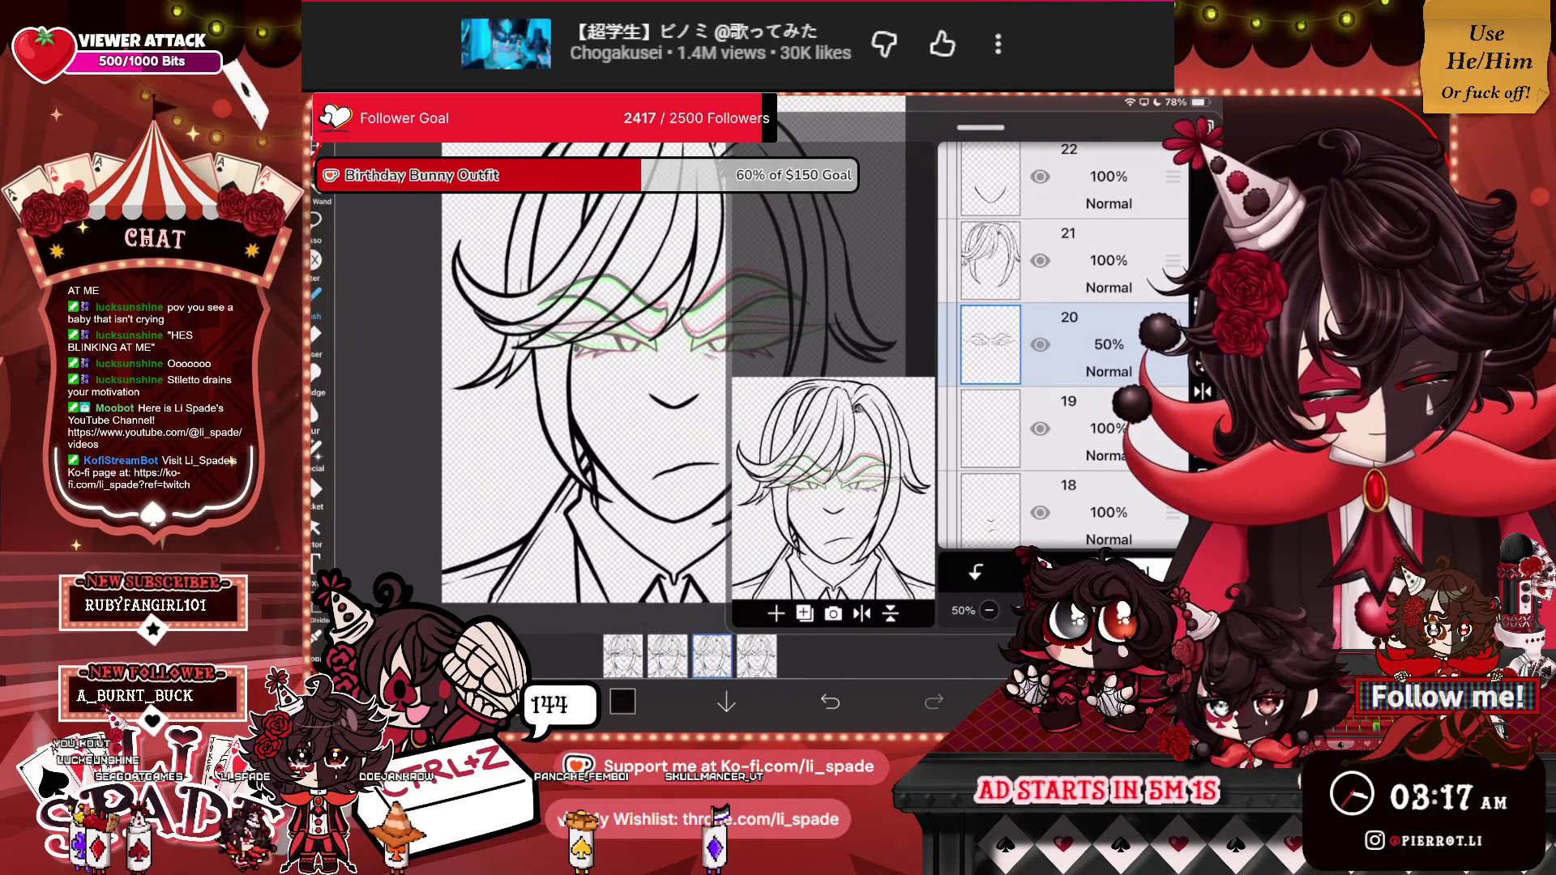
click(776, 613)
Duplicate brow layer 20, hide the original, undo the last edit, and close the layers.
click(817, 605)
click(1040, 429)
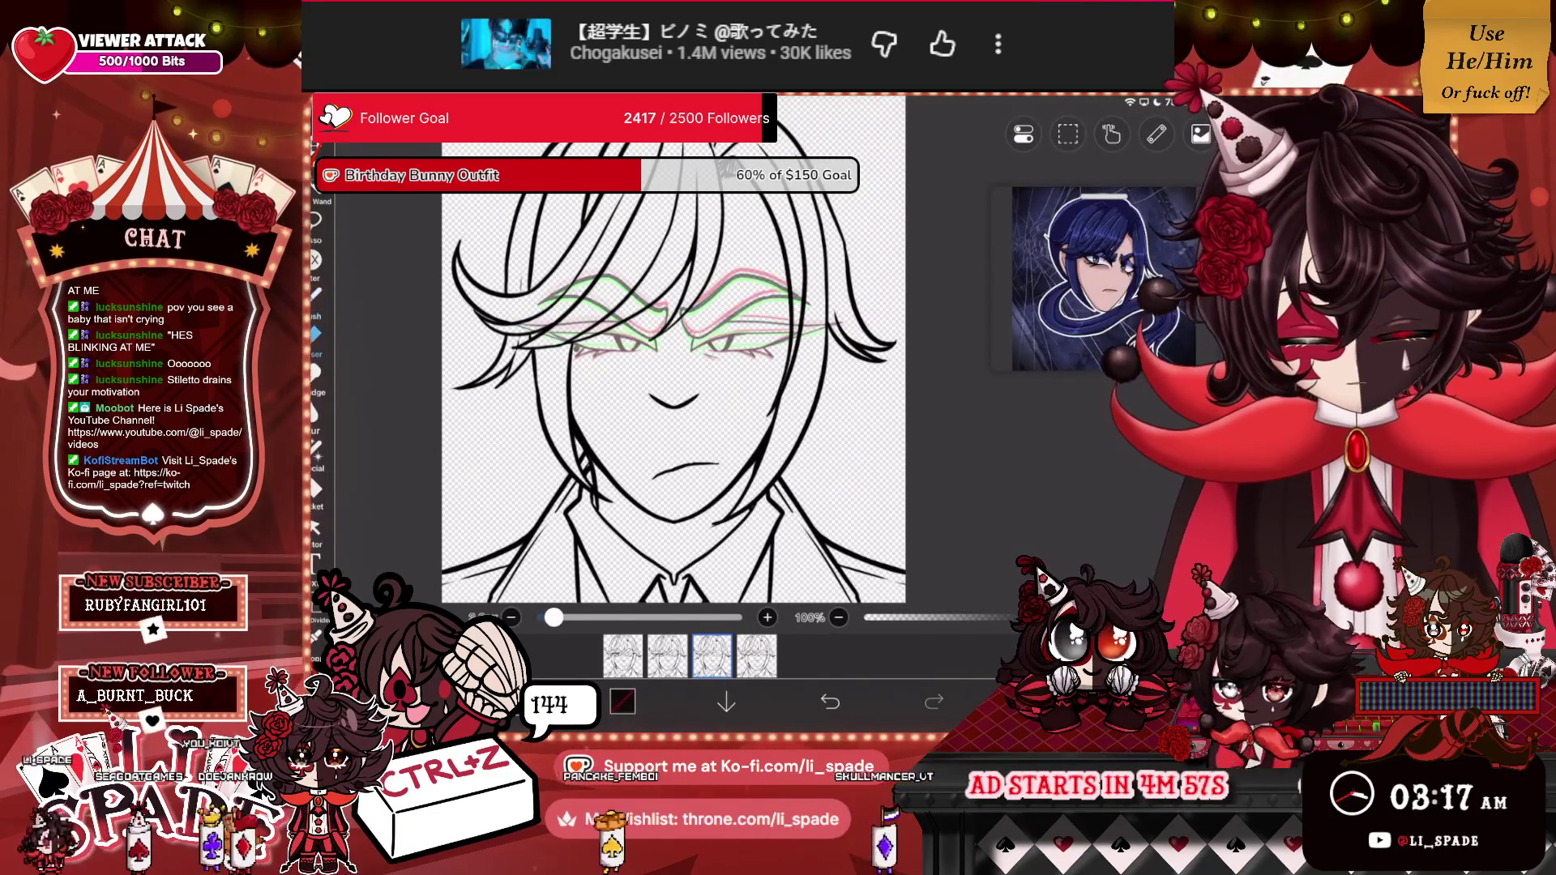
scroll(673, 349, up, 5)
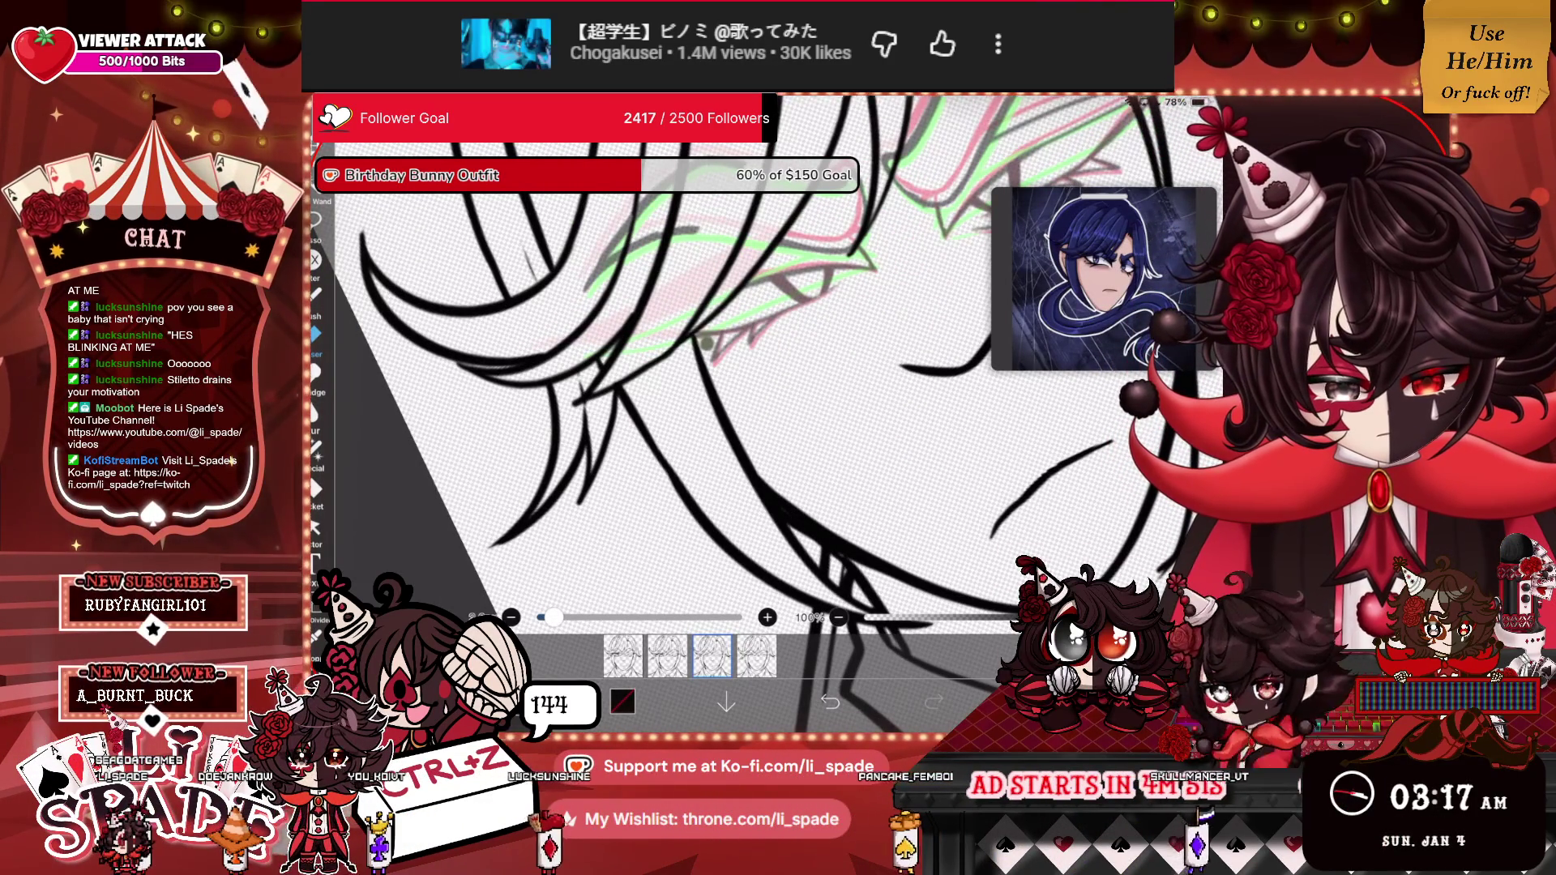
scroll(673, 364, down, 3)
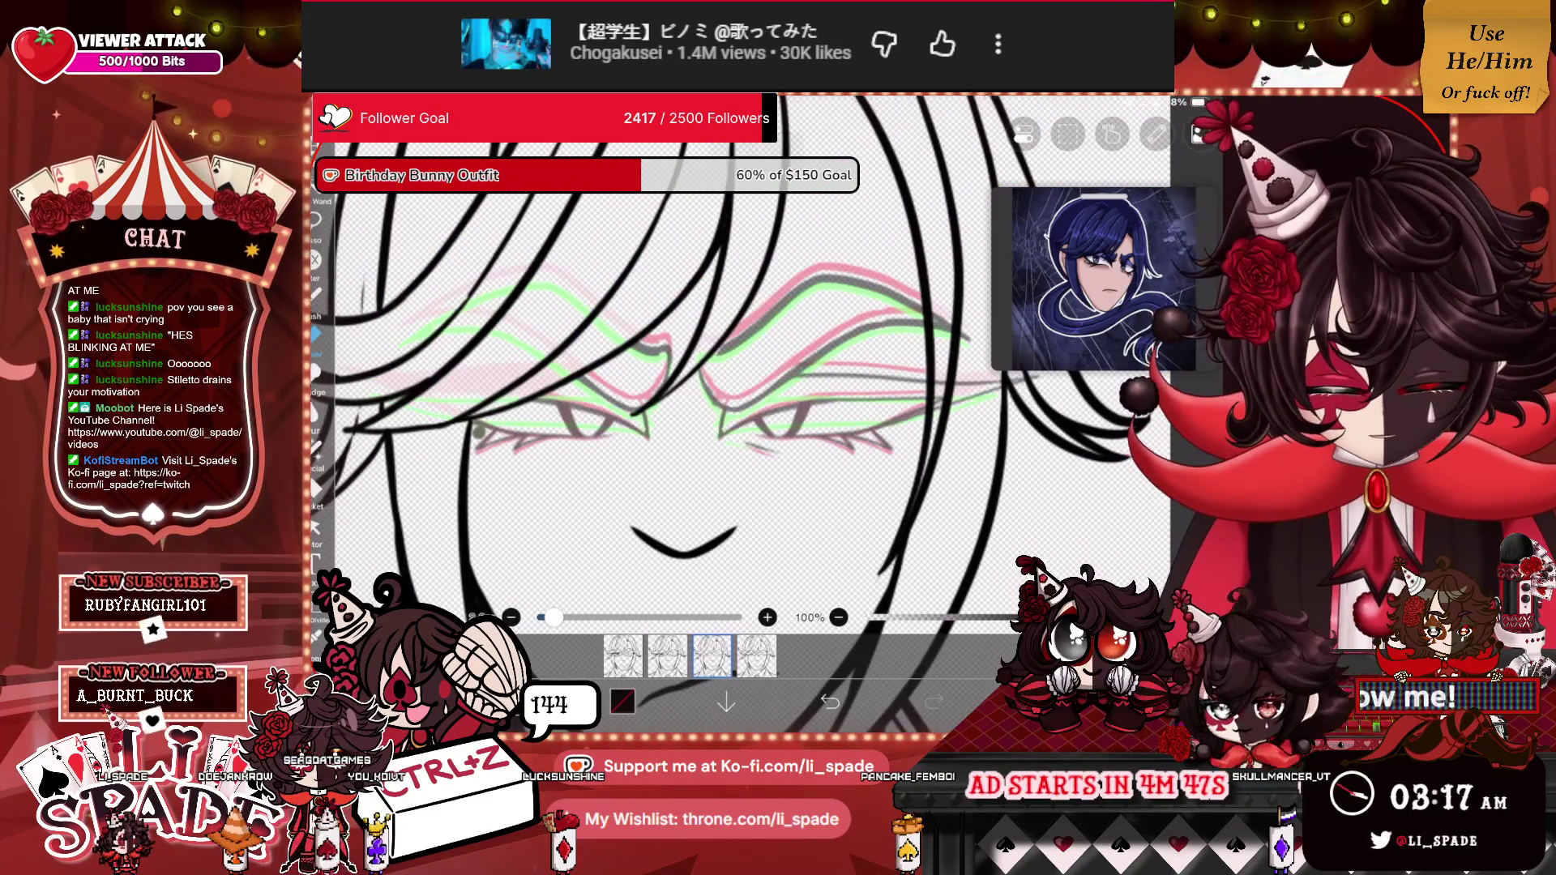
key(ctrl+z)
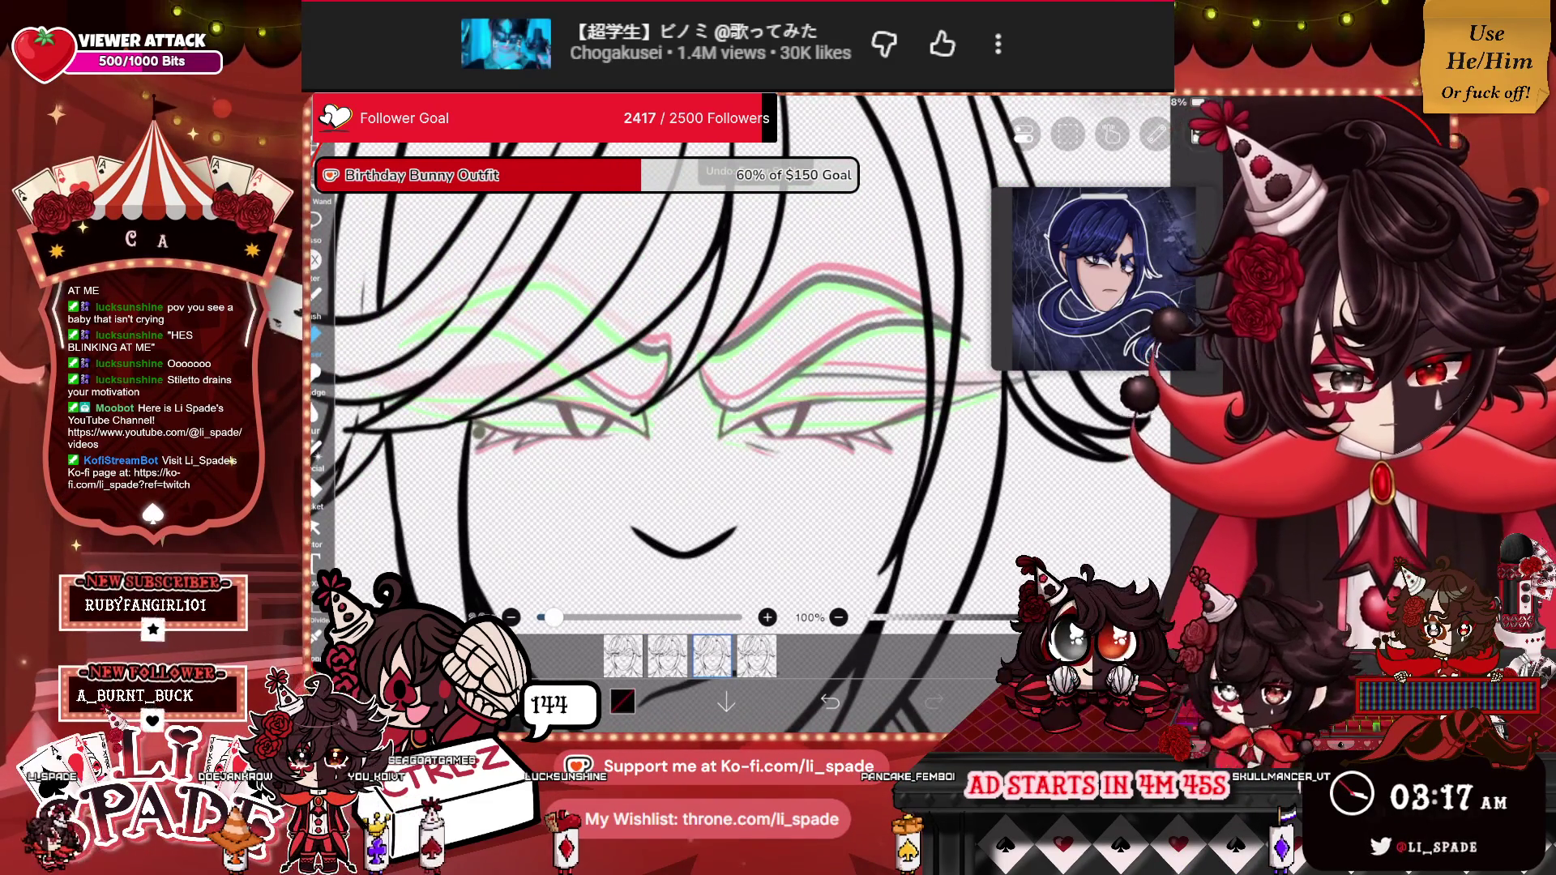
scroll(700, 381, up, 3)
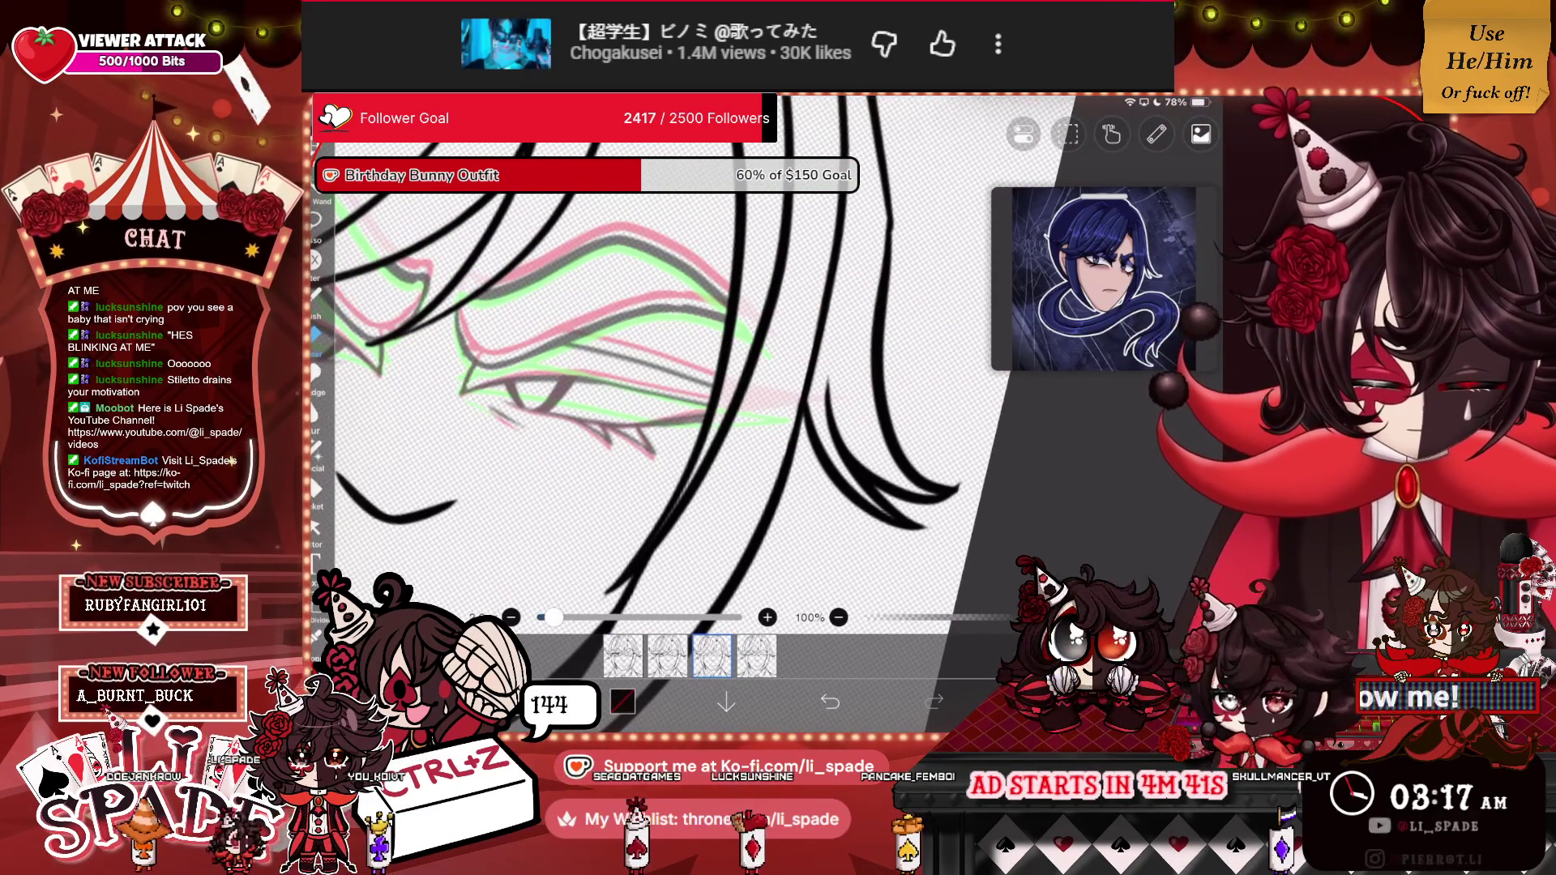
scroll(648, 365, down, 3)
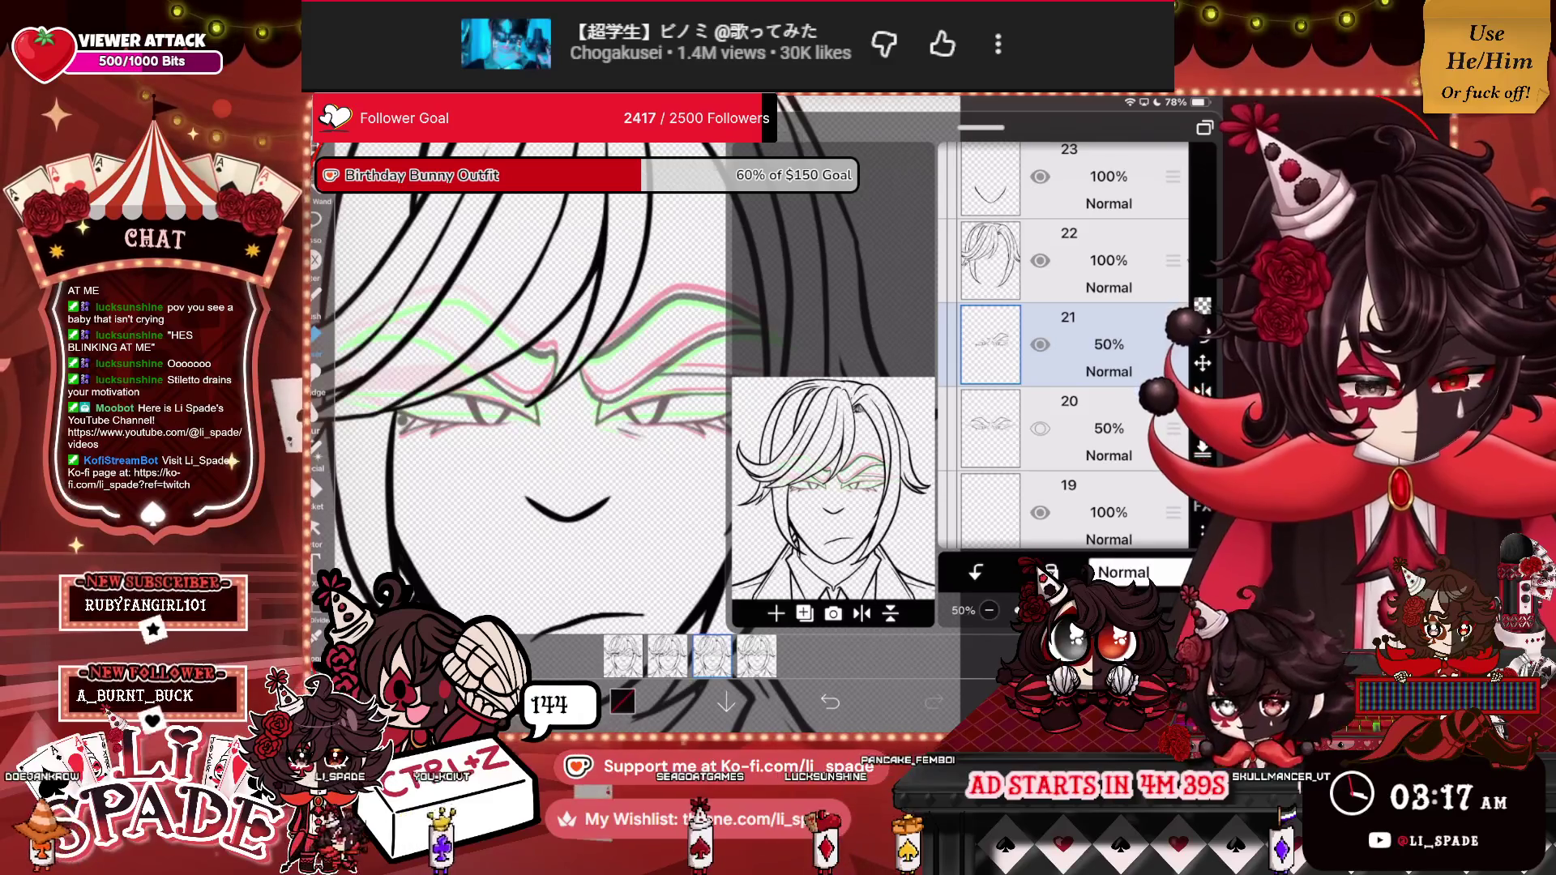
click(726, 702)
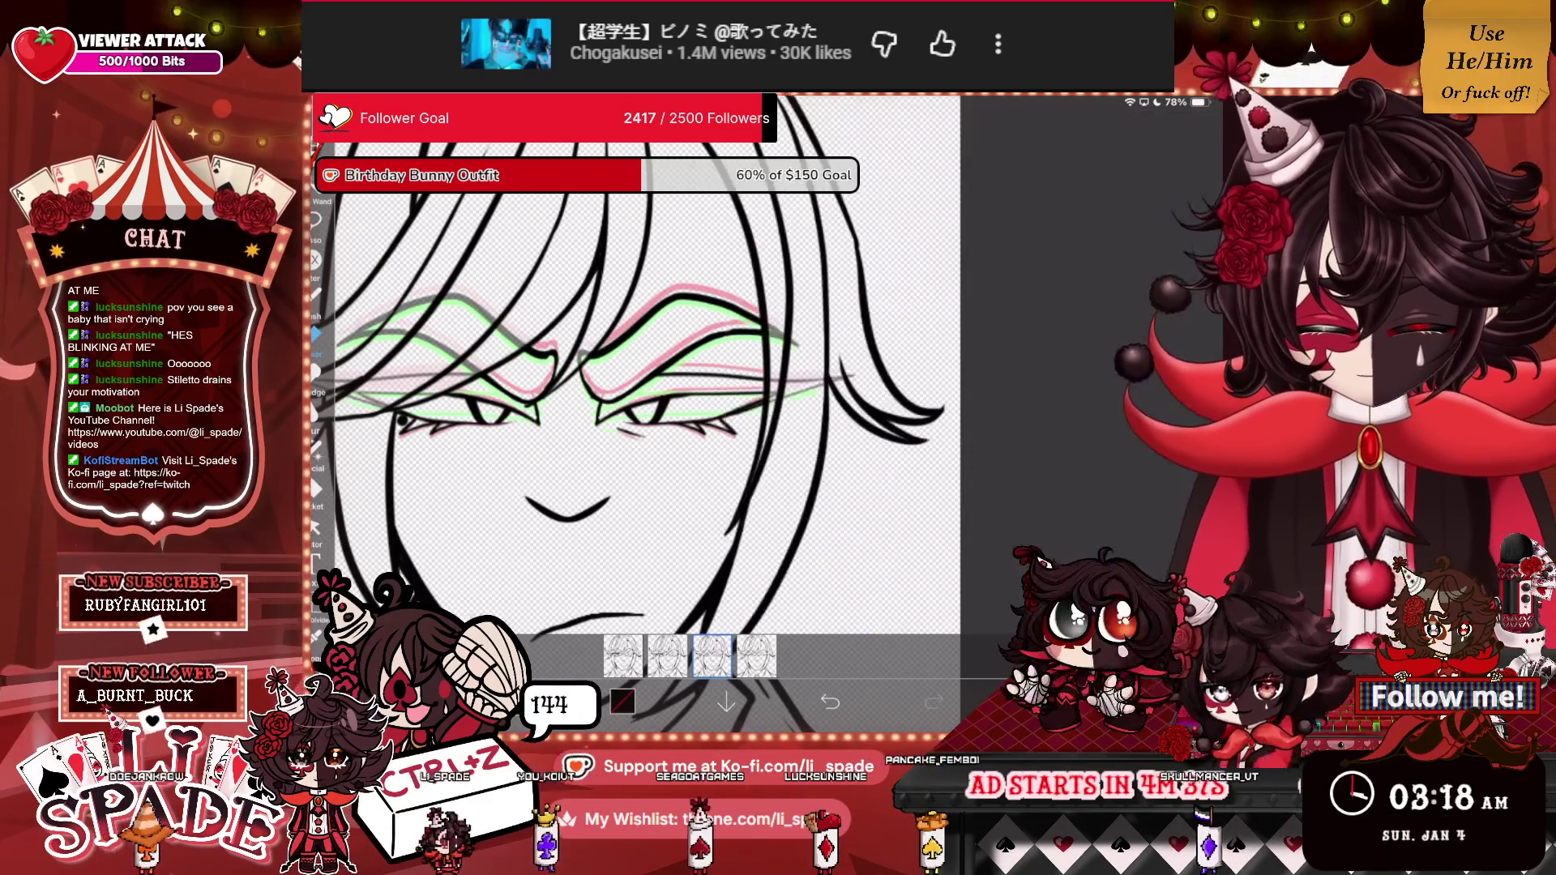
Ink dark eye and brow strokes over the onion-skin guides on frame 3.
scroll(648, 381, up, 5)
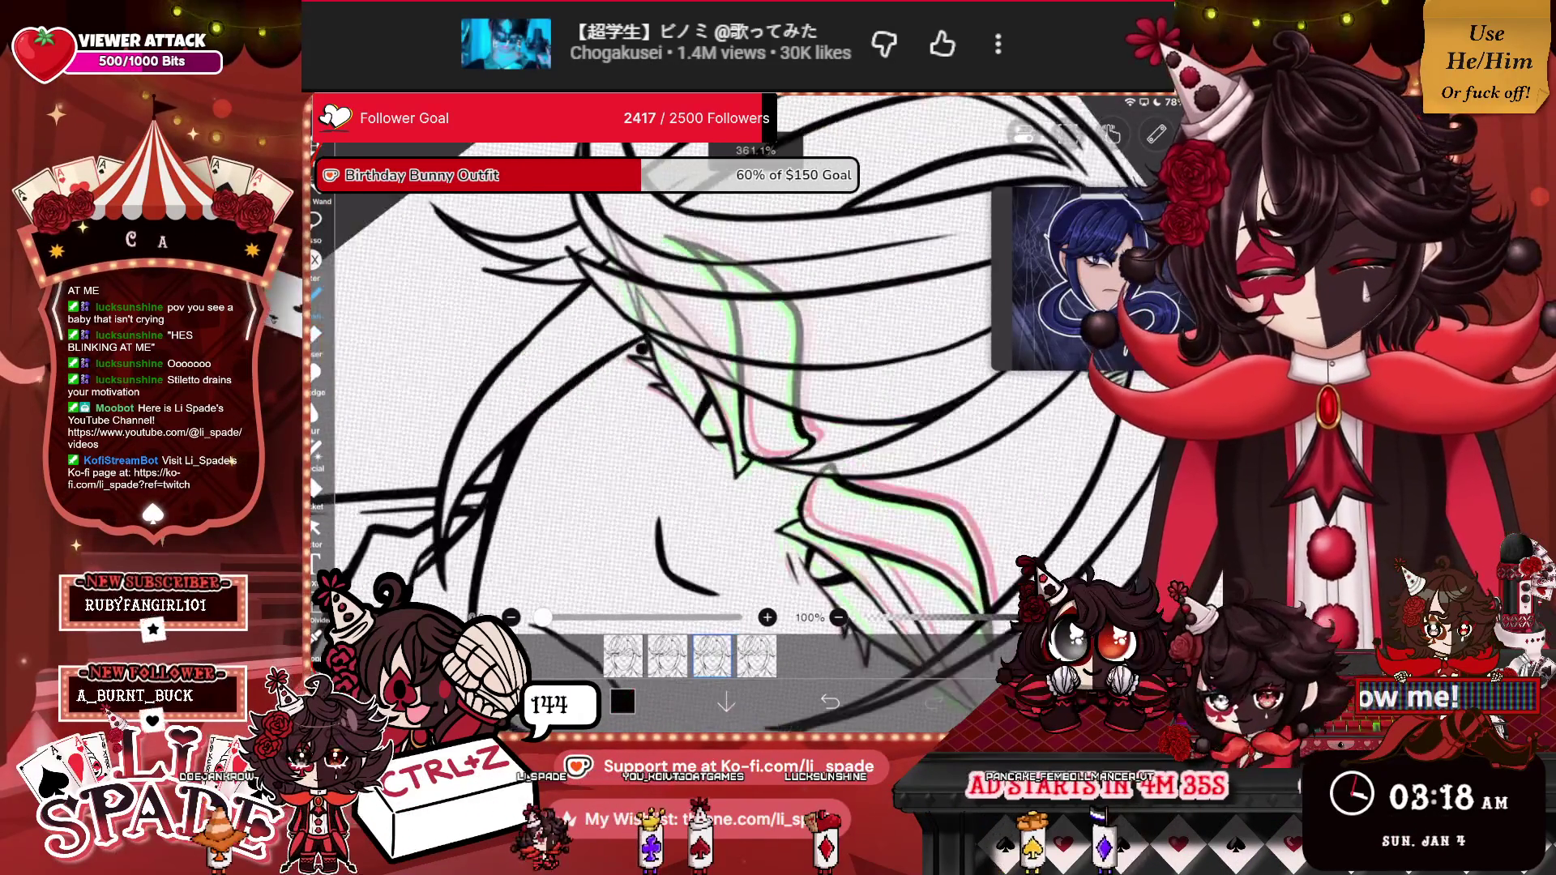
scroll(689, 398, up, 5)
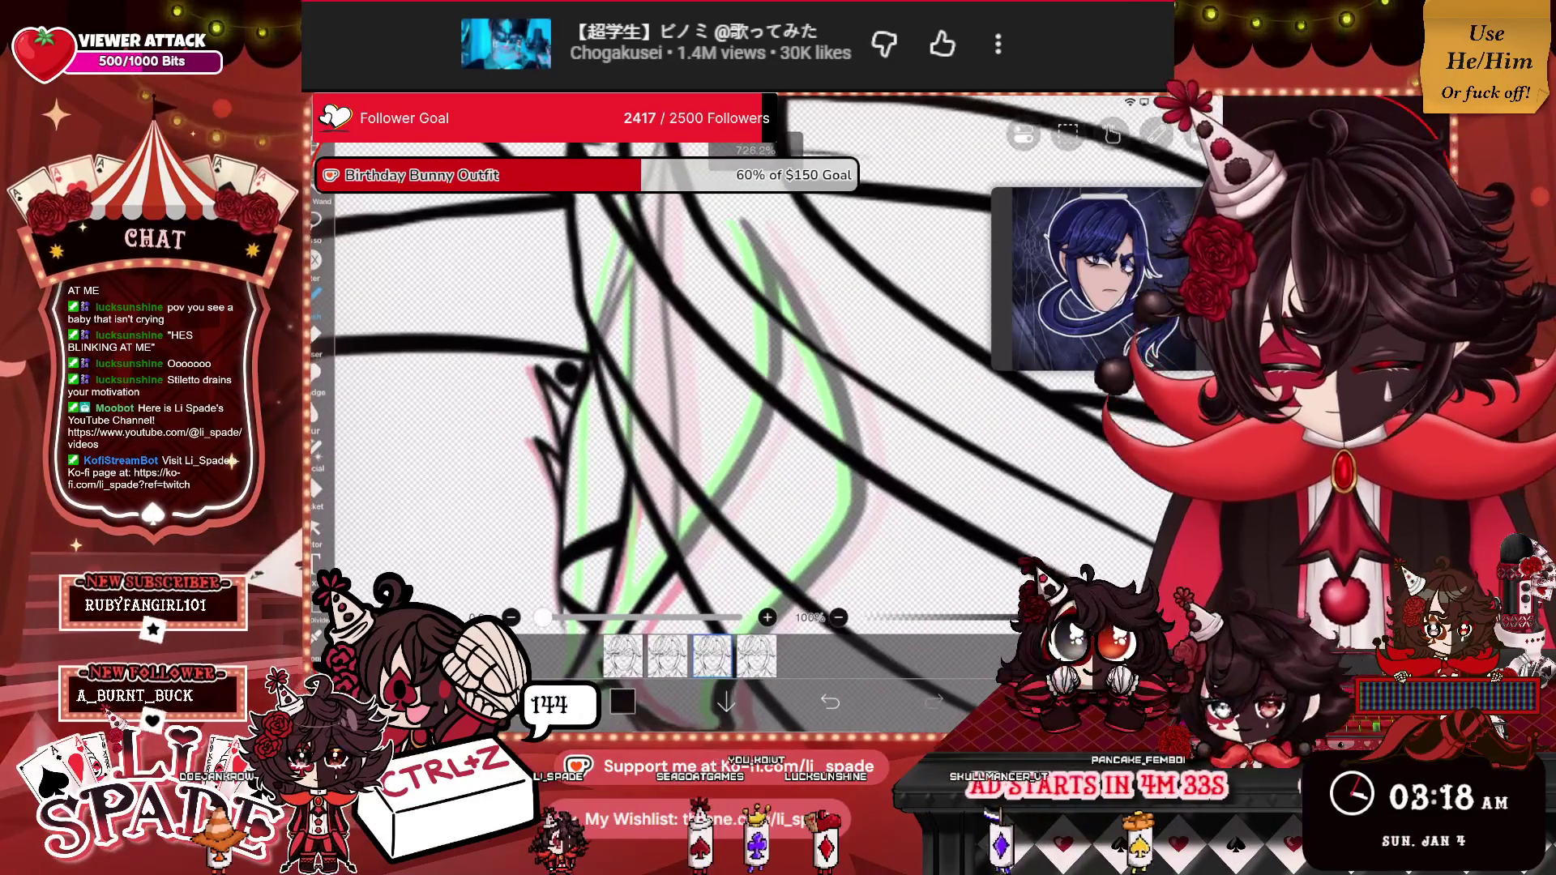
mouse_move(668, 535)
mouse_down()
mouse_move(640, 446)
mouse_move(650, 158)
mouse_up()
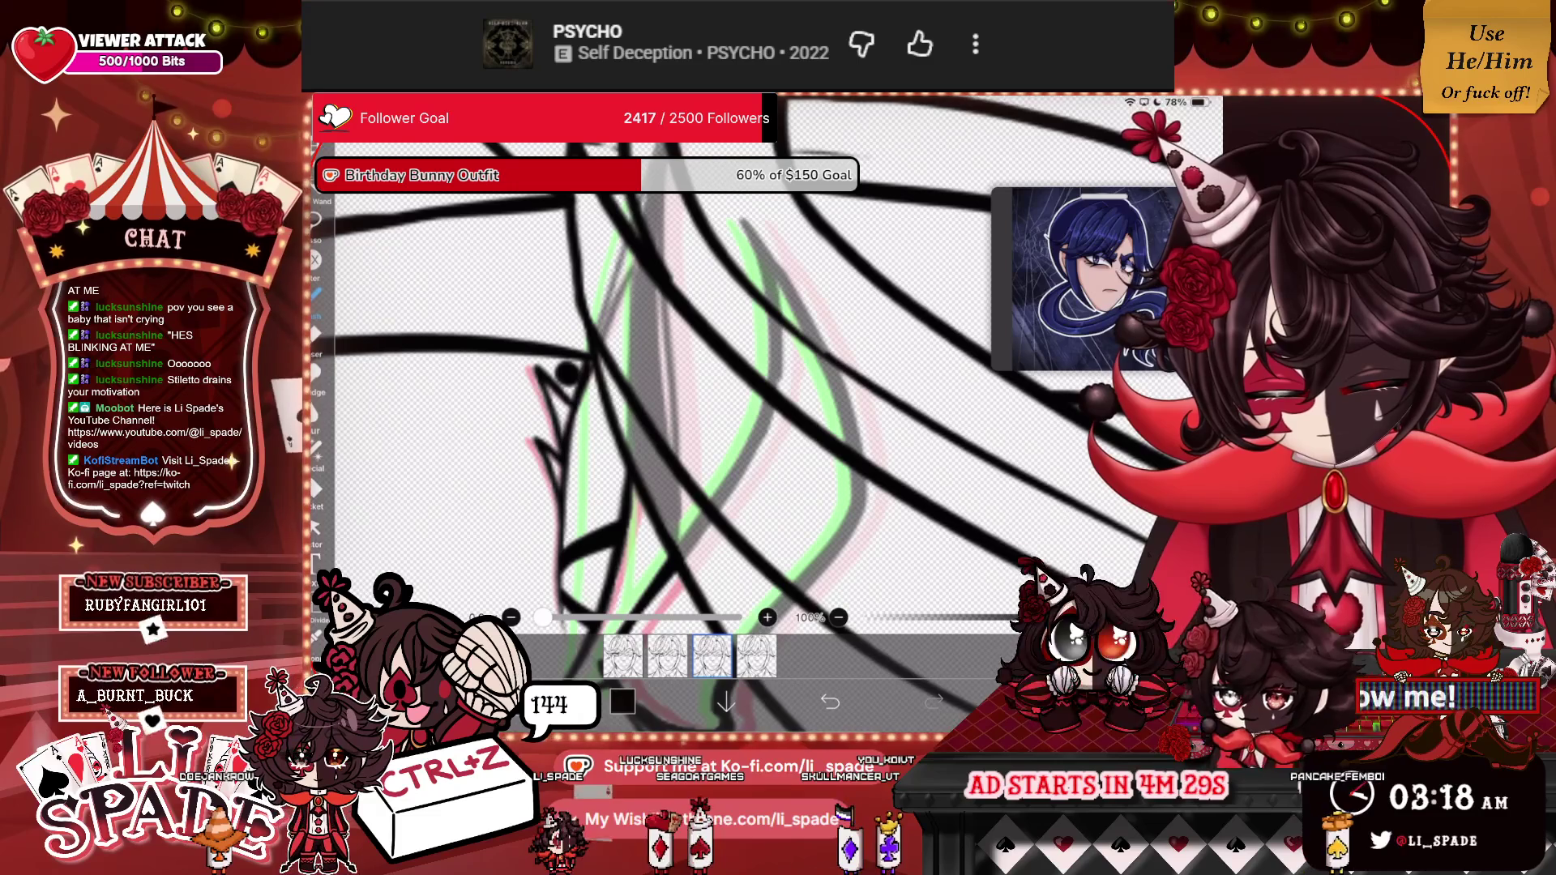
drag(656, 287, 665, 421)
drag(663, 341, 674, 452)
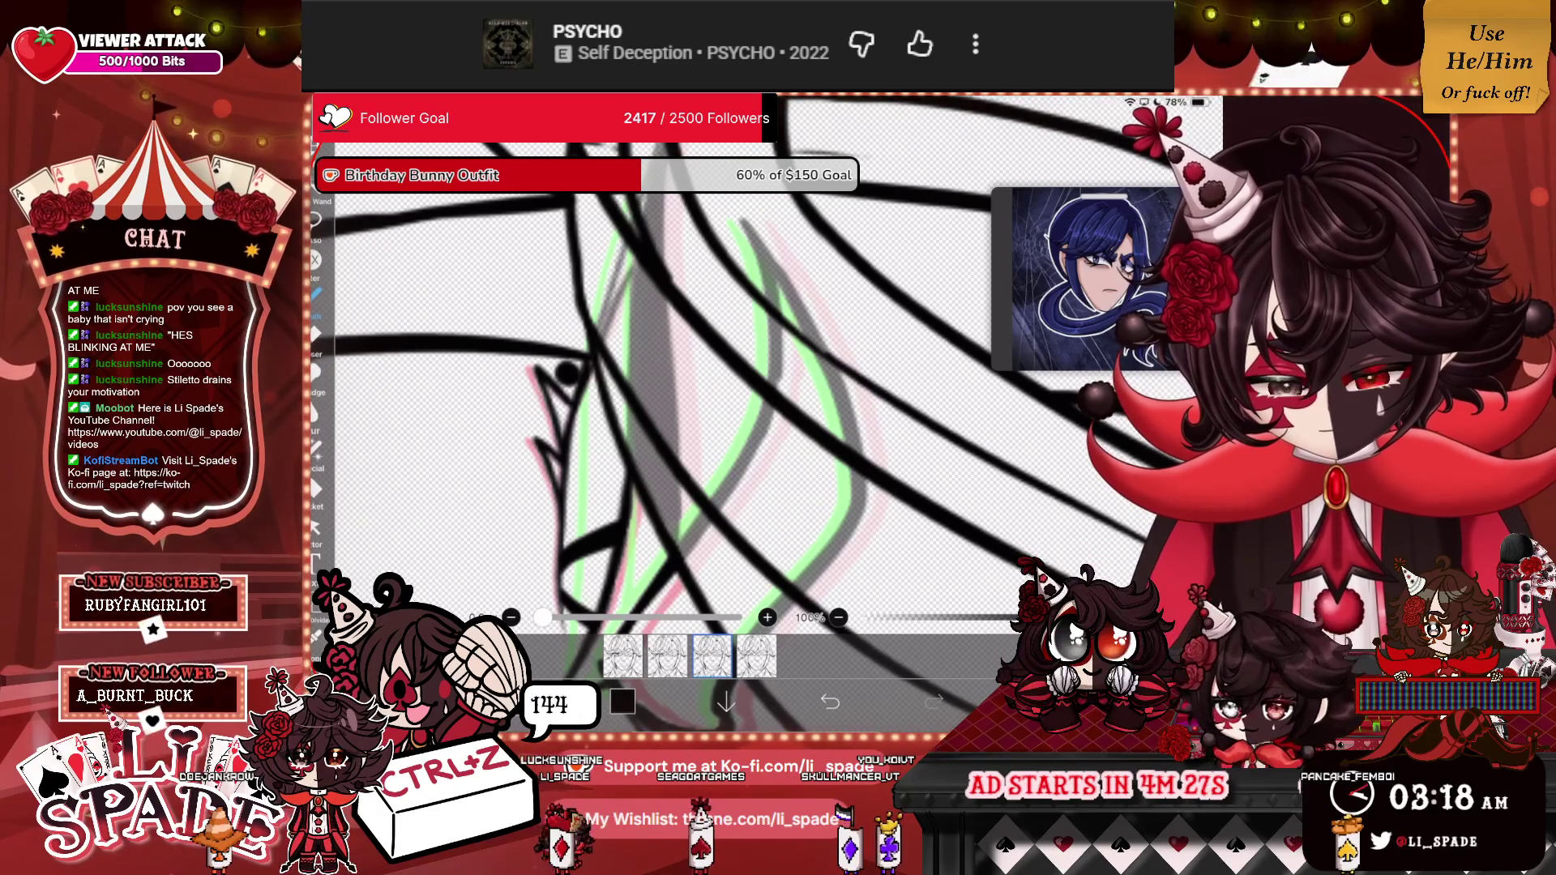
drag(604, 332, 644, 194)
scroll(730, 389, down, 5)
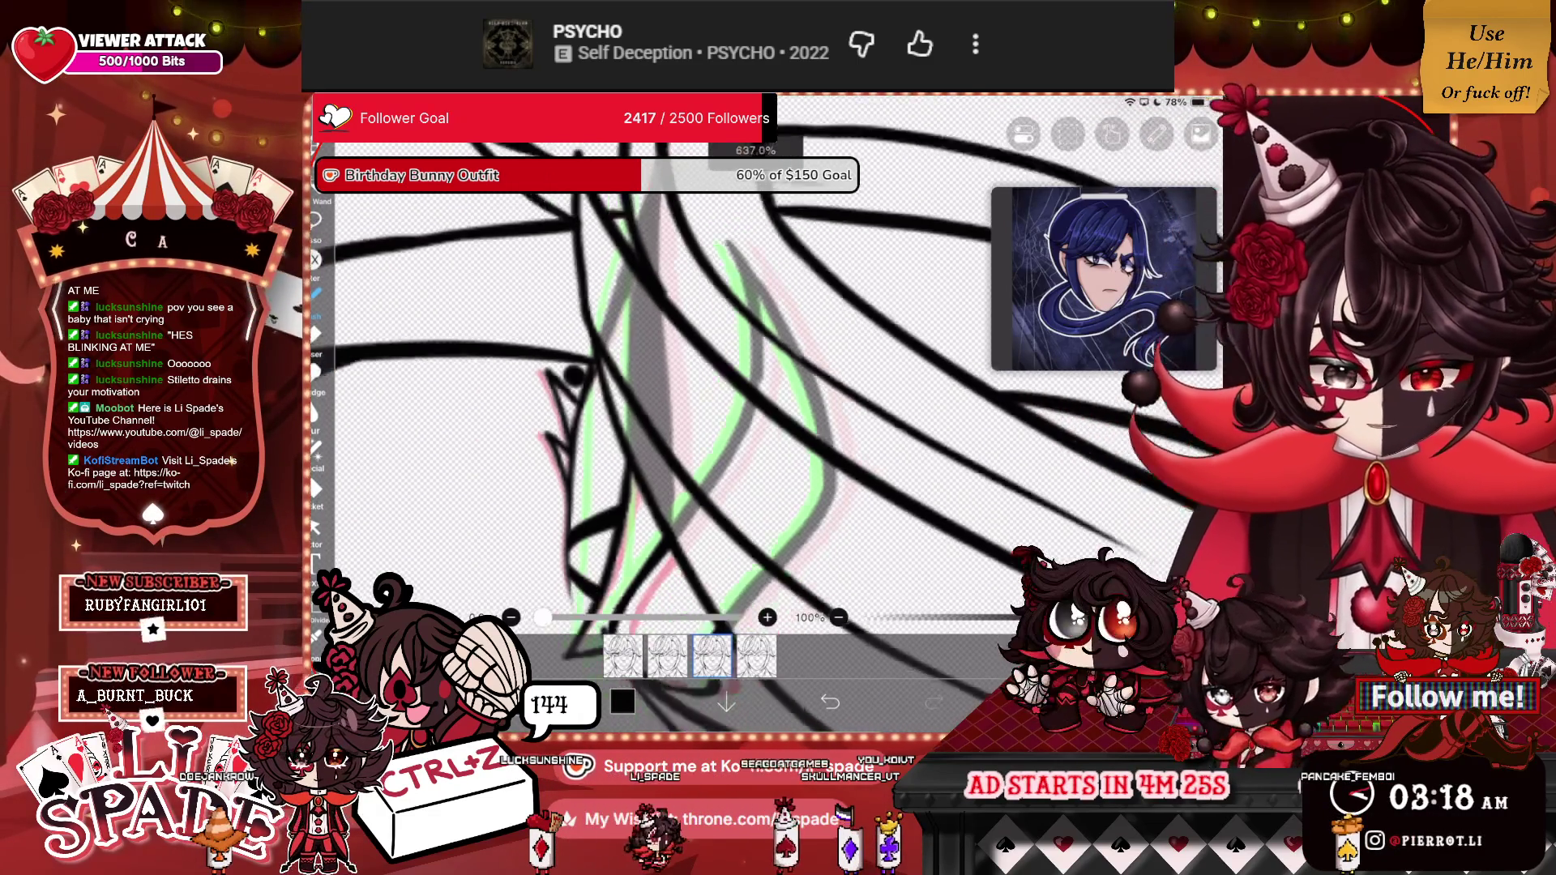
scroll(729, 389, up, 10)
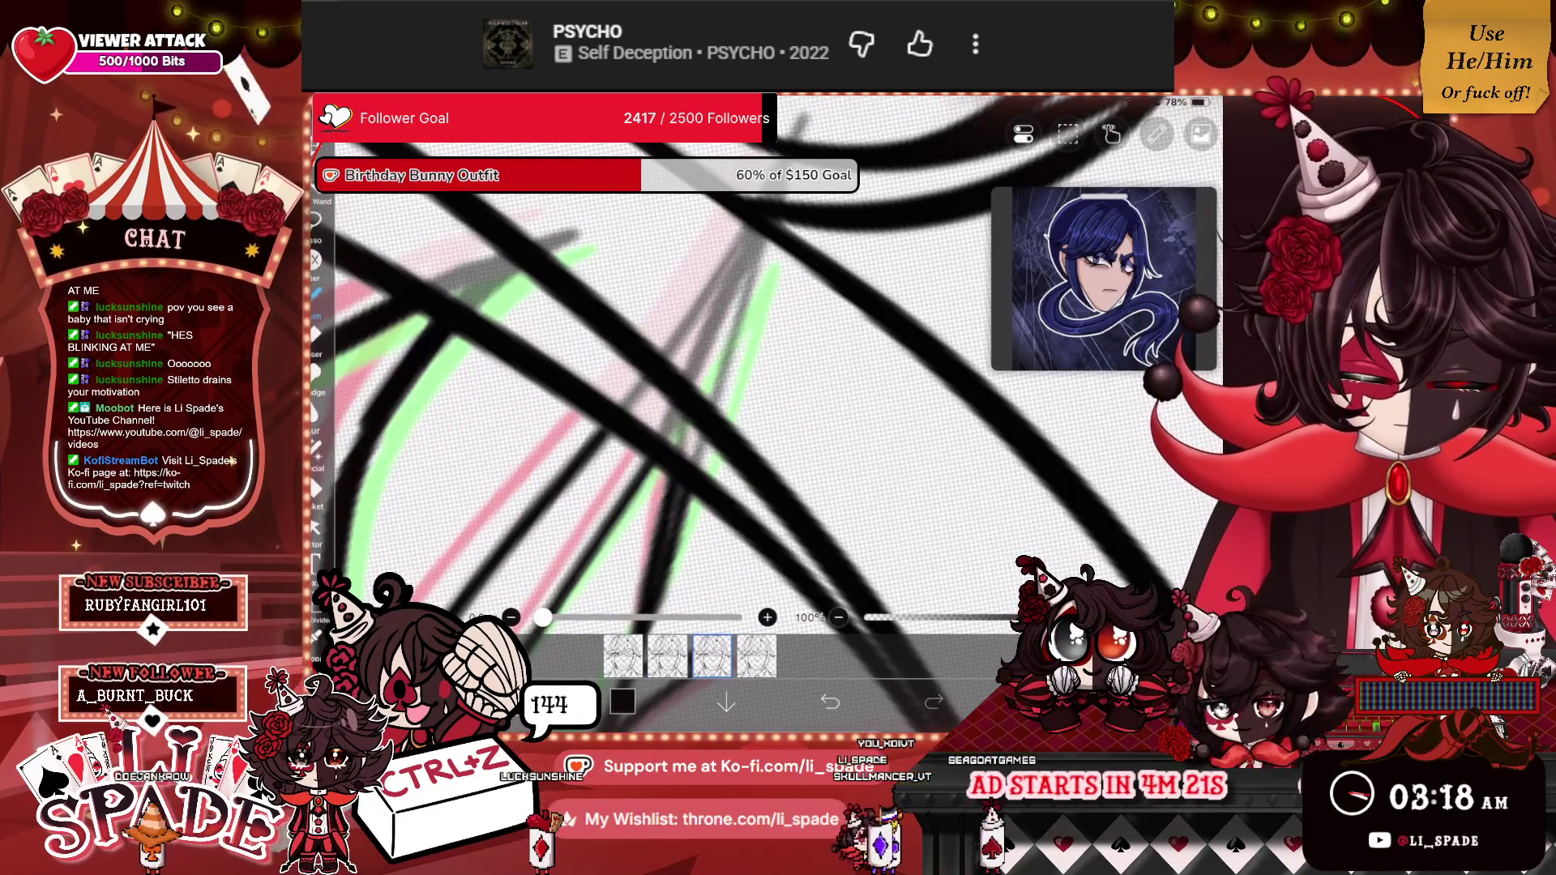
mouse_move(754, 251)
mouse_down()
mouse_move(685, 461)
mouse_move(730, 353)
mouse_up()
scroll(705, 389, down, 10)
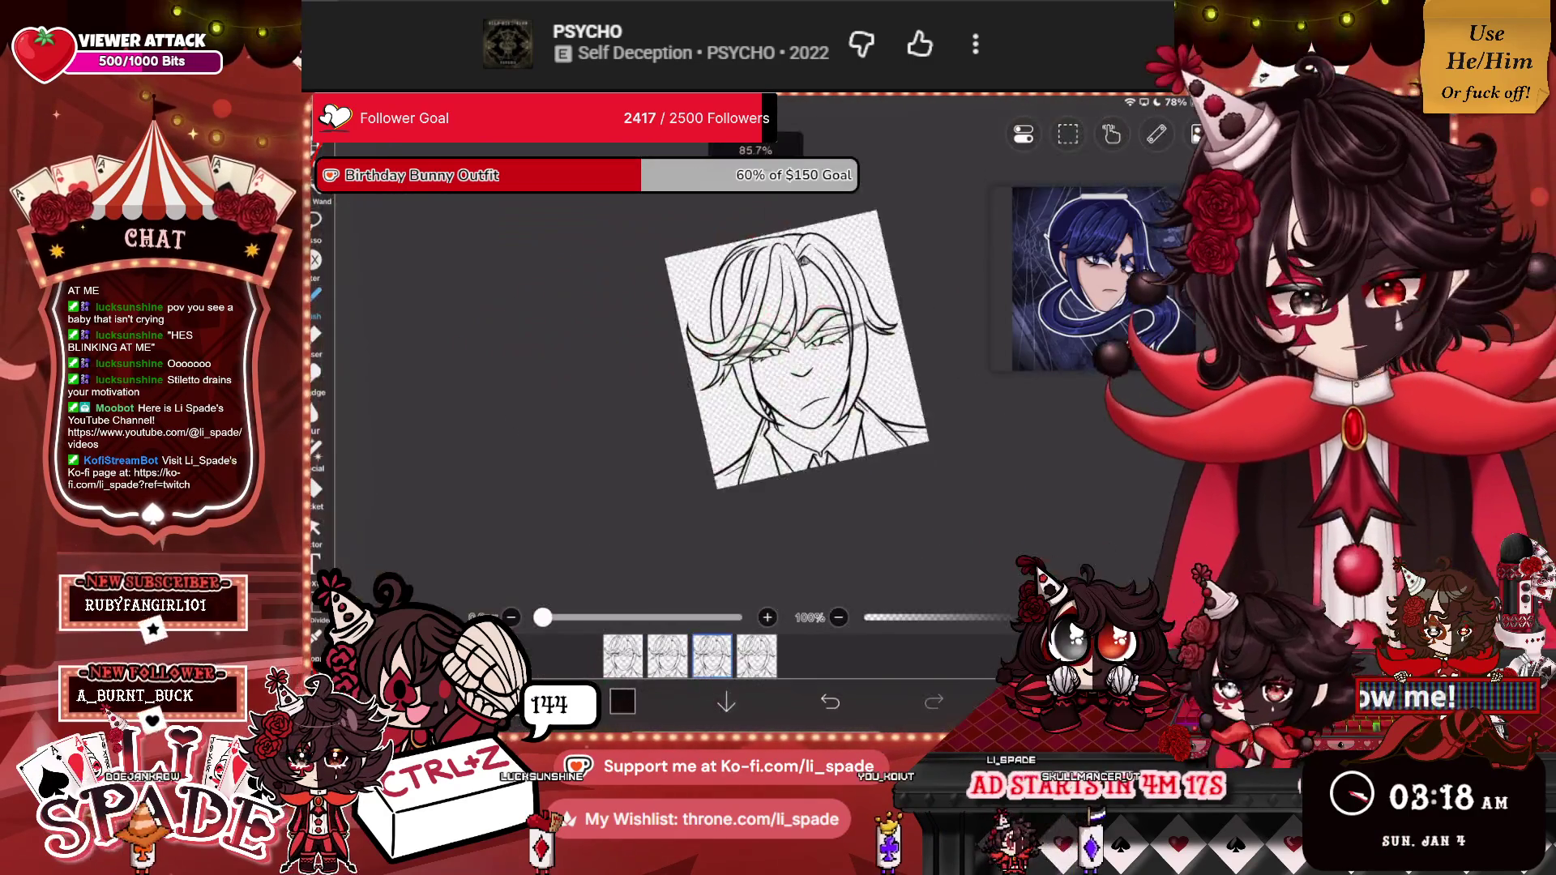
scroll(705, 389, up, 5)
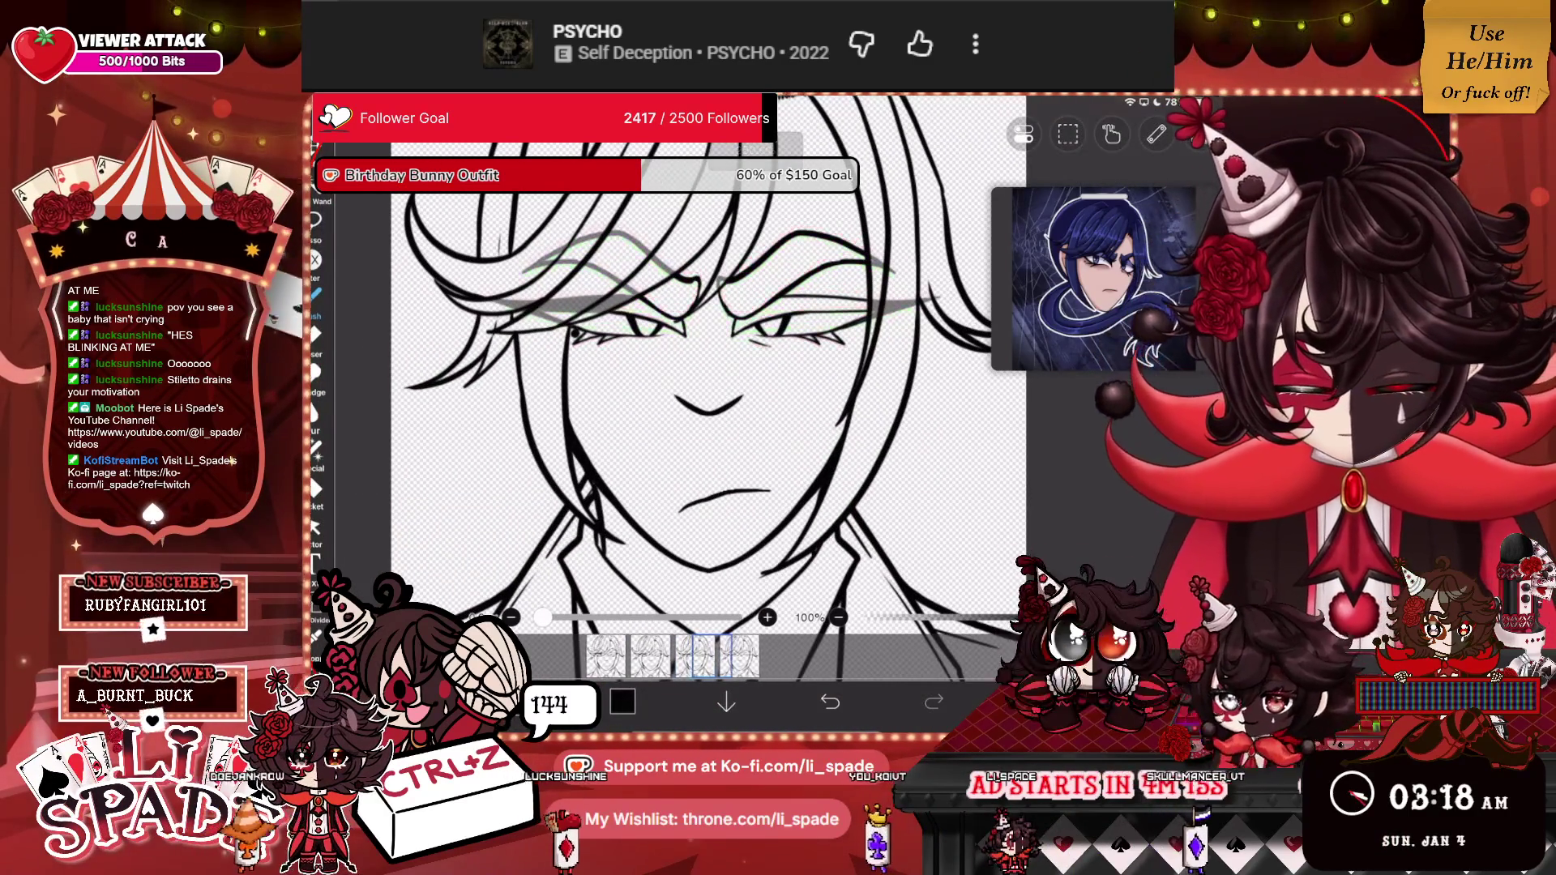
On the fourth frame, erase the faint stray sketch line near the eyes and show the layers.
key(ctrl+z)
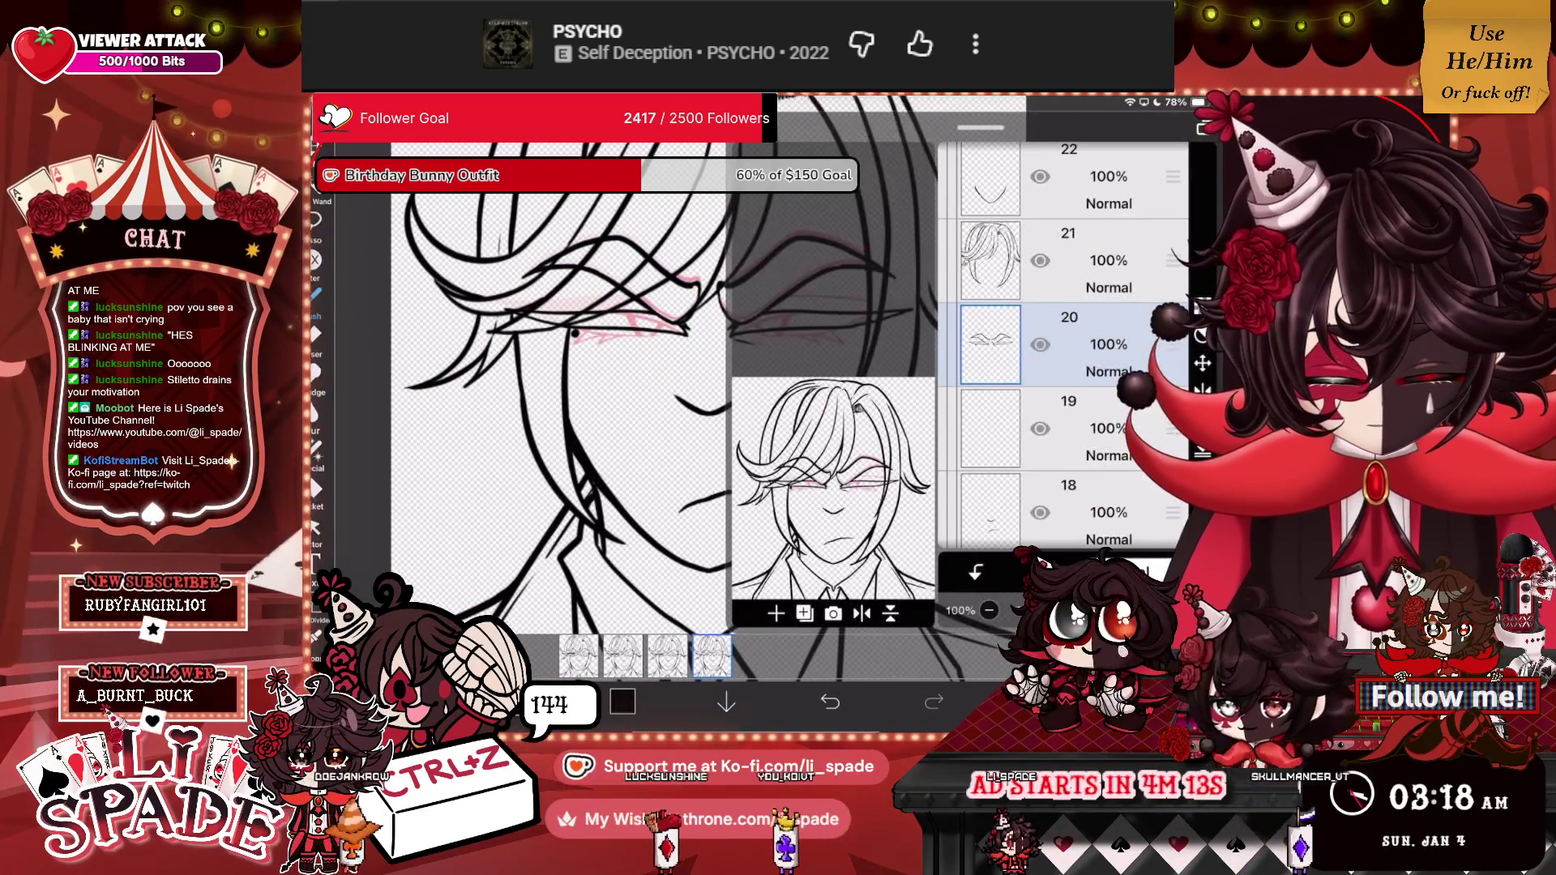
scroll(705, 389, up, 3)
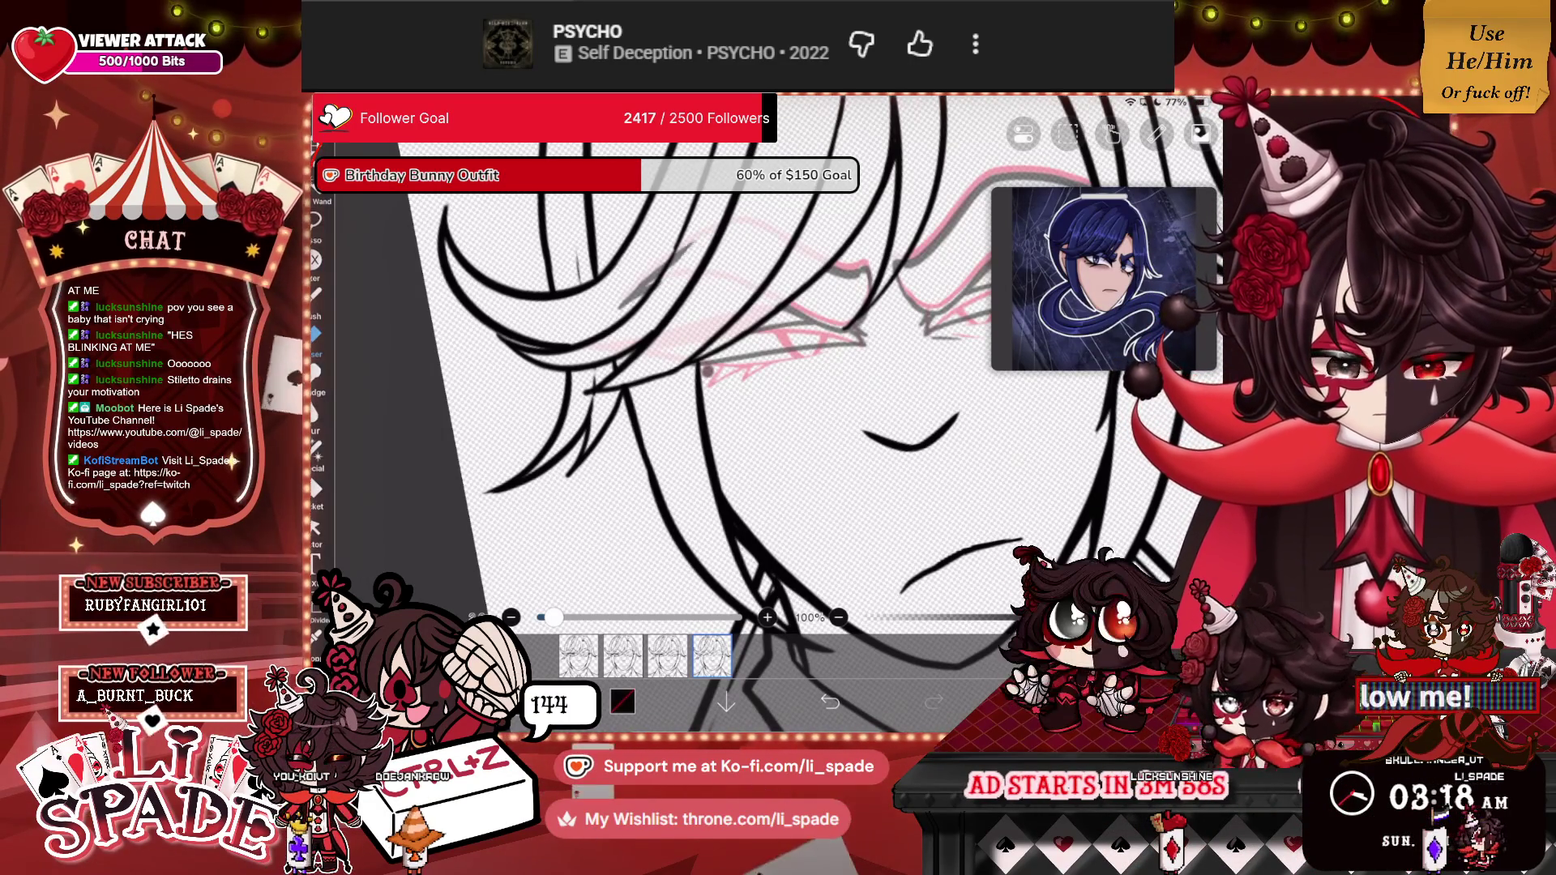
scroll(762, 365, up, 3)
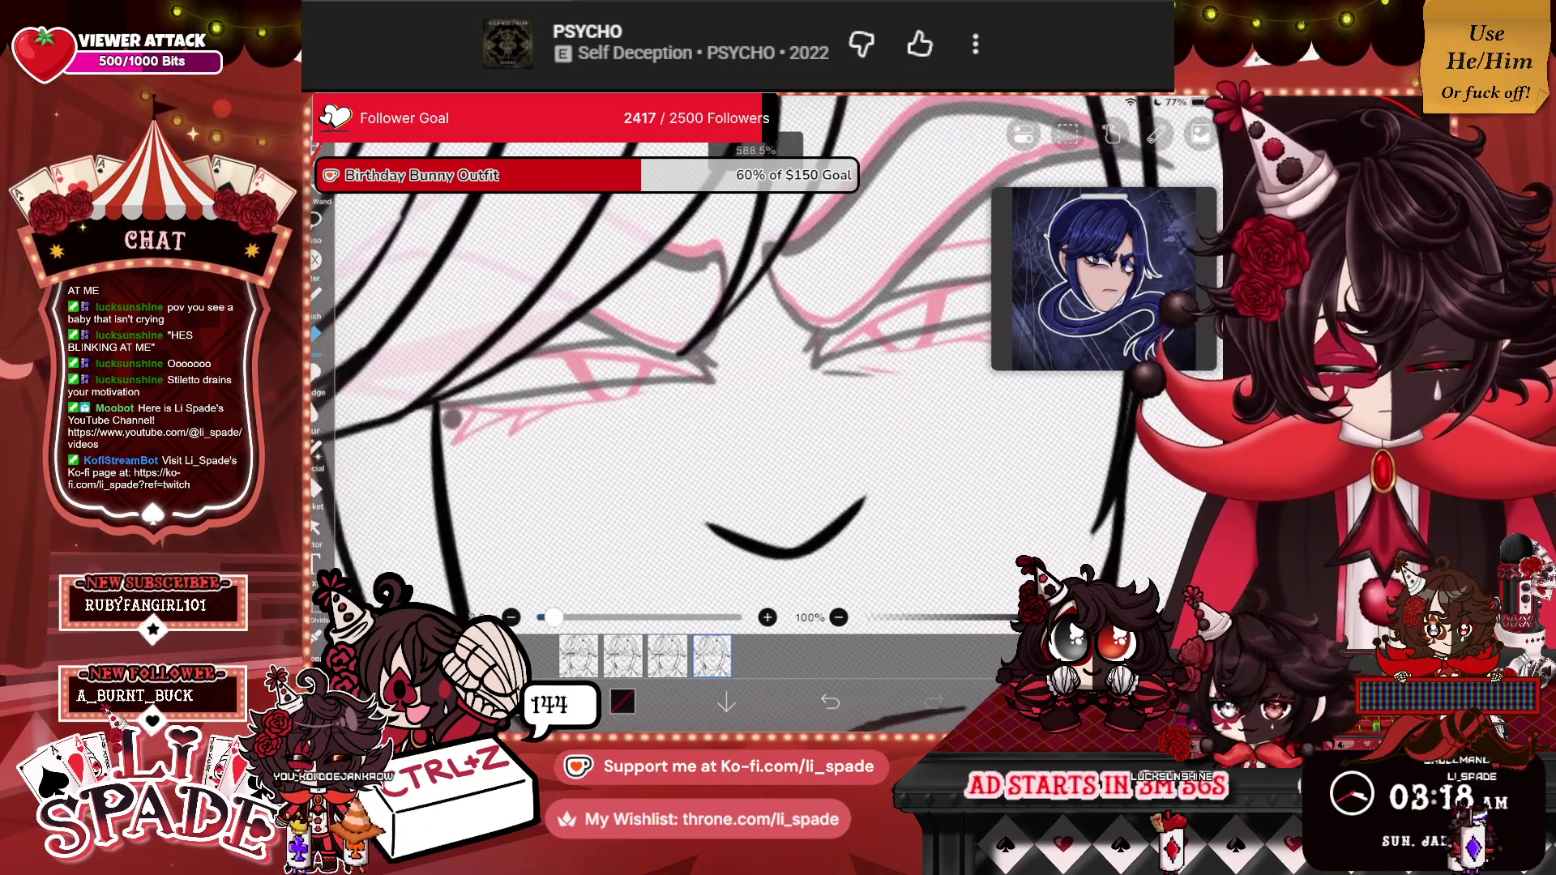
scroll(762, 365, up, 2)
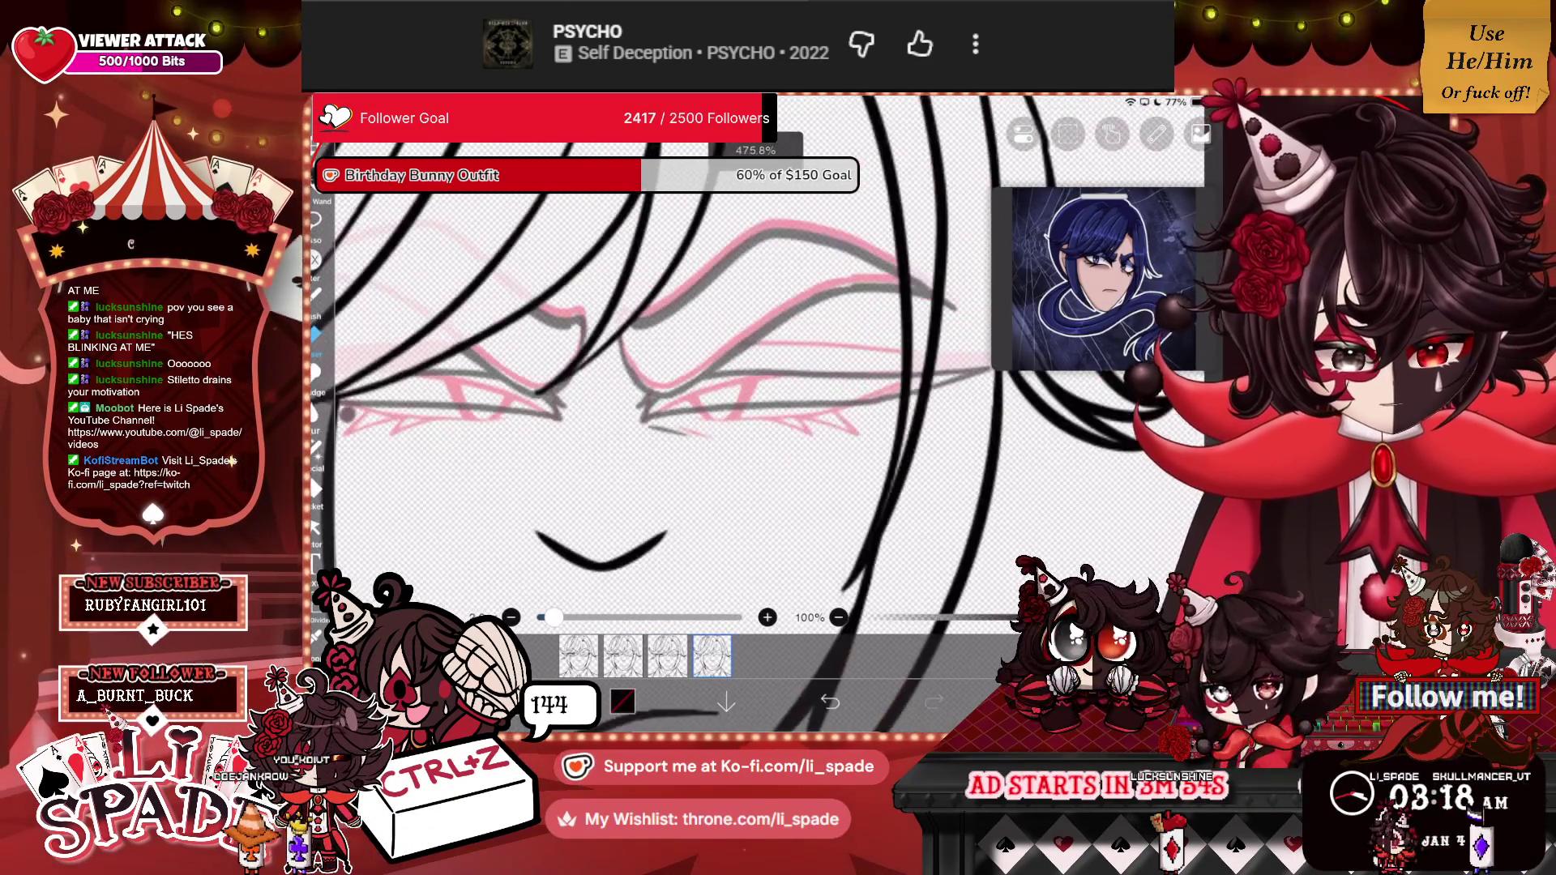
drag(754, 409, 870, 408)
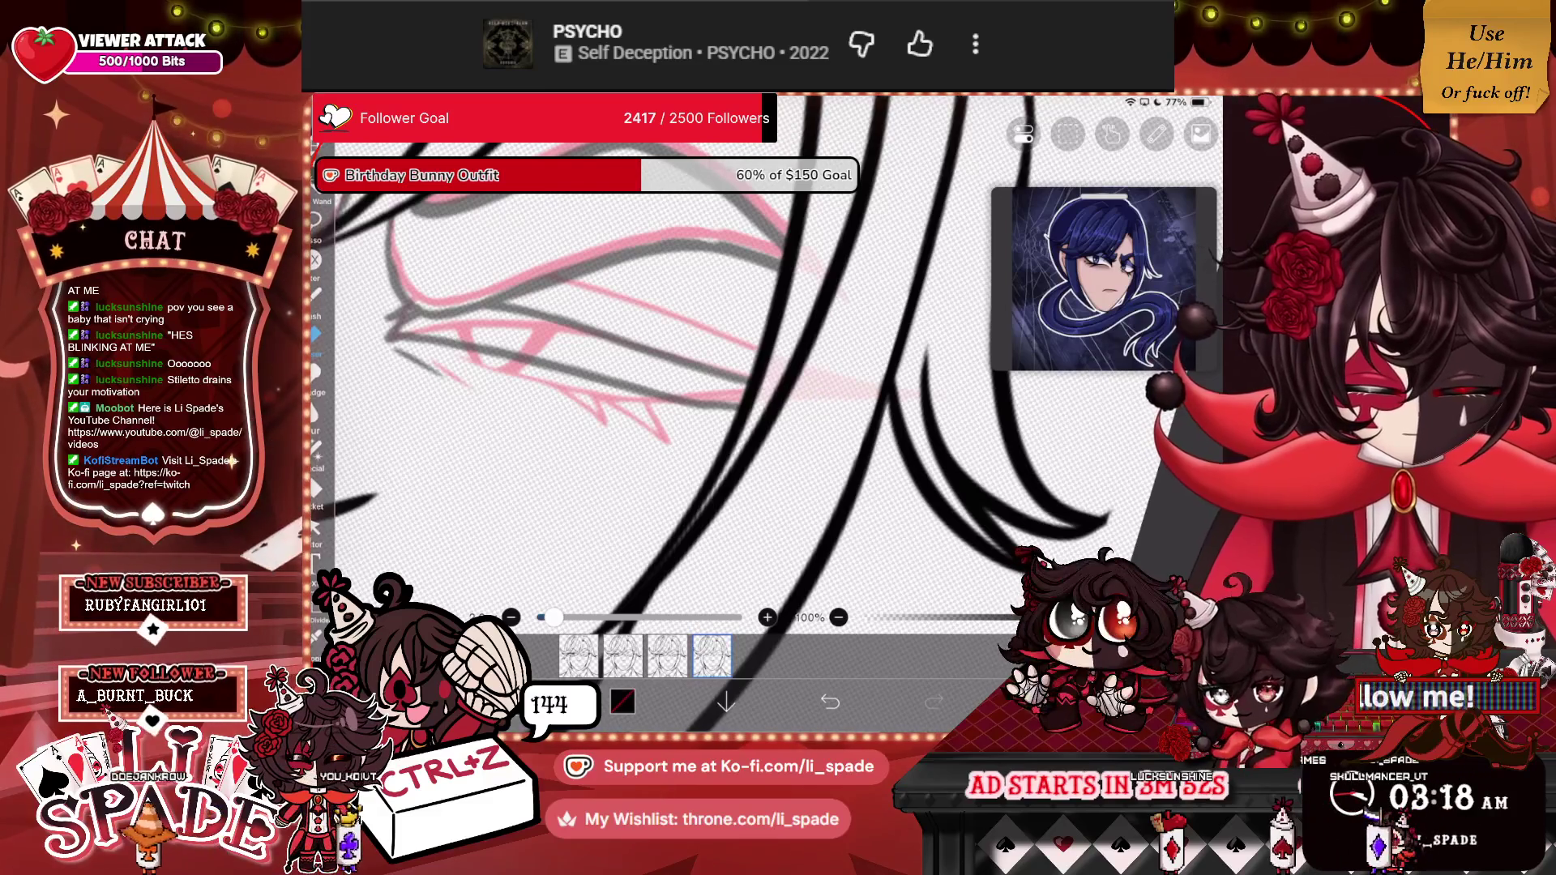
scroll(681, 389, down, 5)
click(1201, 134)
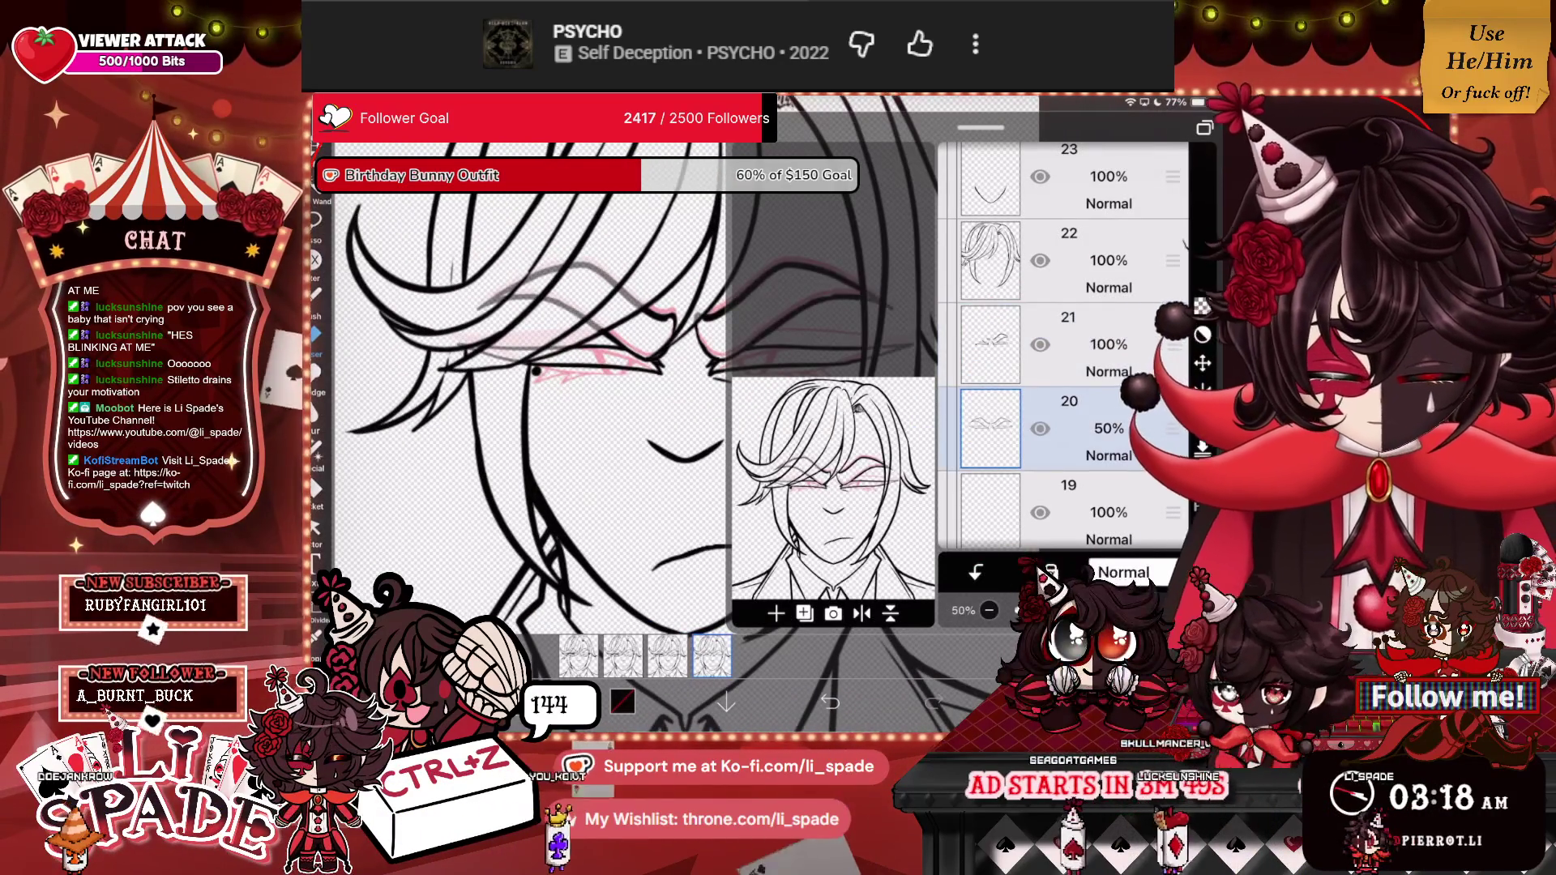
Close the layer list and zoom around to inspect the lineart and onion-skin guides.
click(1201, 134)
scroll(681, 405, up, 5)
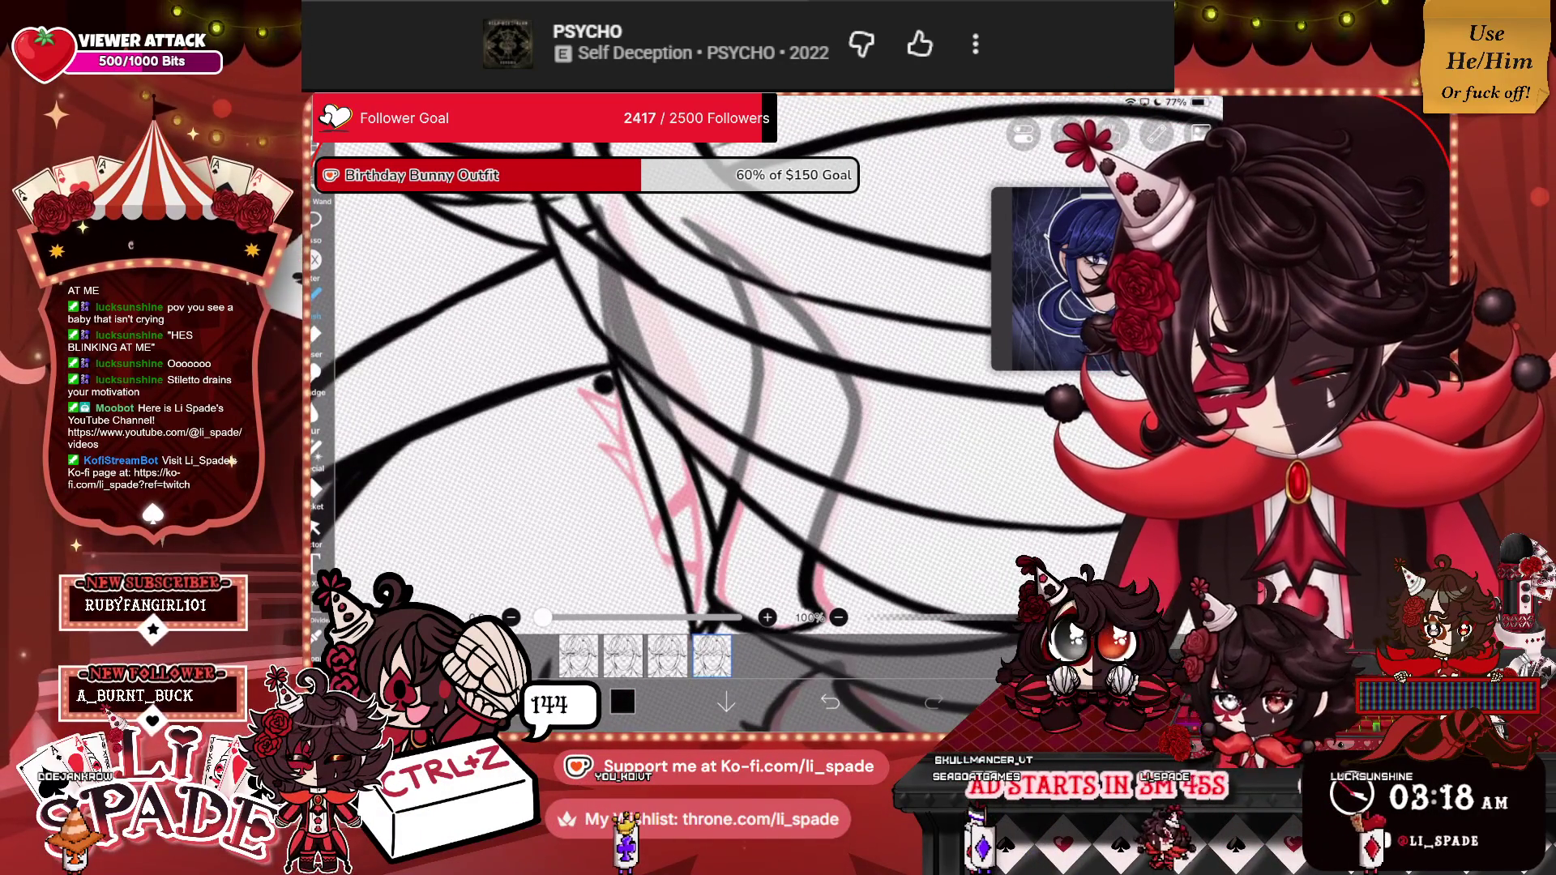
scroll(681, 405, down, 5)
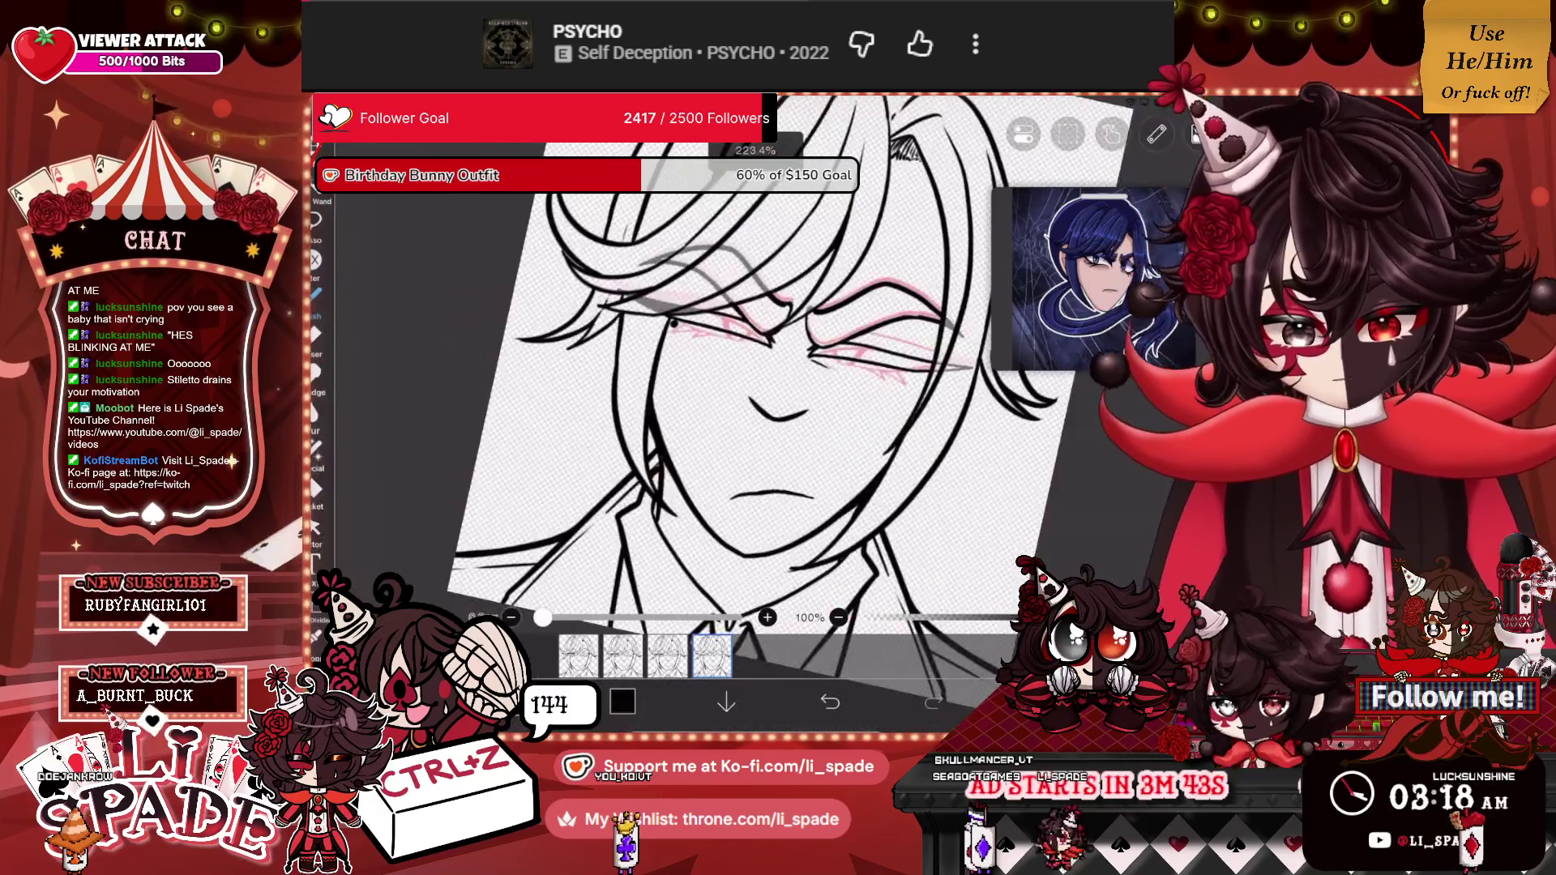
scroll(681, 405, up, 5)
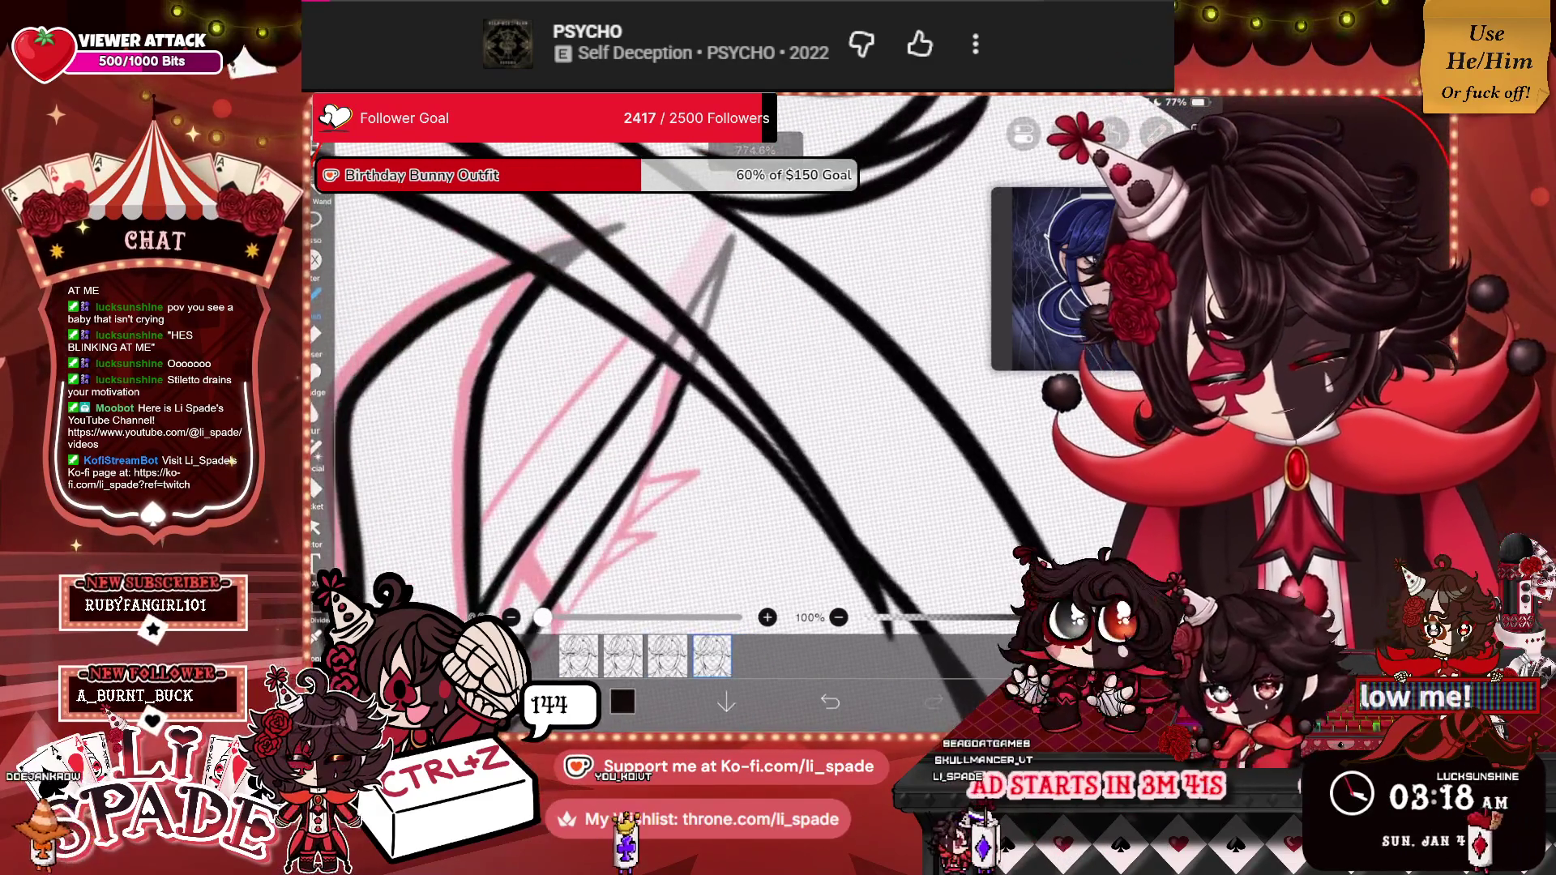
scroll(717, 360, down, 5)
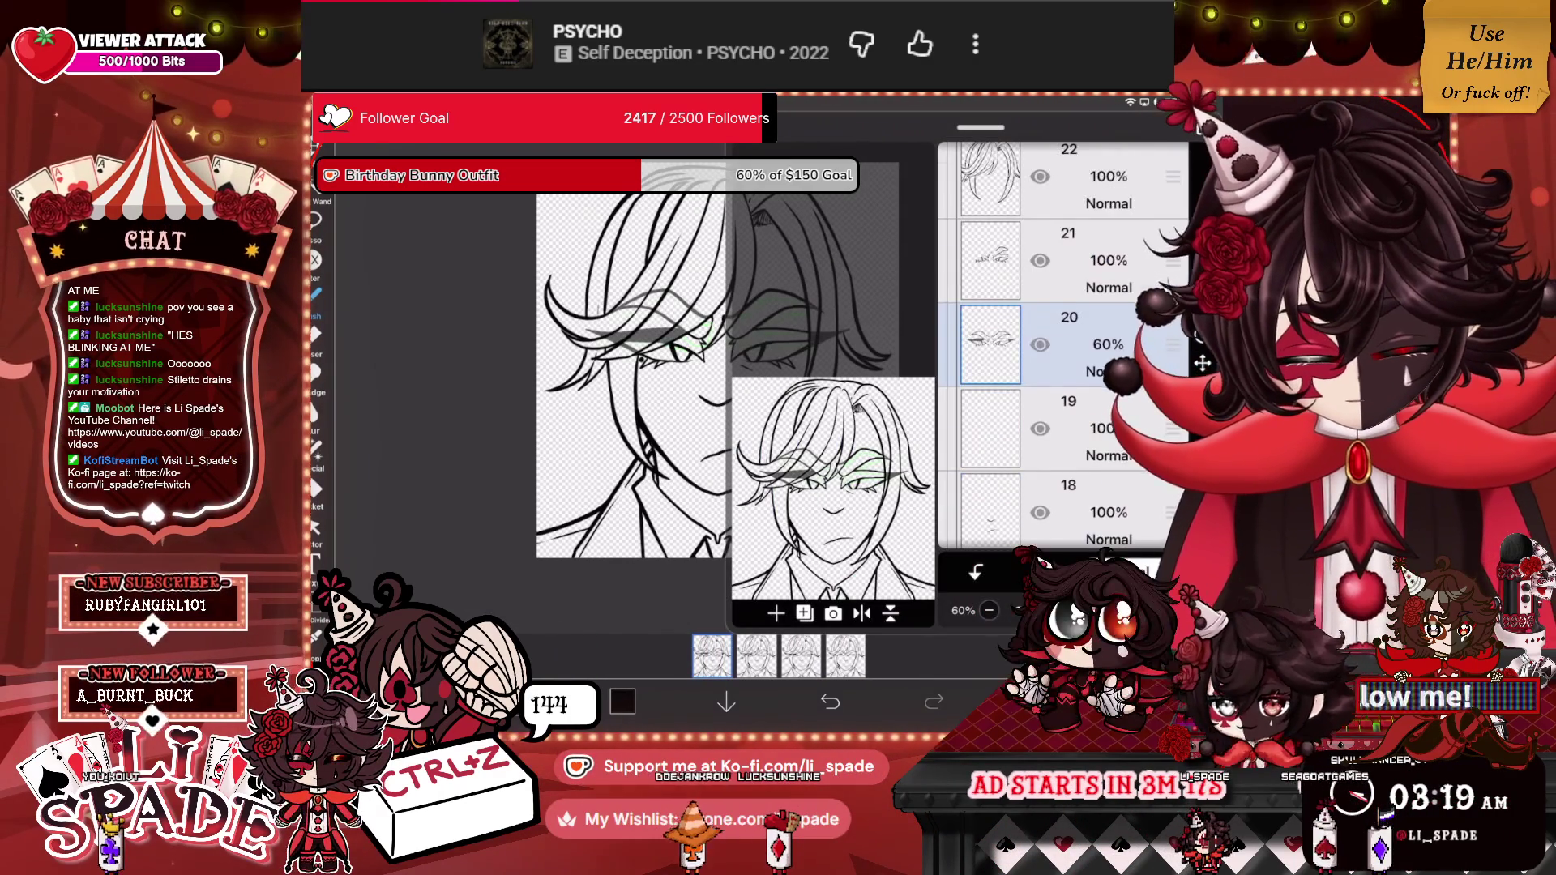
Step to the next frame, make its coloured Folder visible, and select layer 2.
scroll(1062, 341, down, 10)
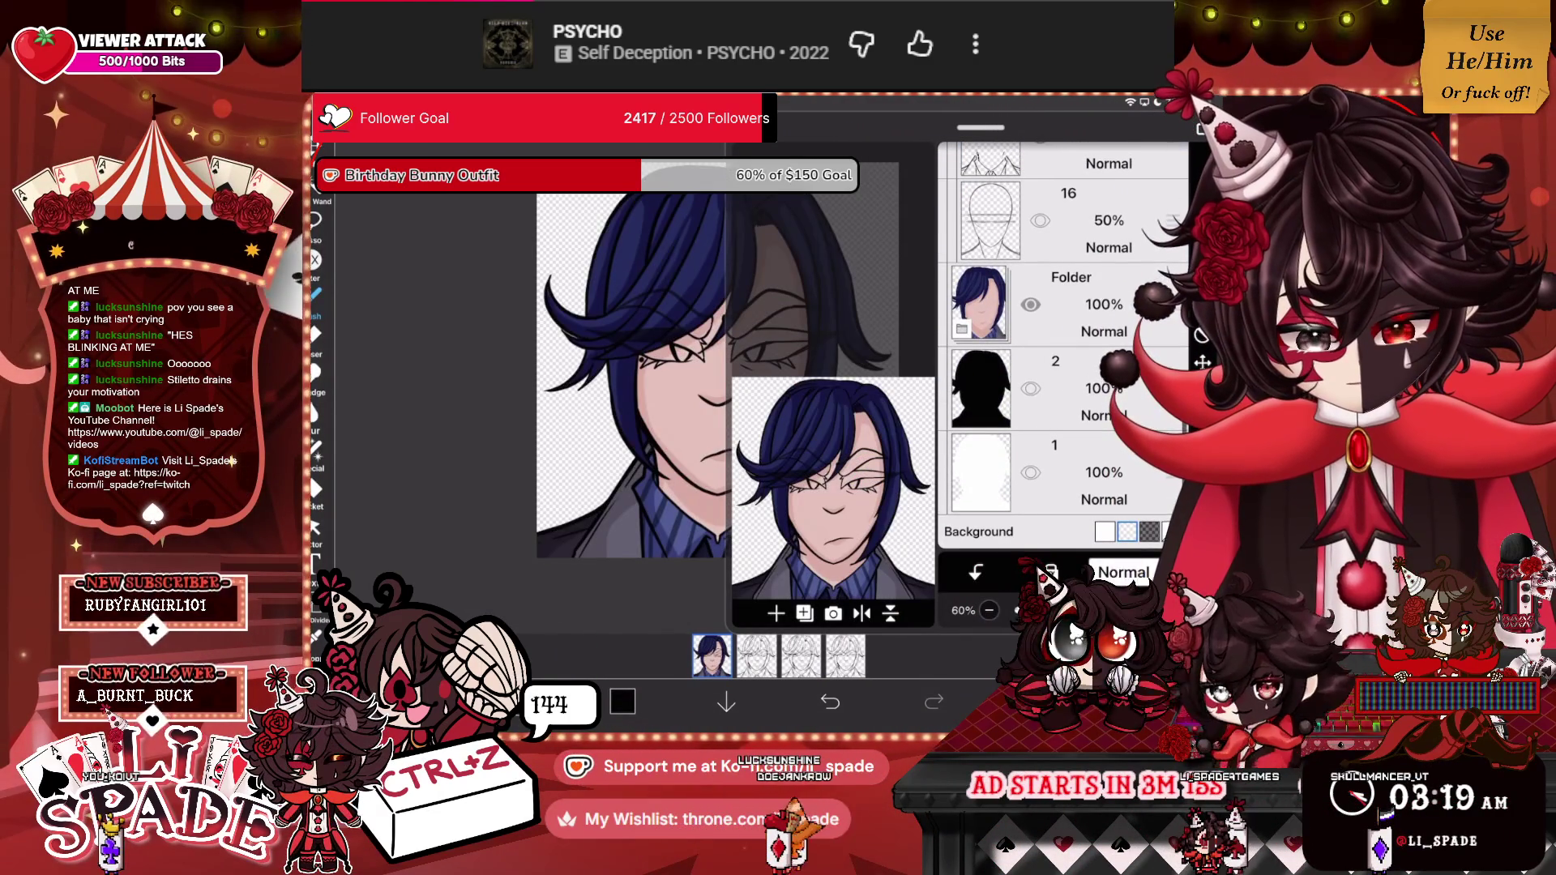
click(756, 655)
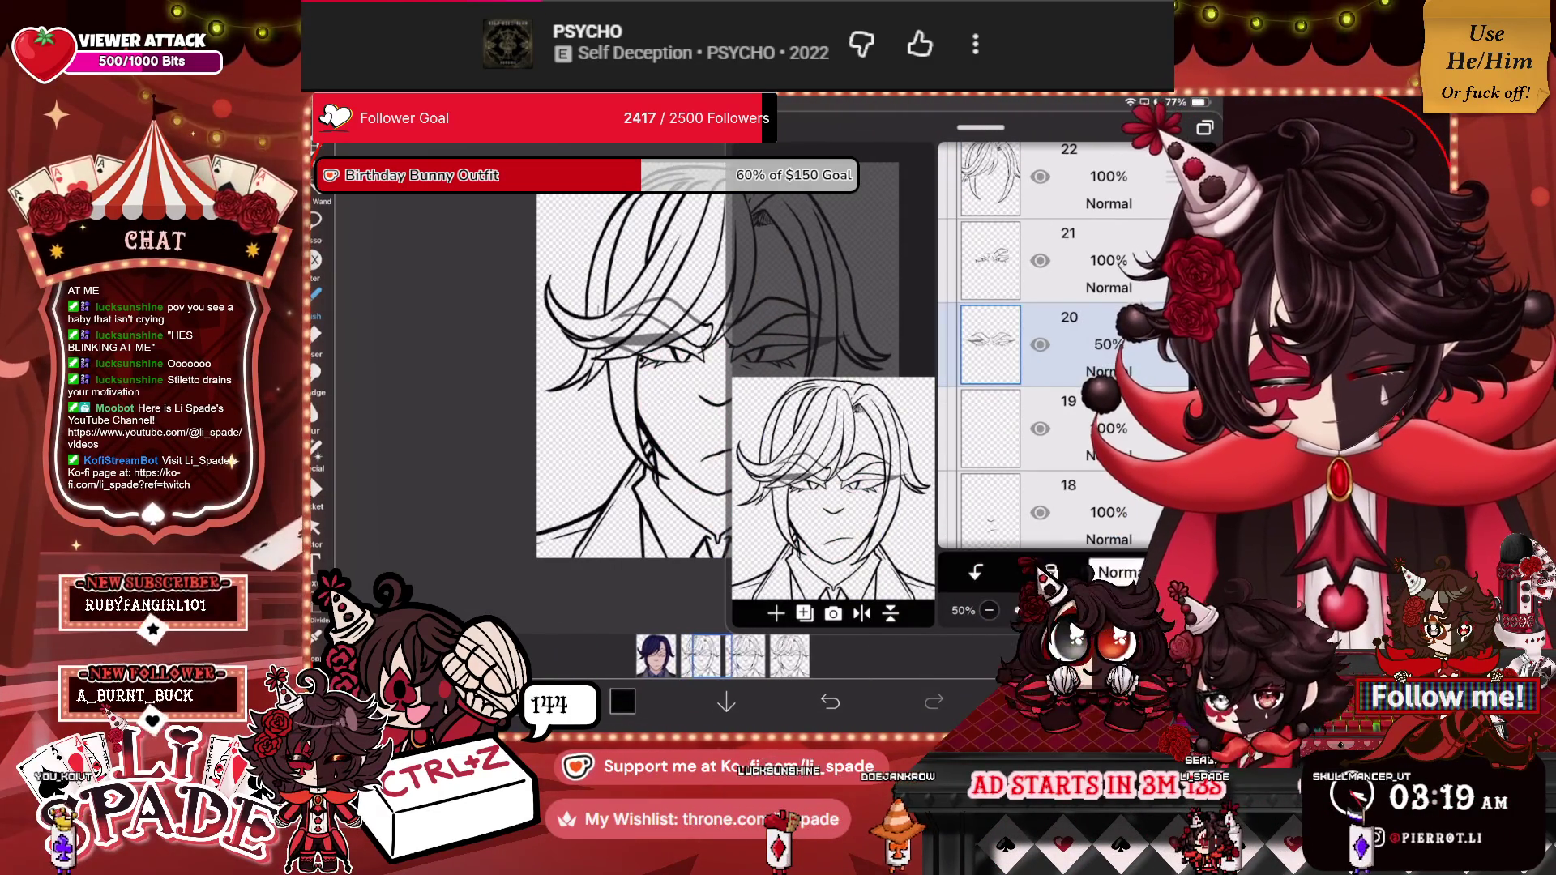
scroll(1062, 340, down, 2)
click(1030, 304)
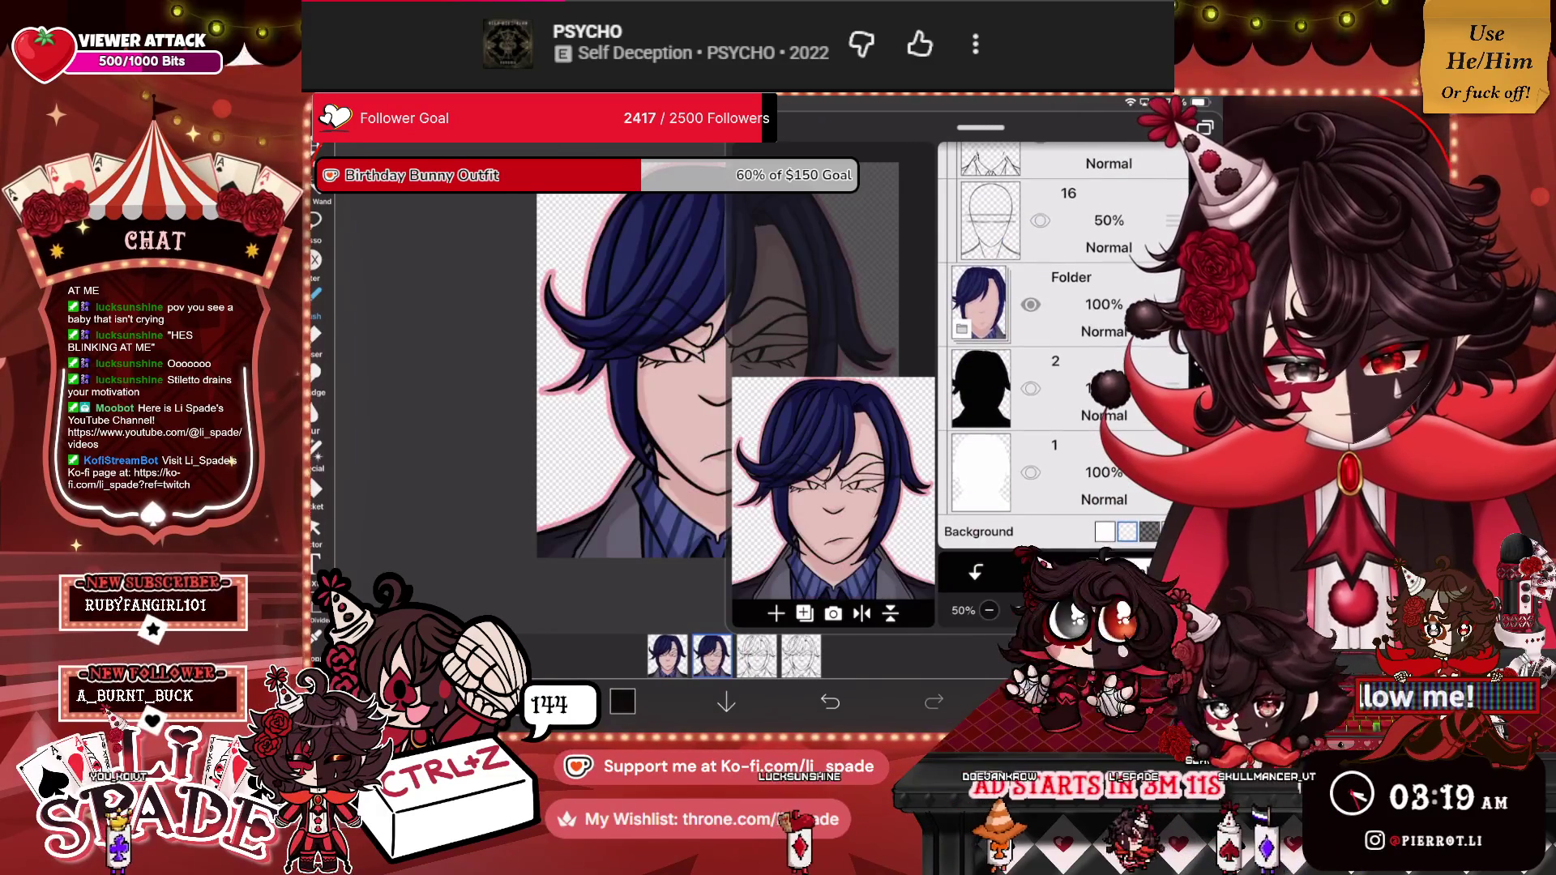
click(1053, 388)
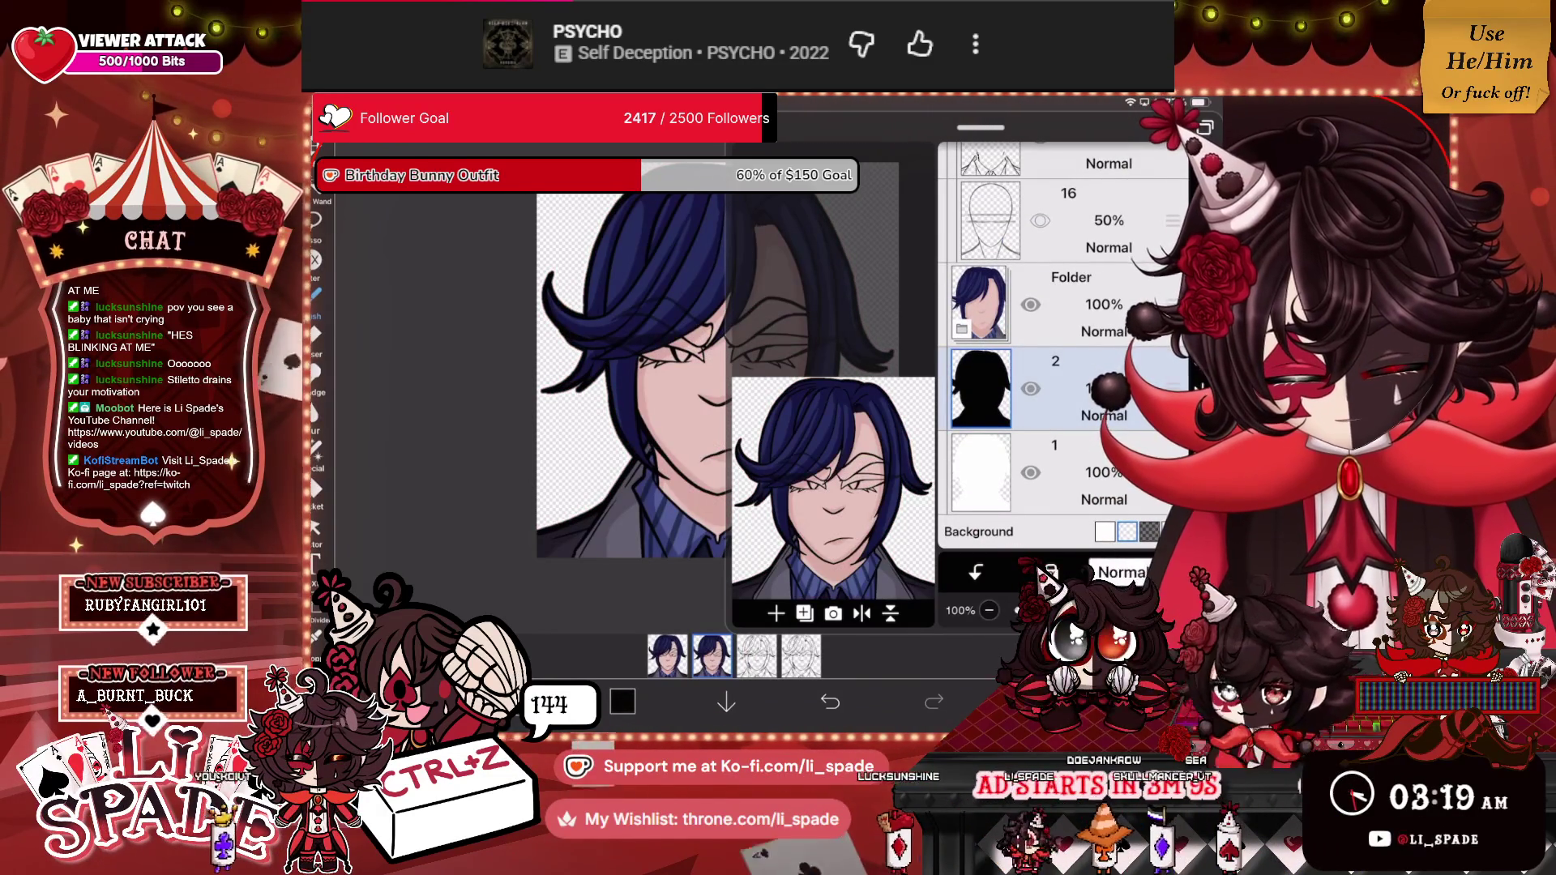
Show the coloured Folder on the remaining frames through frame 4, then close the layer list.
click(756, 655)
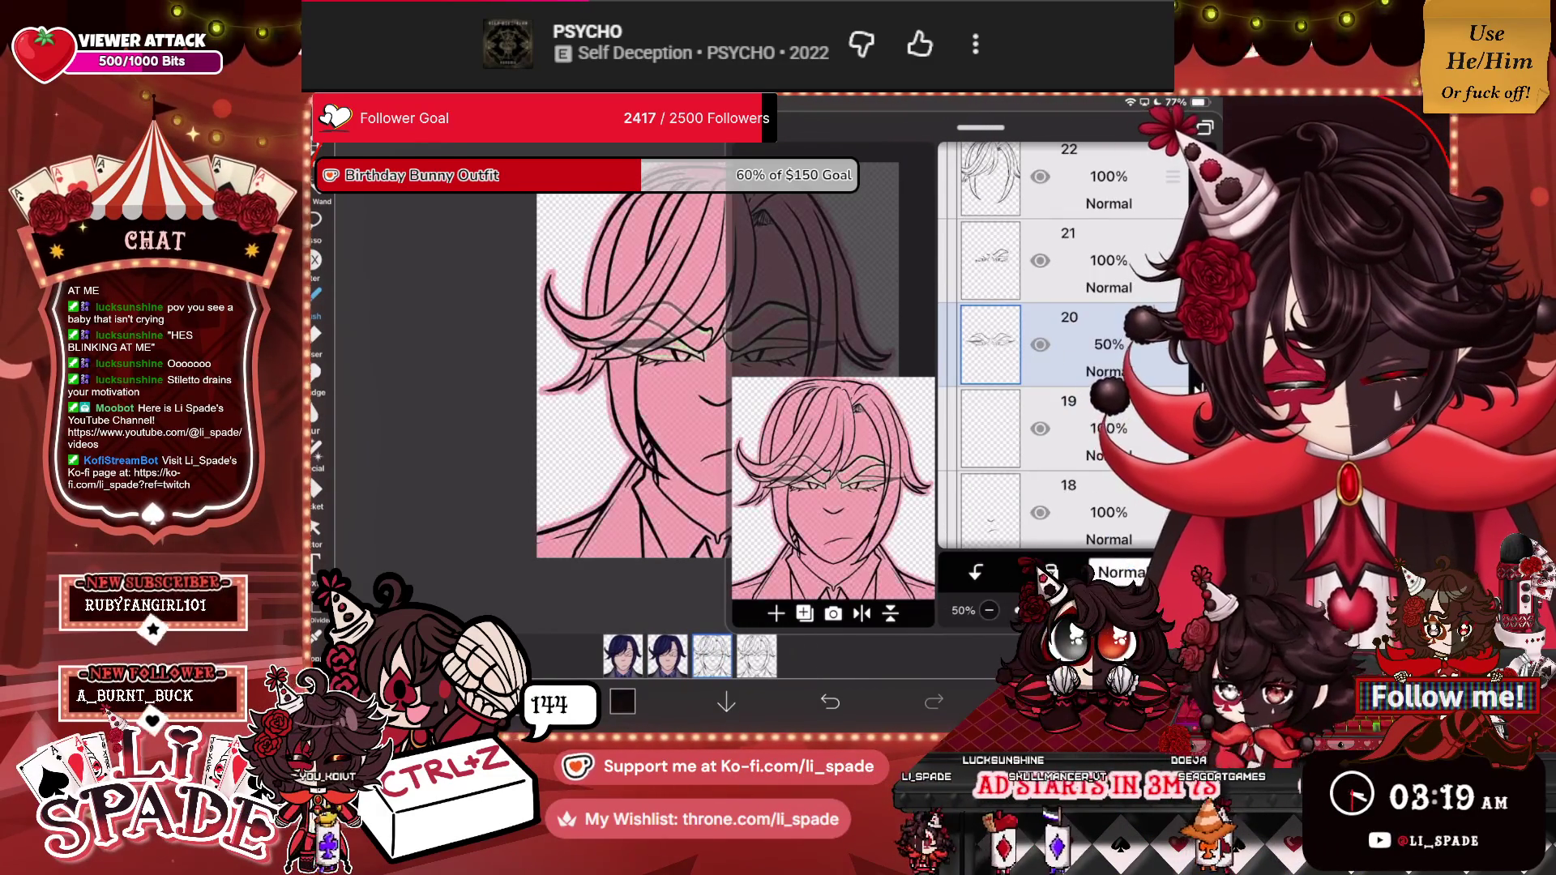
click(1031, 286)
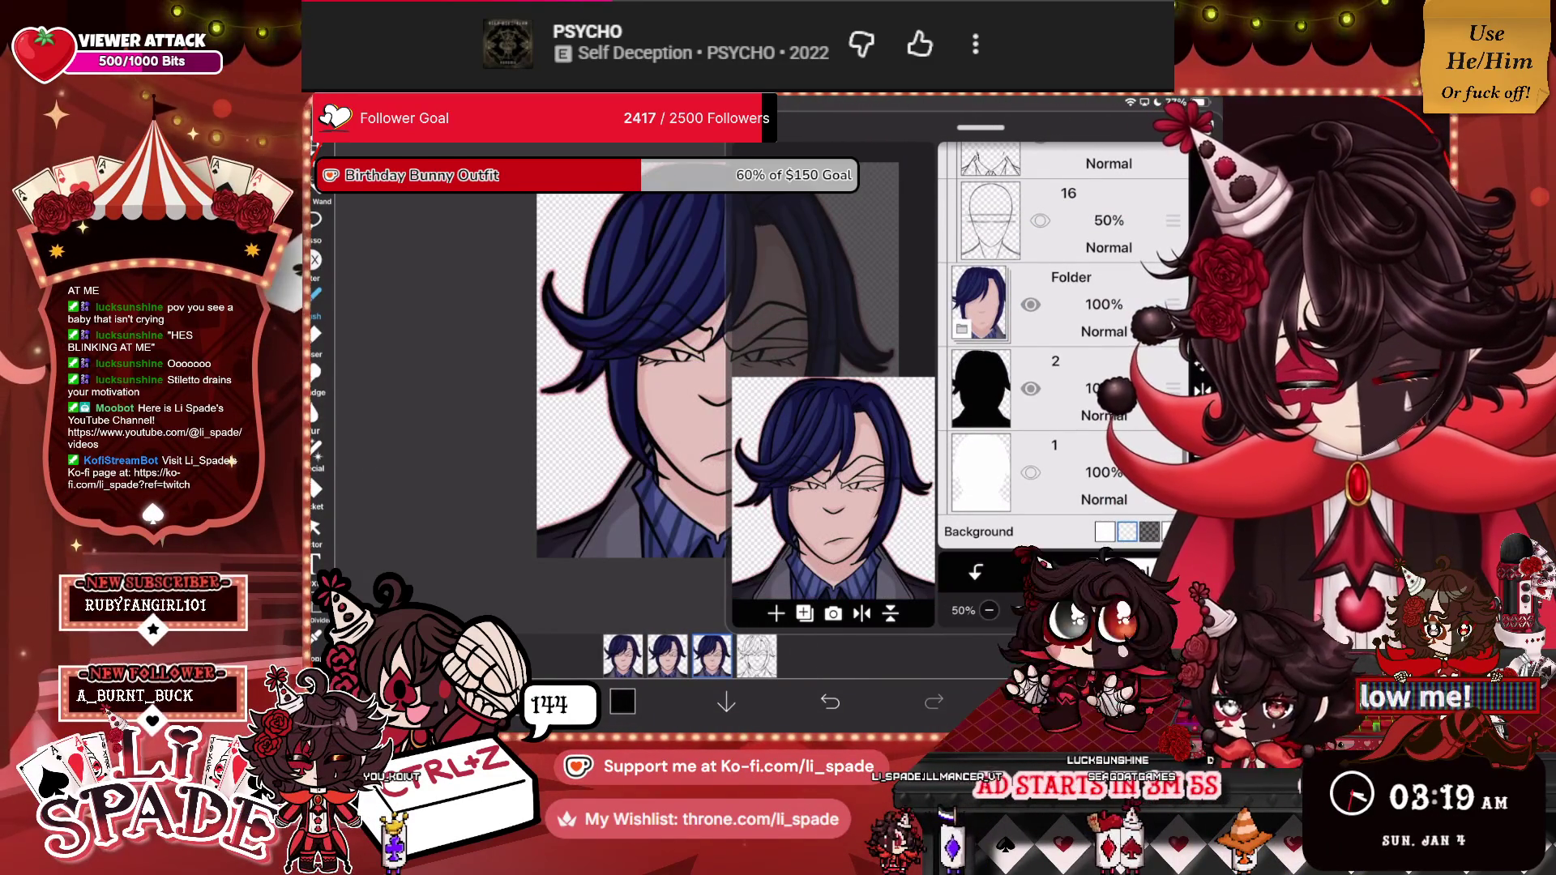
click(1030, 305)
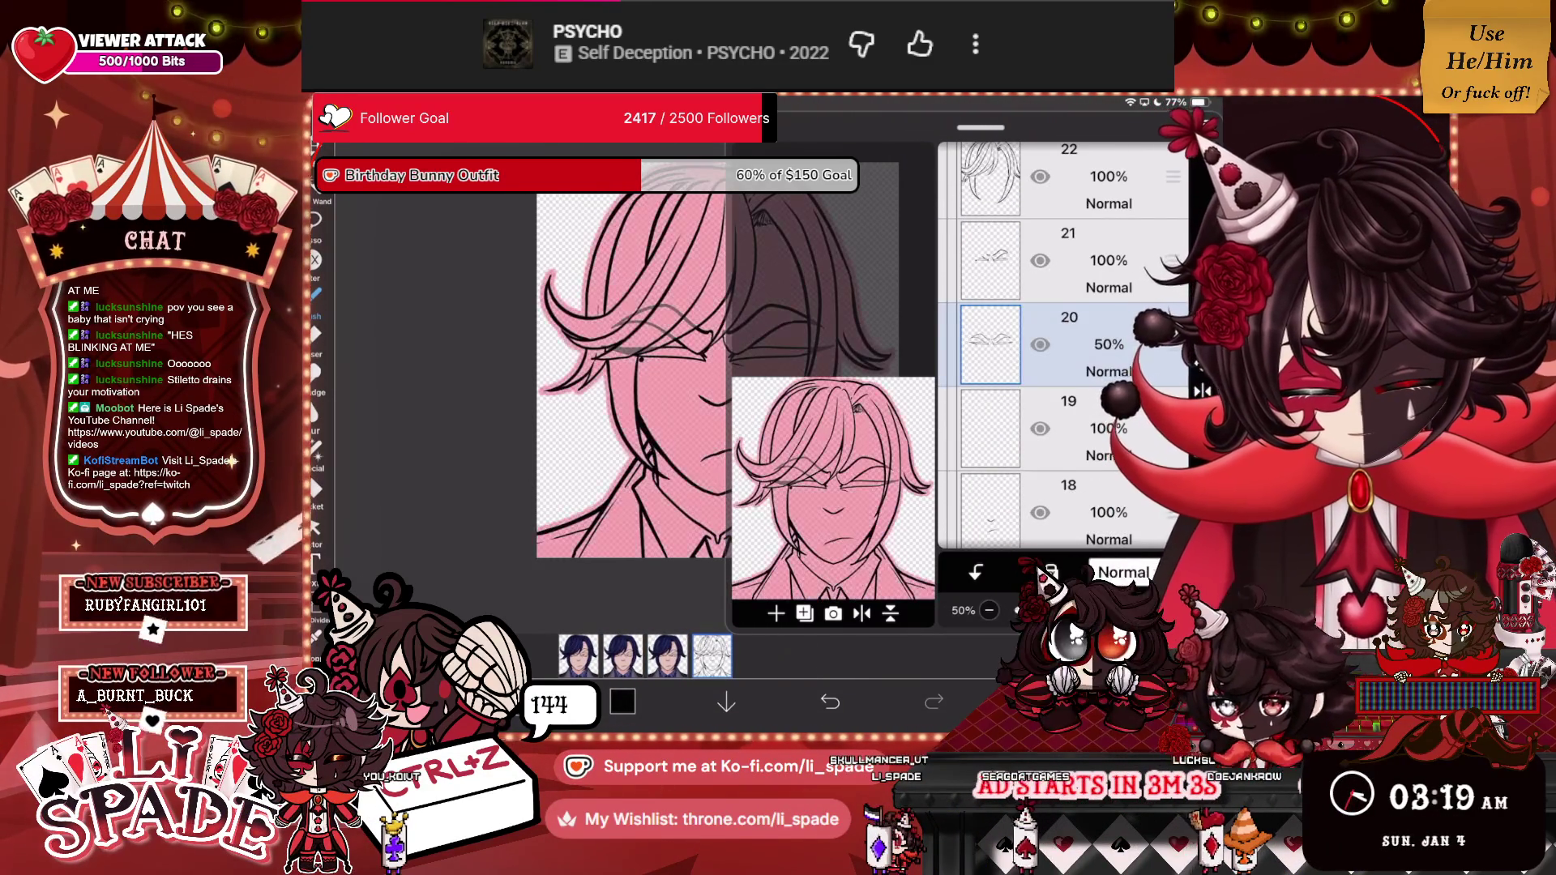
click(1030, 283)
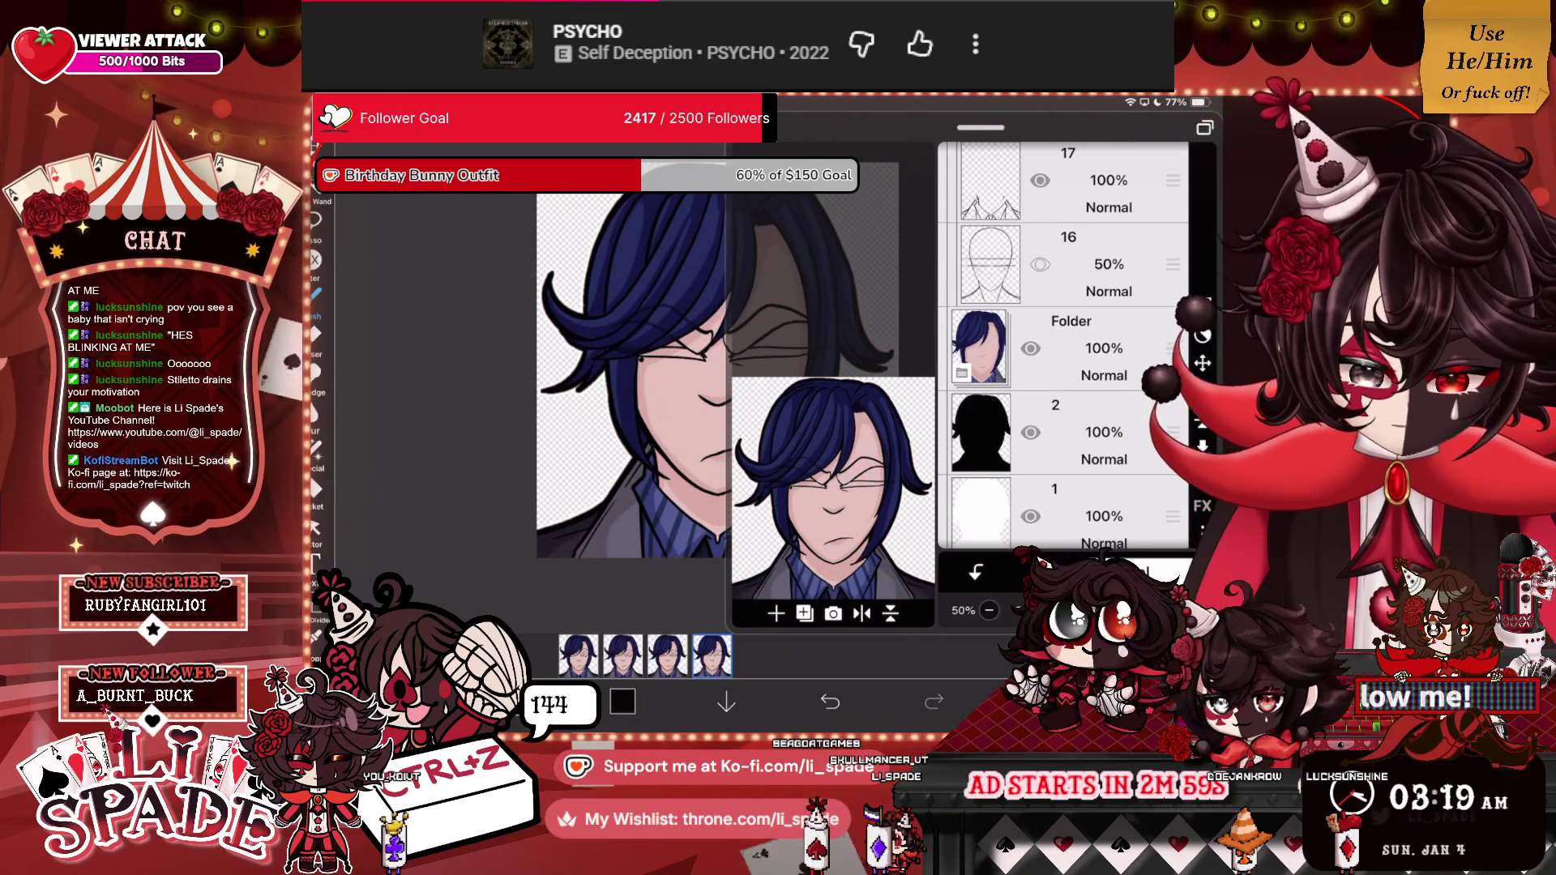
click(976, 573)
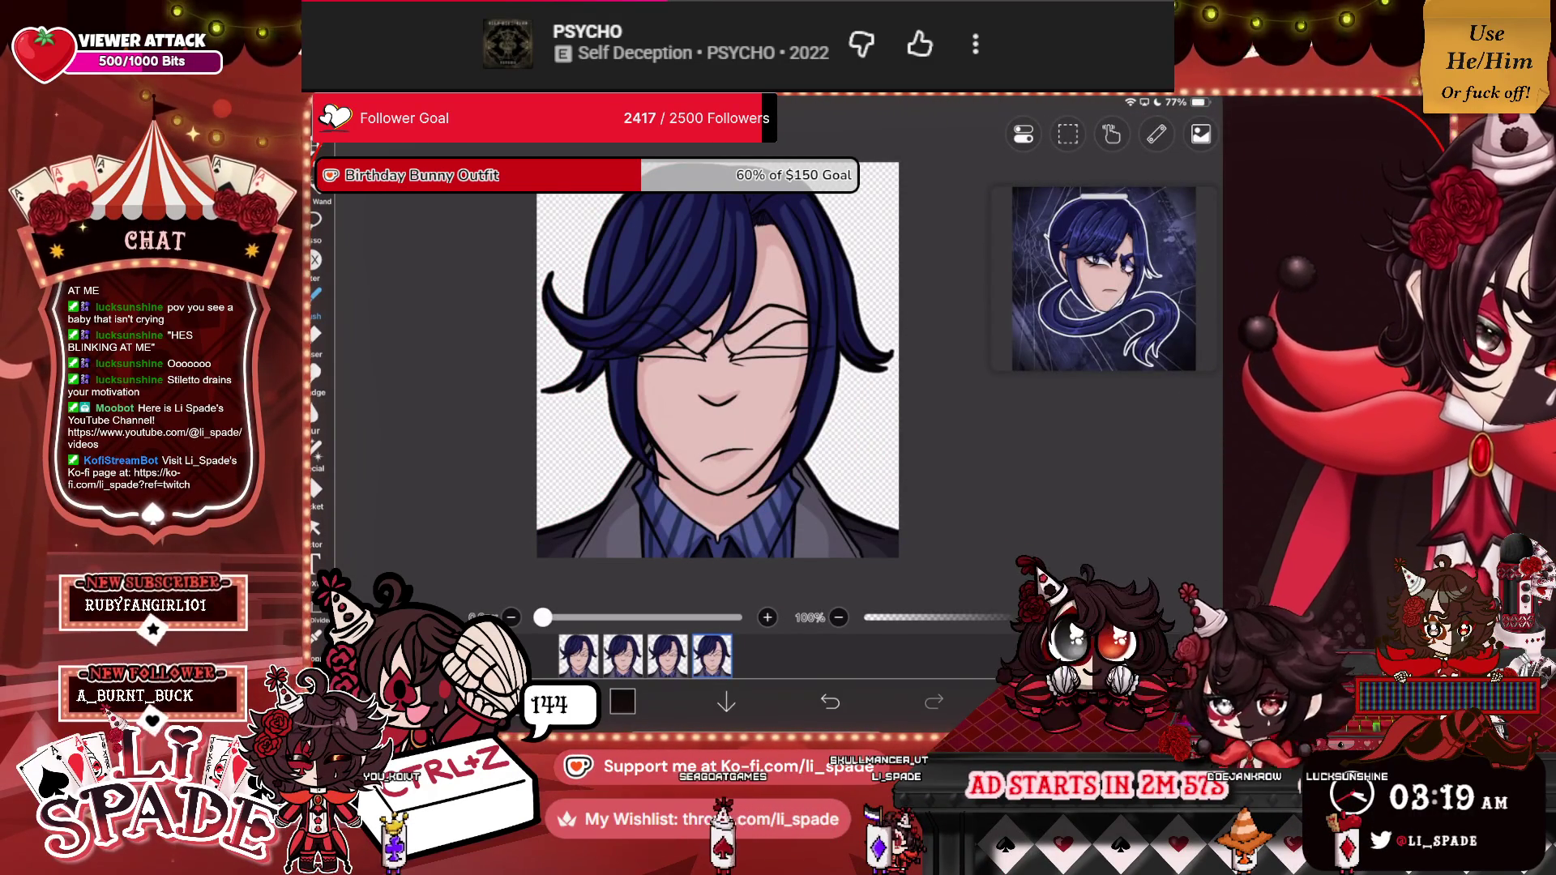
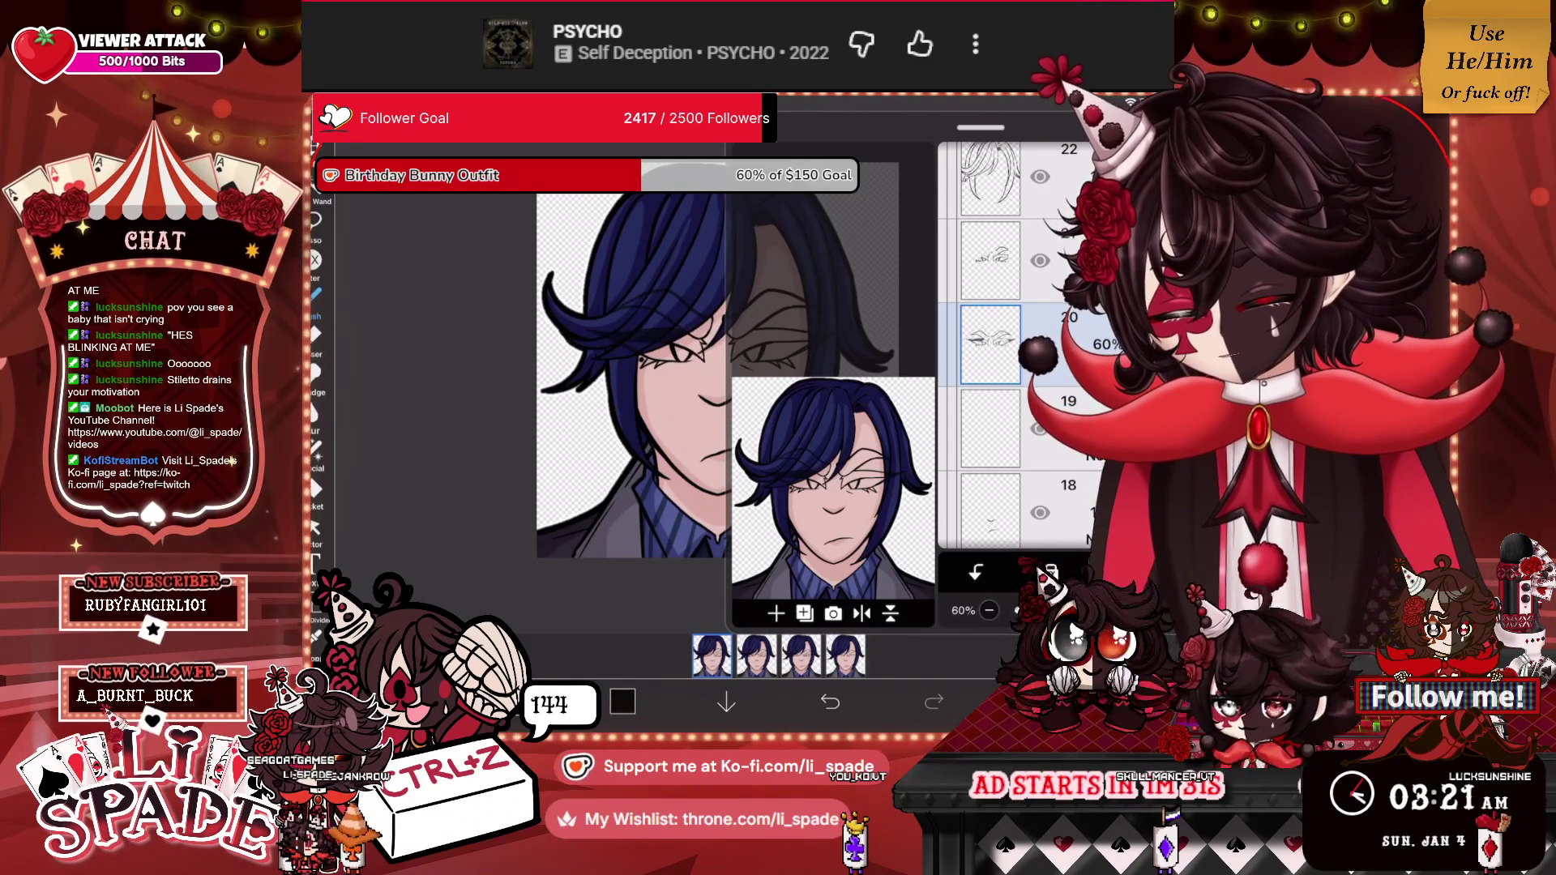
On layer 19, use the Dip Pen (Hard) brush to add dark lash strokes to the narrowed eye.
click(1070, 428)
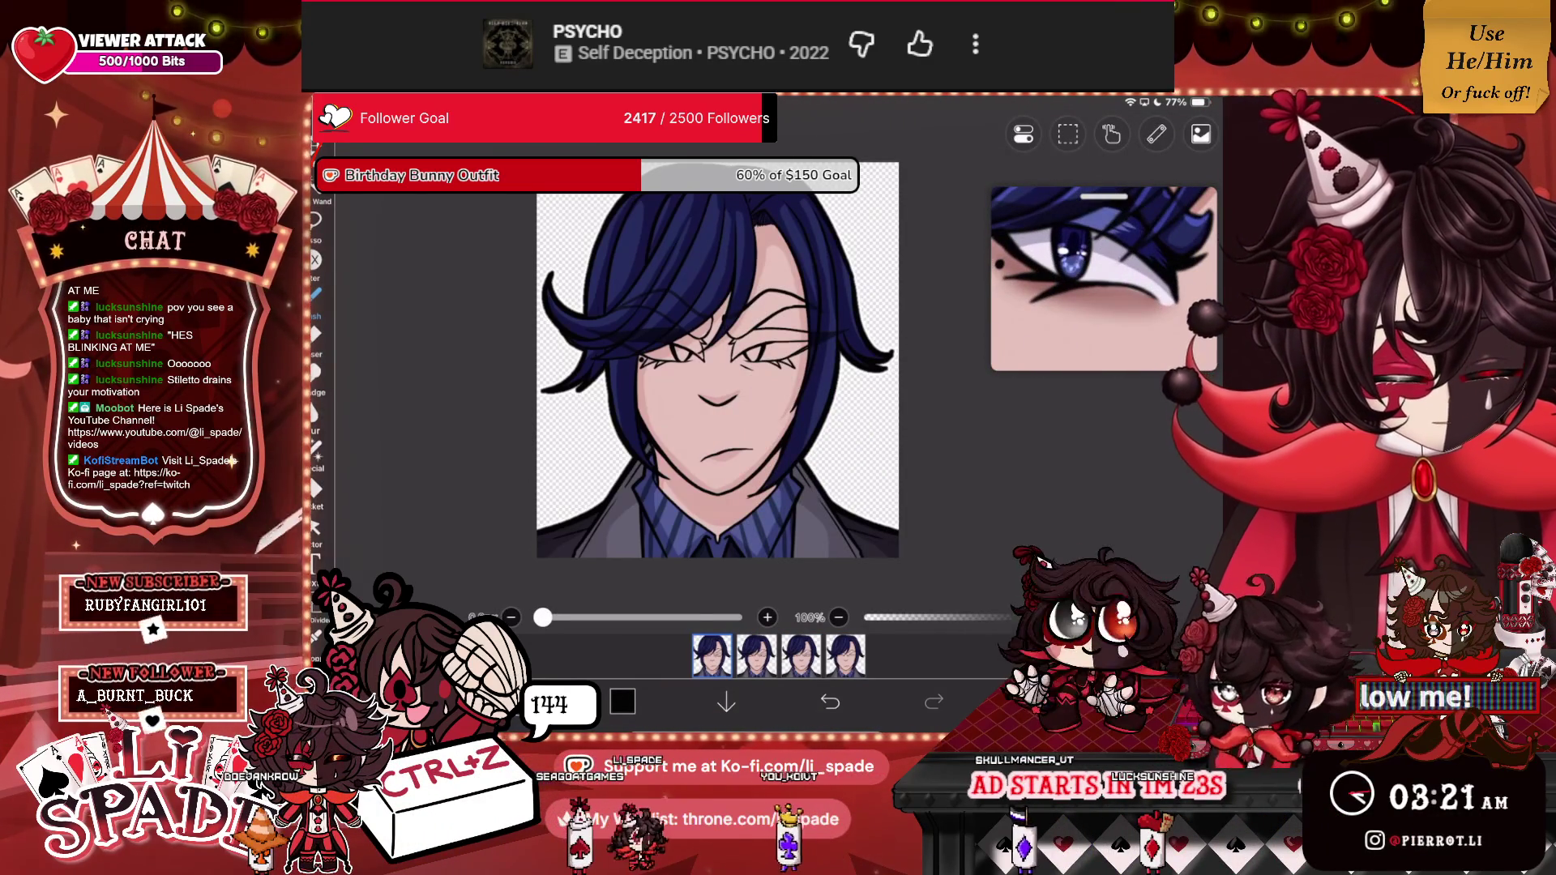
scroll(717, 365, up, 5)
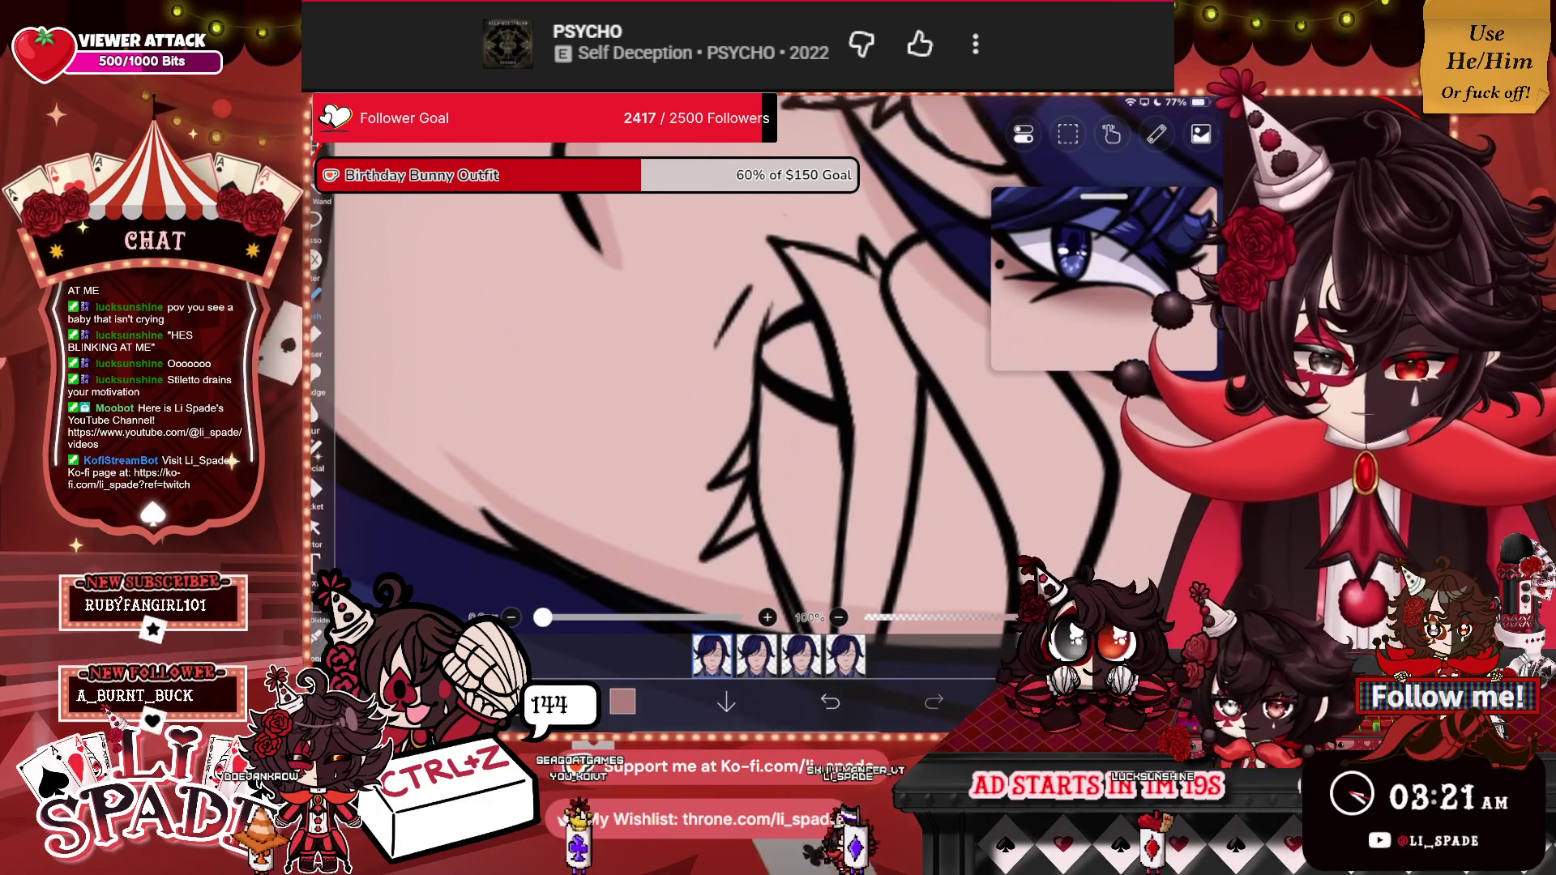
click(1157, 133)
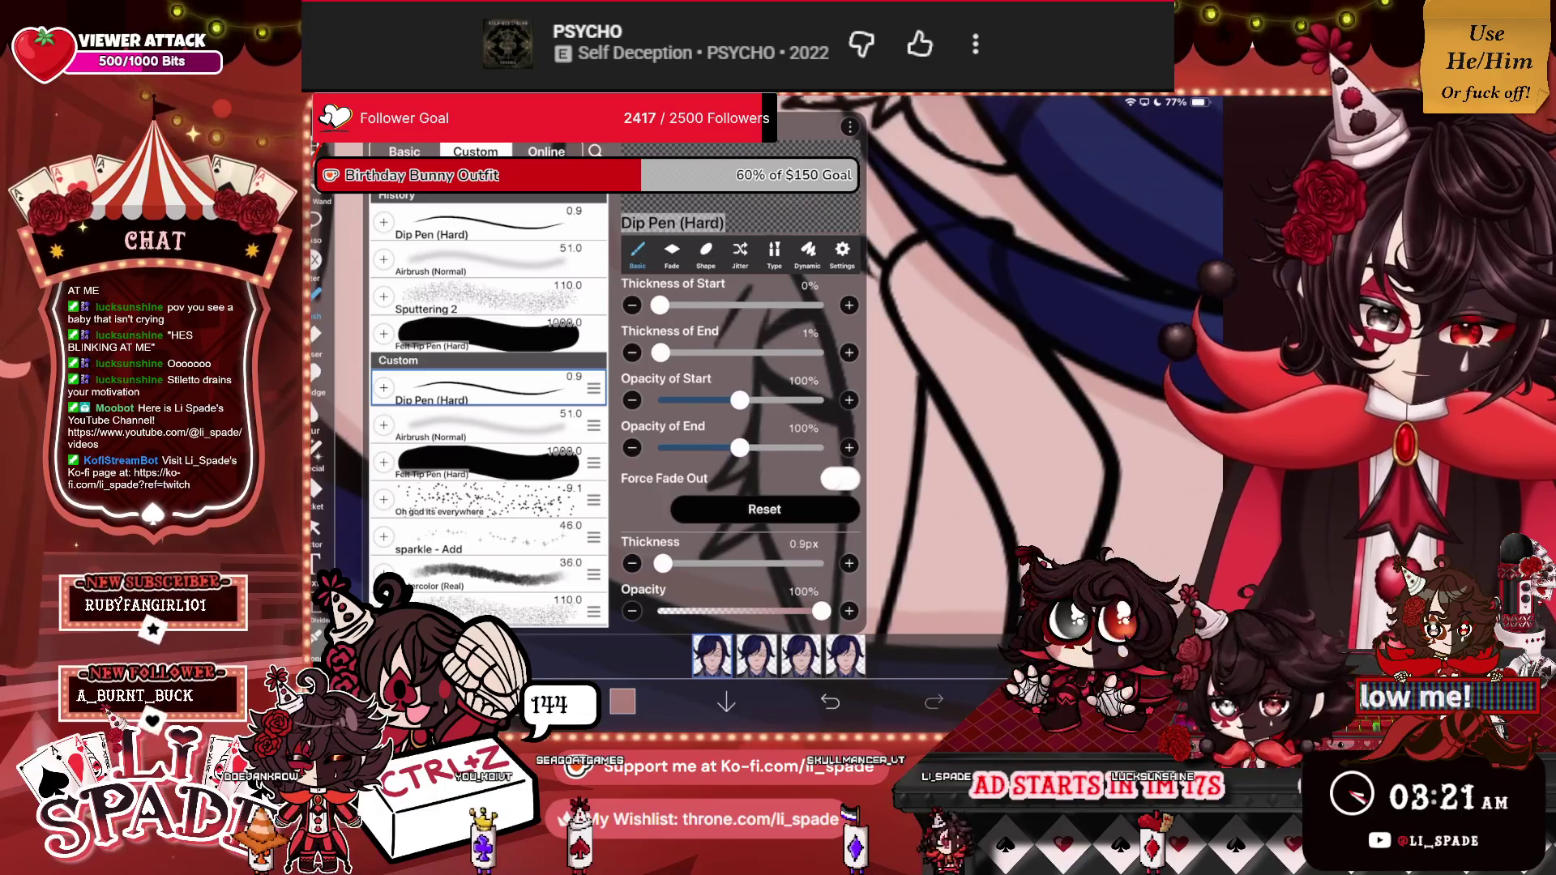
click(1156, 133)
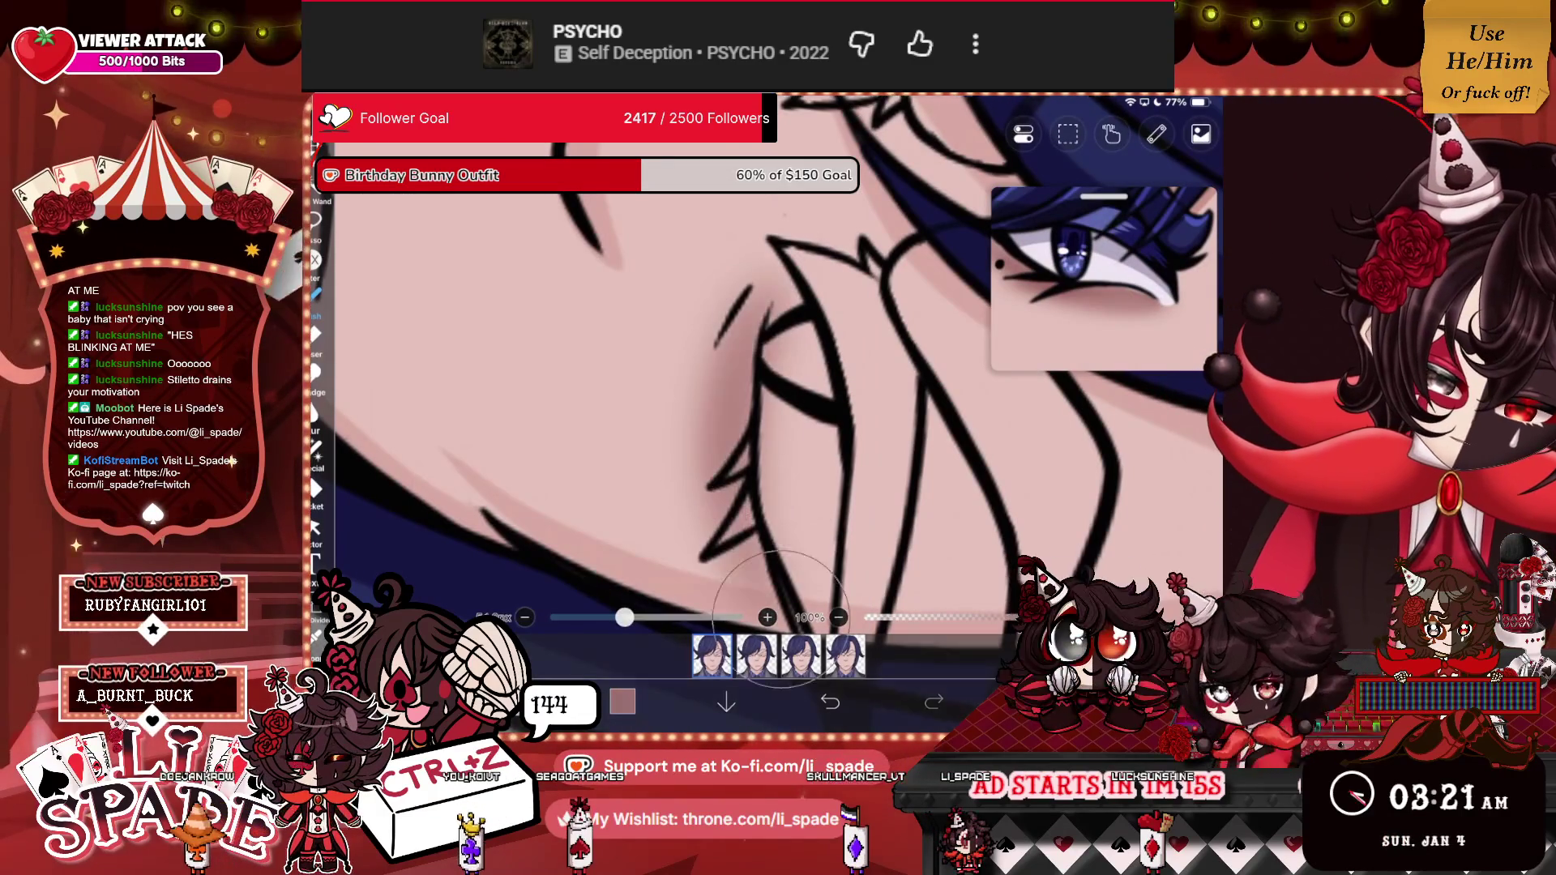
scroll(778, 389, down, 3)
scroll(778, 389, up, 2)
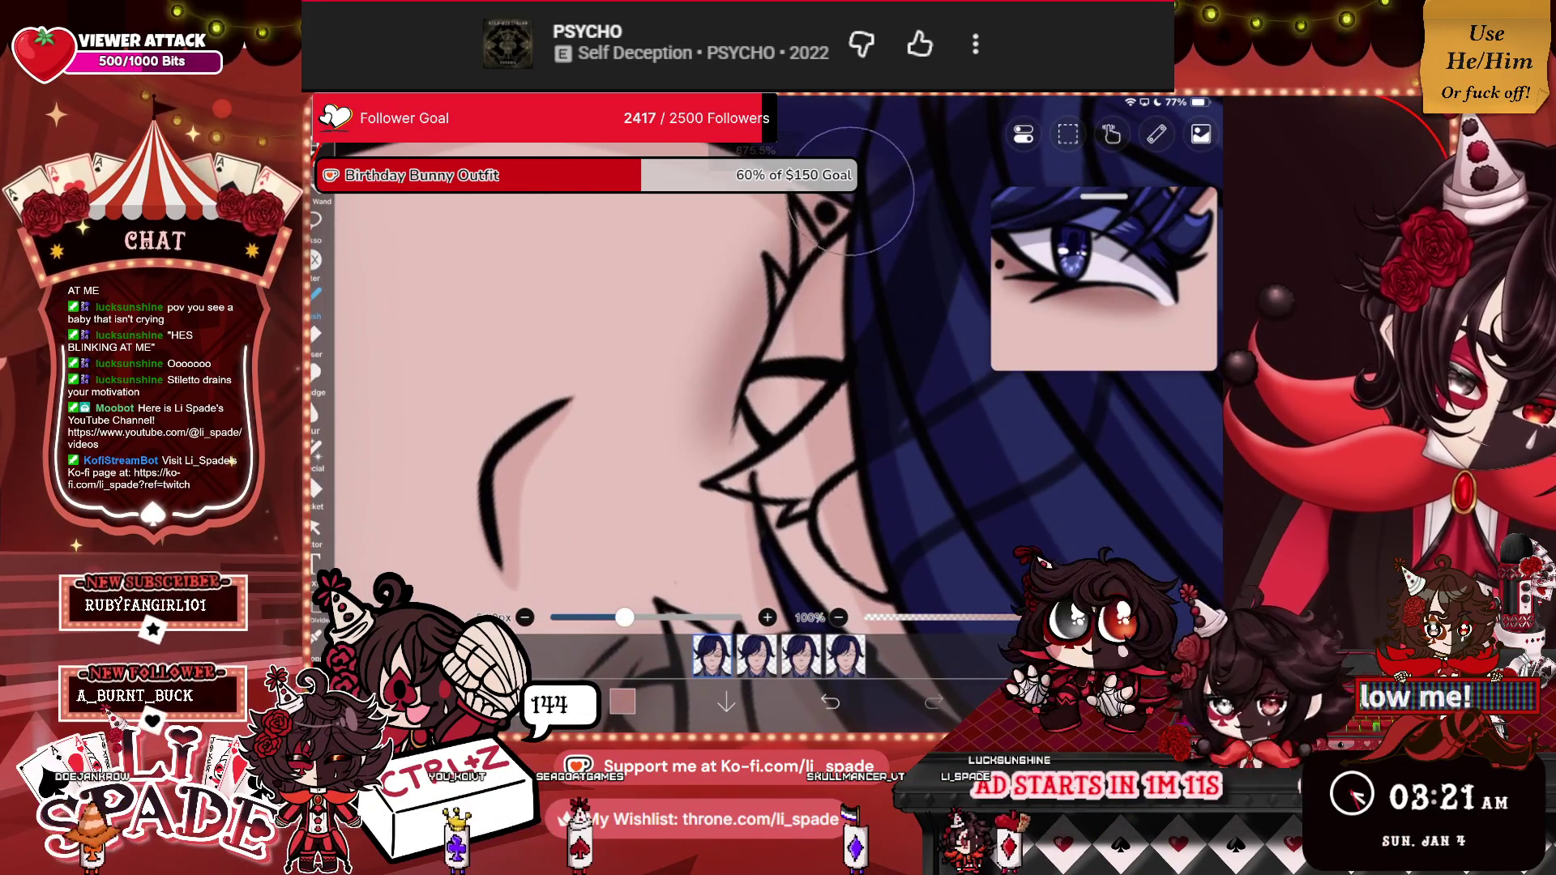
scroll(778, 389, down, 3)
scroll(778, 389, down, 3)
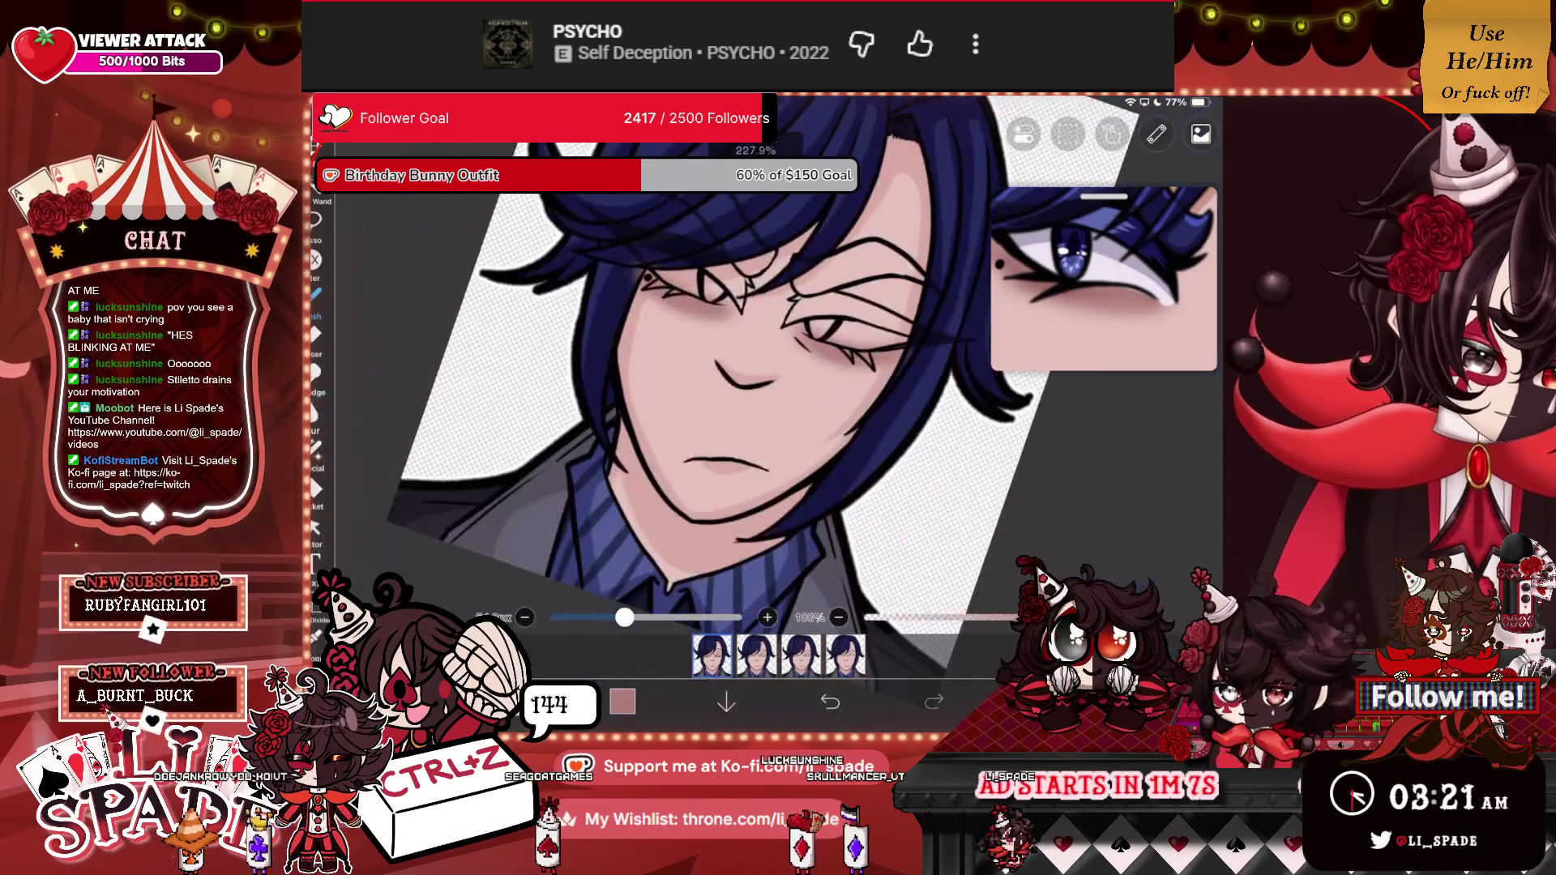
scroll(778, 389, up, 3)
Switch to the Eraser and copy the current layer's line work.
click(316, 333)
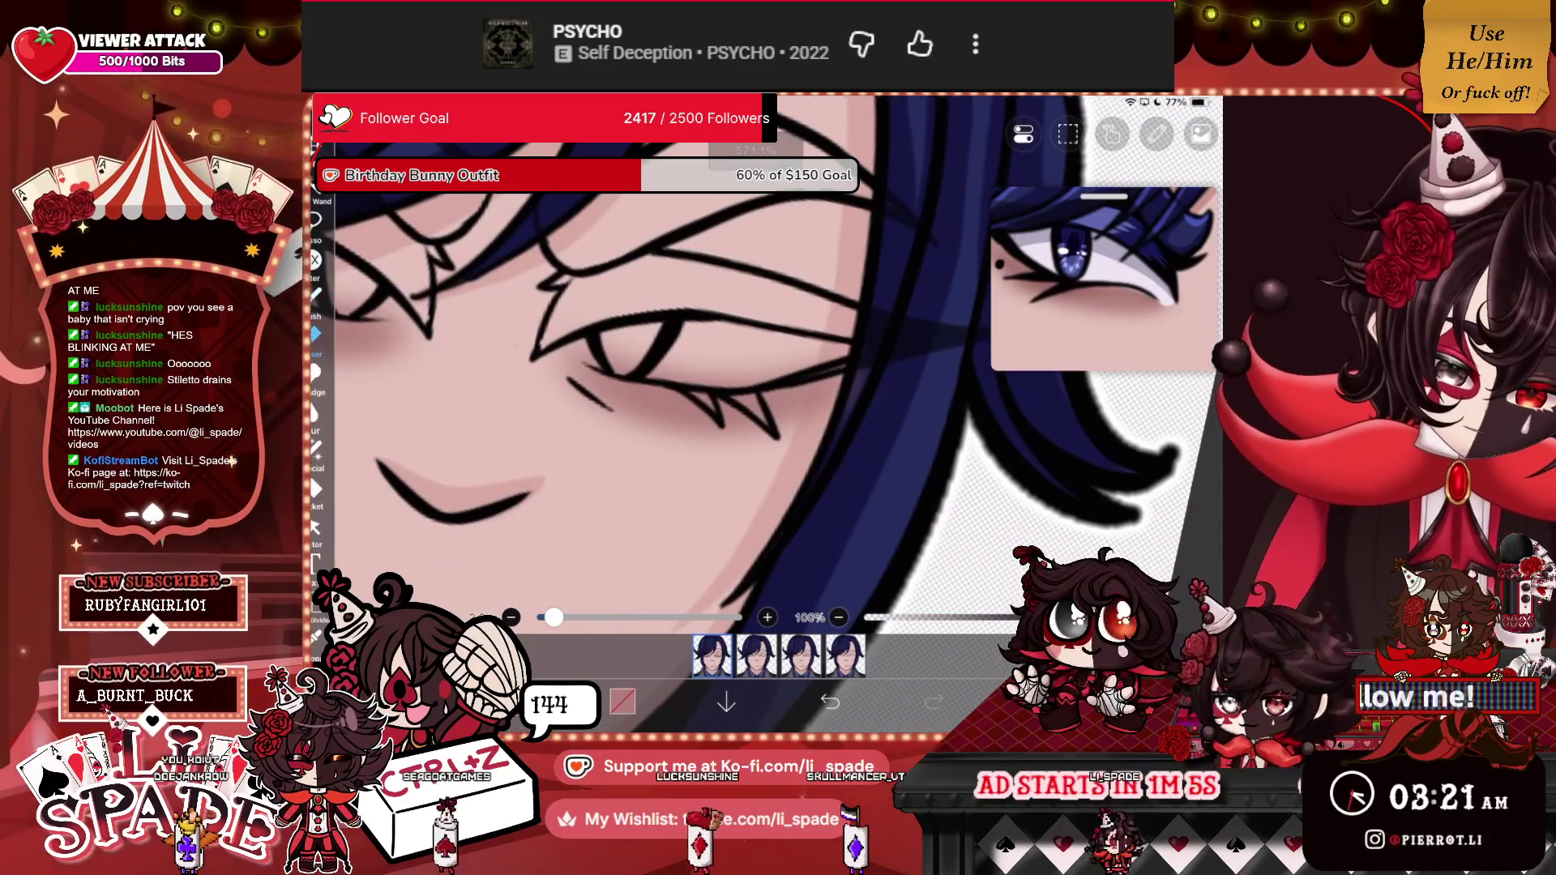
scroll(778, 389, up, 3)
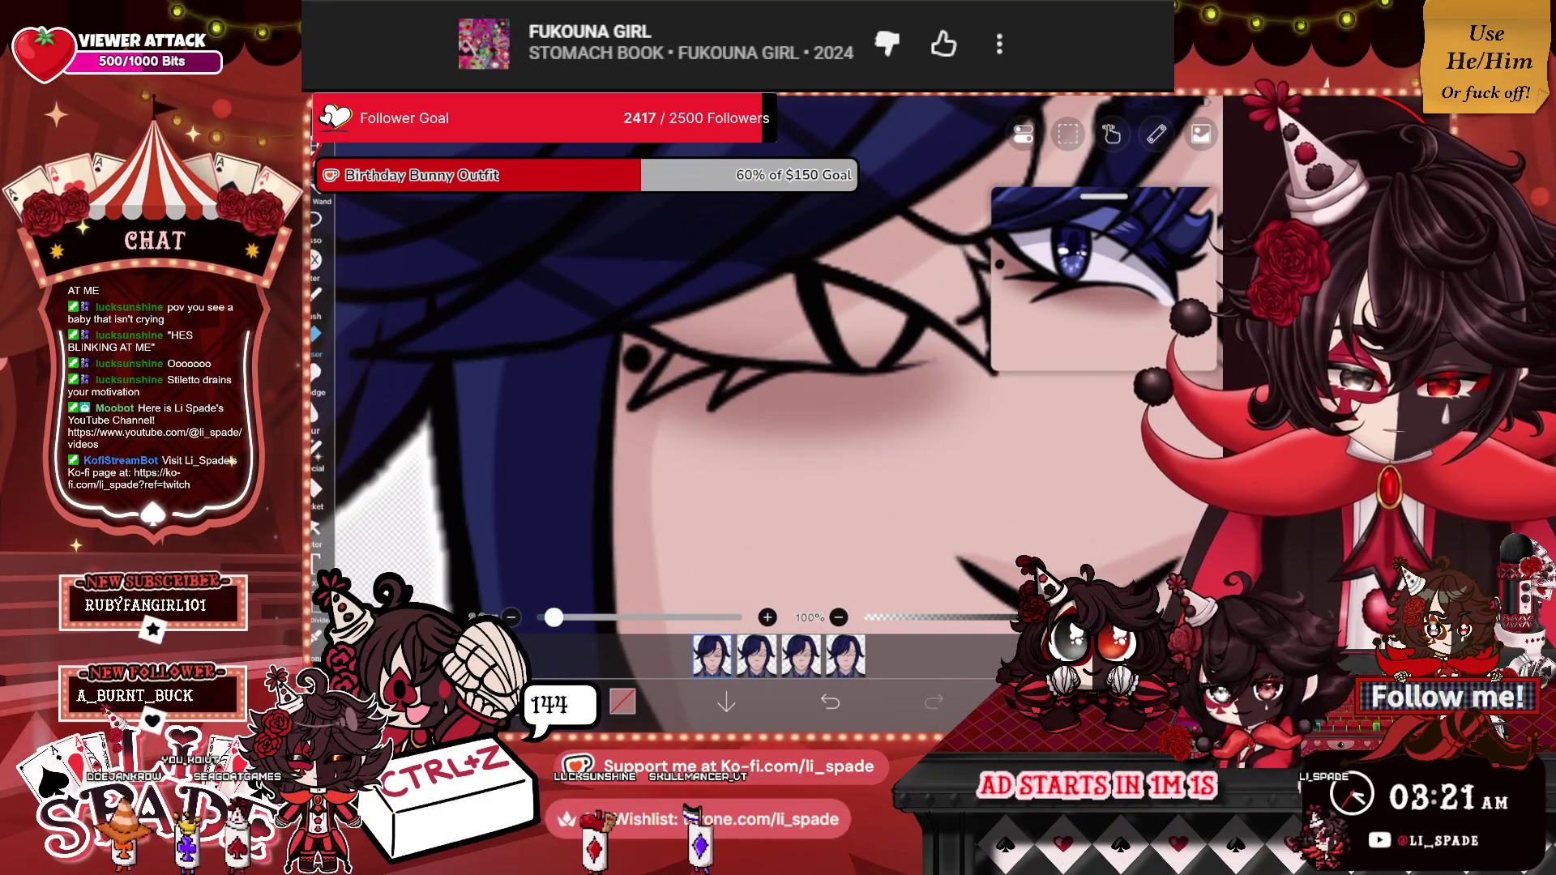
scroll(778, 364, down, 10)
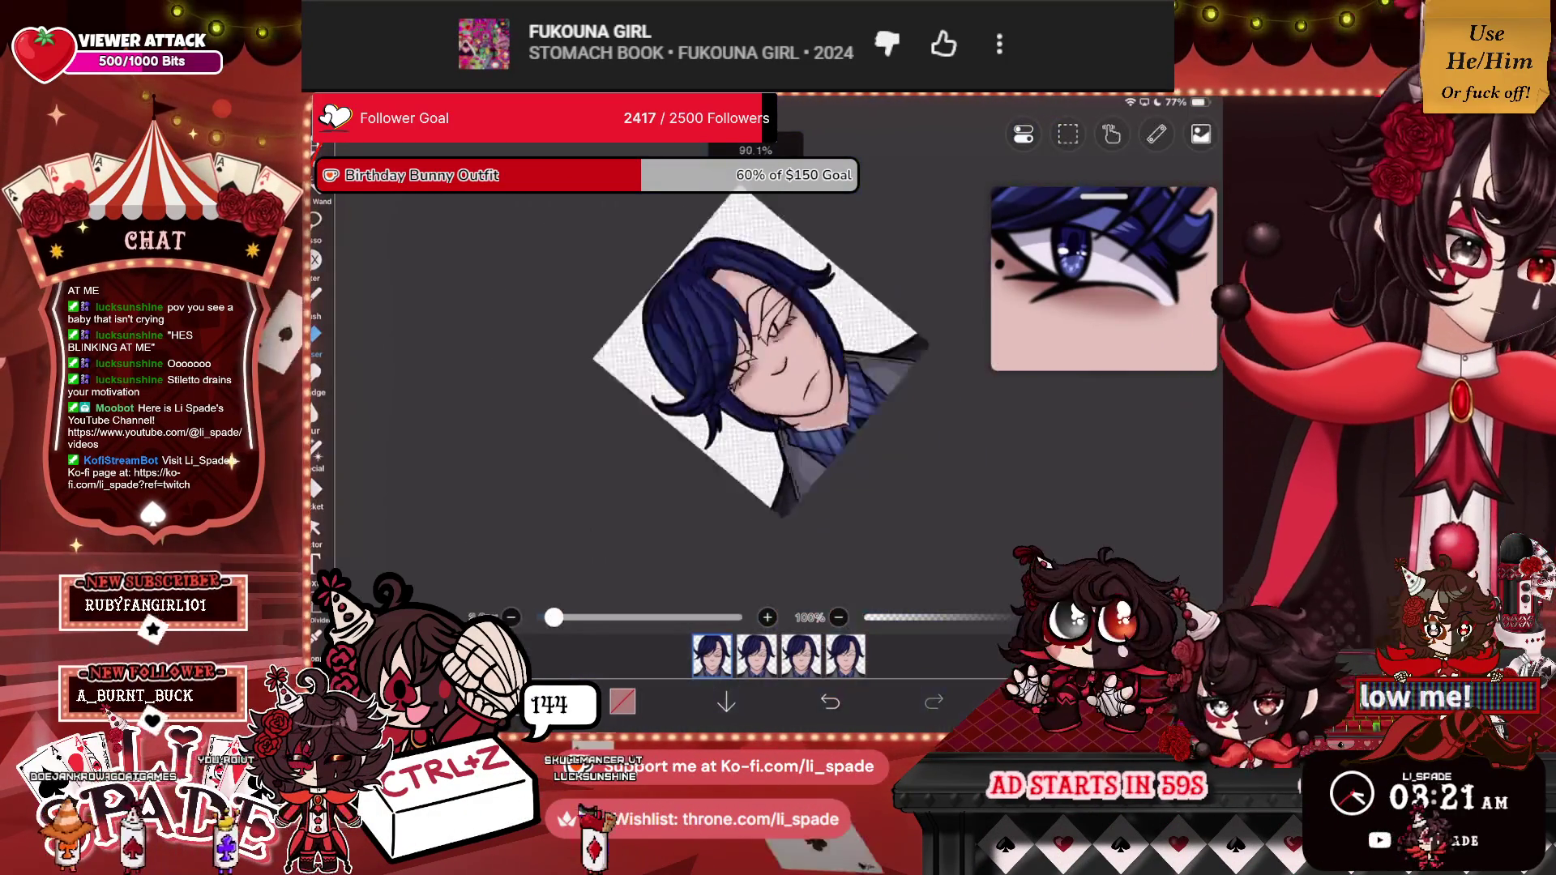
scroll(778, 364, up, 5)
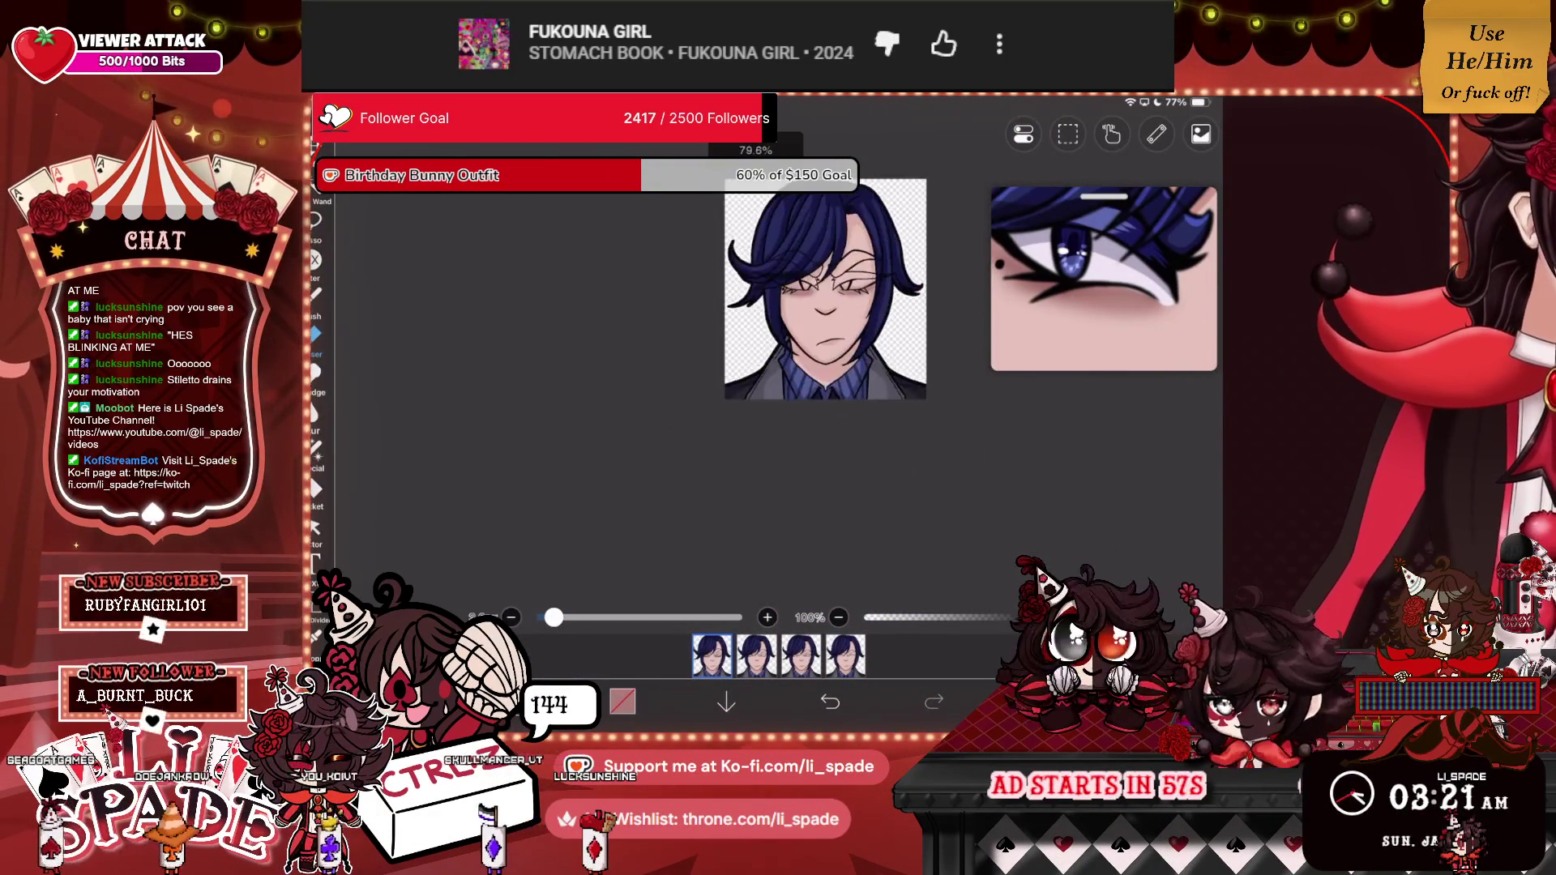
key(ctrl+c)
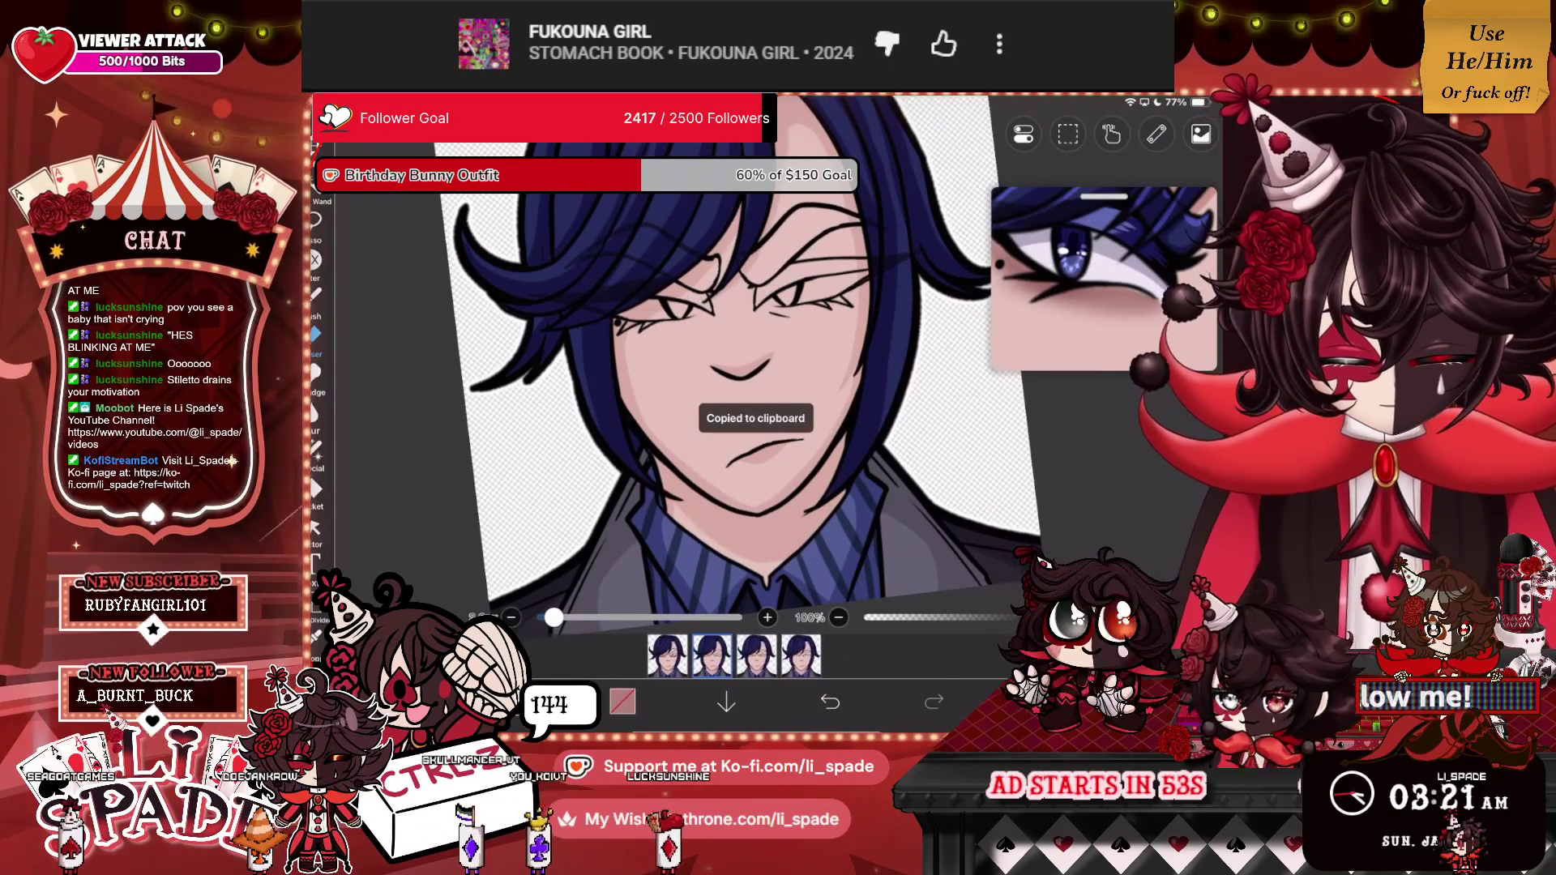
Paste the copied line work onto empty layer 19 and confirm its placement.
click(1070, 462)
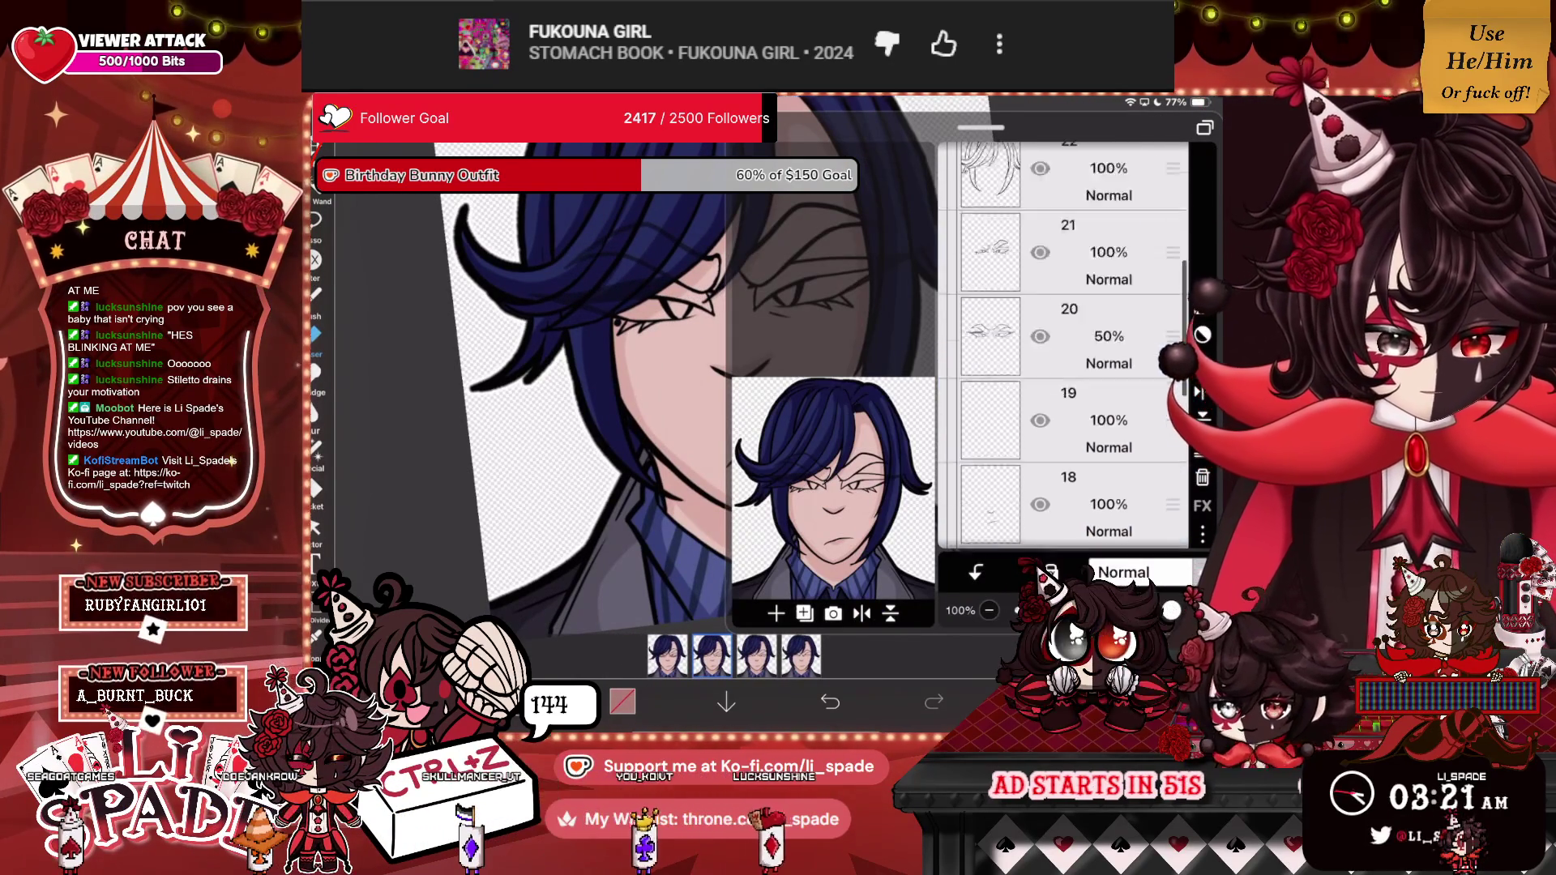
key(ctrl+v)
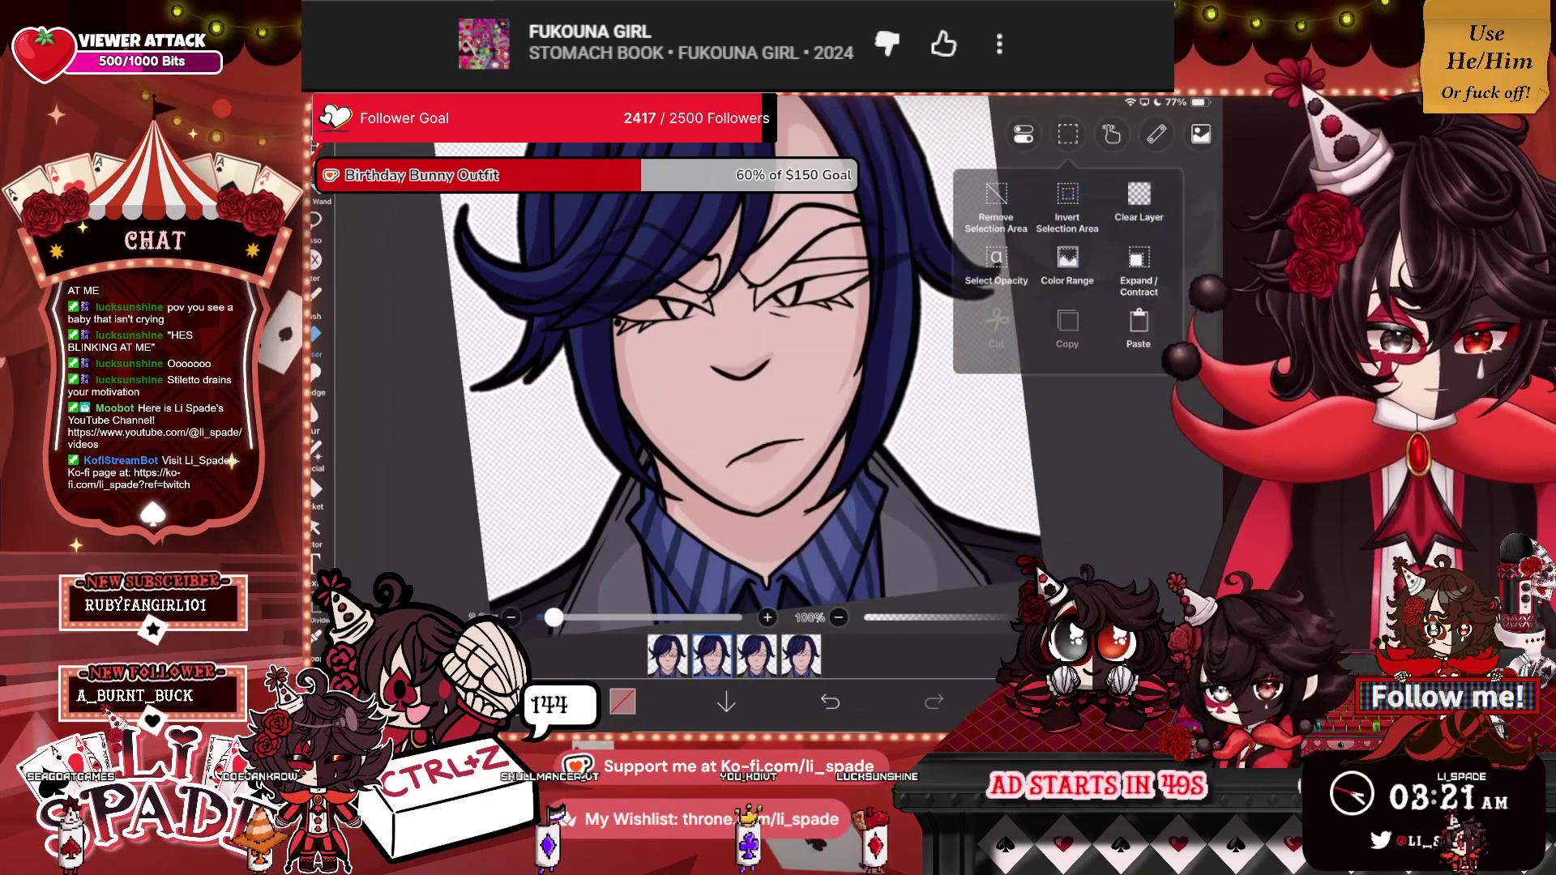
key(Return)
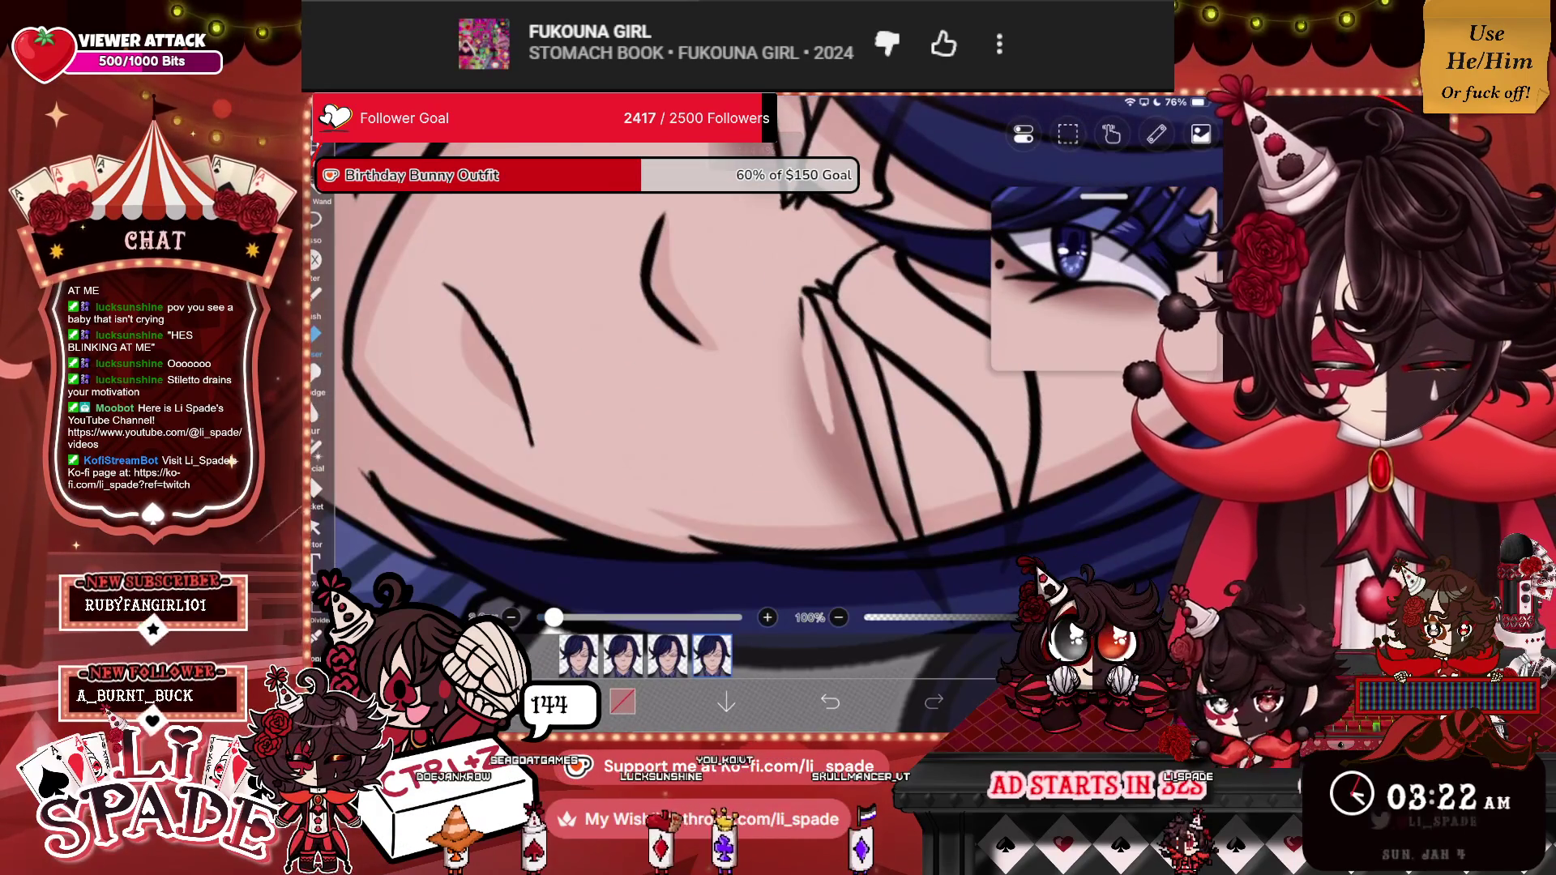
Undo the last two strokes and redraw the line beneath the eye.
click(829, 702)
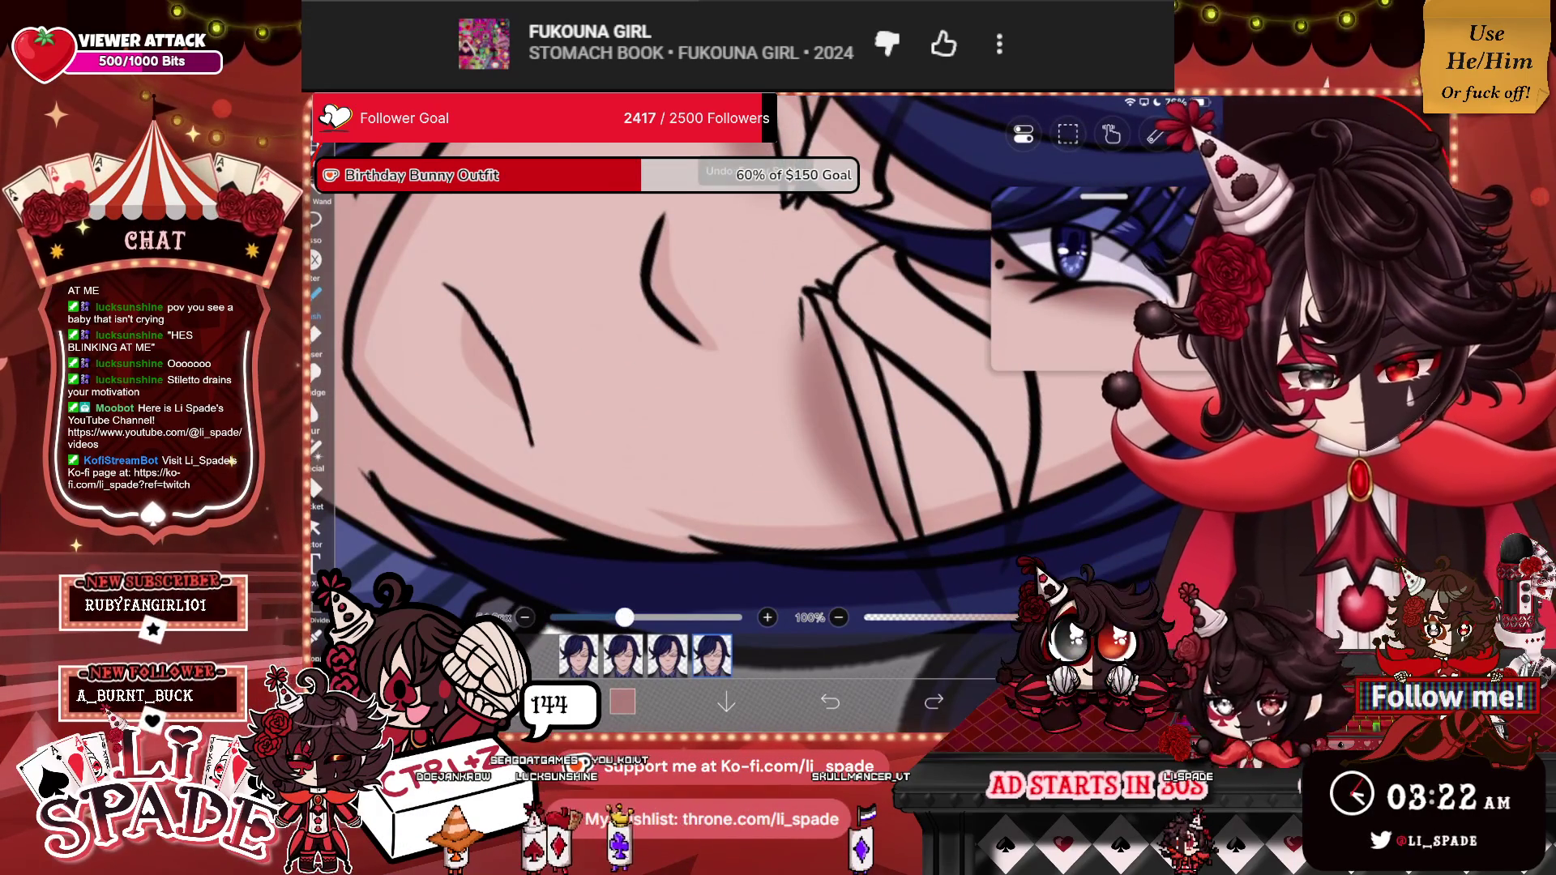
drag(554, 618, 624, 617)
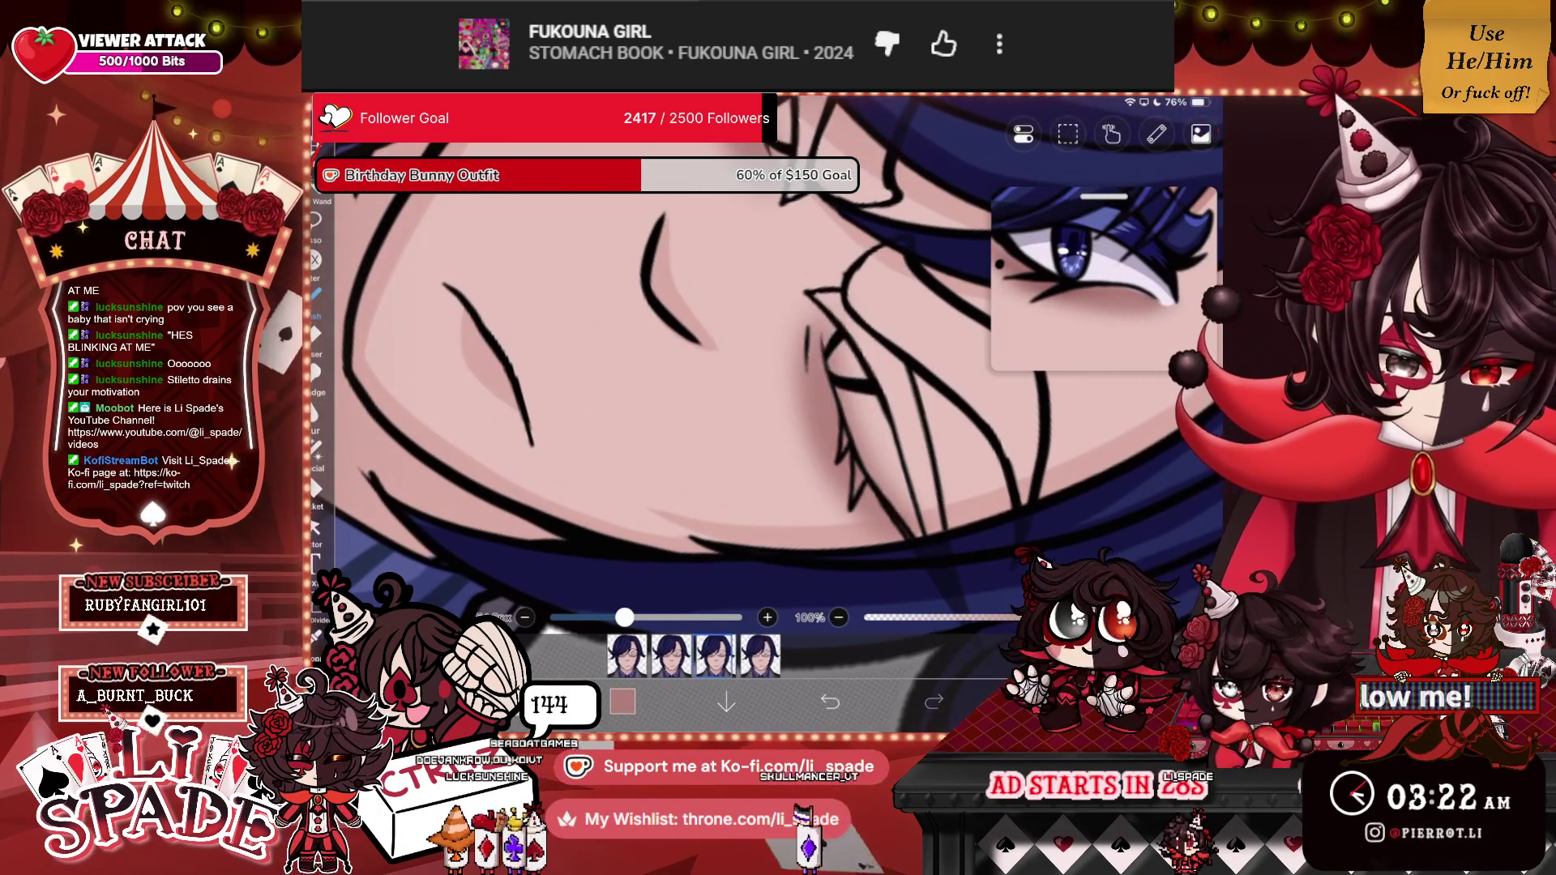
drag(806, 324, 859, 381)
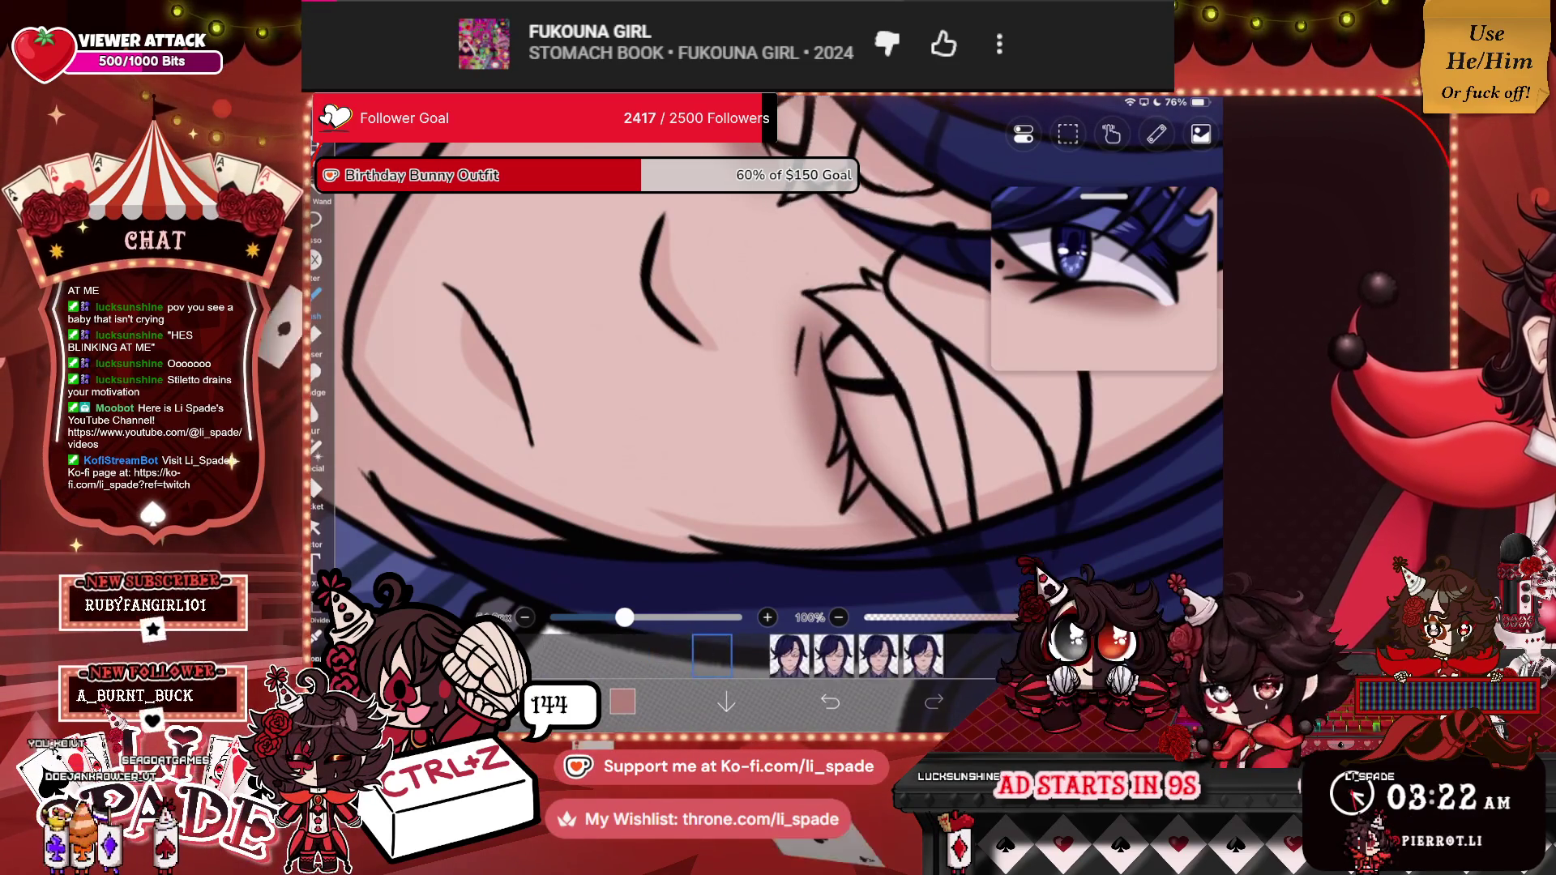
scroll(778, 365, down, 10)
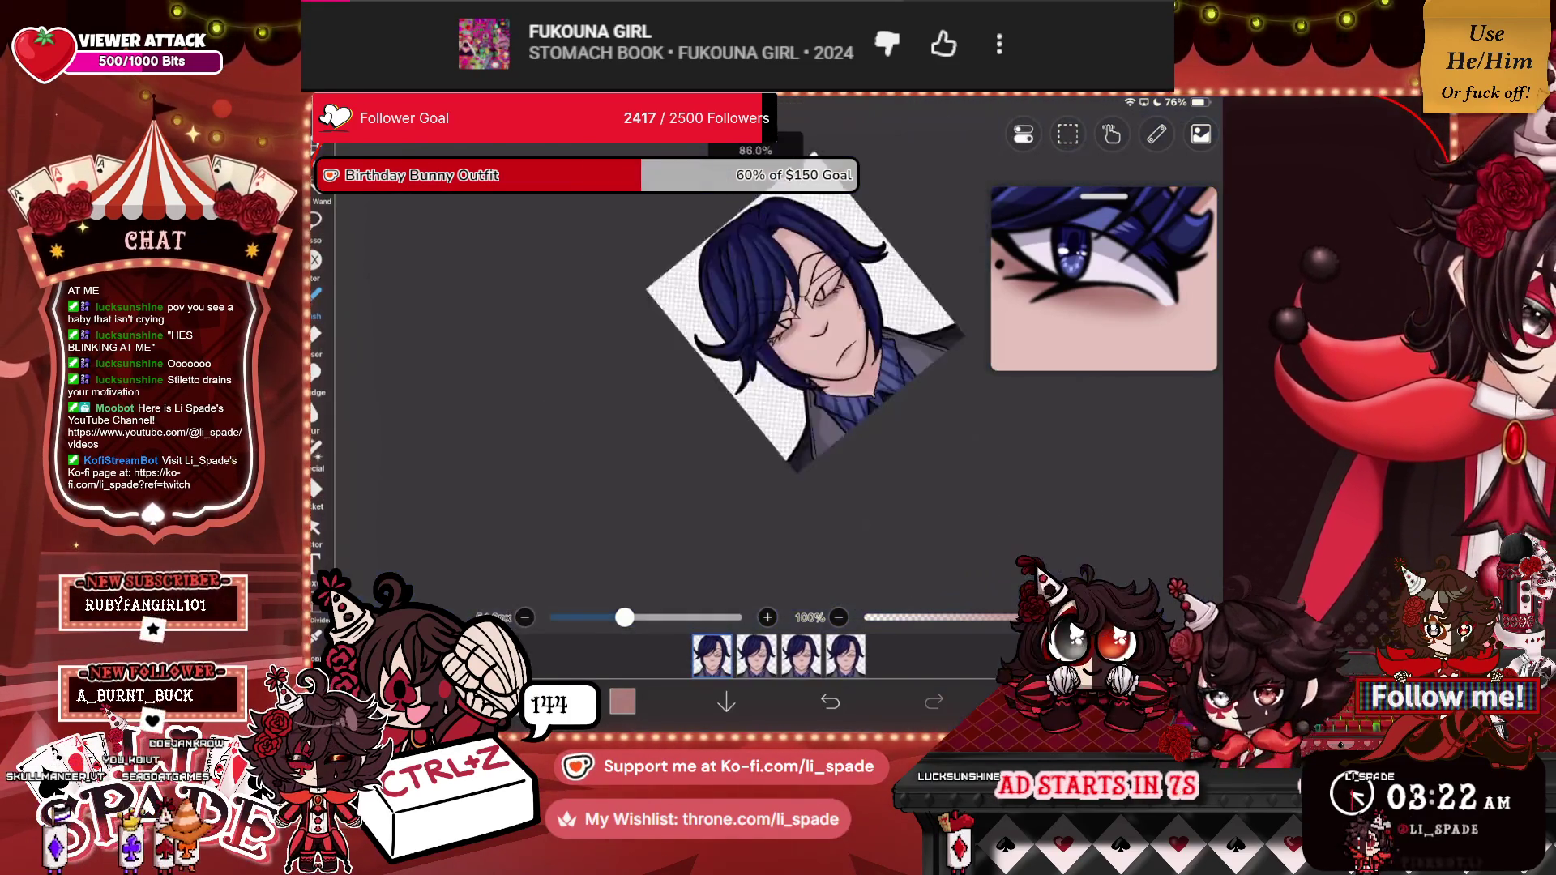
scroll(766, 349, up, 10)
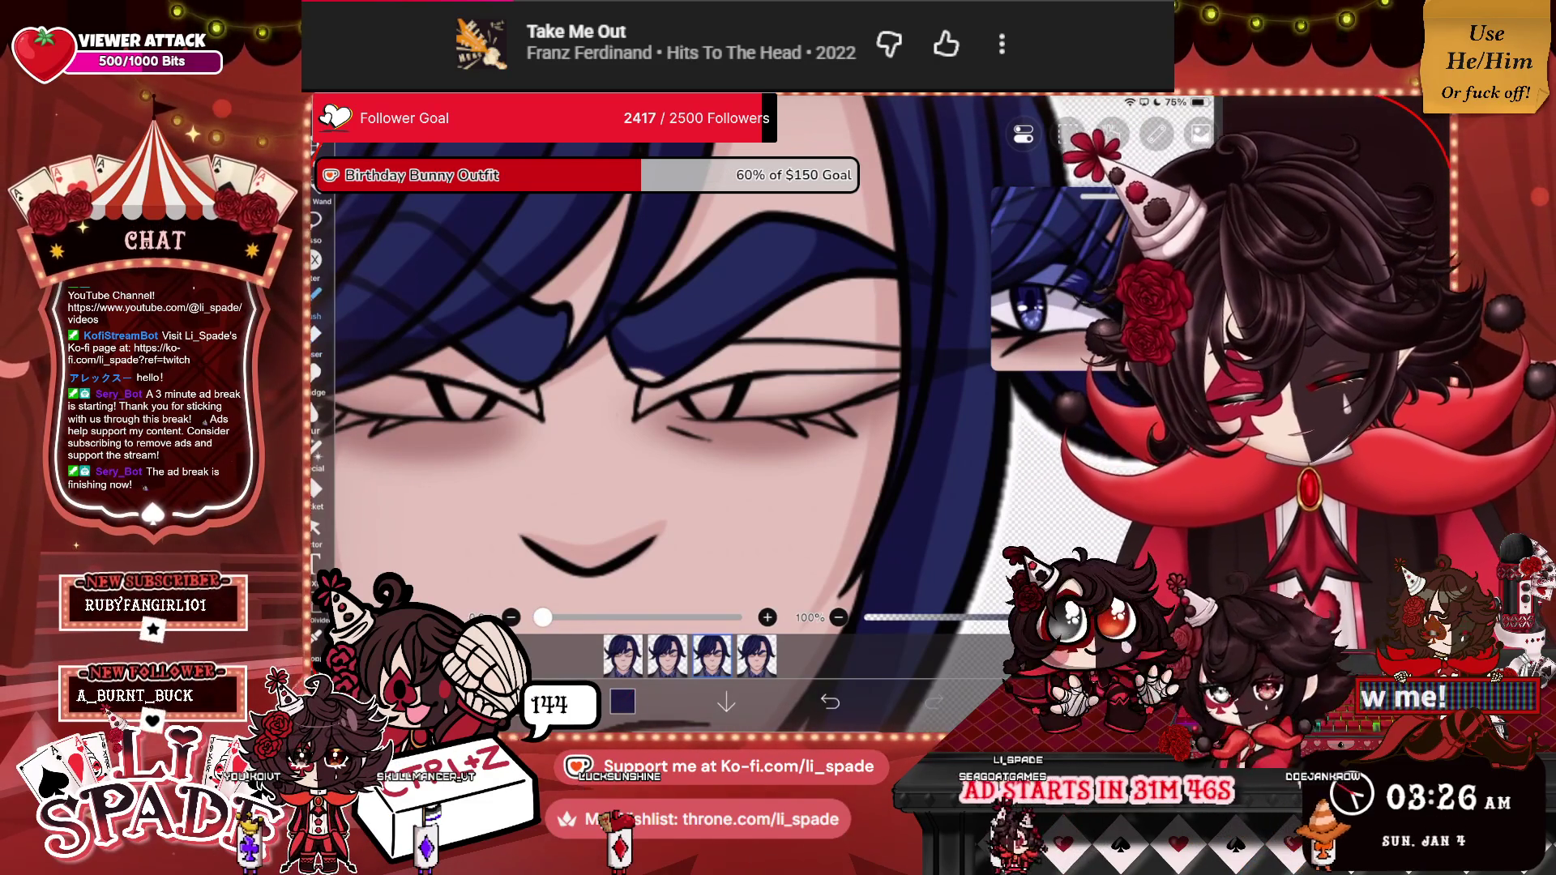
scroll(689, 389, up, 3)
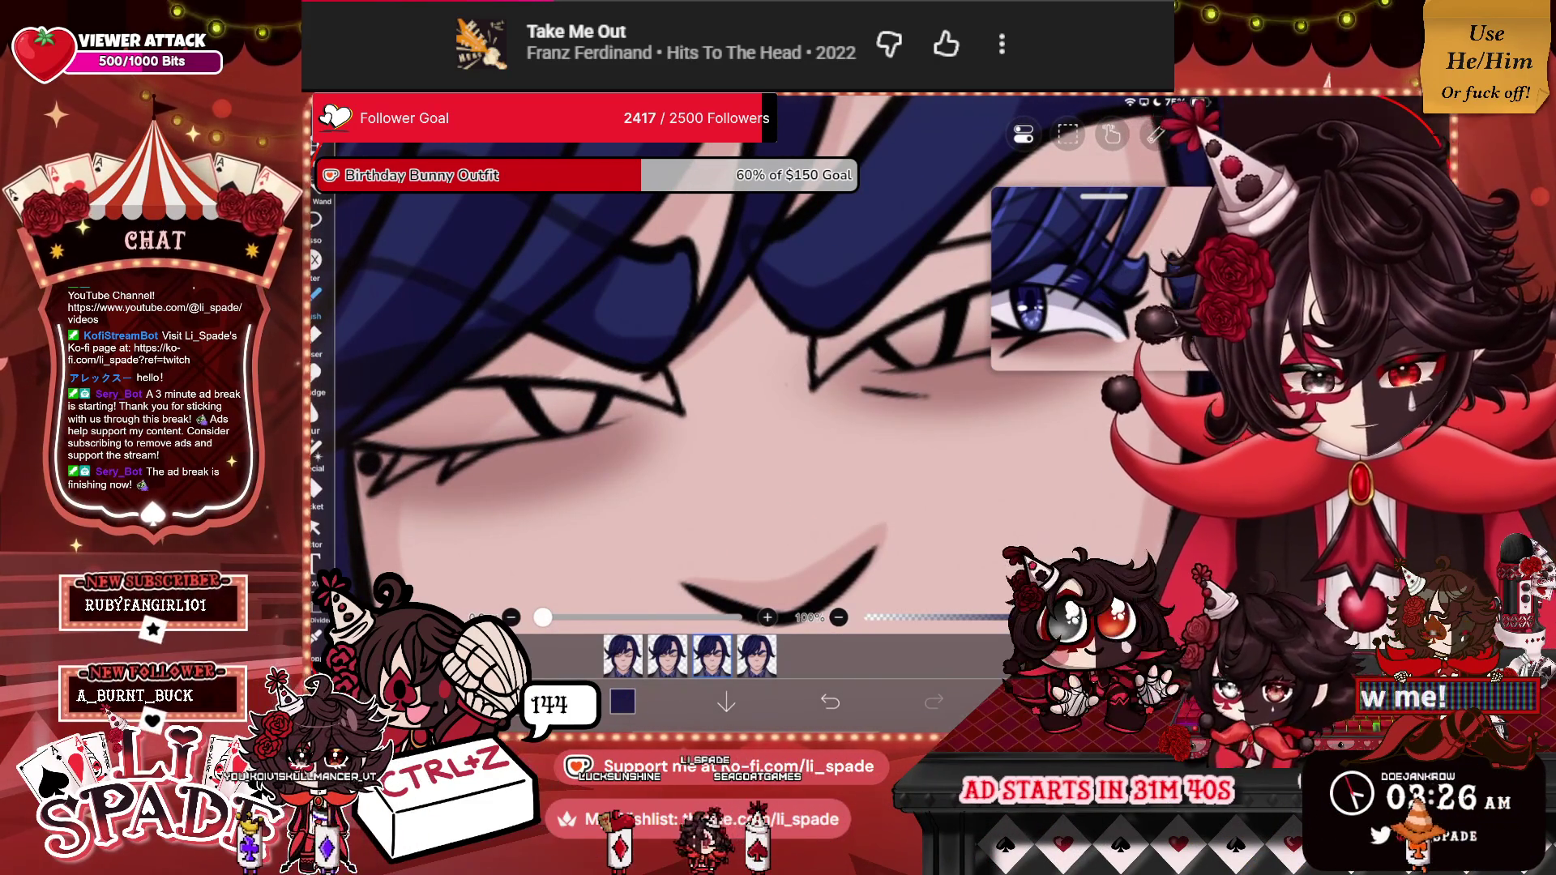
Zoom around the eye line art and eyedrop a near-black colour from the eye reference.
scroll(689, 389, down, 3)
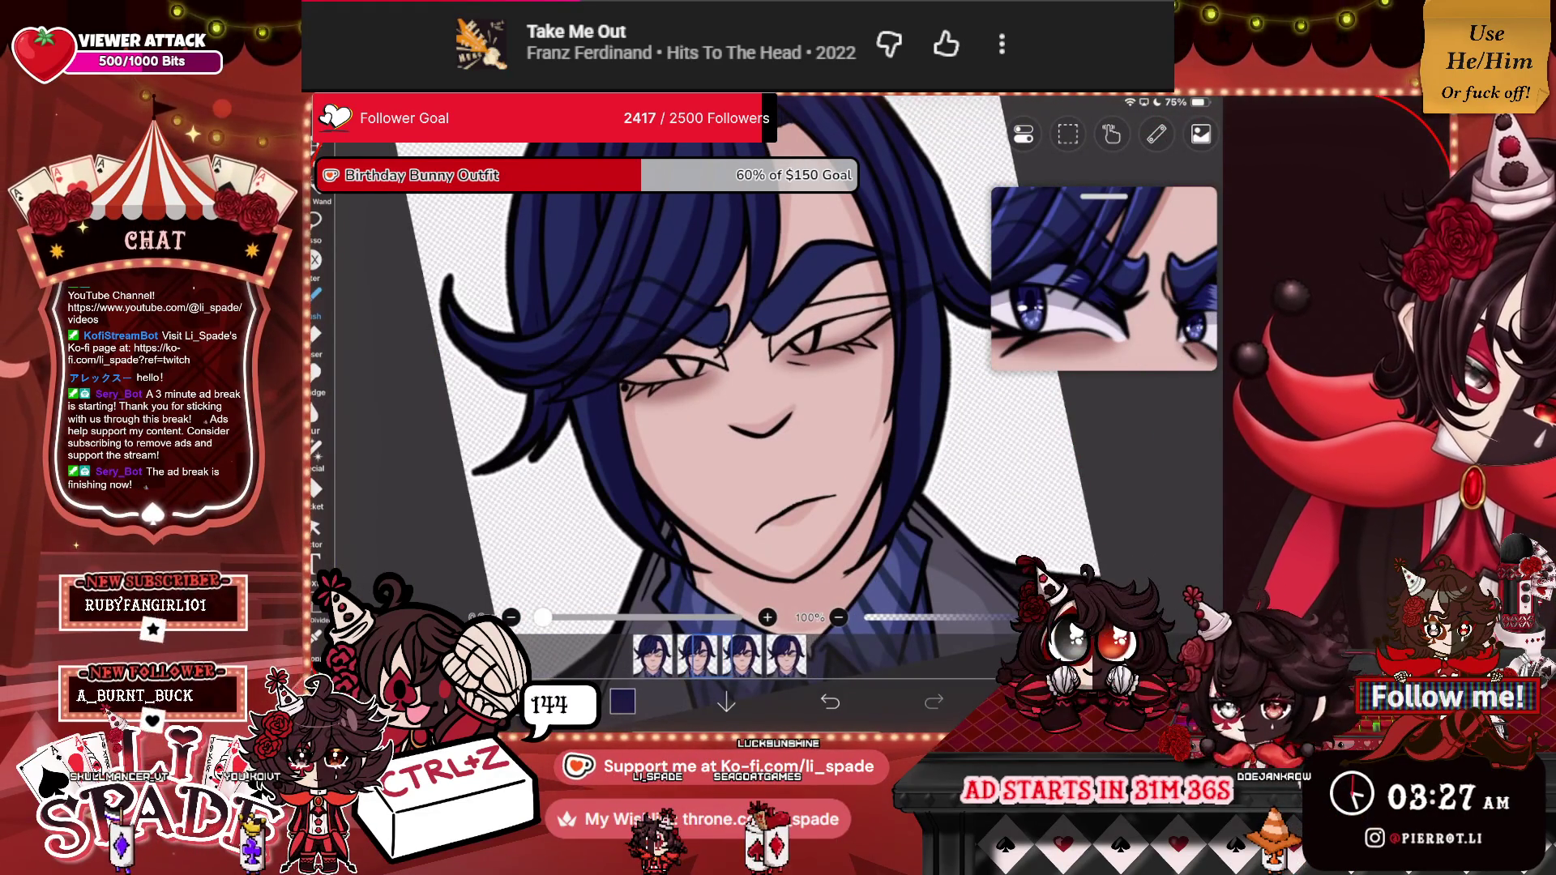
scroll(689, 389, up, 5)
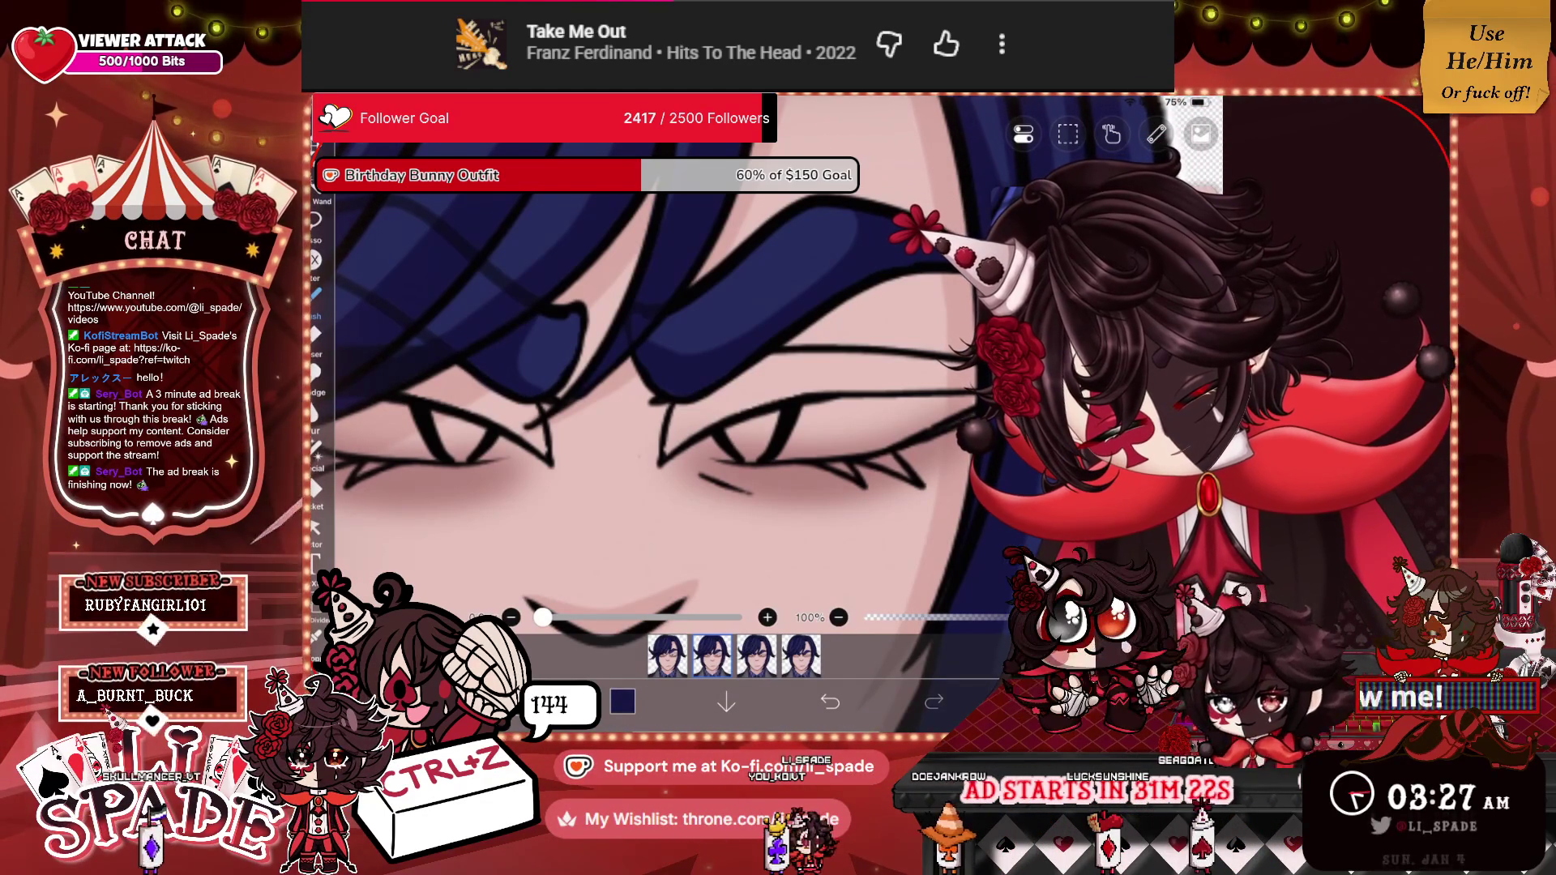
scroll(697, 405, down, 3)
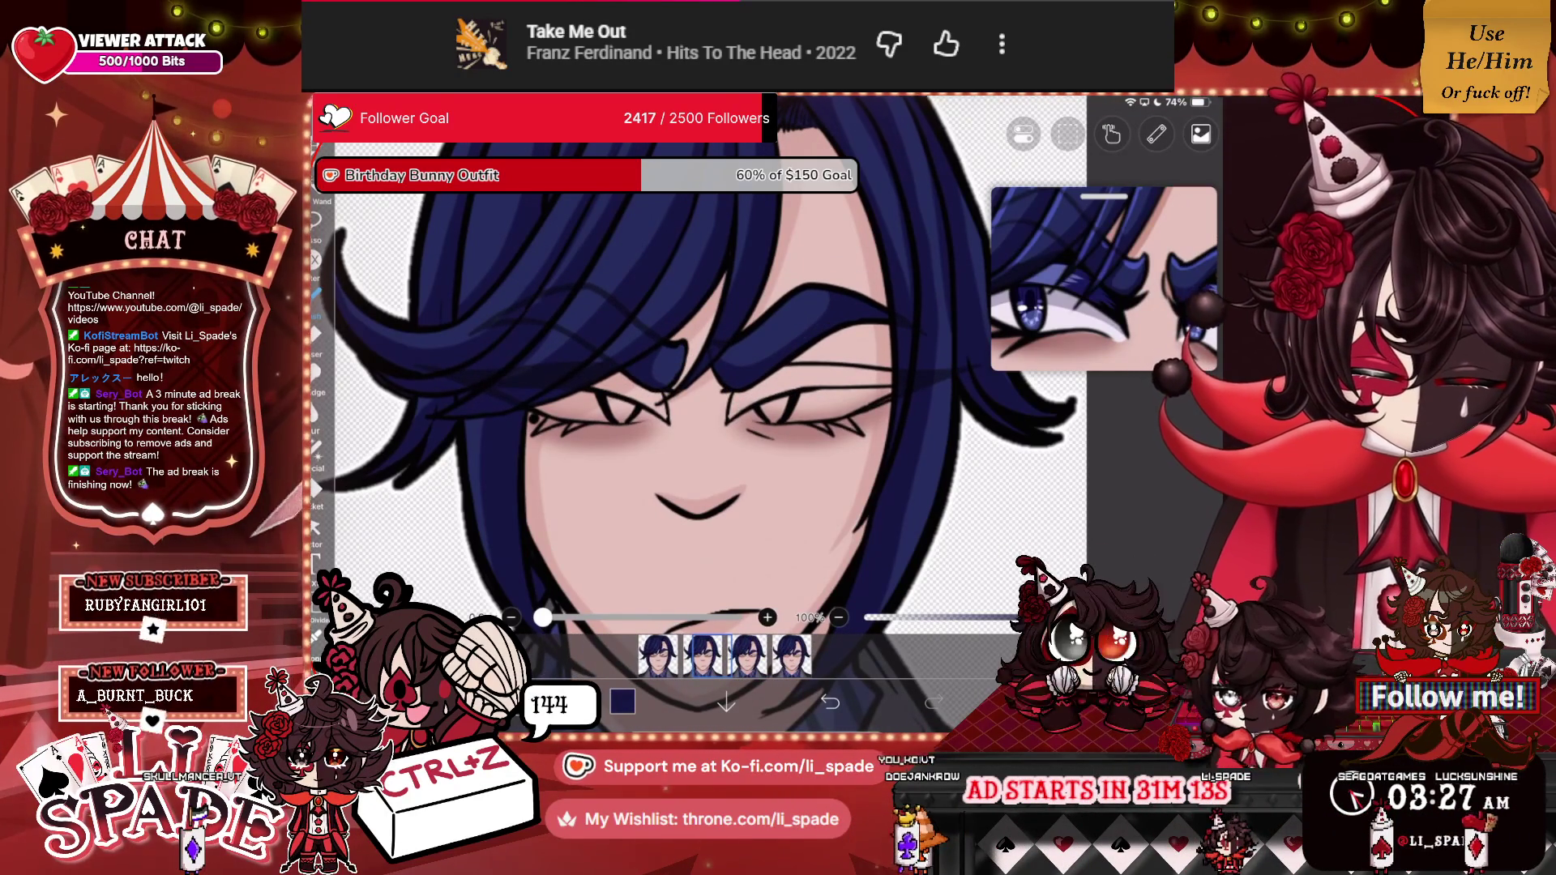
scroll(713, 389, up, 5)
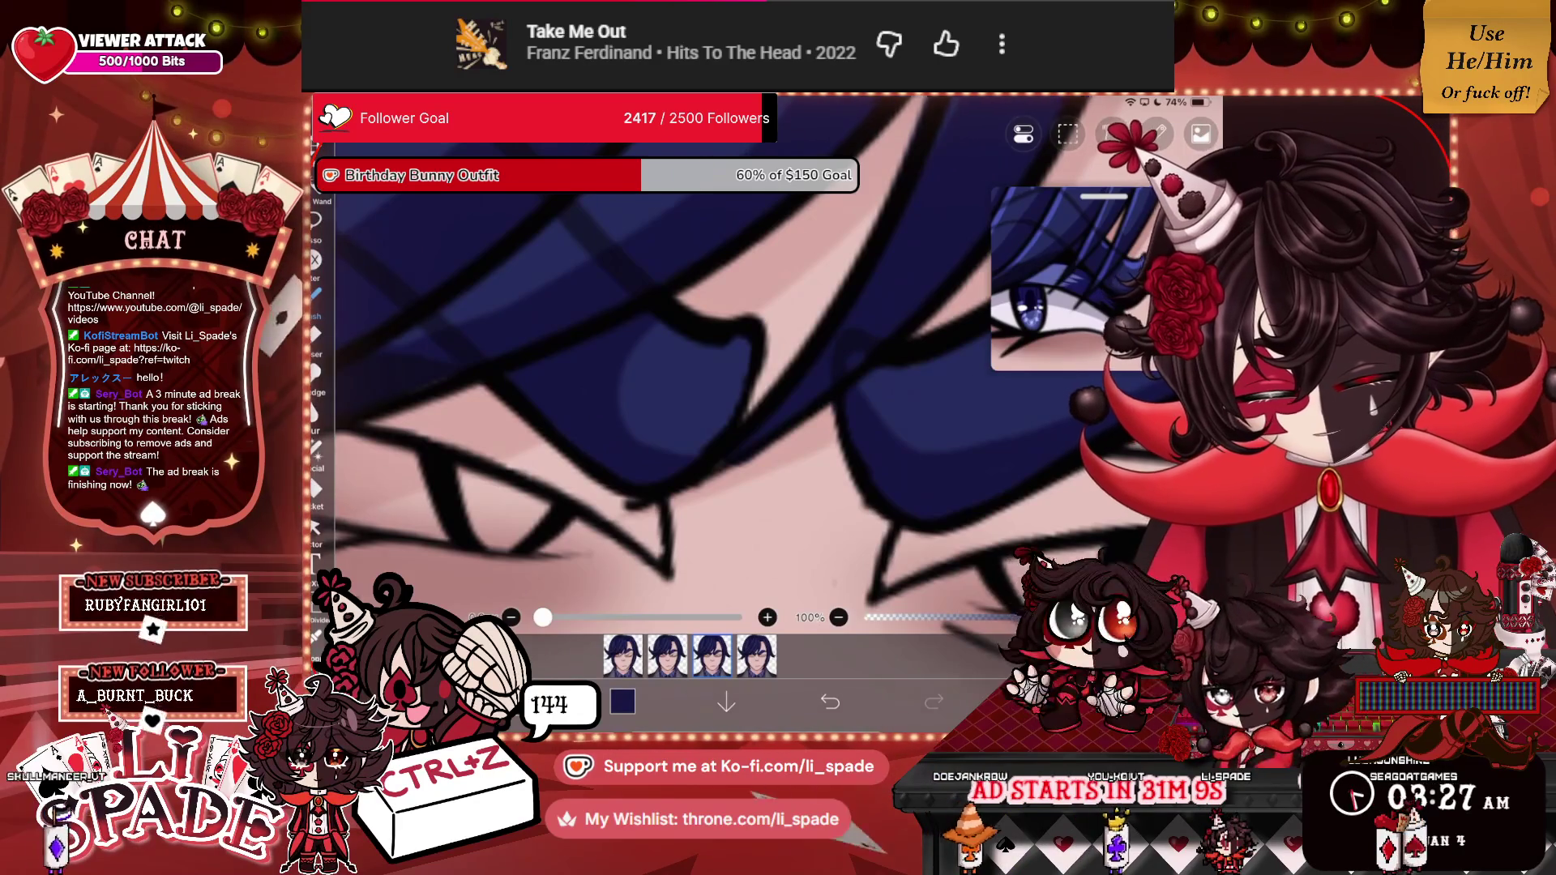
scroll(713, 389, down, 3)
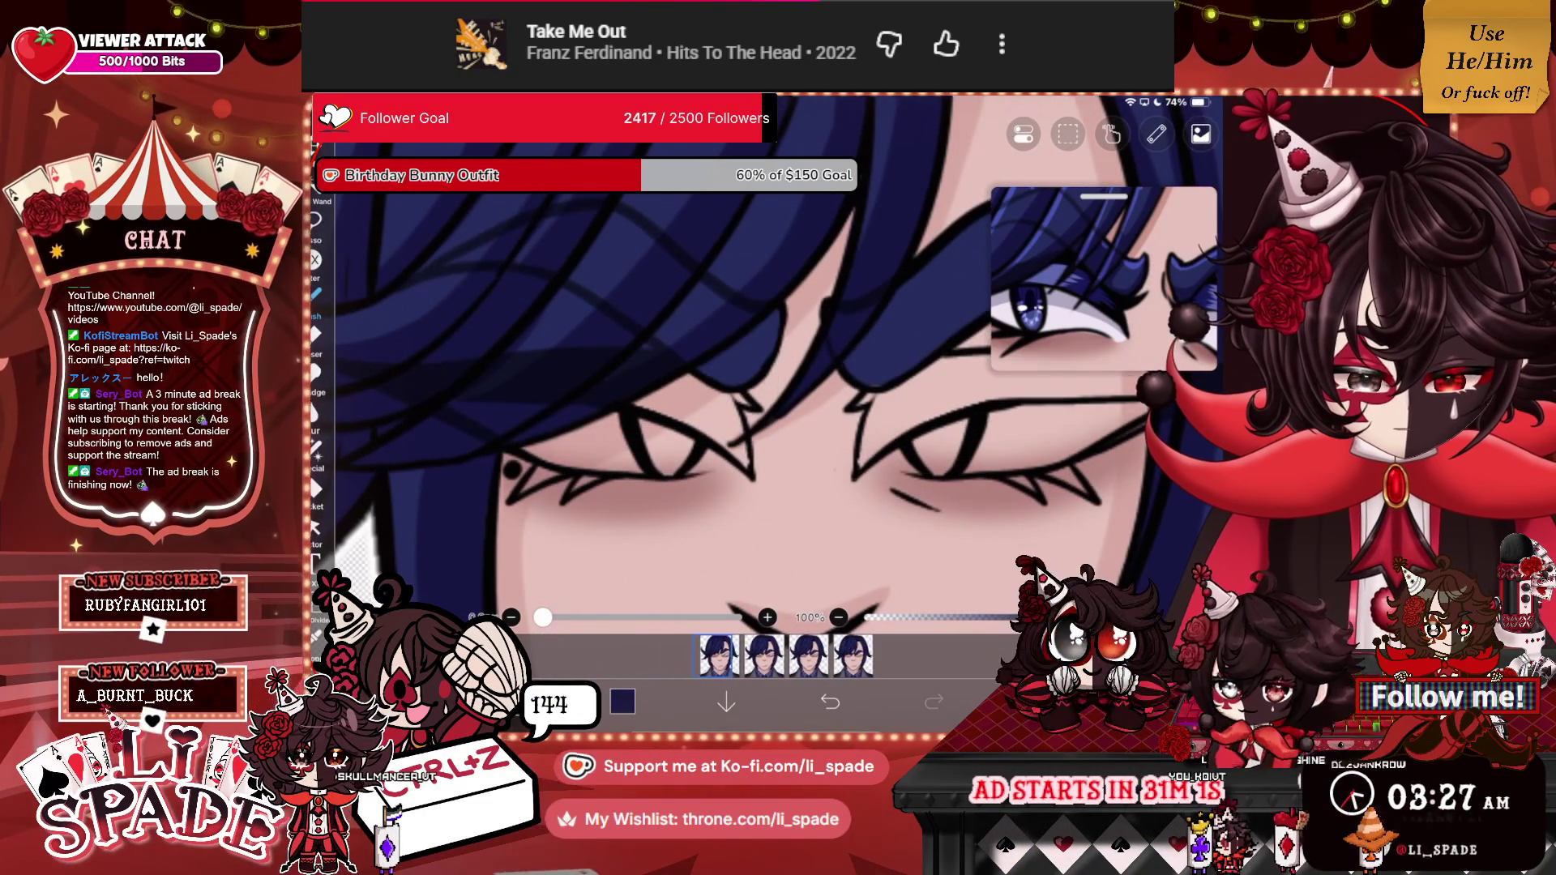
scroll(761, 364, up, 3)
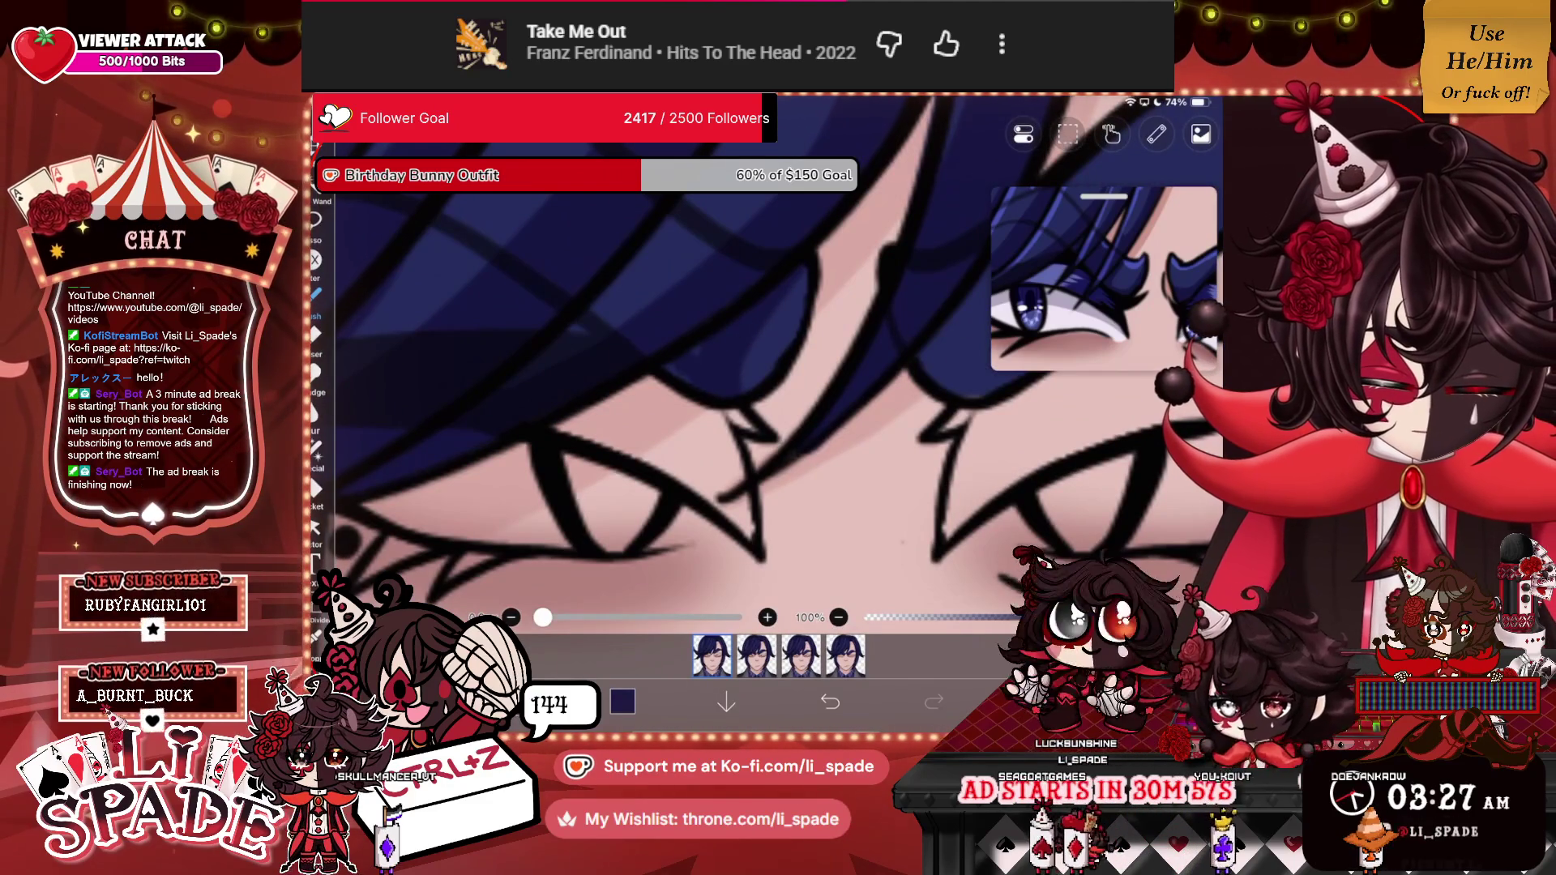
scroll(697, 380, down, 2)
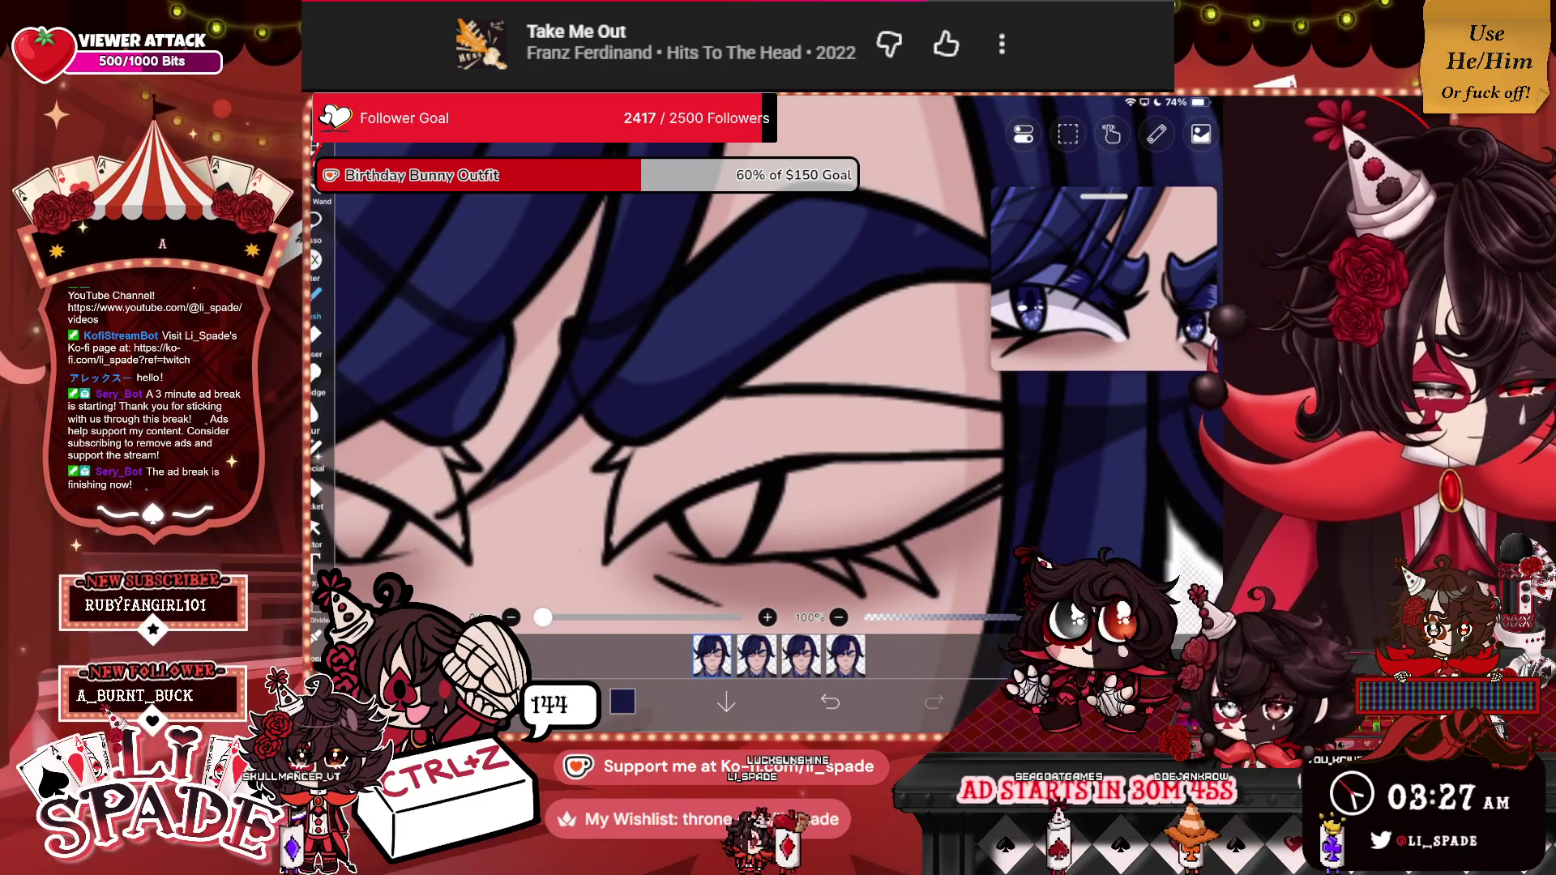
scroll(754, 365, down, 5)
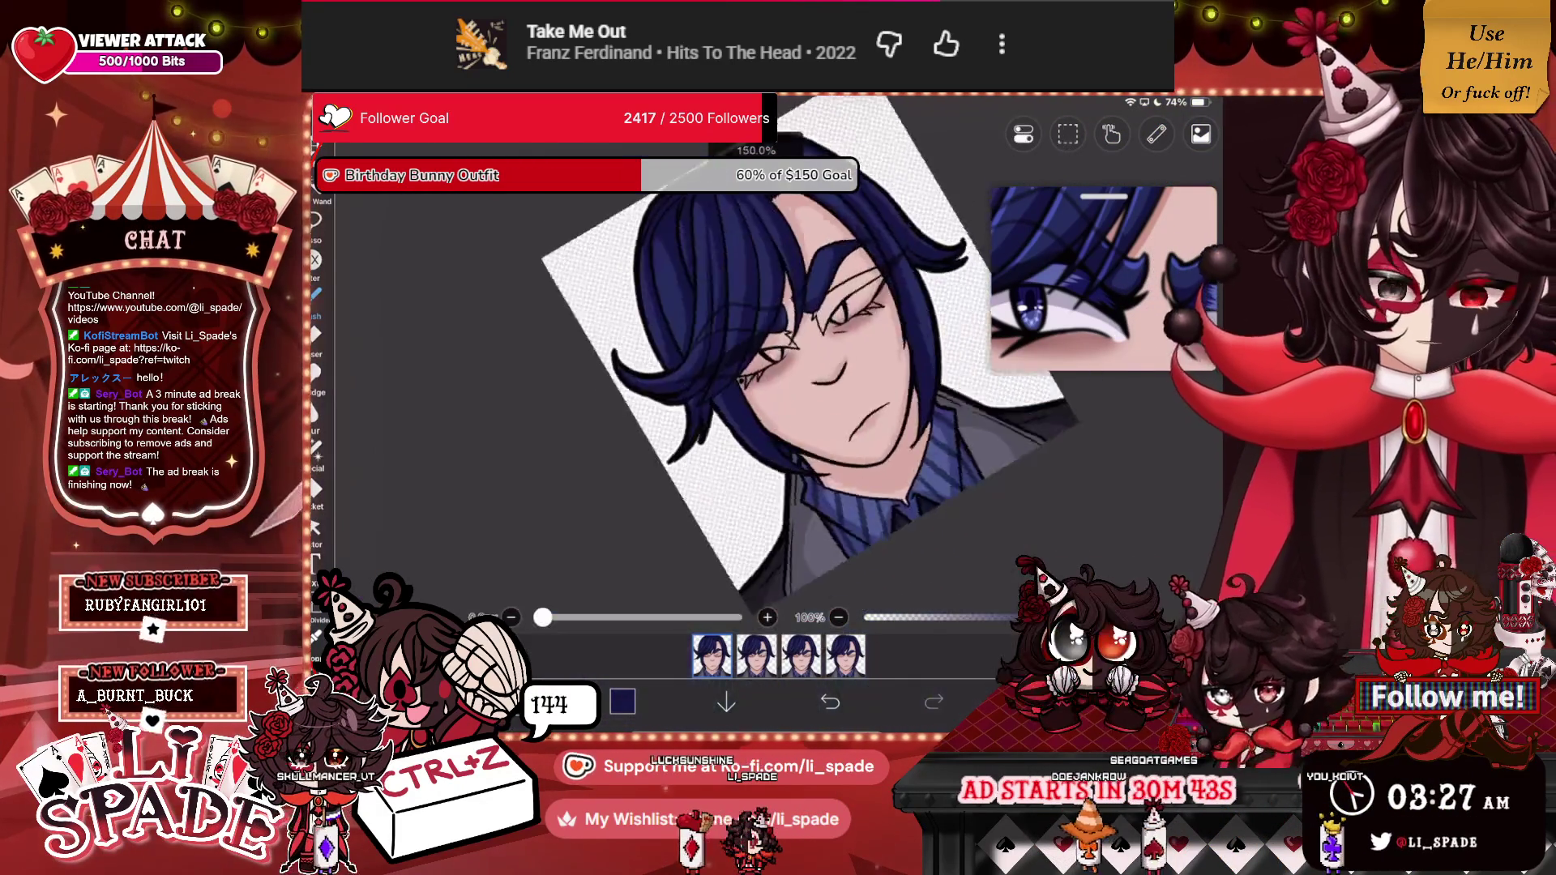
scroll(729, 349, up, 2)
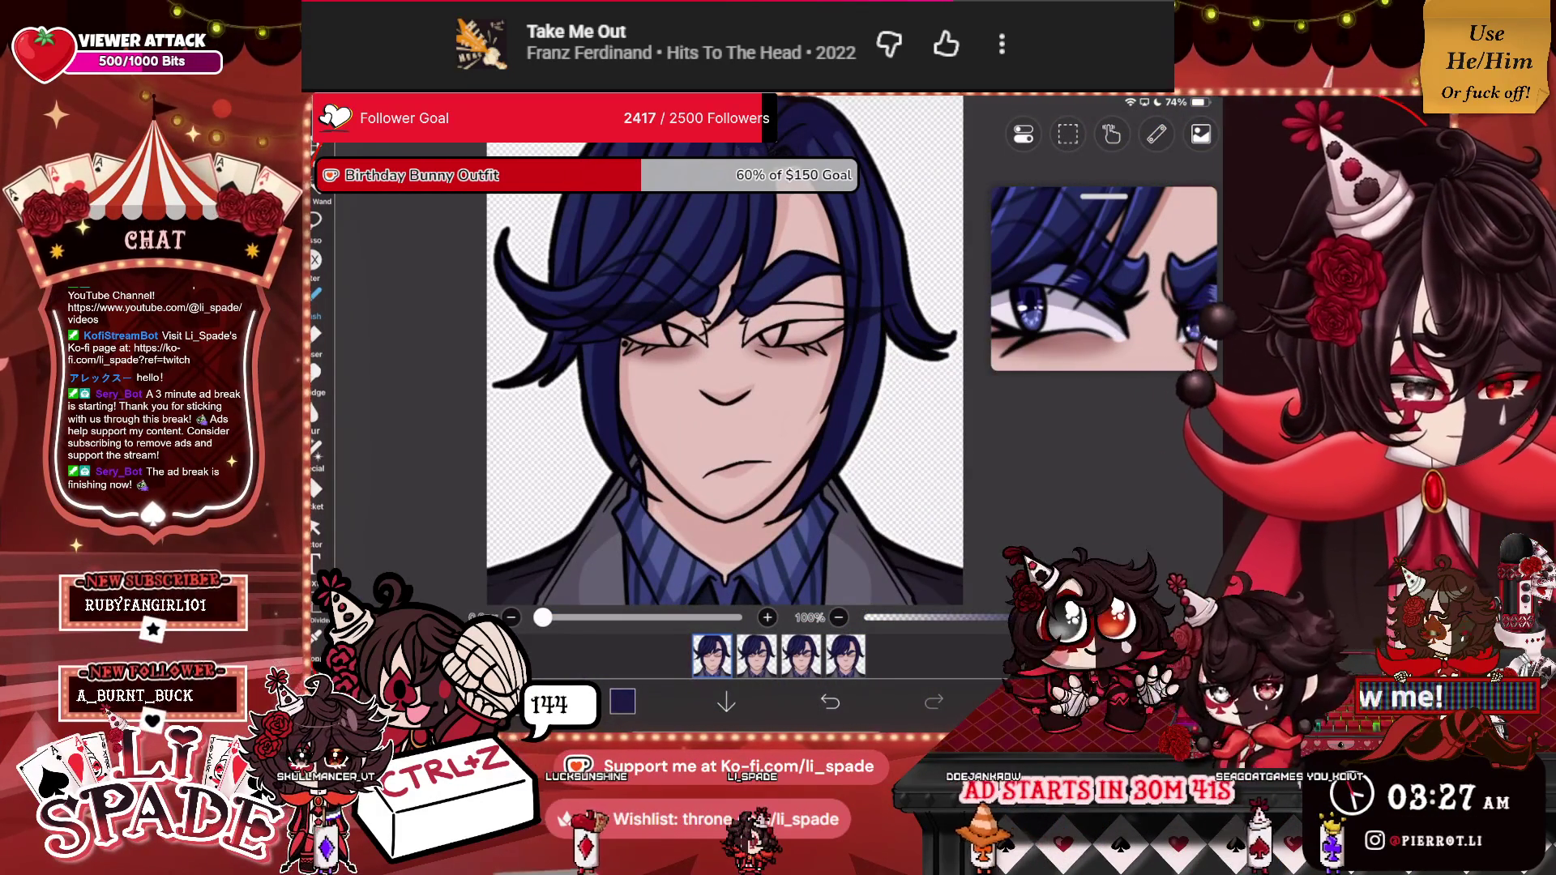
scroll(1102, 278, down, 5)
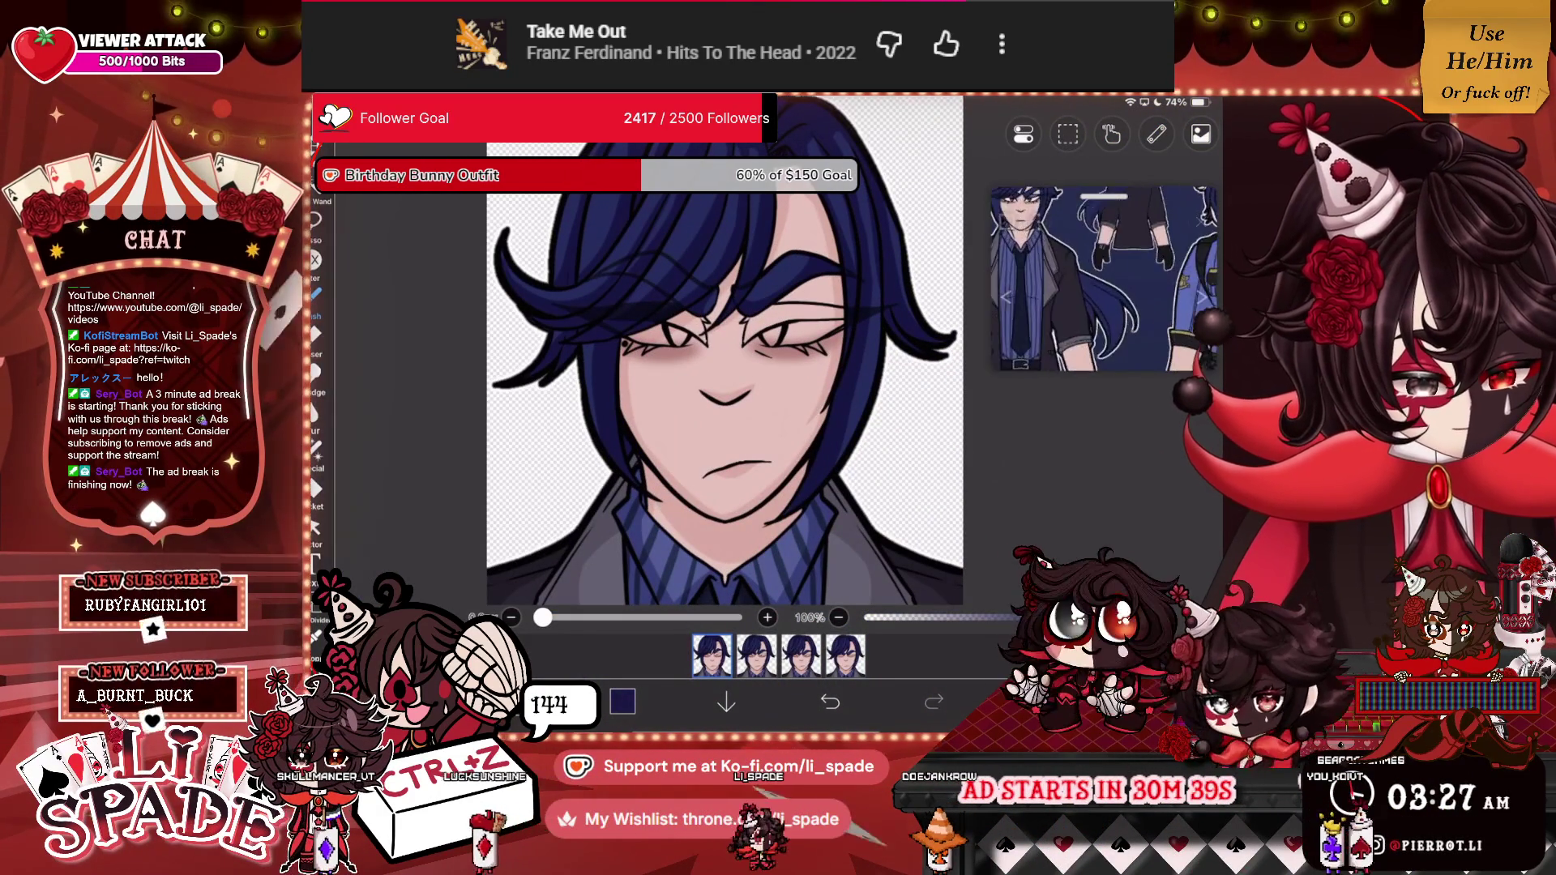
scroll(1102, 278, up, 10)
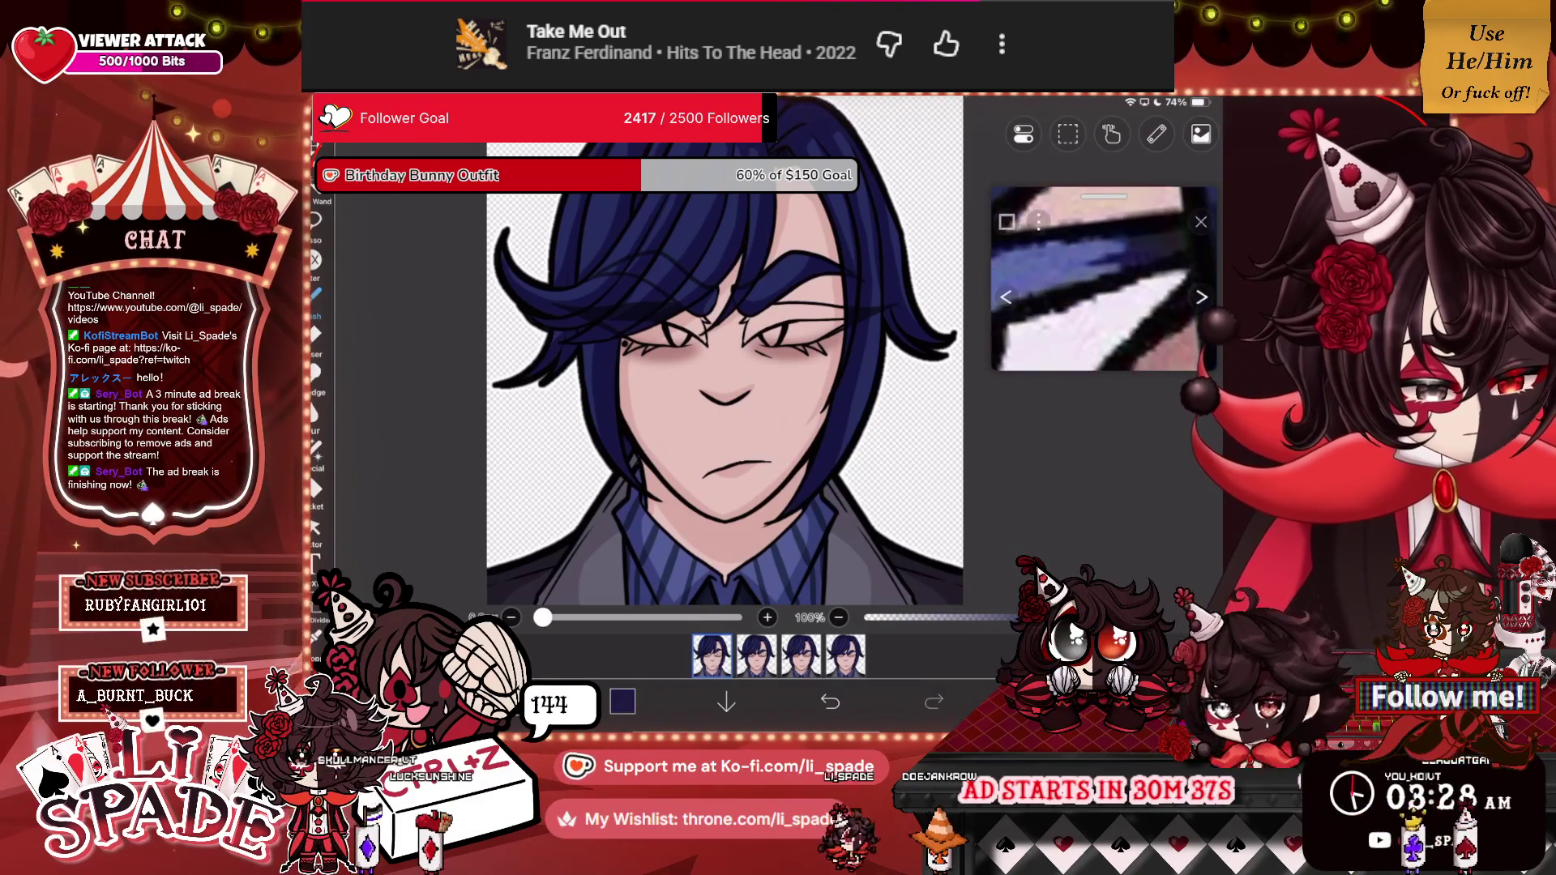
click(1175, 240)
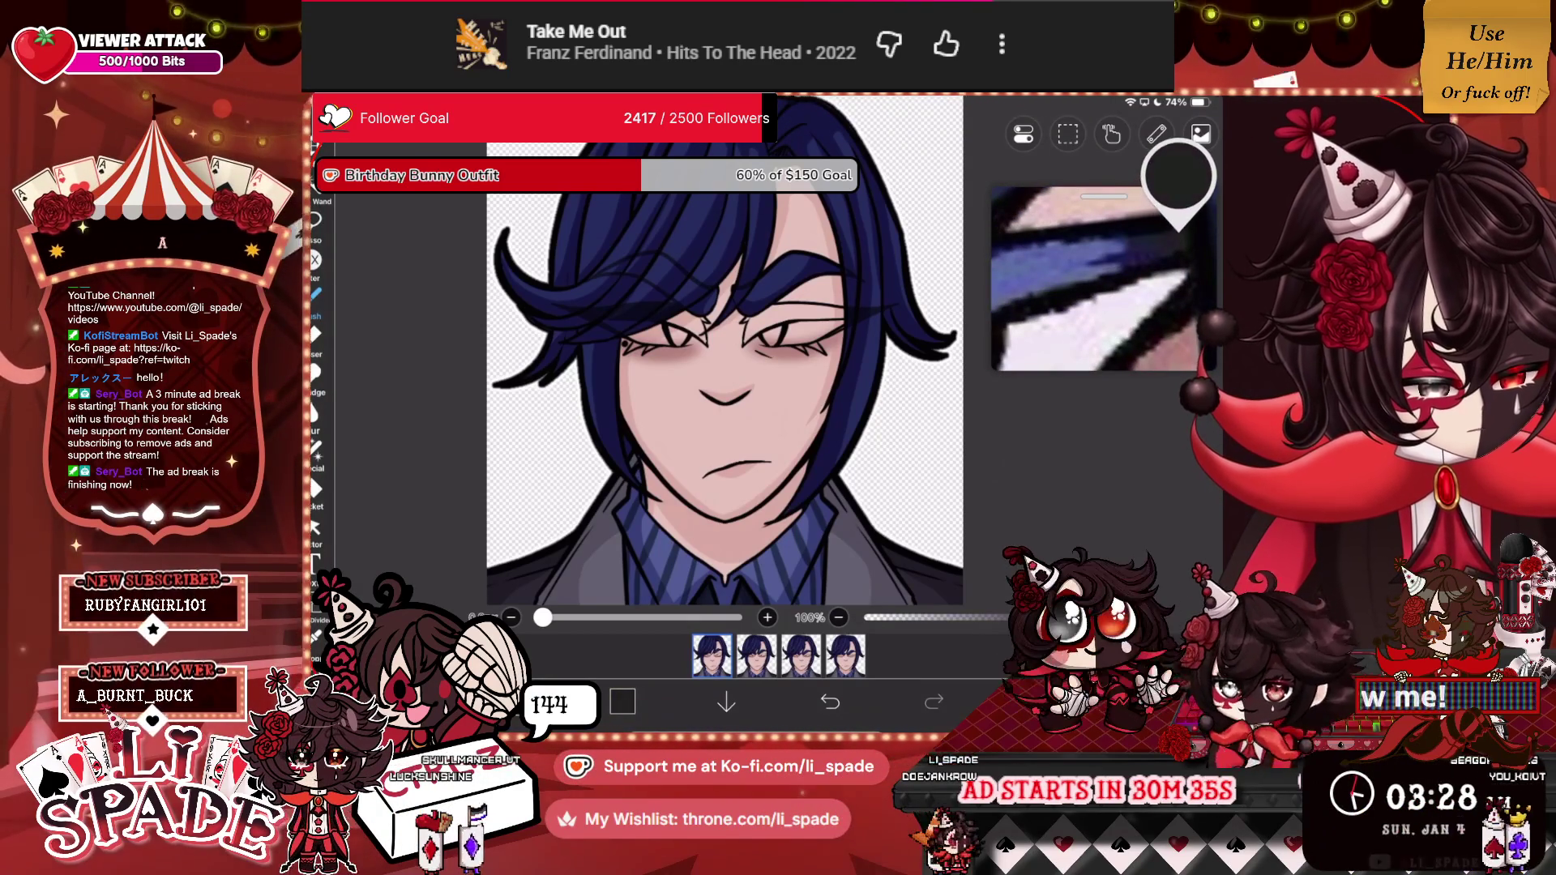
Select layer 19 in the layer list for the eyelid work.
scroll(1102, 278, down, 3)
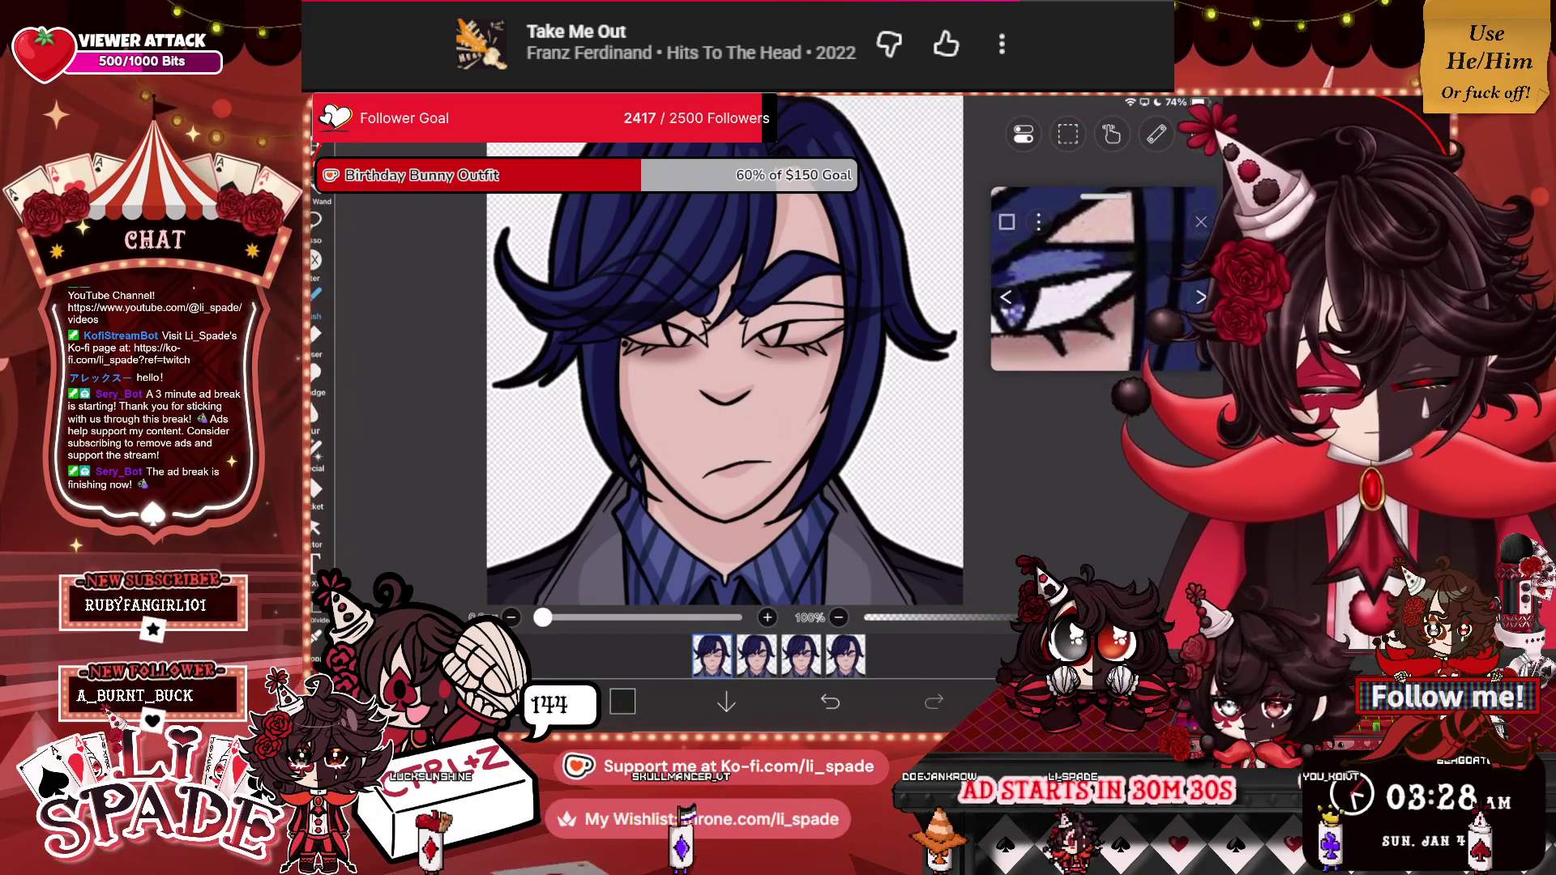
click(1037, 701)
click(1069, 334)
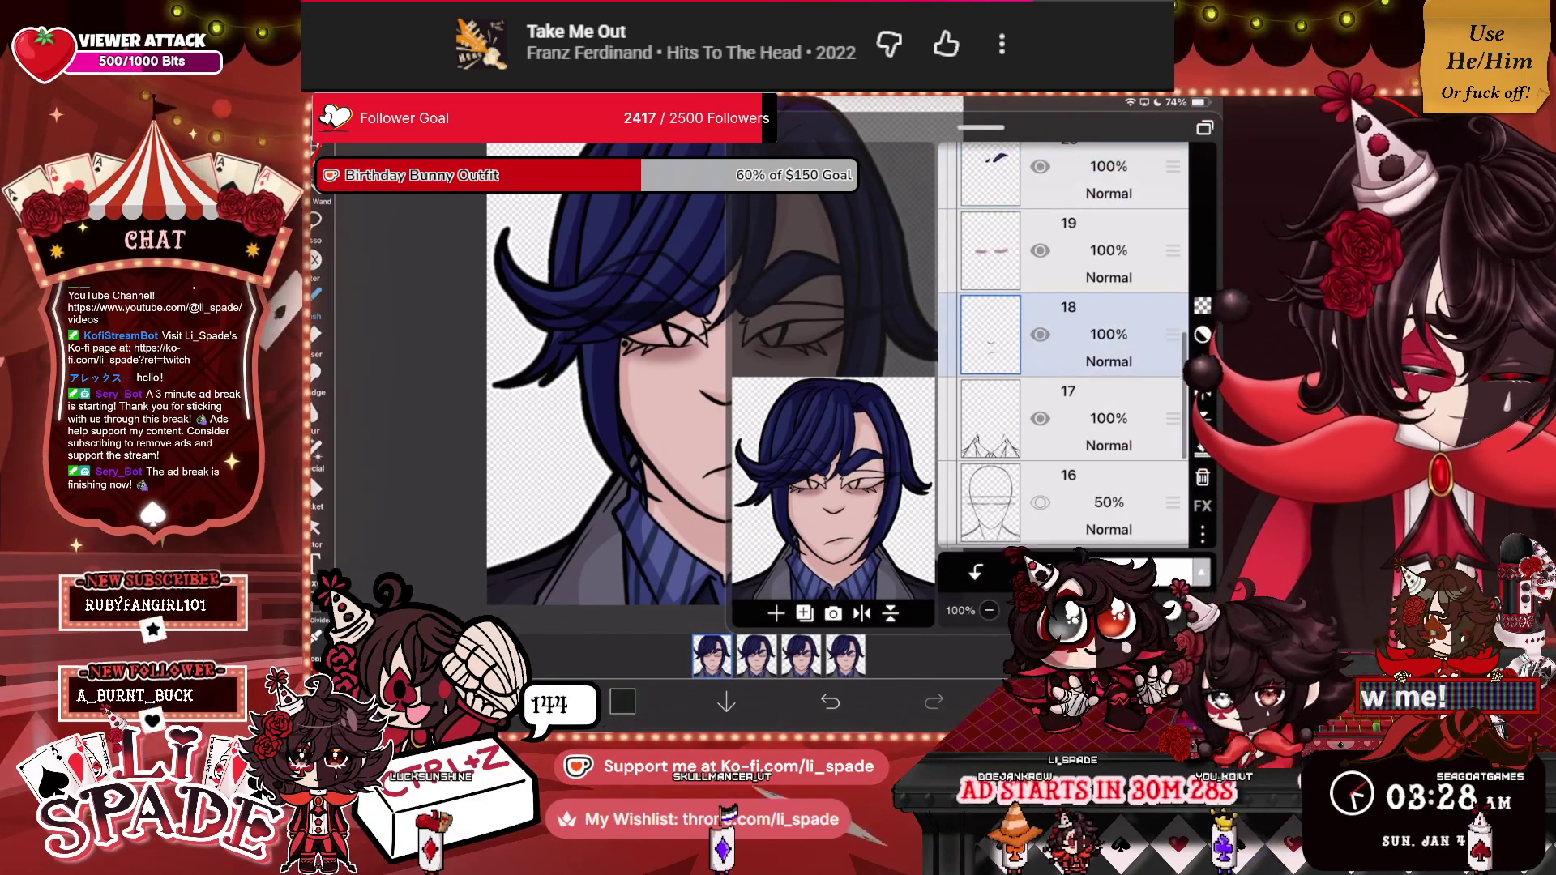
click(1070, 251)
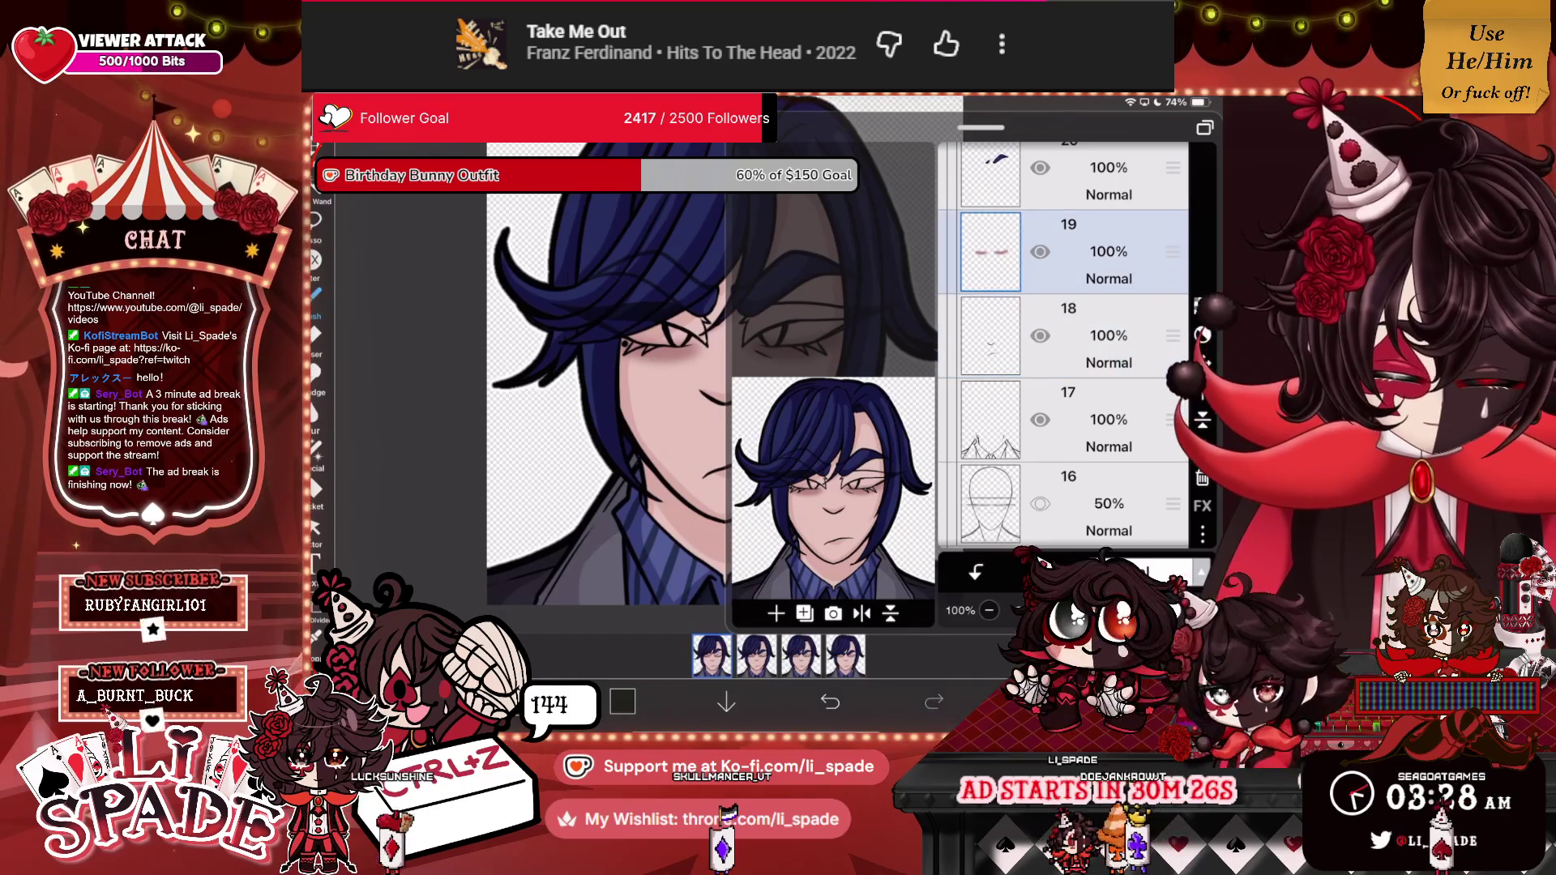
click(1037, 701)
scroll(648, 389, up, 5)
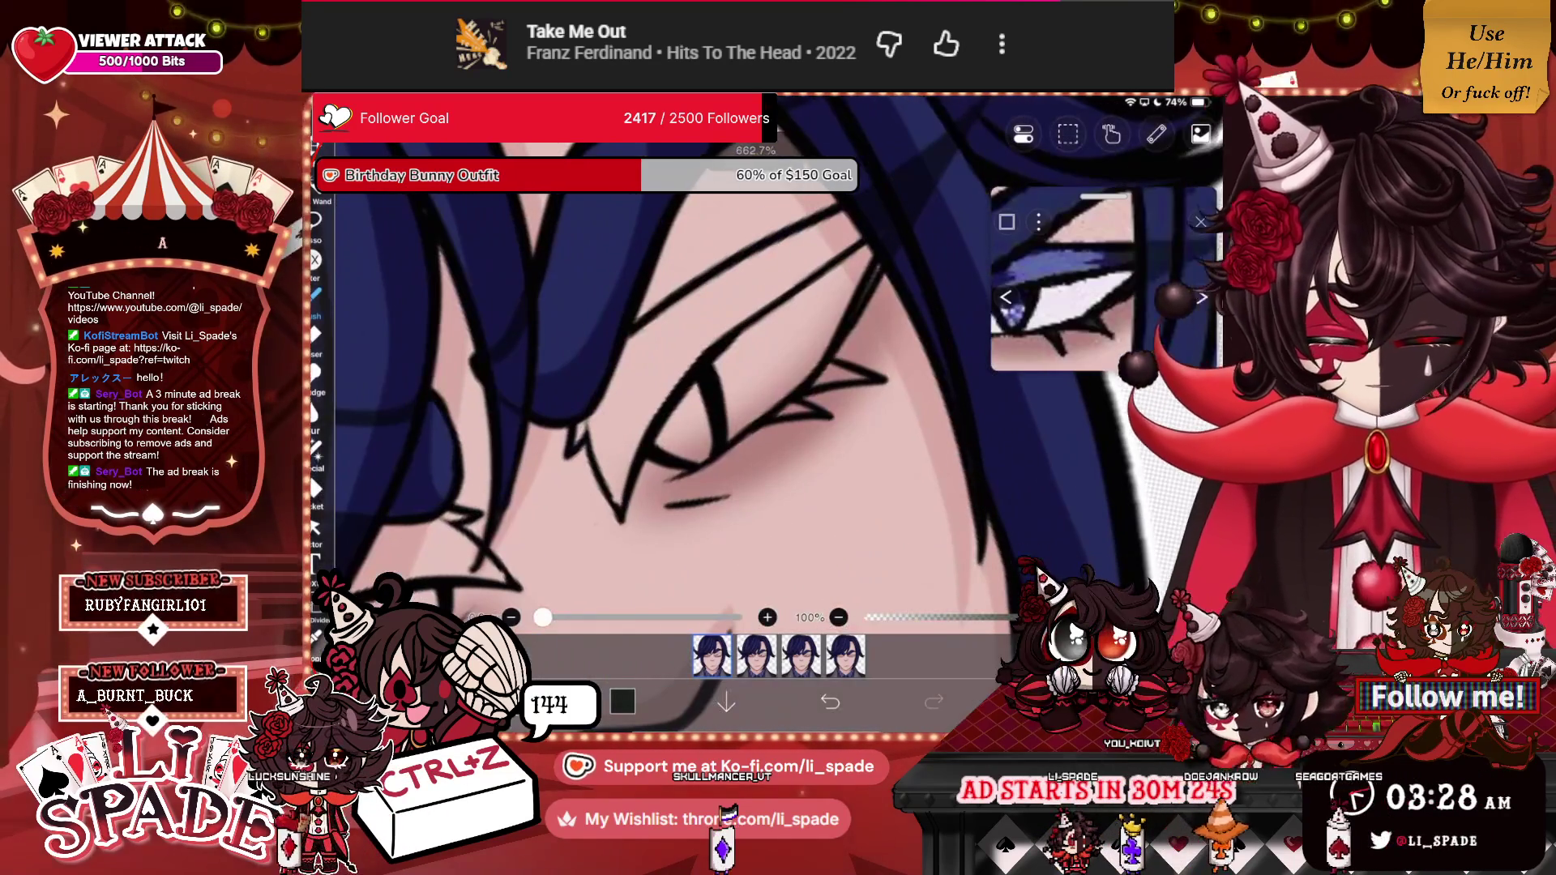
Brush a thick, dark upper-lid line over the narrowed eye on the right.
drag(577, 420, 588, 439)
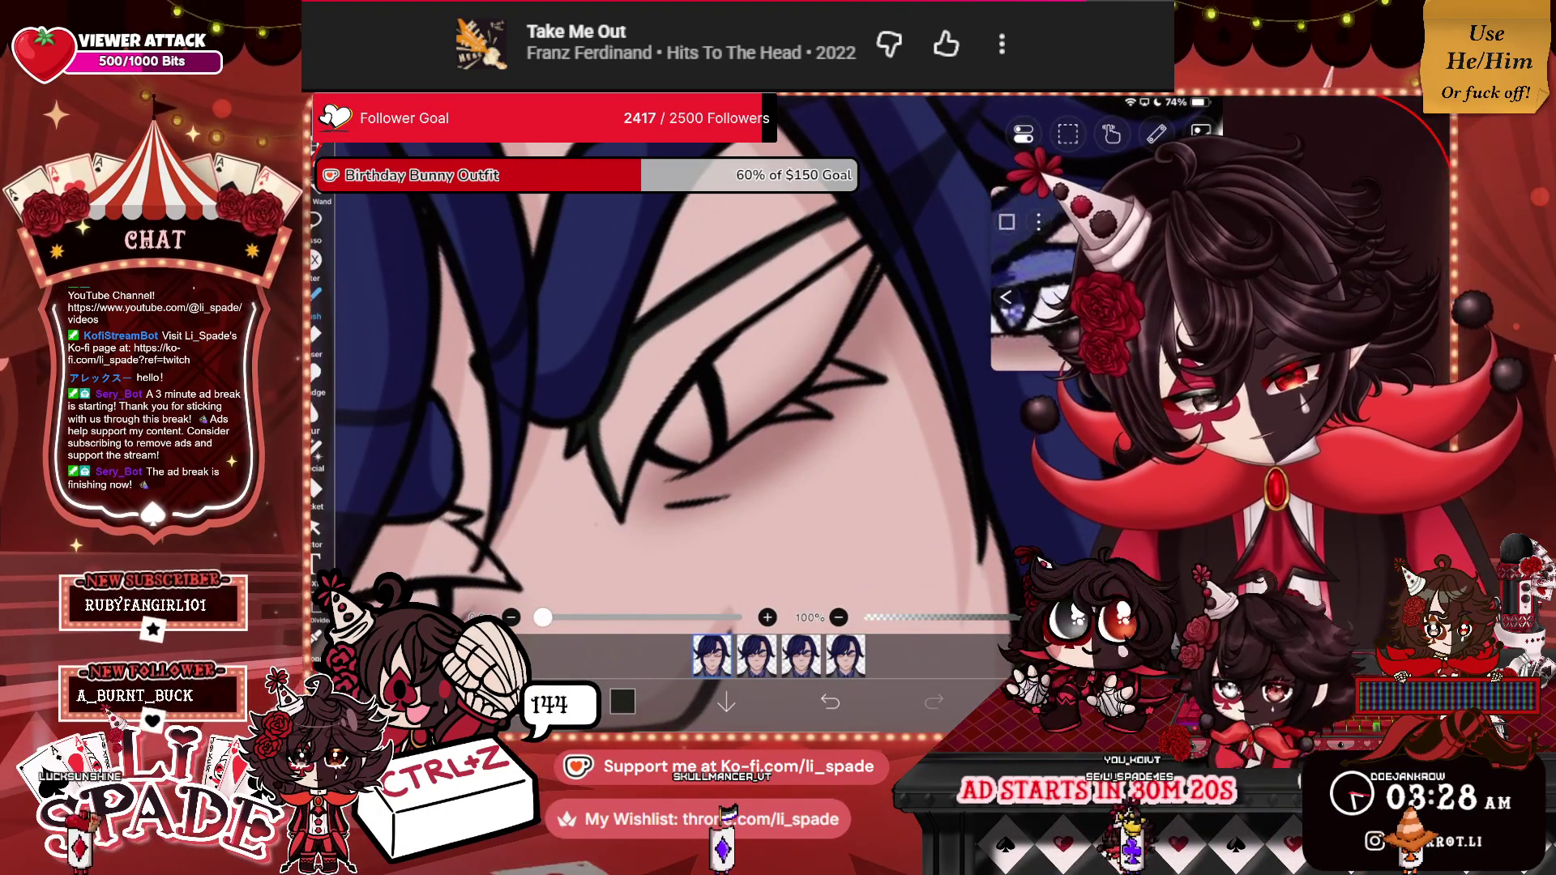
mouse_move(835, 241)
mouse_down()
mouse_move(705, 341)
mouse_move(616, 496)
mouse_up()
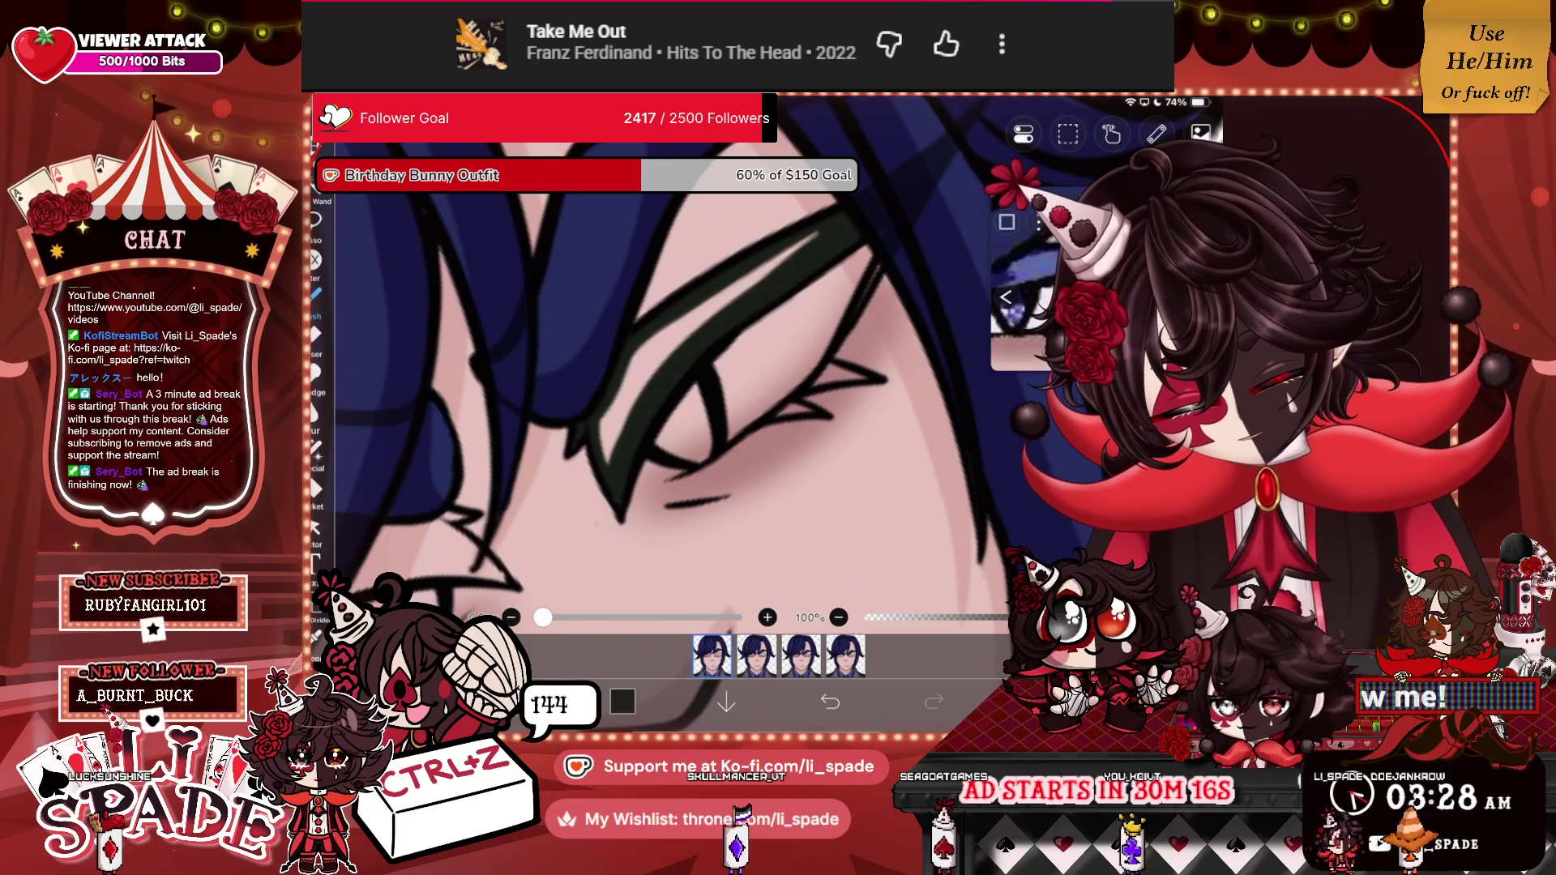
drag(827, 227, 673, 357)
drag(721, 291, 636, 385)
drag(681, 316, 612, 414)
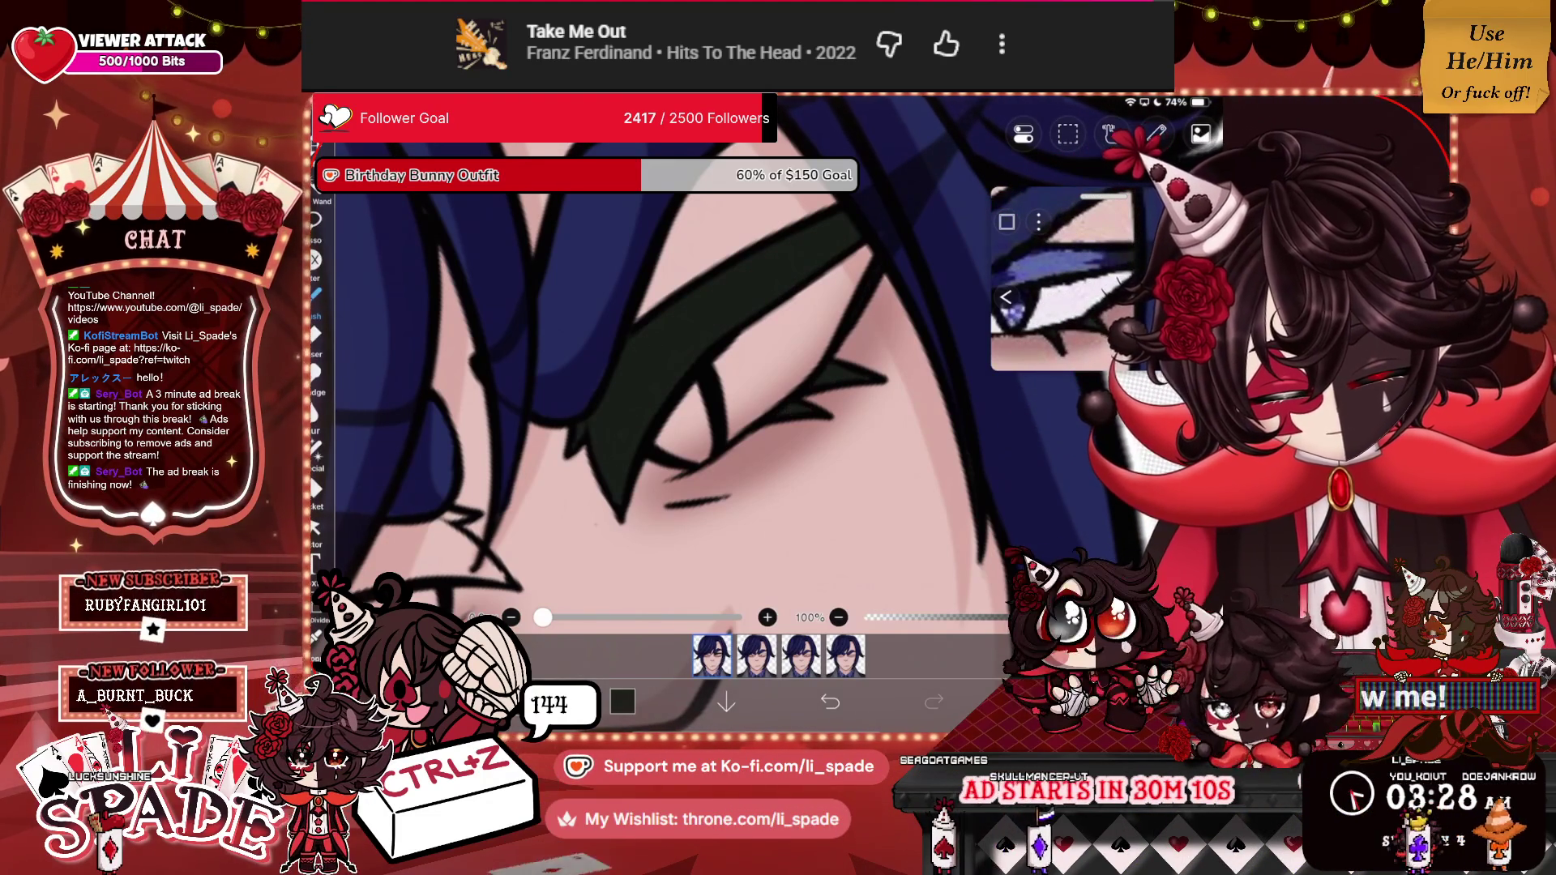
scroll(730, 389, down, 5)
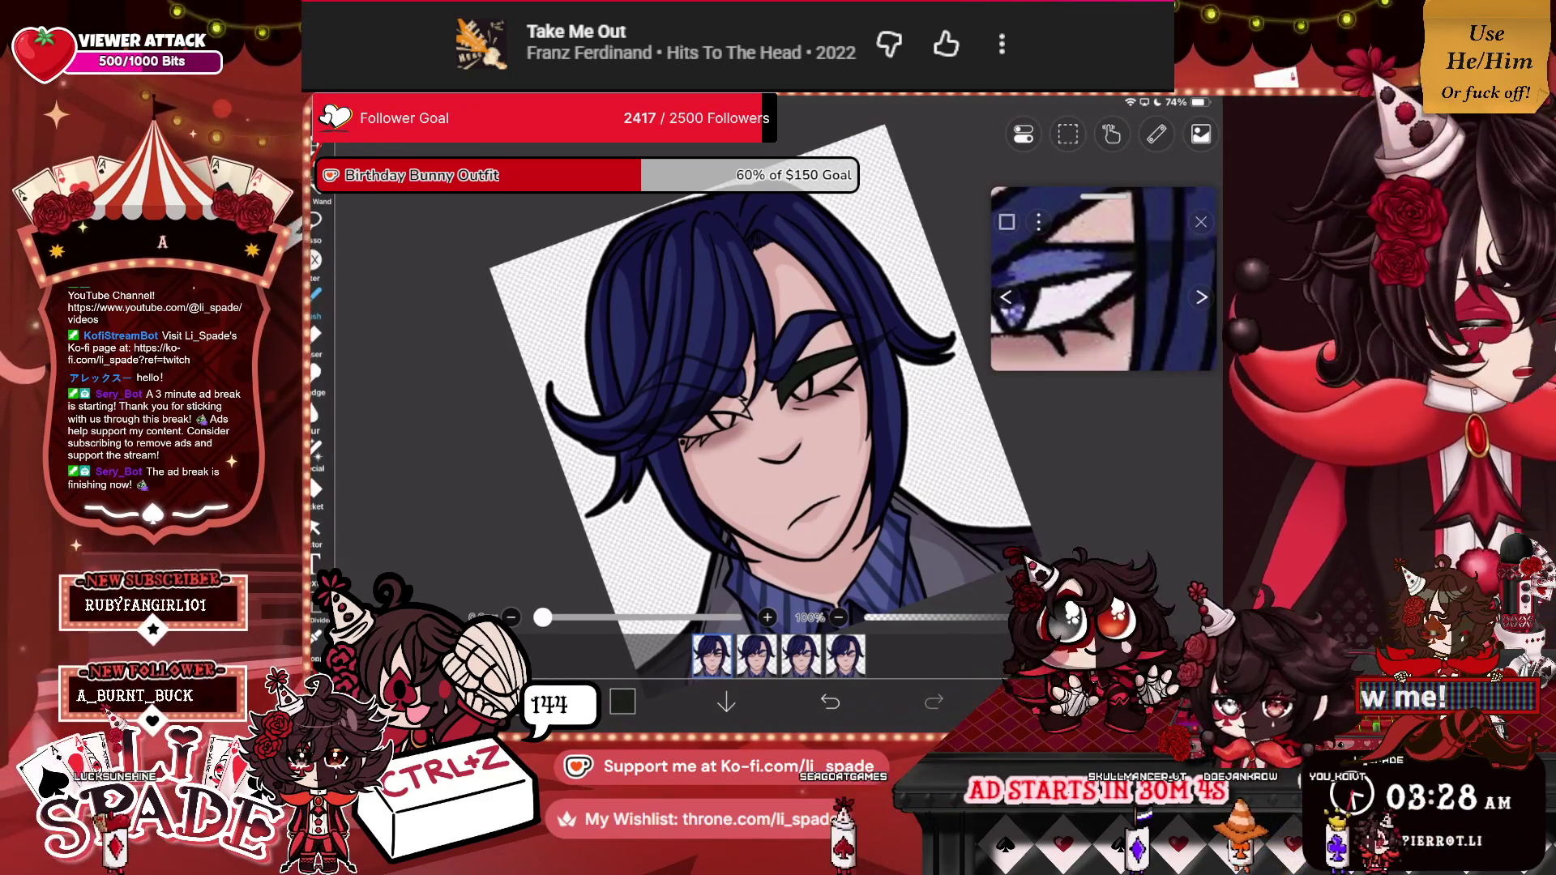
scroll(673, 389, up, 5)
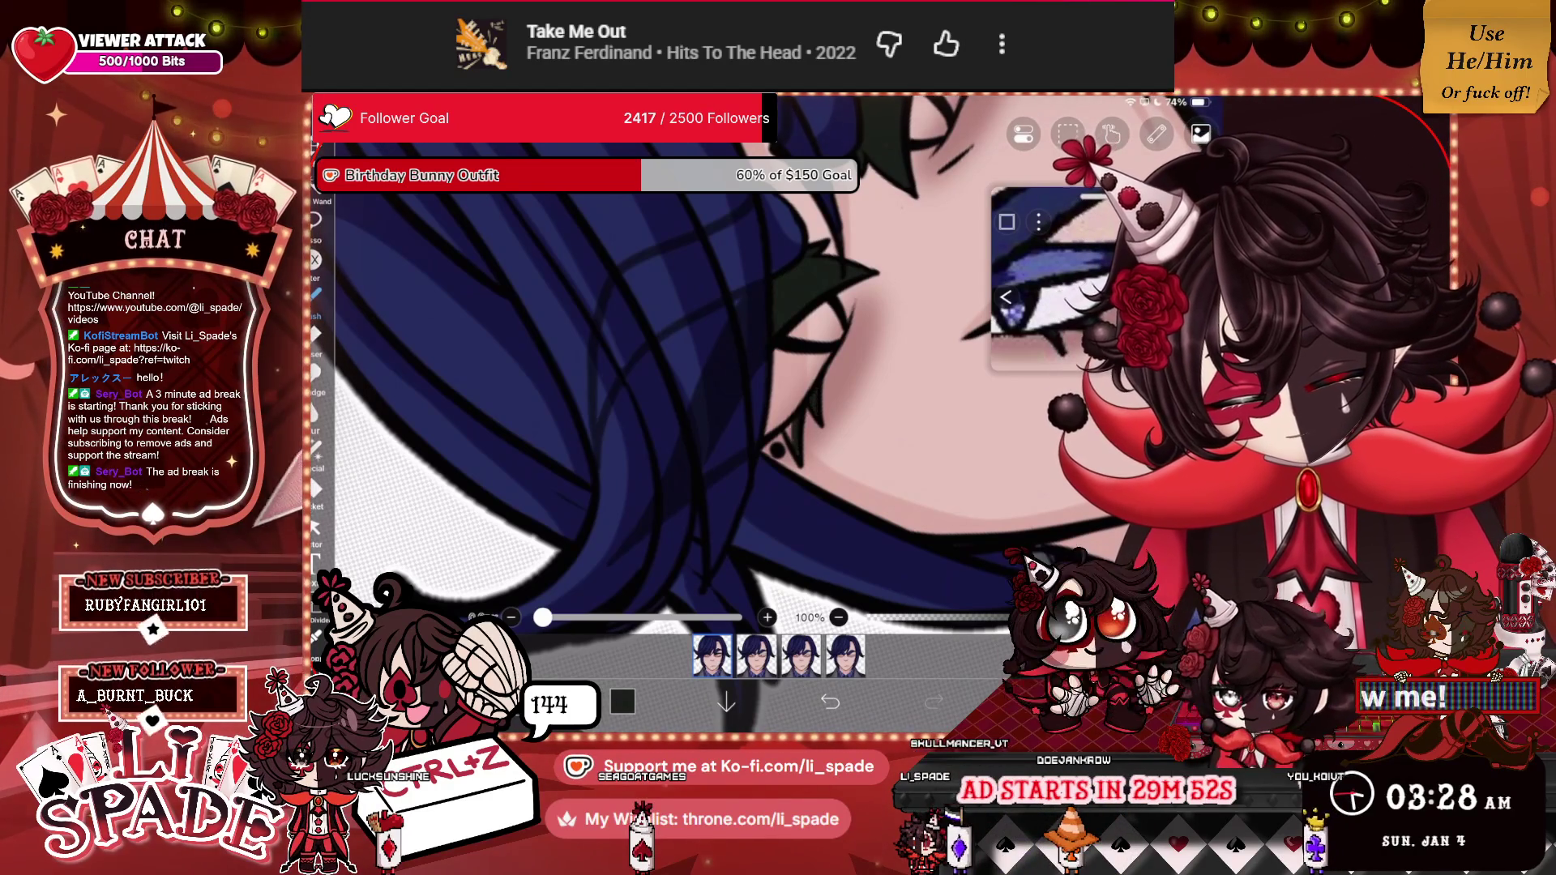
scroll(672, 389, down, 3)
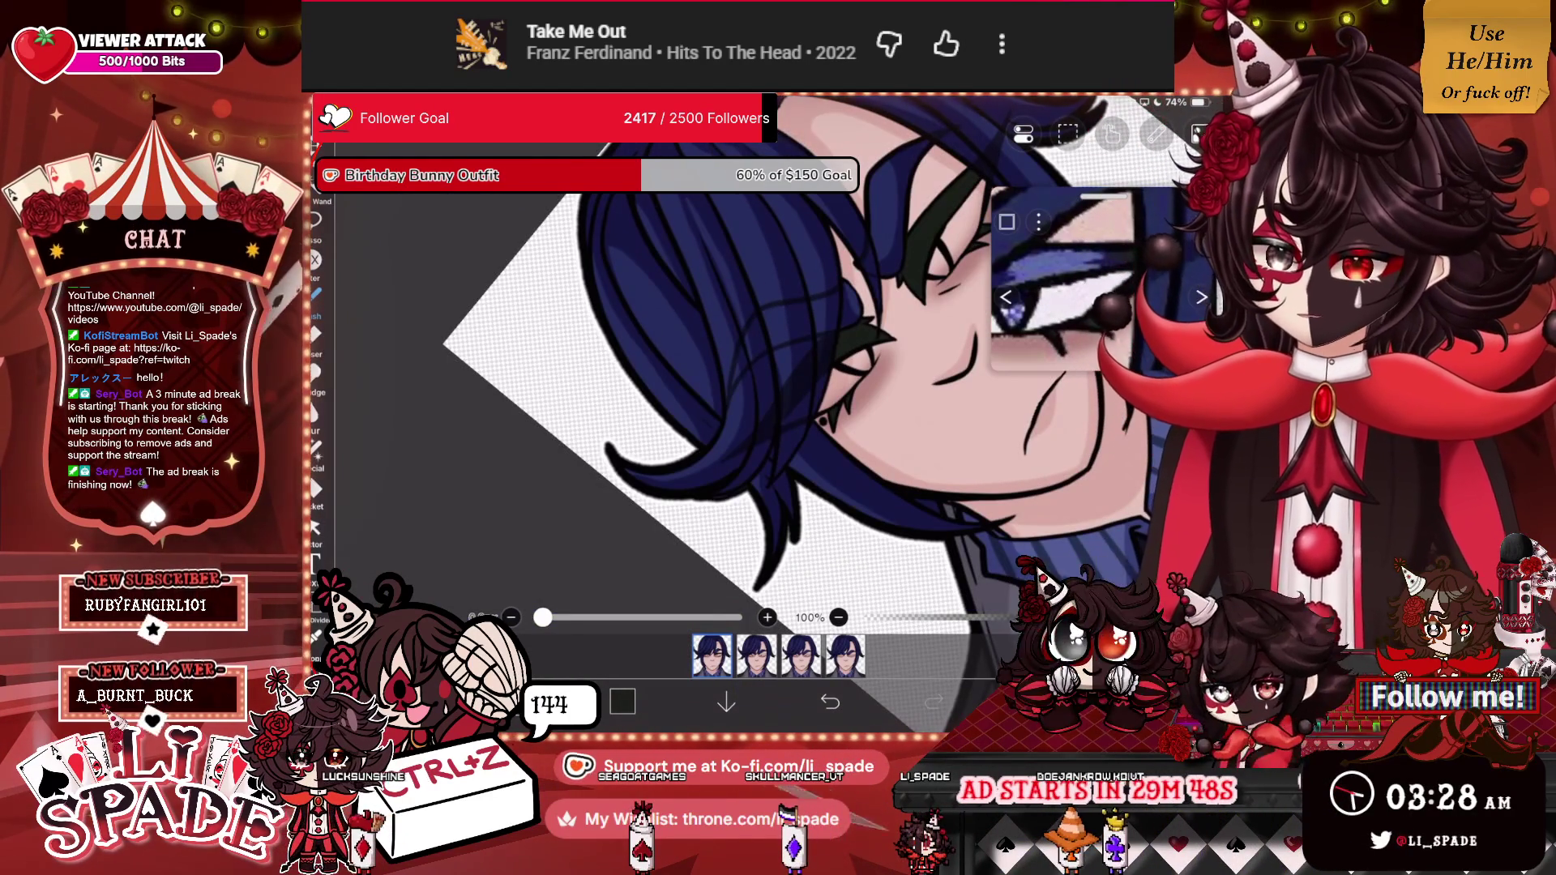
scroll(672, 389, up, 2)
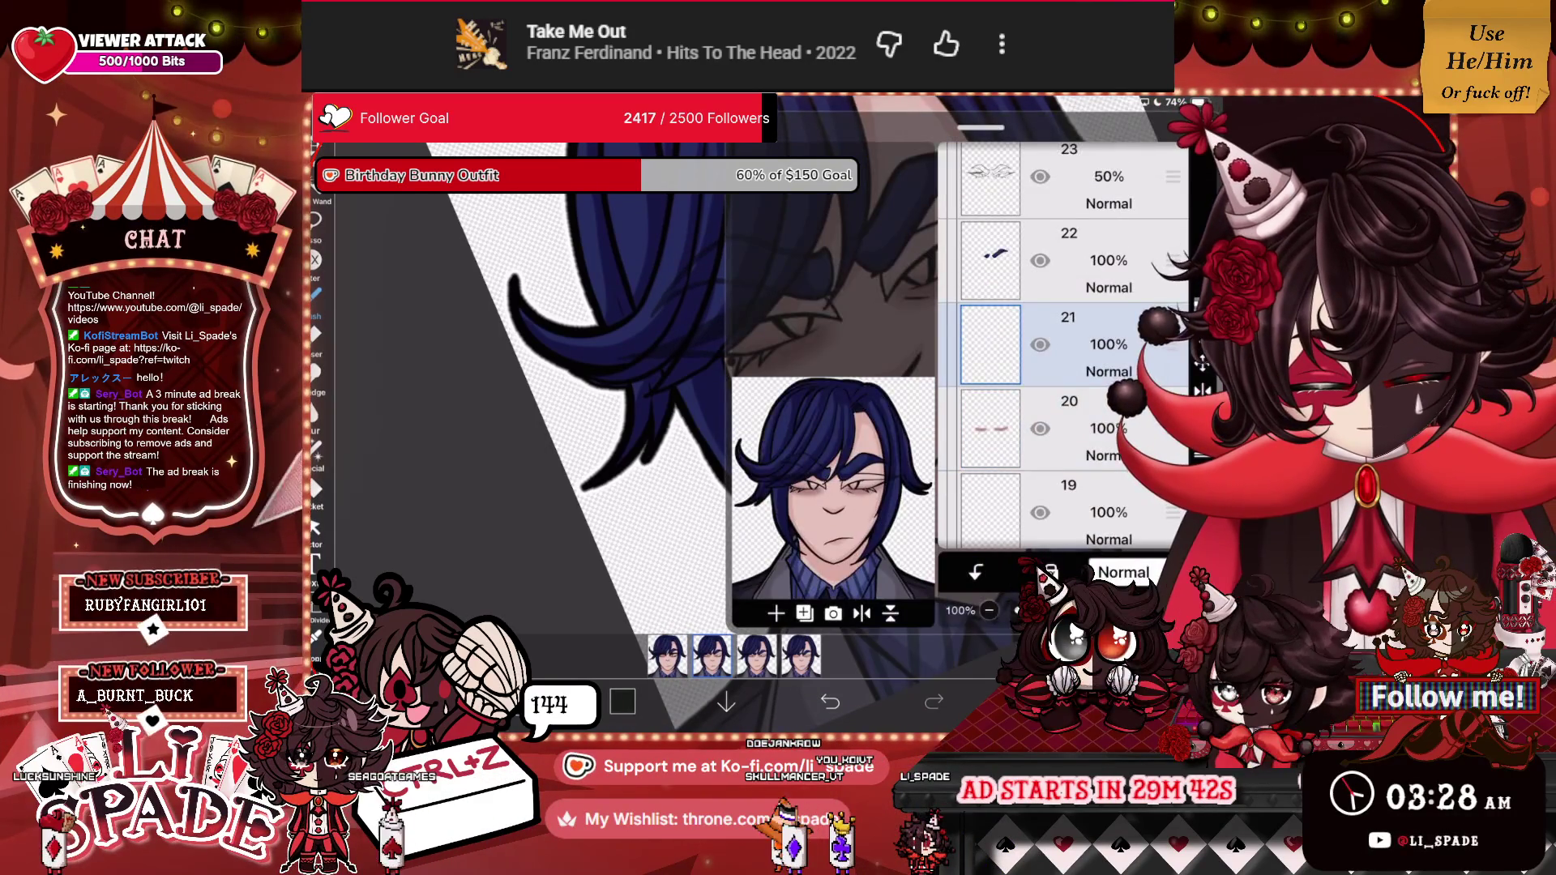
Build up a dark green lash line over the other narrowed eye.
scroll(730, 364, up, 5)
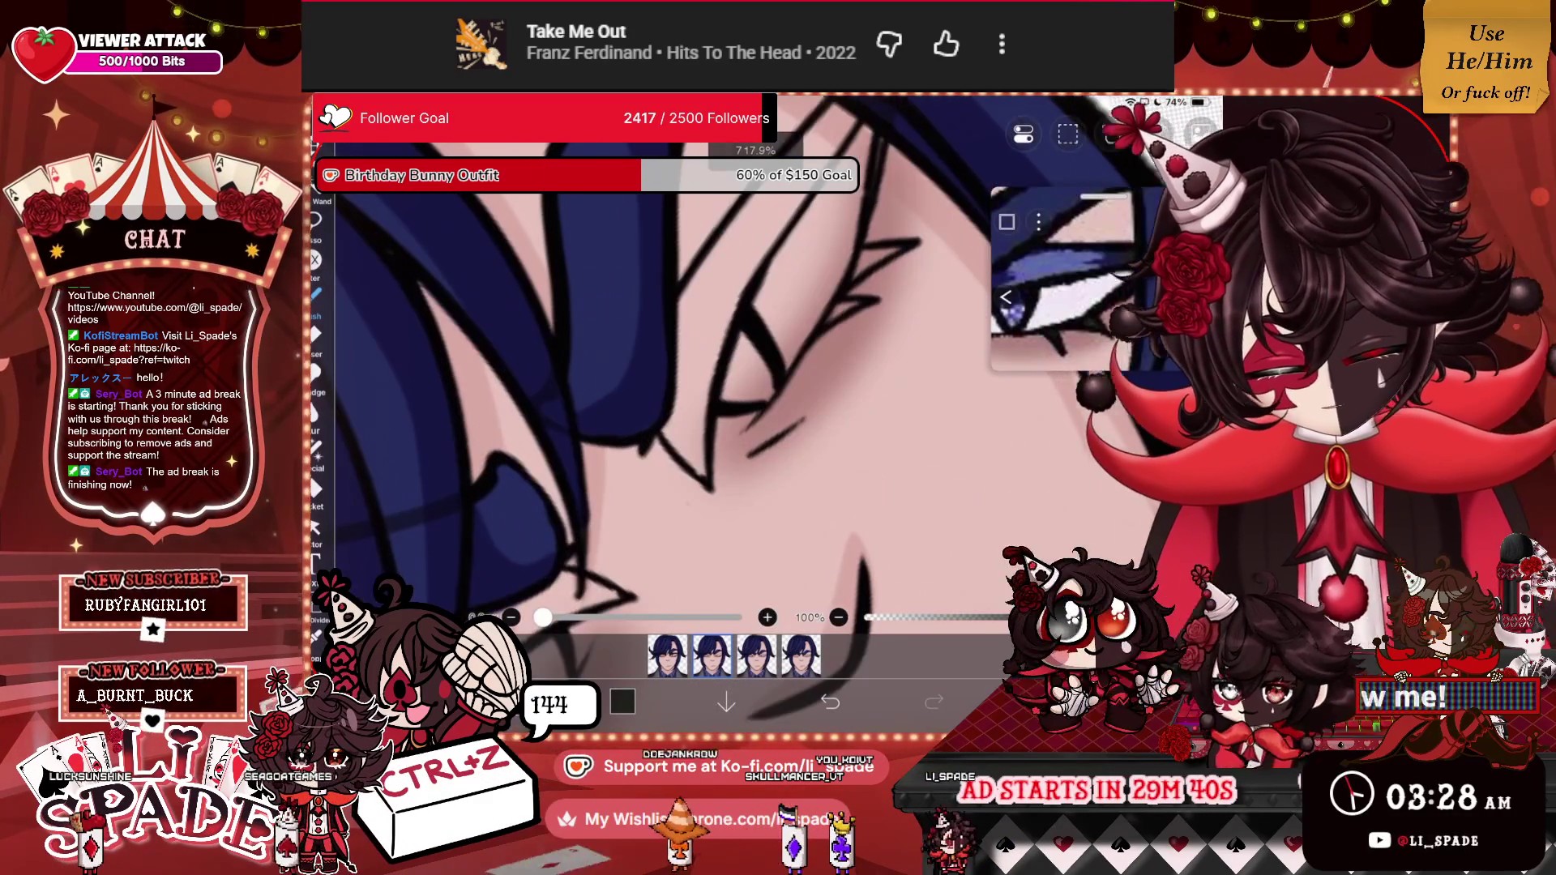
mouse_move(690, 474)
mouse_down()
mouse_move(680, 398)
mouse_move(709, 324)
mouse_up()
drag(722, 235, 705, 381)
drag(802, 186, 729, 308)
drag(790, 223, 689, 369)
drag(714, 251, 677, 369)
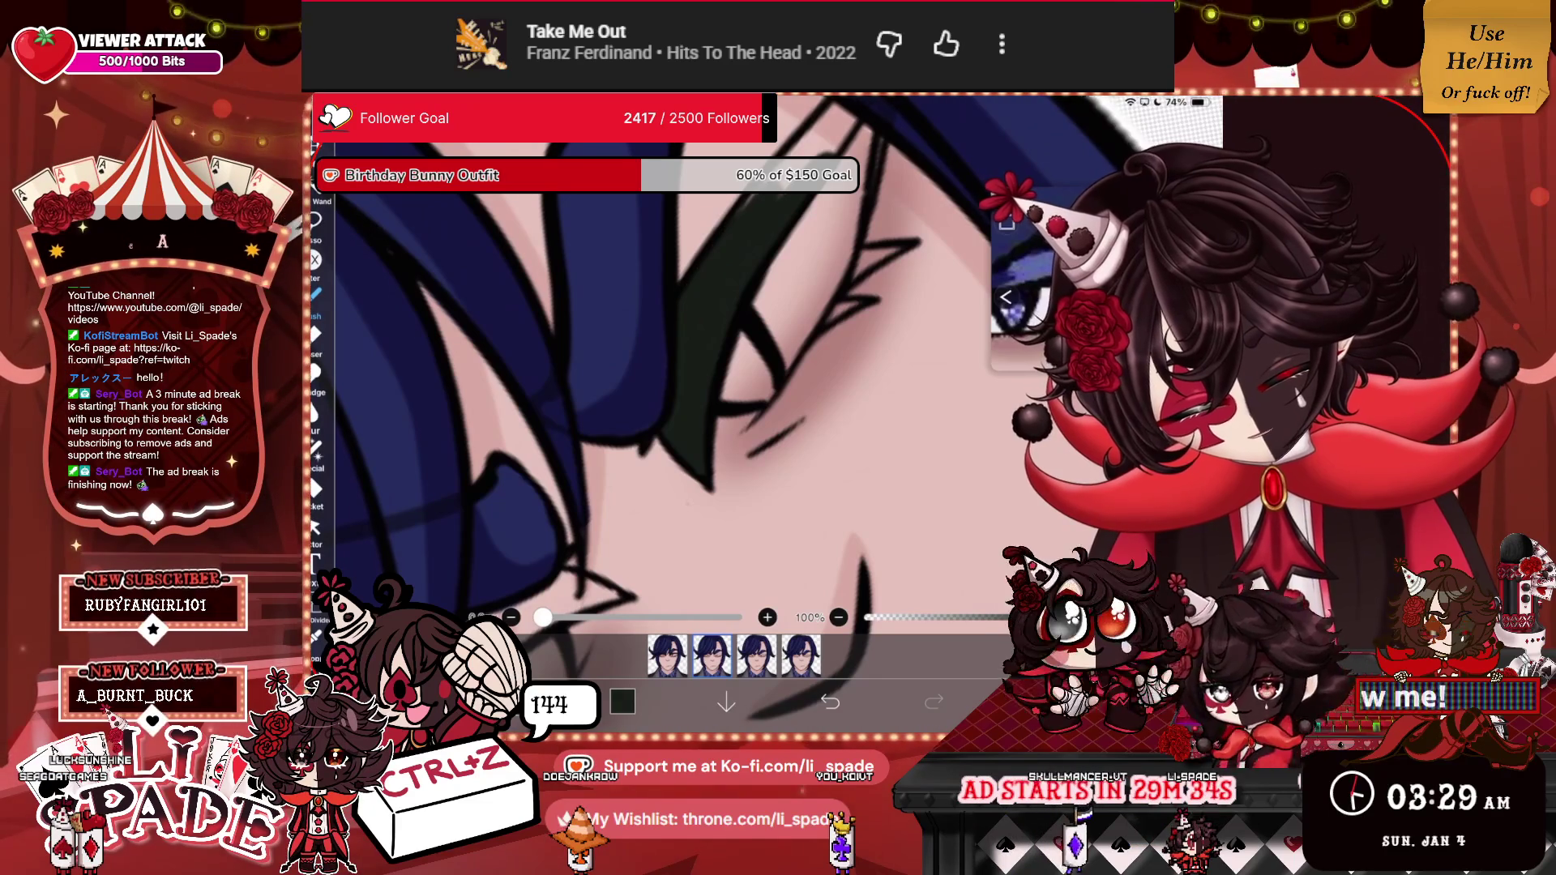
drag(818, 158, 778, 186)
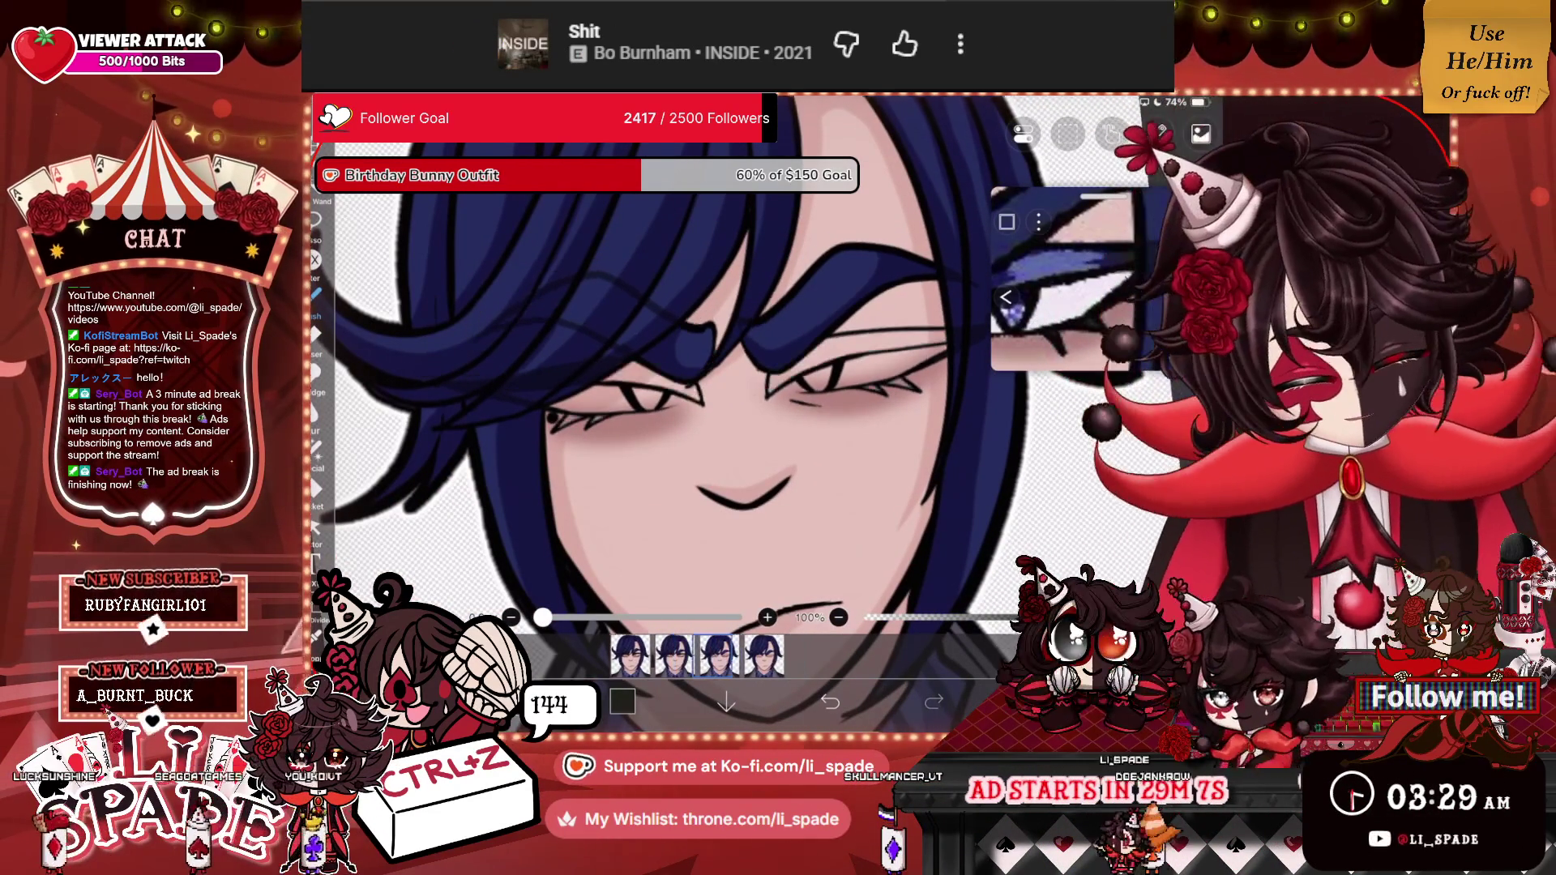
Select layer 20 in the layer list.
click(1070, 428)
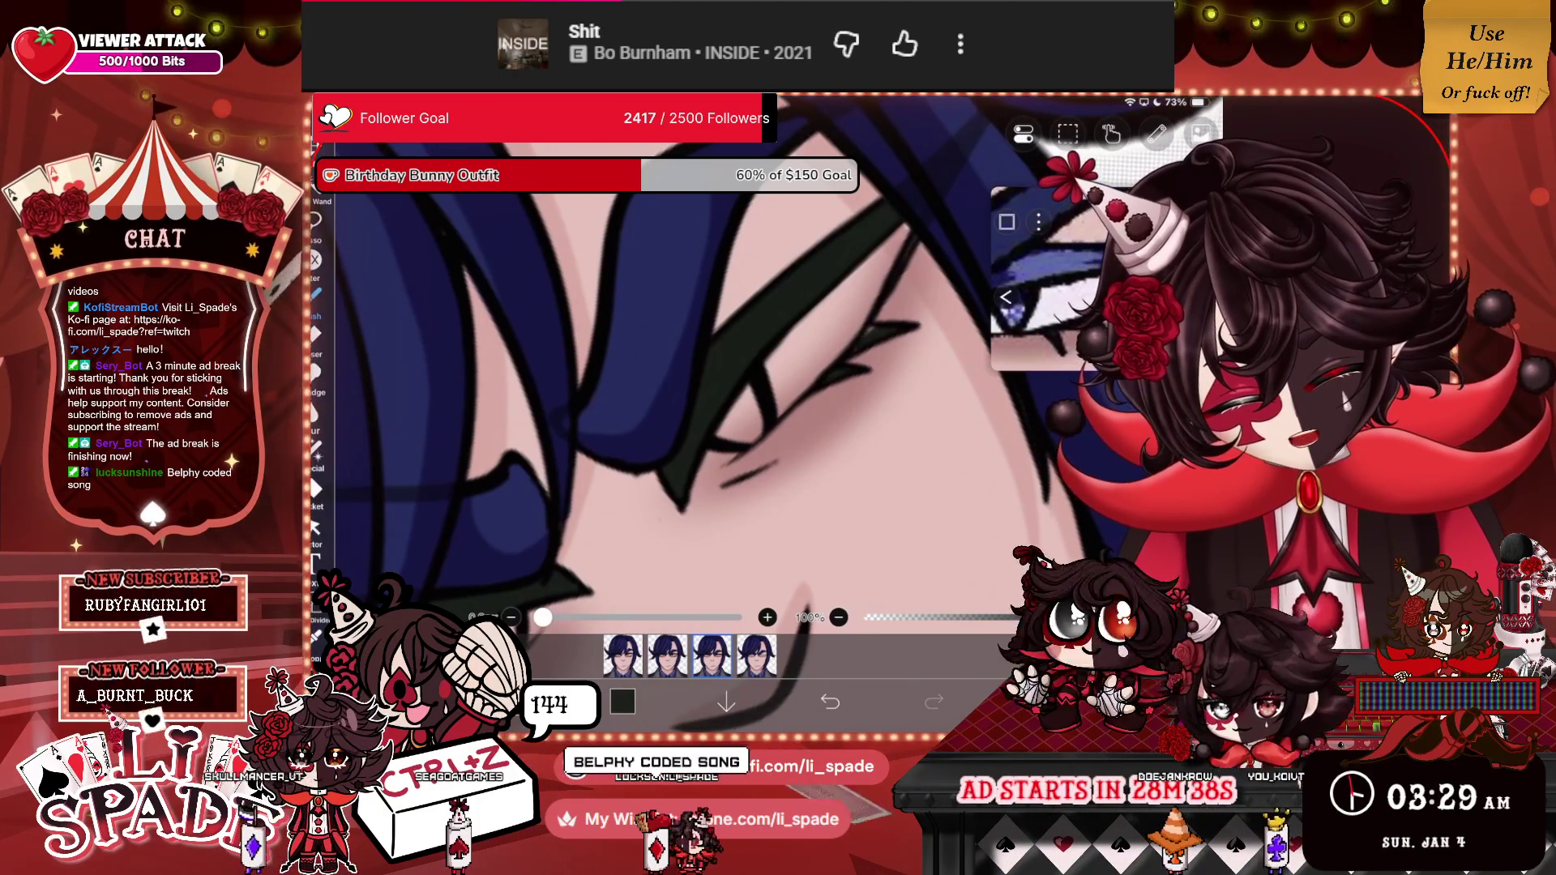
scroll(673, 389, up, 2)
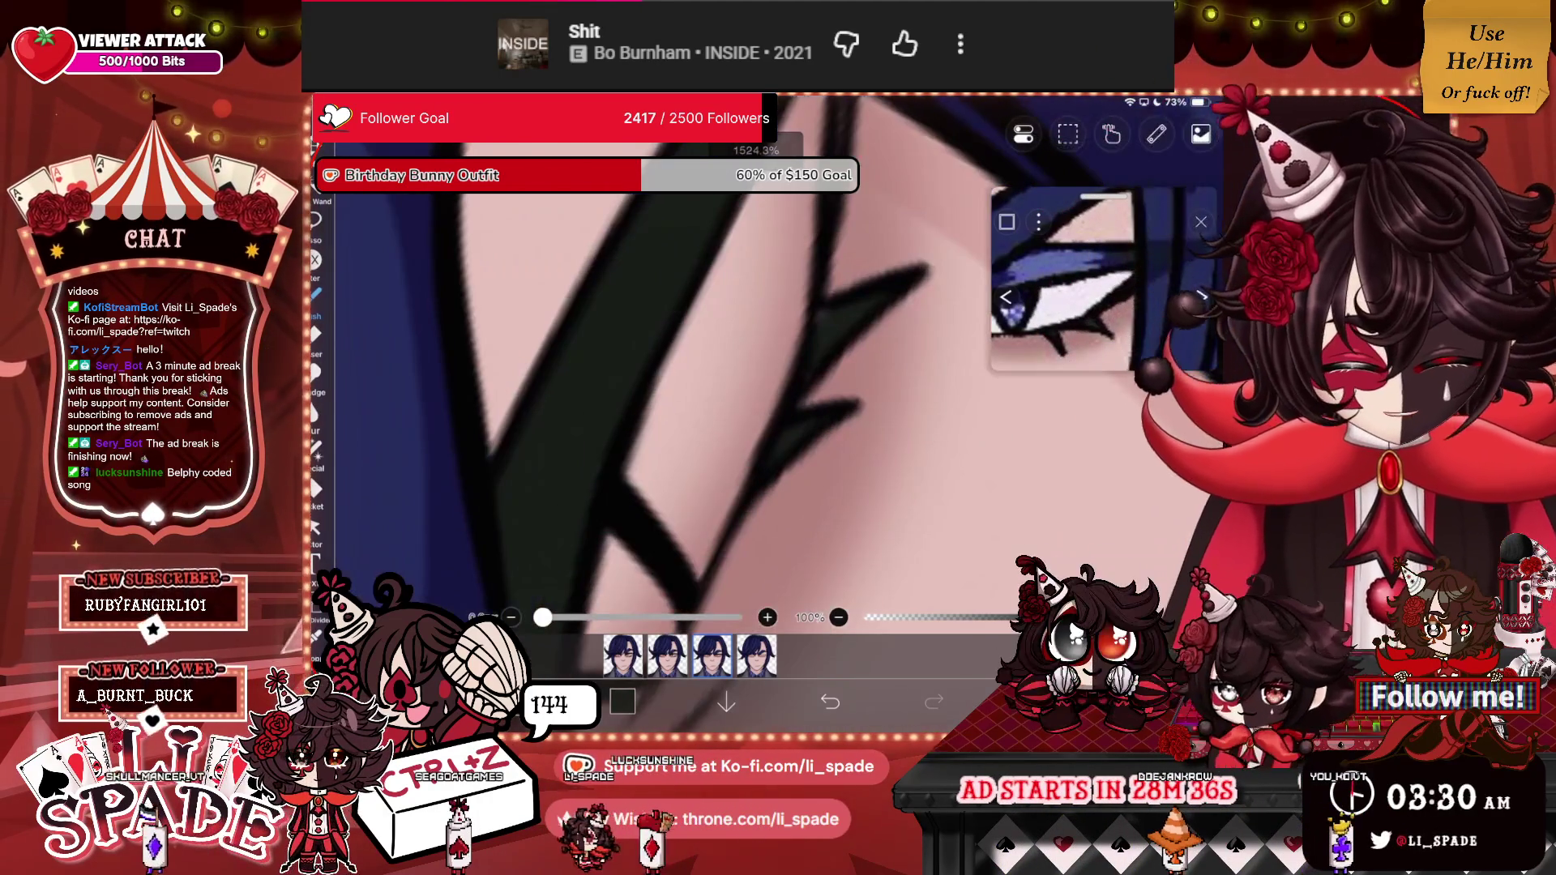
scroll(673, 389, down, 2)
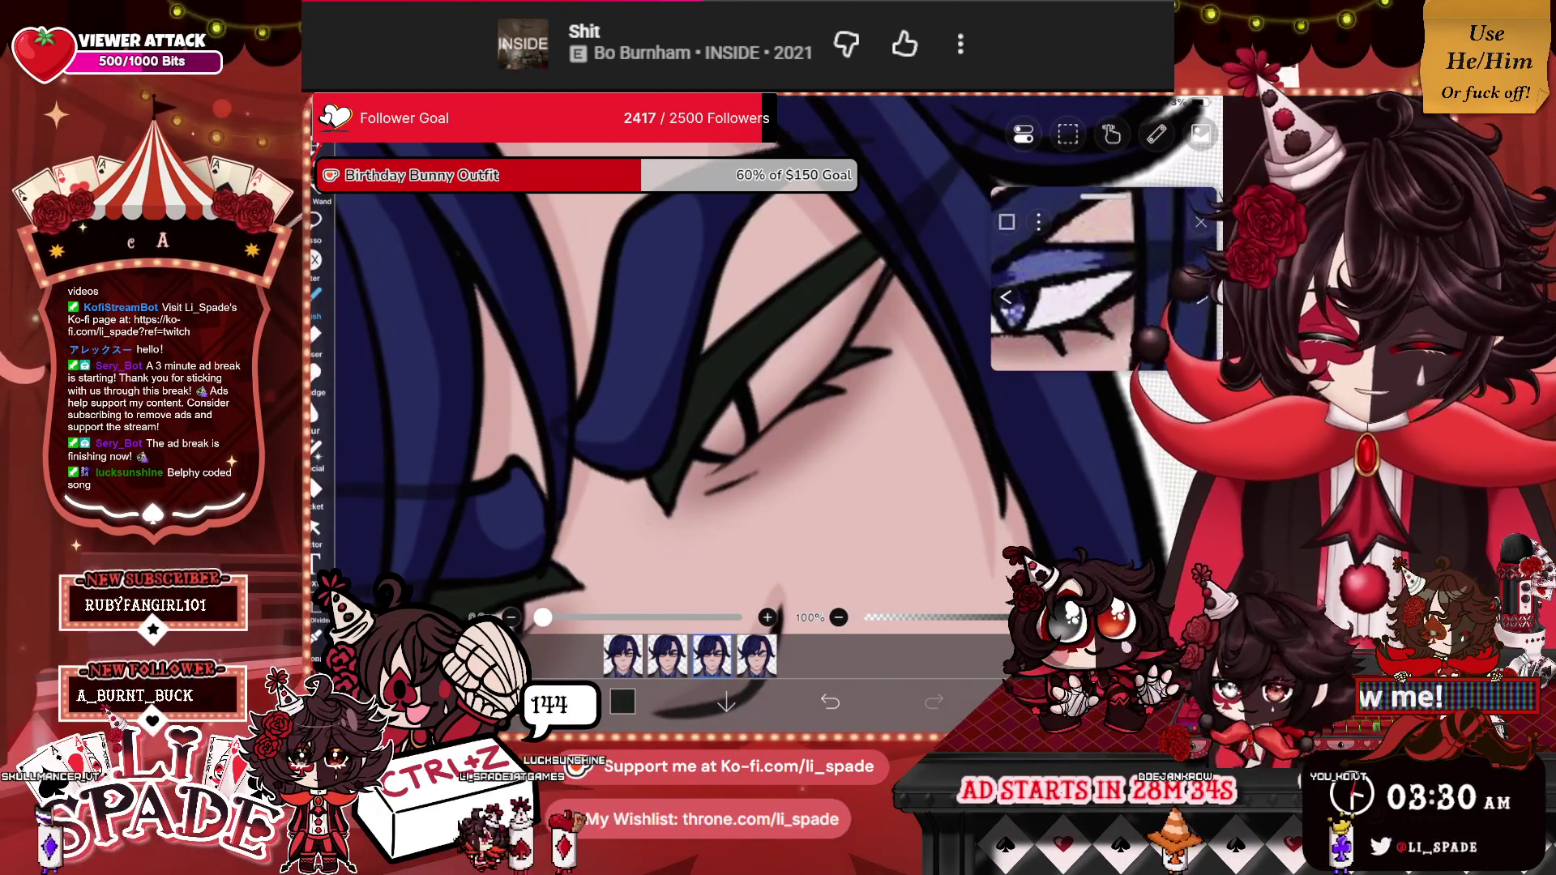
scroll(673, 389, down, 3)
scroll(673, 389, up, 2)
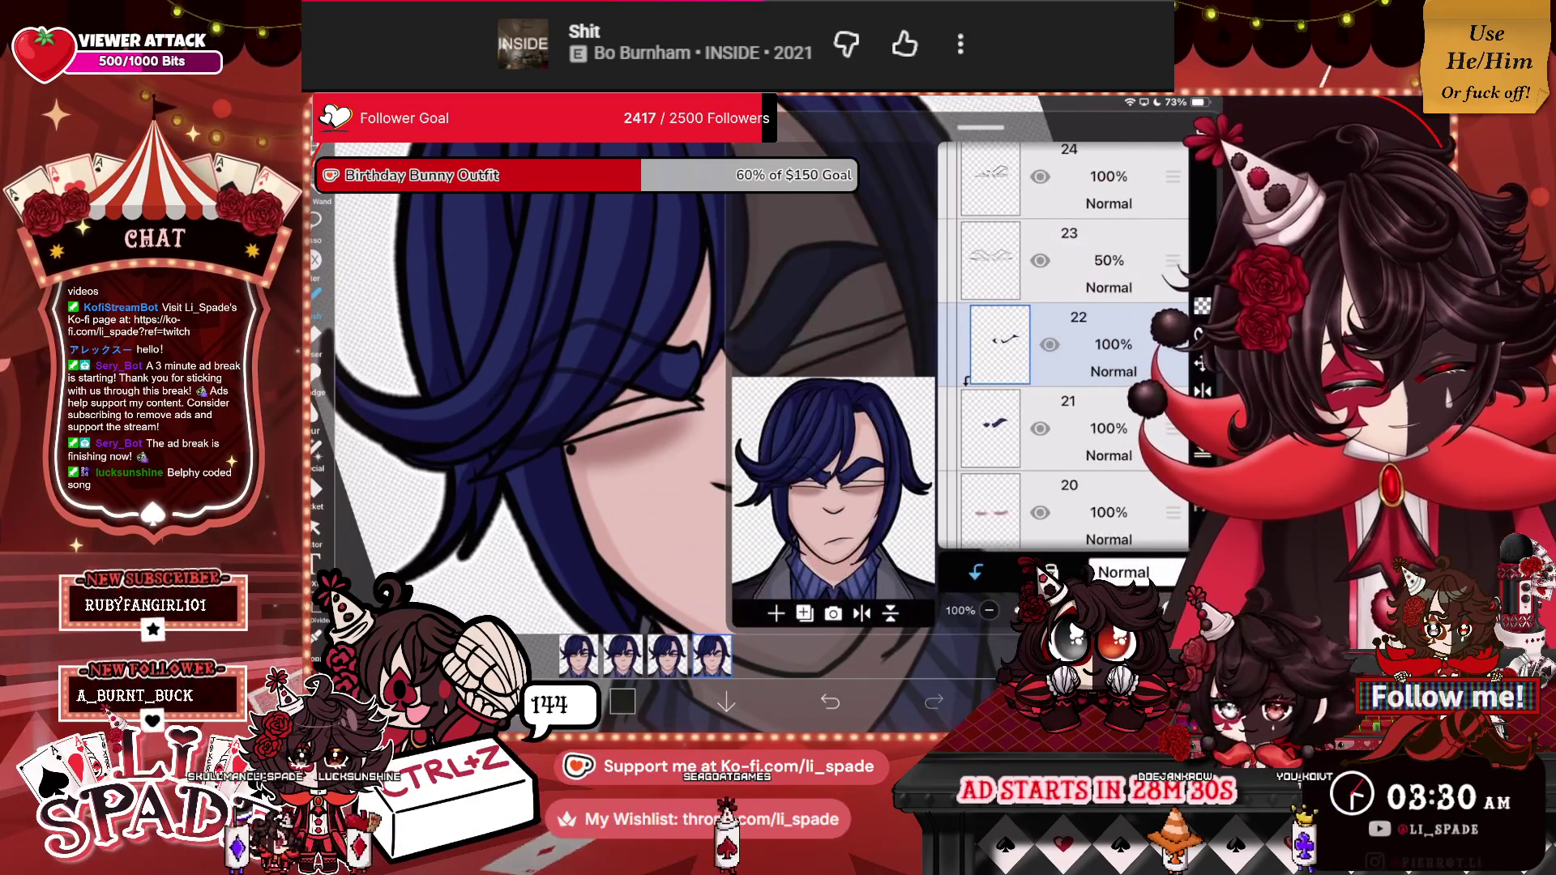
click(1078, 507)
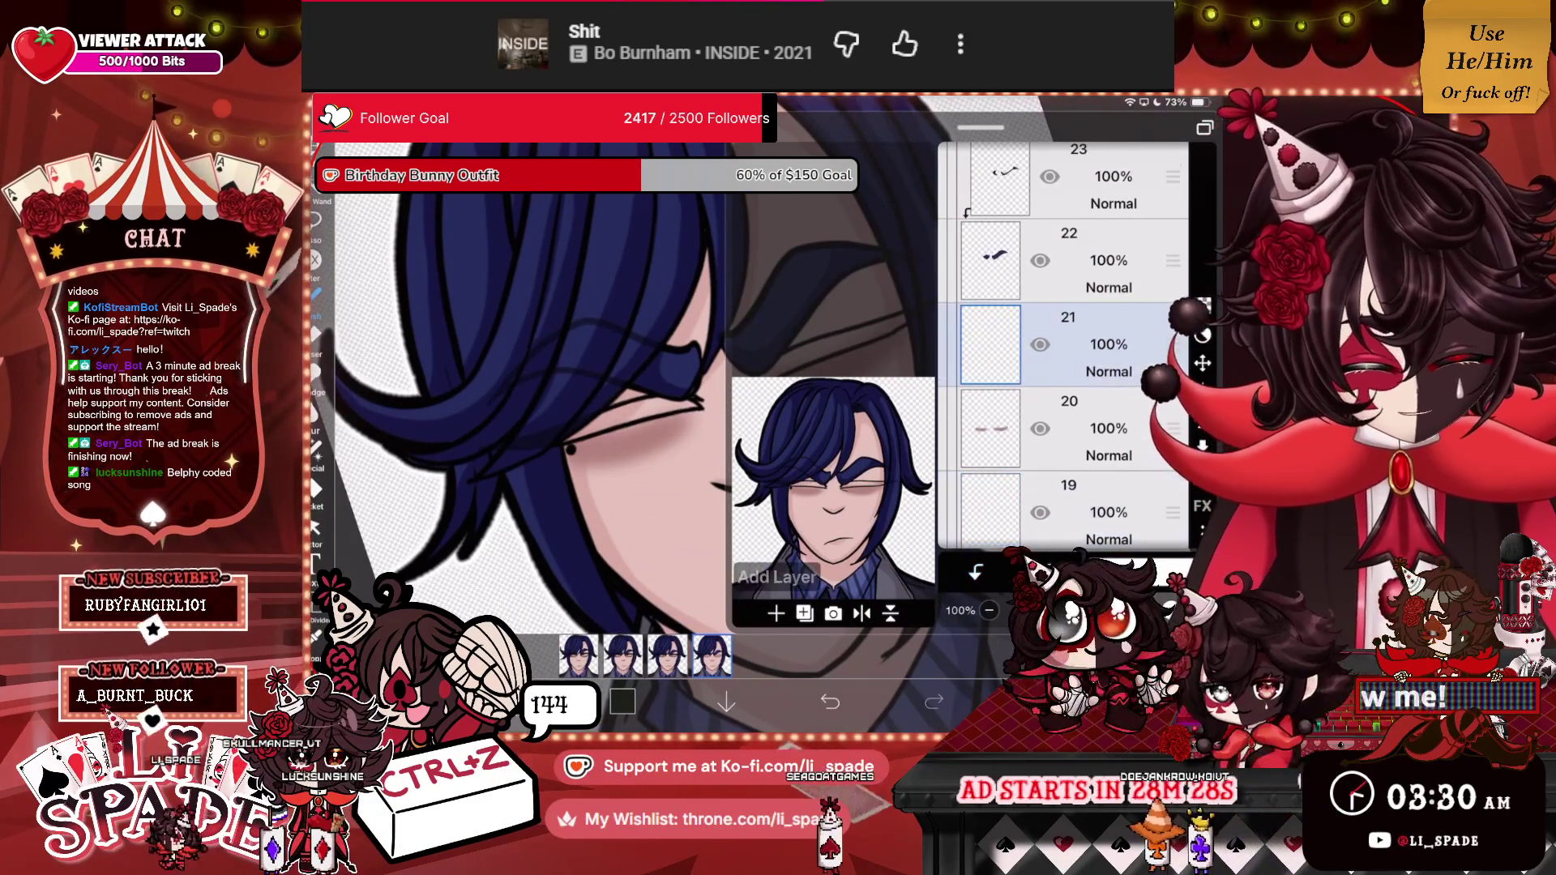
Draw a thick dark line down the hair edge along the cheek.
scroll(697, 389, up, 3)
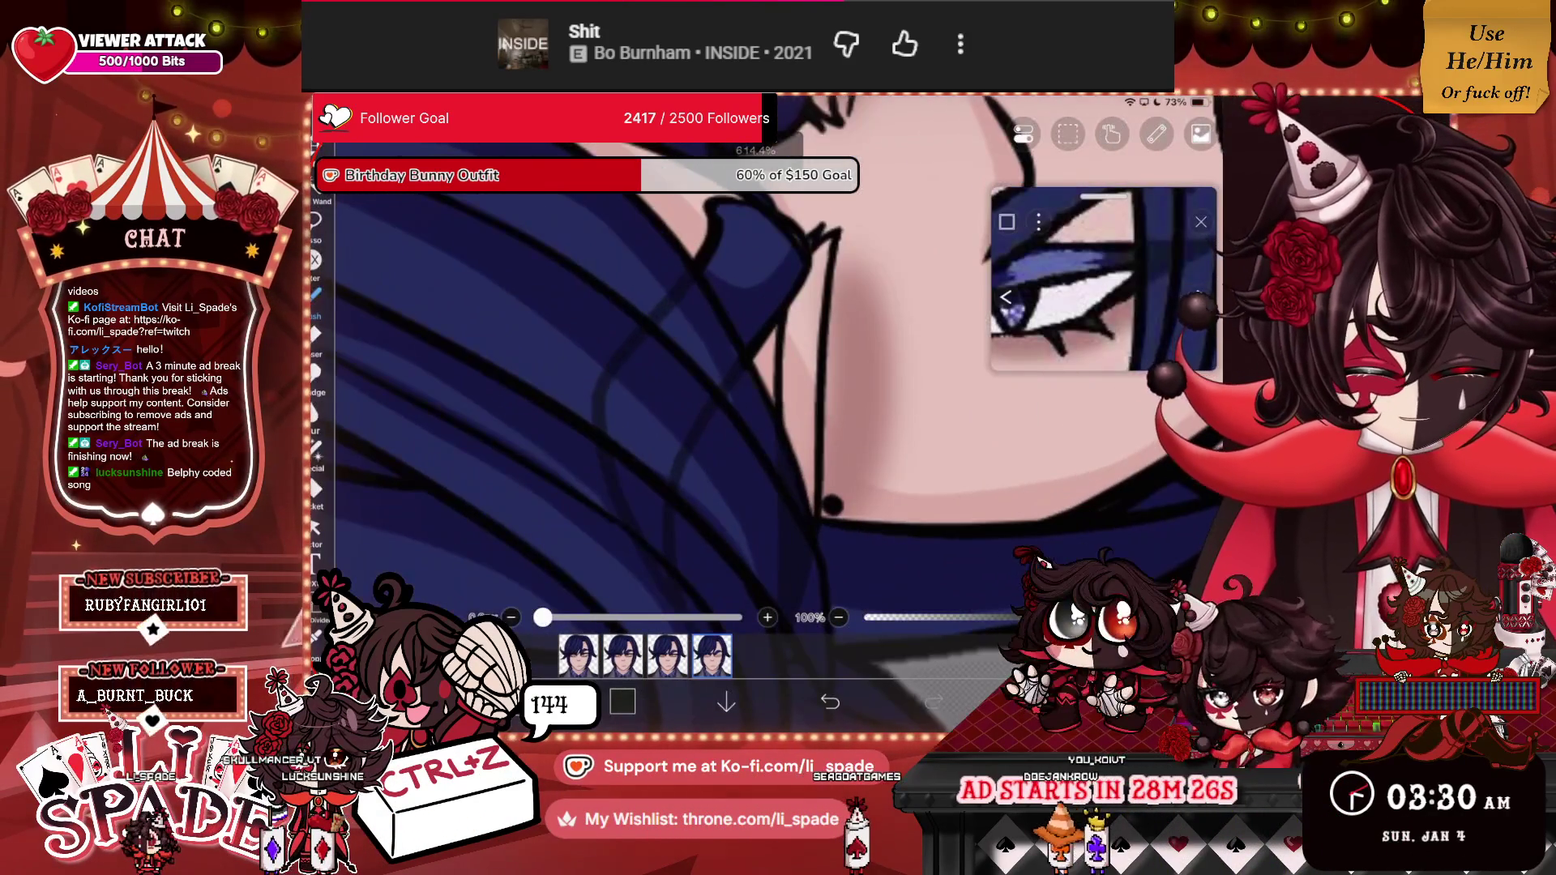
mouse_move(813, 250)
mouse_down()
mouse_move(807, 511)
mouse_move(827, 241)
mouse_move(816, 397)
mouse_up()
mouse_move(814, 464)
mouse_down()
mouse_move(790, 340)
mouse_move(803, 285)
mouse_up()
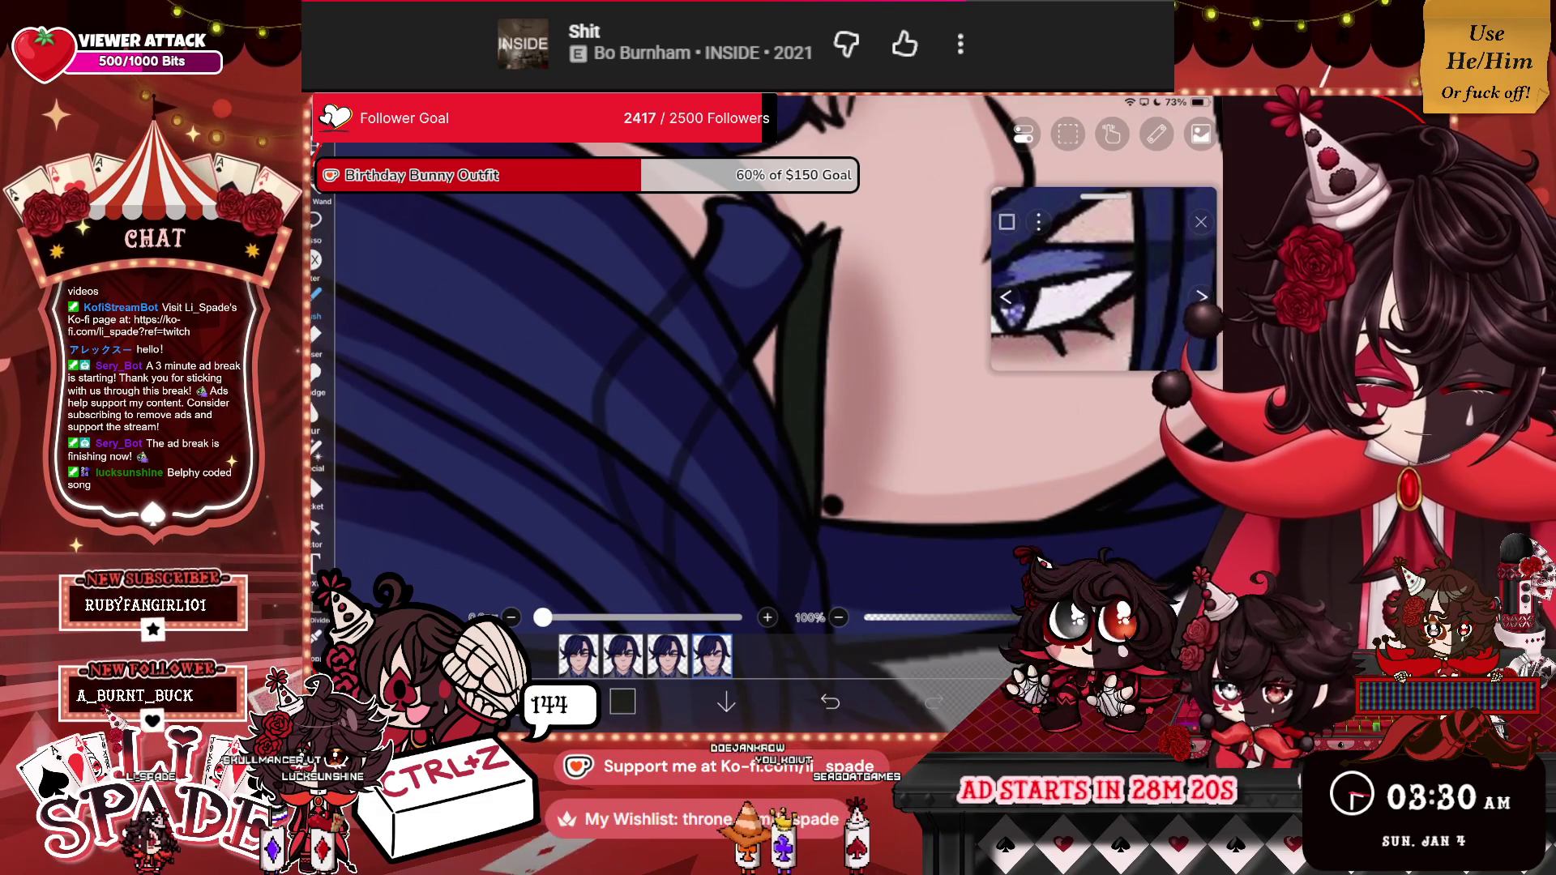
Darken the lash line beside the eye with upward dark shading strokes.
scroll(689, 389, up, 2)
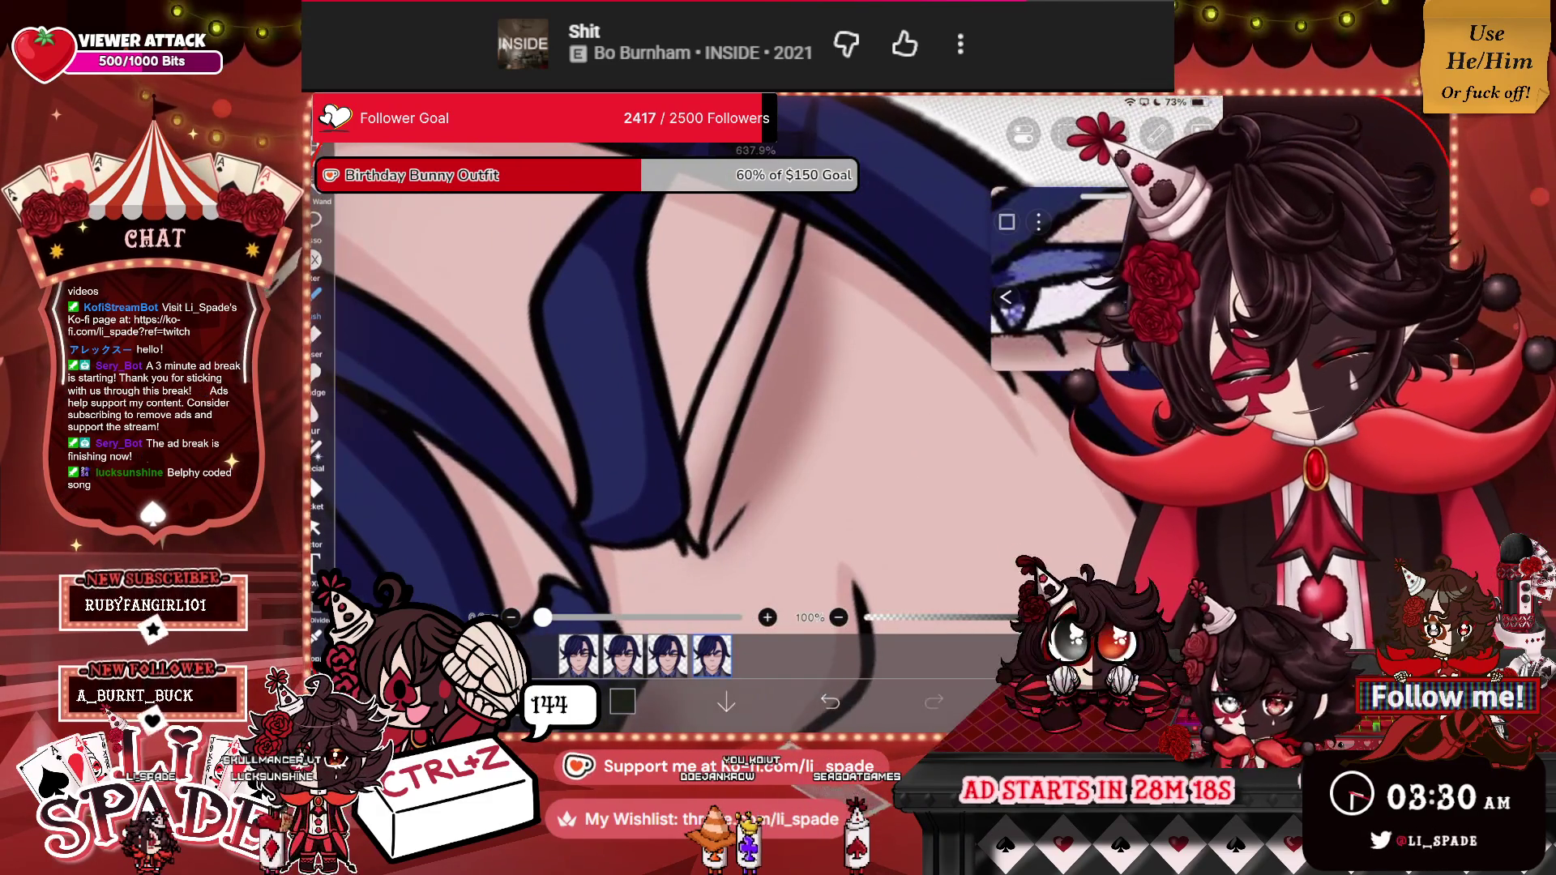
drag(696, 515, 703, 398)
drag(715, 486, 725, 372)
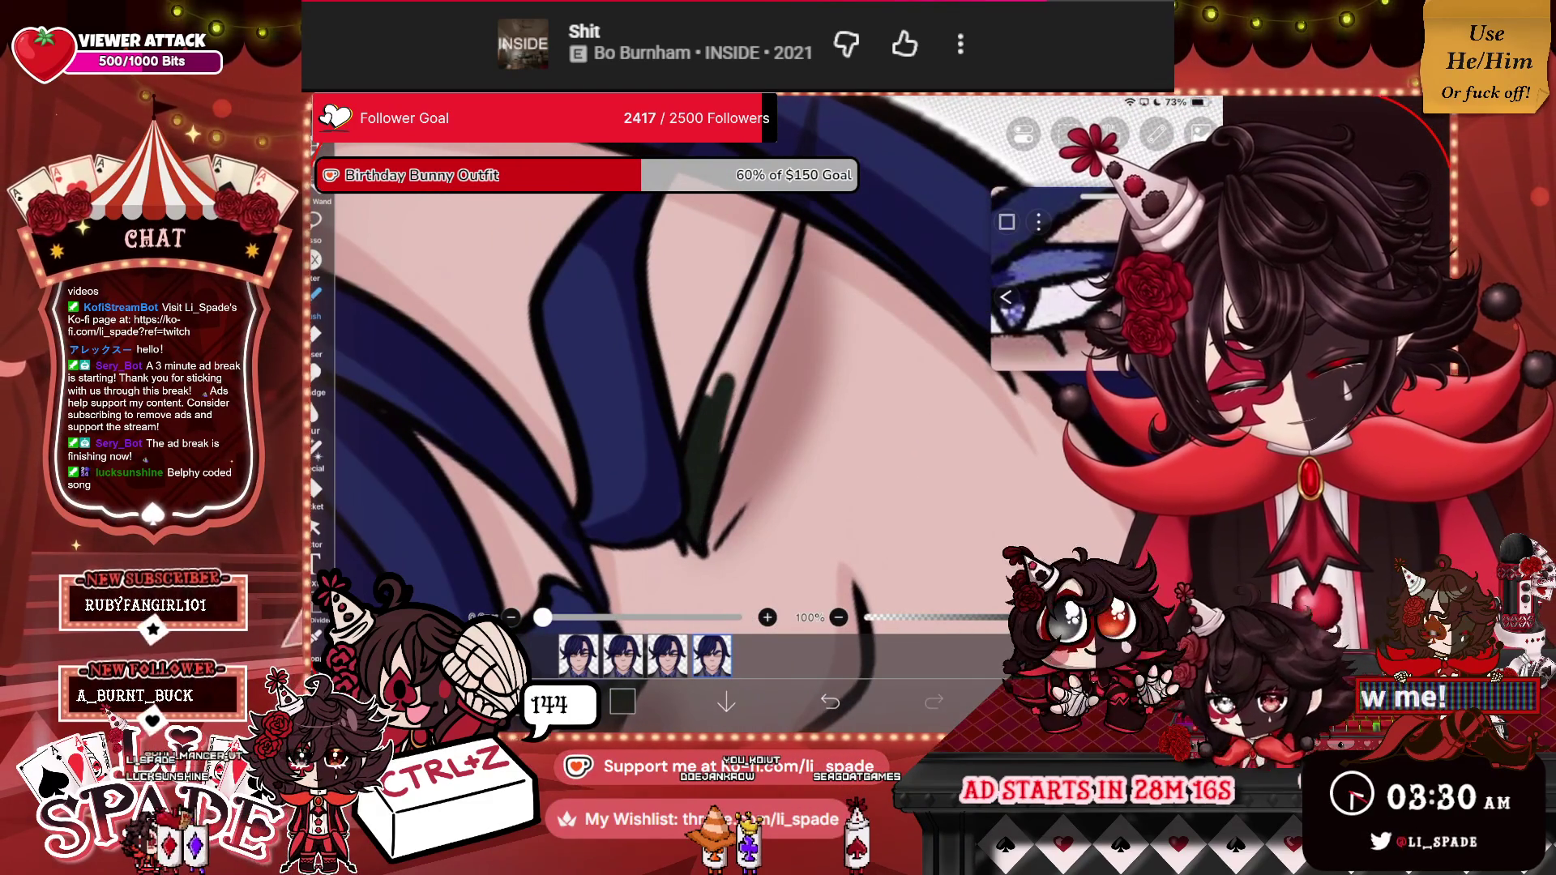
drag(721, 454, 778, 284)
drag(713, 397, 793, 213)
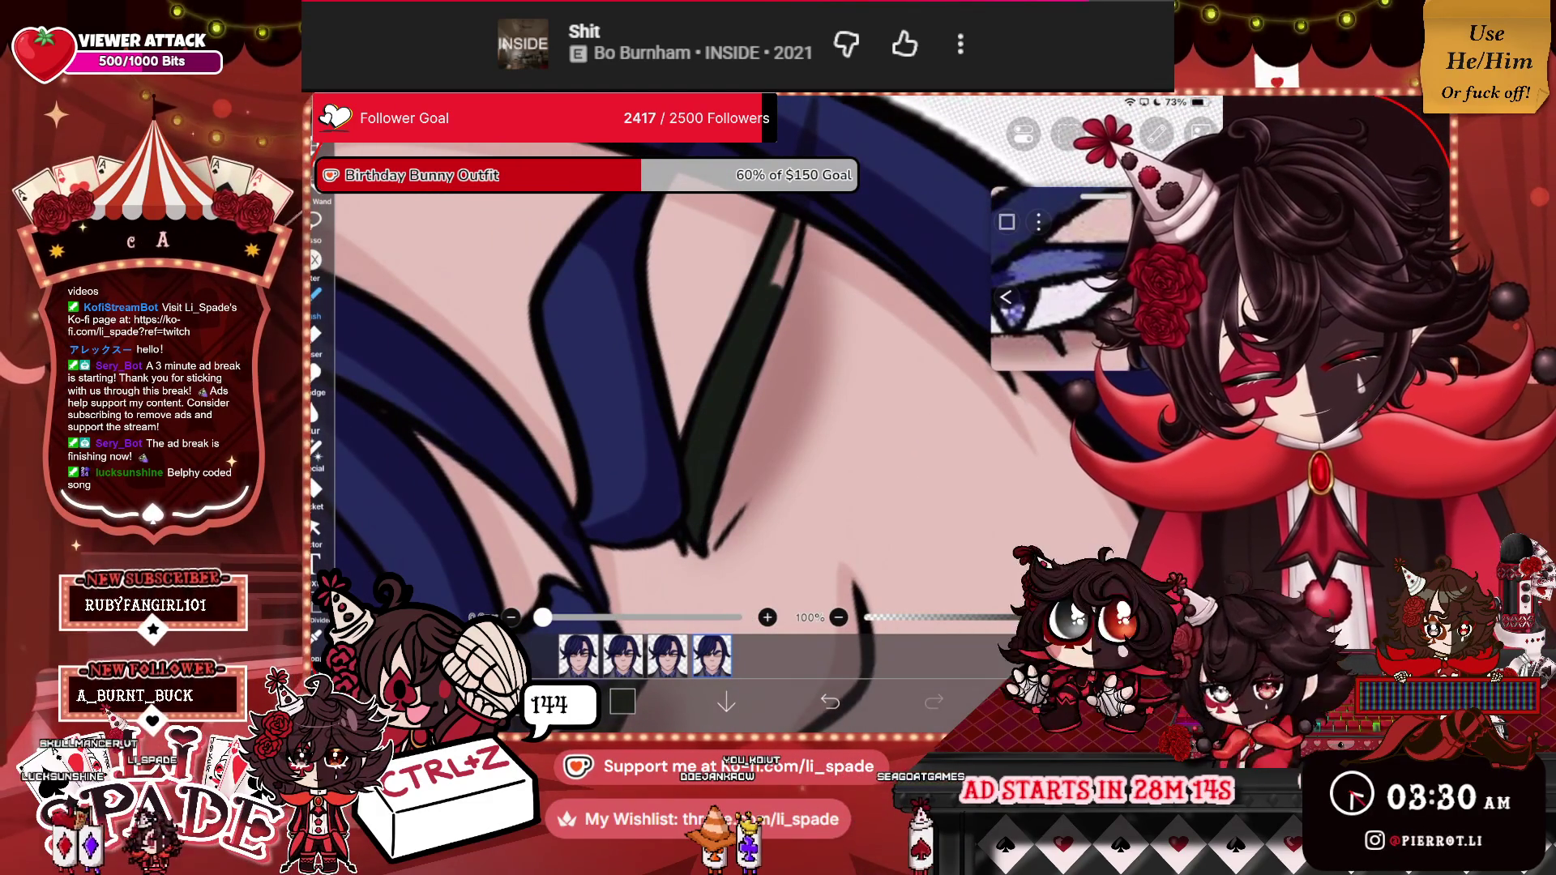
drag(770, 287, 798, 217)
scroll(729, 389, down, 5)
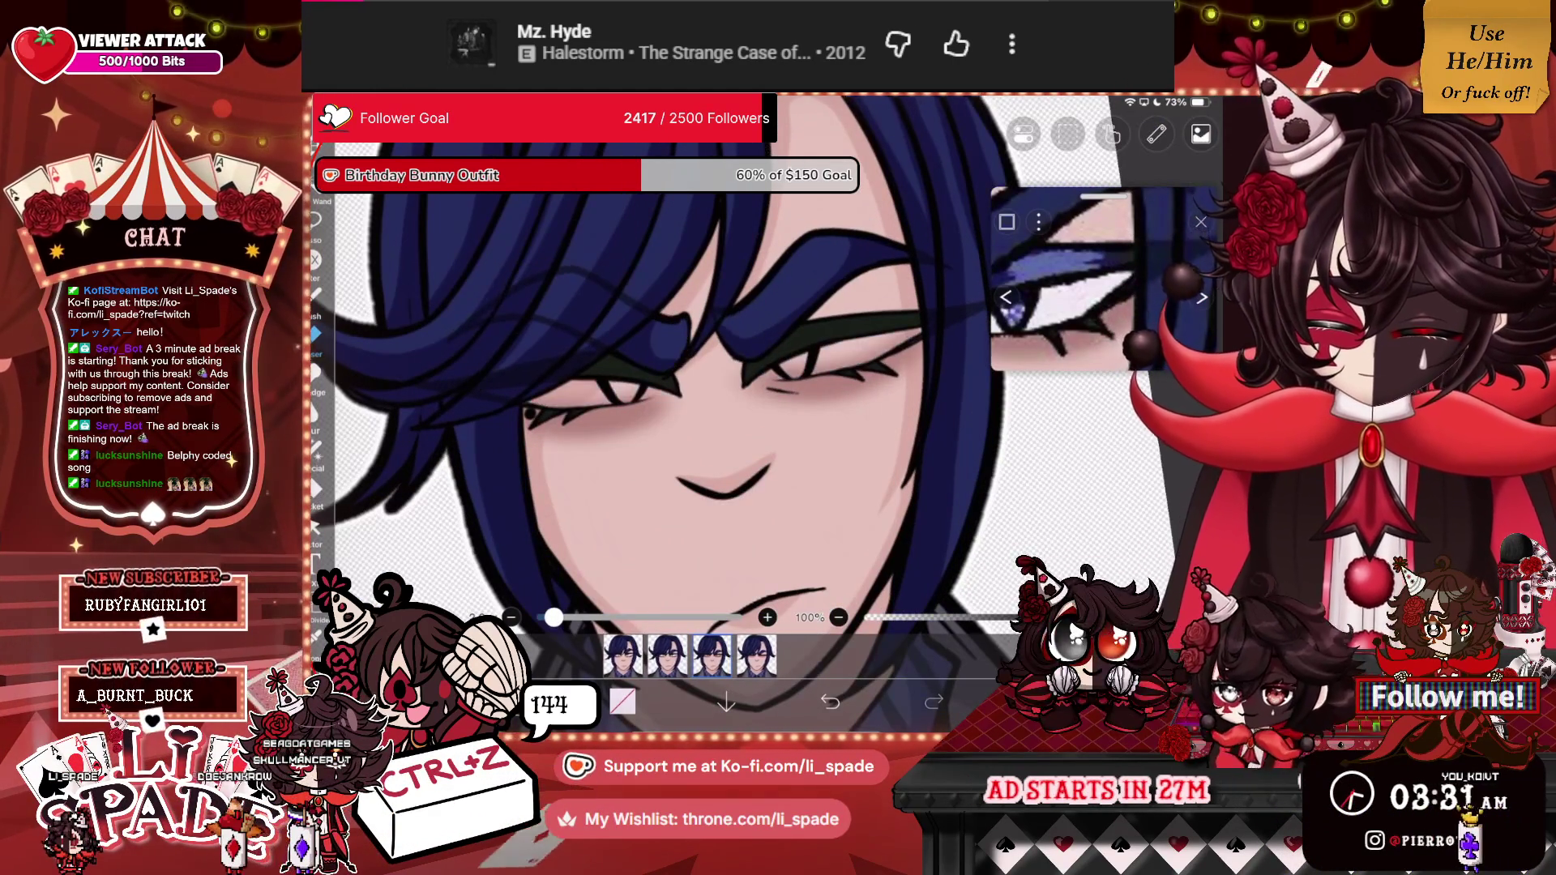
click(1070, 428)
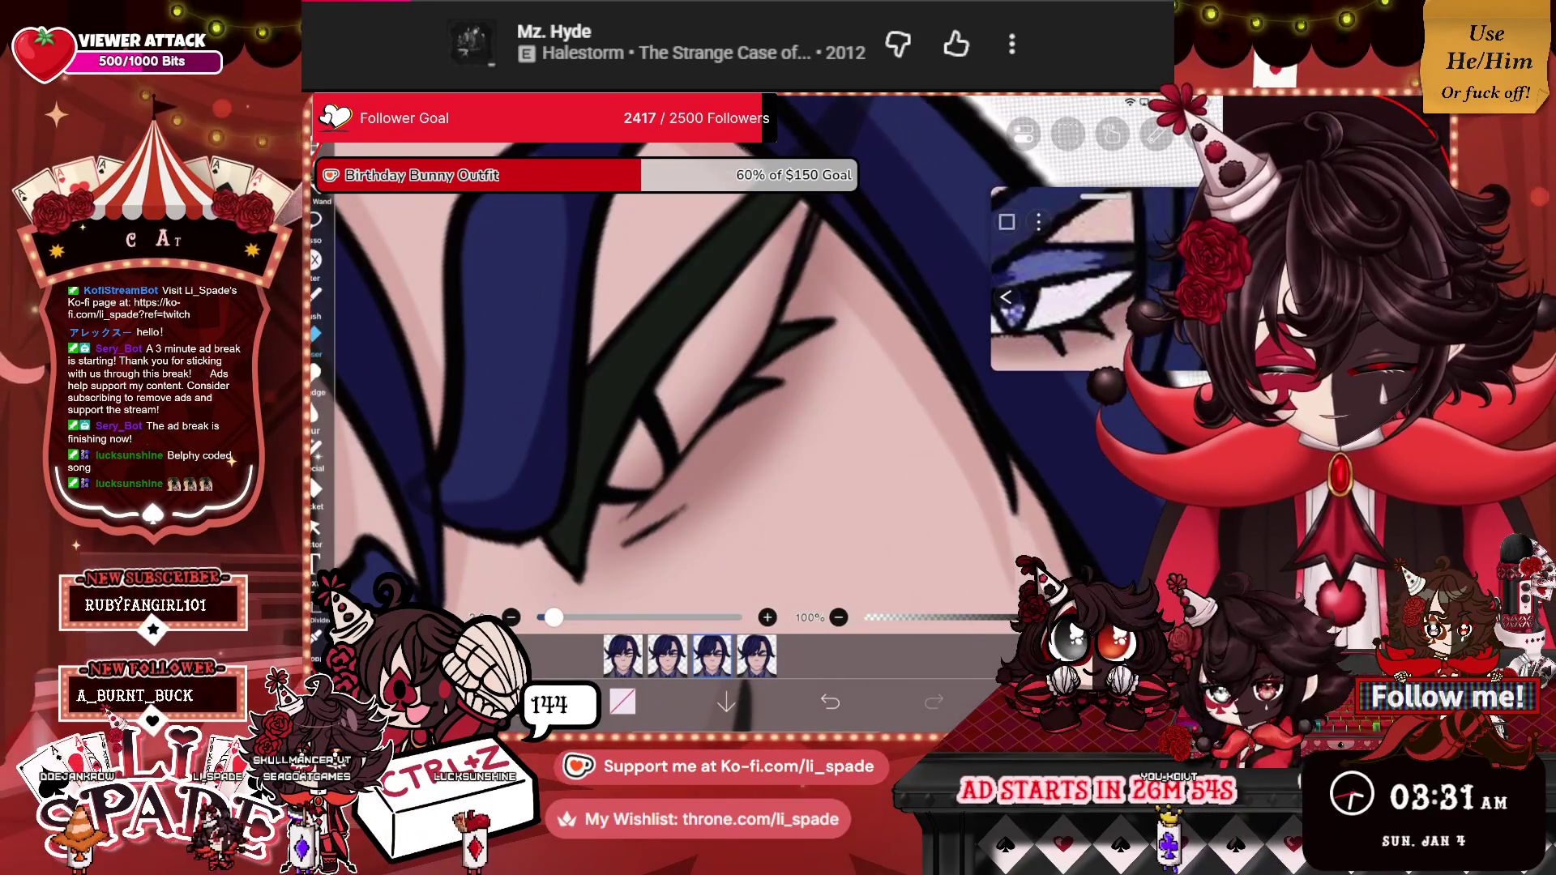
Paint a light pink trial highlight along the eyelid edge.
click(316, 294)
mouse_move(585, 569)
mouse_down()
mouse_move(689, 430)
mouse_move(807, 203)
mouse_up()
mouse_move(786, 264)
mouse_down()
mouse_move(604, 539)
mouse_move(783, 224)
mouse_move(628, 454)
mouse_move(770, 239)
mouse_up()
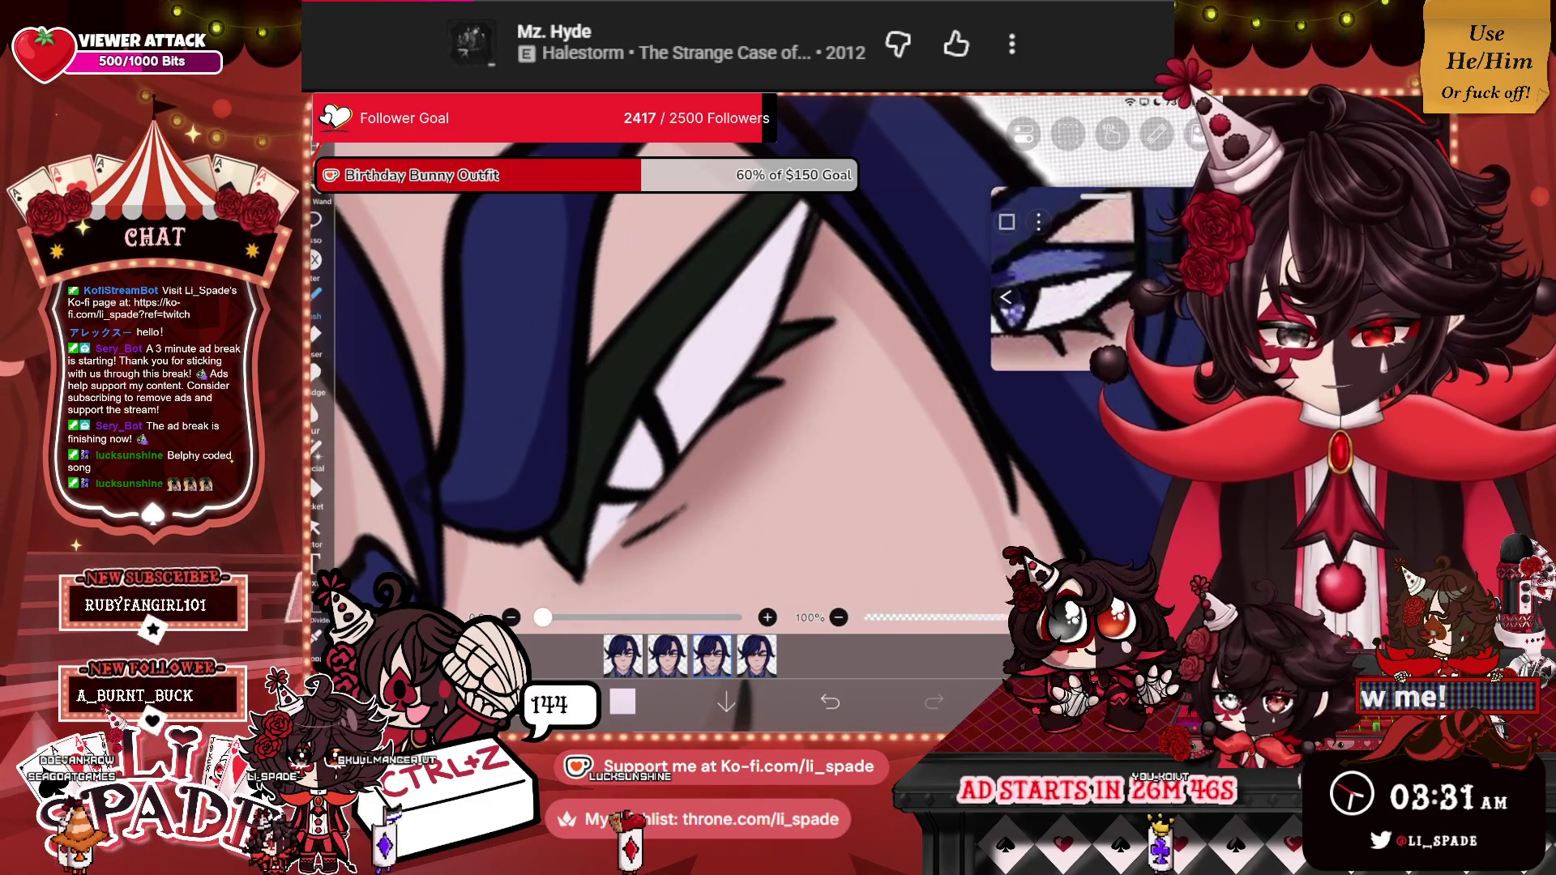
scroll(681, 405, down, 5)
scroll(681, 406, up, 5)
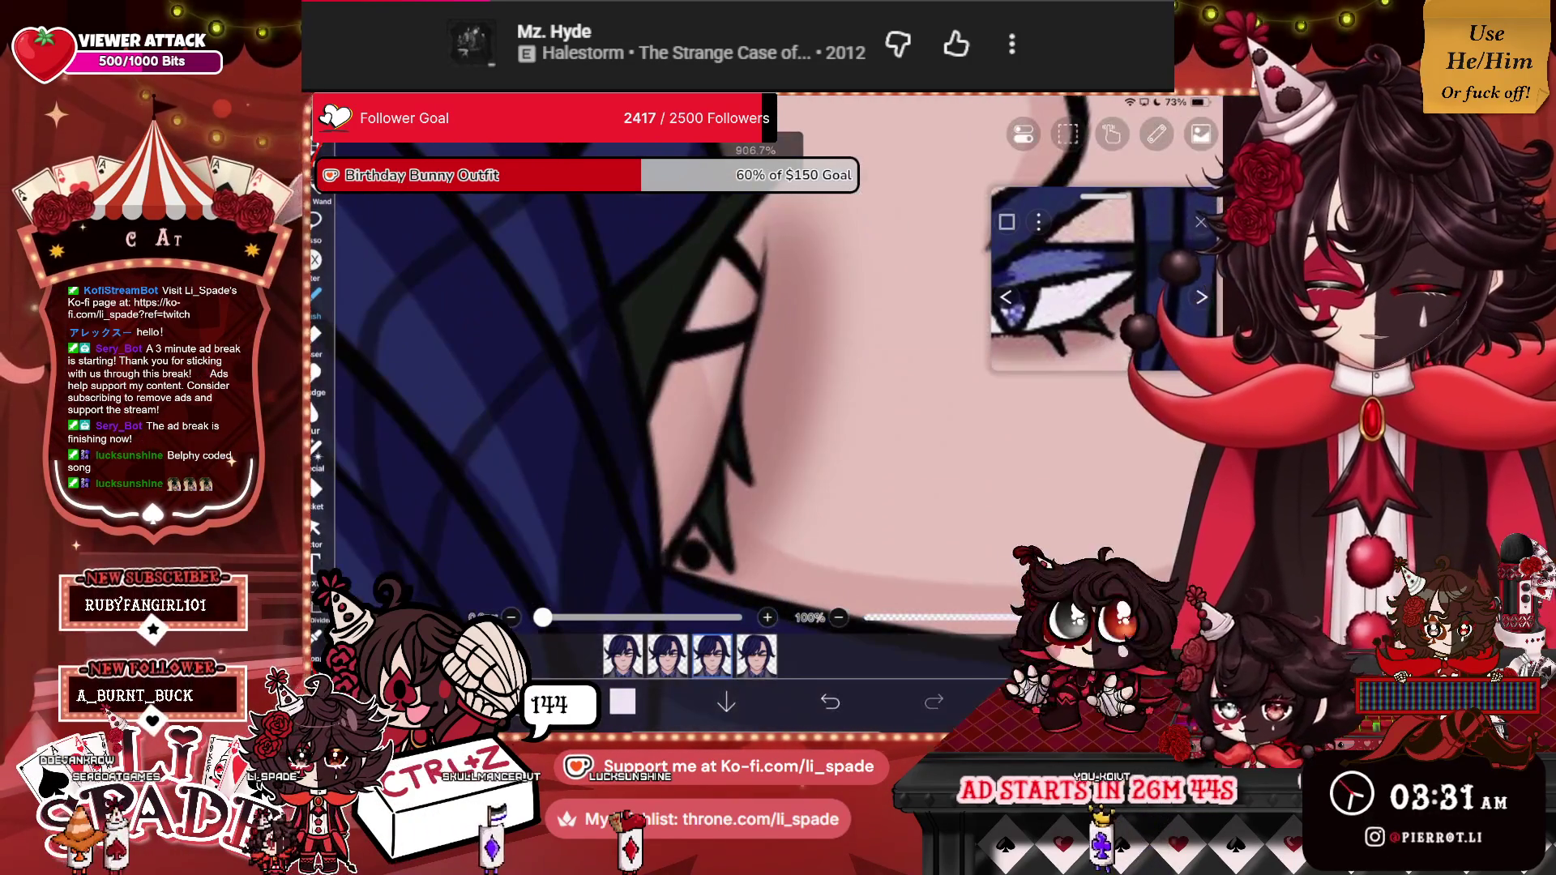
mouse_move(762, 202)
mouse_down()
mouse_move(717, 397)
mouse_move(653, 551)
mouse_up()
mouse_move(725, 267)
mouse_down()
mouse_move(693, 510)
mouse_move(660, 510)
mouse_up()
drag(679, 366, 653, 442)
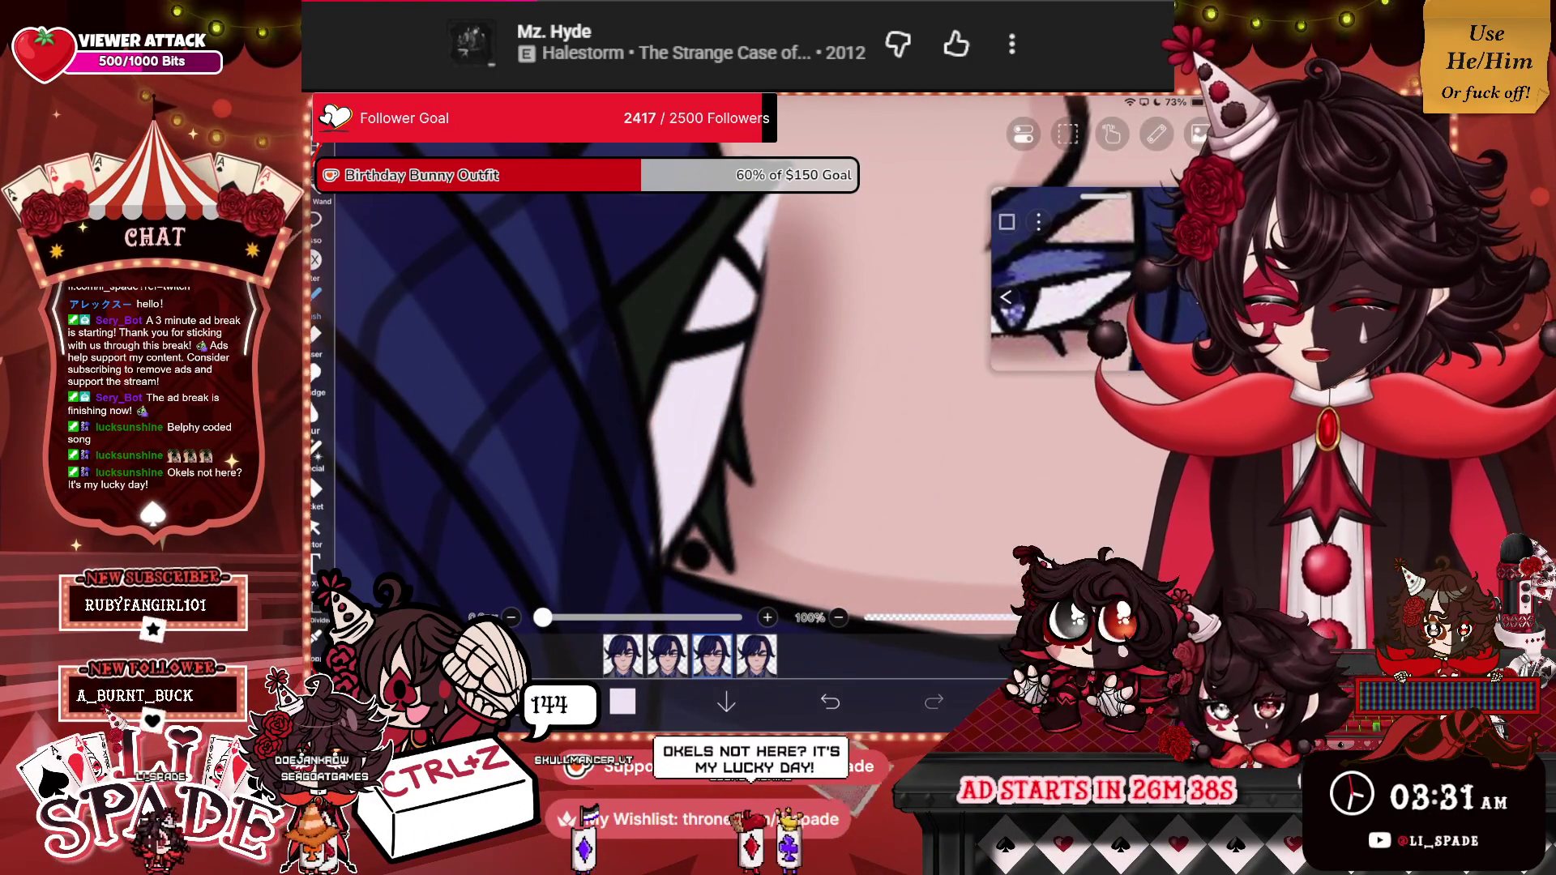
drag(652, 498, 632, 563)
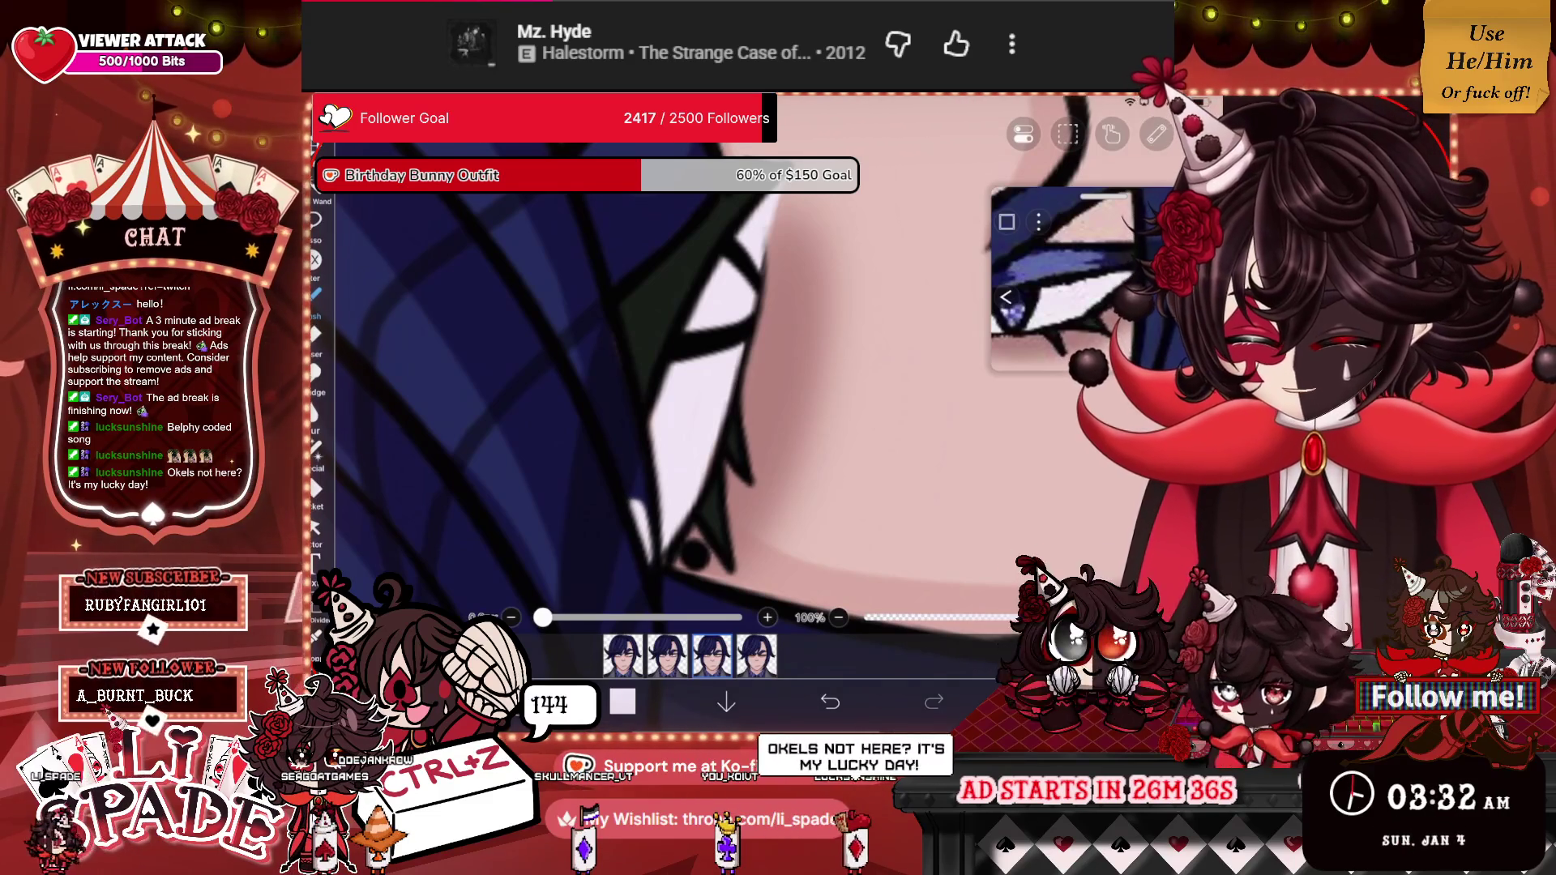
Erase the trial eyelid highlight and show the next eye close-up in the reference window.
key(e)
drag(652, 498, 632, 563)
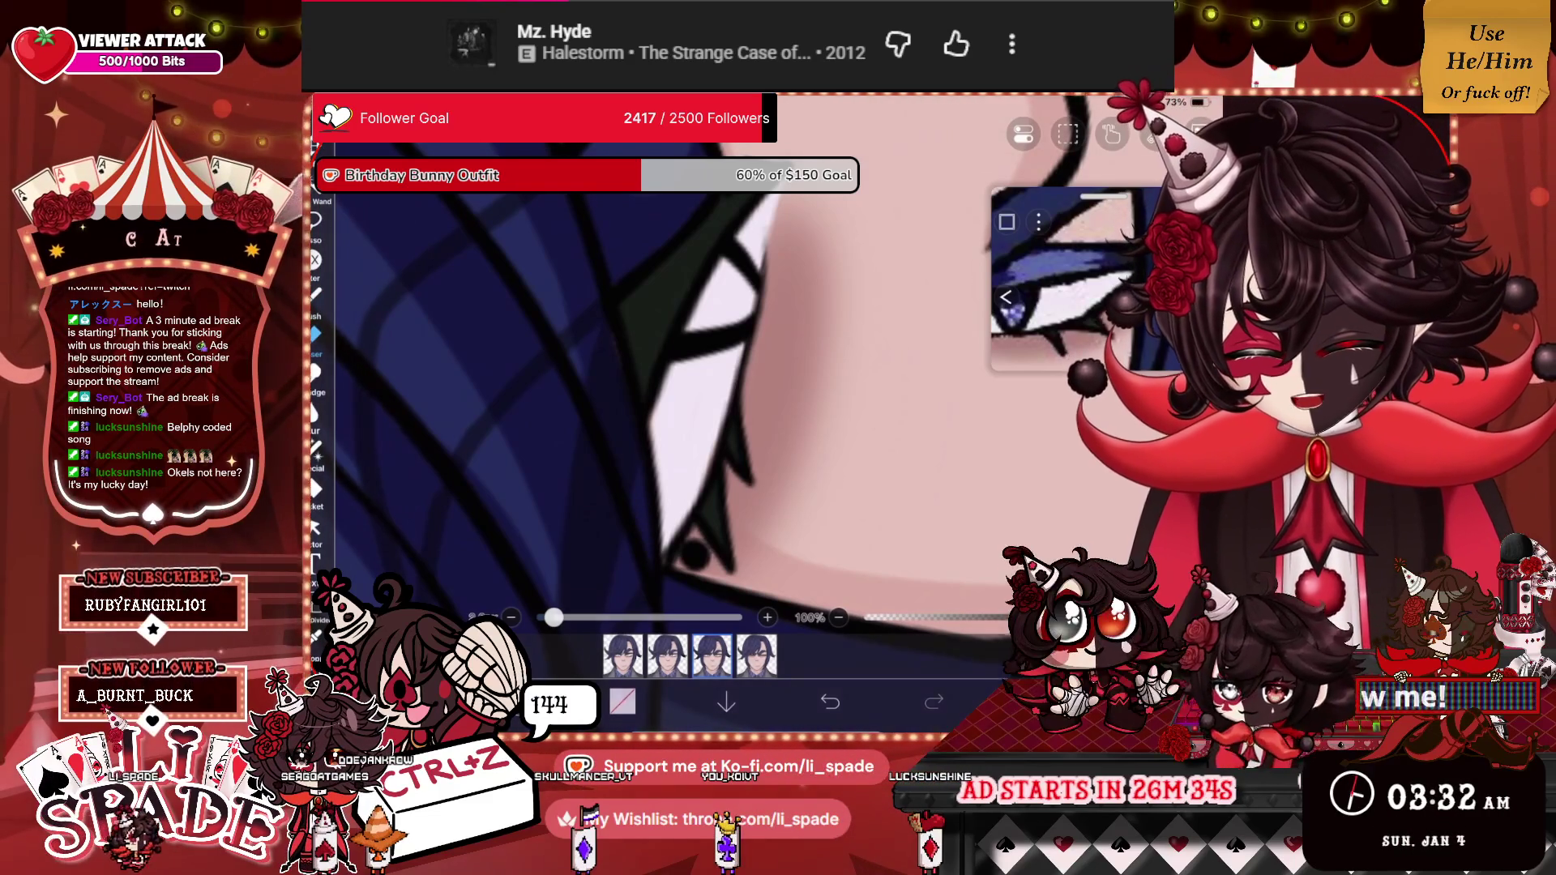
scroll(673, 389, down, 5)
scroll(673, 389, up, 3)
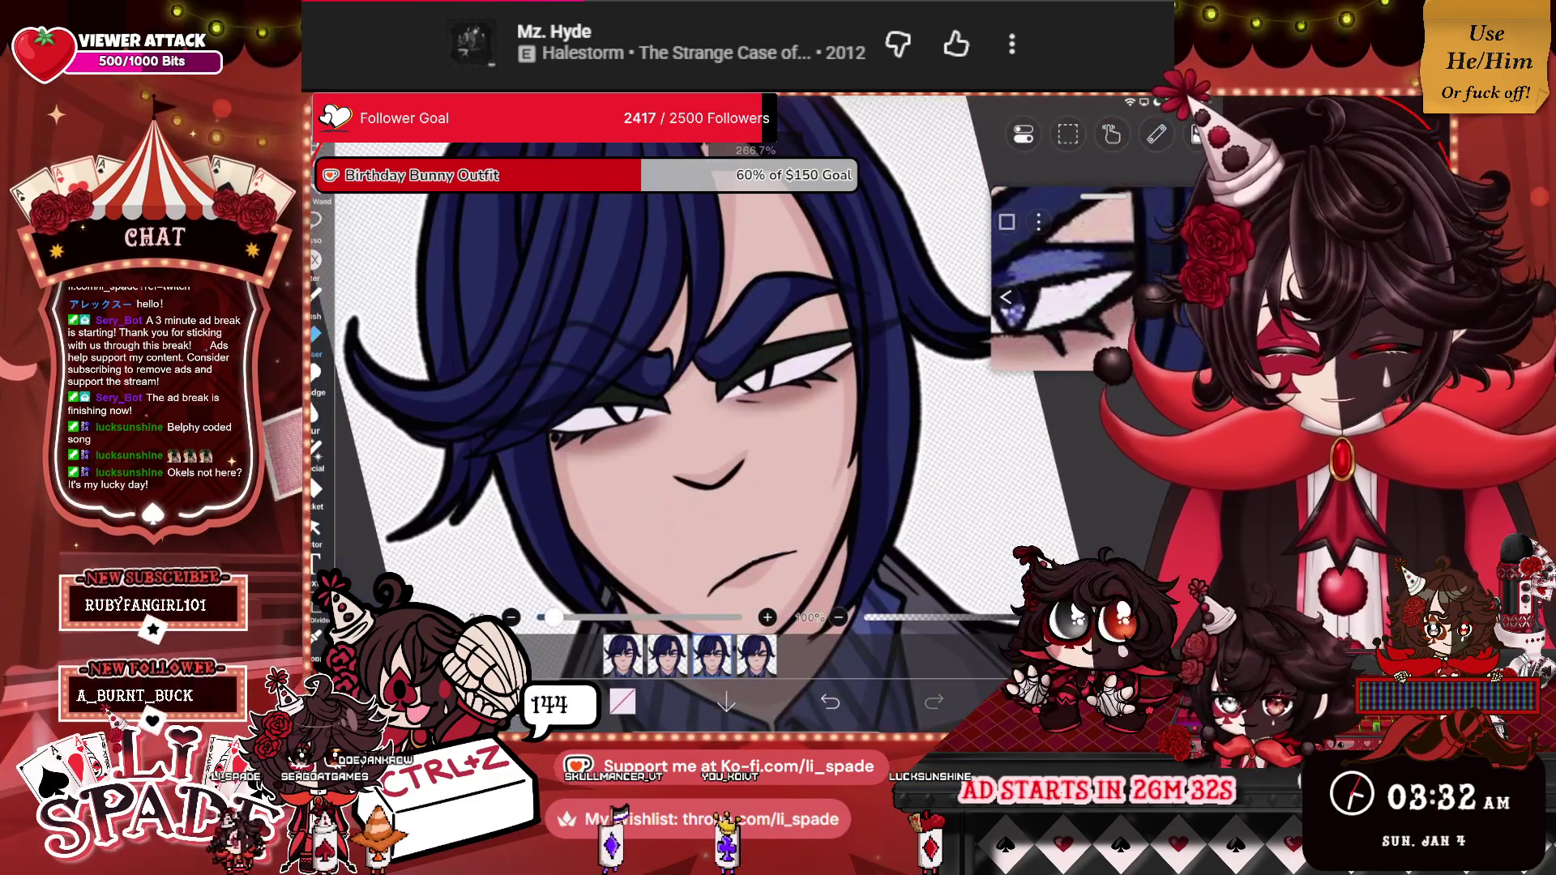
click(1006, 297)
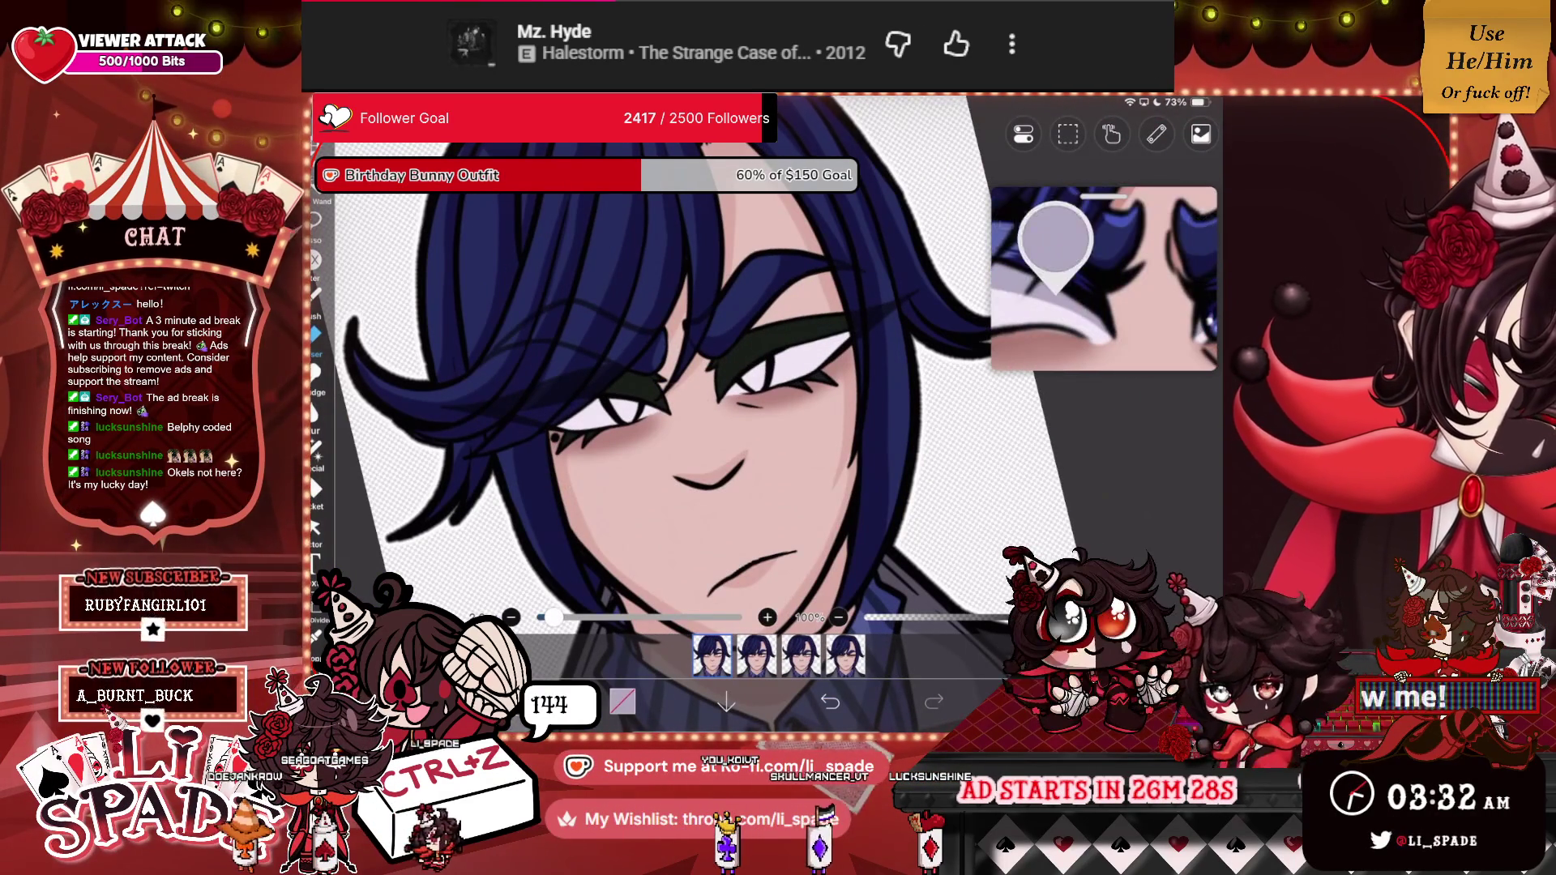
click(1037, 702)
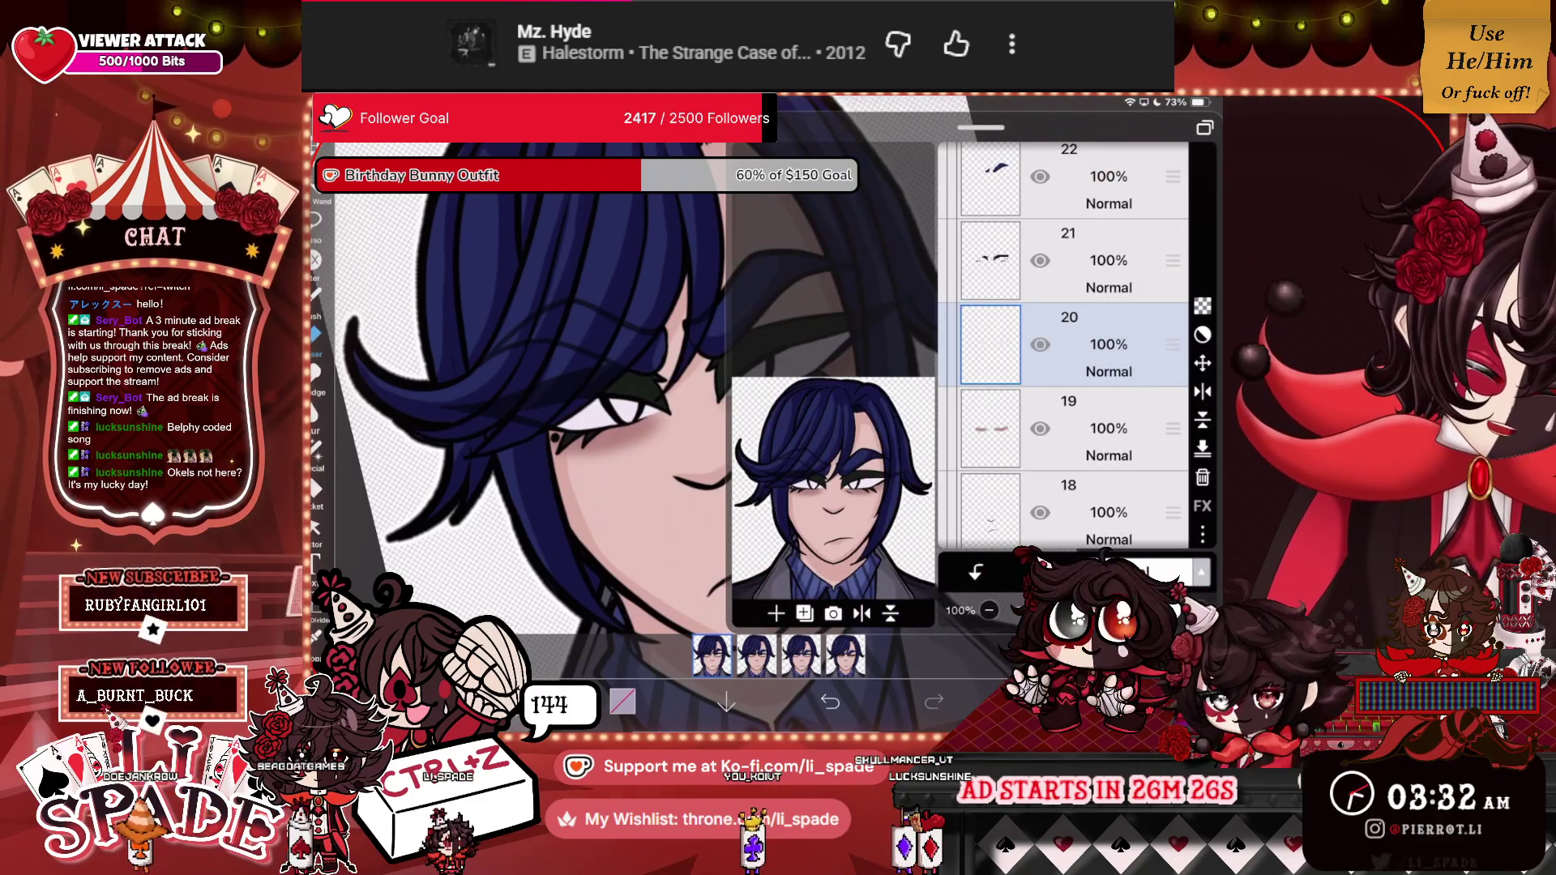
Add two empty layers and place a straight ruler guide down the centre of the face.
click(776, 613)
click(1037, 701)
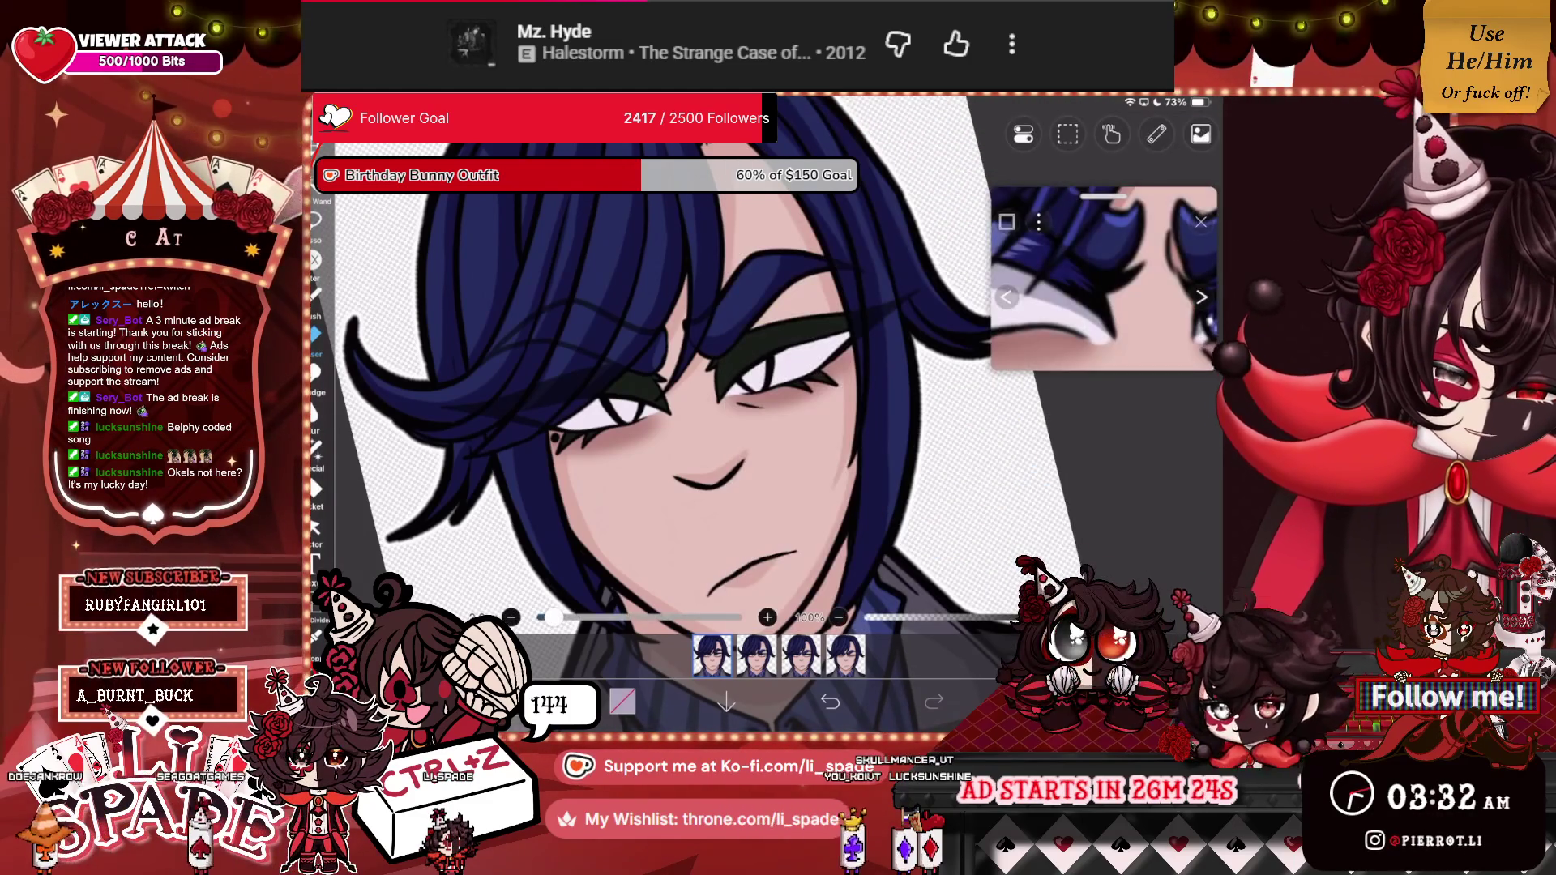
click(1157, 134)
click(1053, 202)
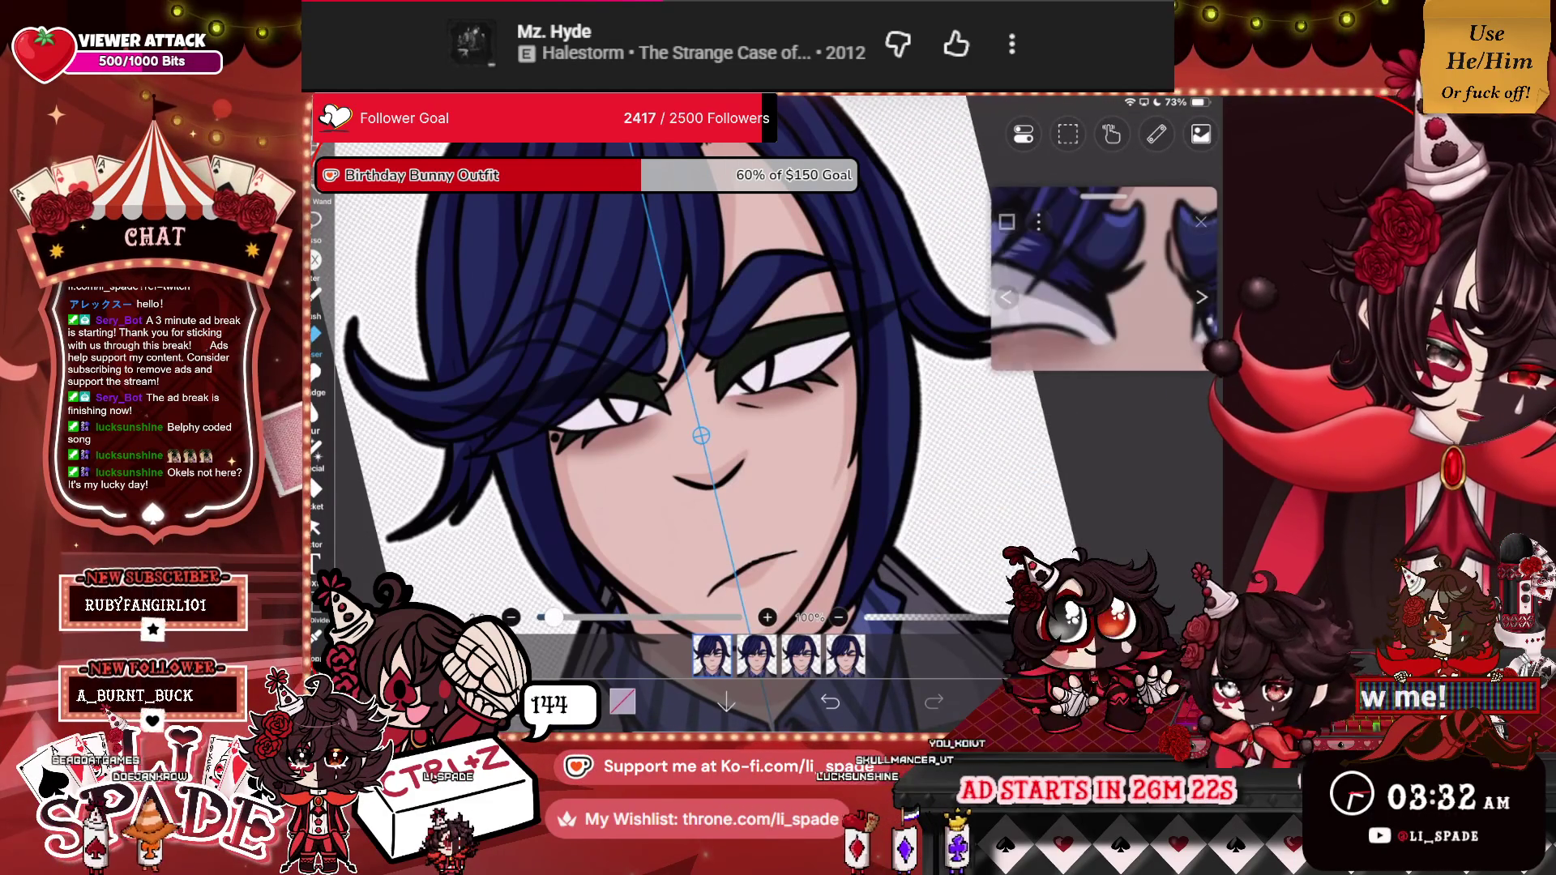
scroll(697, 405, up, 5)
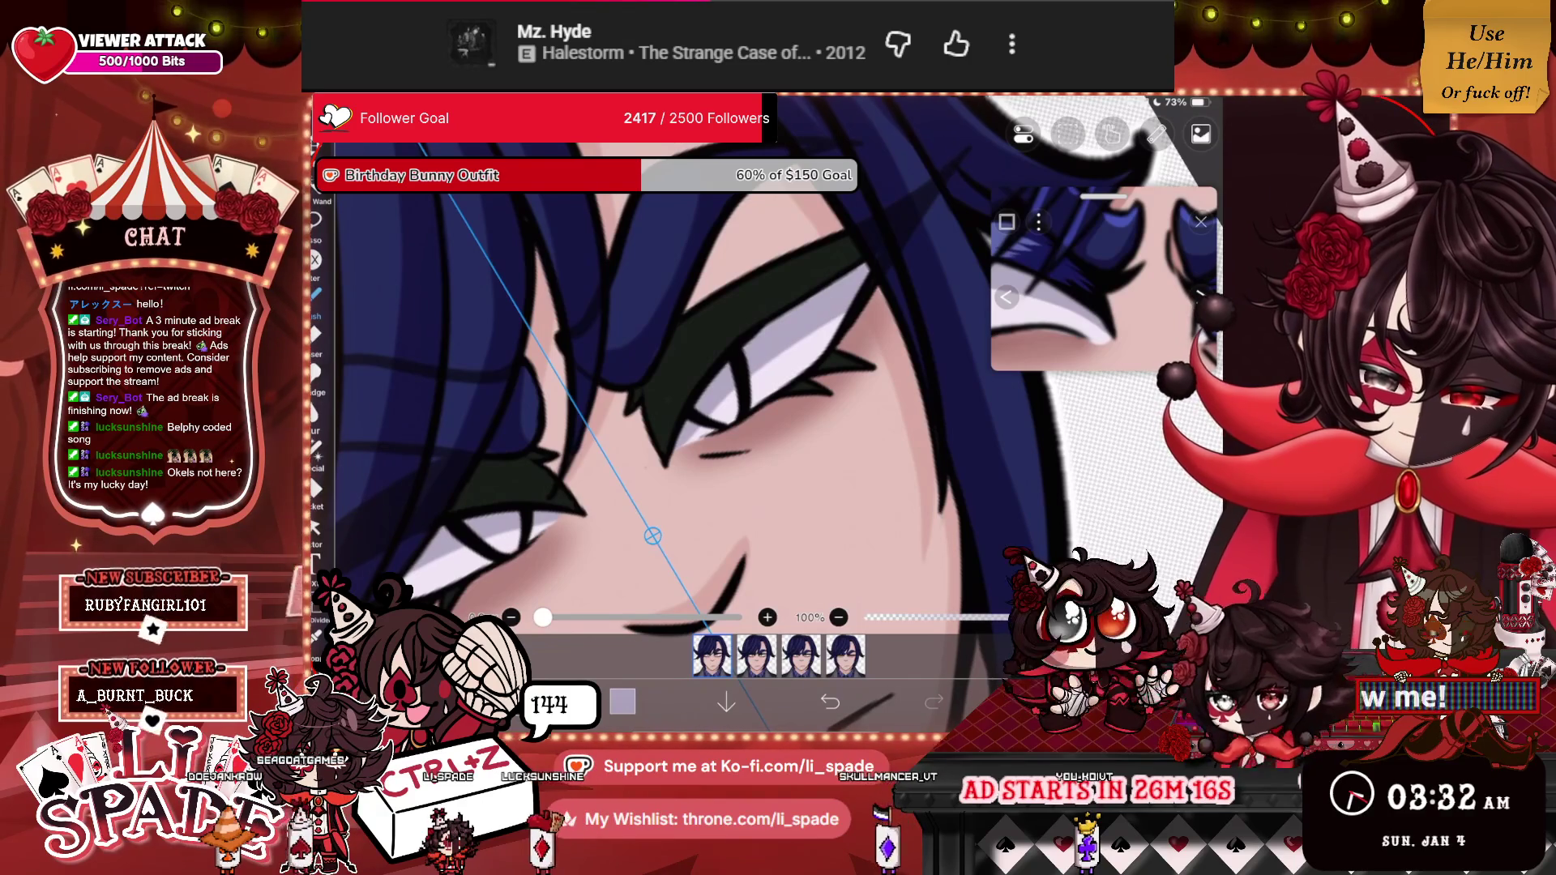
scroll(697, 405, down, 5)
scroll(729, 405, up, 5)
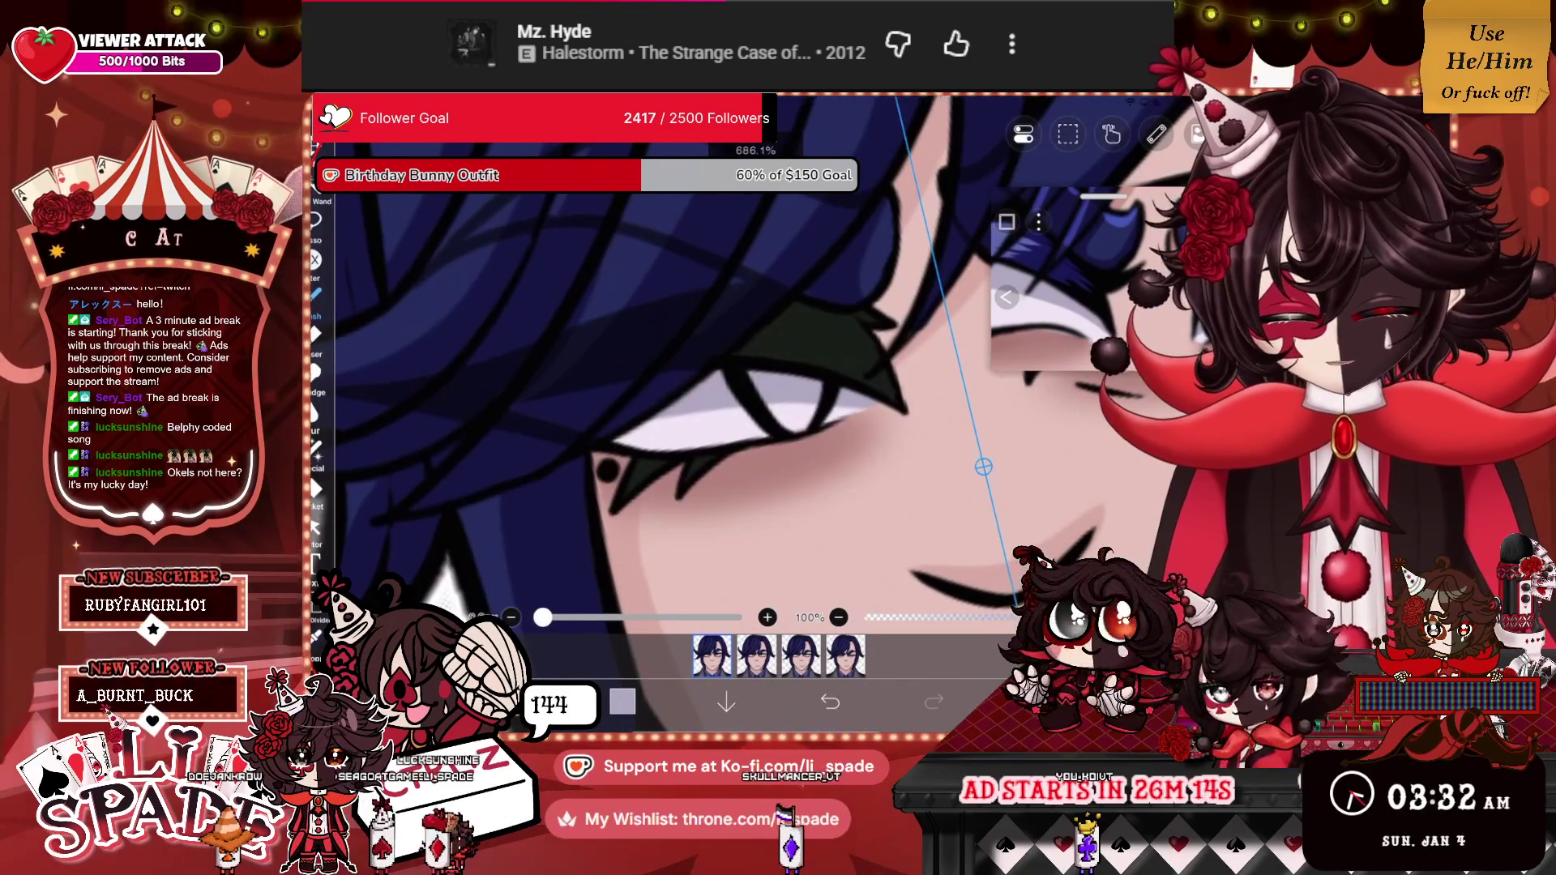
scroll(729, 405, down, 5)
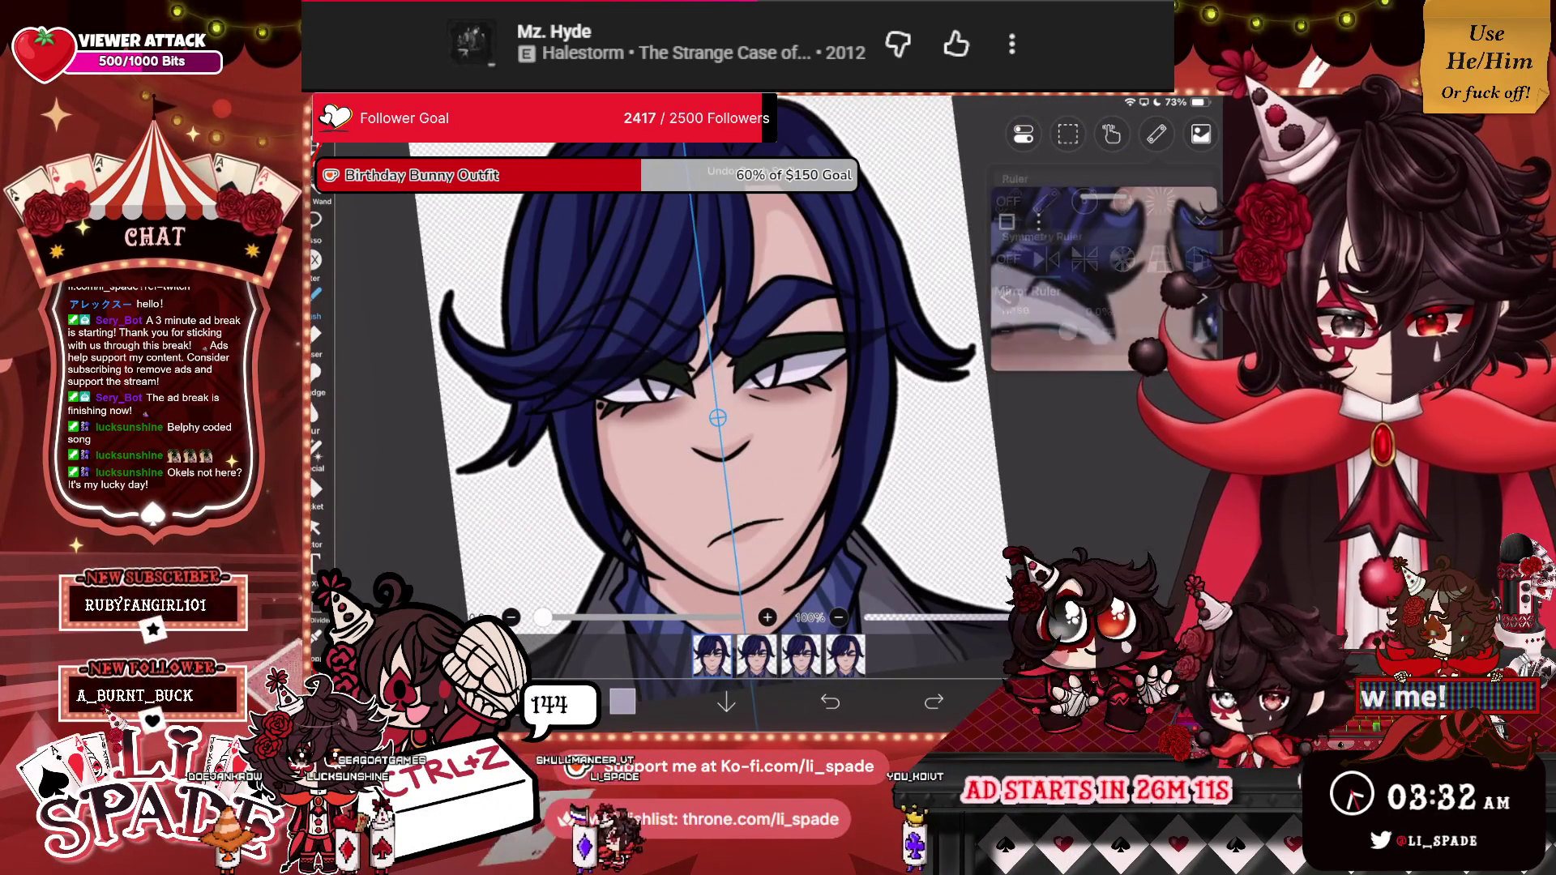
click(1156, 134)
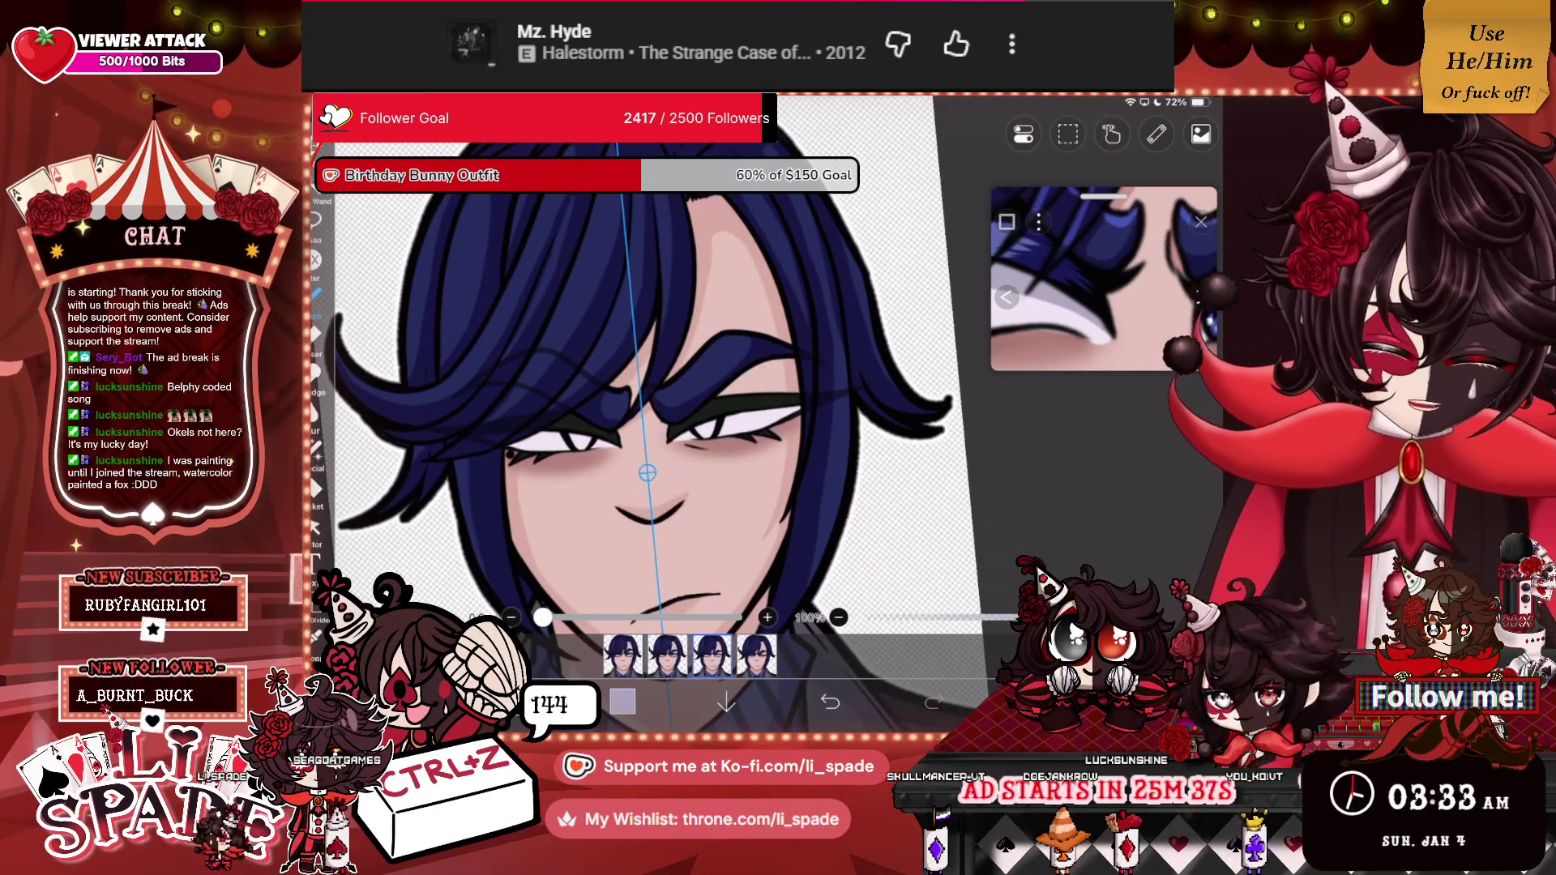
Copy, paste and transform the eye content, then delete layer 22 and restore it.
key(ctrl+c)
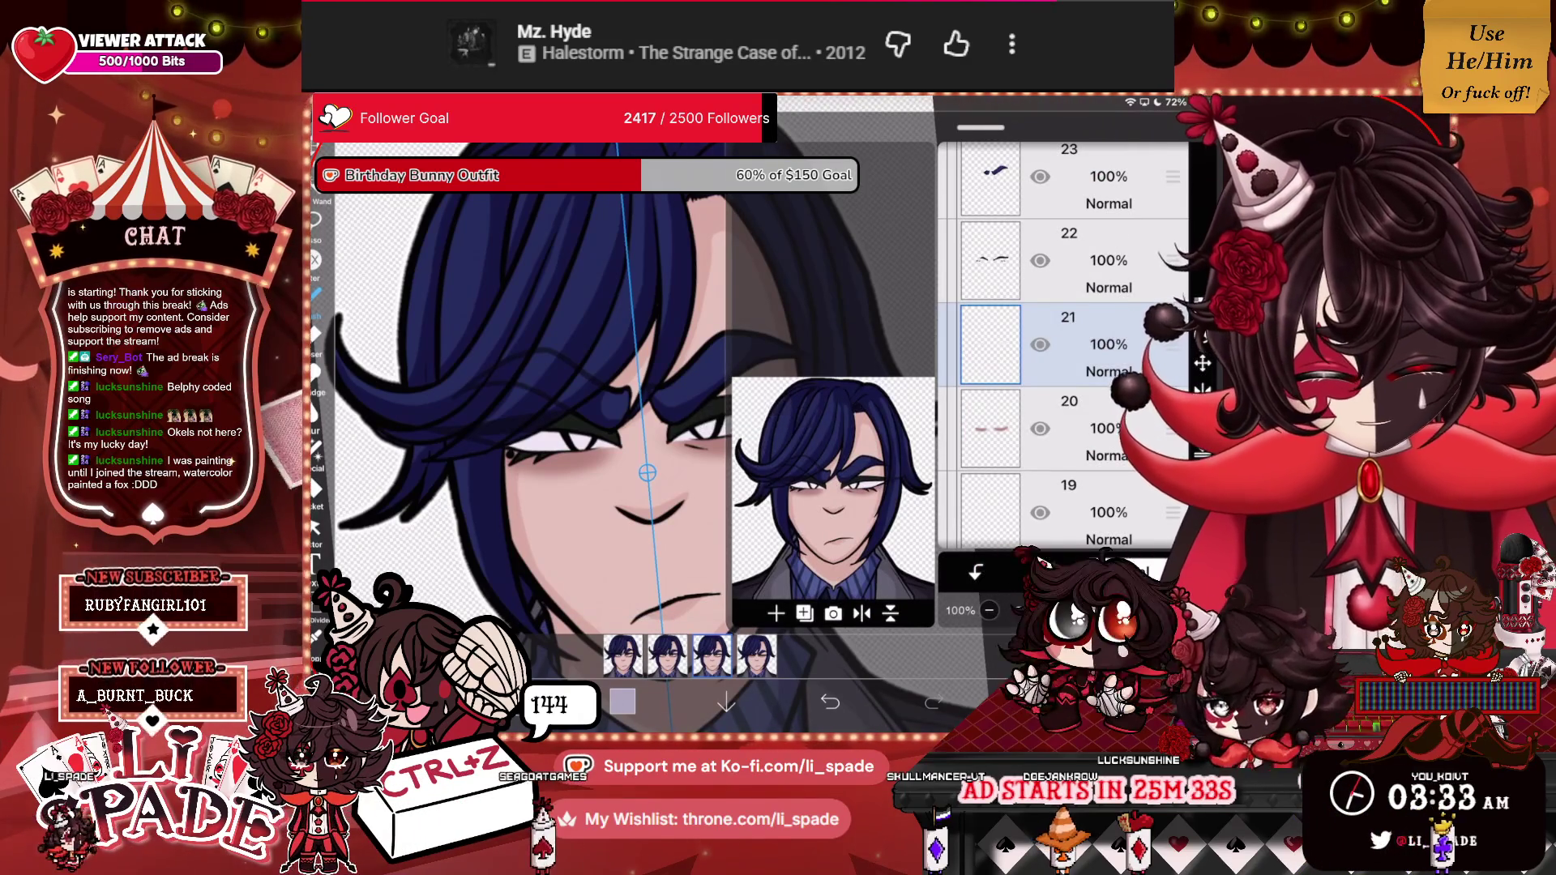
key(ctrl+v)
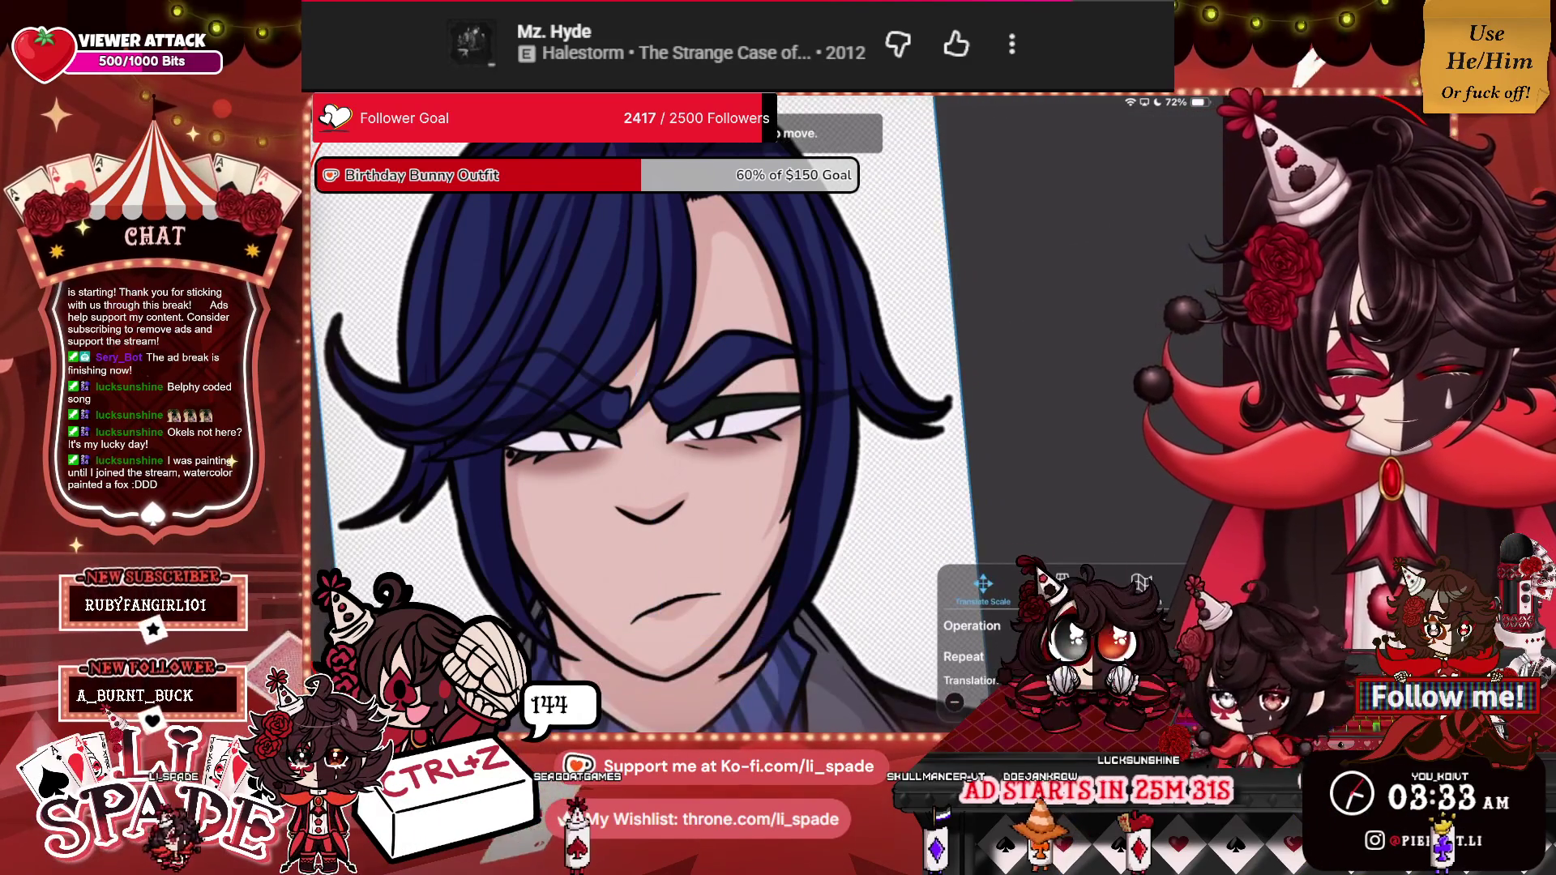
key(Return)
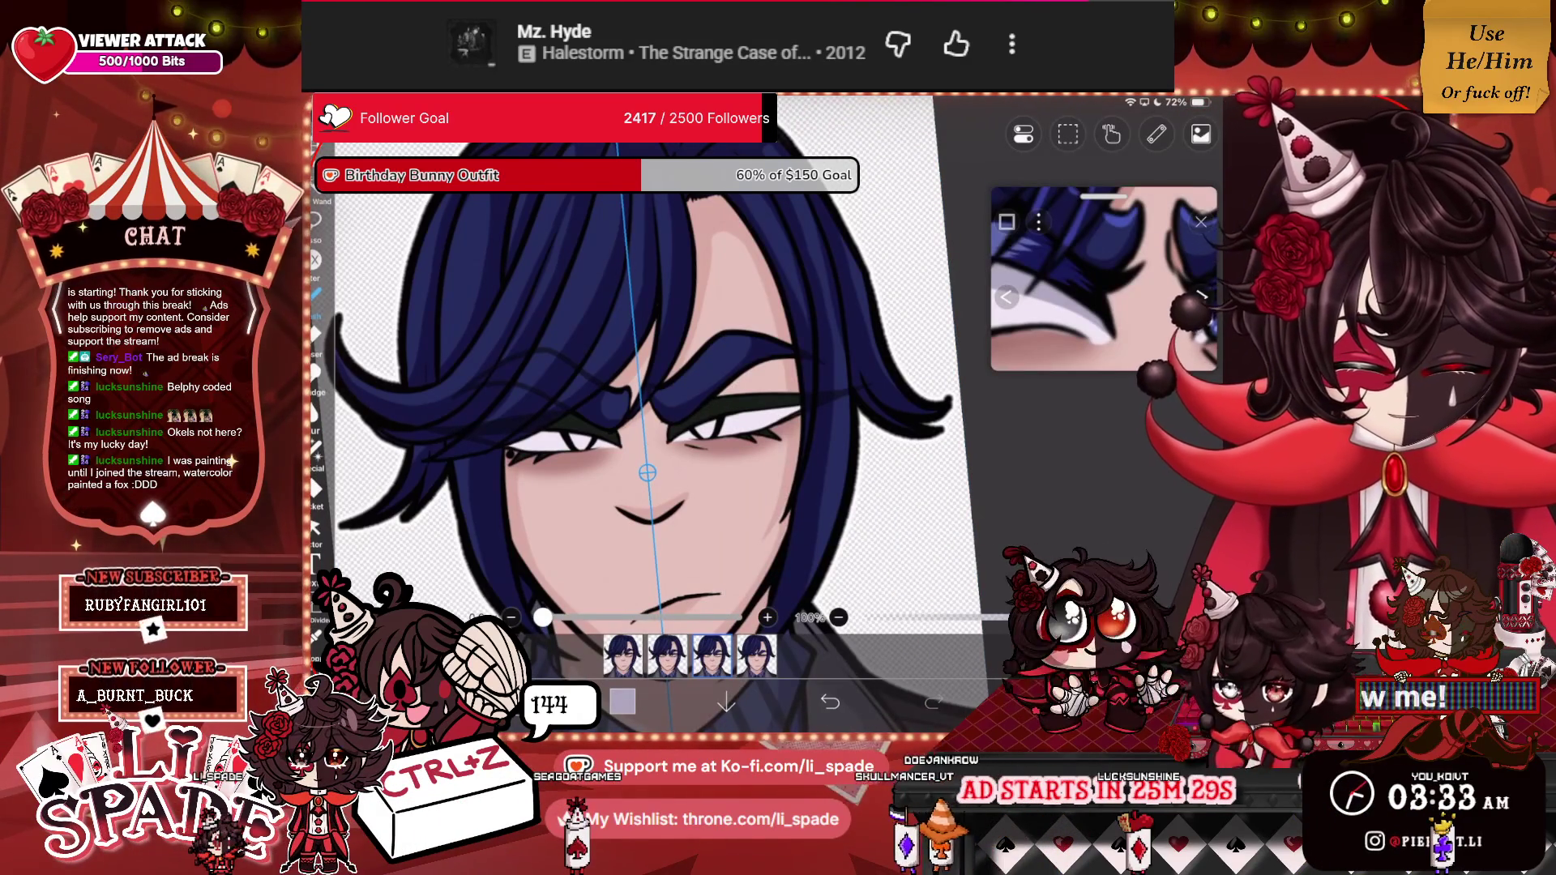
key(Delete)
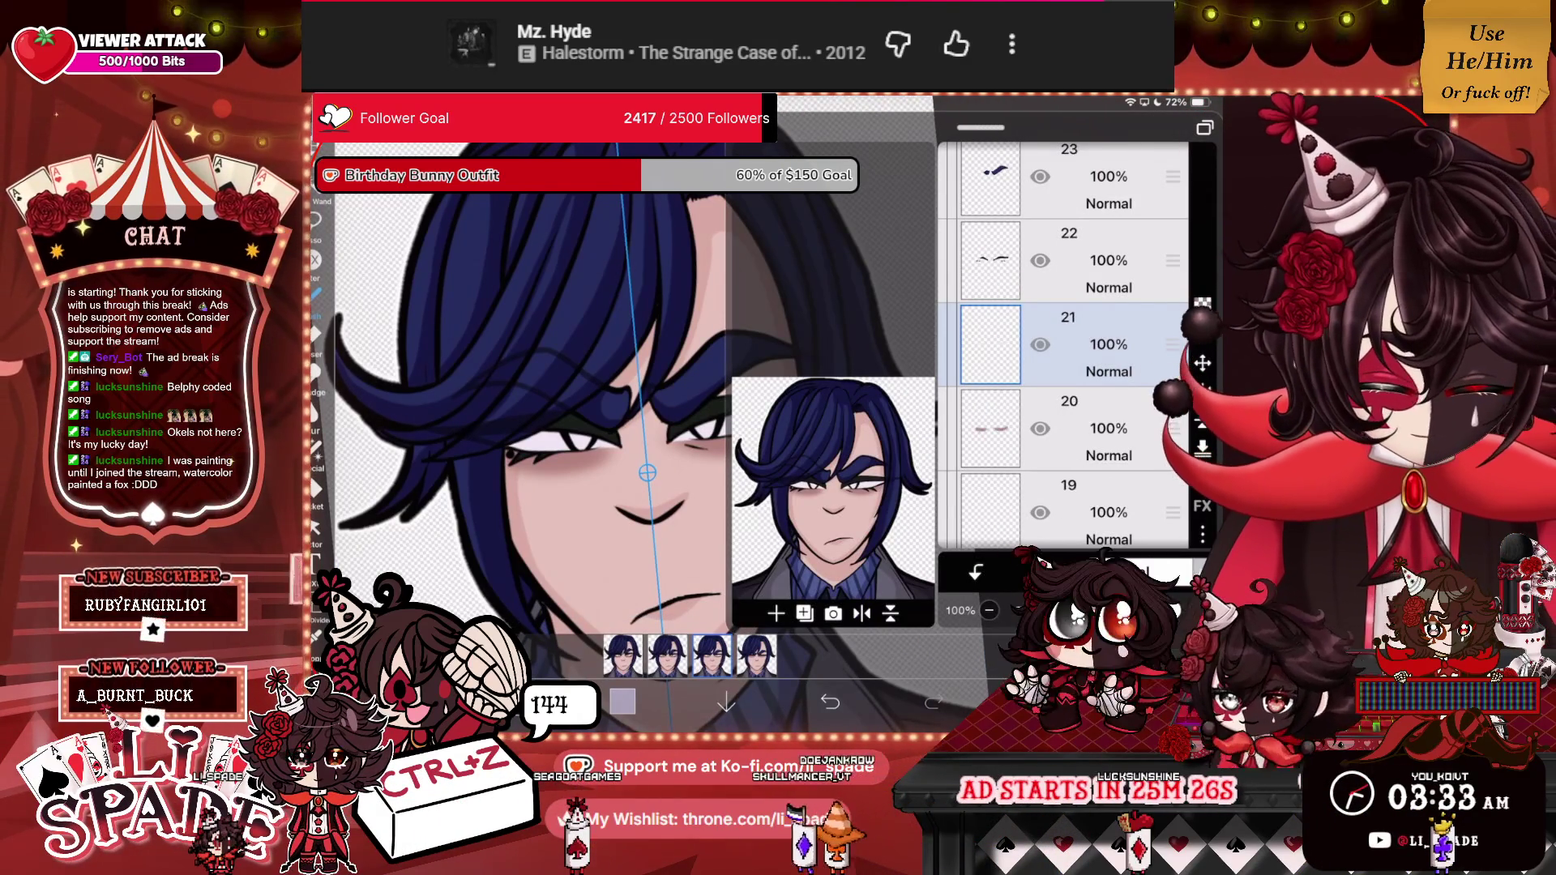
key(ctrl+z)
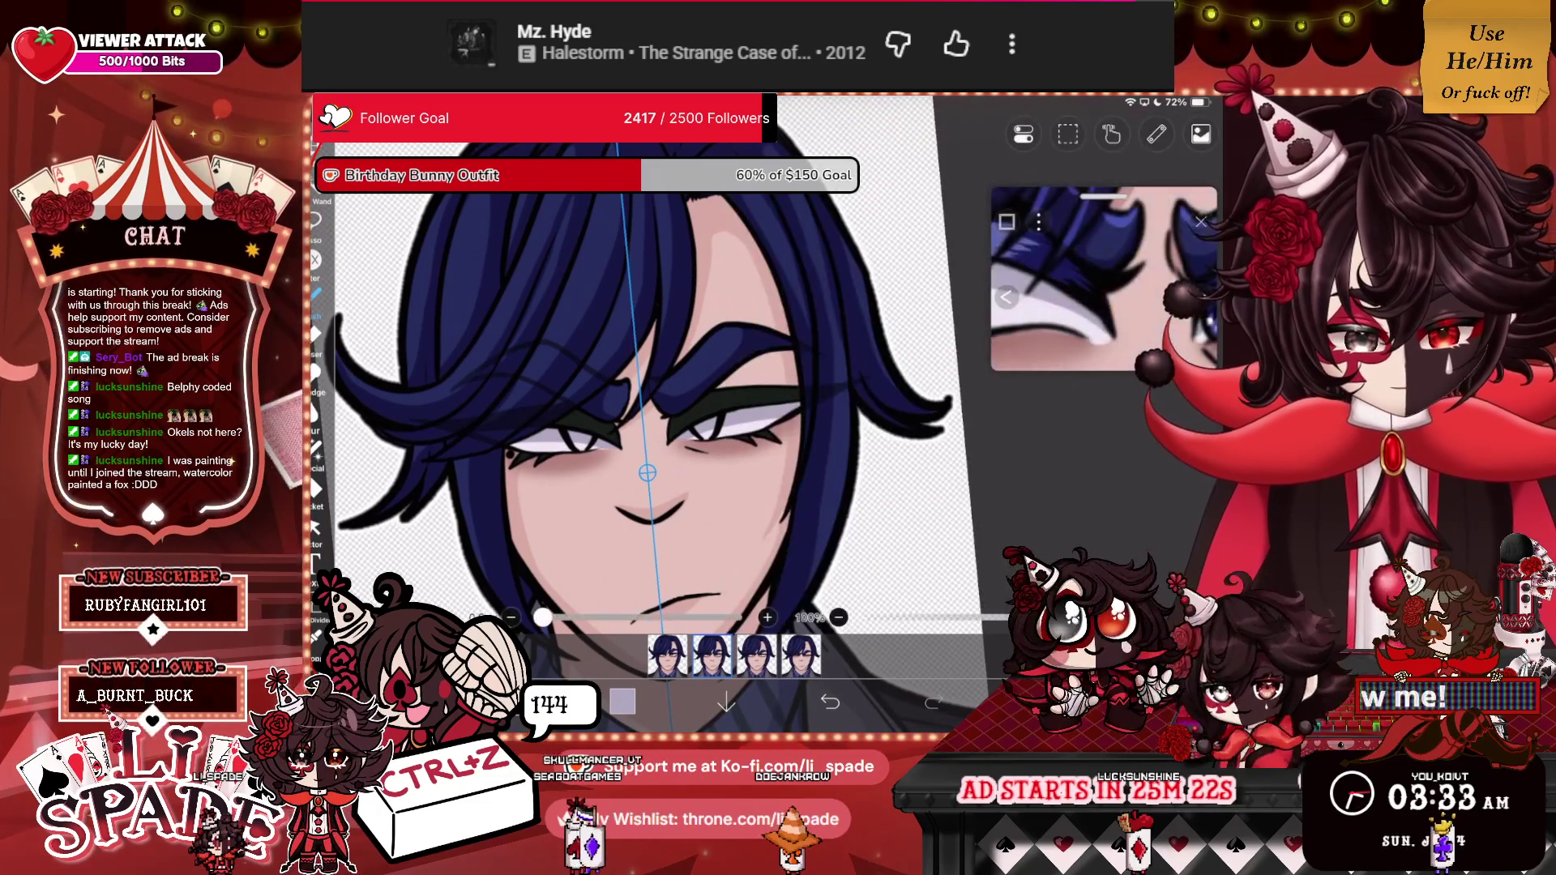
Paint blue irises with dark pupils into both narrowed eyes.
click(1067, 324)
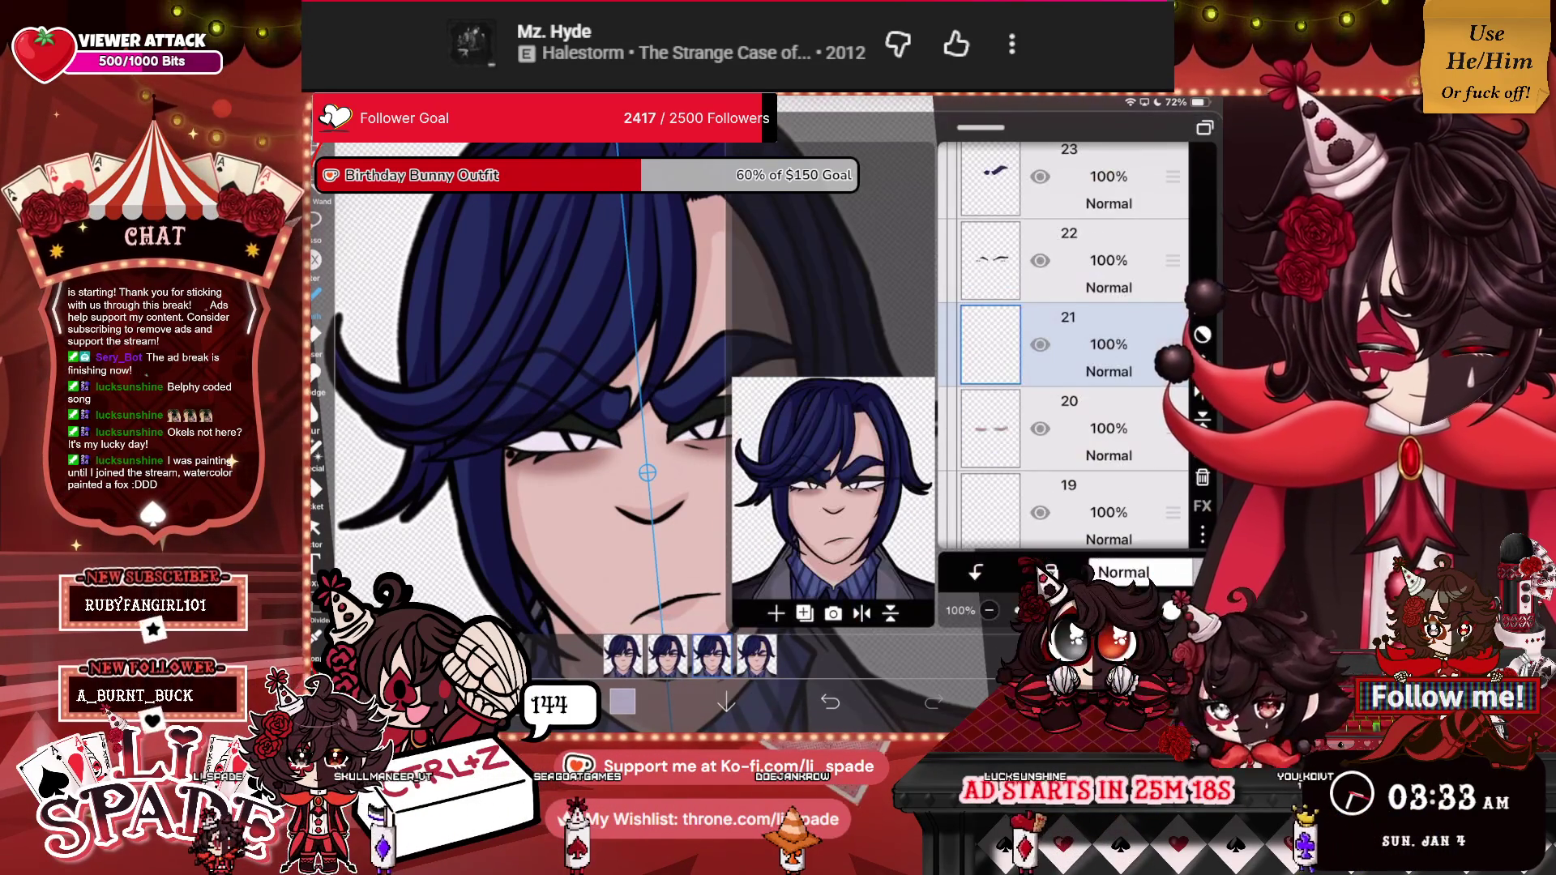
click(1201, 134)
click(1068, 133)
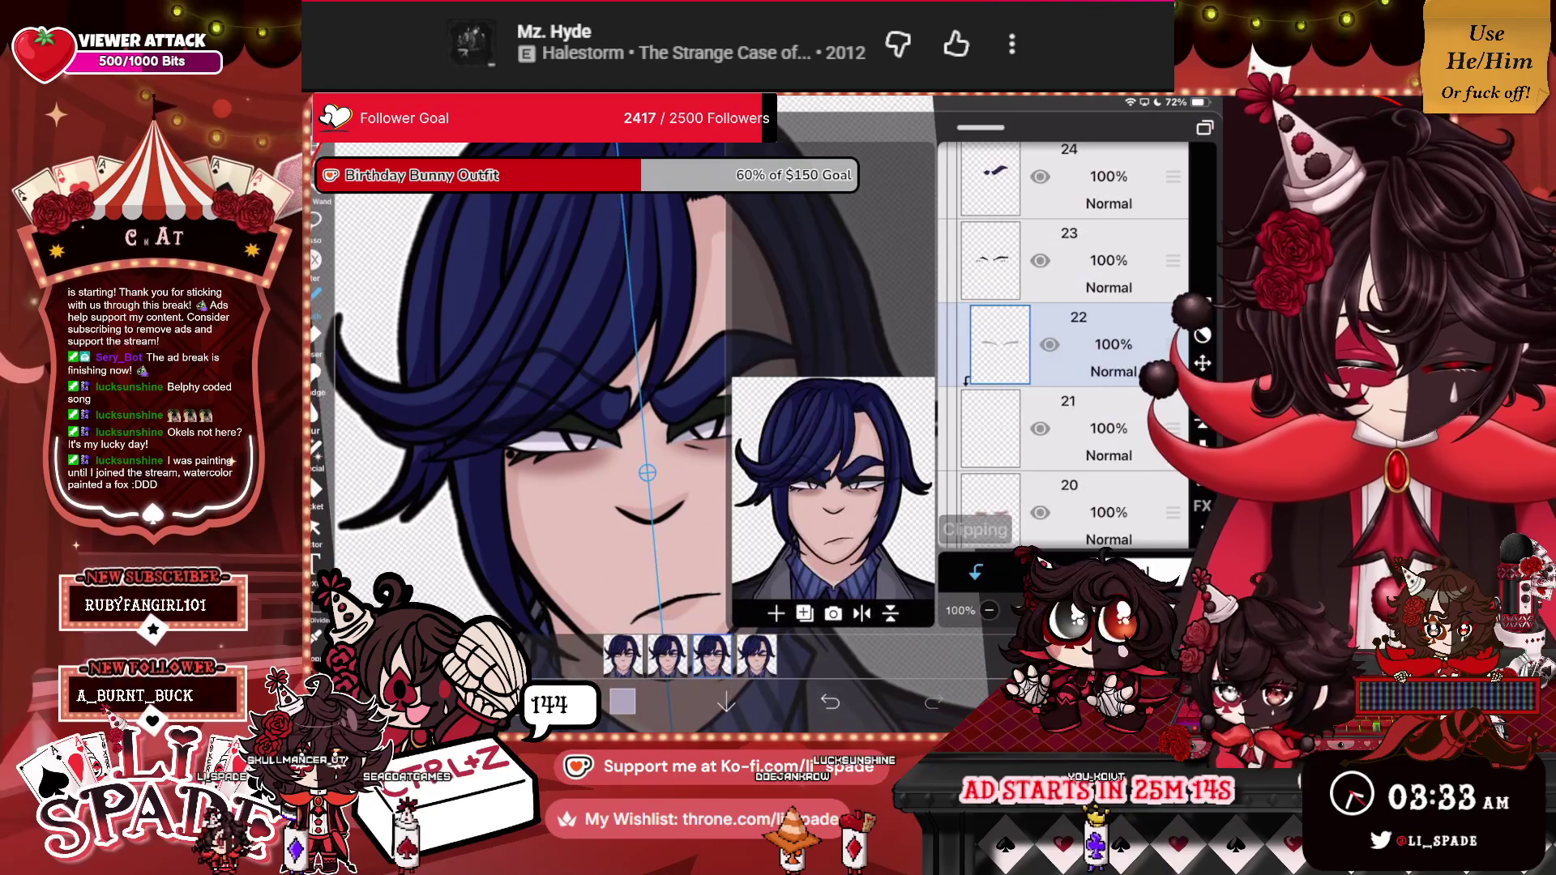
scroll(648, 405, down, 5)
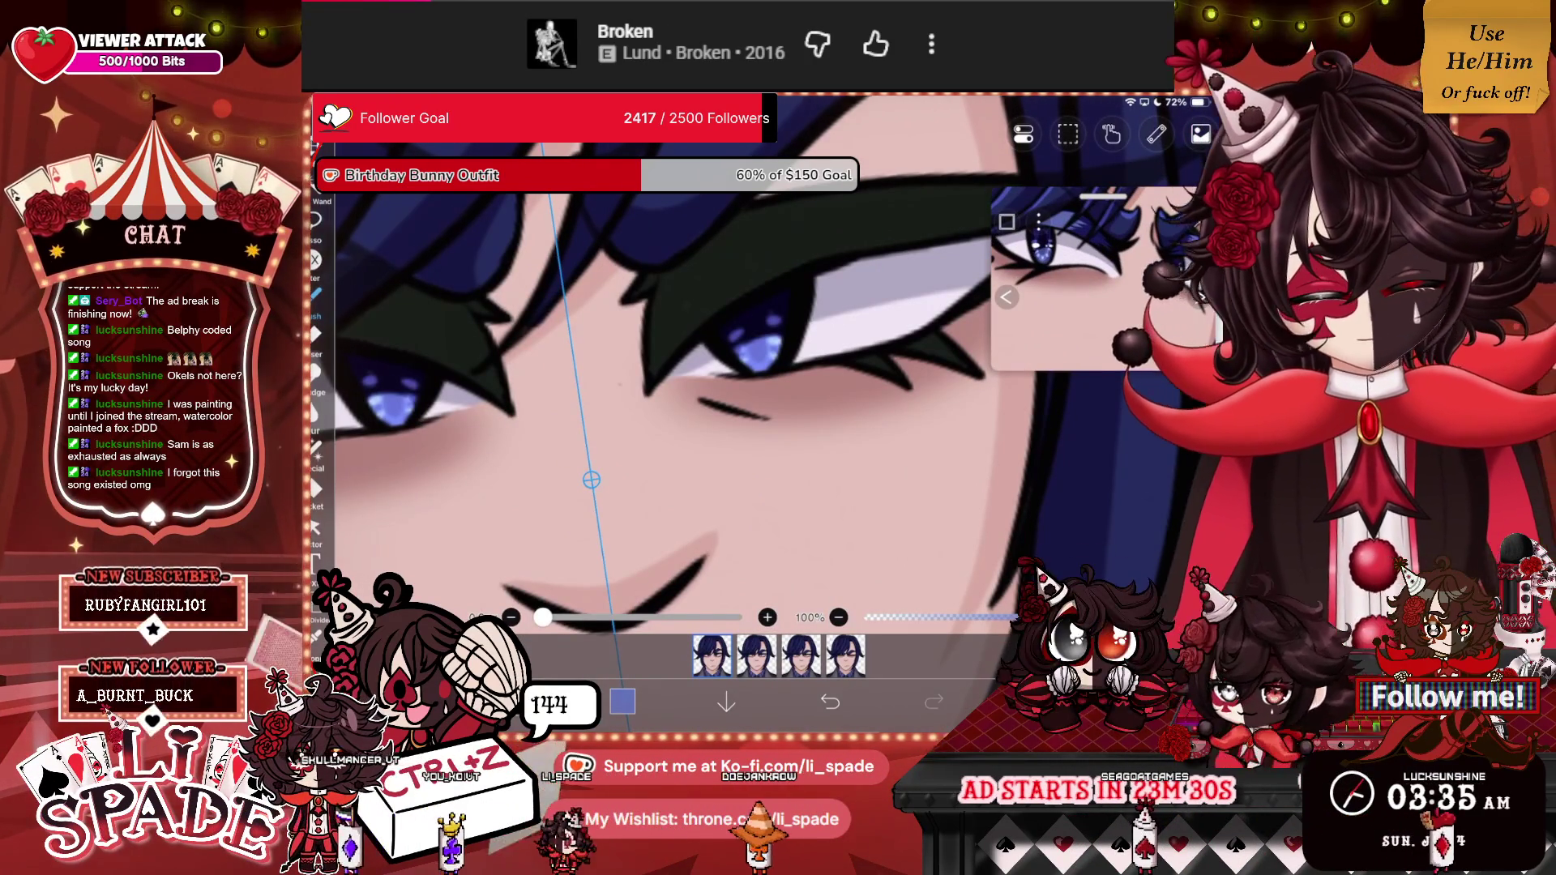
click(623, 702)
Set the colour to pure white and add a new clipped layer for highlights.
click(372, 202)
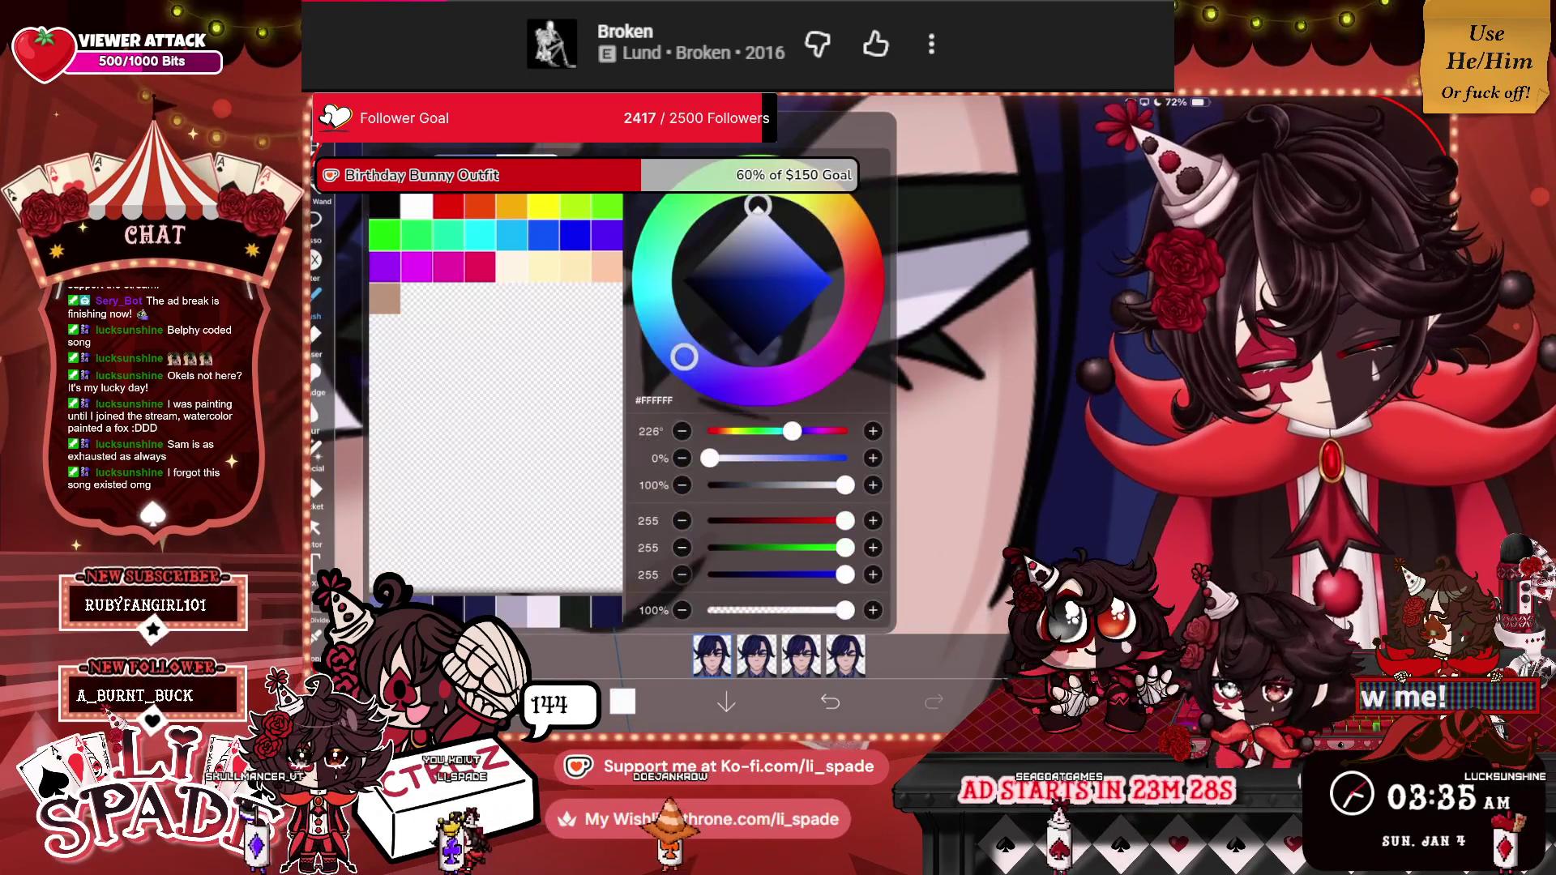
click(623, 702)
click(1038, 702)
click(776, 614)
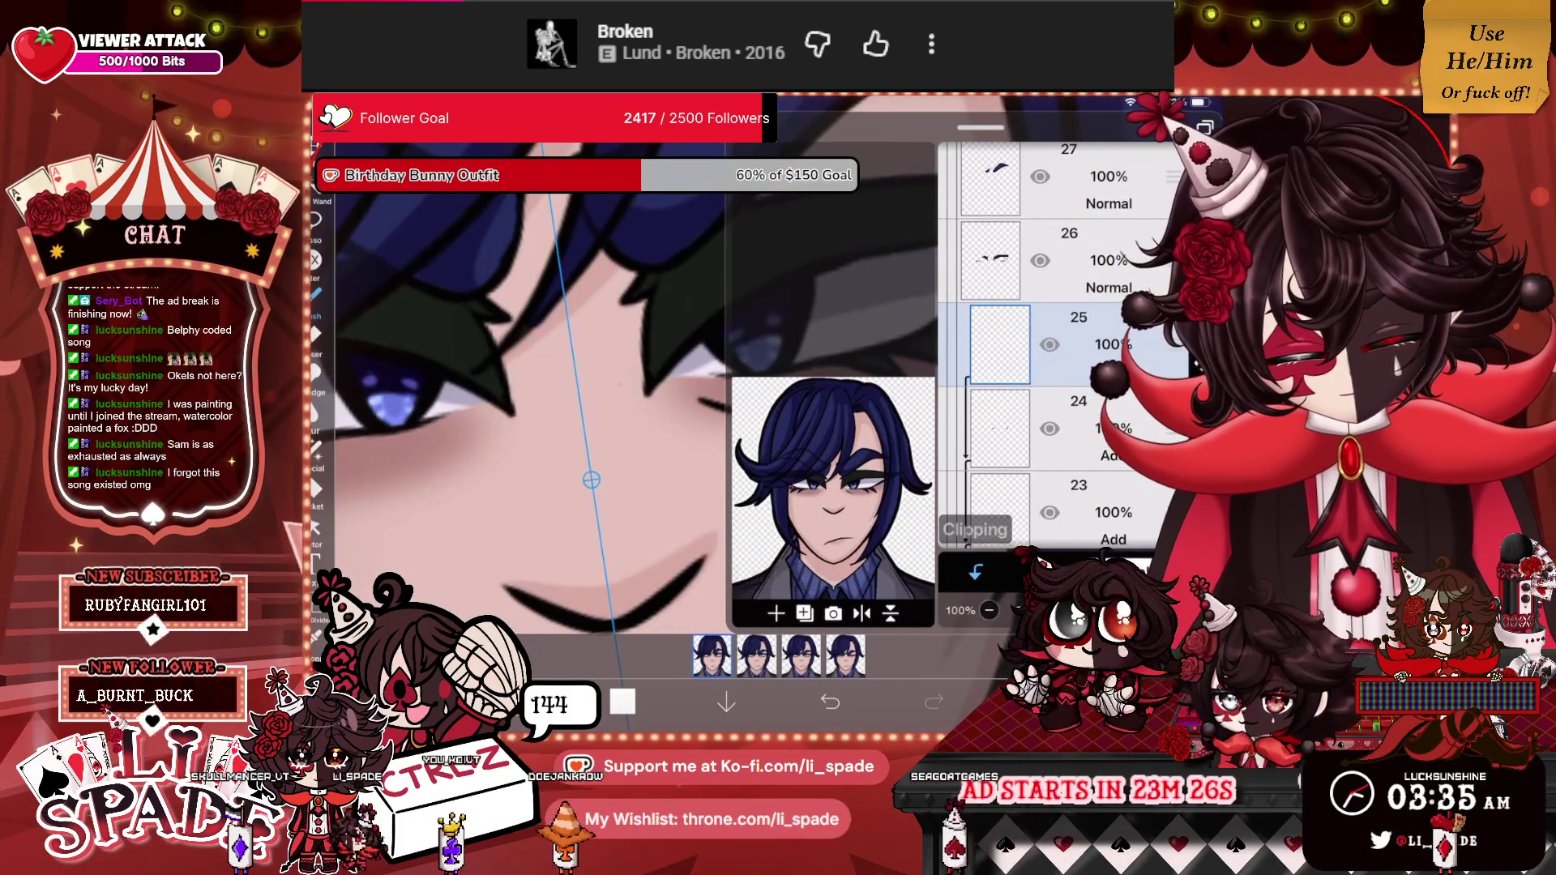
click(1037, 702)
Paint small white highlights into the blue irises.
scroll(729, 365, up, 5)
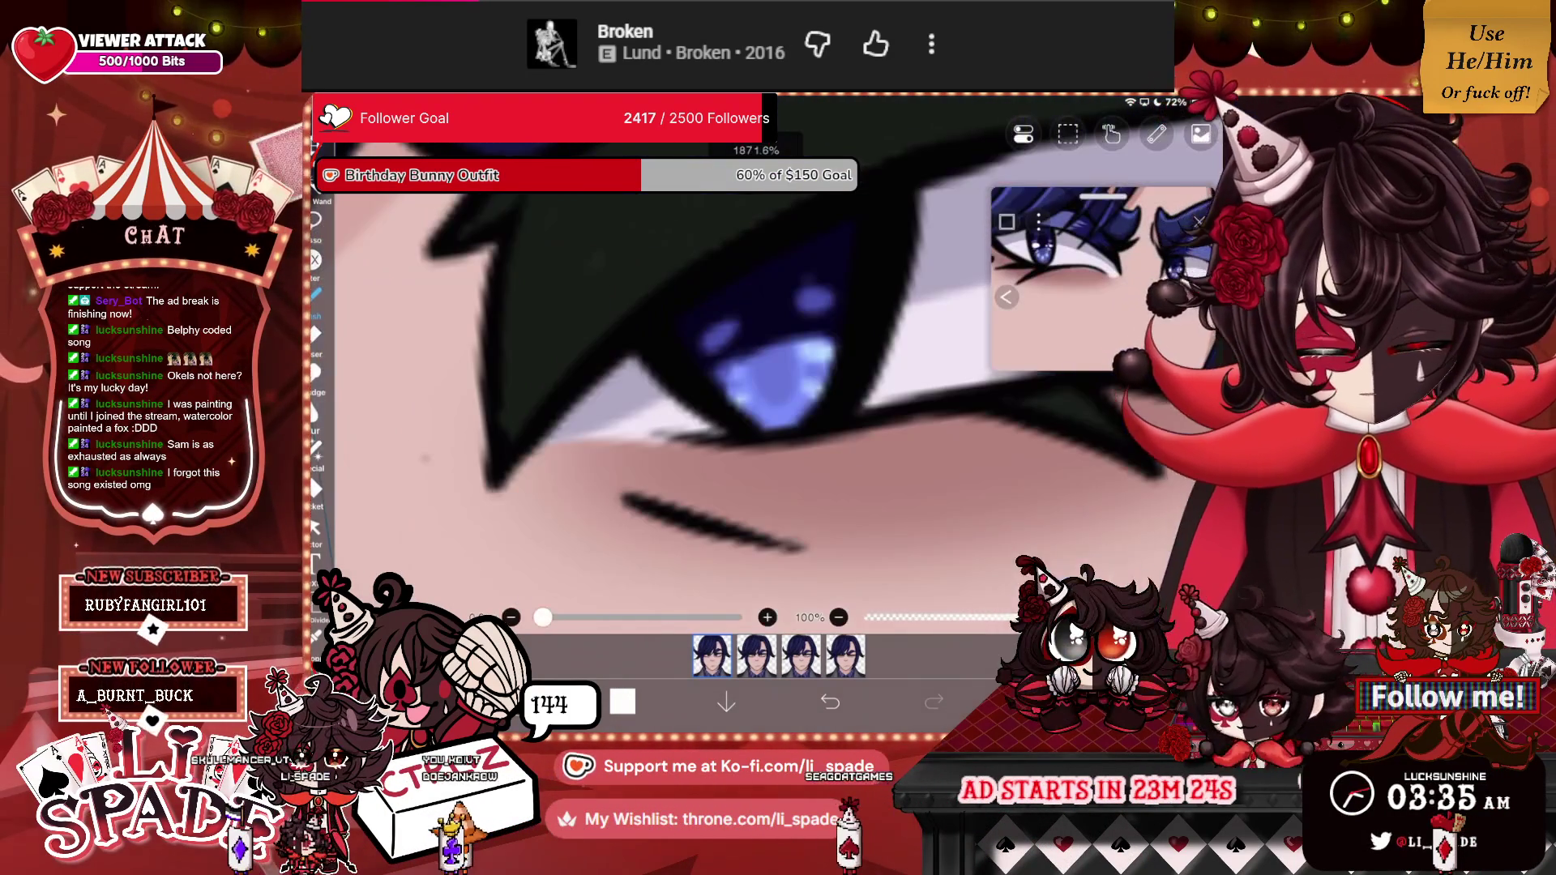
drag(704, 358, 747, 347)
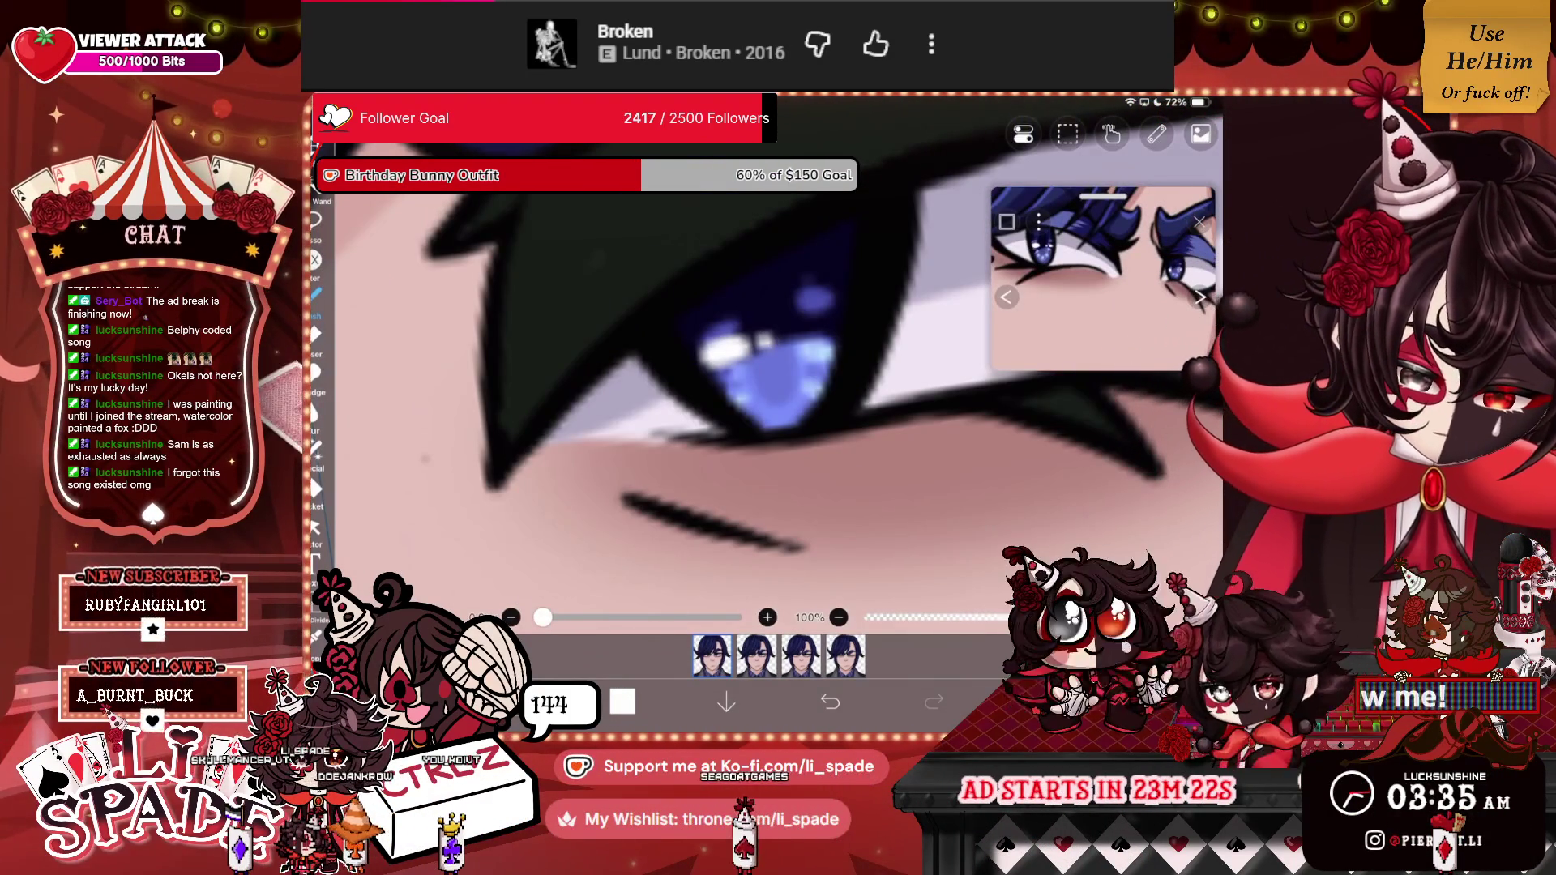
scroll(778, 389, down, 5)
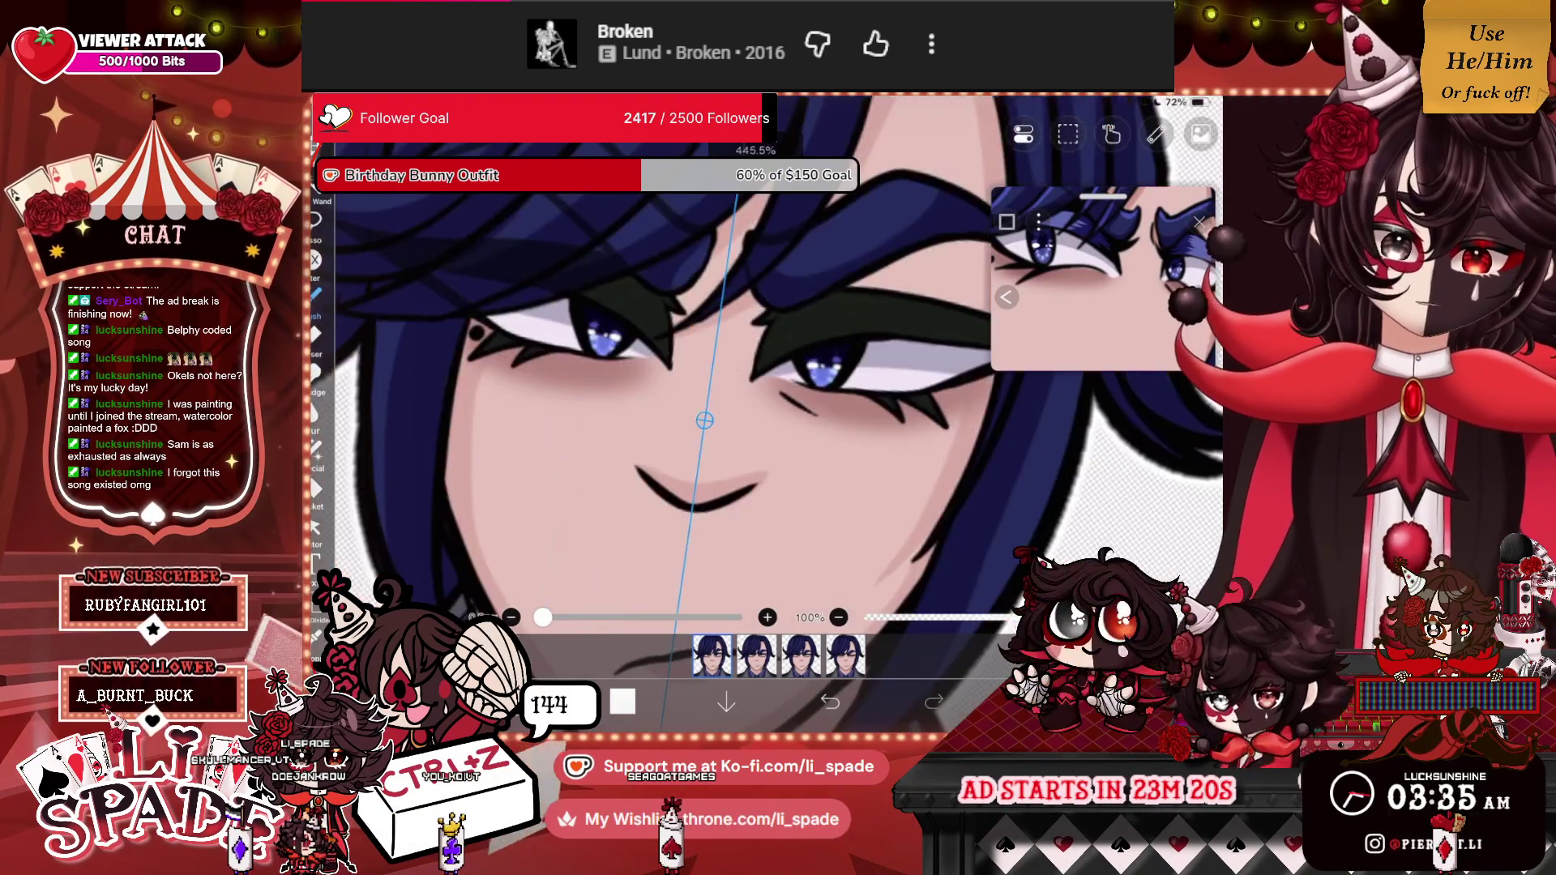
scroll(777, 392, down, 5)
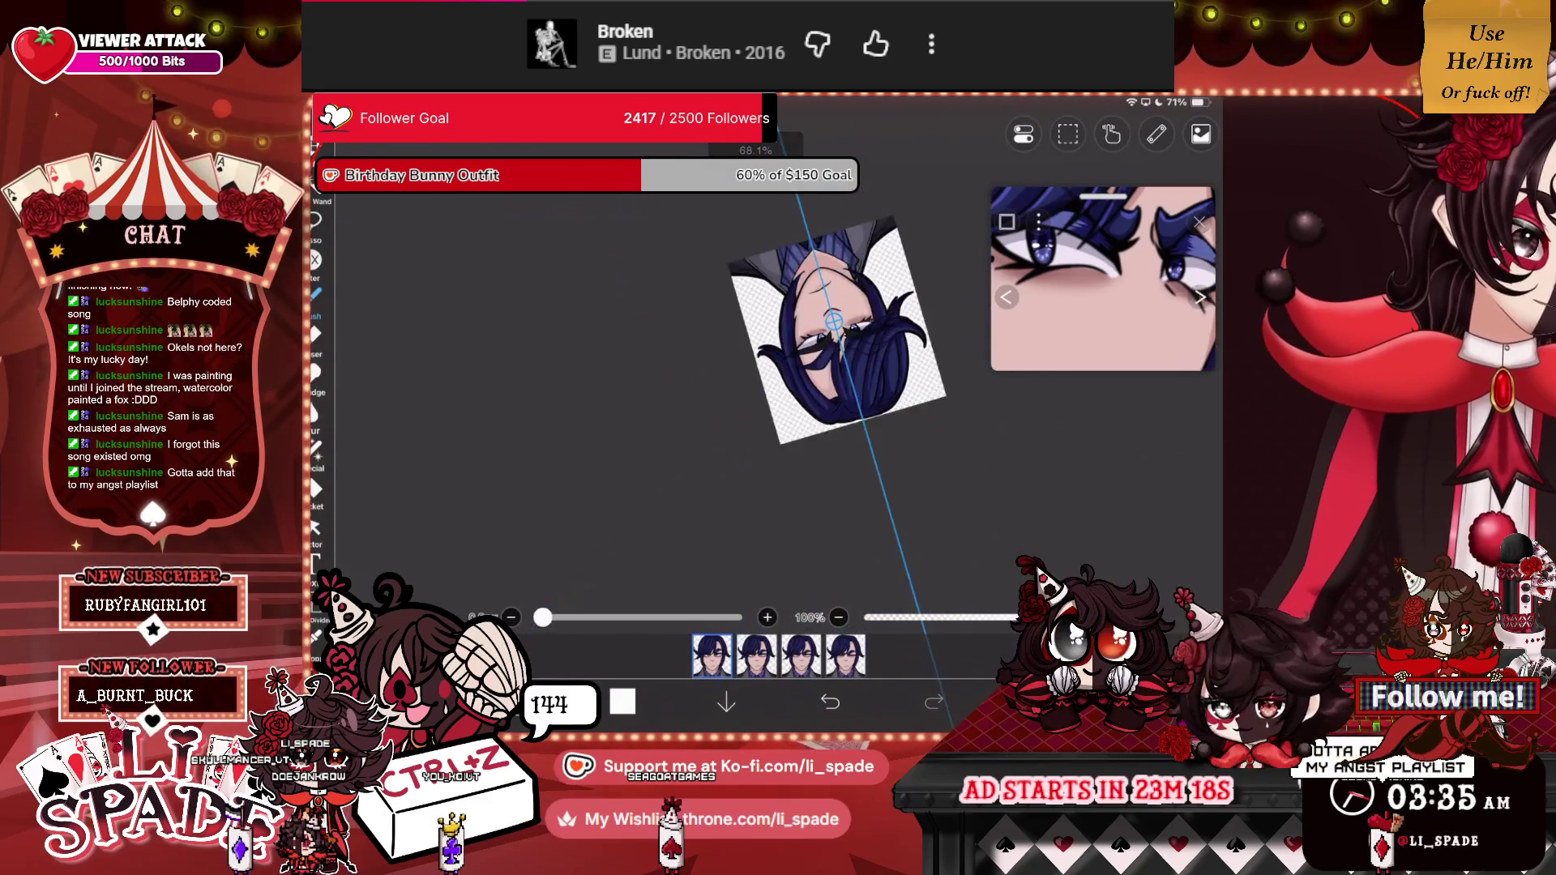
scroll(855, 349, up, 5)
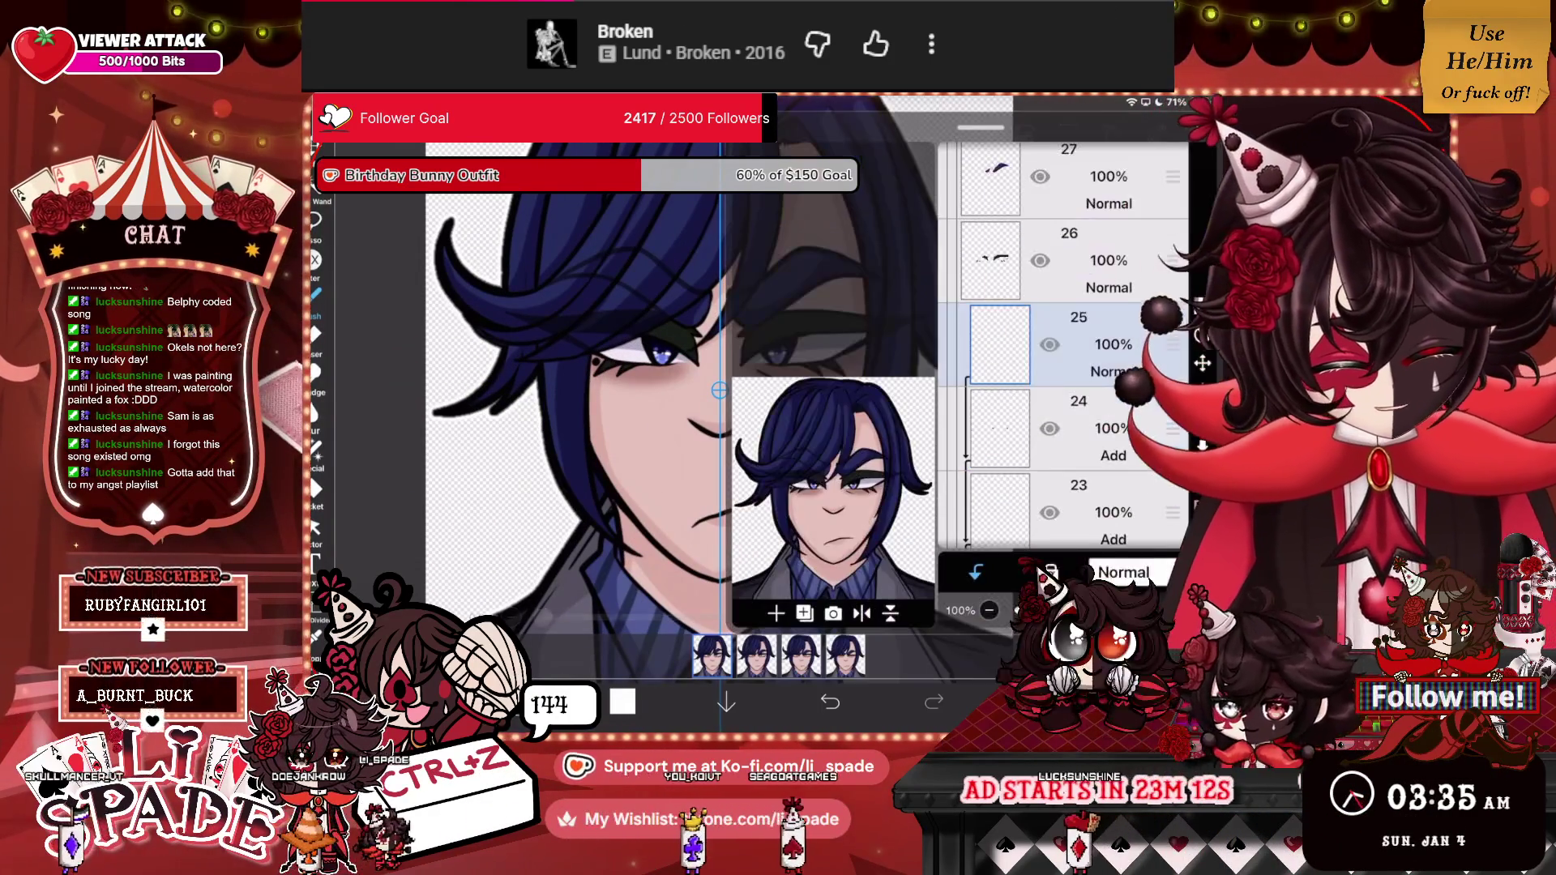
scroll(1054, 332, down, 1)
Merge the highlight layer down, undo the merge, and toggle layer 22's visibility.
click(1202, 447)
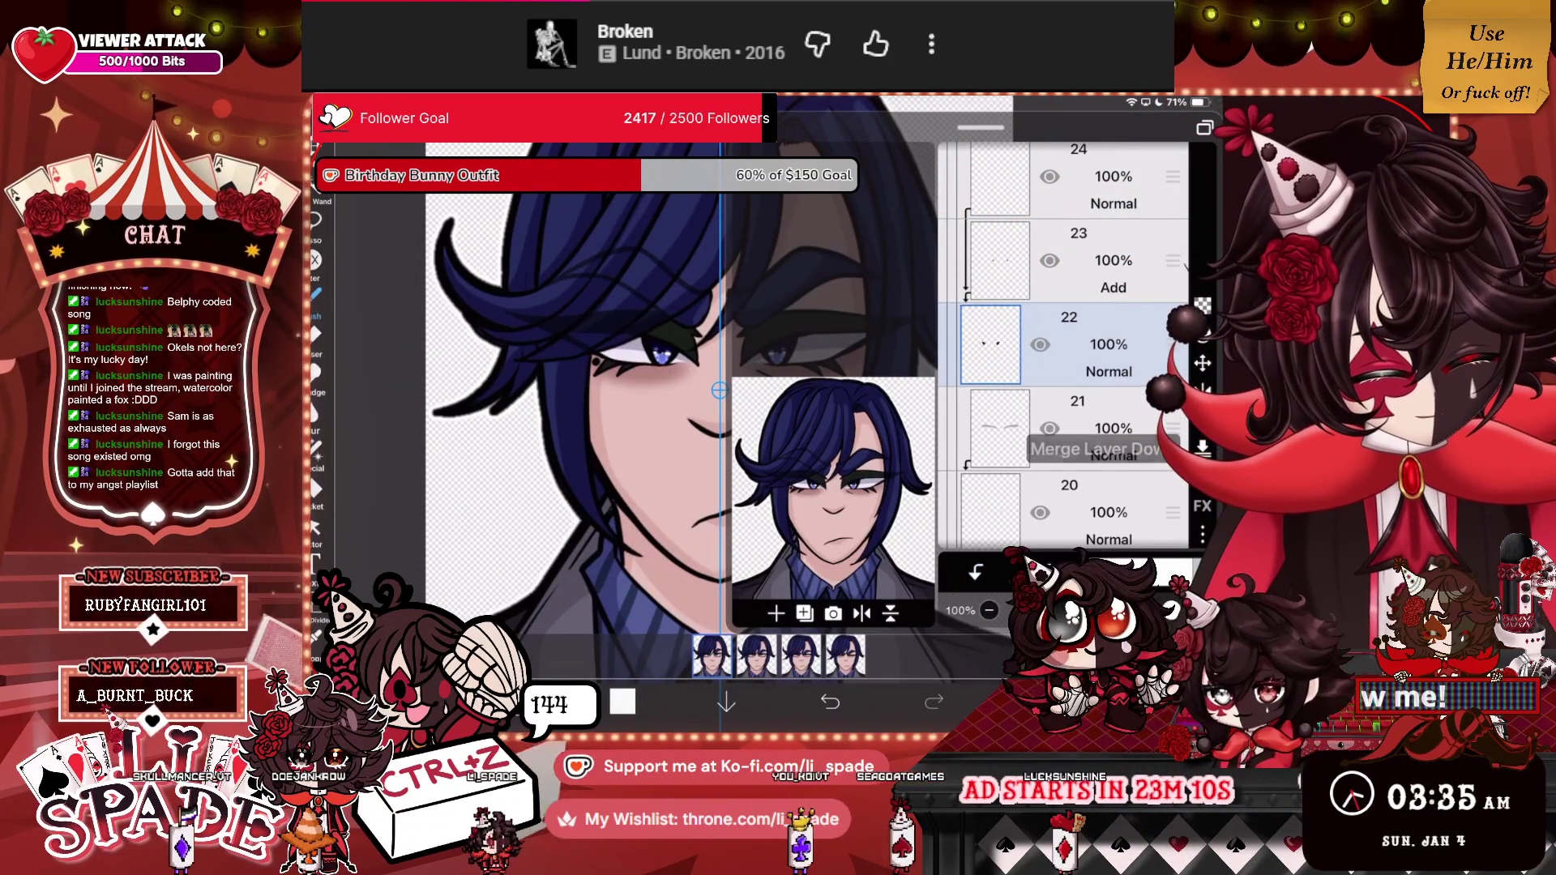
key(ctrl+z)
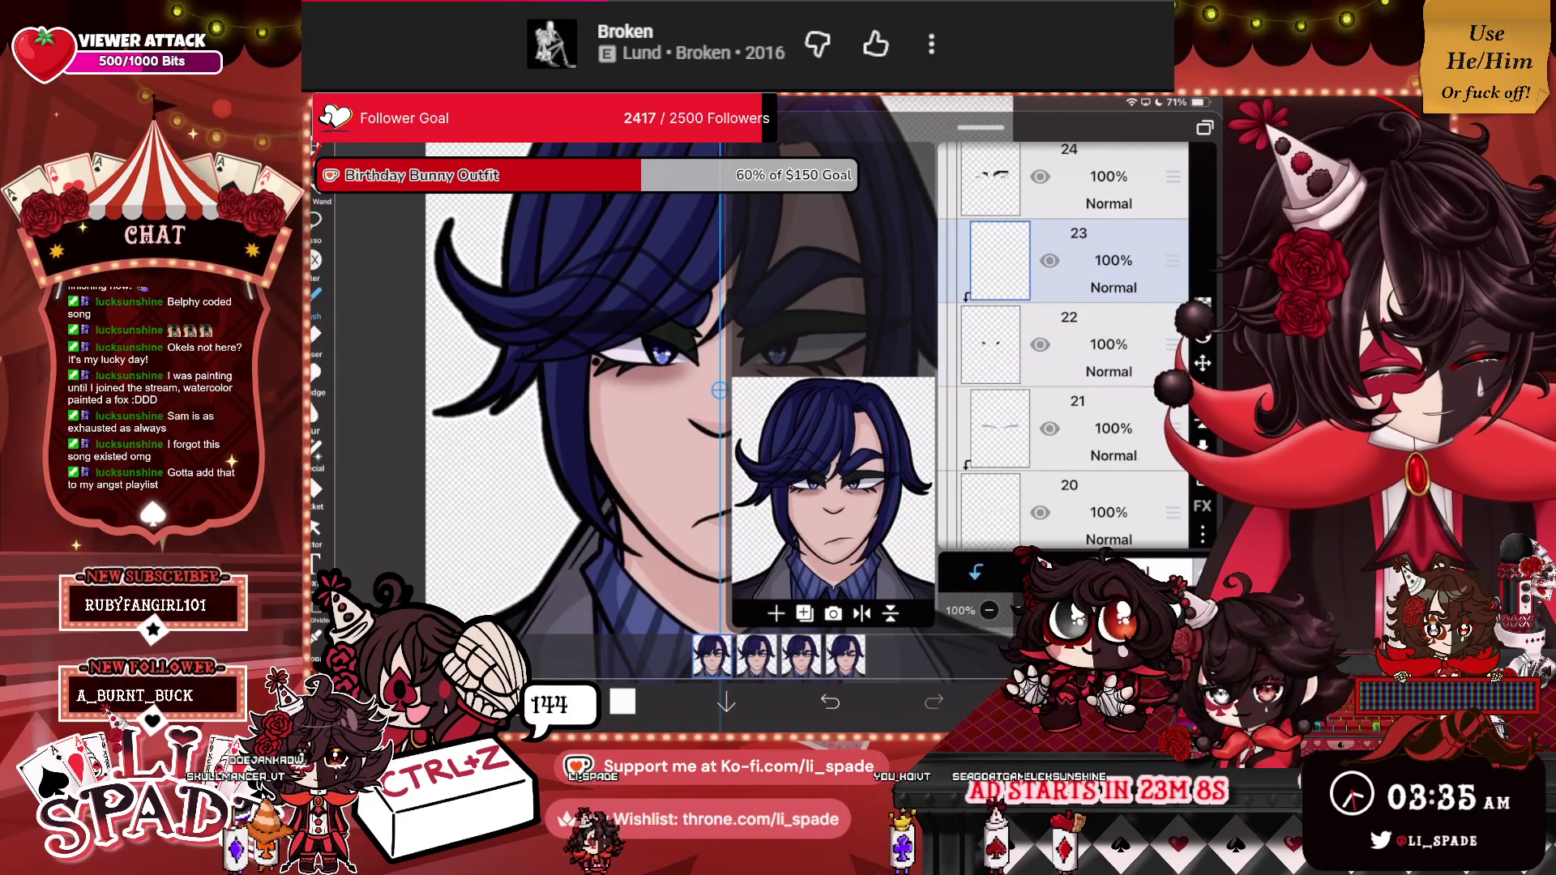
click(1040, 344)
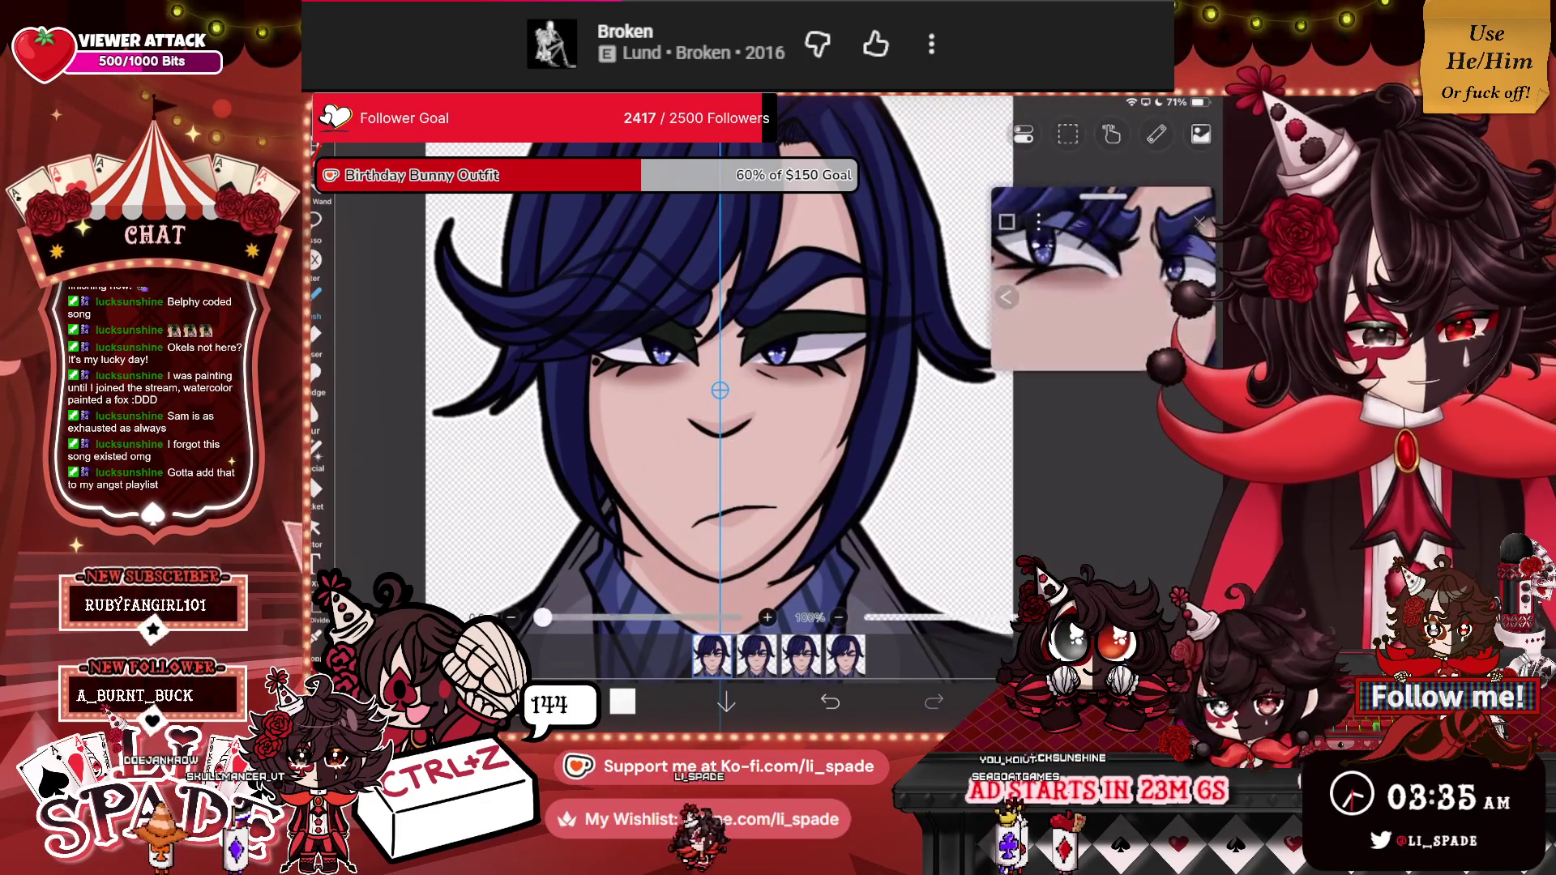